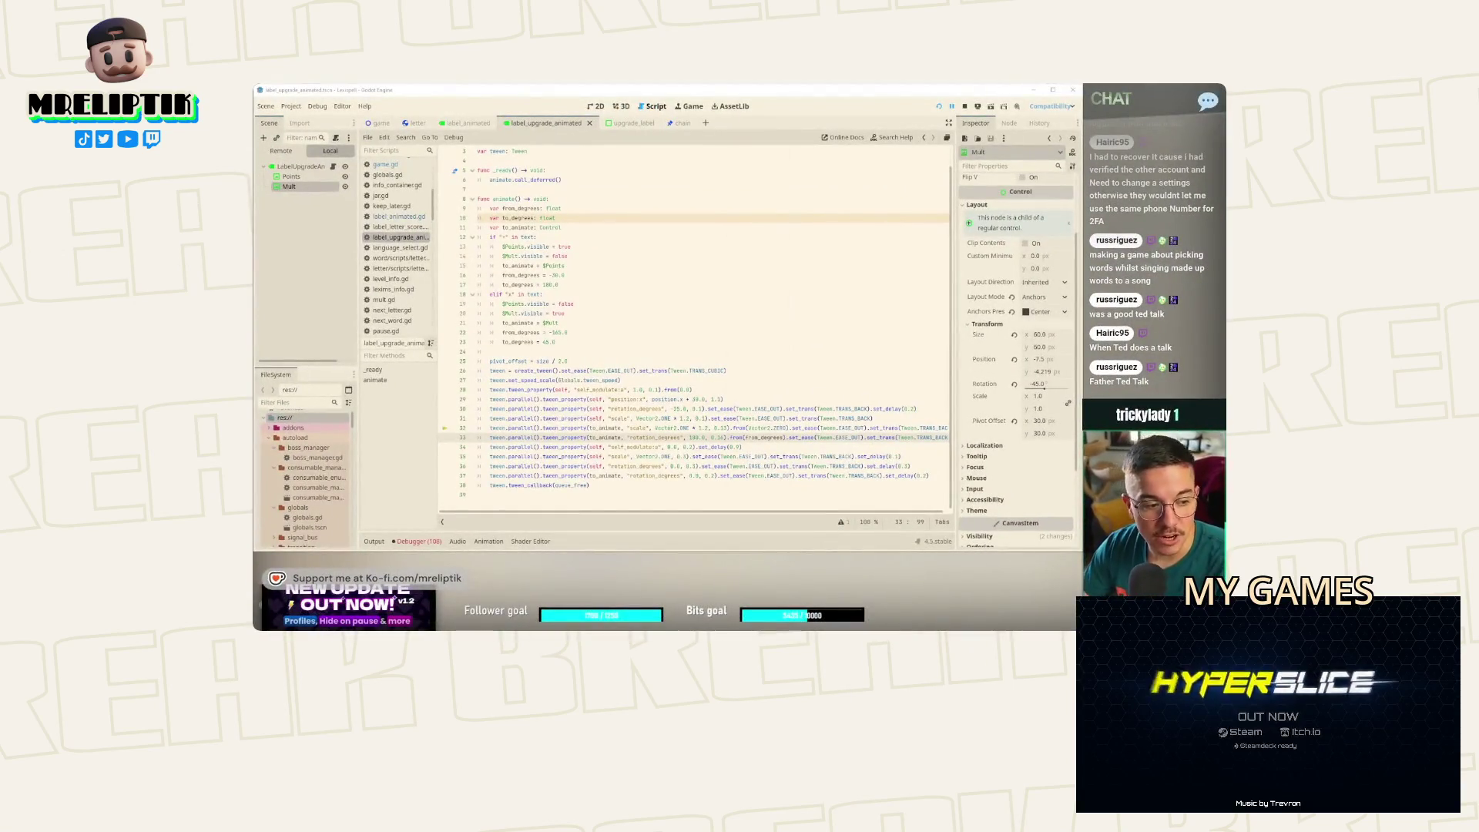
# Step: Shrink the sprite's gradient into a solid white circle and save the scene
pyautogui.click(631, 293)
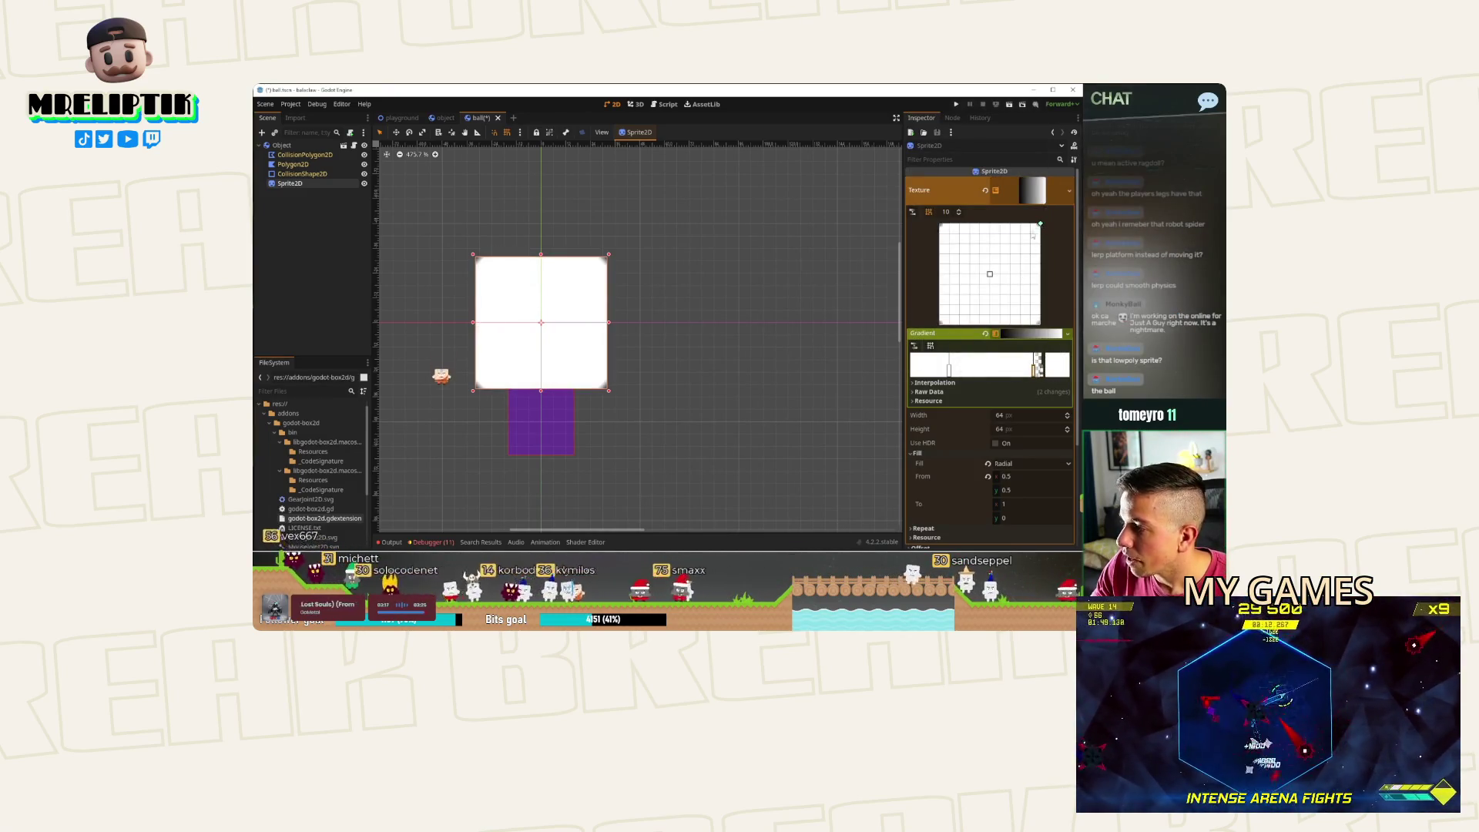
pyautogui.moveTo(1005, 518); pyautogui.dragTo(1018, 518)
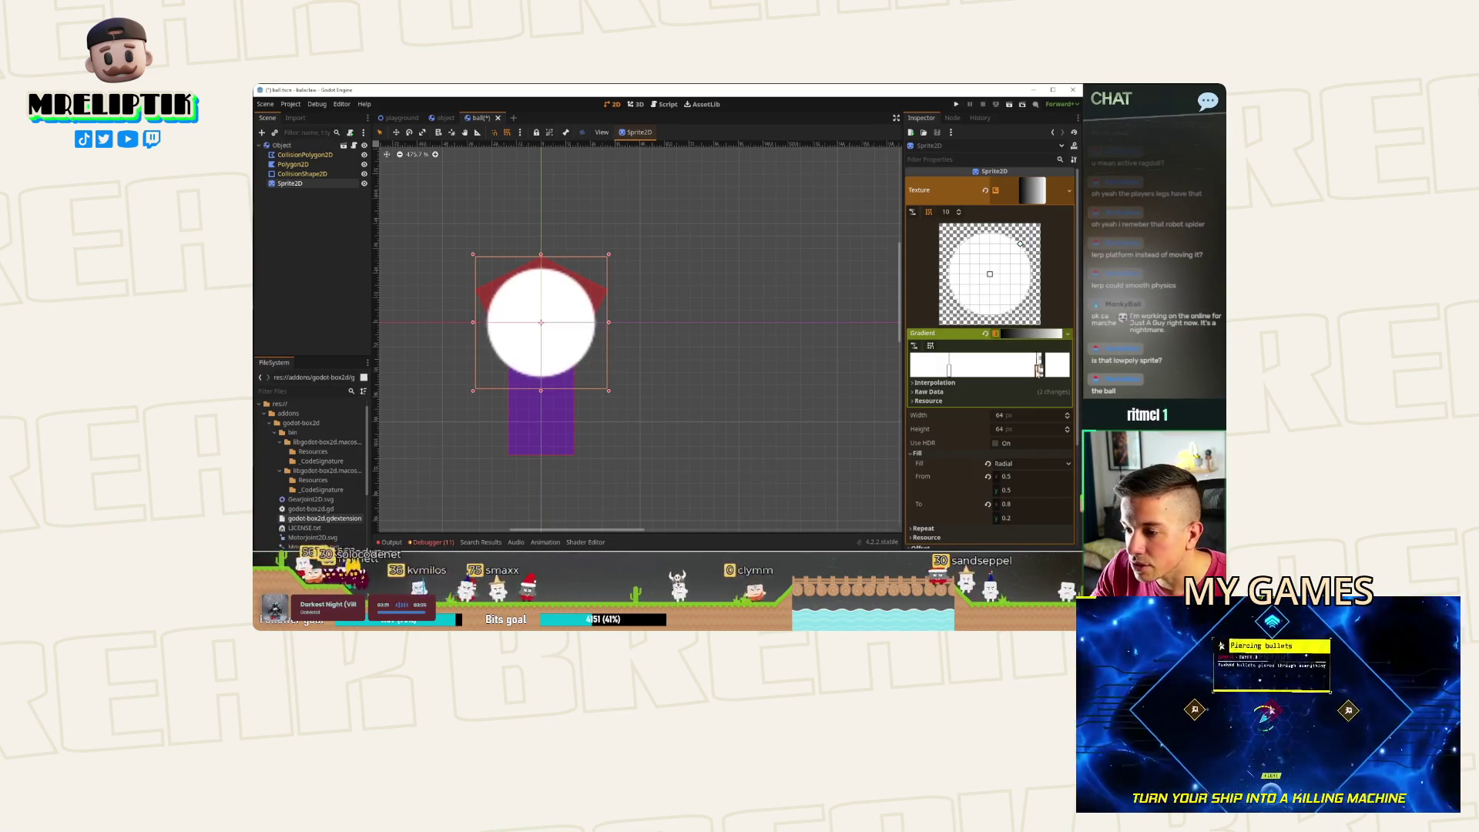
pyautogui.click(313, 285)
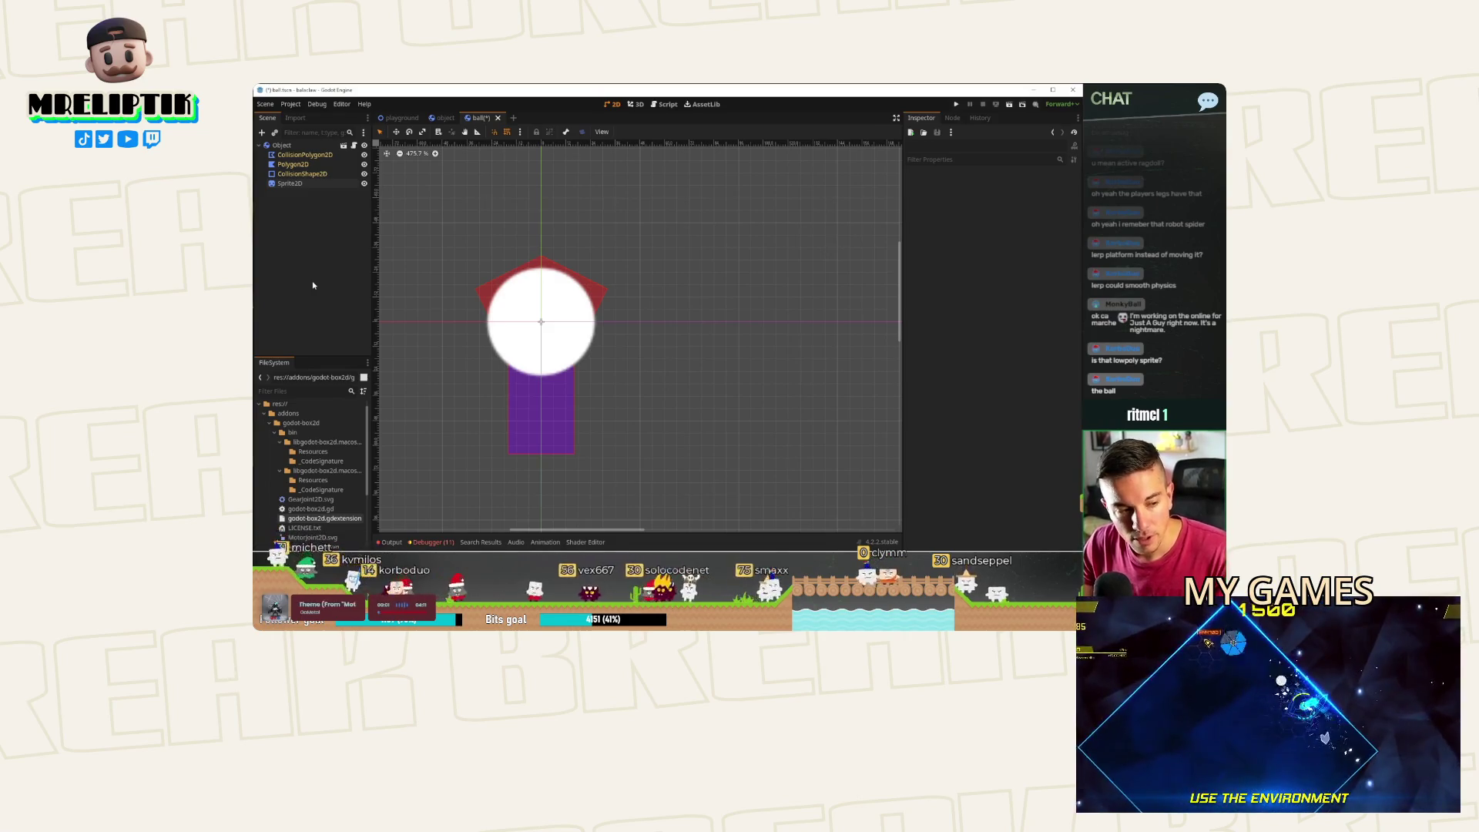
pyautogui.hotkey('ctrl', 's')
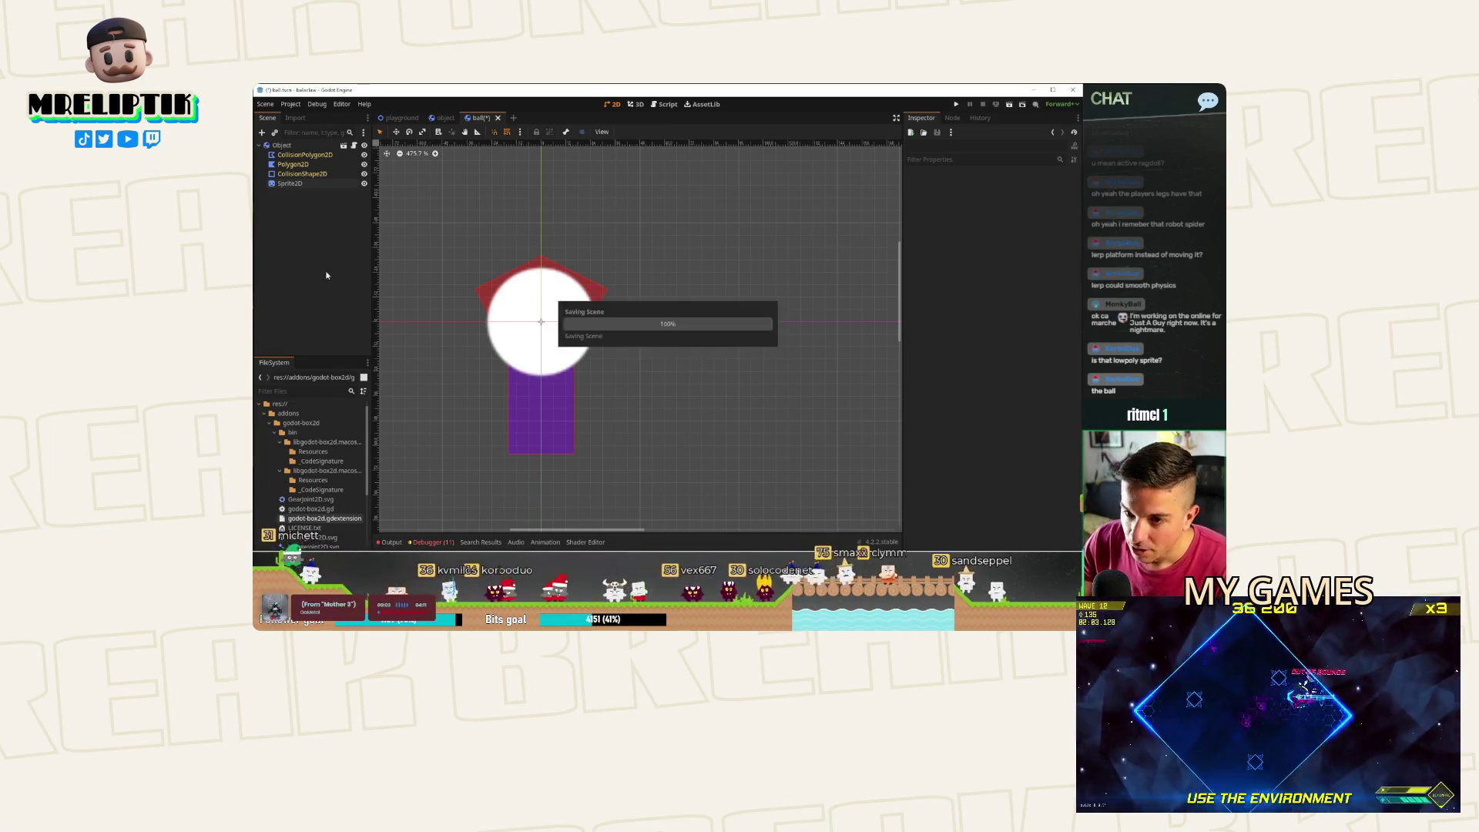
# Step: Move CollisionShape2D below Sprite2D in the Scene dock
pyautogui.click(364, 173)
pyautogui.click(364, 173)
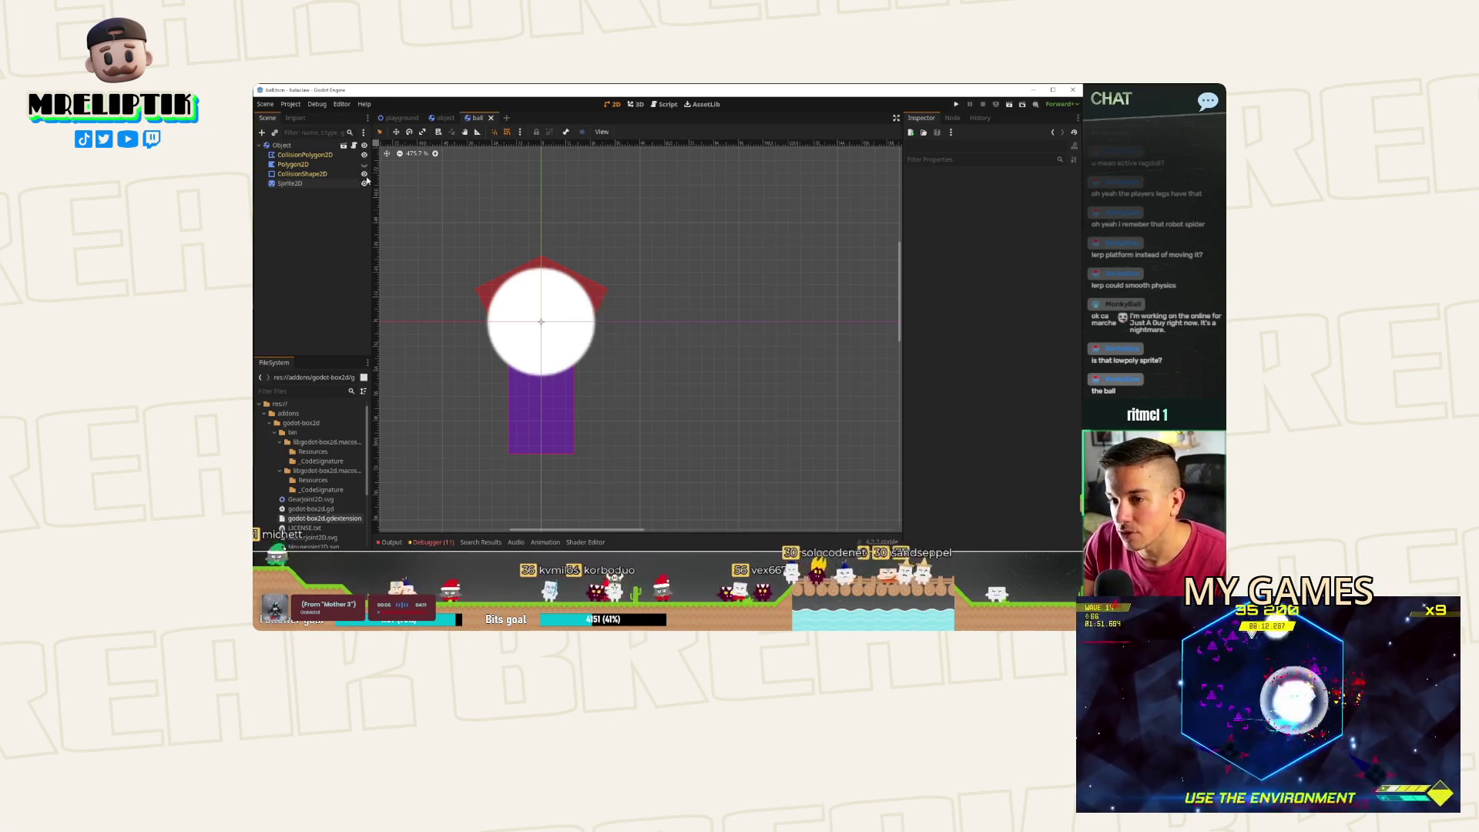
pyautogui.moveTo(329, 173); pyautogui.dragTo(328, 187)
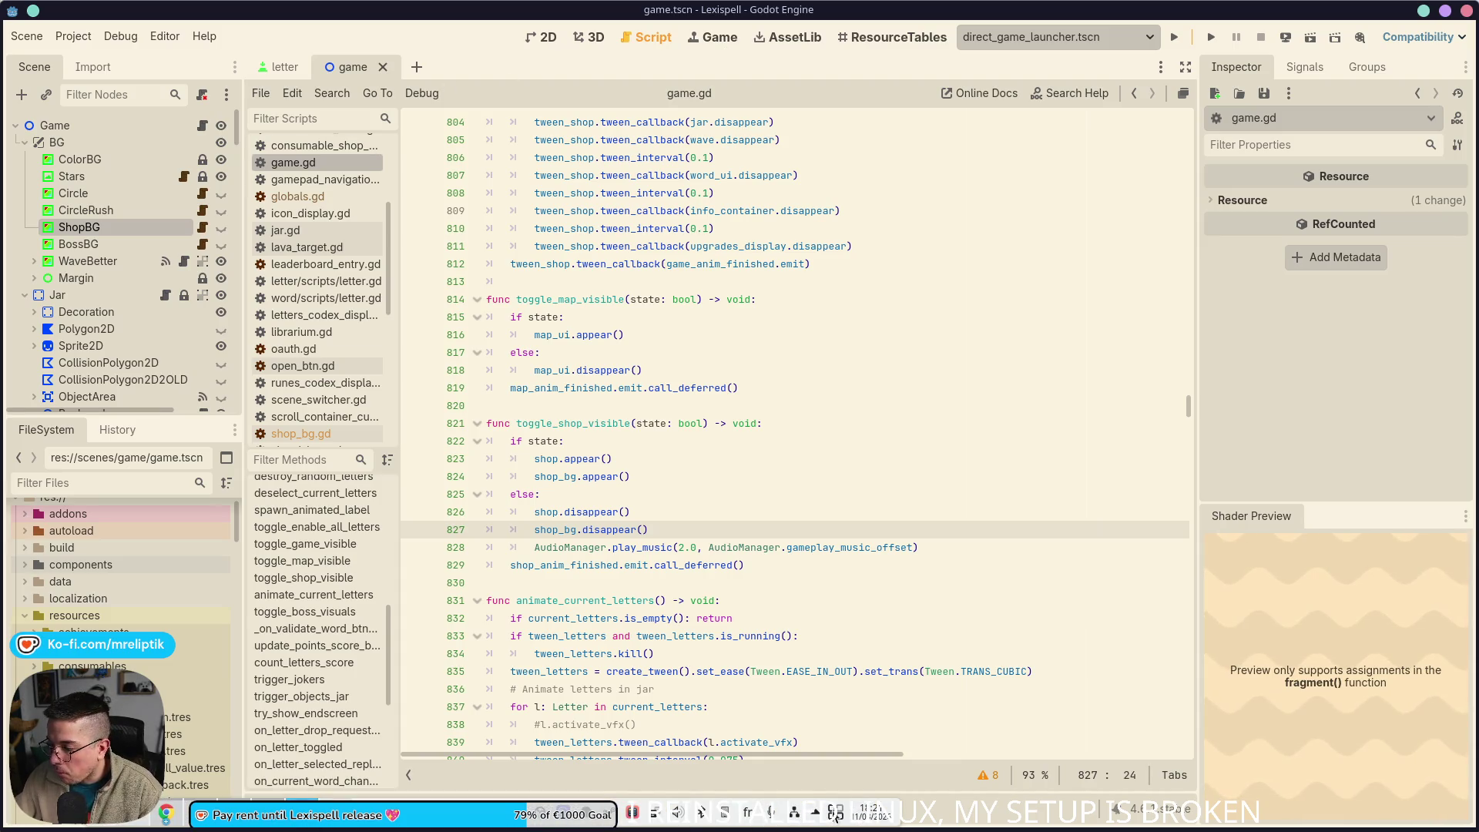
# Step: Turn on the system dark theme from the desktop quick settings
pyautogui.click(836, 814)
pyautogui.click(883, 689)
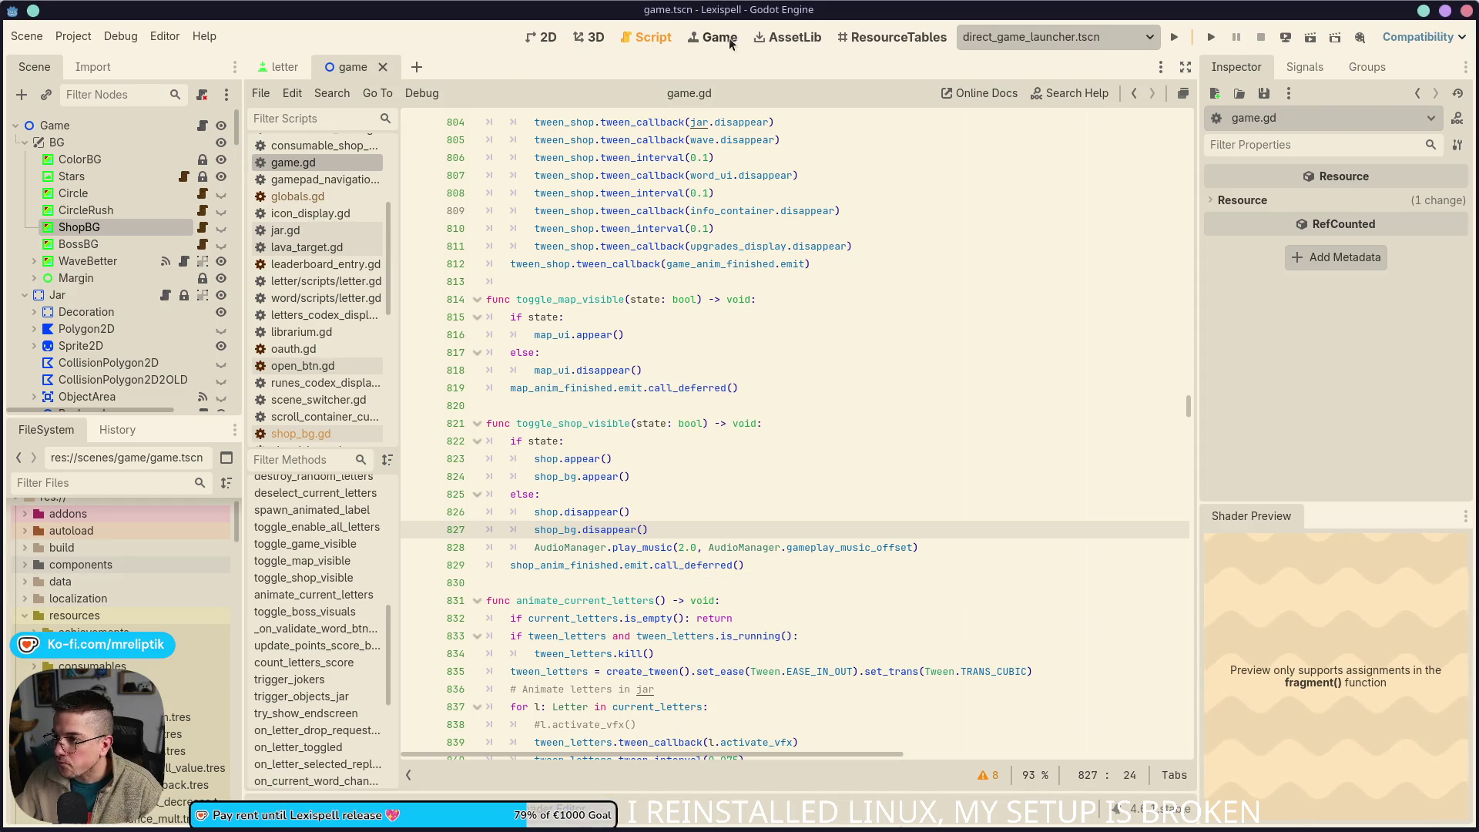
# Step: Go to the Theme page under Interface in Godot's Editor Settings
pyautogui.click(133, 40)
pyautogui.moveTo(164, 36)
pyautogui.click(199, 59)
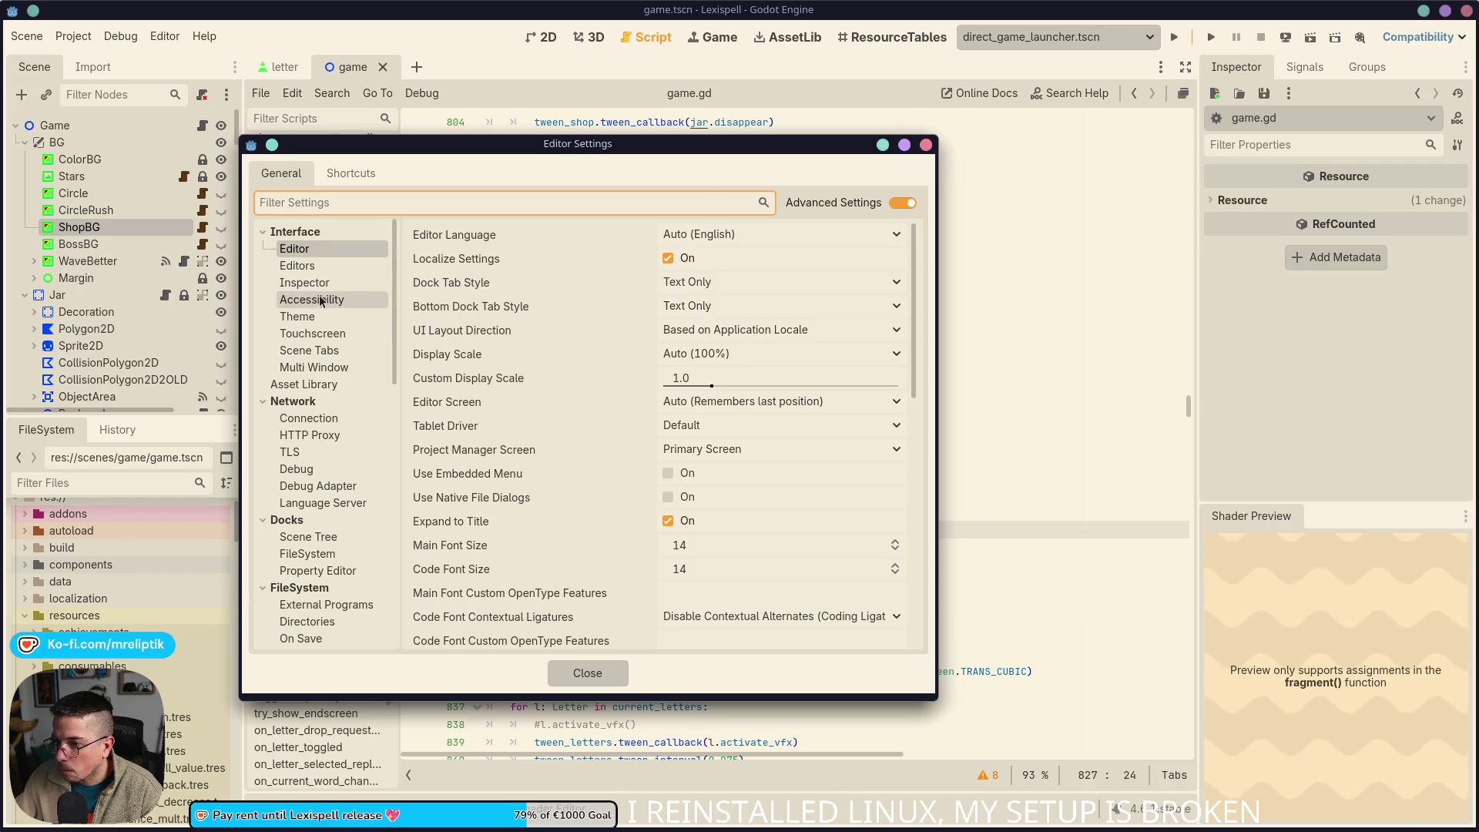
pyautogui.click(296, 264)
pyautogui.click(264, 231)
pyautogui.click(303, 232)
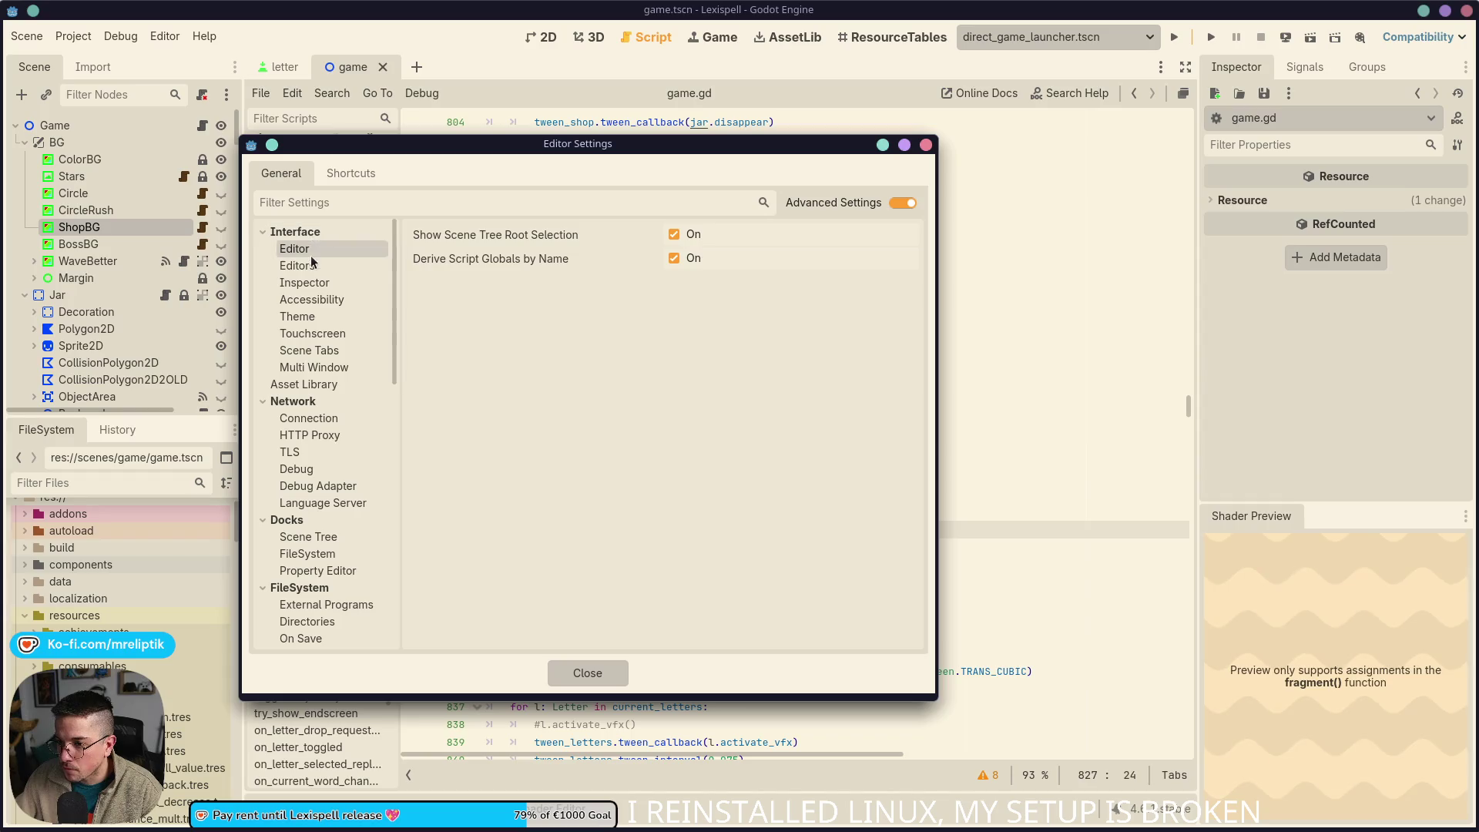
pyautogui.click(297, 316)
# Step: Keep the Modern style and try Solarized (Dark), then apply the Breeze Dark colour preset
pyautogui.click(692, 259)
pyautogui.click(698, 284)
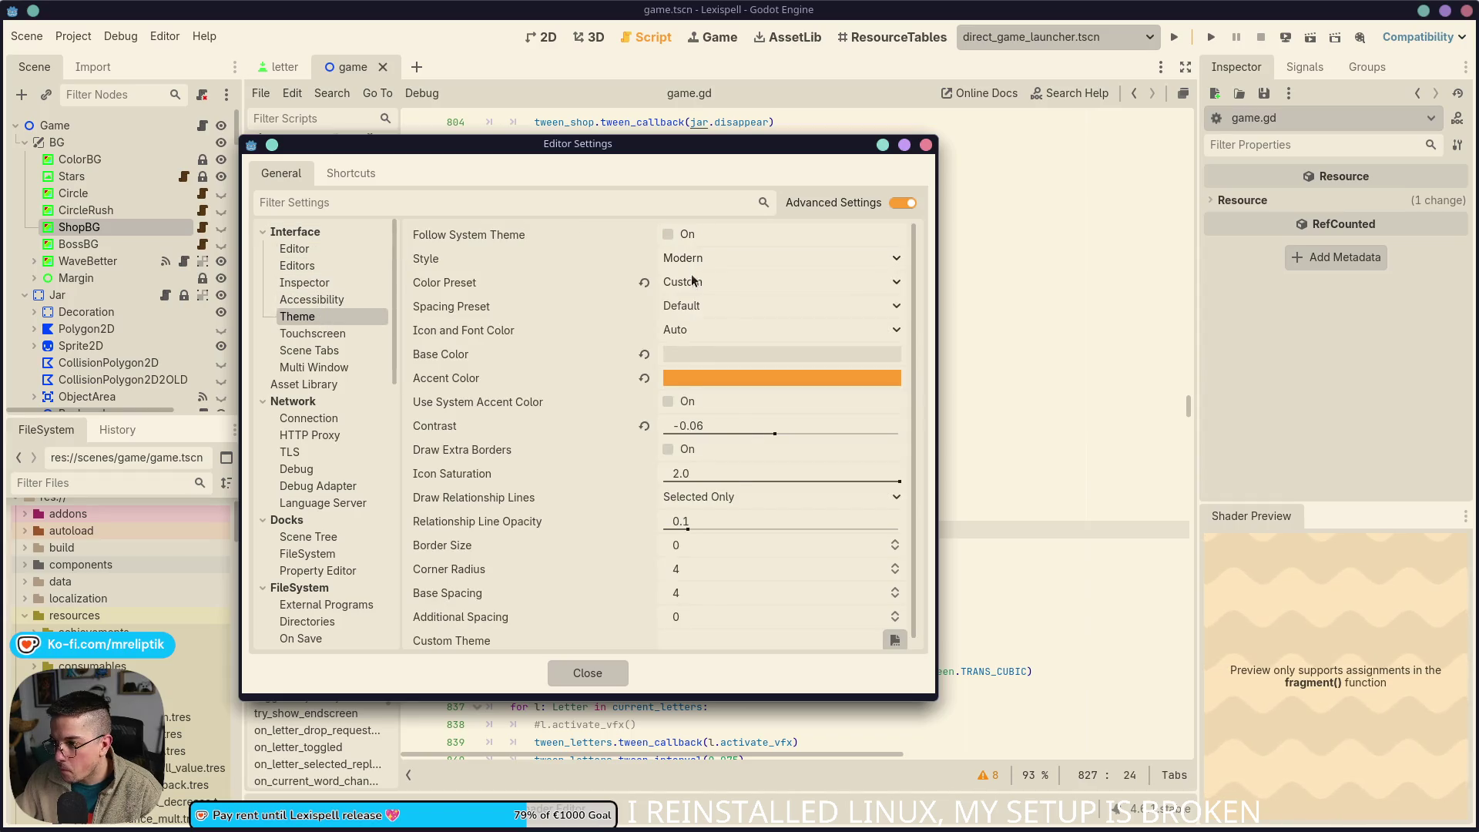
pyautogui.click(726, 417)
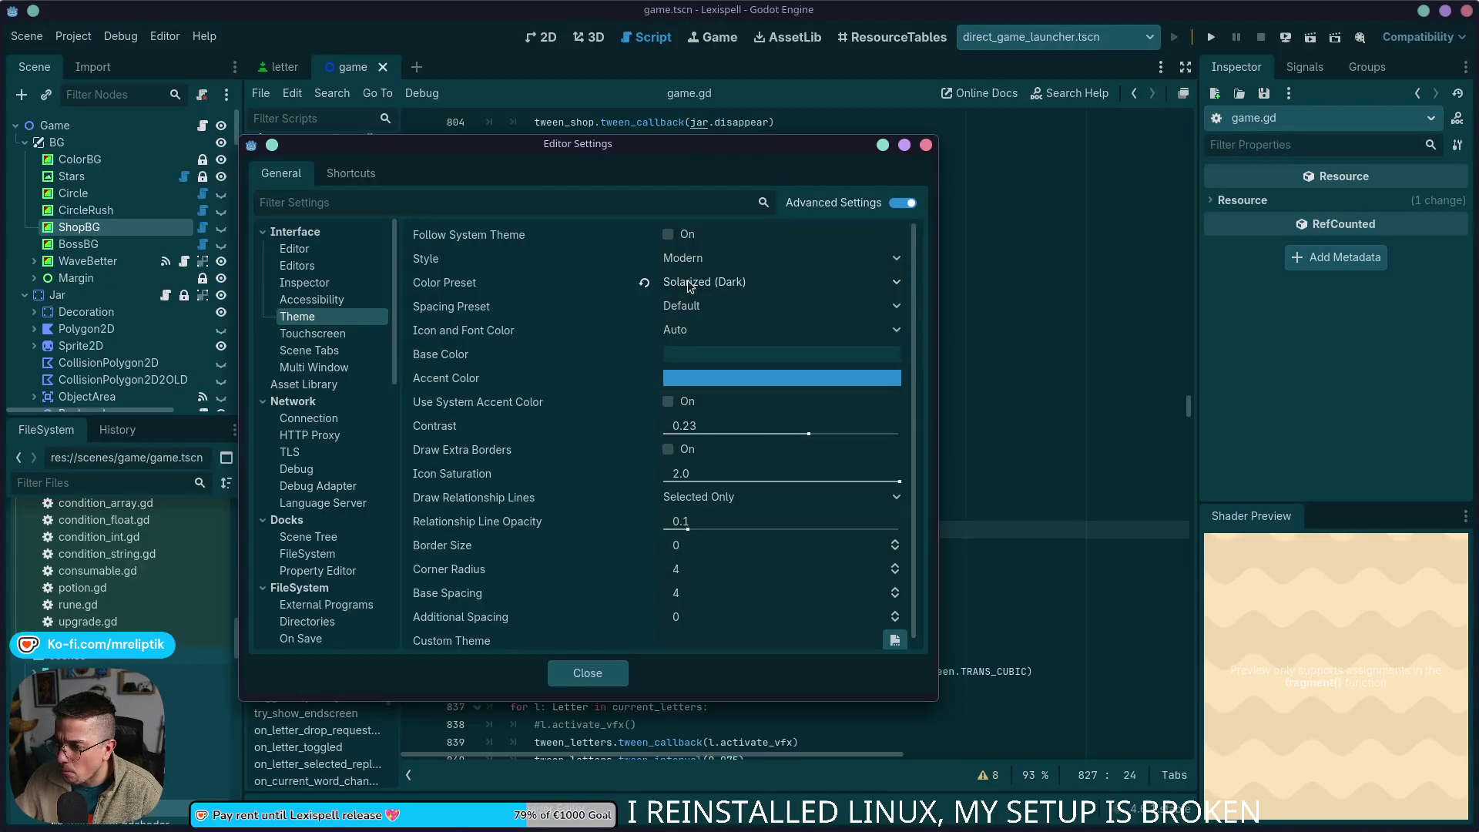
pyautogui.click(688, 285)
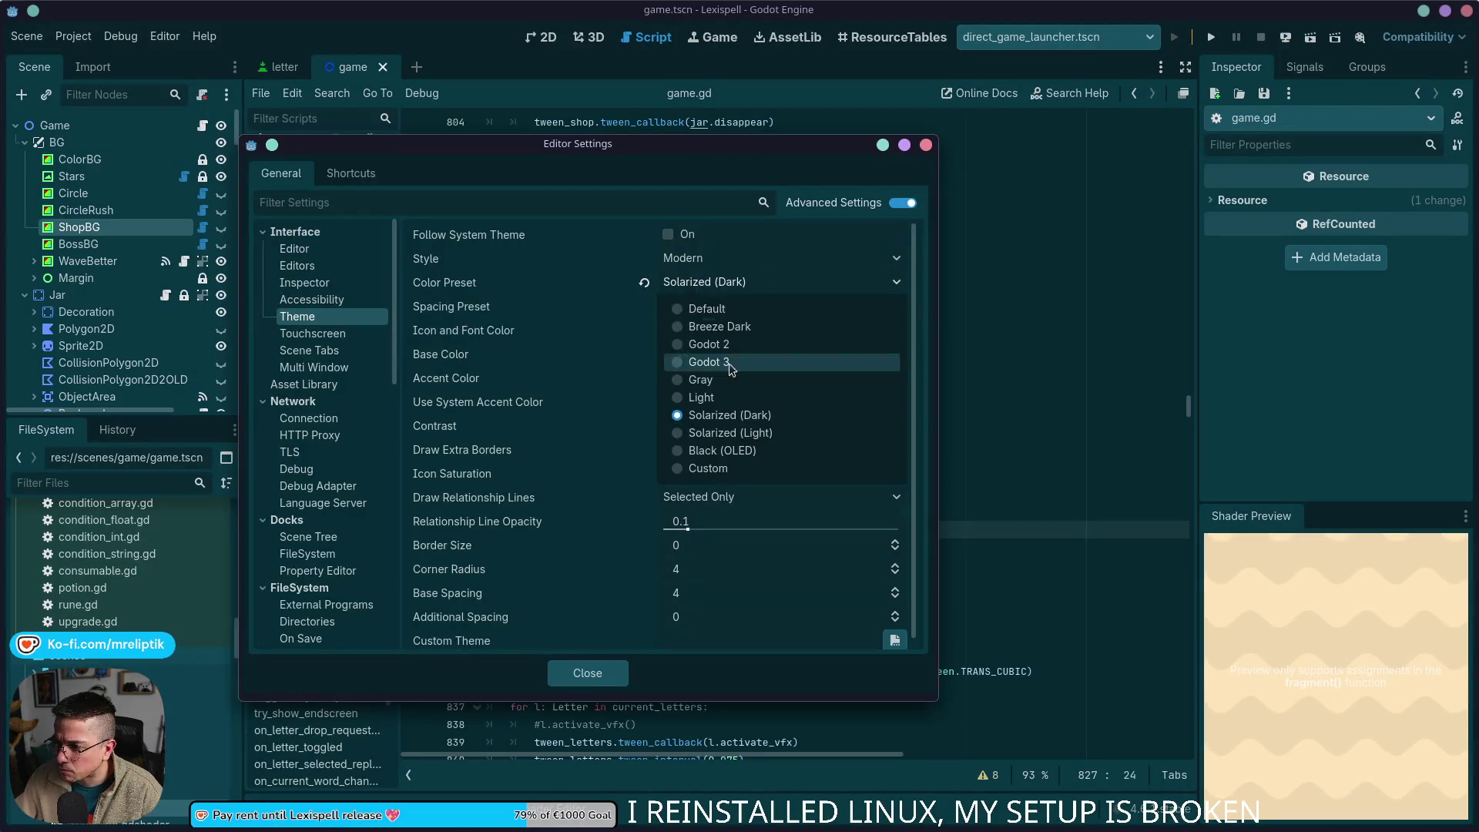
pyautogui.click(708, 327)
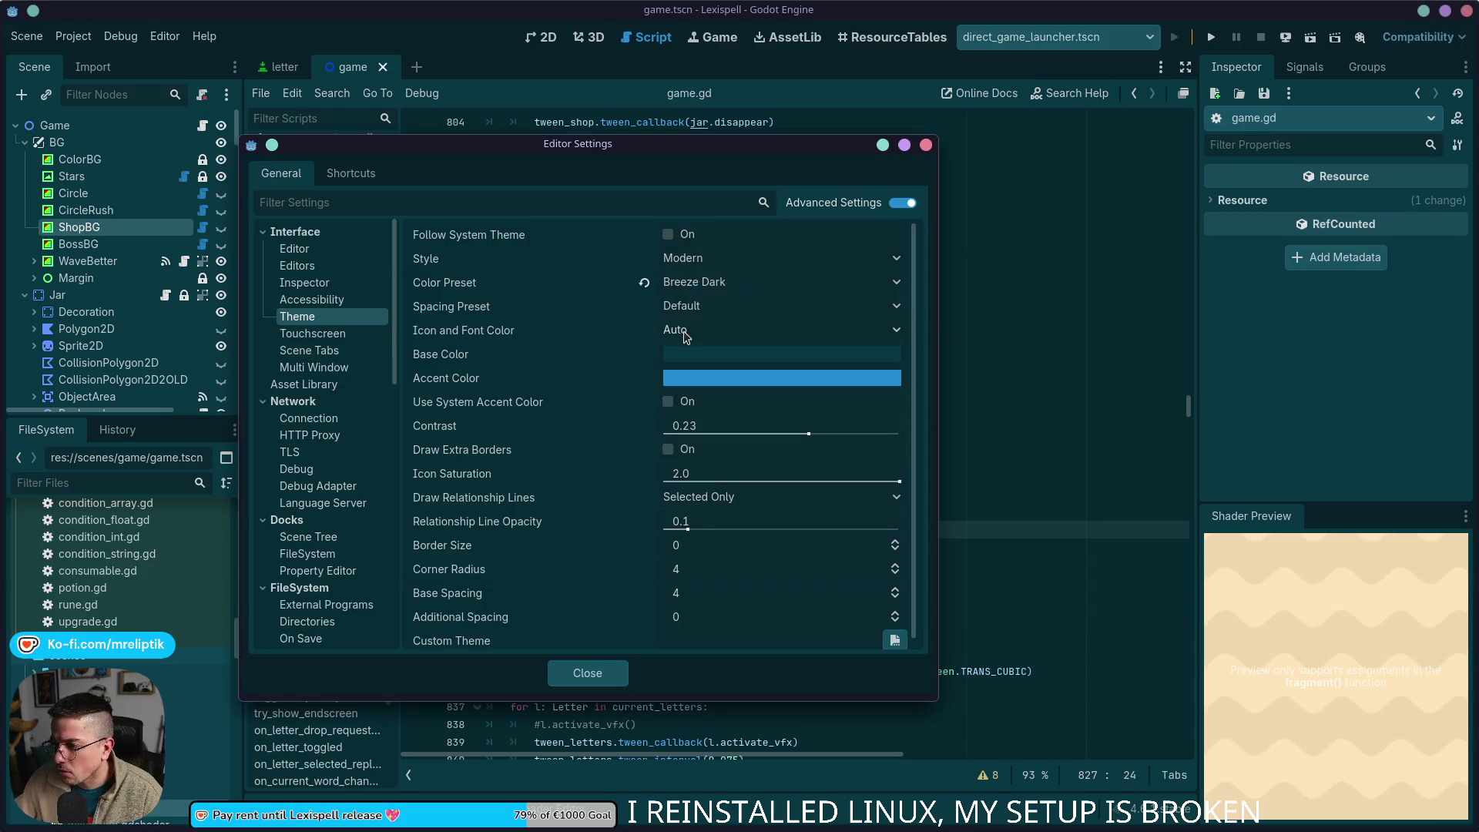
# Step: Switch the colour preset to Custom and start editing the contrast value
pyautogui.click(717, 284)
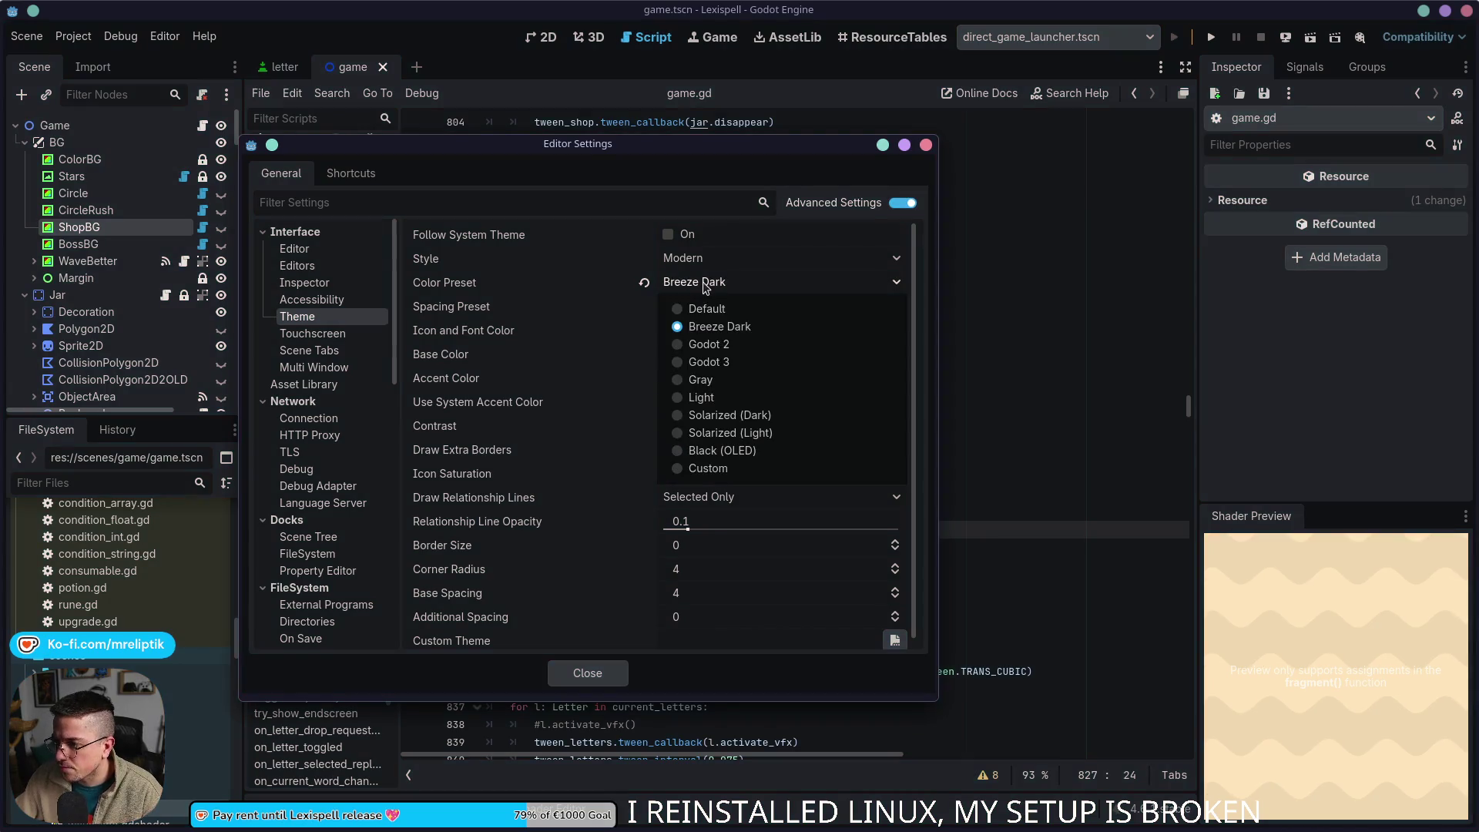
pyautogui.click(697, 478)
pyautogui.click(700, 431)
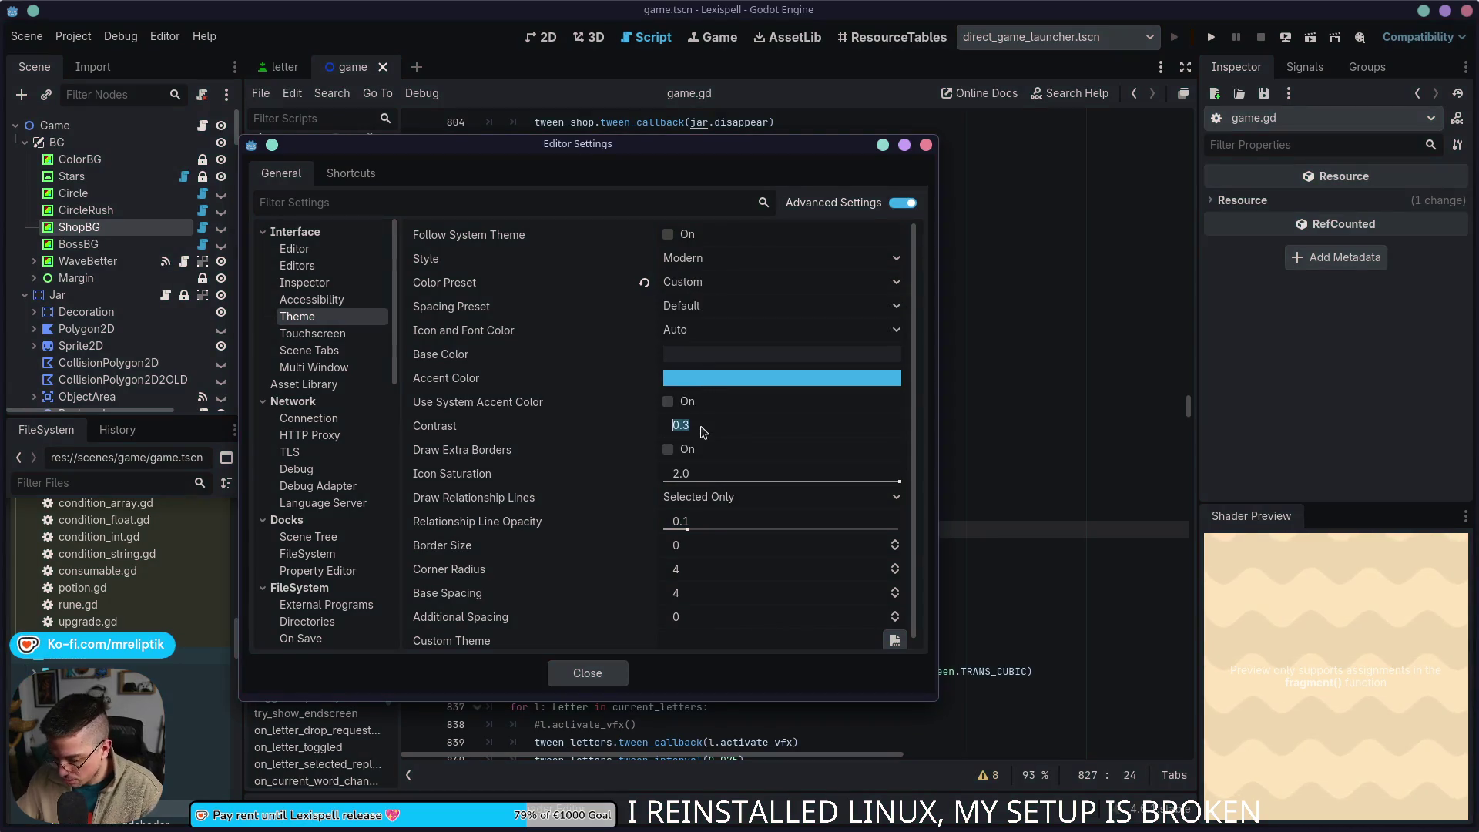
pyautogui.write('0.2')
# Step: Commit contrast 0.2, pick an orange e88800 accent colour, and close the editor settings
pyautogui.press('Return')
pyautogui.click(710, 375)
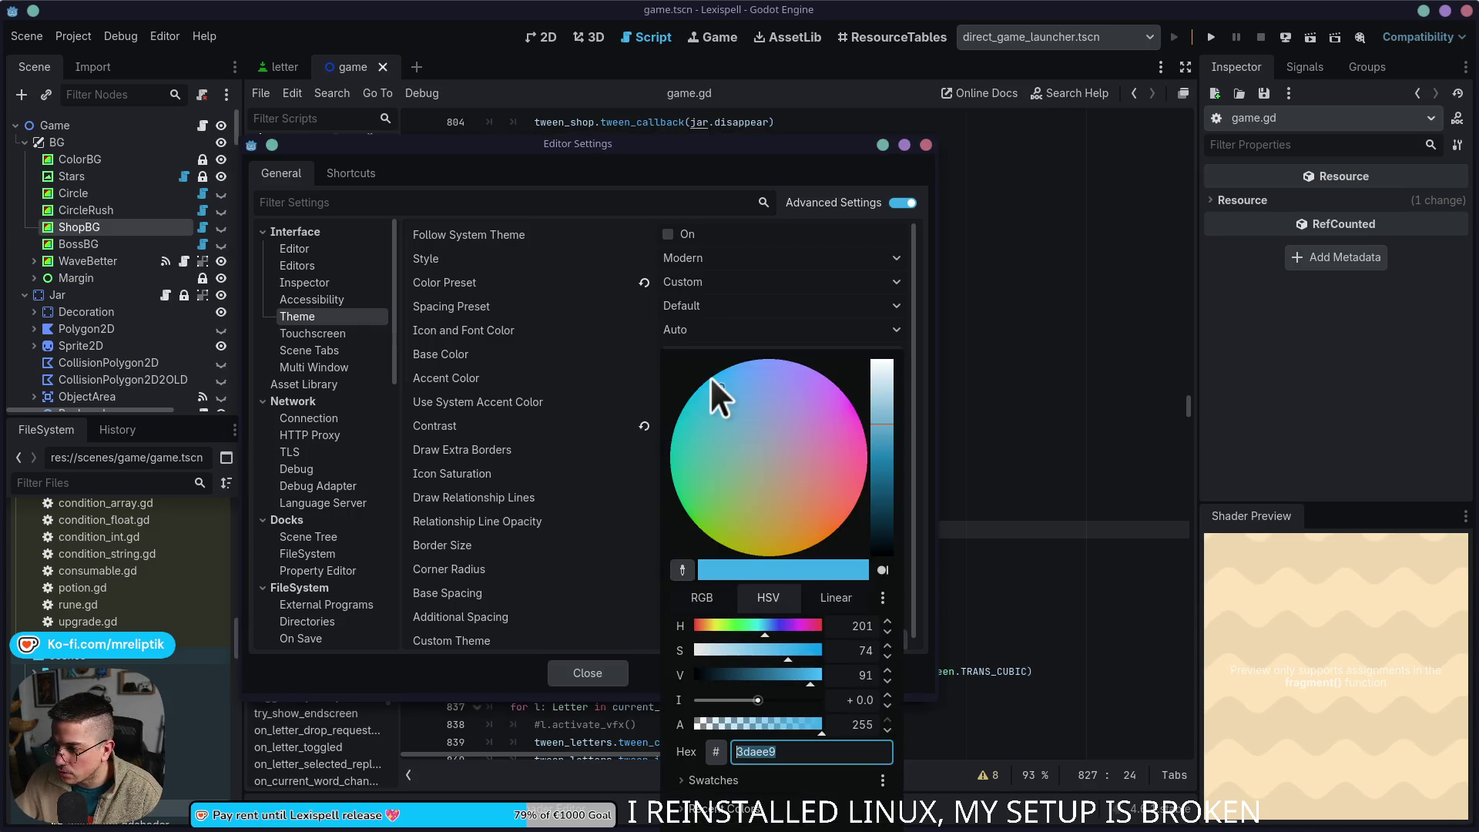
pyautogui.click(812, 548)
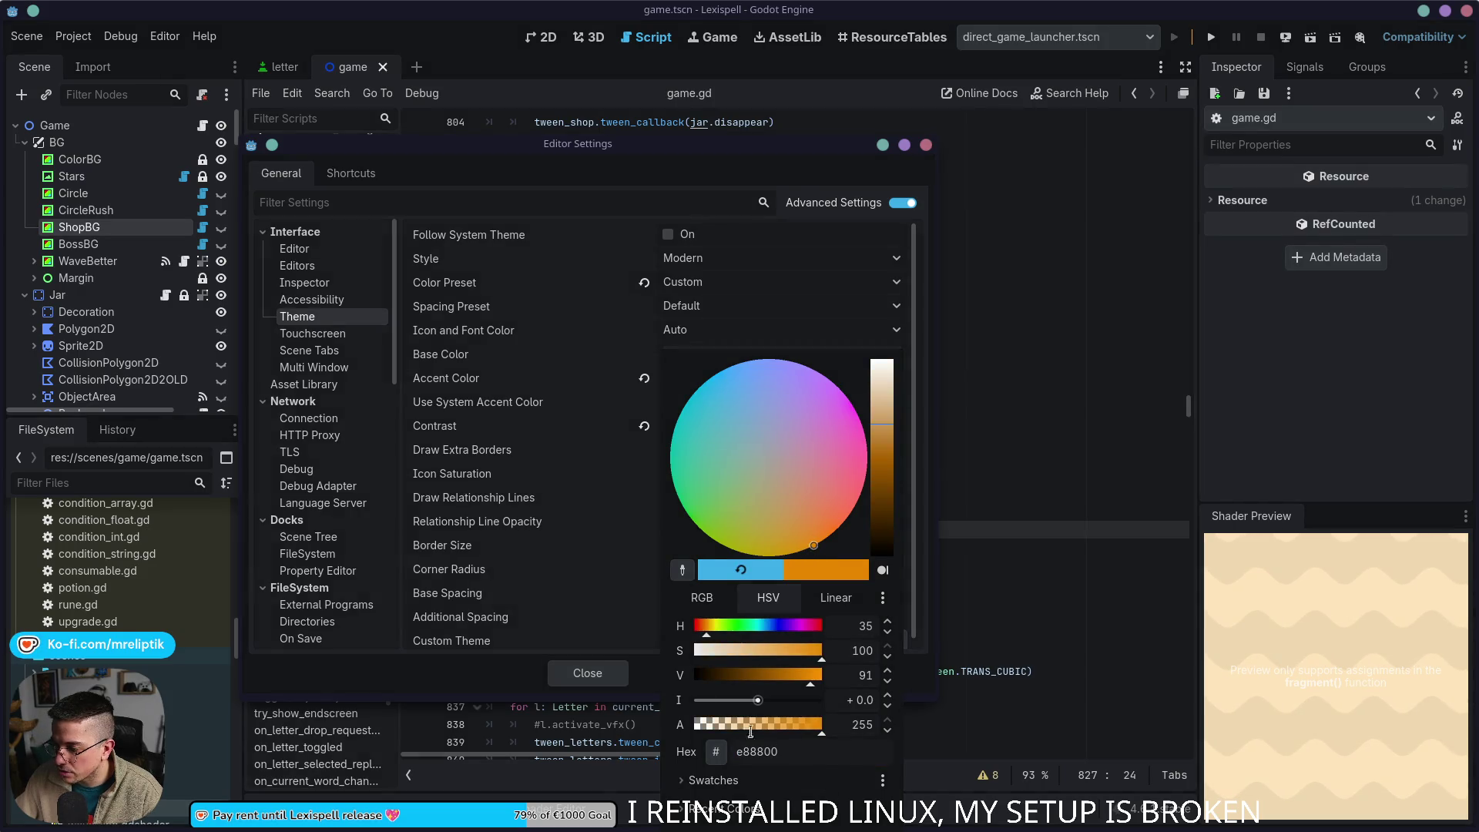
pyautogui.click(567, 681)
pyautogui.click(587, 674)
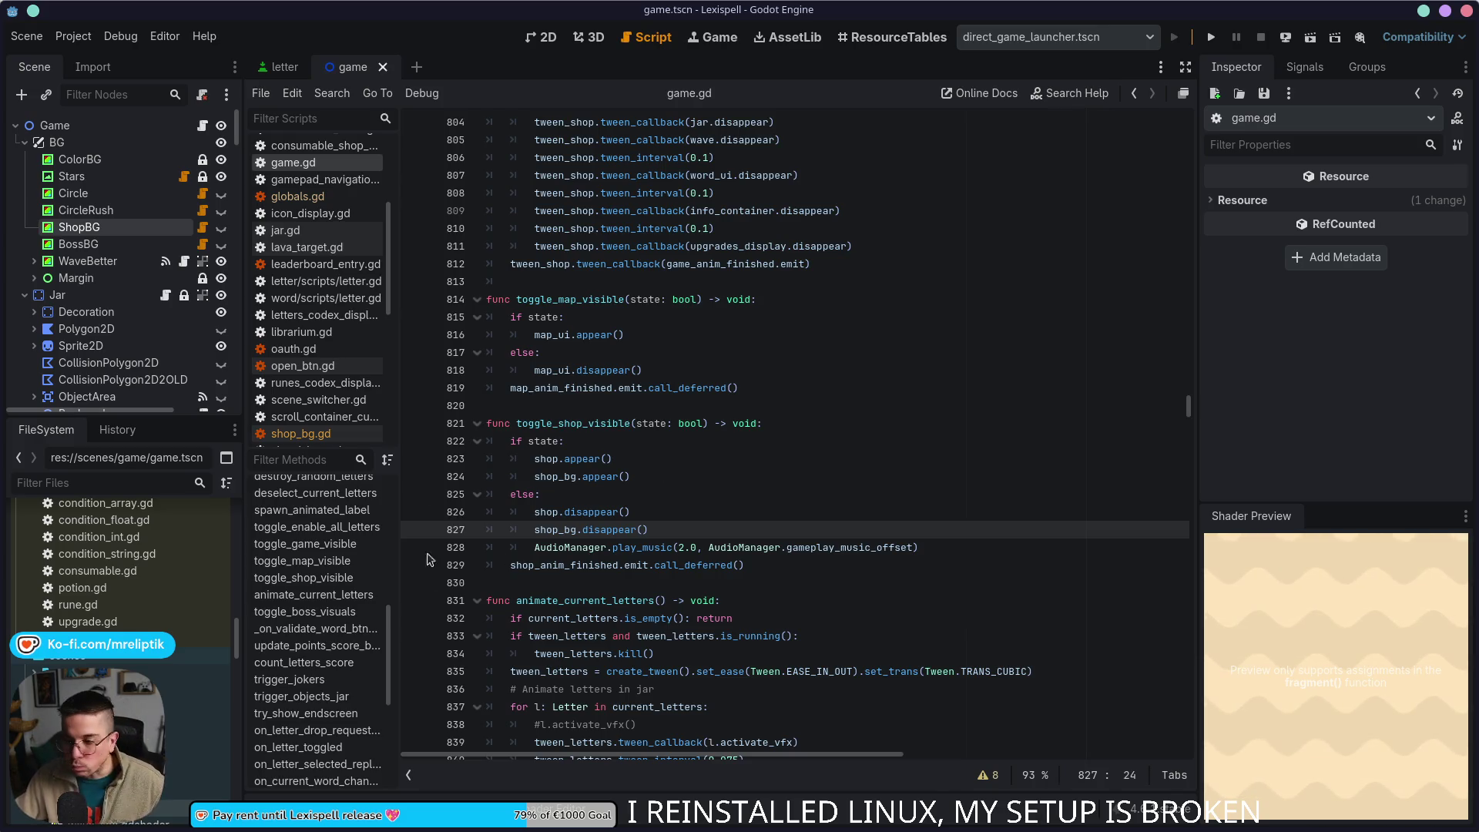
# Step: Save the game scene in the 2D view after checking the WaveBetter and BG nodes
pyautogui.click(534, 41)
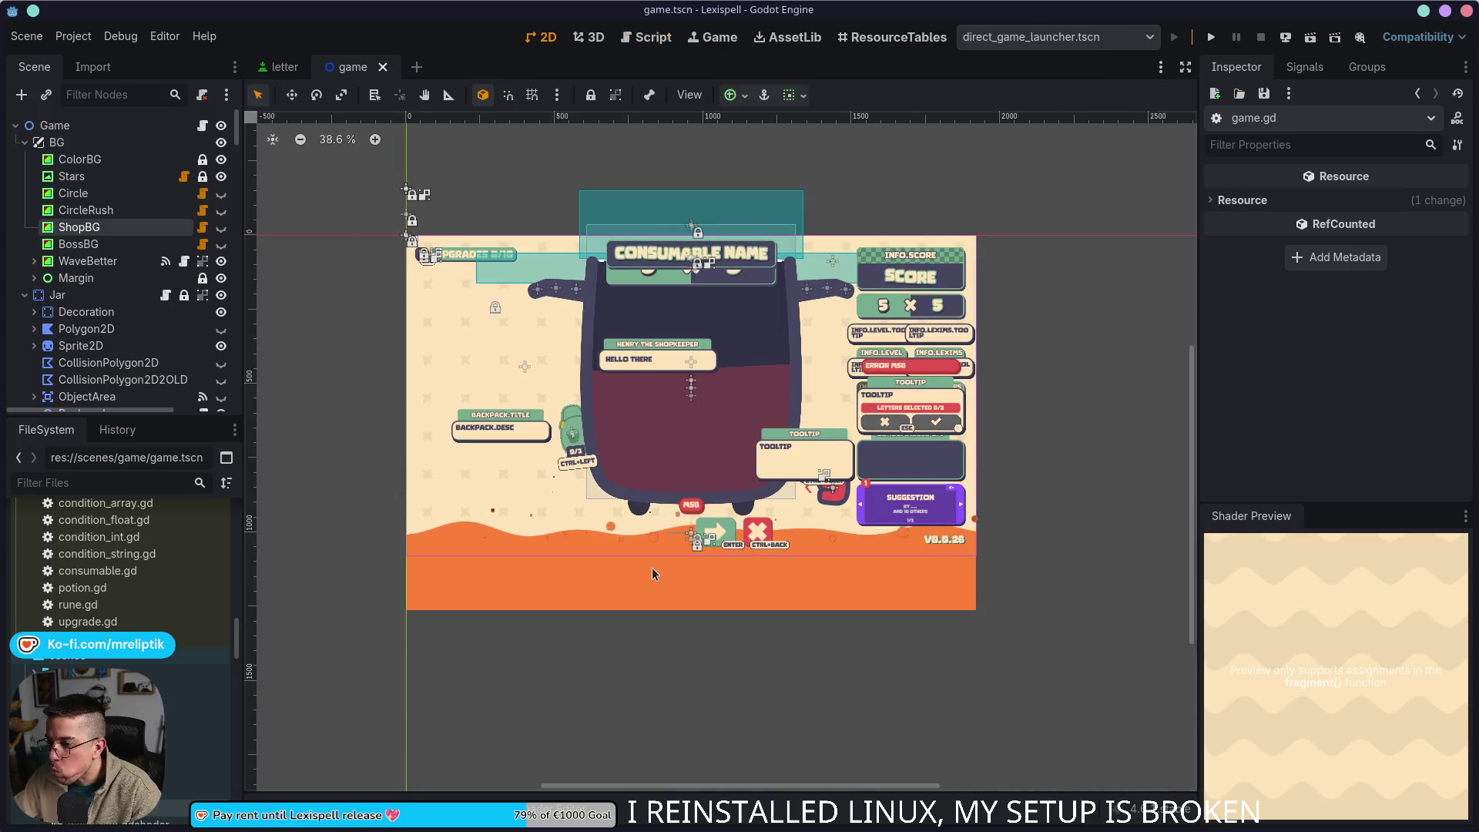
pyautogui.hotkey('ctrl', 's')
pyautogui.click(87, 259)
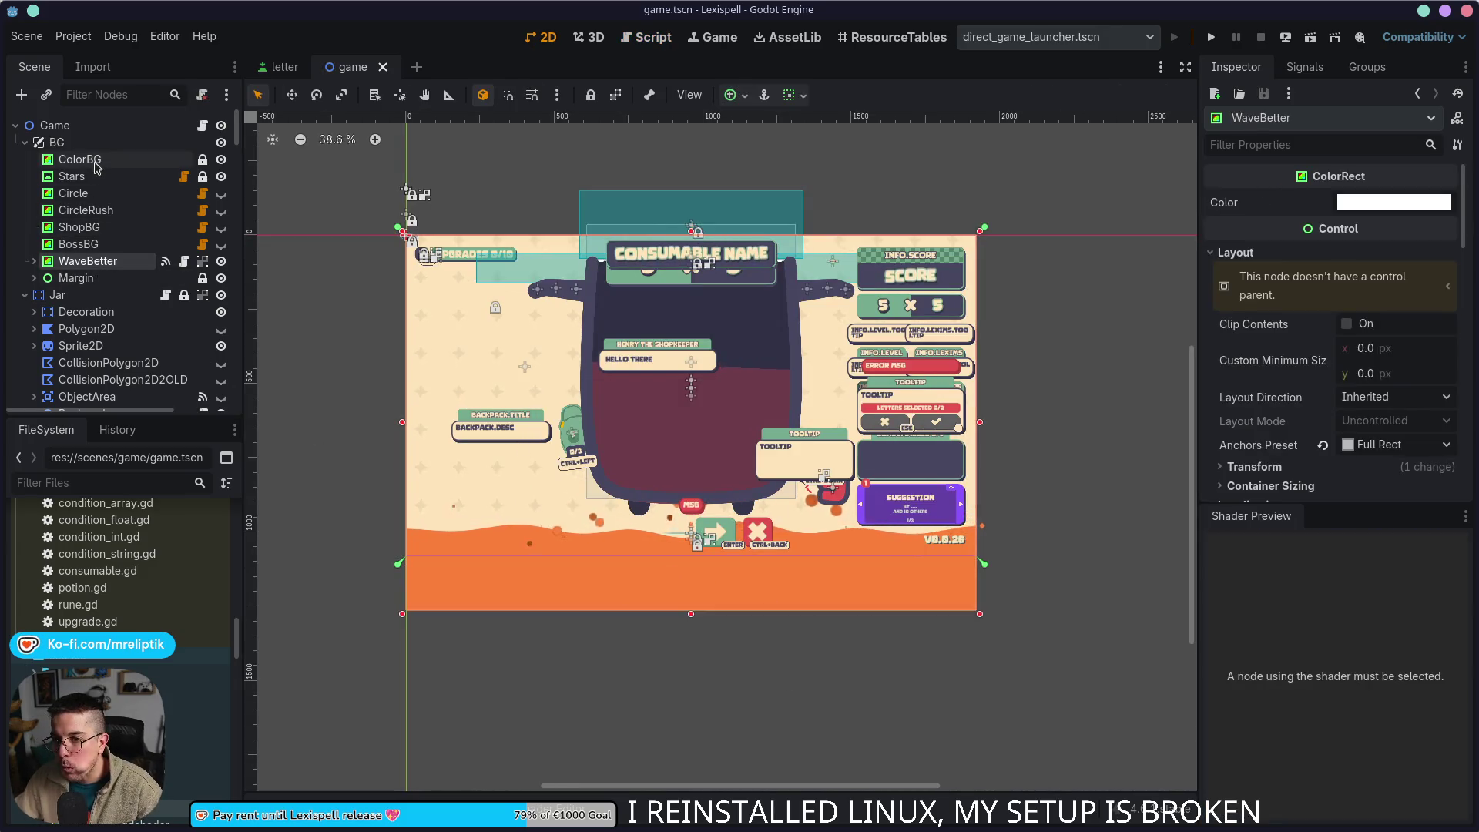
pyautogui.click(56, 142)
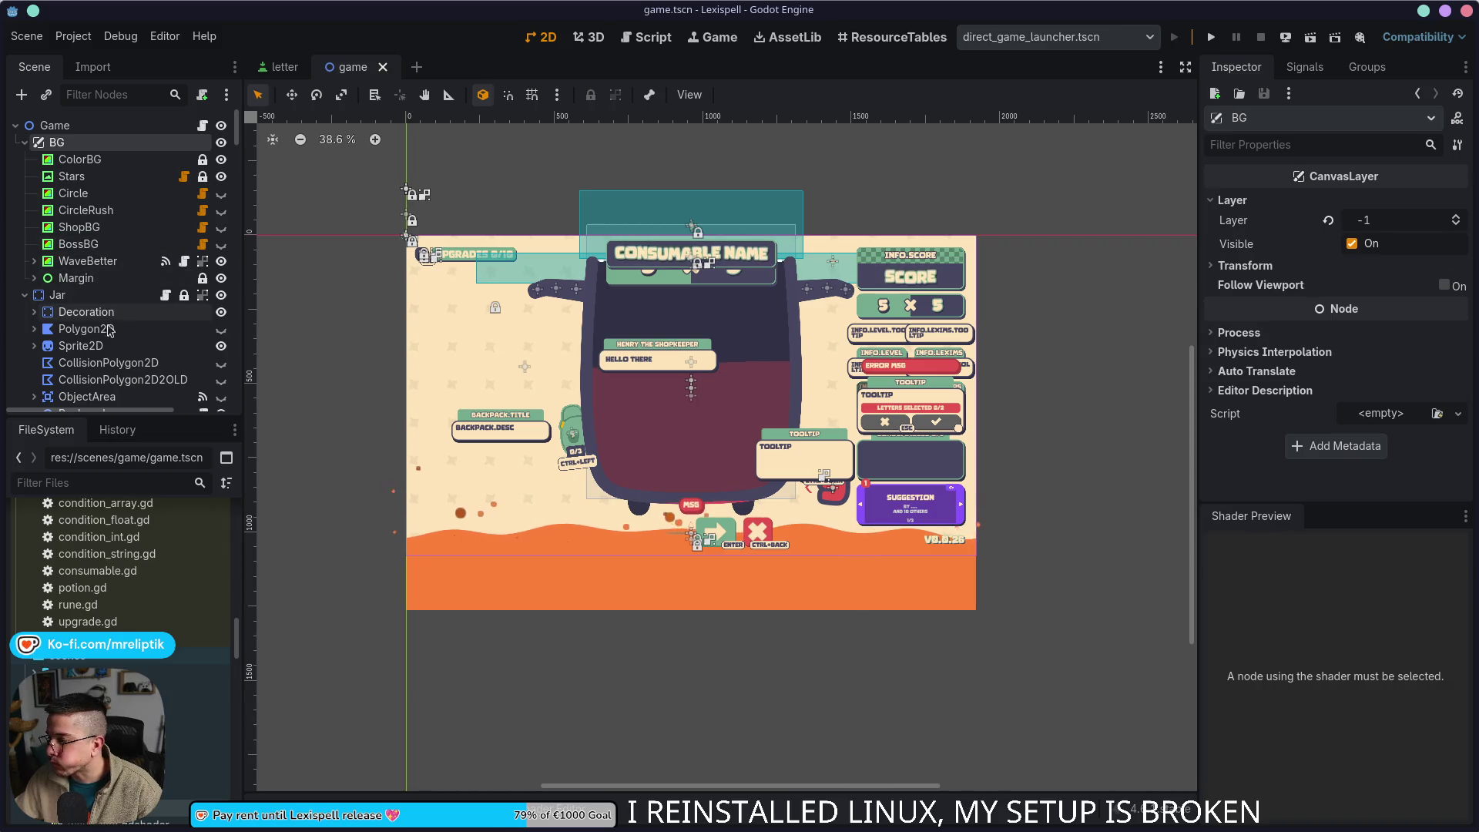
pyautogui.click(1463, 517)
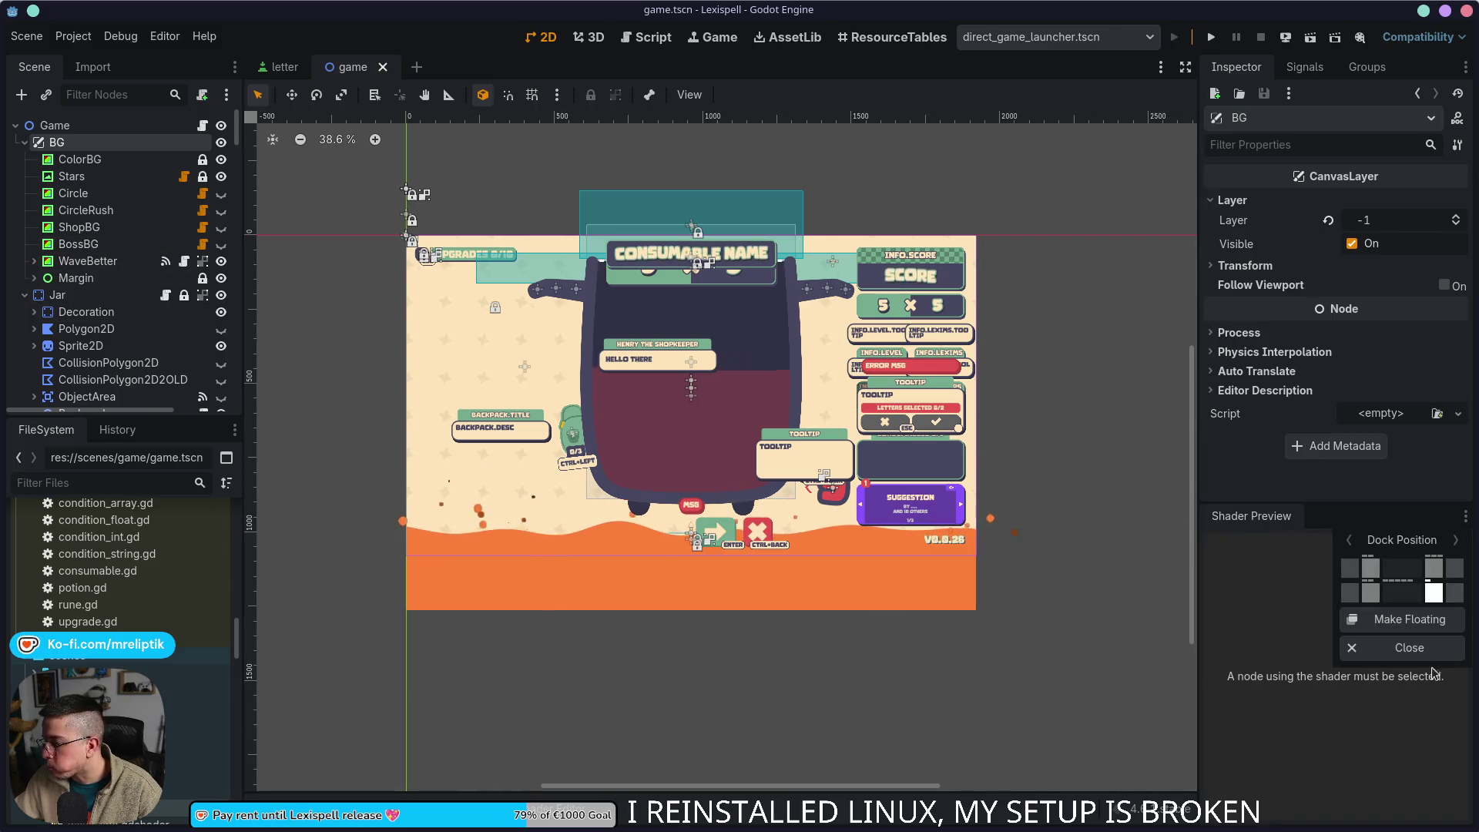
pyautogui.click(1172, 546)
pyautogui.hotkey('ctrl', 's')
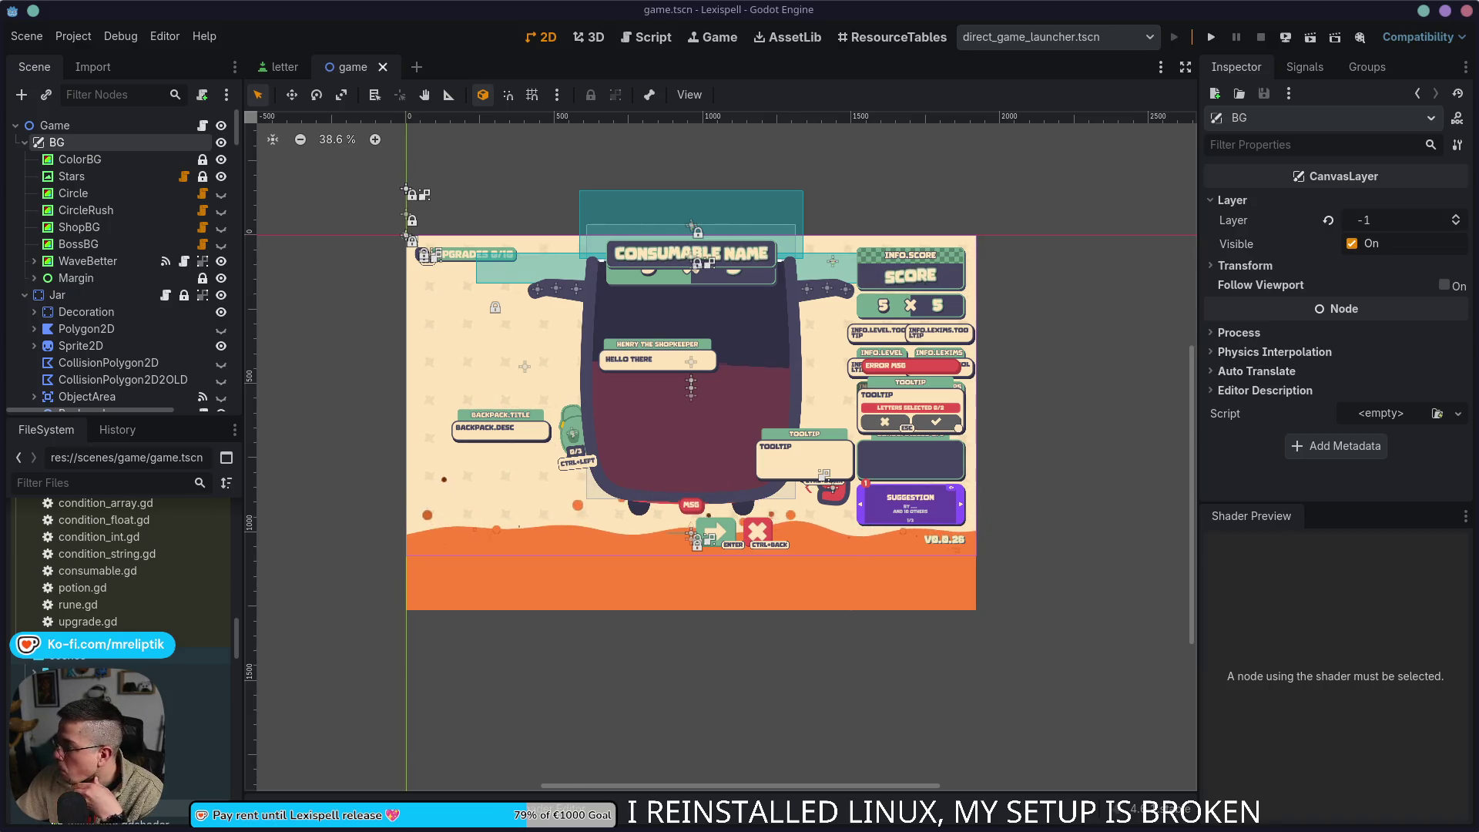
# Step: Switch to the browser with the Lexispell Tasks board and maximise it
pyautogui.hotkey('alt', 'Tab')
pyautogui.doubleClick(318, 186)
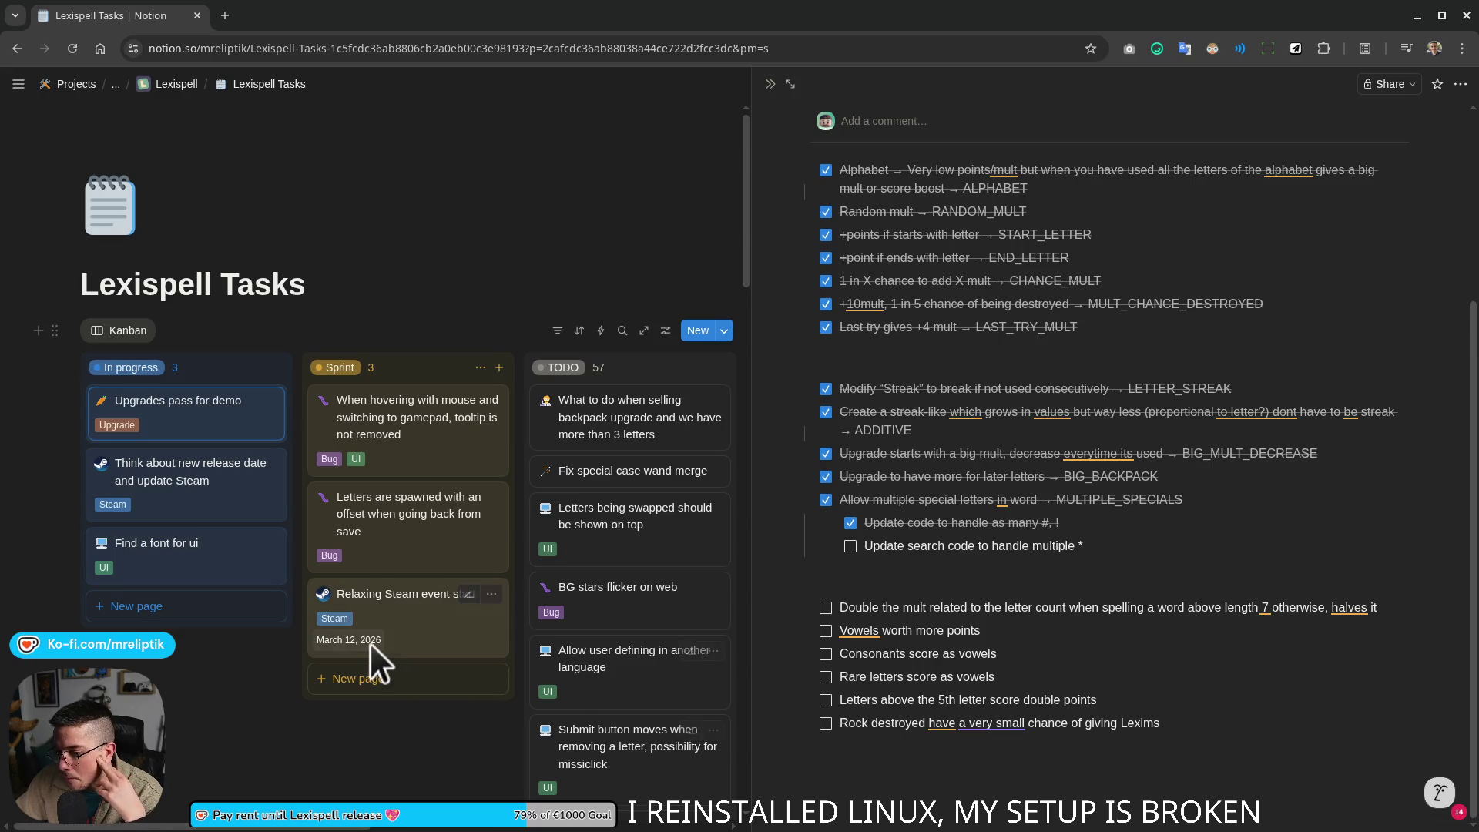
pyautogui.click(407, 628)
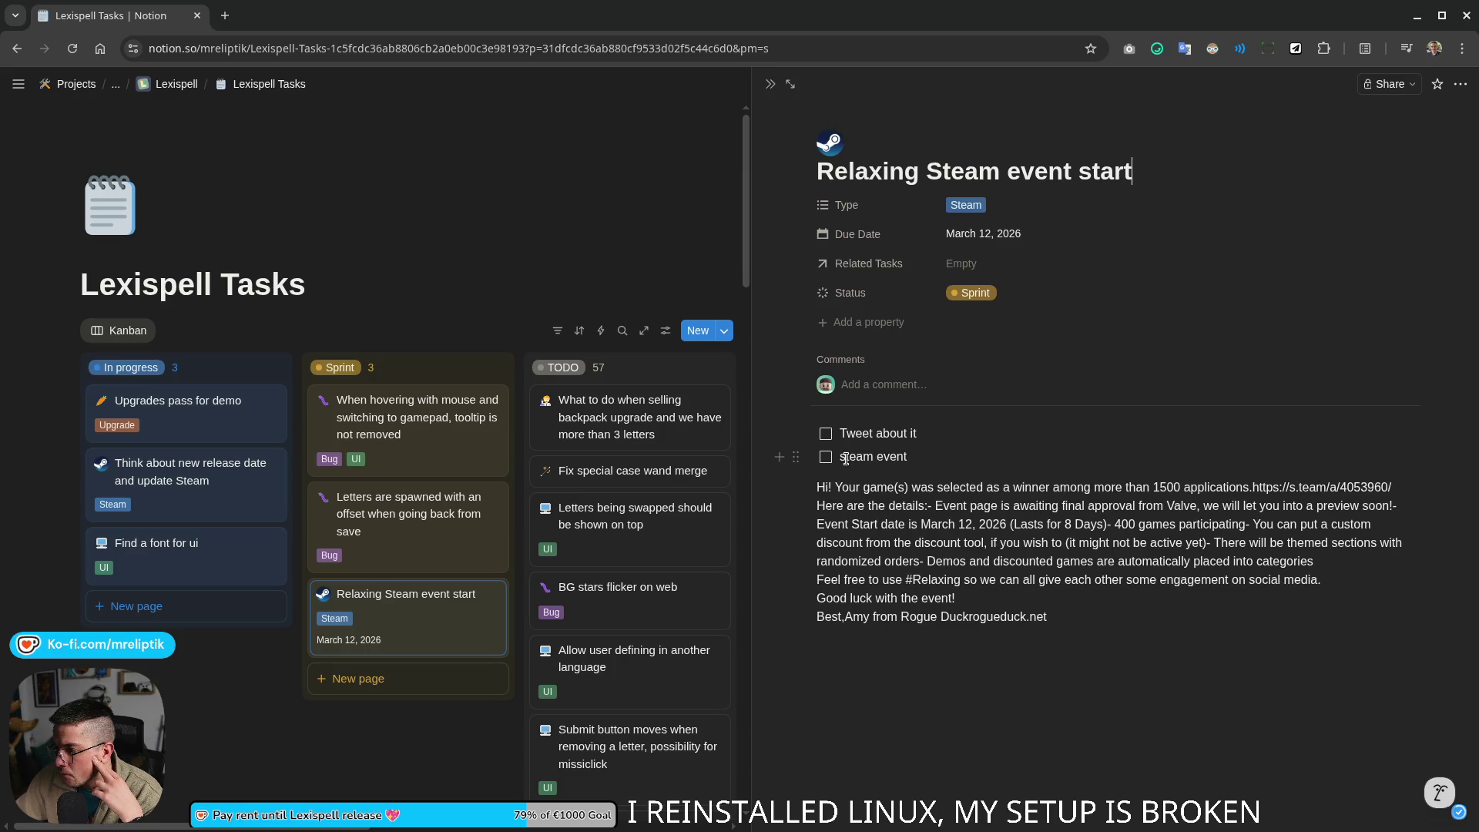
pyautogui.press('BackSpace')
pyautogui.write('S')
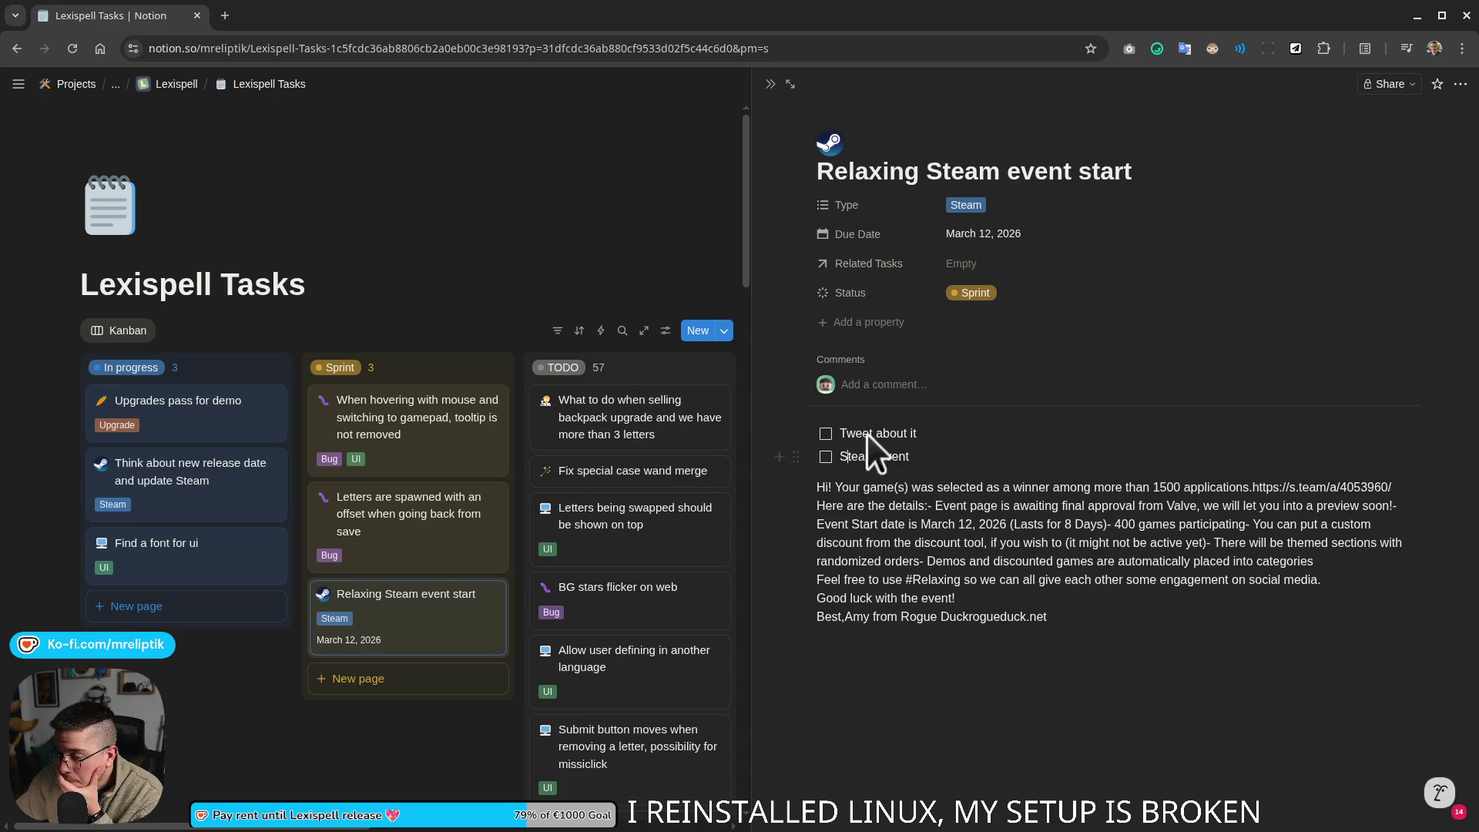
pyautogui.click(762, 93)
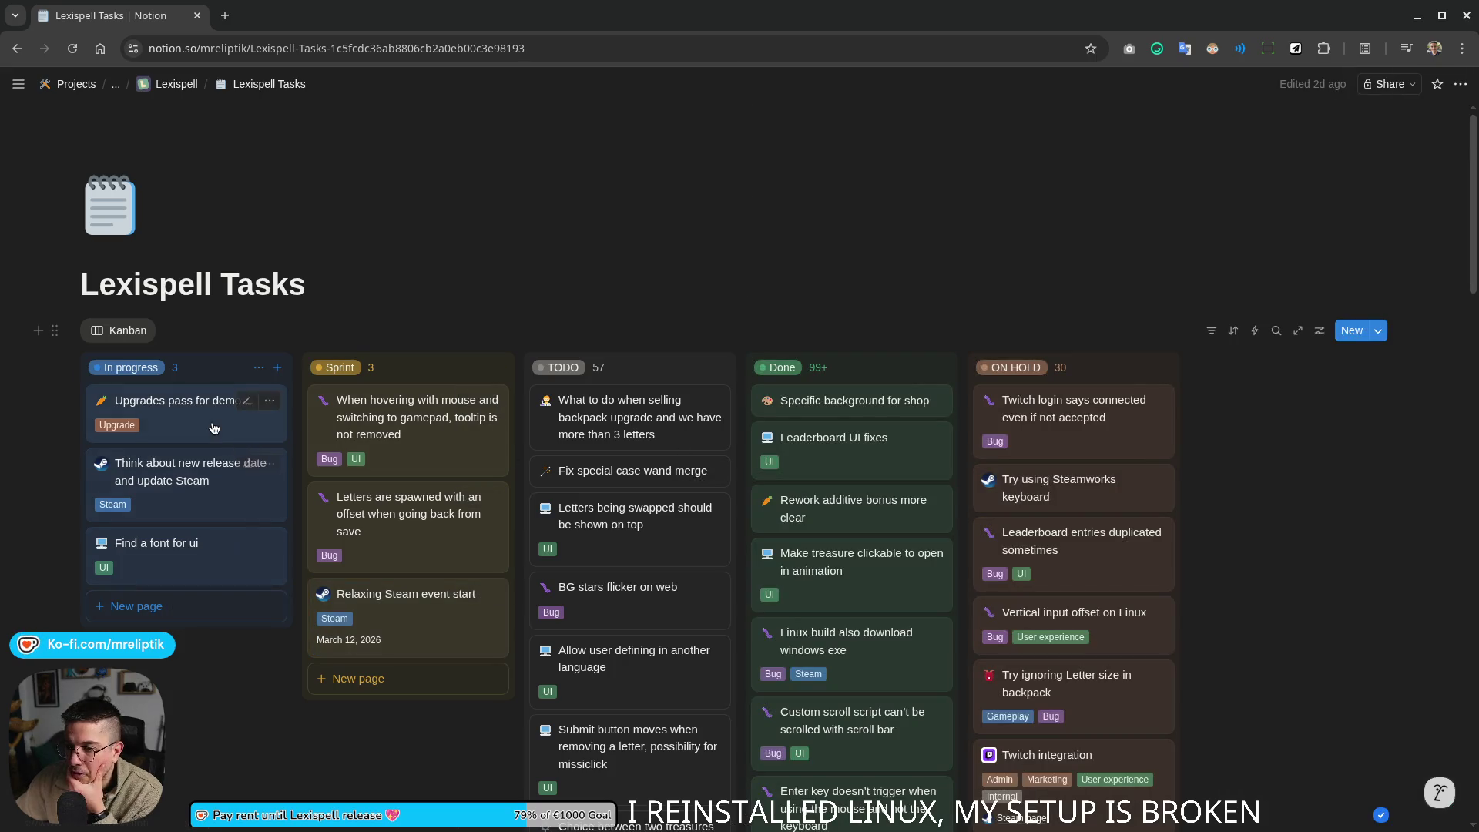
pyautogui.click(225, 400)
pyautogui.scroll(-3, 1003, 544)
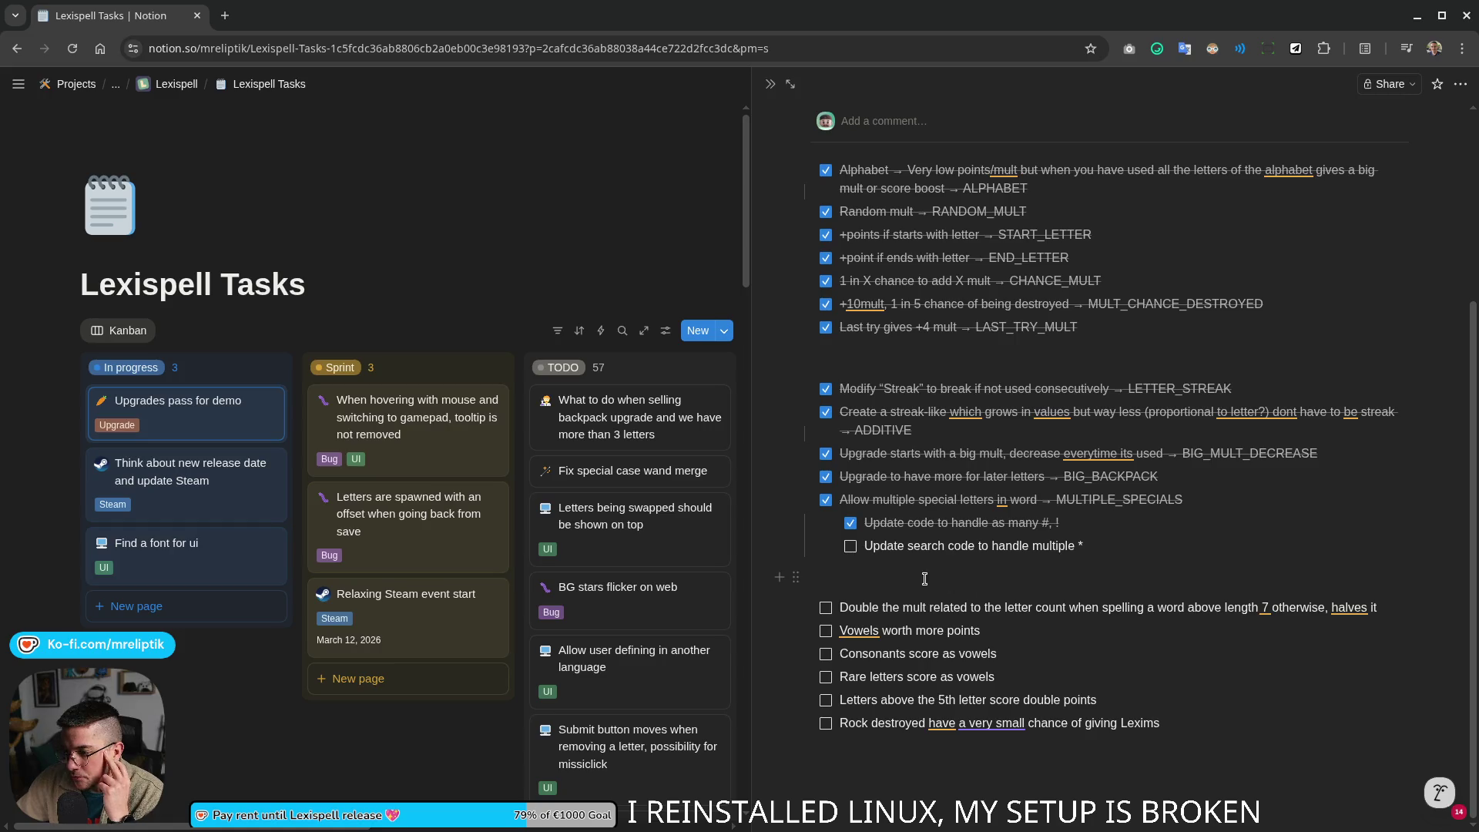
pyautogui.moveTo(835, 647)
pyautogui.mouseDown()
pyautogui.moveTo(1049, 682)
pyautogui.moveTo(842, 610)
pyautogui.moveTo(884, 631)
pyautogui.mouseUp()
pyautogui.click(1017, 677)
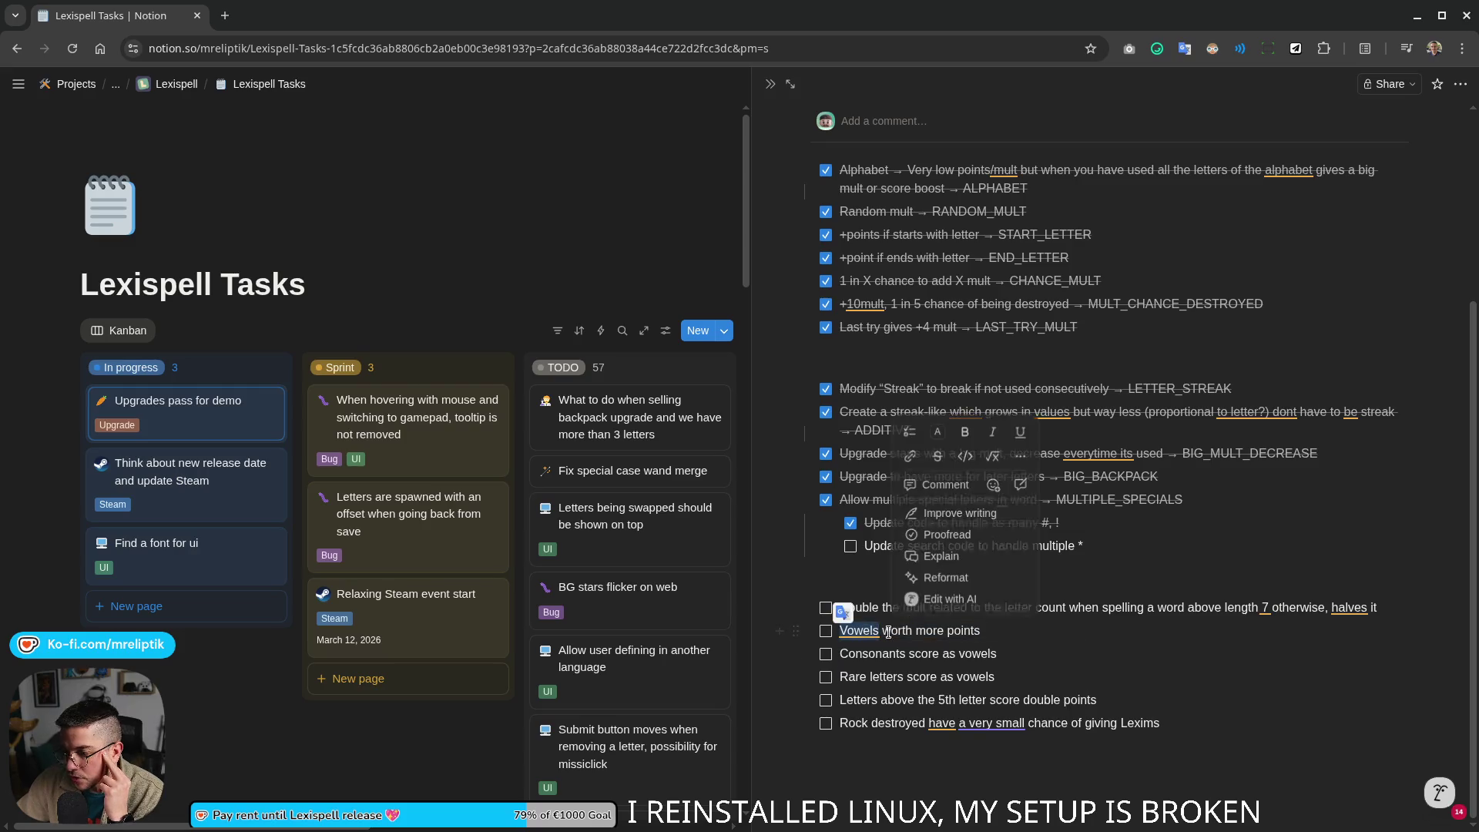
pyautogui.click(1000, 631)
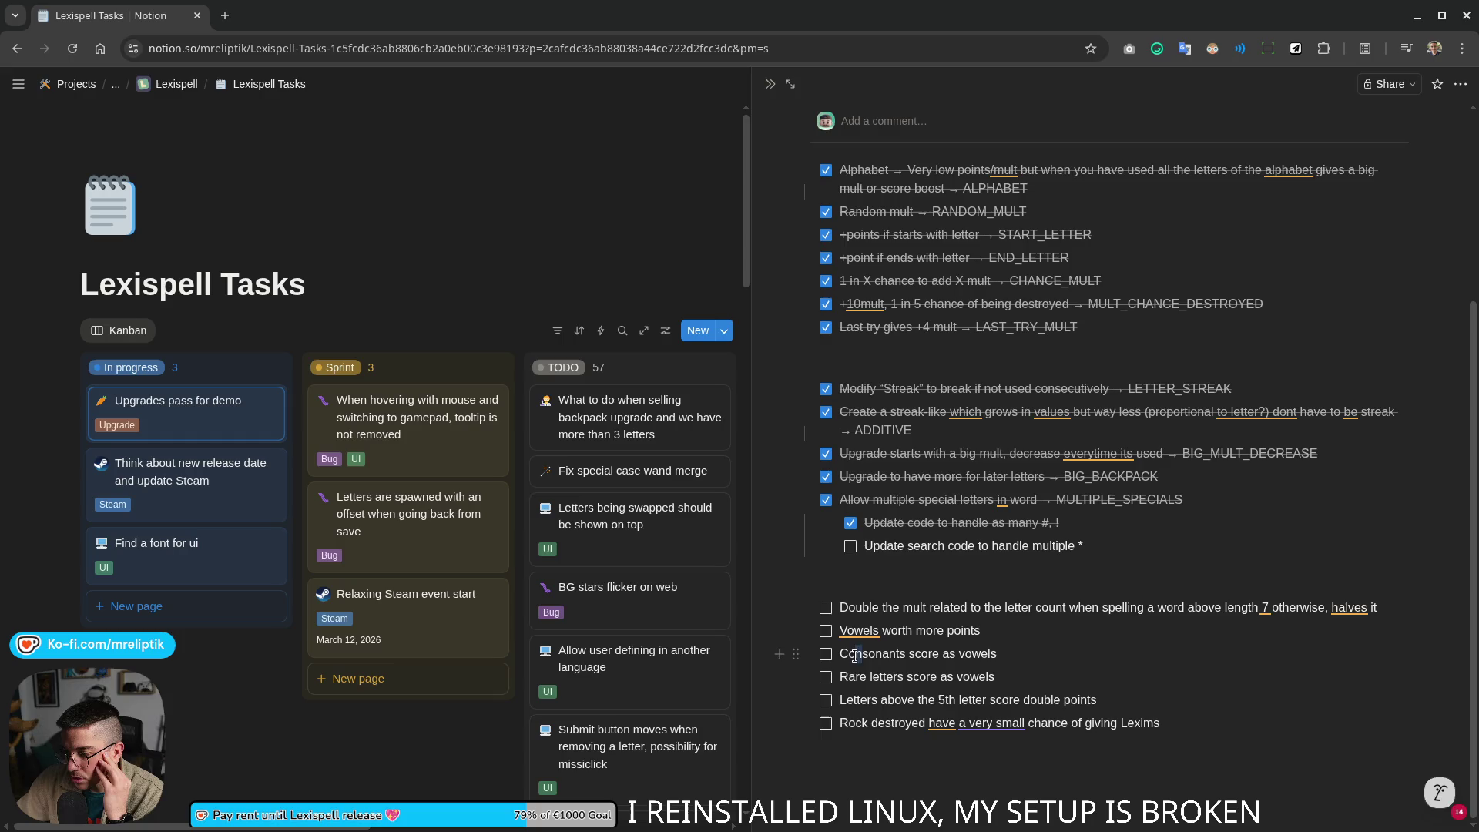
pyautogui.rightClick(878, 649)
pyautogui.click(1028, 658)
pyautogui.press('Up')
pyautogui.moveTo(1039, 657); pyautogui.dragTo(897, 653)
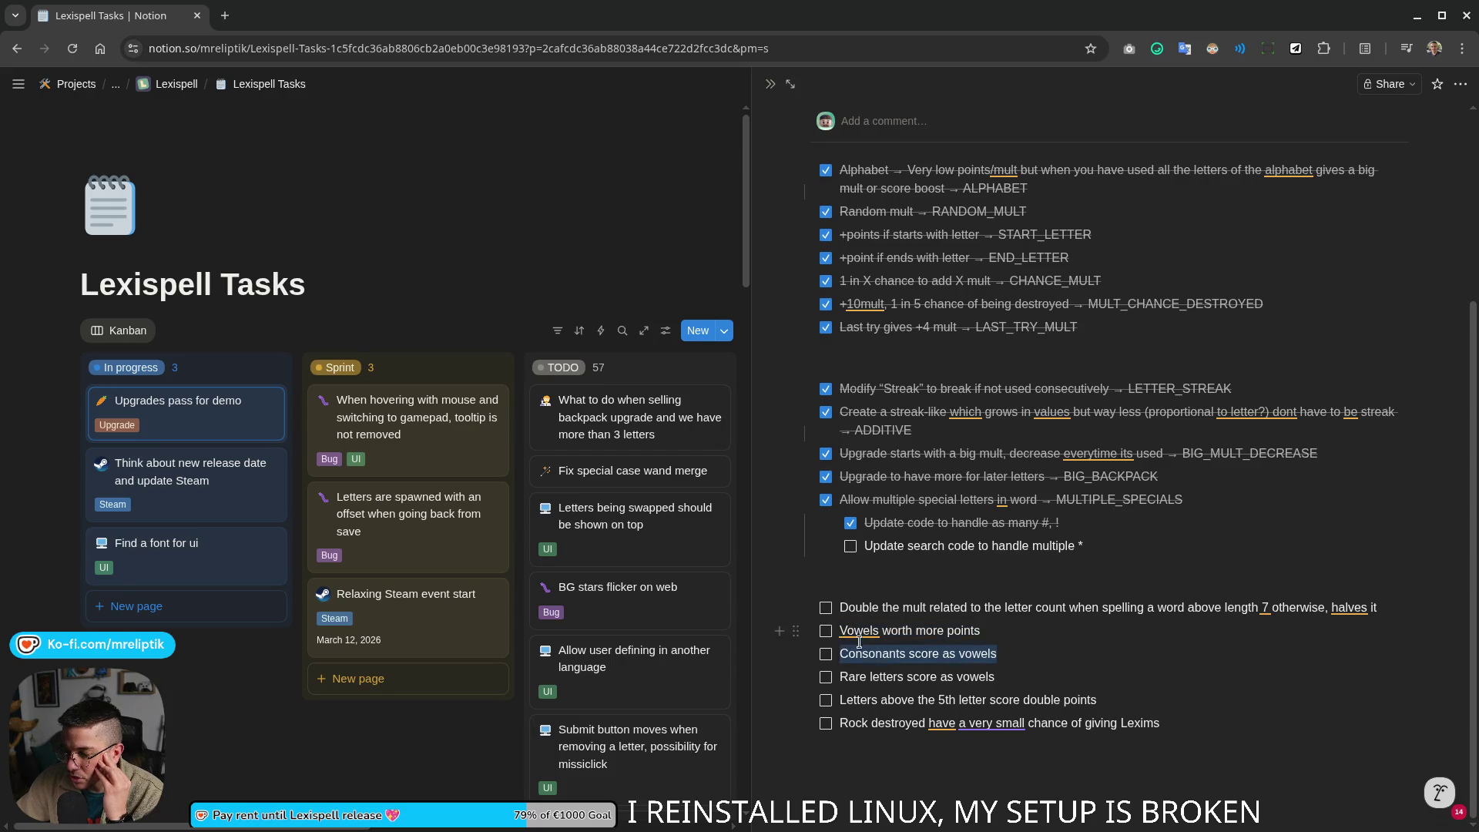
pyautogui.moveTo(896, 653); pyautogui.dragTo(836, 634)
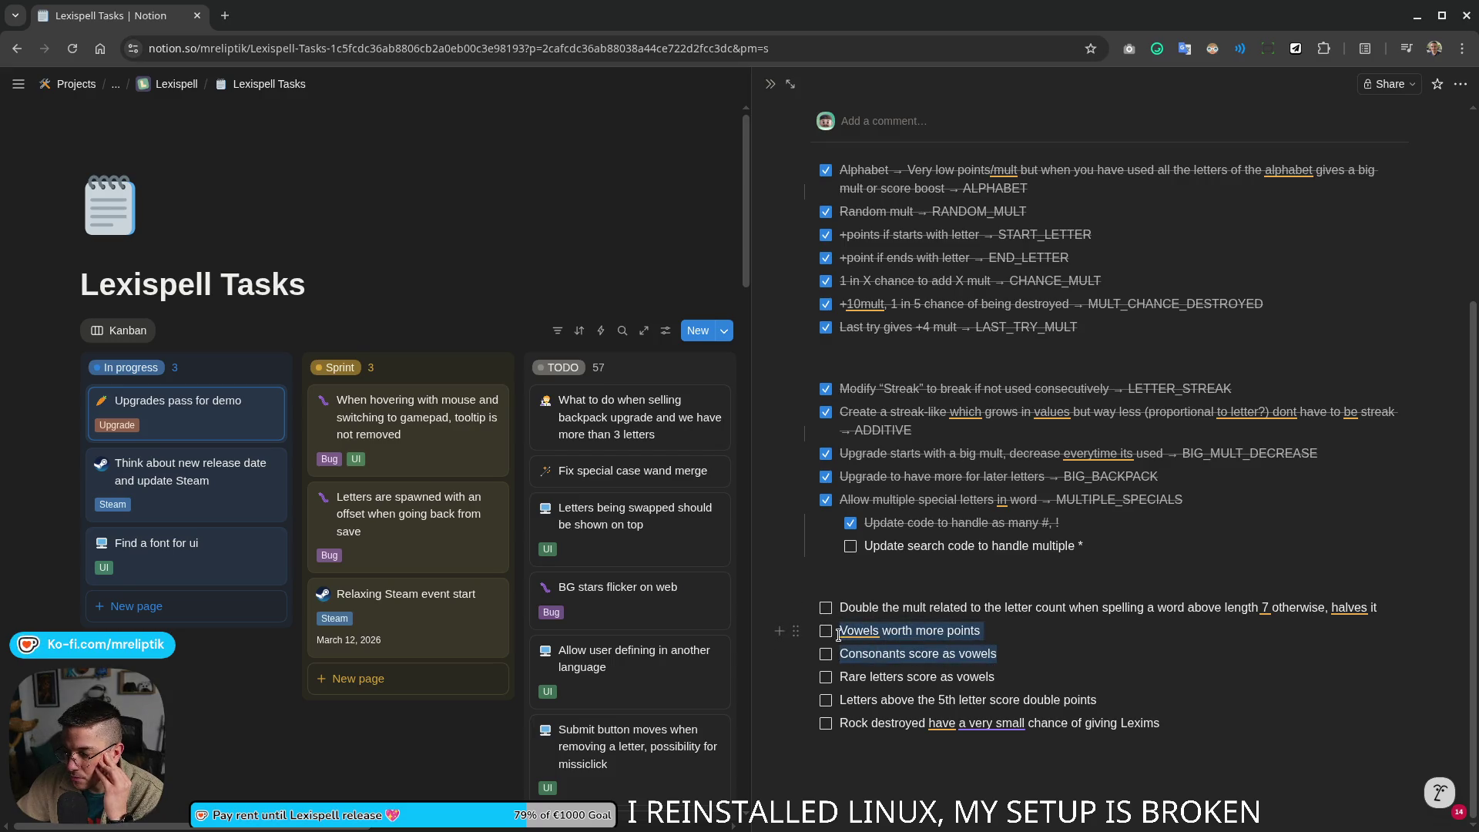
pyautogui.click(992, 638)
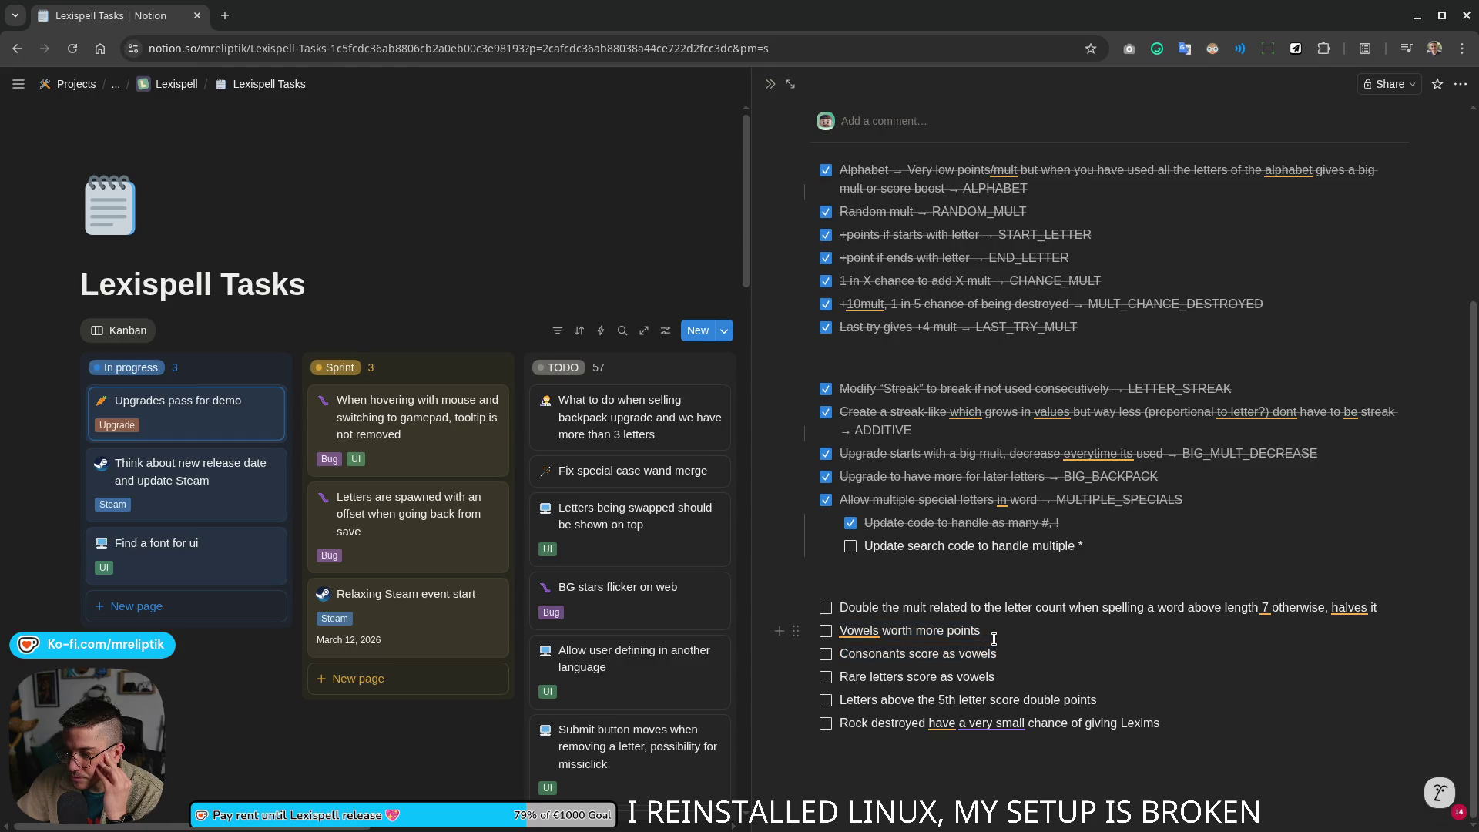
pyautogui.moveTo(1008, 650); pyautogui.dragTo(839, 631)
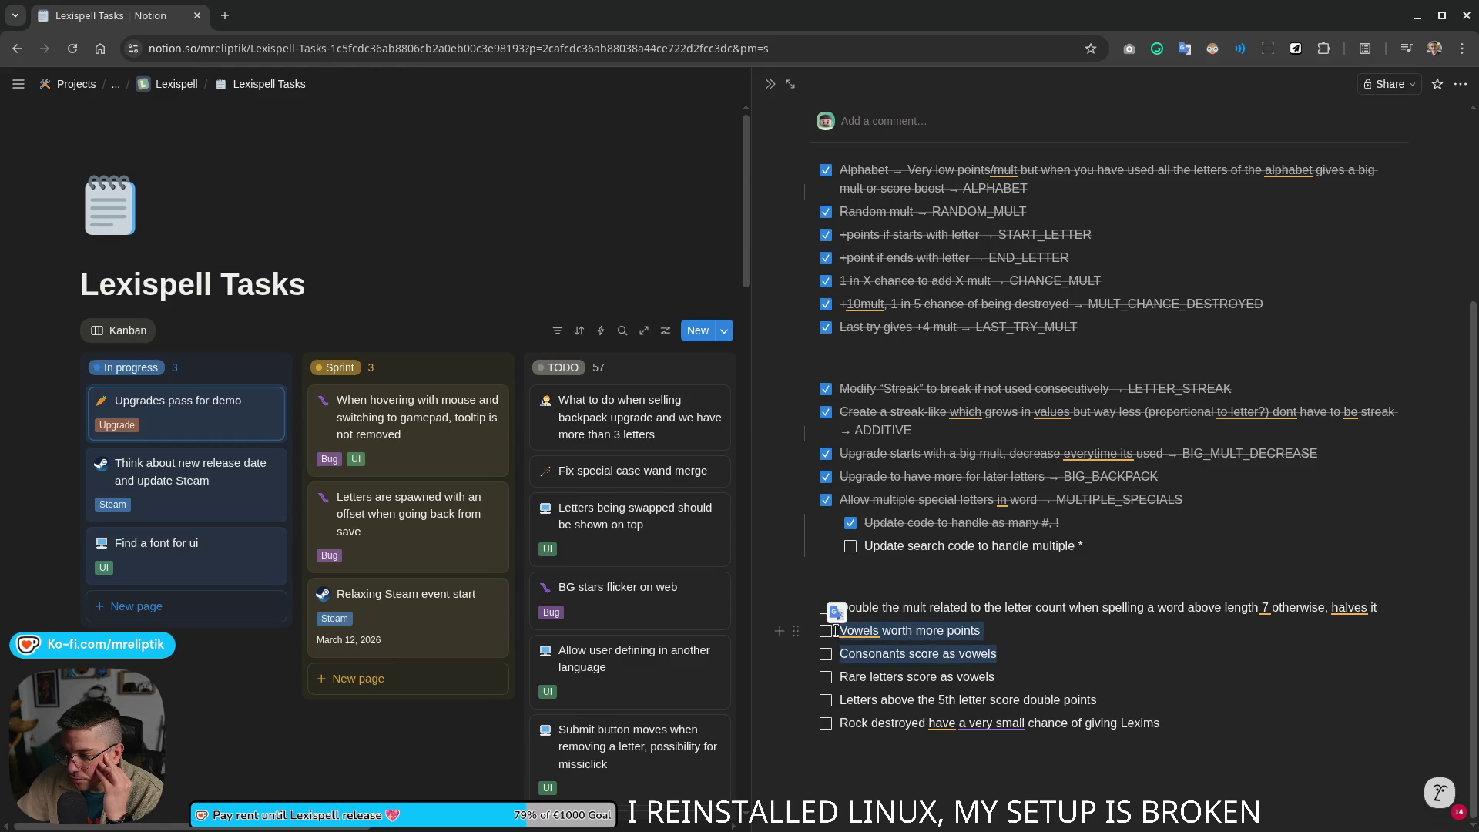
pyautogui.click(1012, 657)
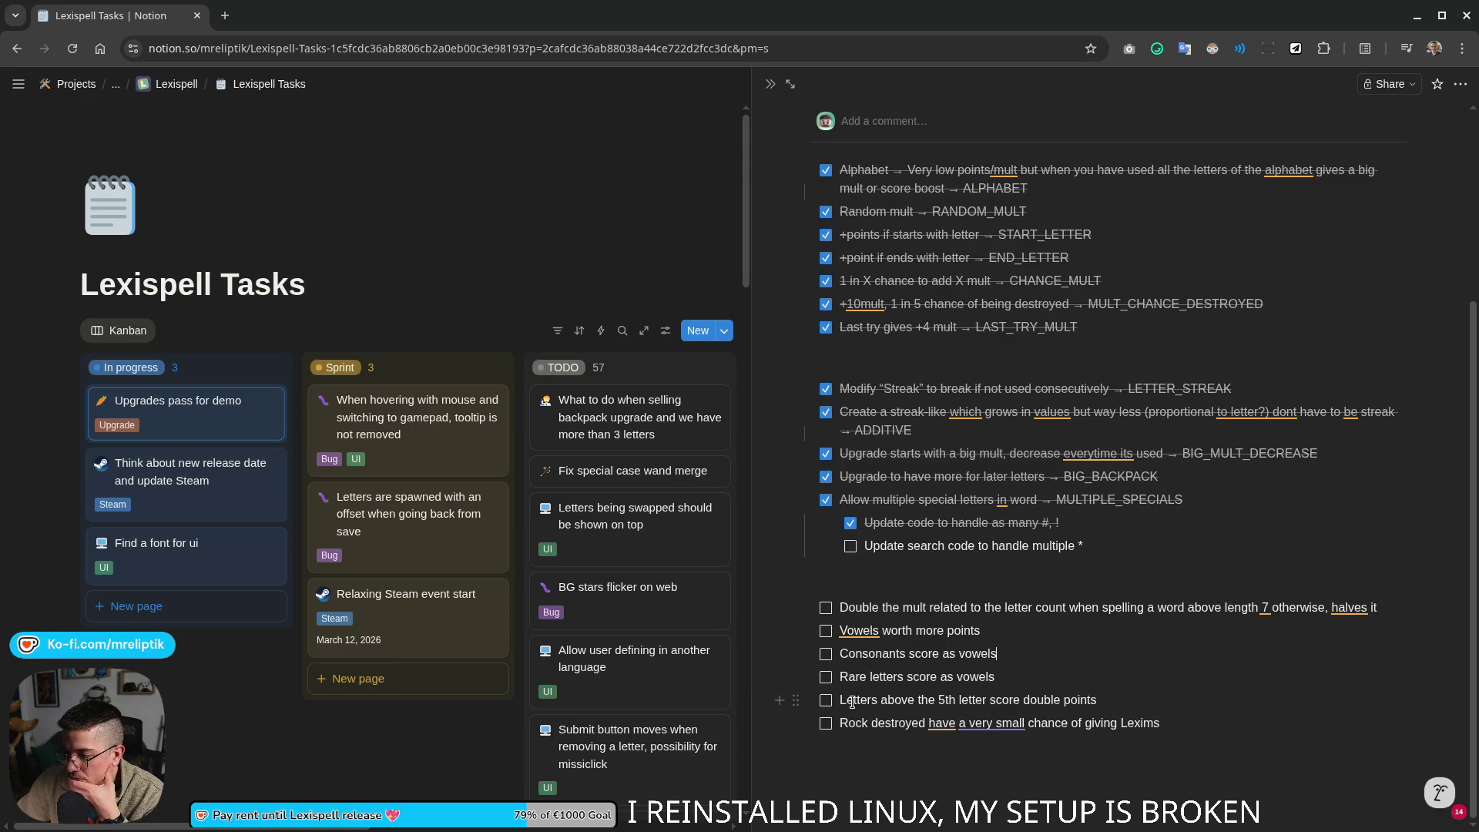
pyautogui.press('XF86AudioLowerVolume')
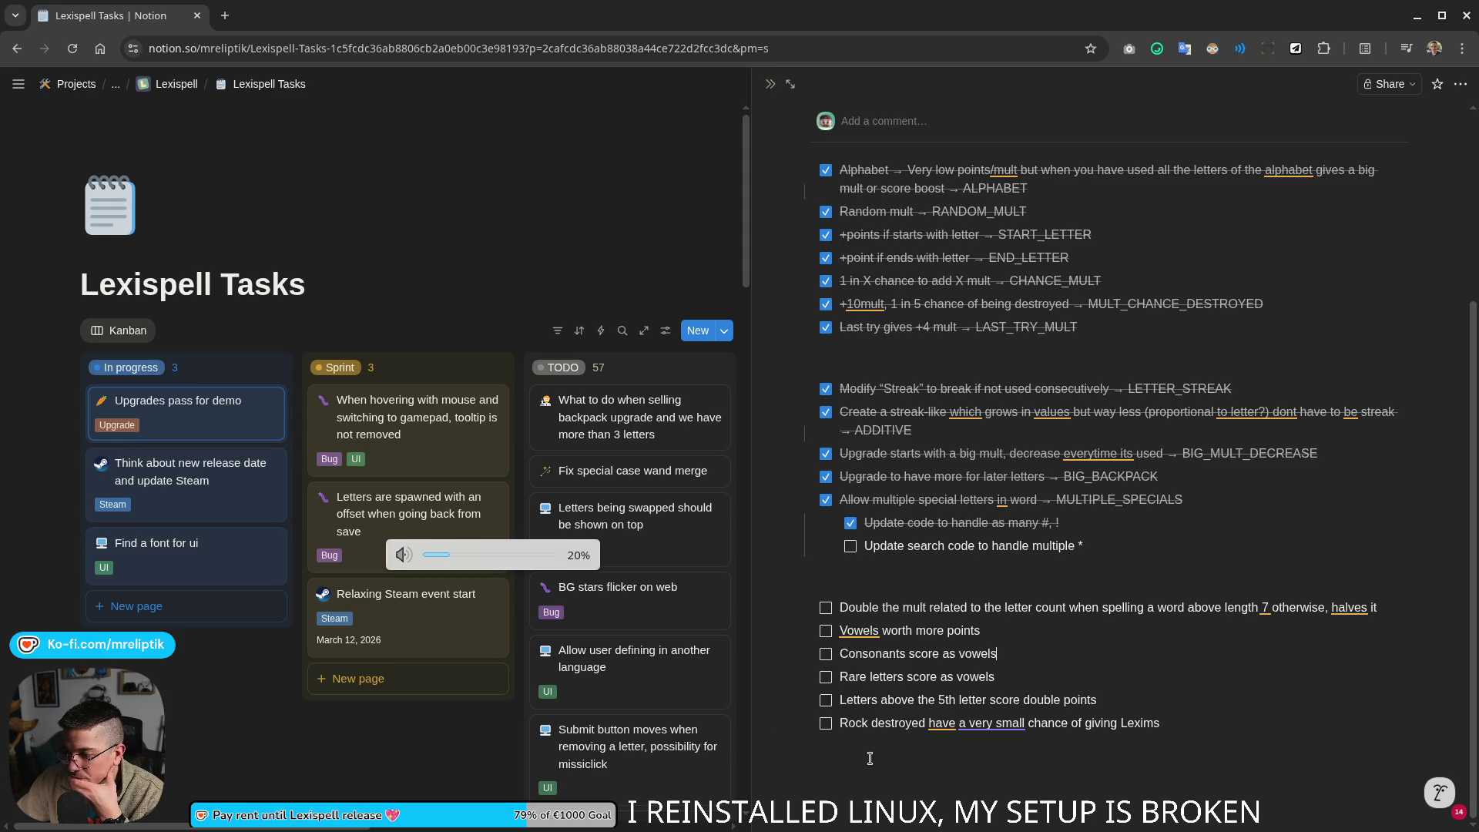
pyautogui.moveTo(937, 700)
pyautogui.mouseDown()
pyautogui.moveTo(869, 699)
pyautogui.moveTo(1044, 713)
pyautogui.mouseUp()
pyautogui.click(869, 699)
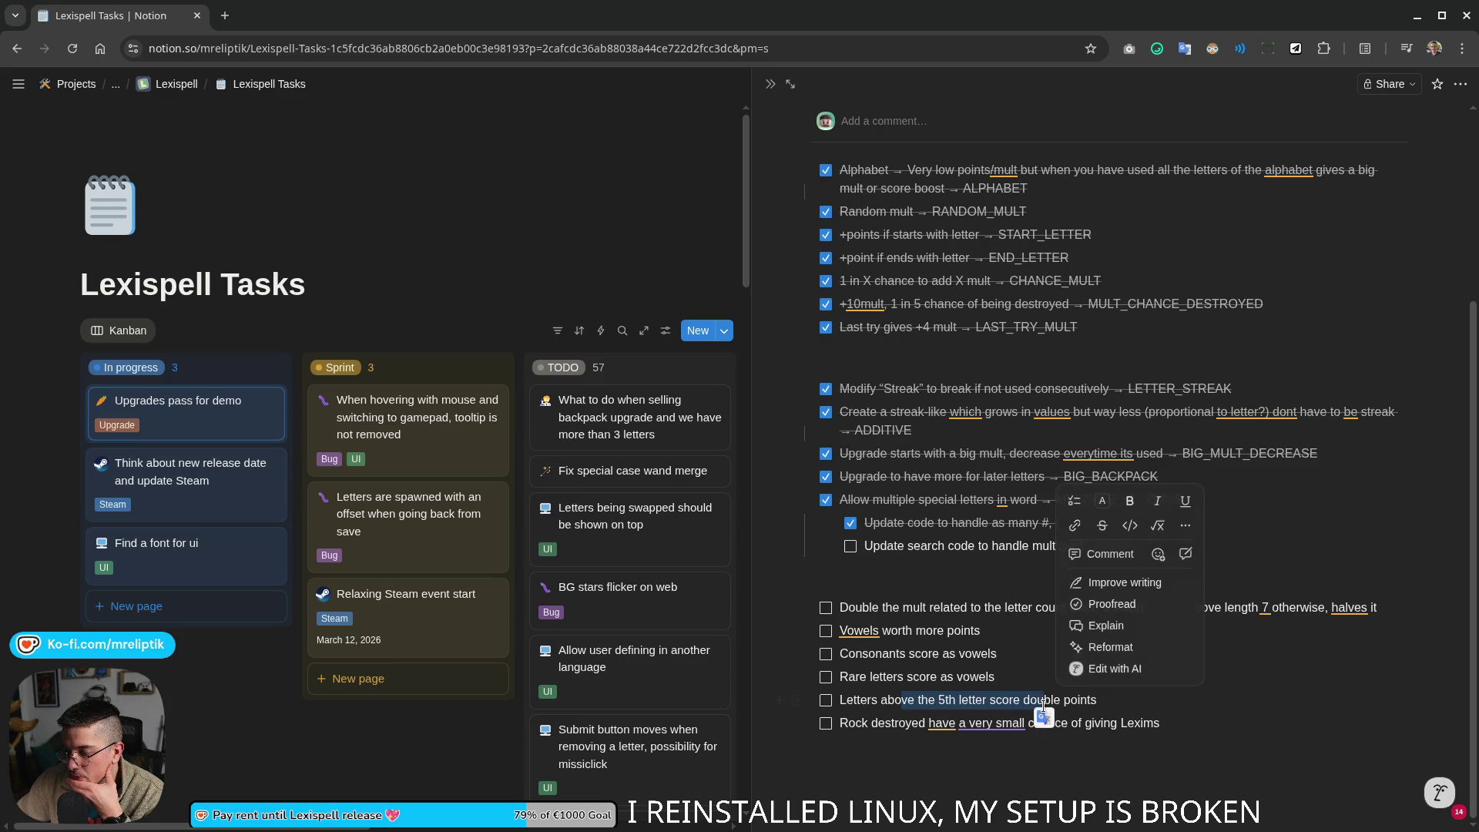
pyautogui.click(1102, 703)
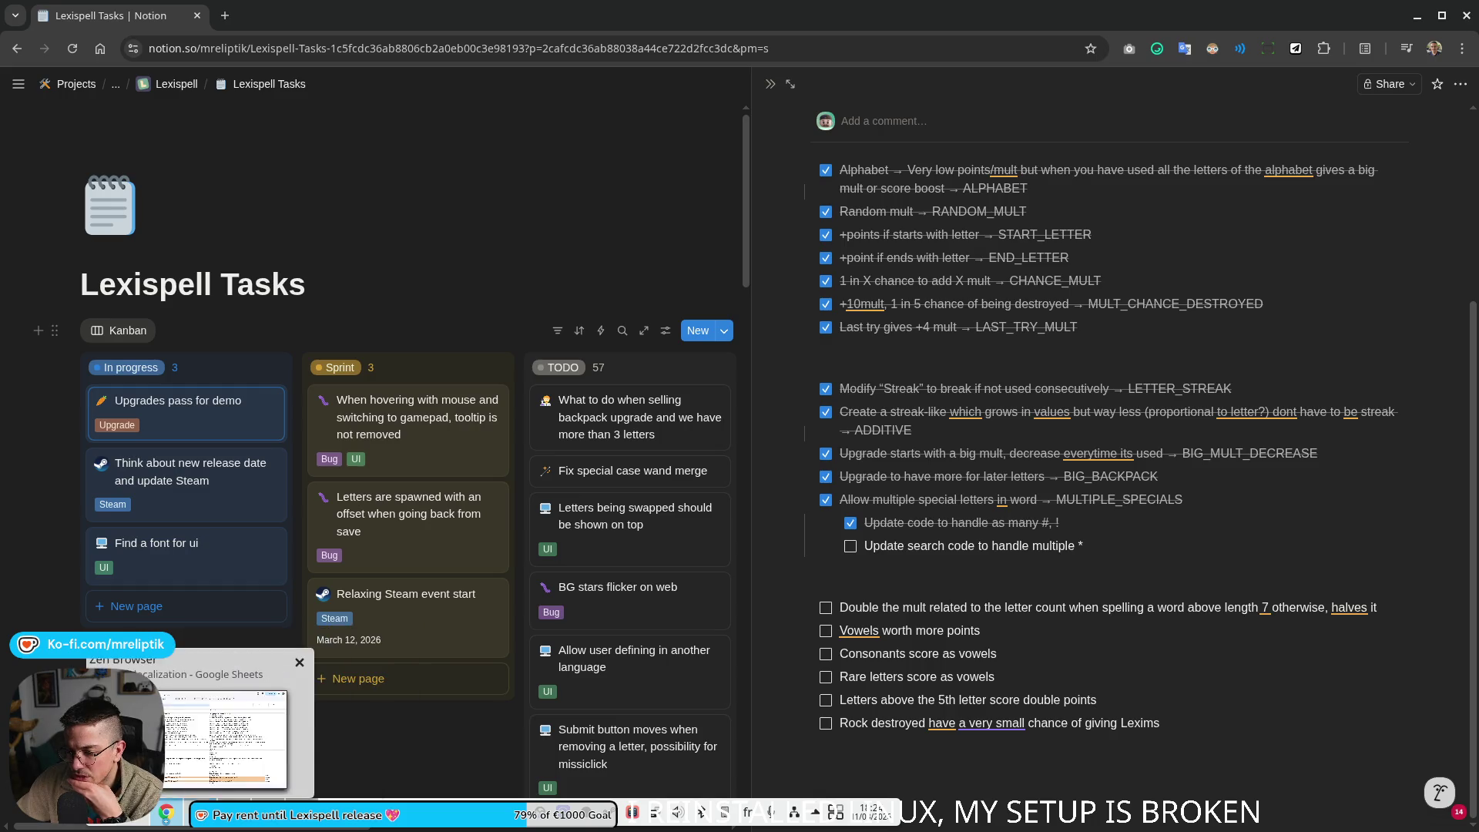
pyautogui.moveTo(168, 812)
pyautogui.click(283, 716)
# Step: Check the UPGRADE.SIXTH key in the localization sheet, then return to Lexispell Tasks in Notion
pyautogui.click(359, 600)
pyautogui.scroll(-2, 359, 588)
pyautogui.scroll(-5, 289, 586)
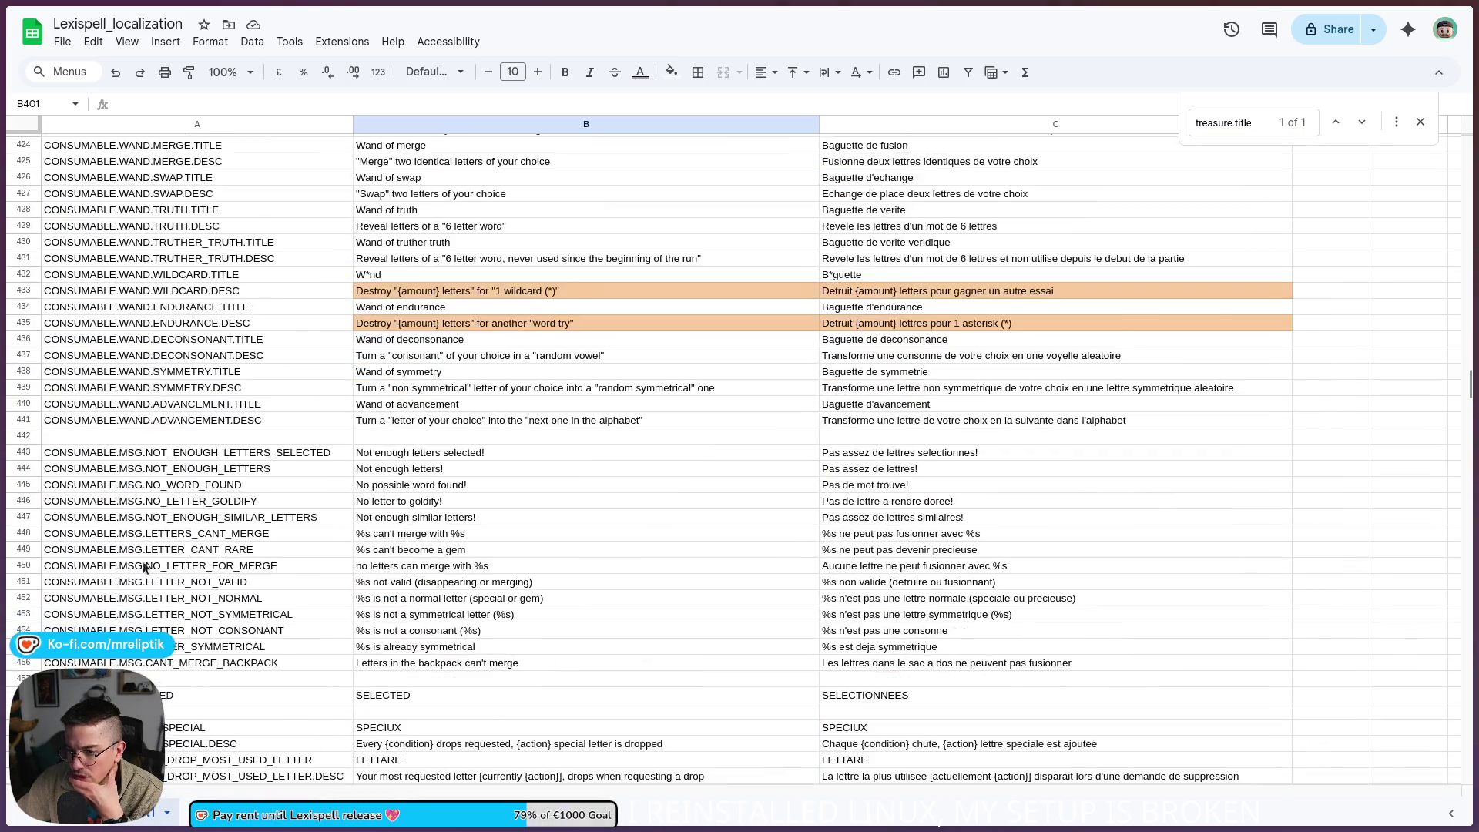
pyautogui.scroll(-4, 231, 583)
pyautogui.scroll(-4, 159, 582)
pyautogui.scroll(-2, 150, 520)
pyautogui.scroll(3, 133, 393)
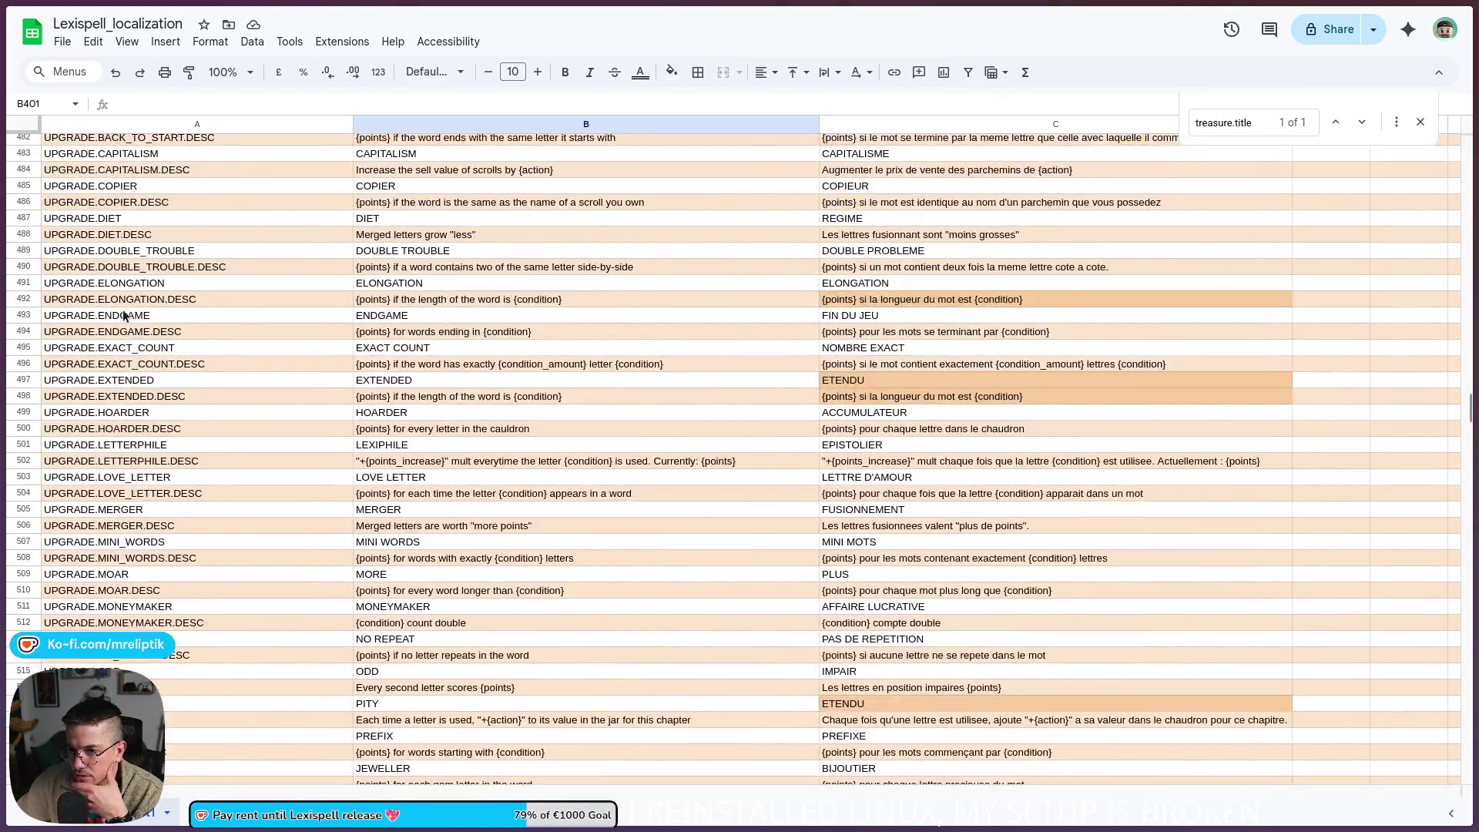
pyautogui.scroll(2, 125, 329)
pyautogui.scroll(-7, 144, 405)
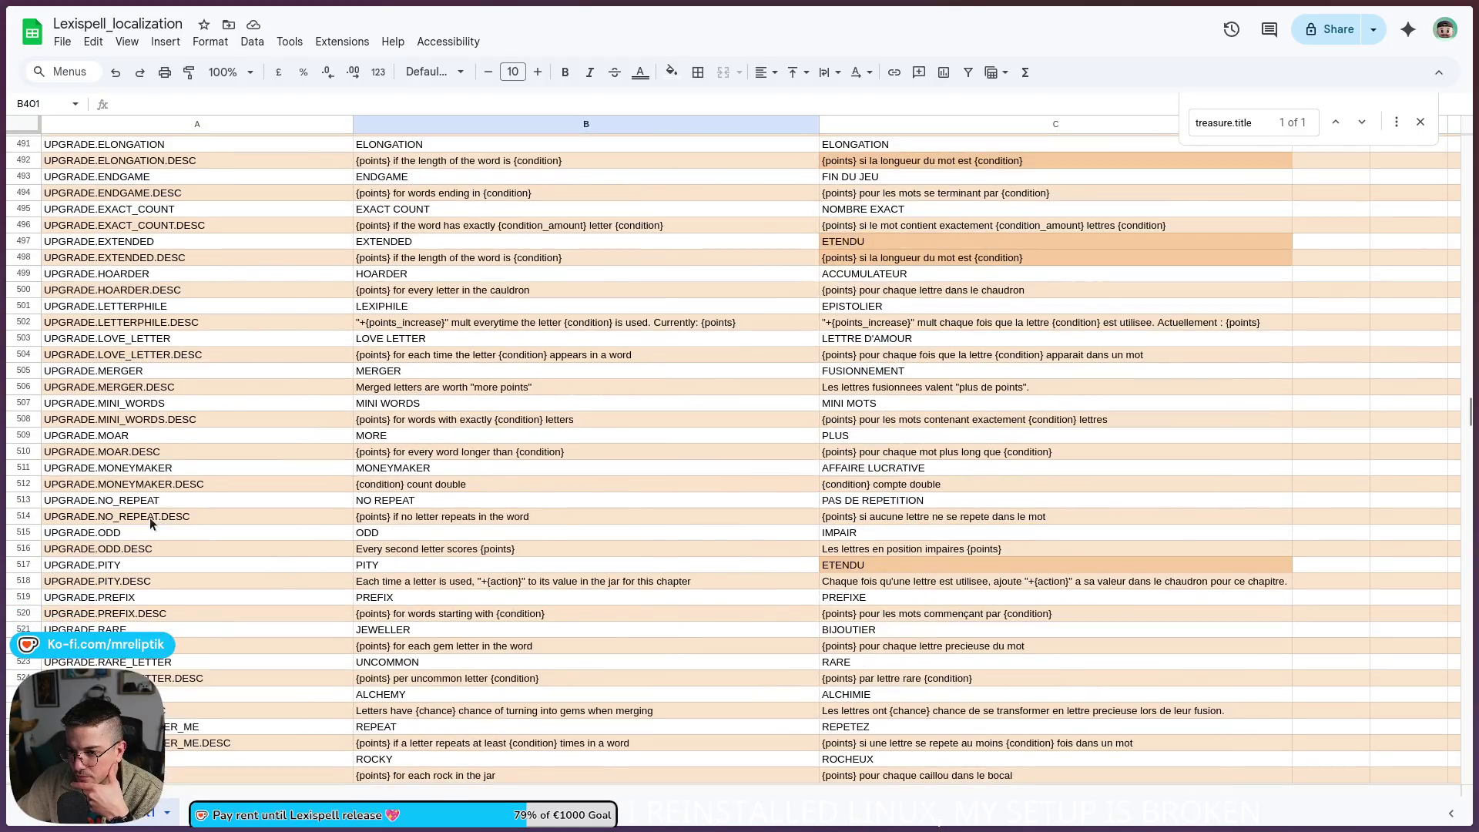
pyautogui.scroll(-9, 151, 524)
pyautogui.click(129, 508)
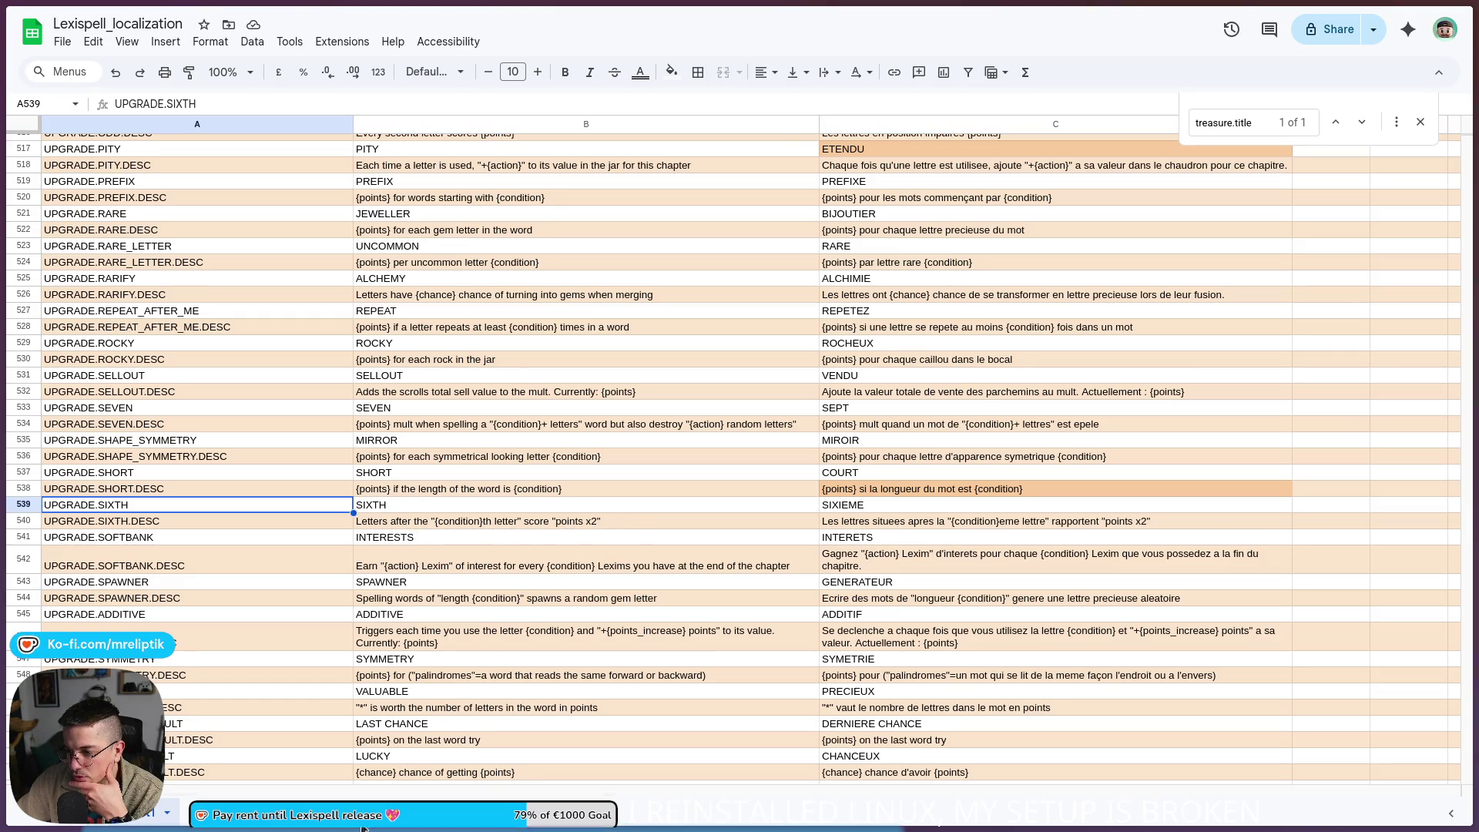
pyautogui.click(700, 813)
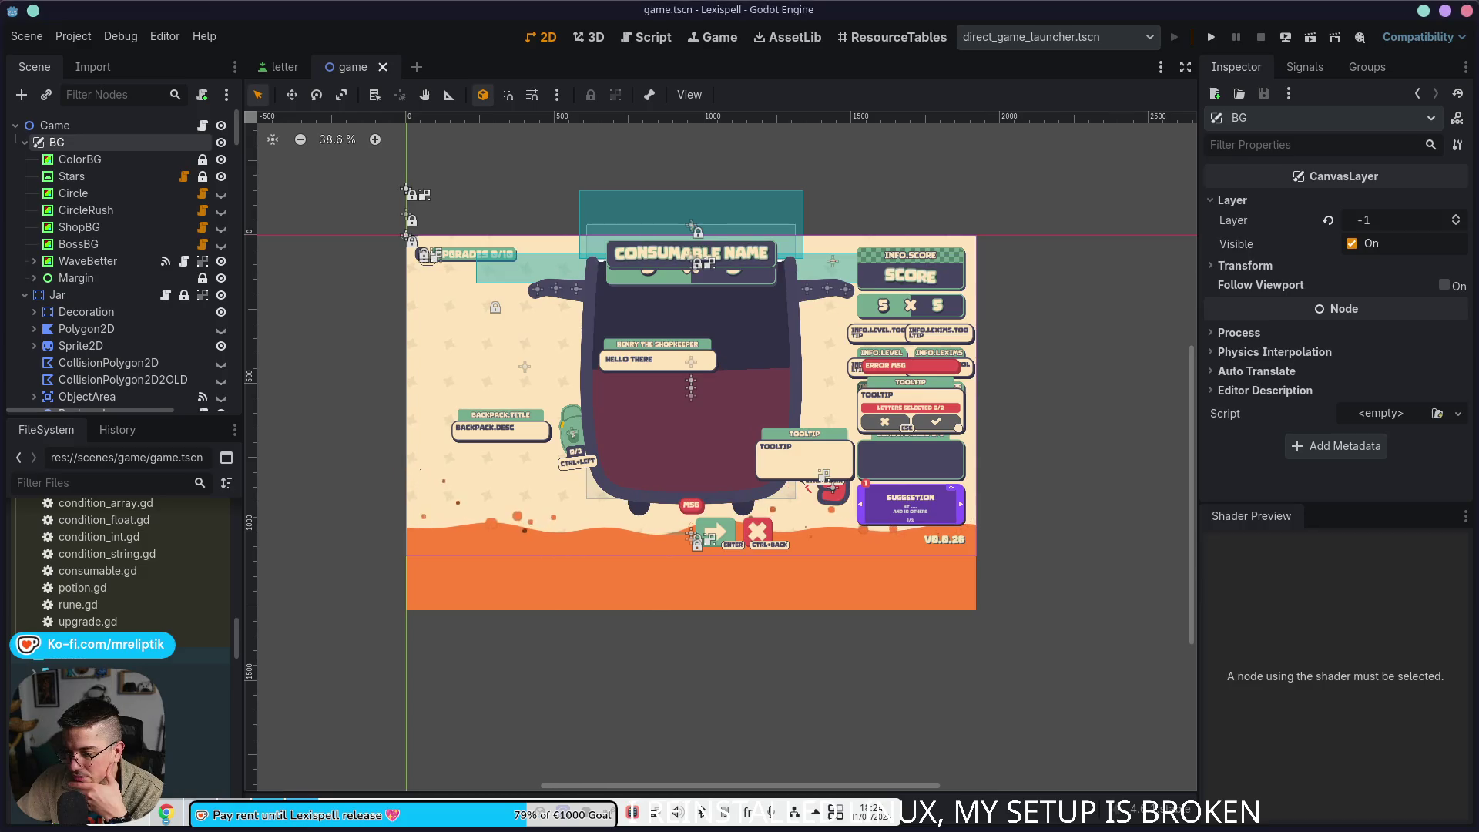
pyautogui.hotkey('alt', 'Tab')
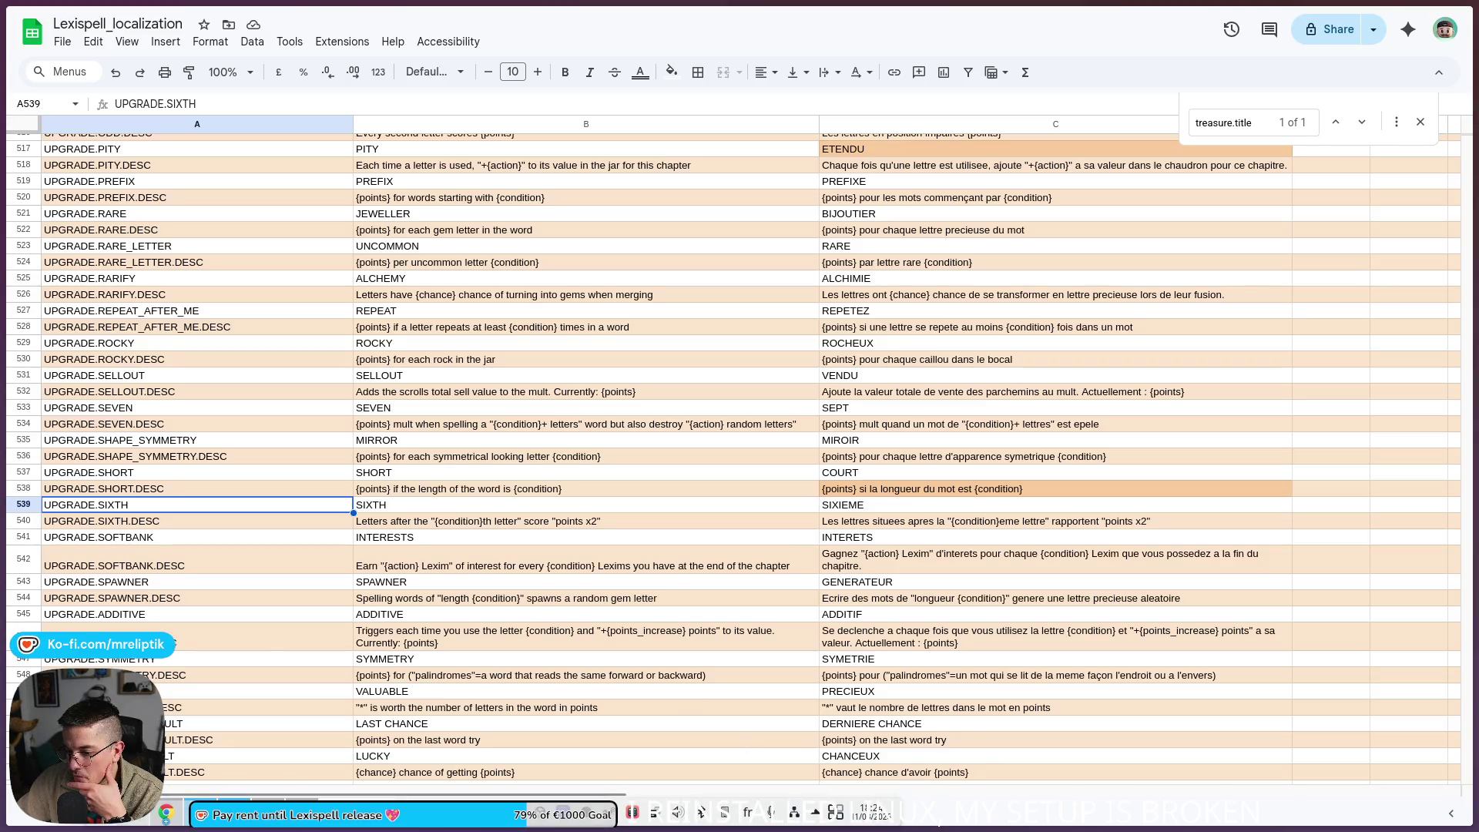
pyautogui.moveTo(167, 814)
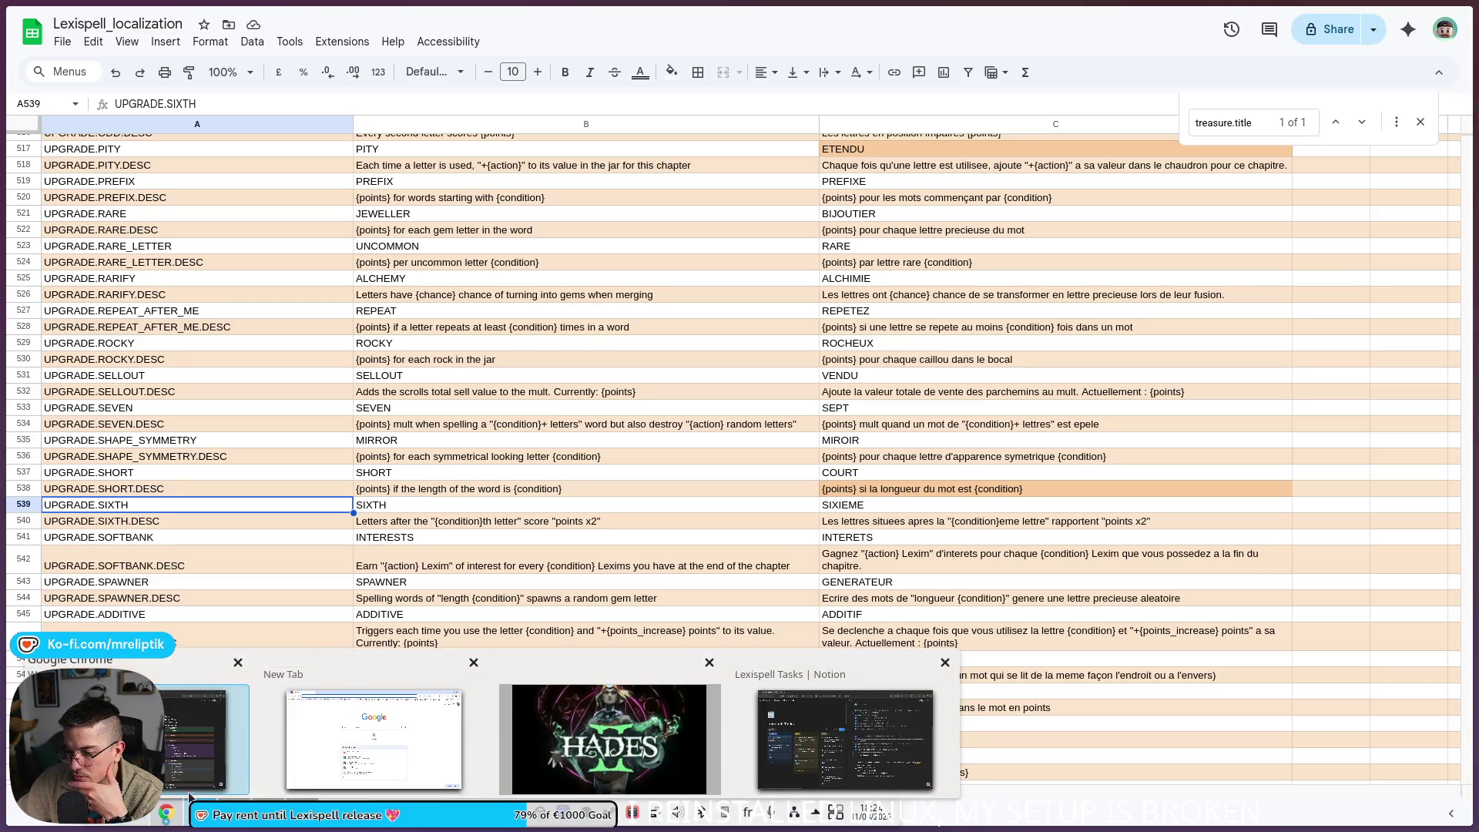
pyautogui.click(851, 736)
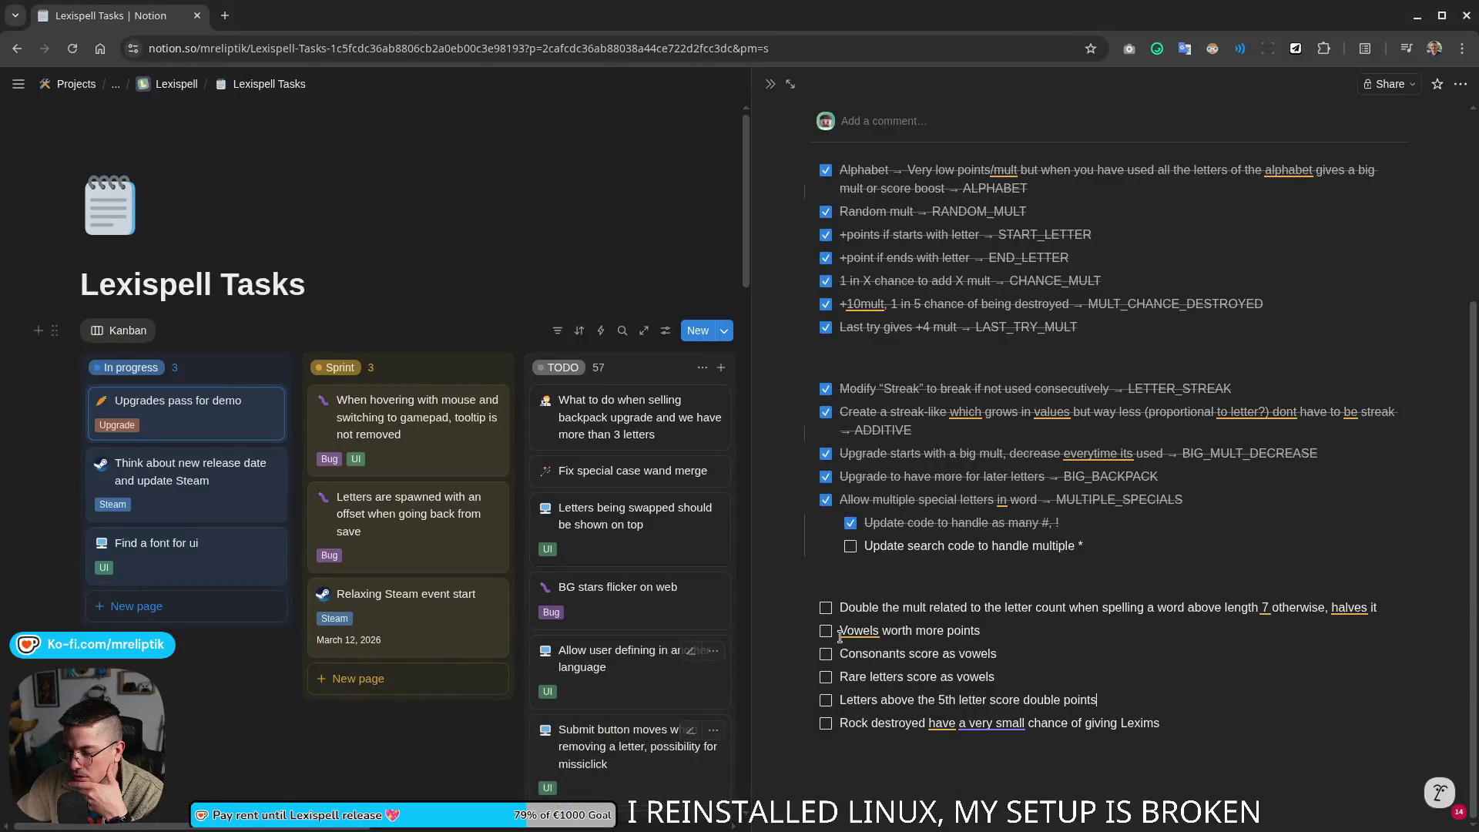
# Step: Delete the 'Letters above the 5th letter score double points' idea and its leftover empty line
pyautogui.moveTo(997, 681); pyautogui.dragTo(824, 684)
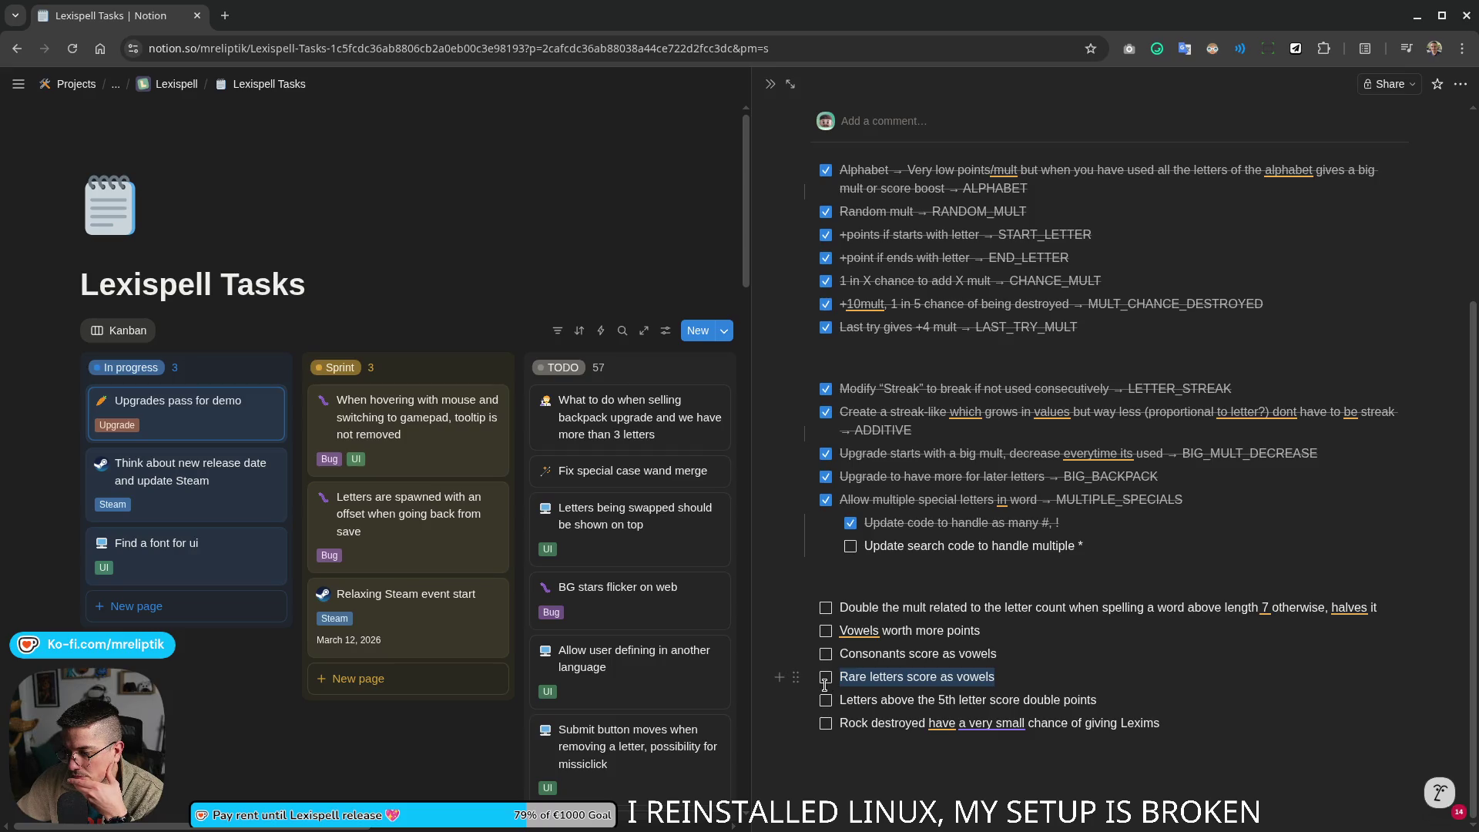
pyautogui.click(875, 692)
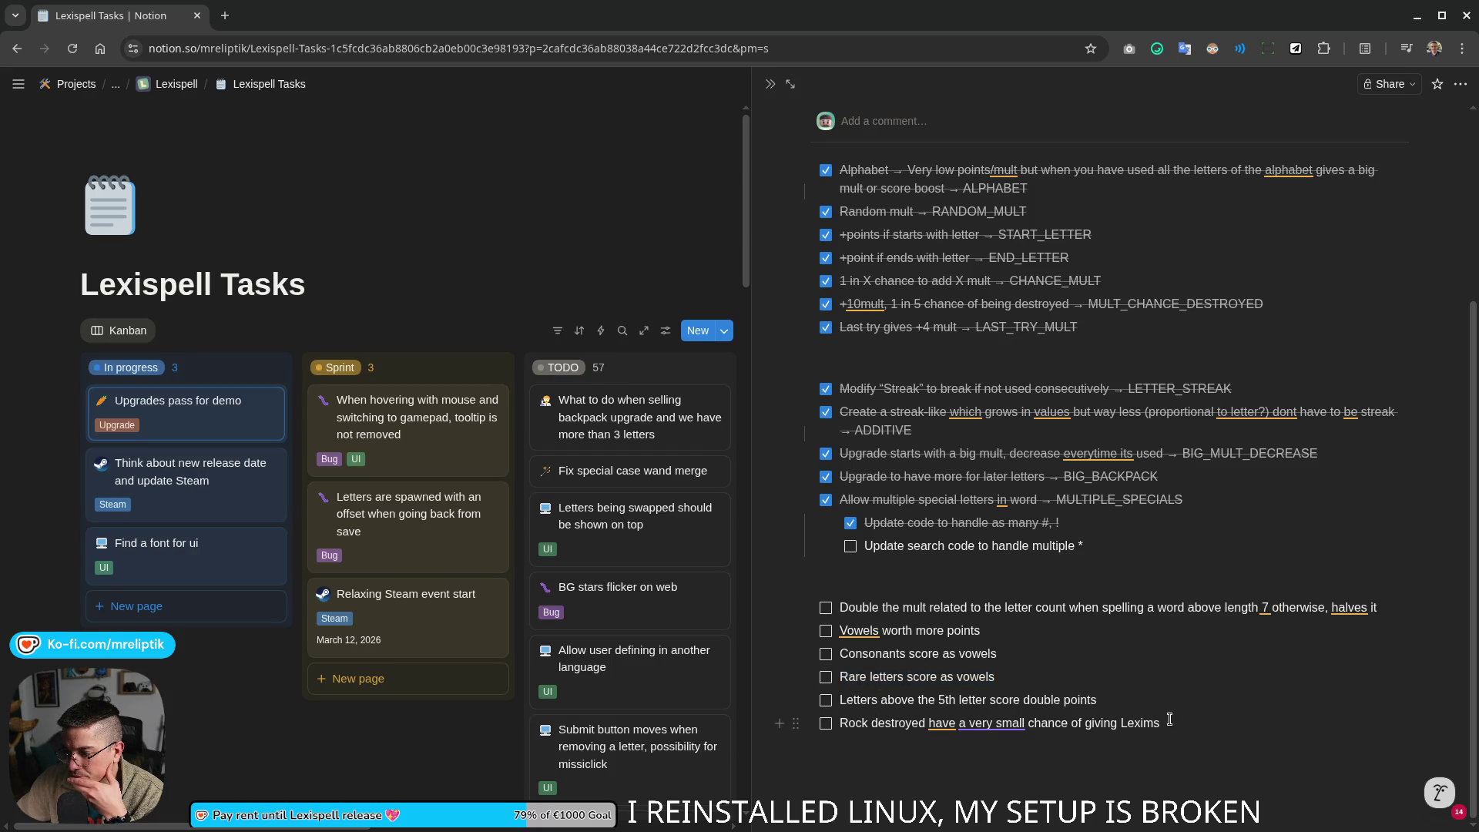
pyautogui.moveTo(1109, 699); pyautogui.dragTo(875, 722)
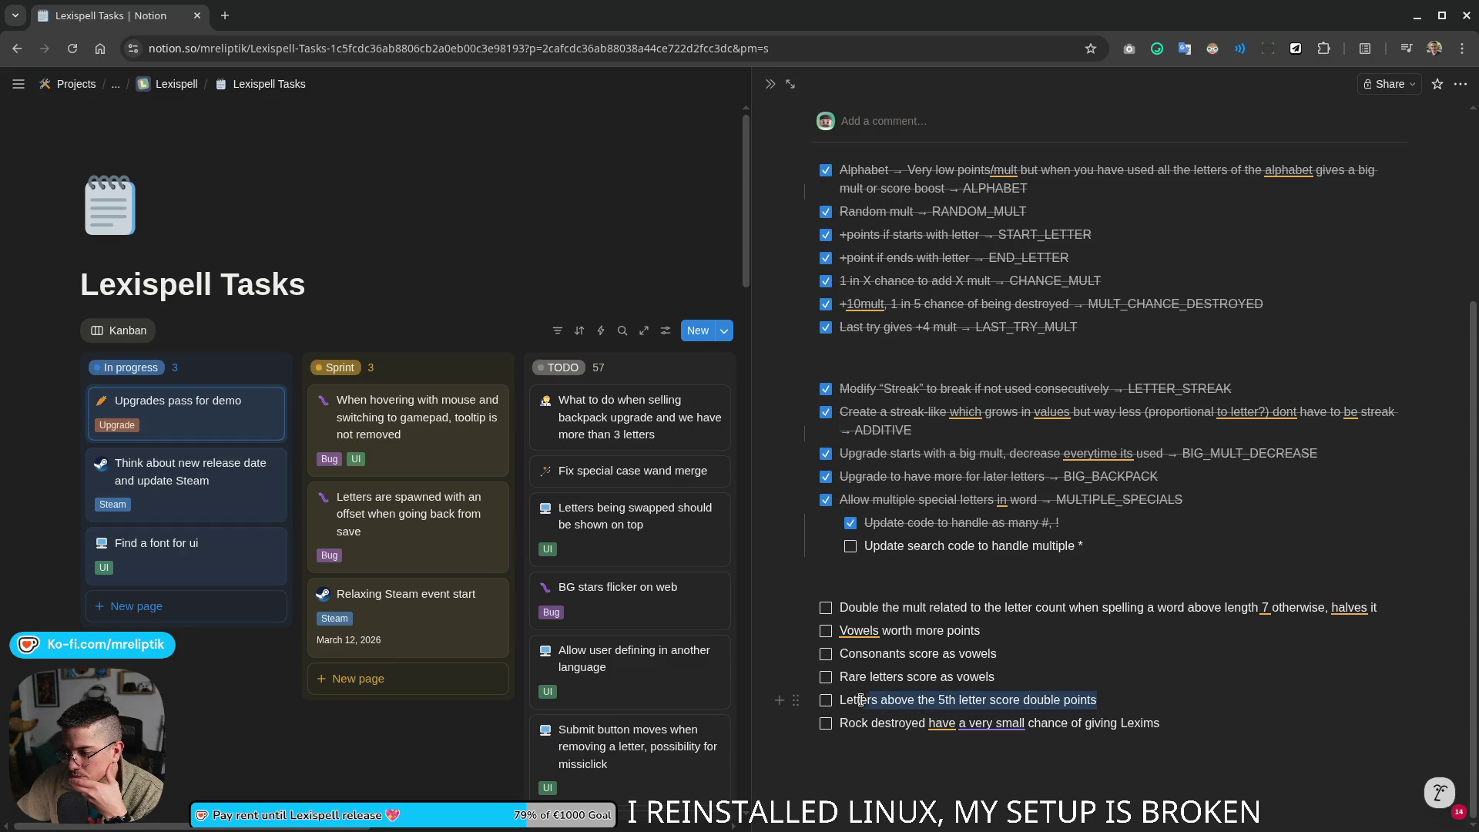
pyautogui.press('BackSpace')
pyautogui.press('BackSpace')
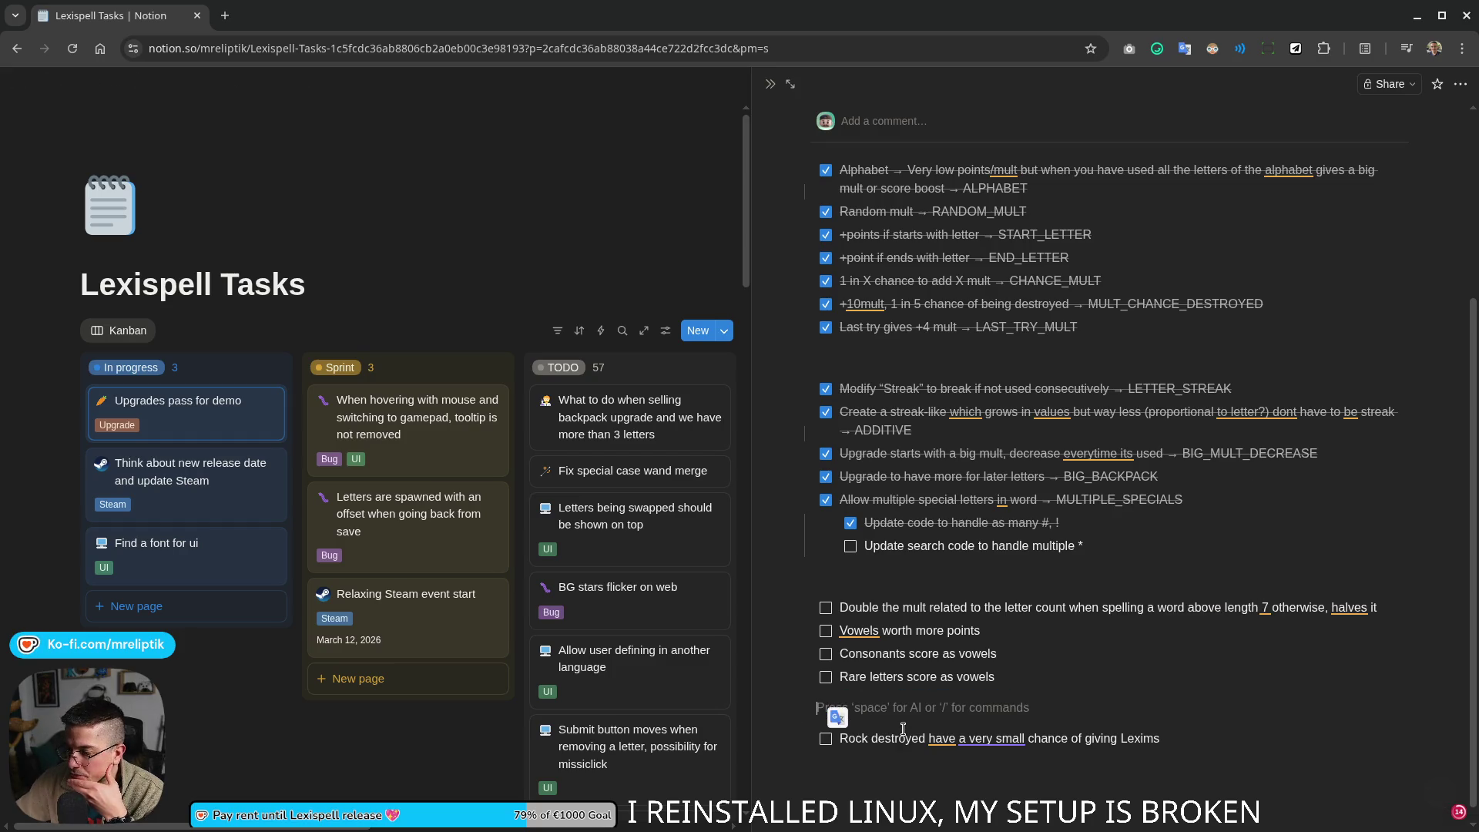
pyautogui.press('BackSpace')
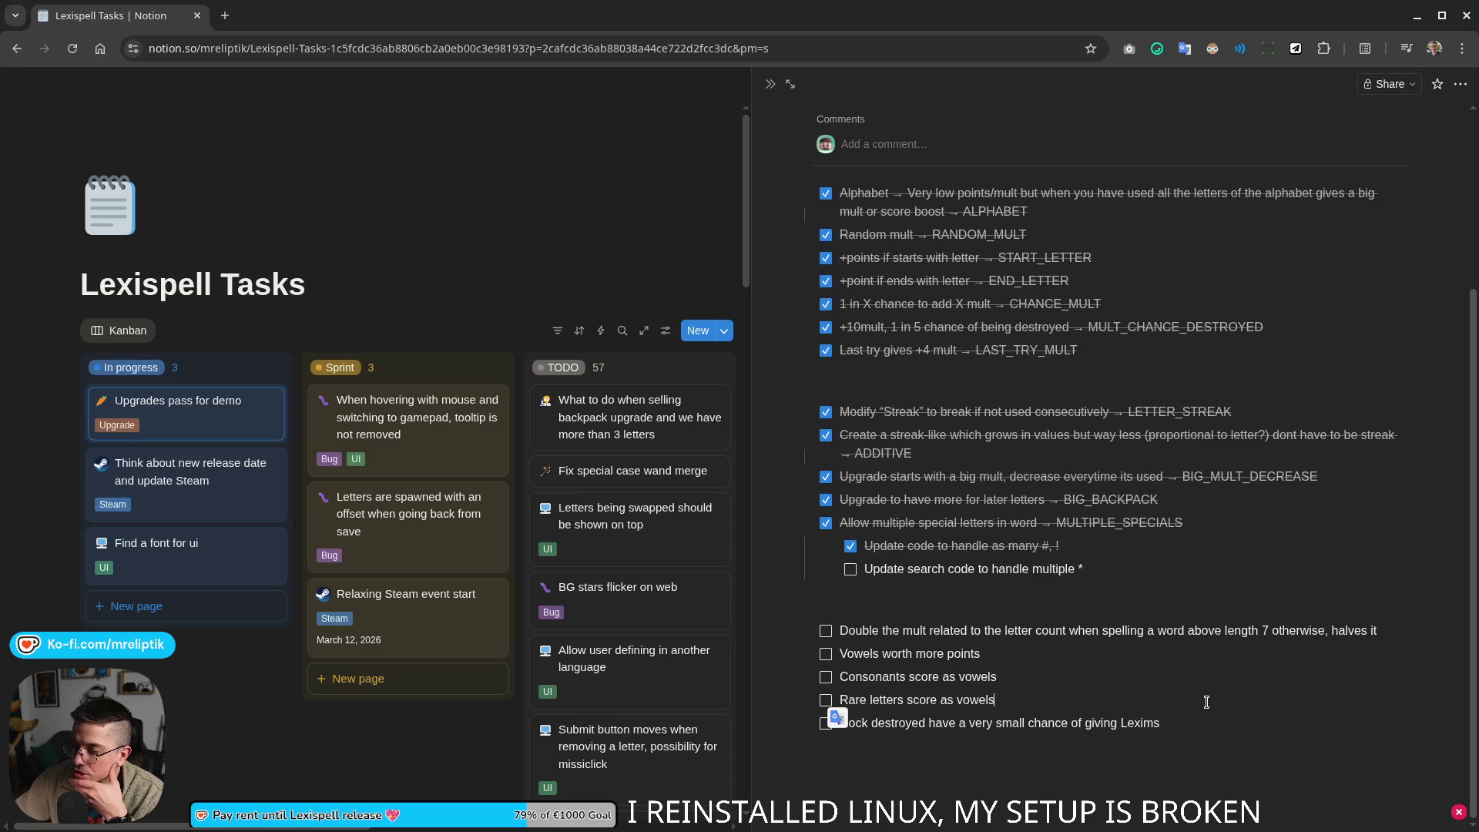
pyautogui.moveTo(917, 677)
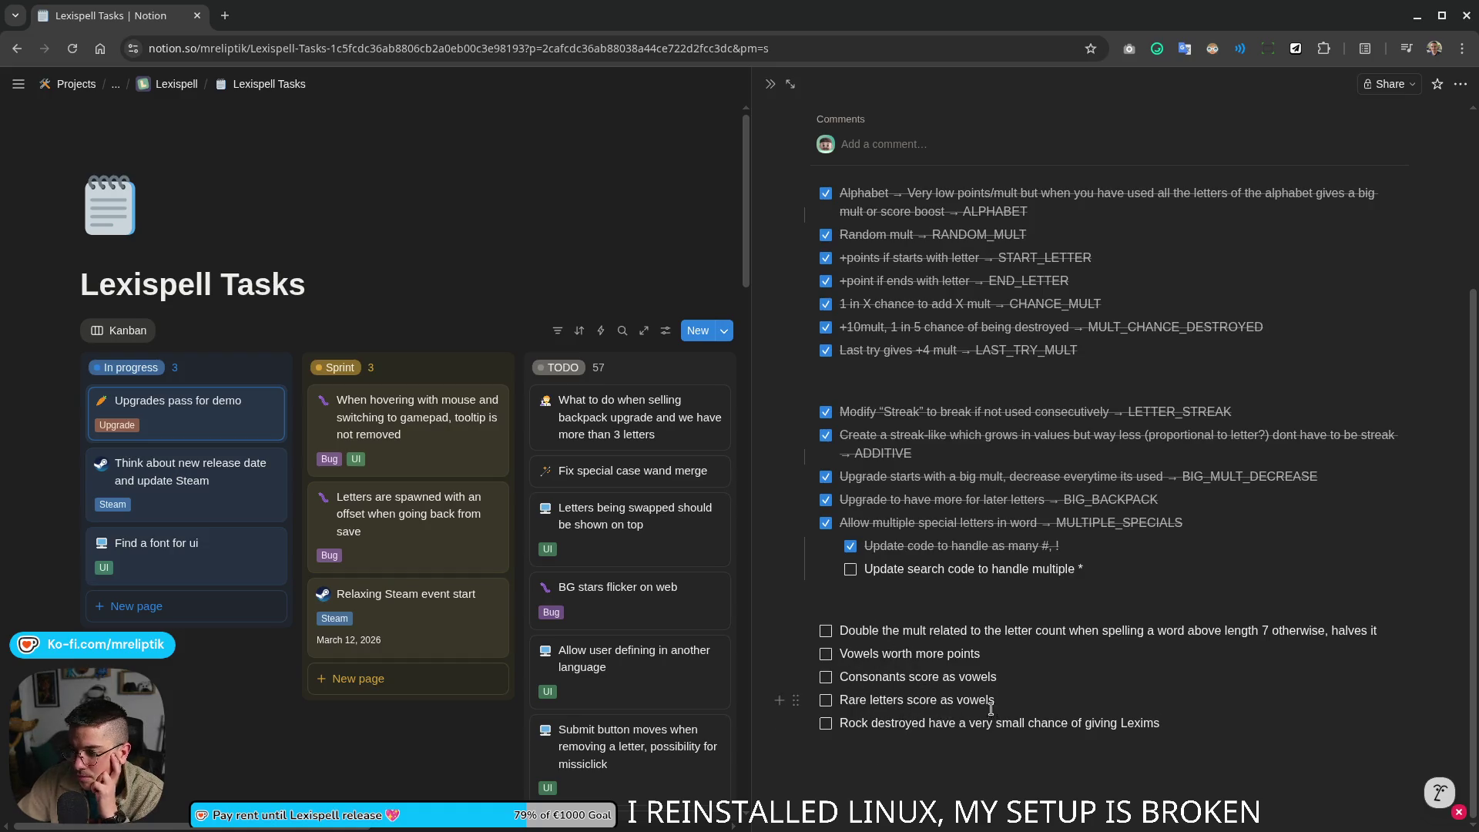
# Step: Replace 'Rare' with 'Gem' so the idea reads 'Gem letters score as vowels'
pyautogui.doubleClick(861, 701)
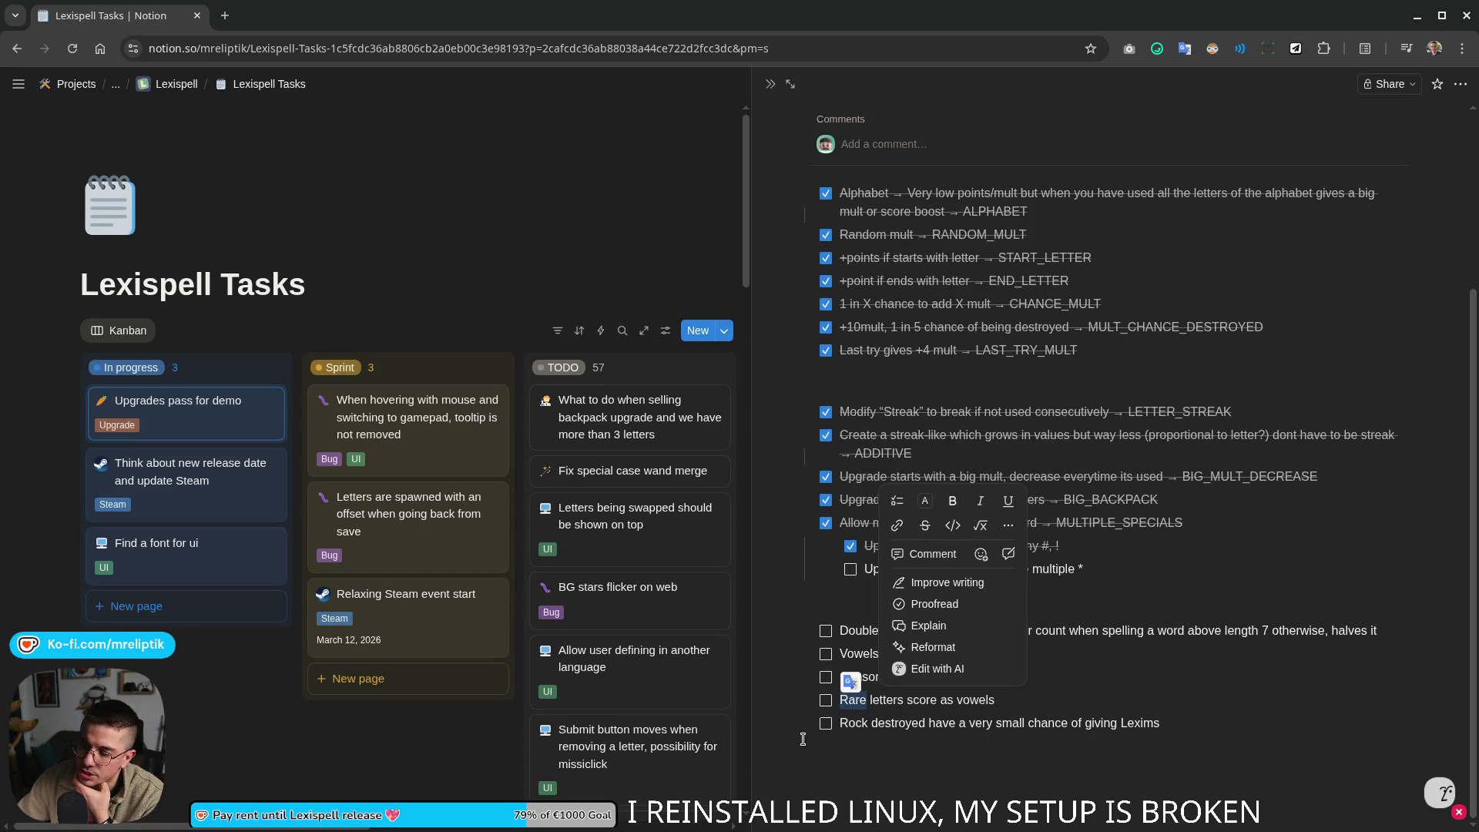
pyautogui.write('Gem')
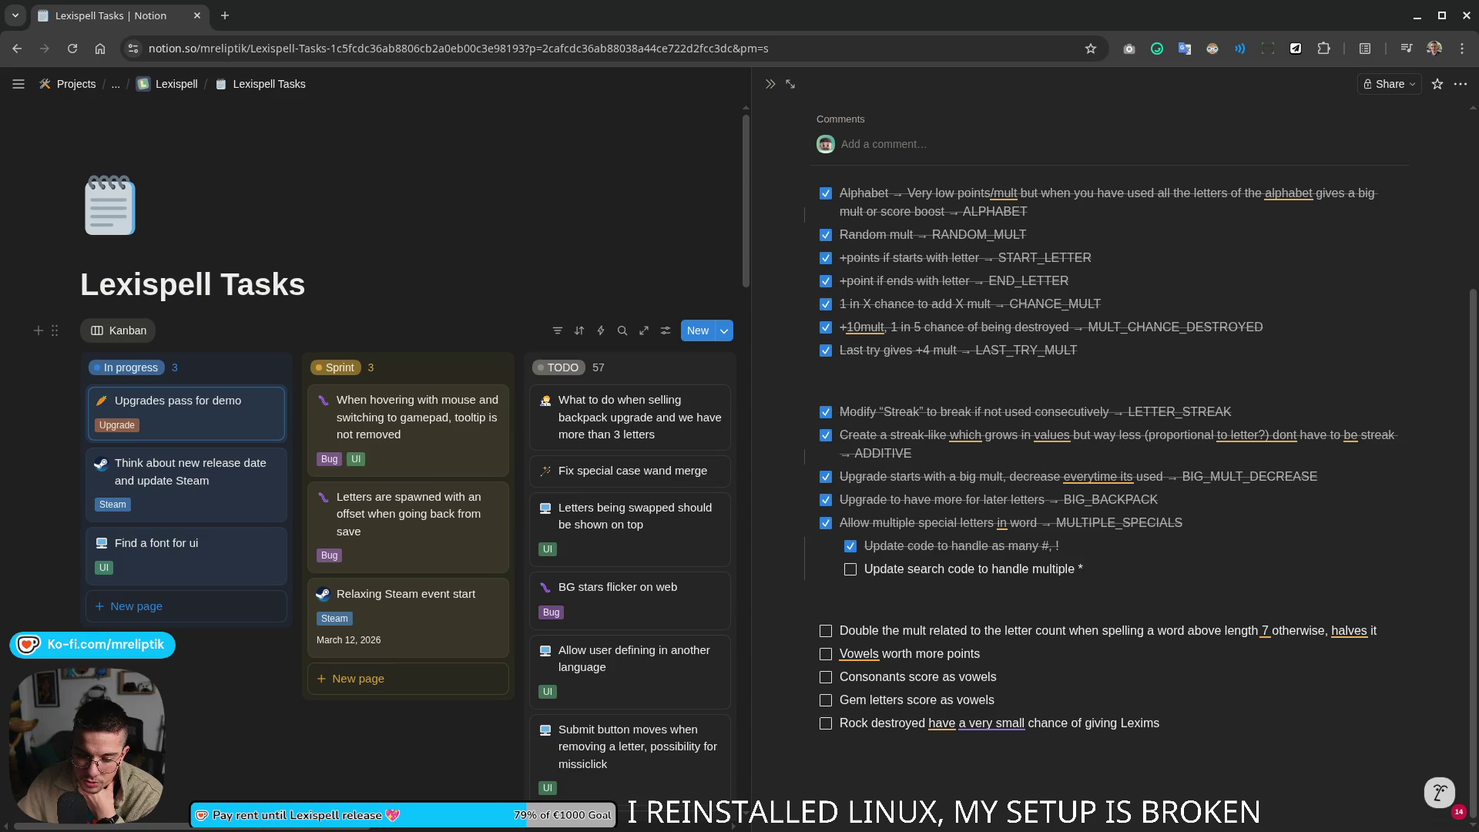
# Step: Add an empty to-do below the 'If word contains 3+ special letters, + 6mult' idea
pyautogui.click(874, 755)
pyautogui.write('/todo')
pyautogui.press('Return')
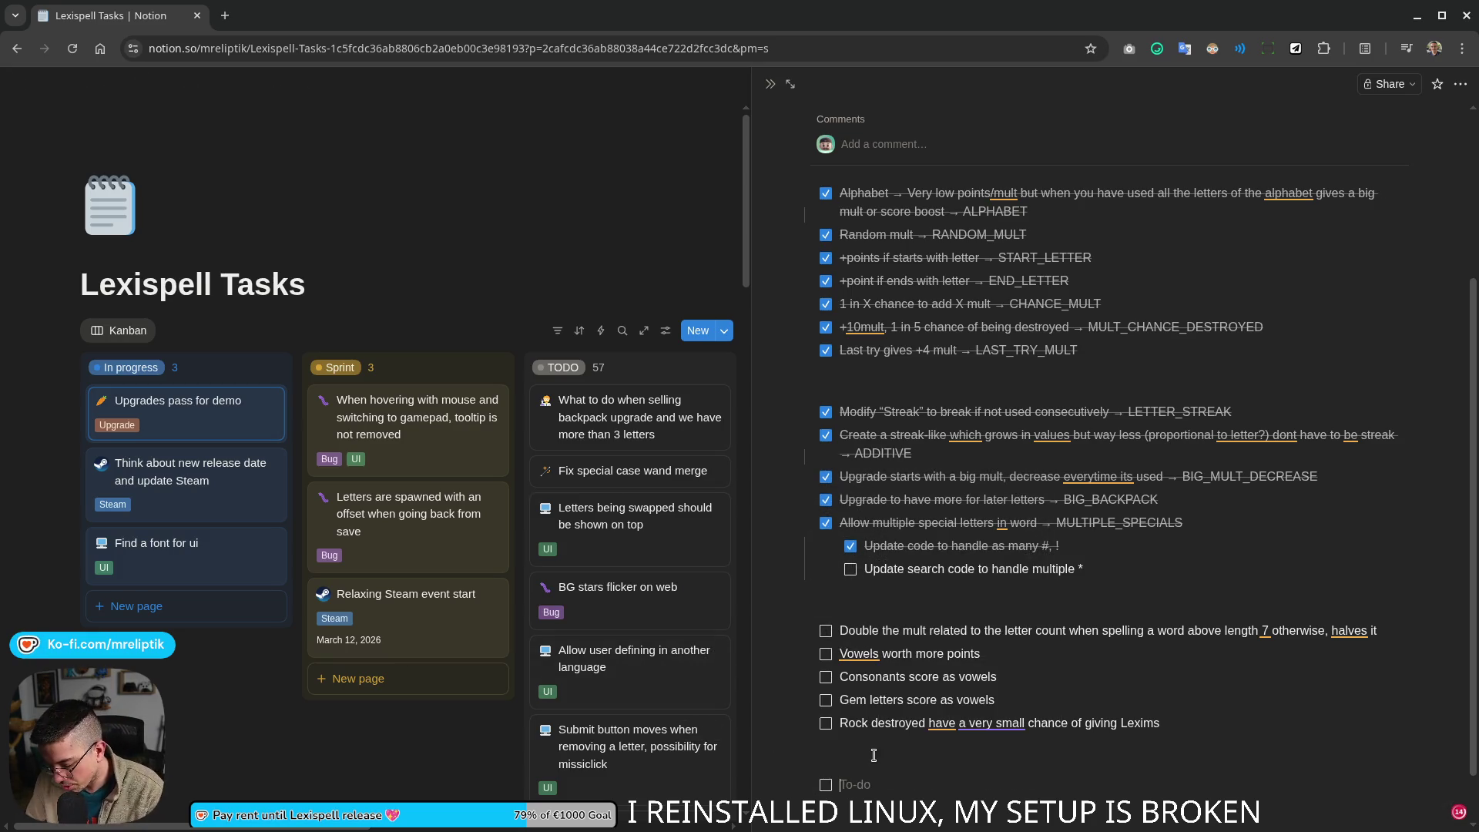
pyautogui.write('If word contains 3+ specia')
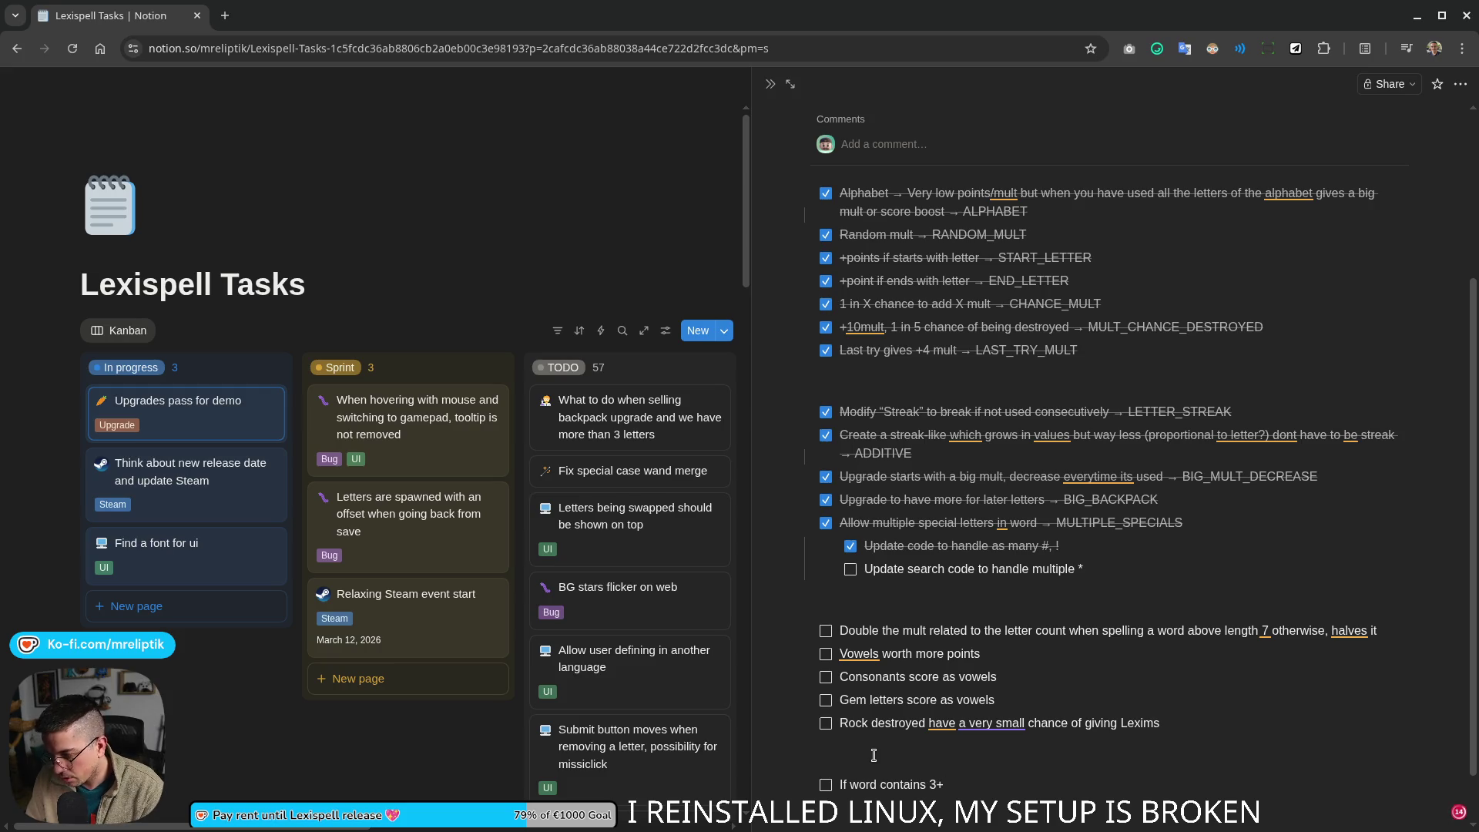
pyautogui.write('l')
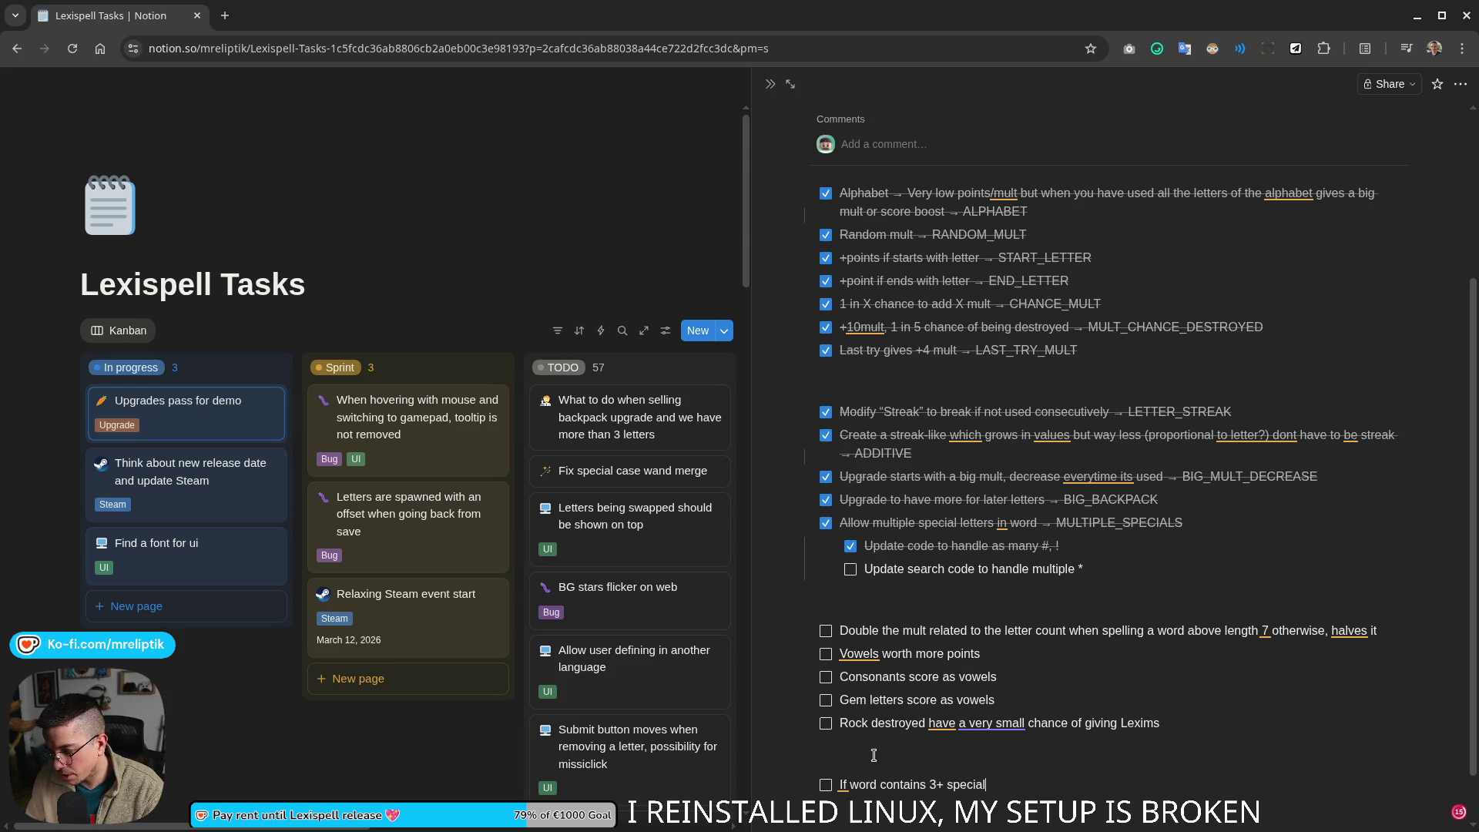
pyautogui.write(' letters, + ')
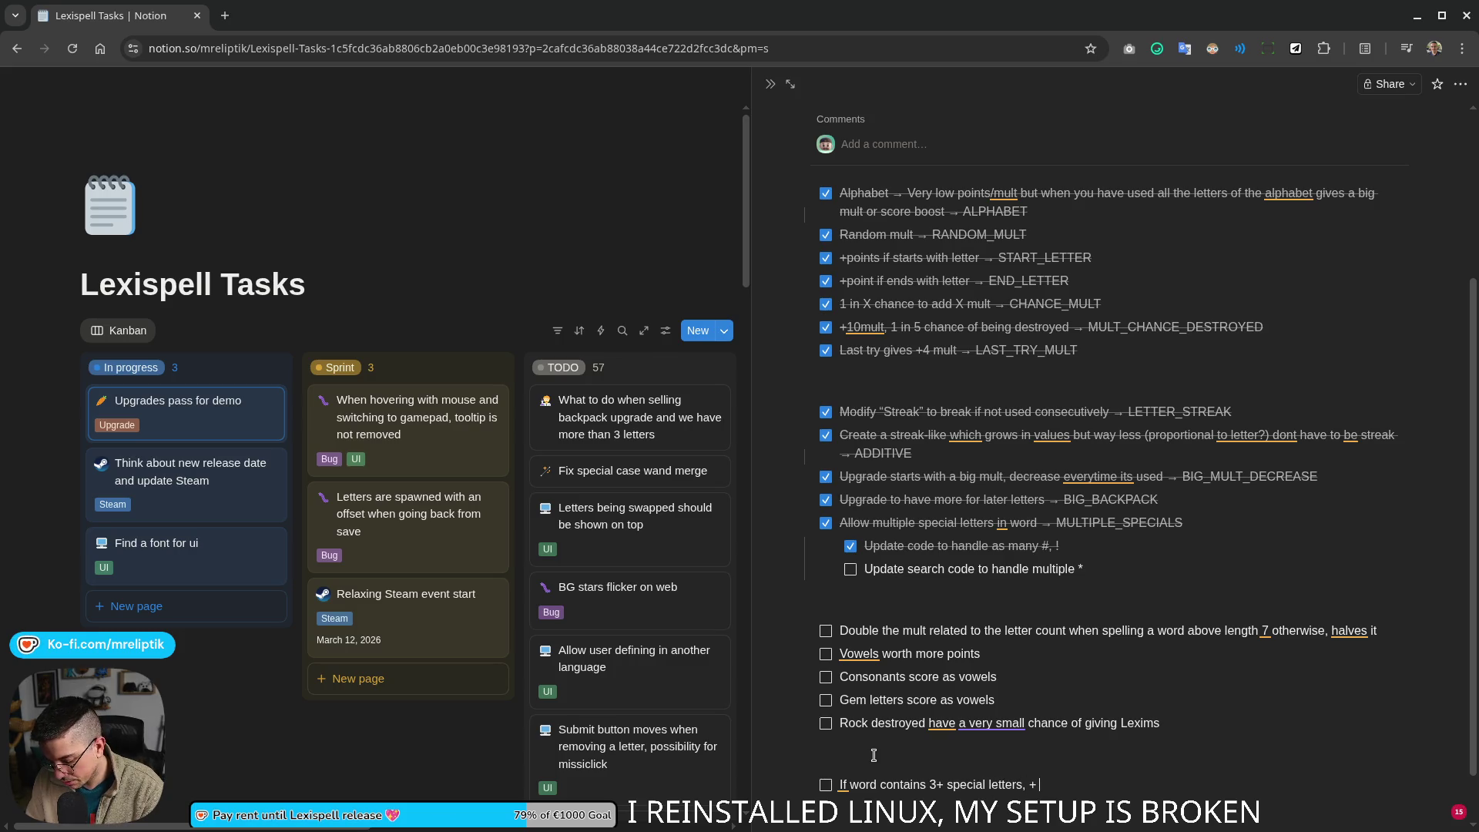
pyautogui.write('6mult')
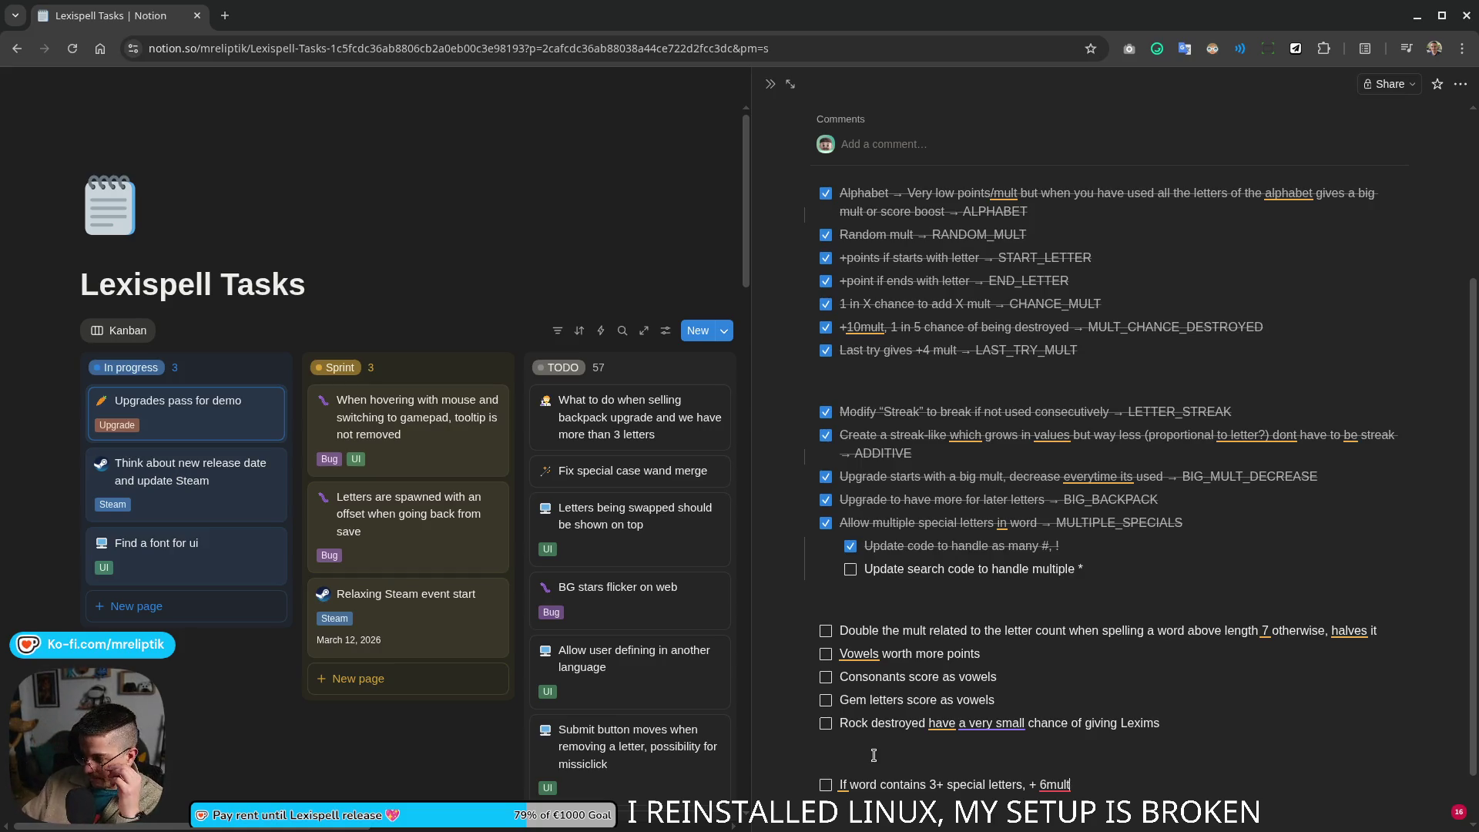
pyautogui.press('Return')
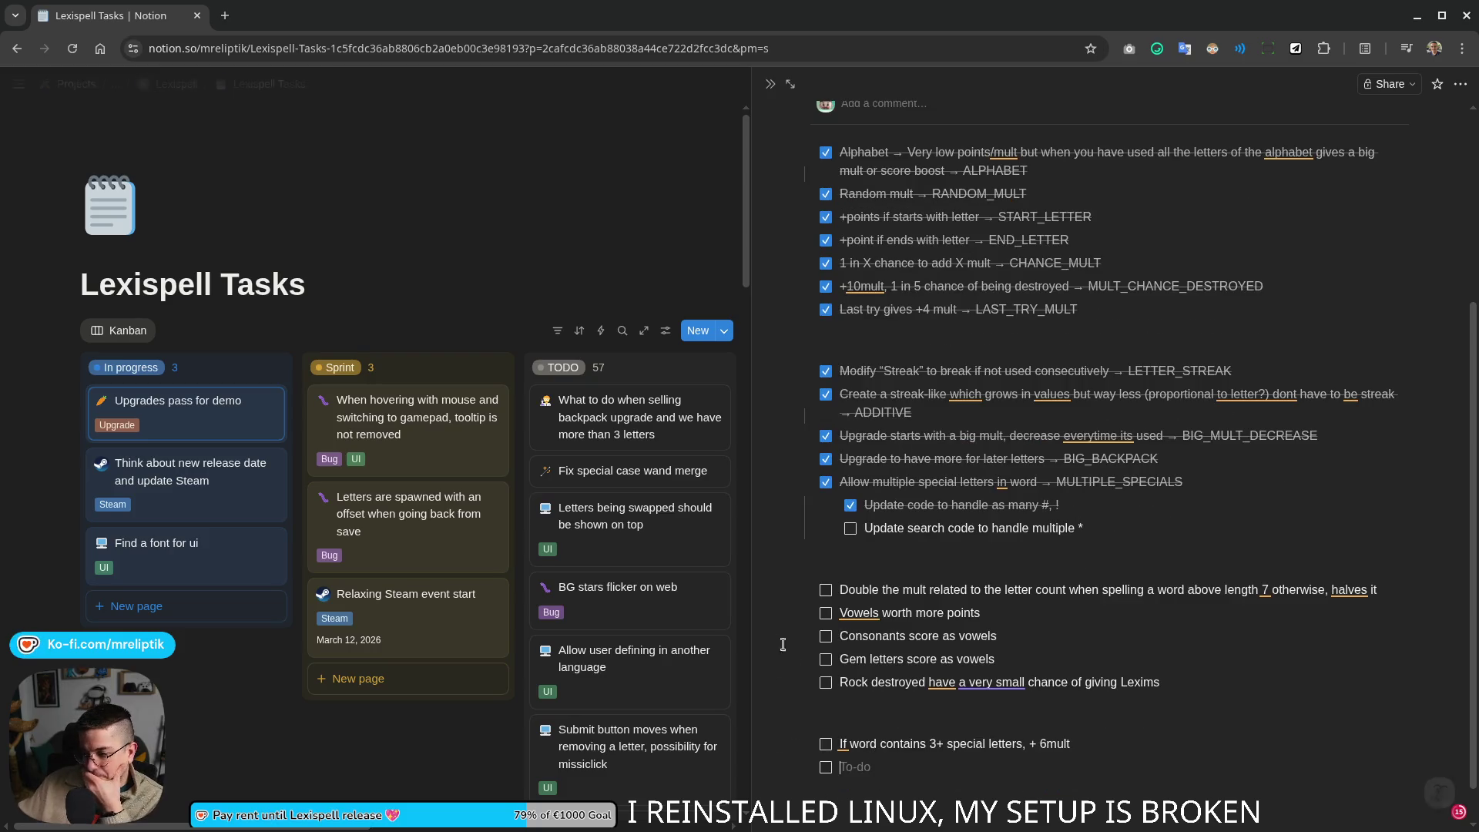
pyautogui.scroll(-1, 966, 752)
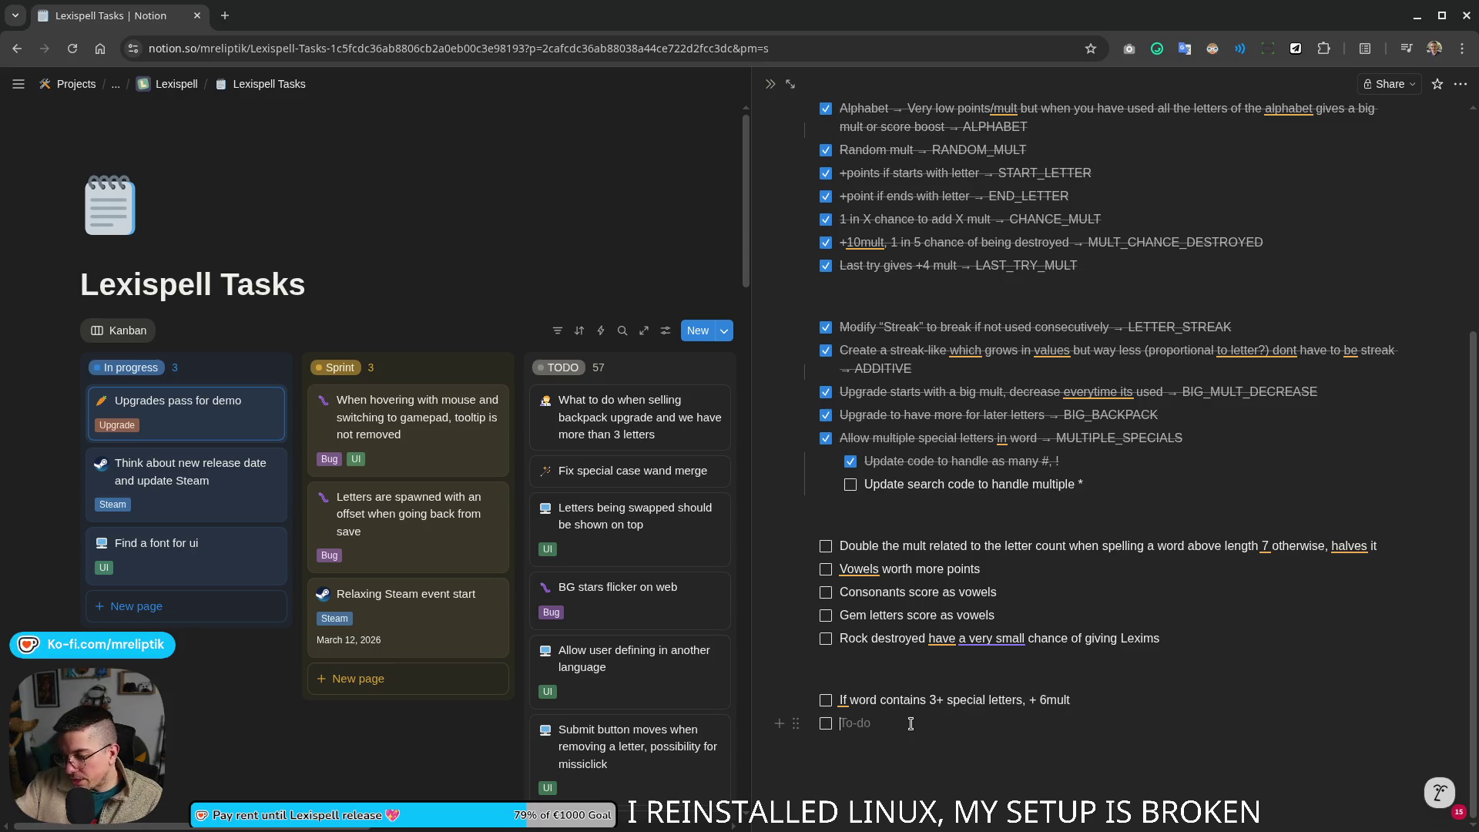
pyautogui.write('Odd')
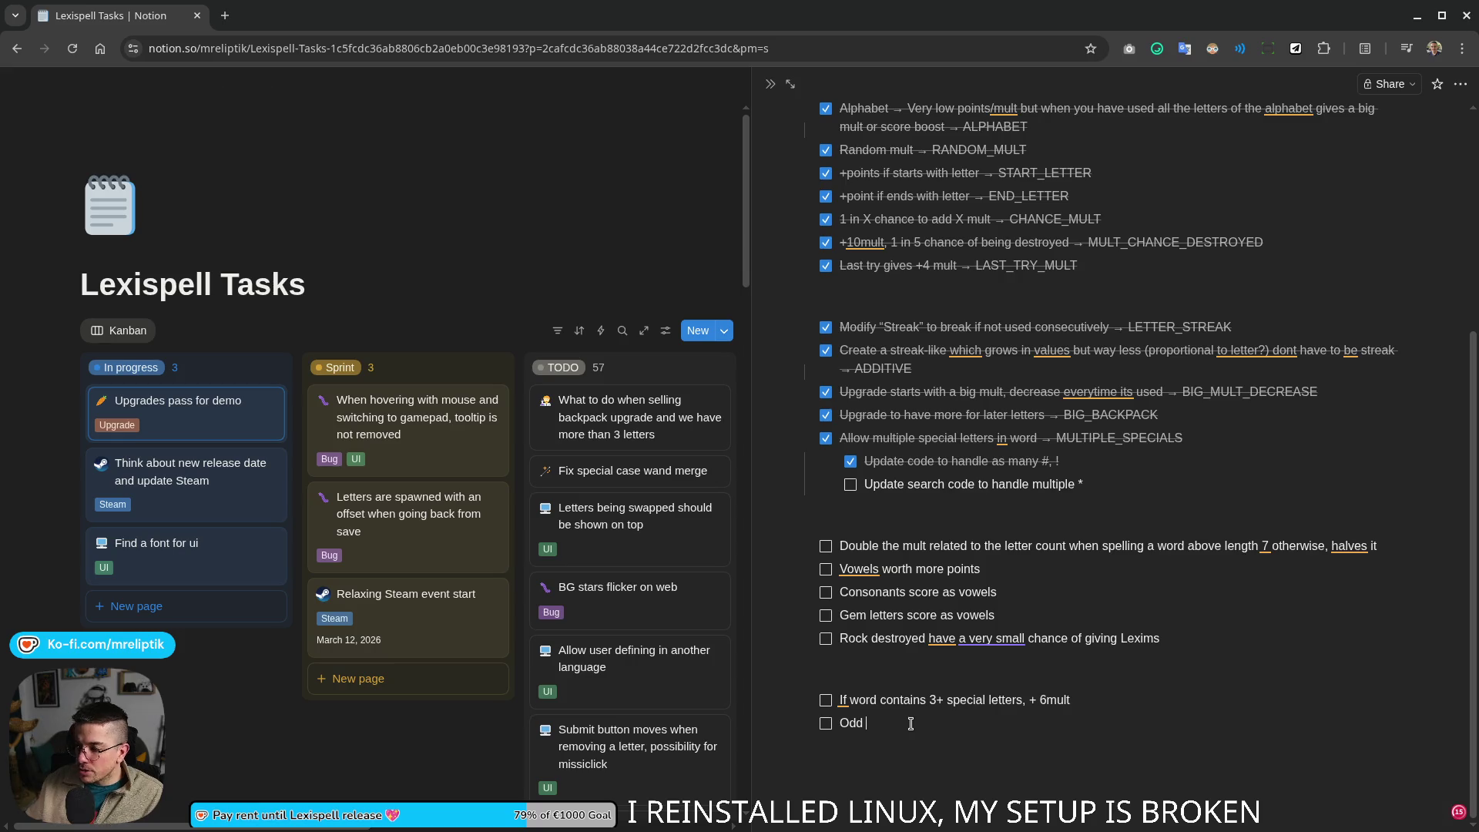
# Step: Write 'Even number of special +5mult, odd, -5mult' in the new to-do and leave an empty line below
pyautogui.press('BackSpace')
pyautogui.press('BackSpace')
pyautogui.press('BackSpace')
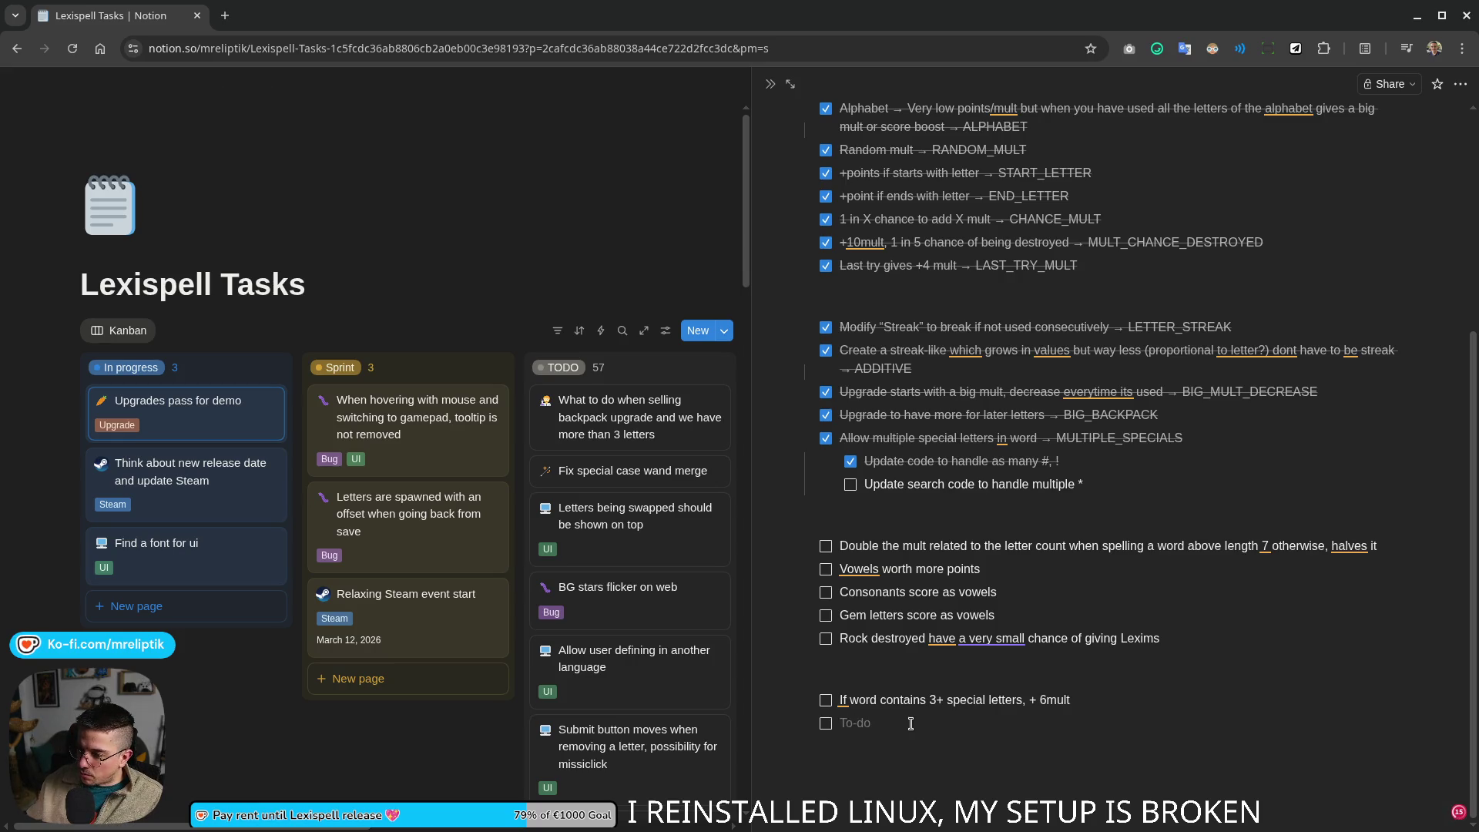
pyautogui.write('Even number of special')
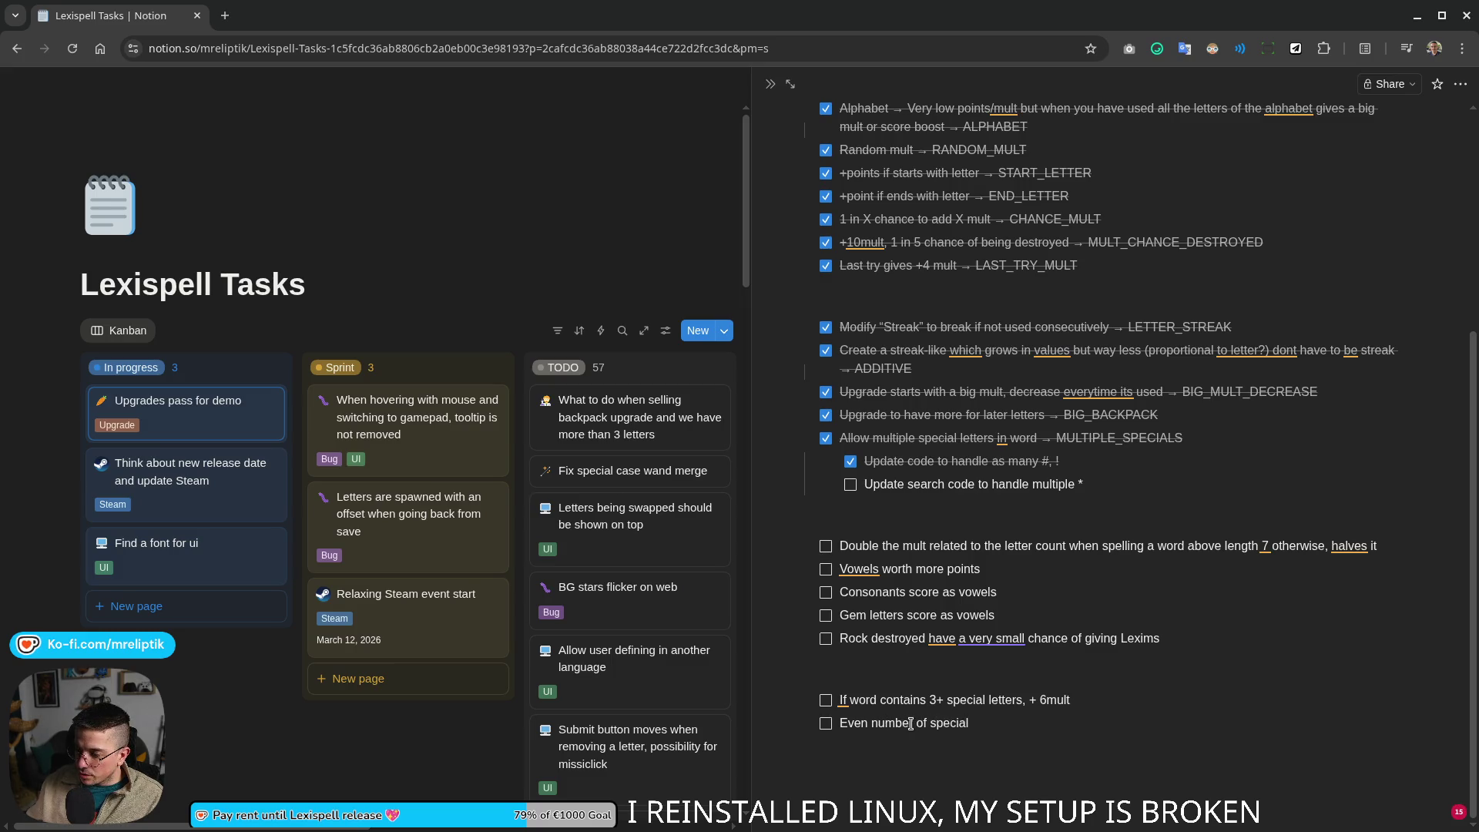
pyautogui.write(' ad')
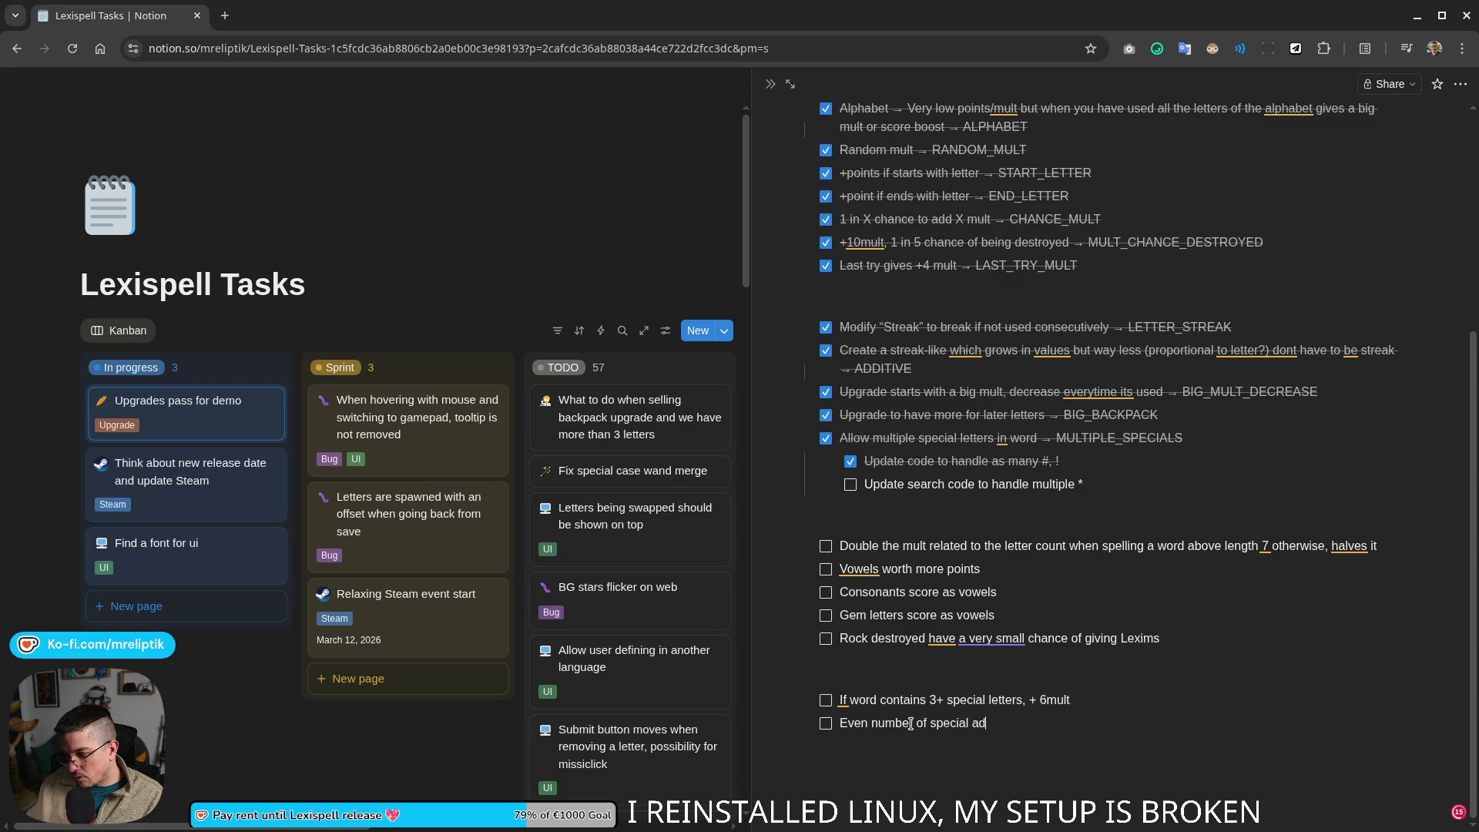
pyautogui.write('ds mult')
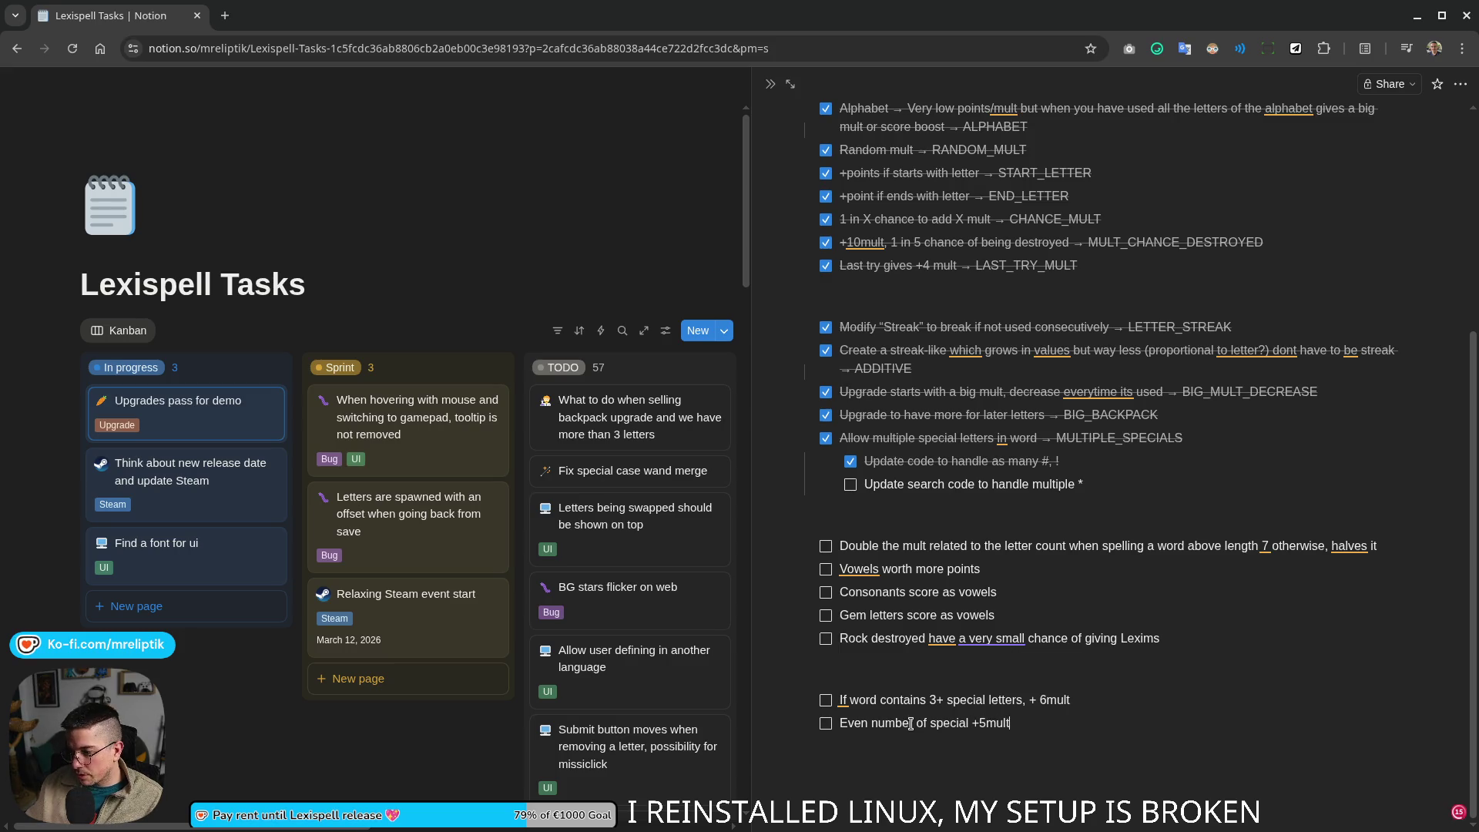
pyautogui.write('odd.')
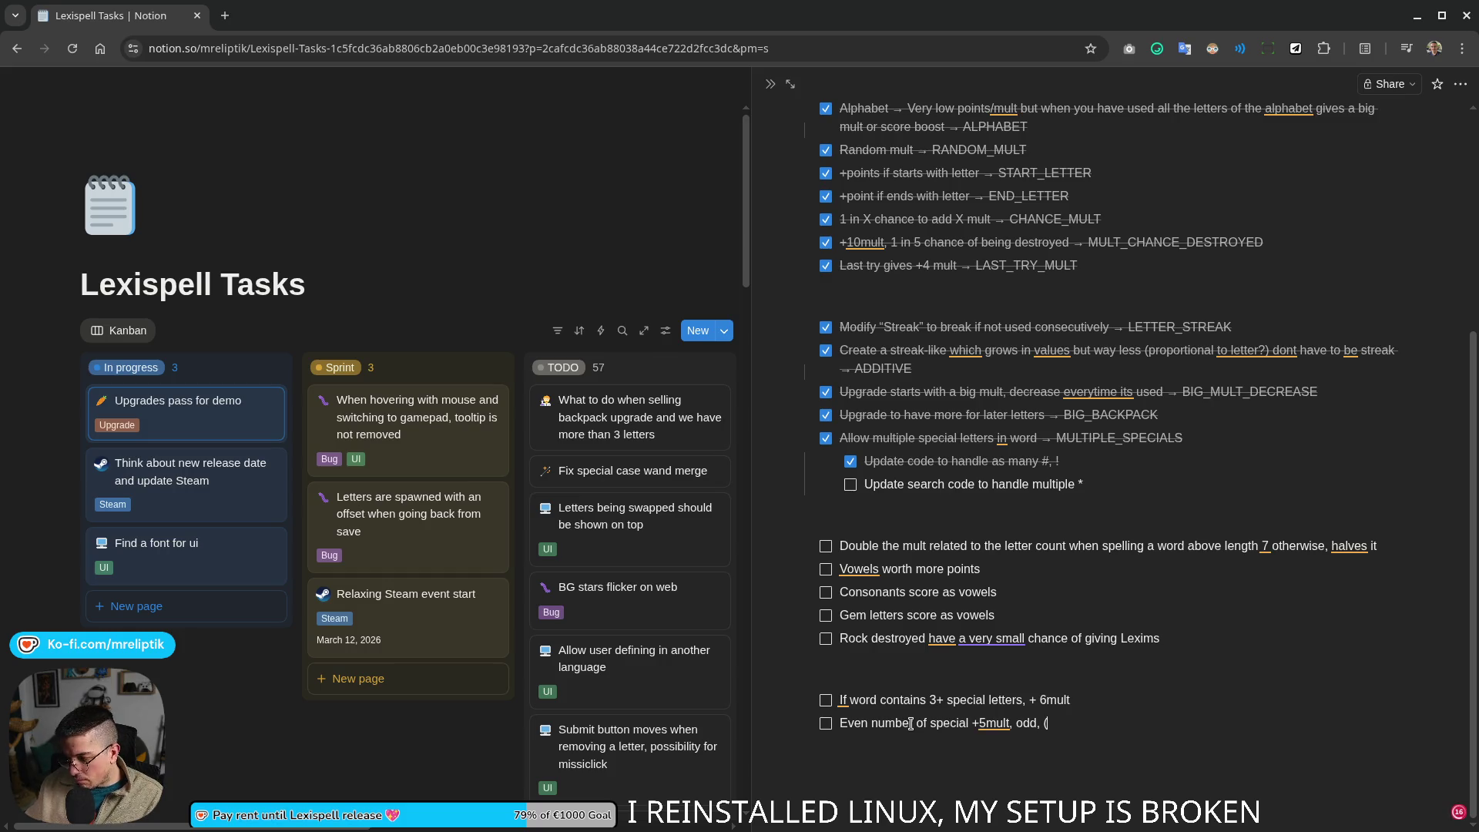
pyautogui.write('lt')
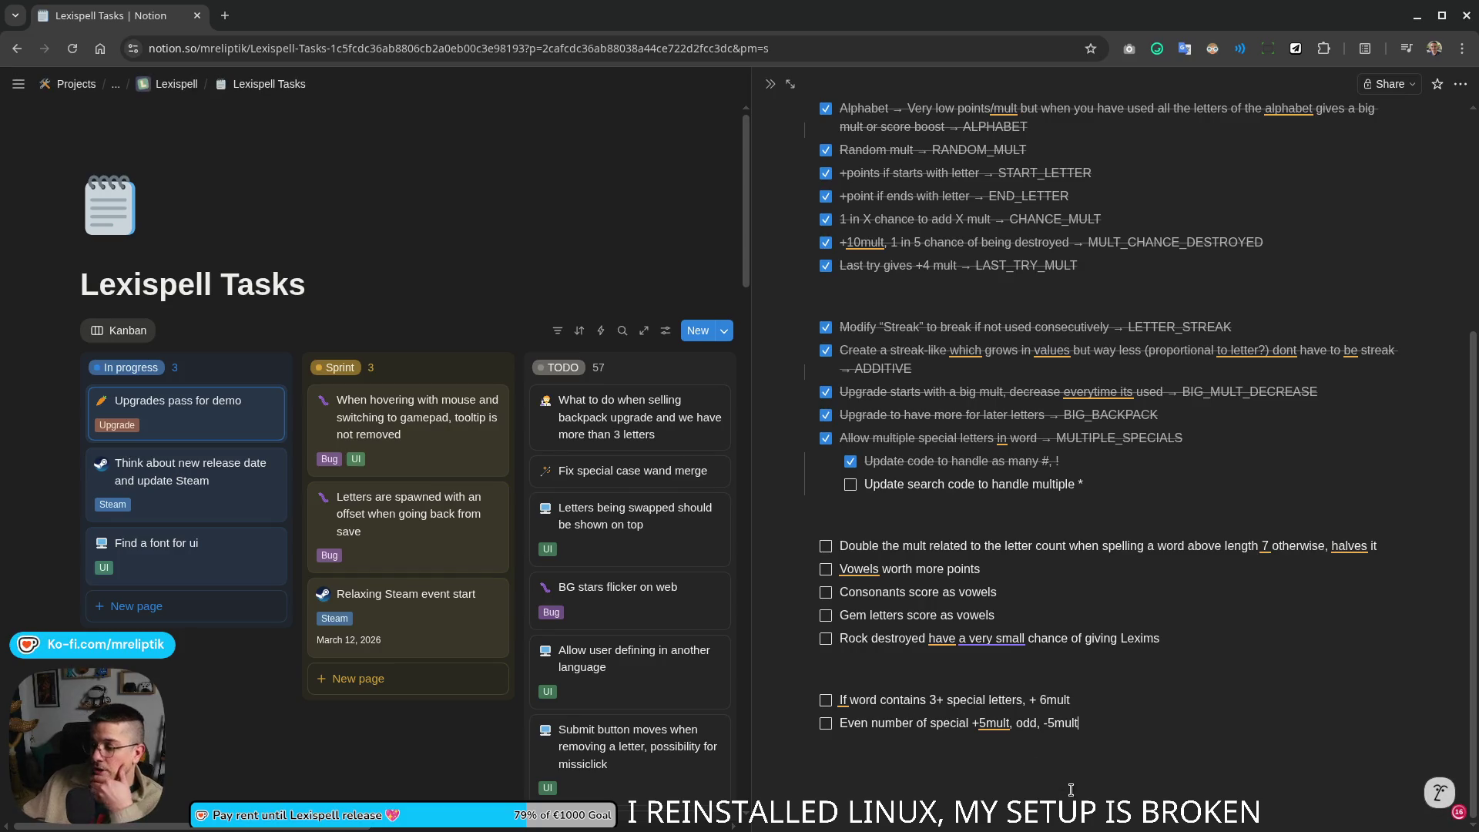
pyautogui.doubleClick(896, 723)
pyautogui.click(953, 763)
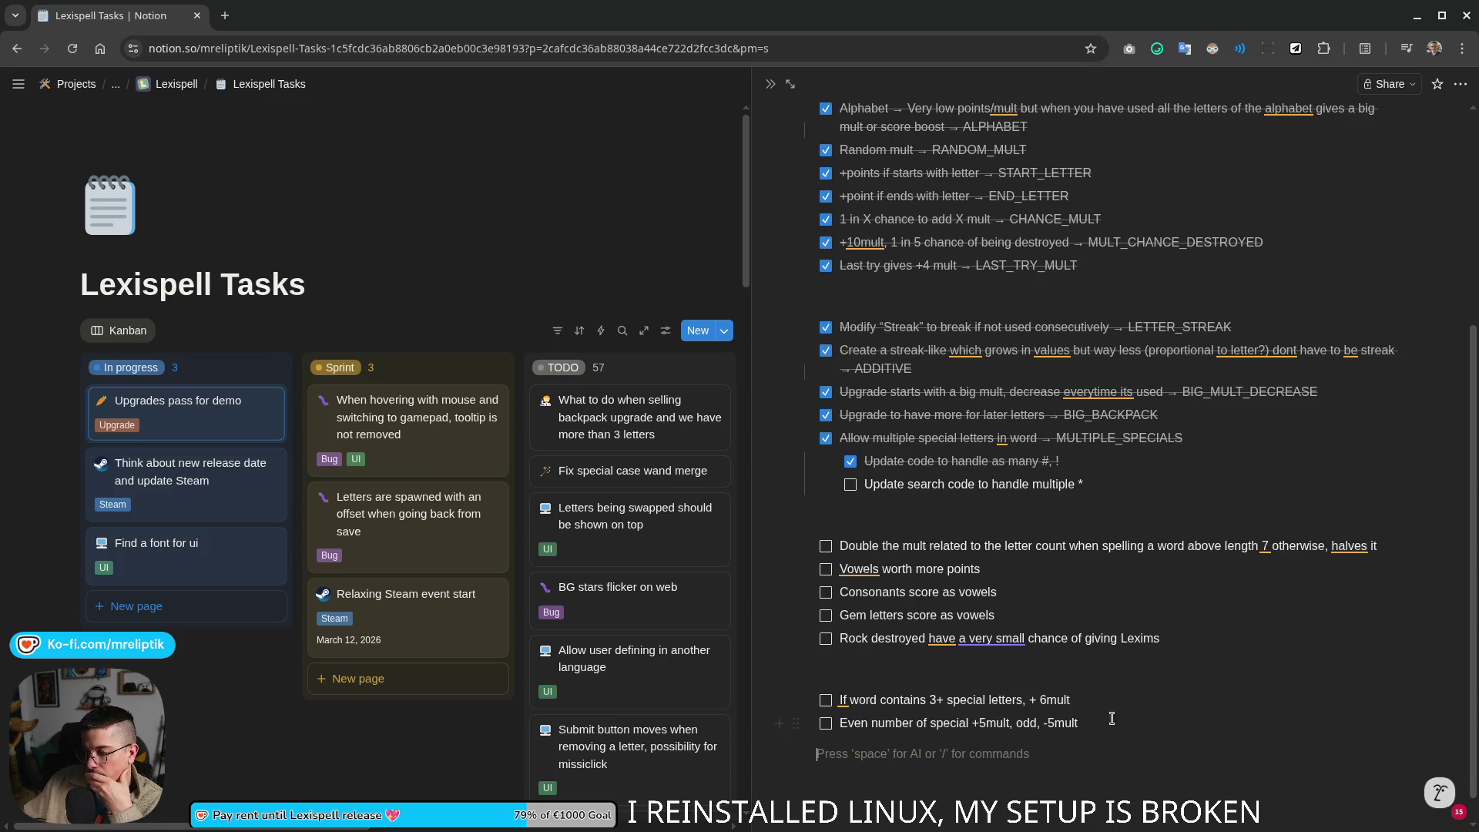
pyautogui.scroll(-1, 1101, 698)
pyautogui.moveTo(1039, 647)
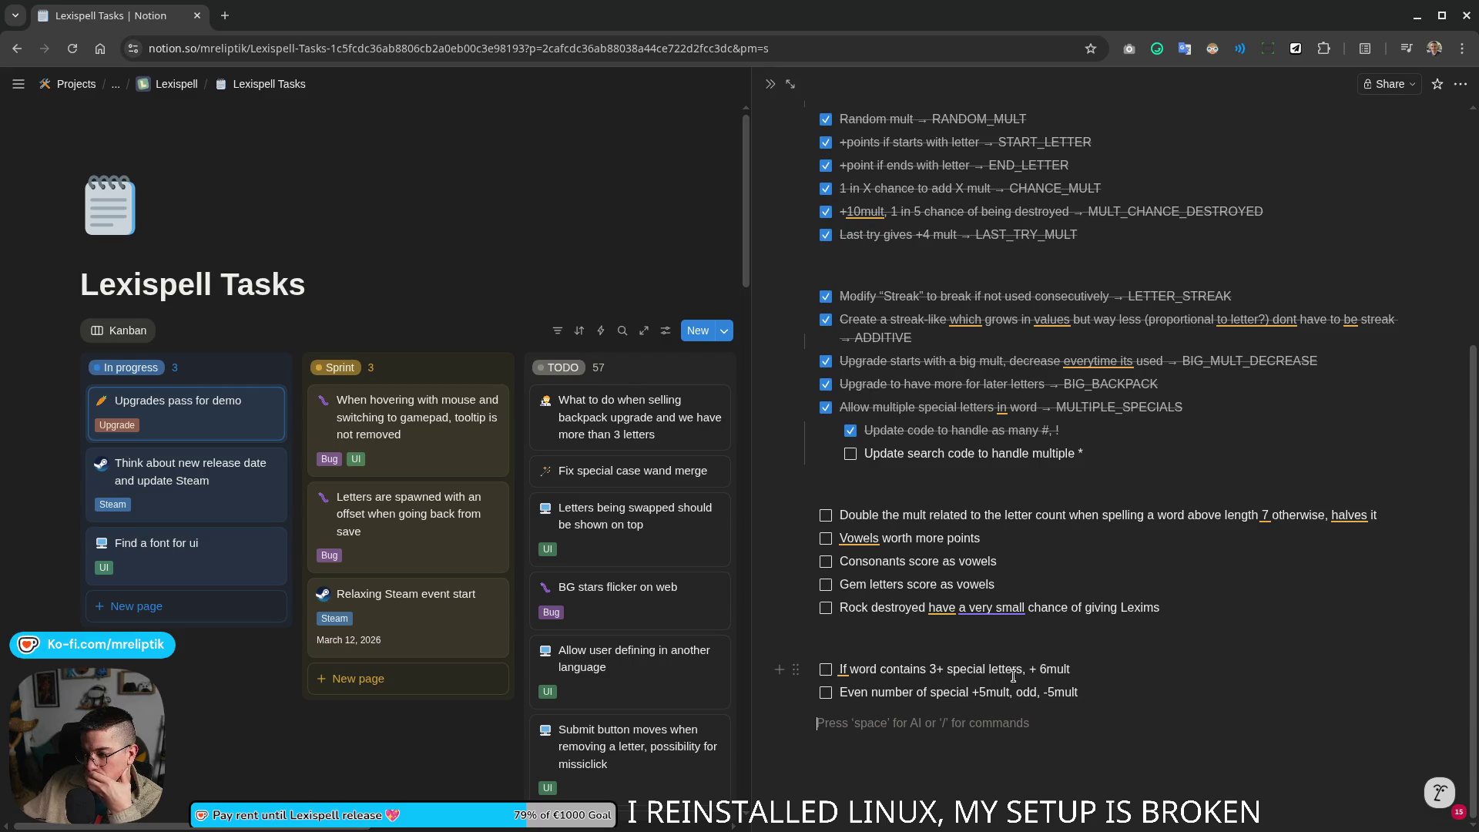
pyautogui.click(1121, 701)
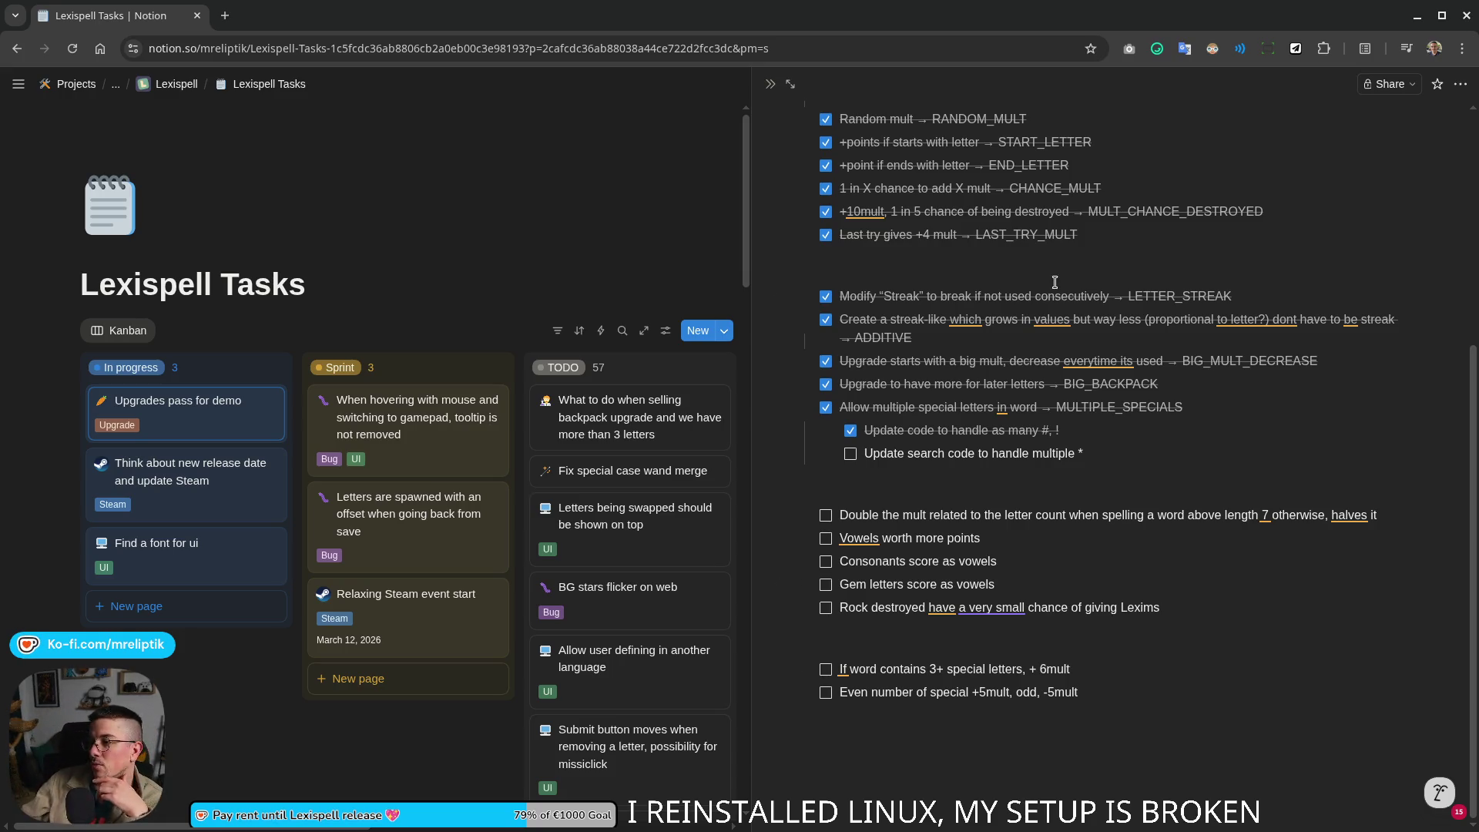
pyautogui.scroll(3, 1006, 244)
# Step: Copy the START_LETTER and END_LETTER items to the list's bottom and uncheck them
pyautogui.moveTo(1073, 345); pyautogui.dragTo(838, 328)
pyautogui.hotkey('ctrl', 'c')
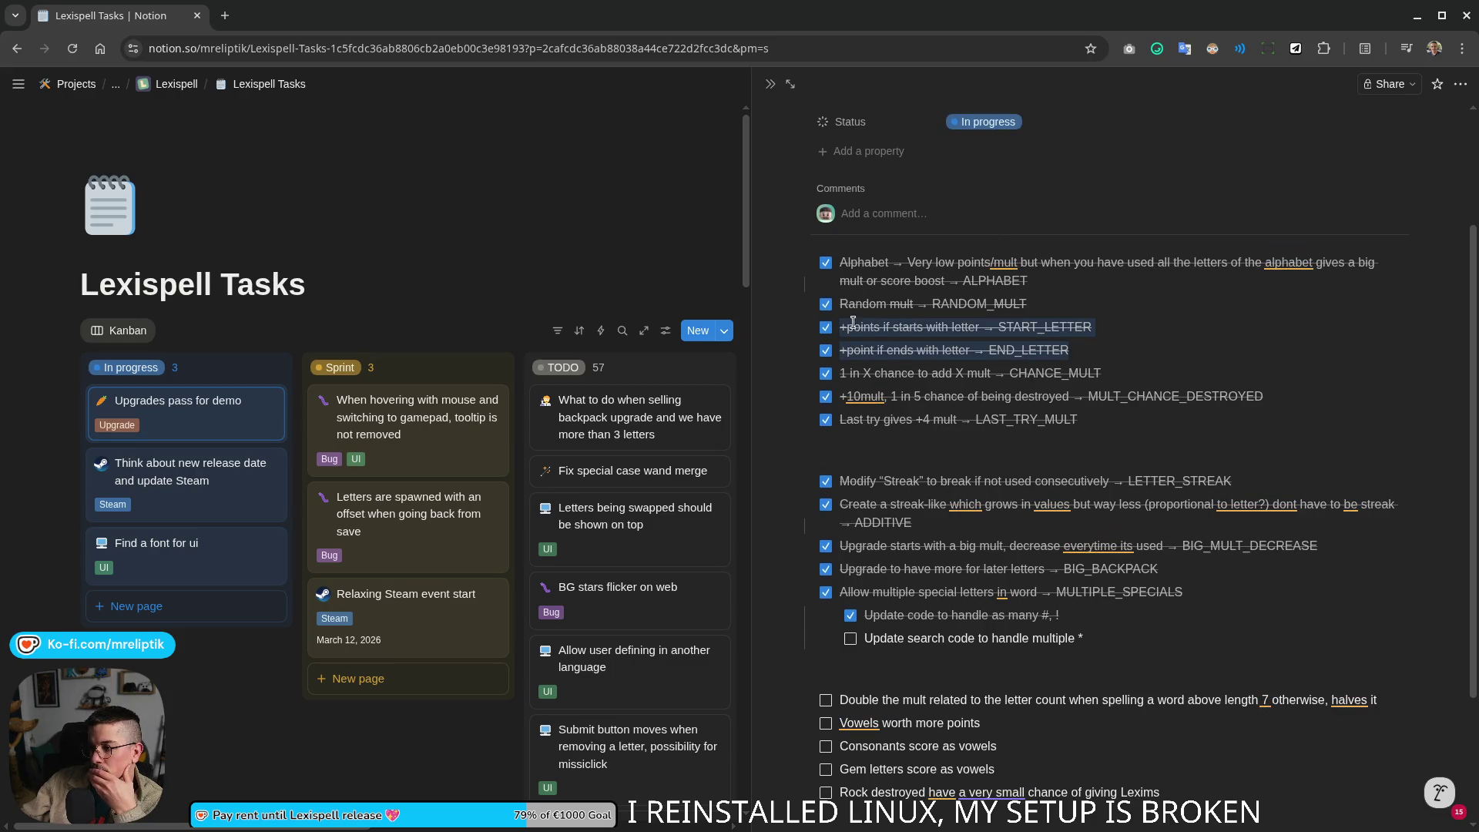
pyautogui.rightClick(877, 337)
pyautogui.click(958, 385)
pyautogui.scroll(-3, 957, 385)
pyautogui.click(944, 714)
pyautogui.hotkey('ctrl', 'v')
pyautogui.click(826, 737)
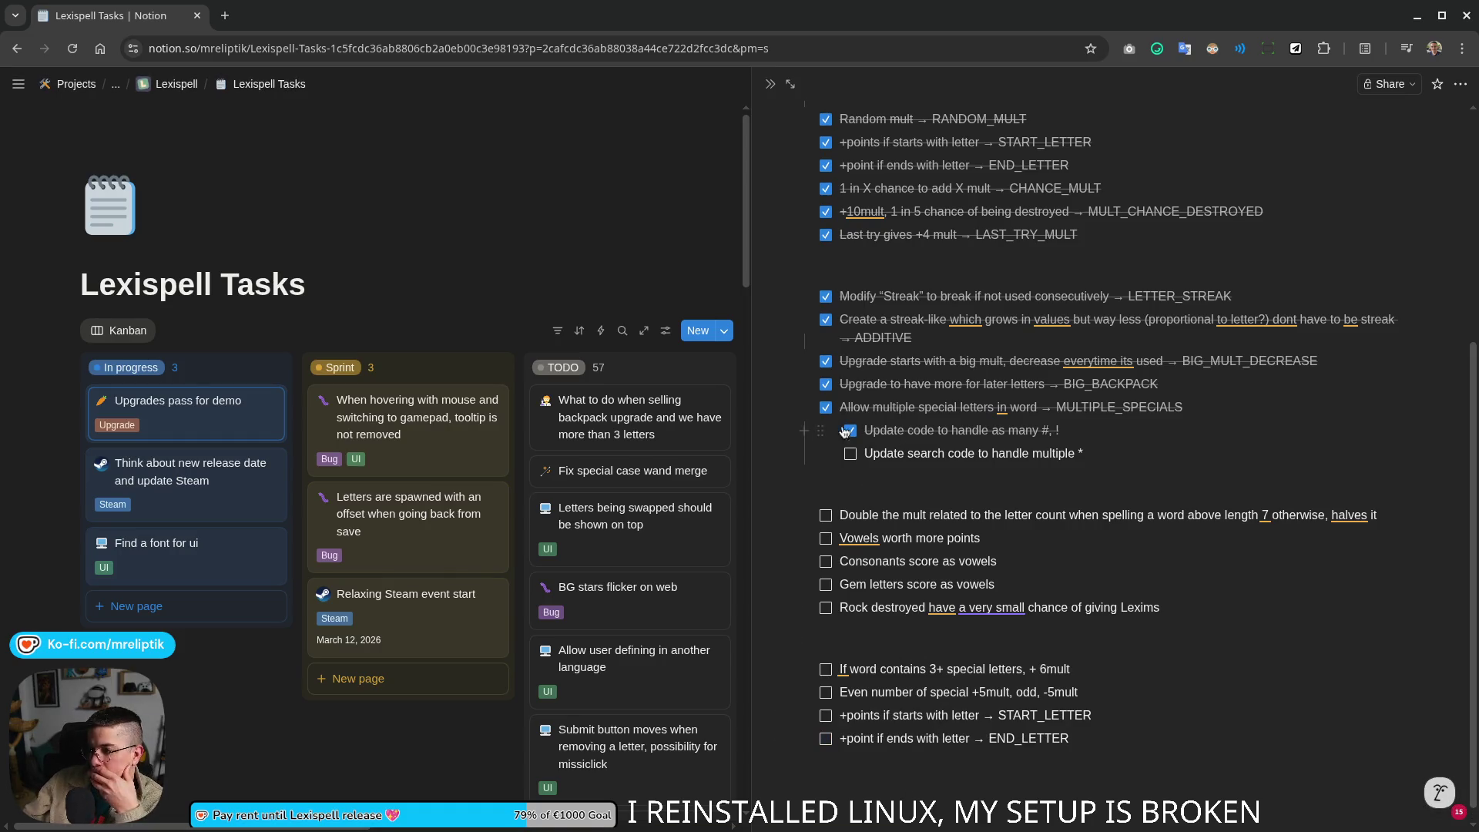
pyautogui.scroll(2, 913, 616)
pyautogui.scroll(2, 889, 621)
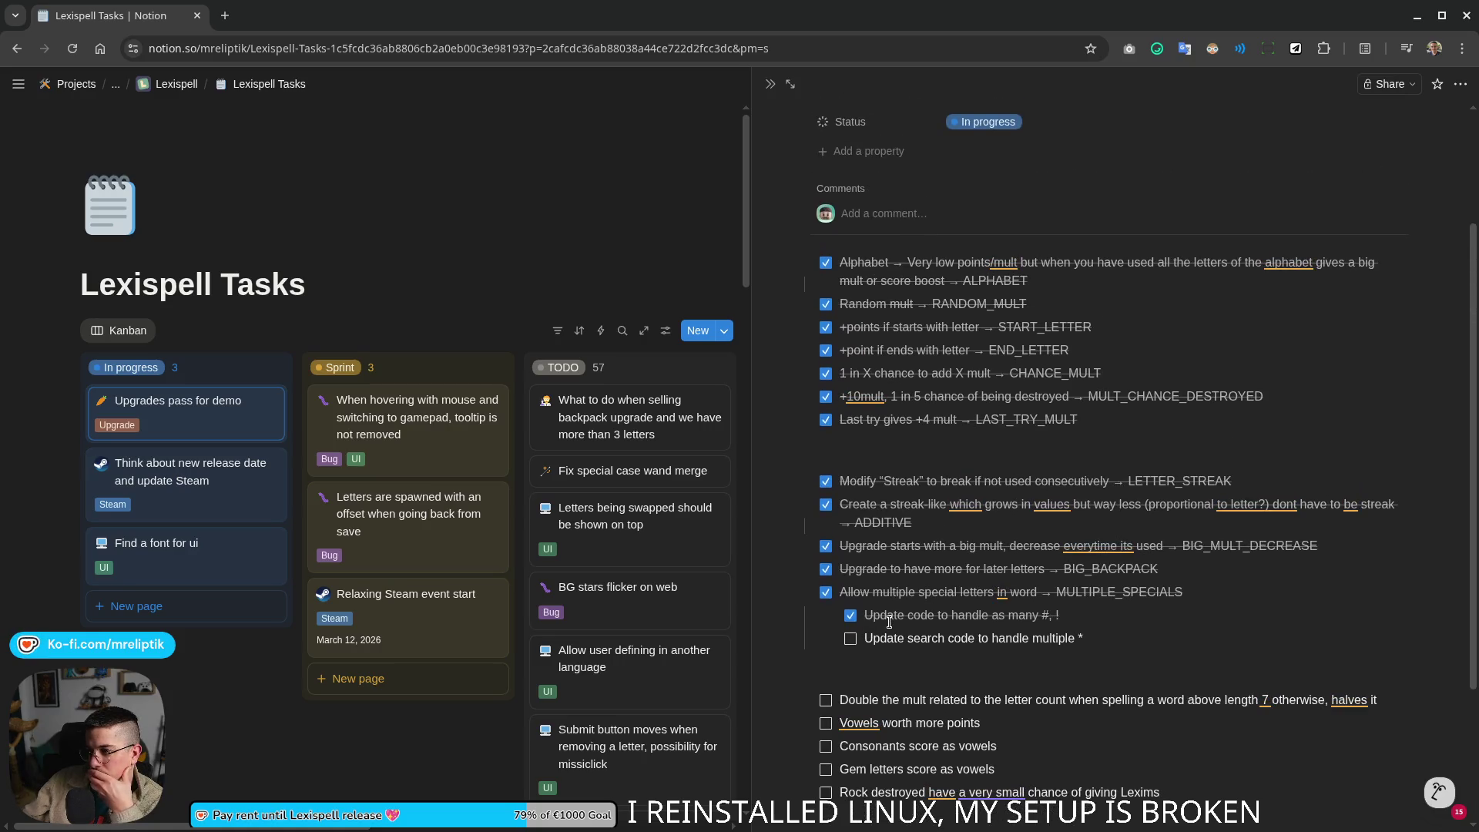
pyautogui.scroll(-1, 888, 622)
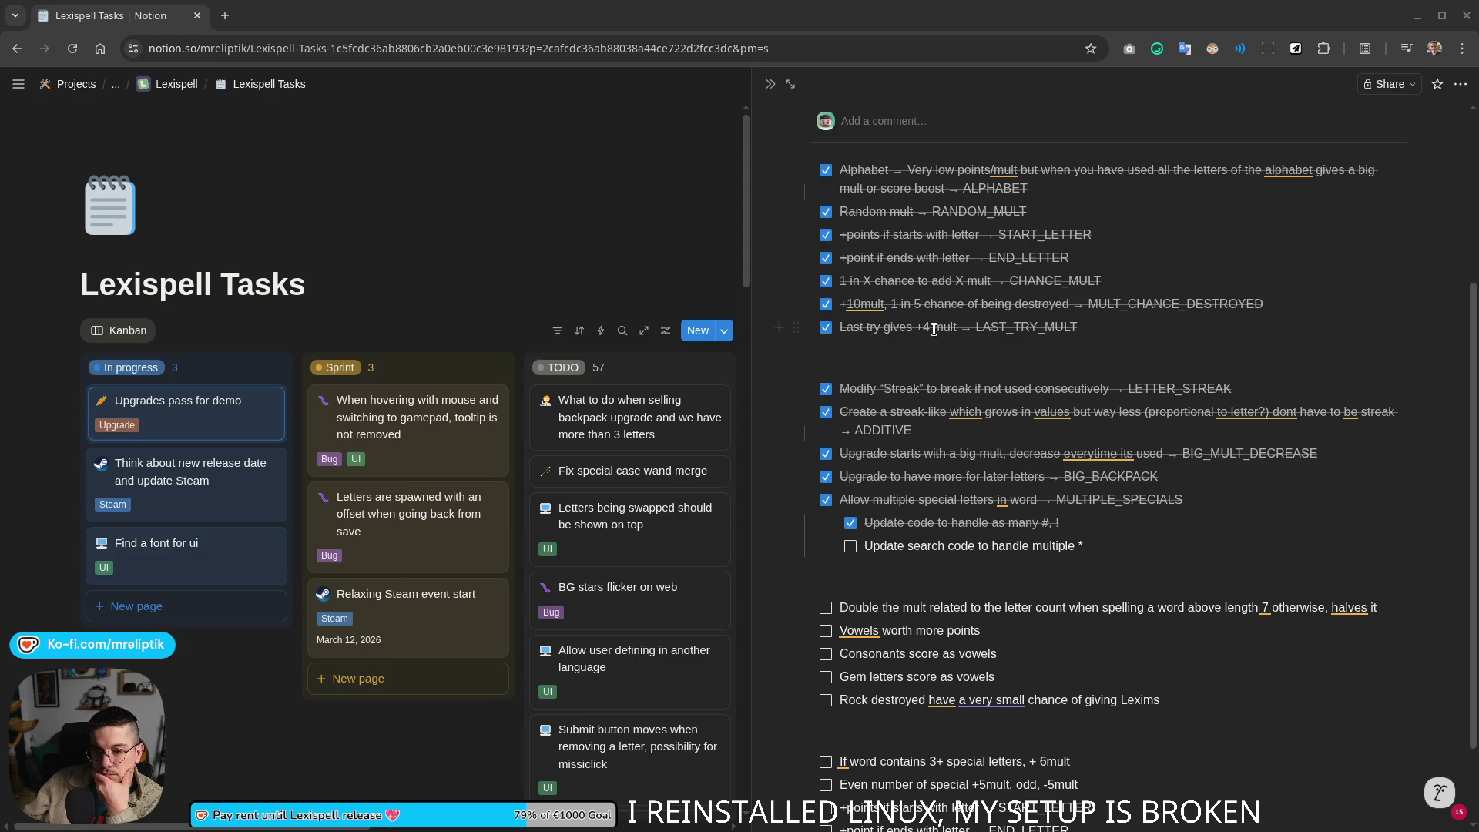
pyautogui.scroll(-2, 1144, 574)
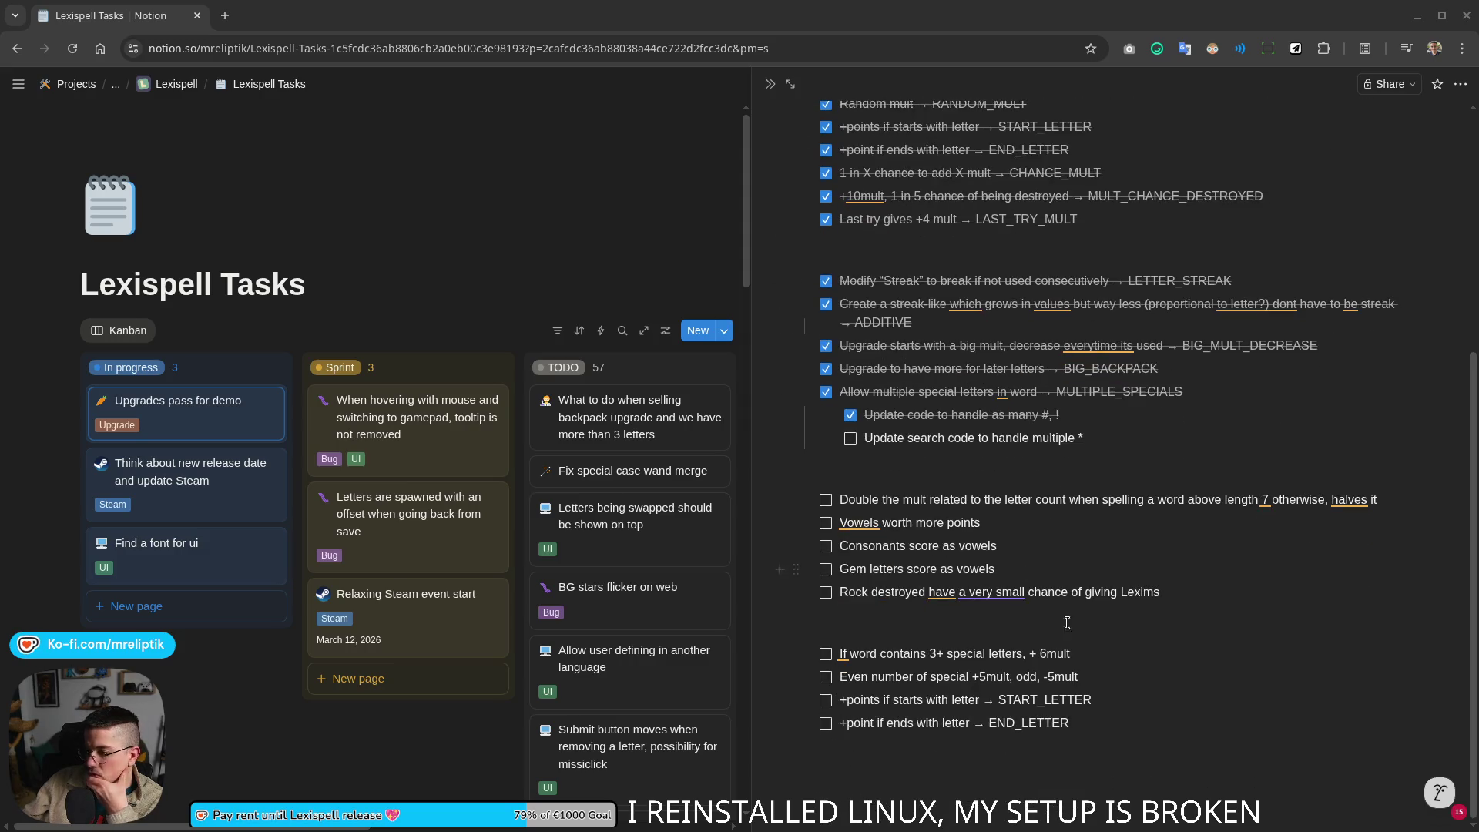
pyautogui.doubleClick(1076, 700)
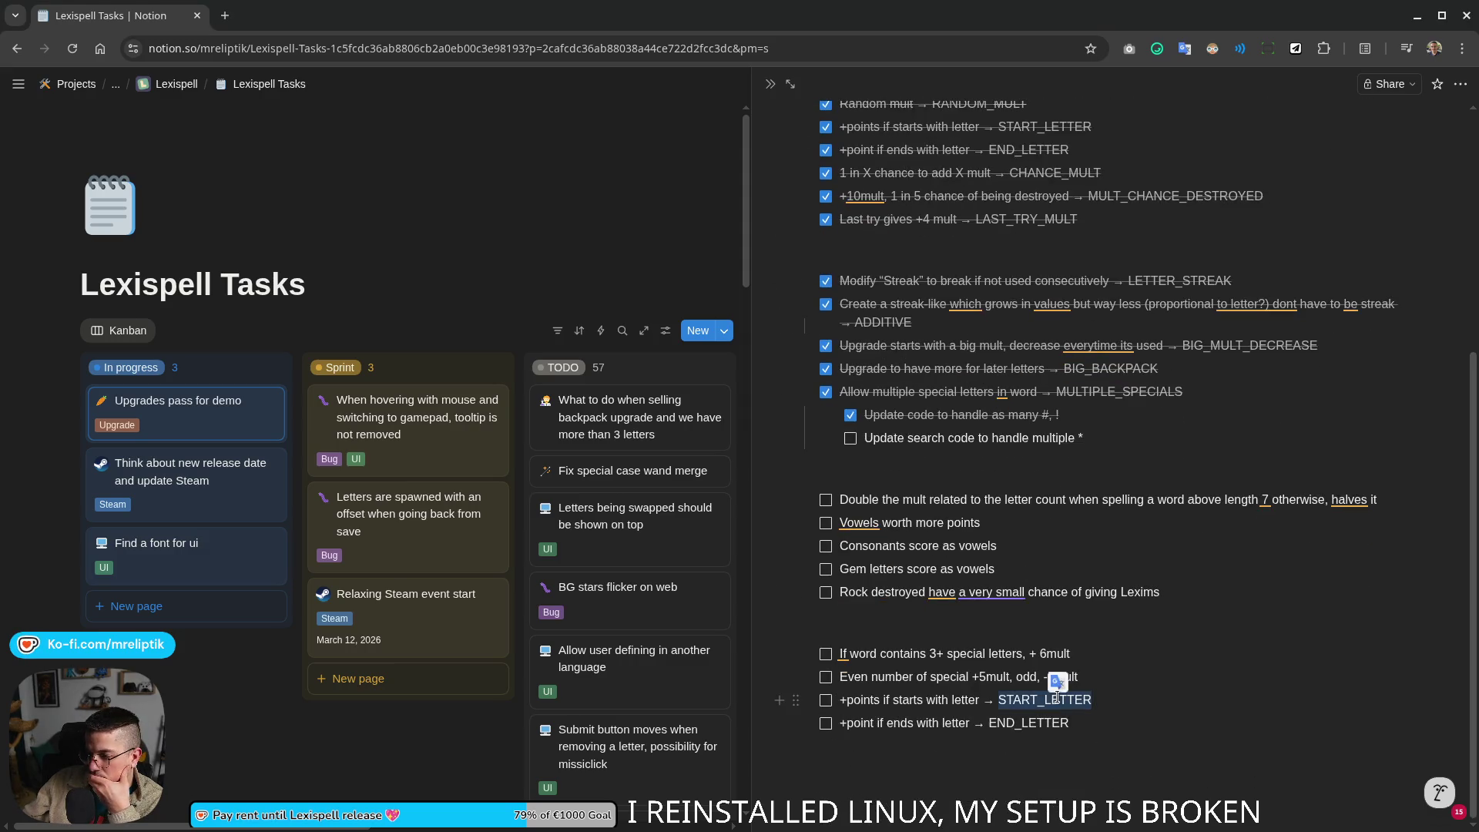
pyautogui.click(1095, 700)
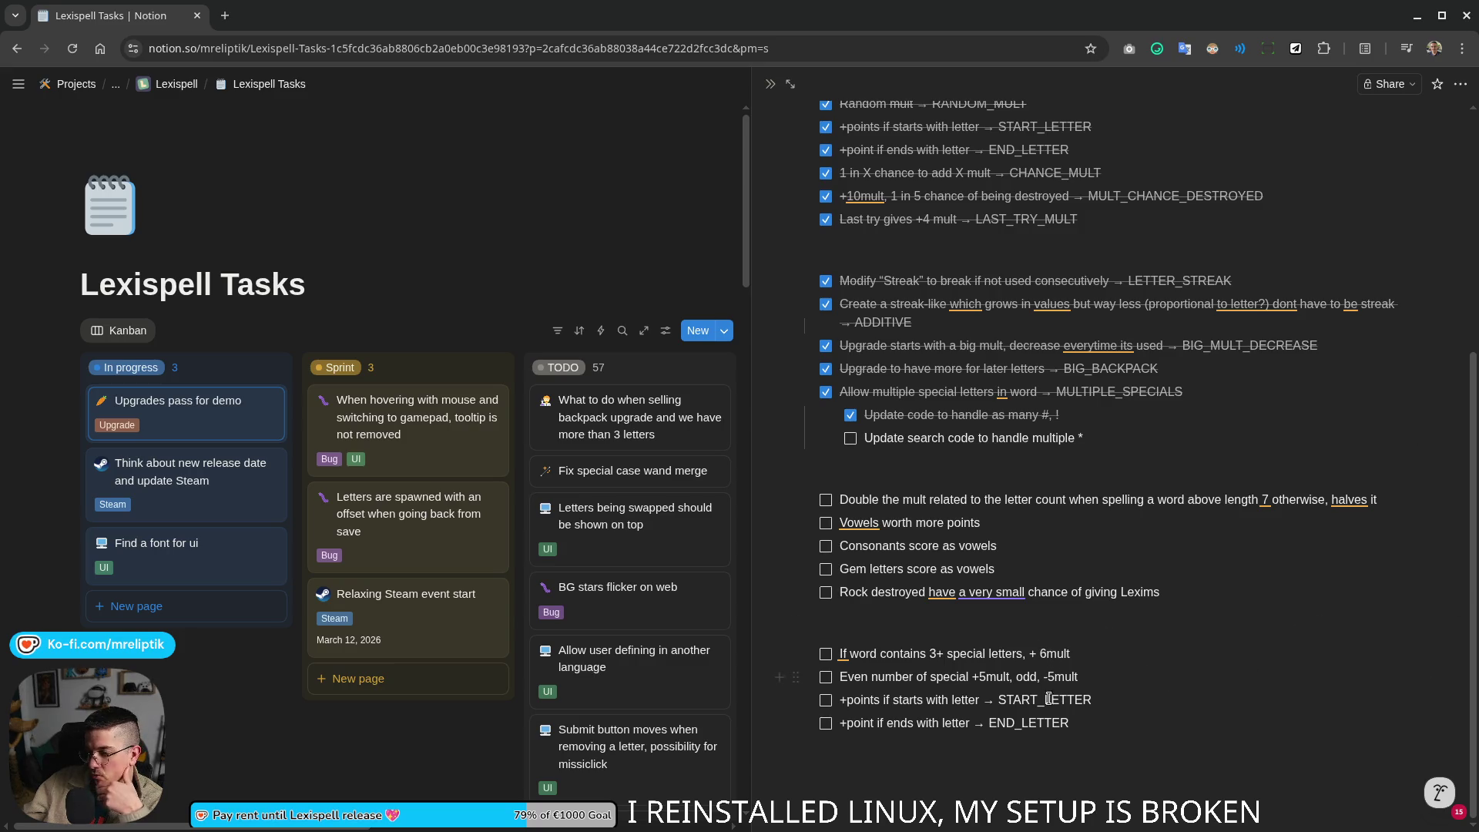
# Step: Reword the gem-letter to-dos to '+4mult if starts with gem letter' and '+3mult if ends with gem letter'
pyautogui.moveTo(847, 699); pyautogui.dragTo(838, 699)
pyautogui.click(979, 703)
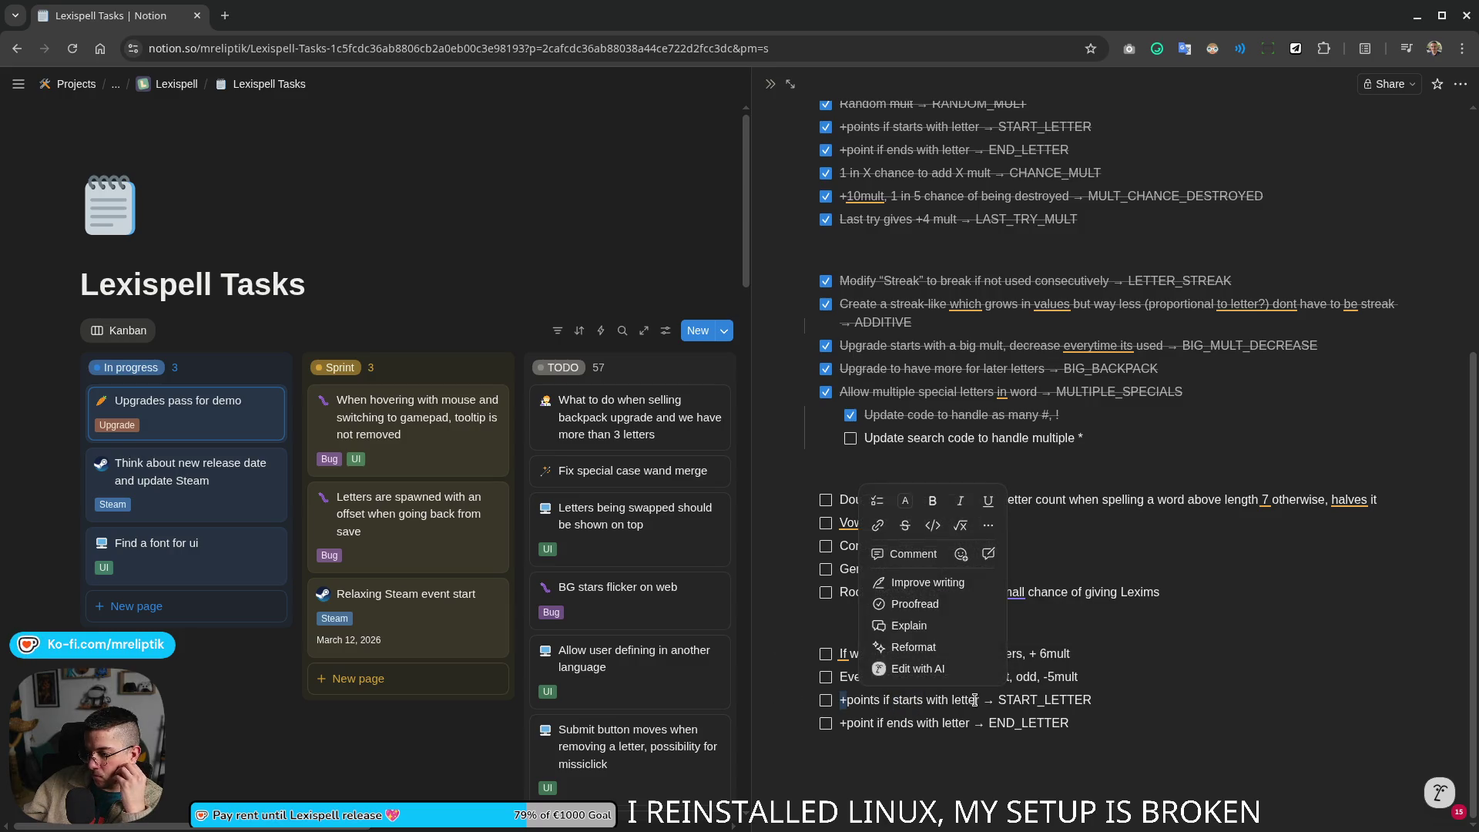
pyautogui.doubleClick(874, 701)
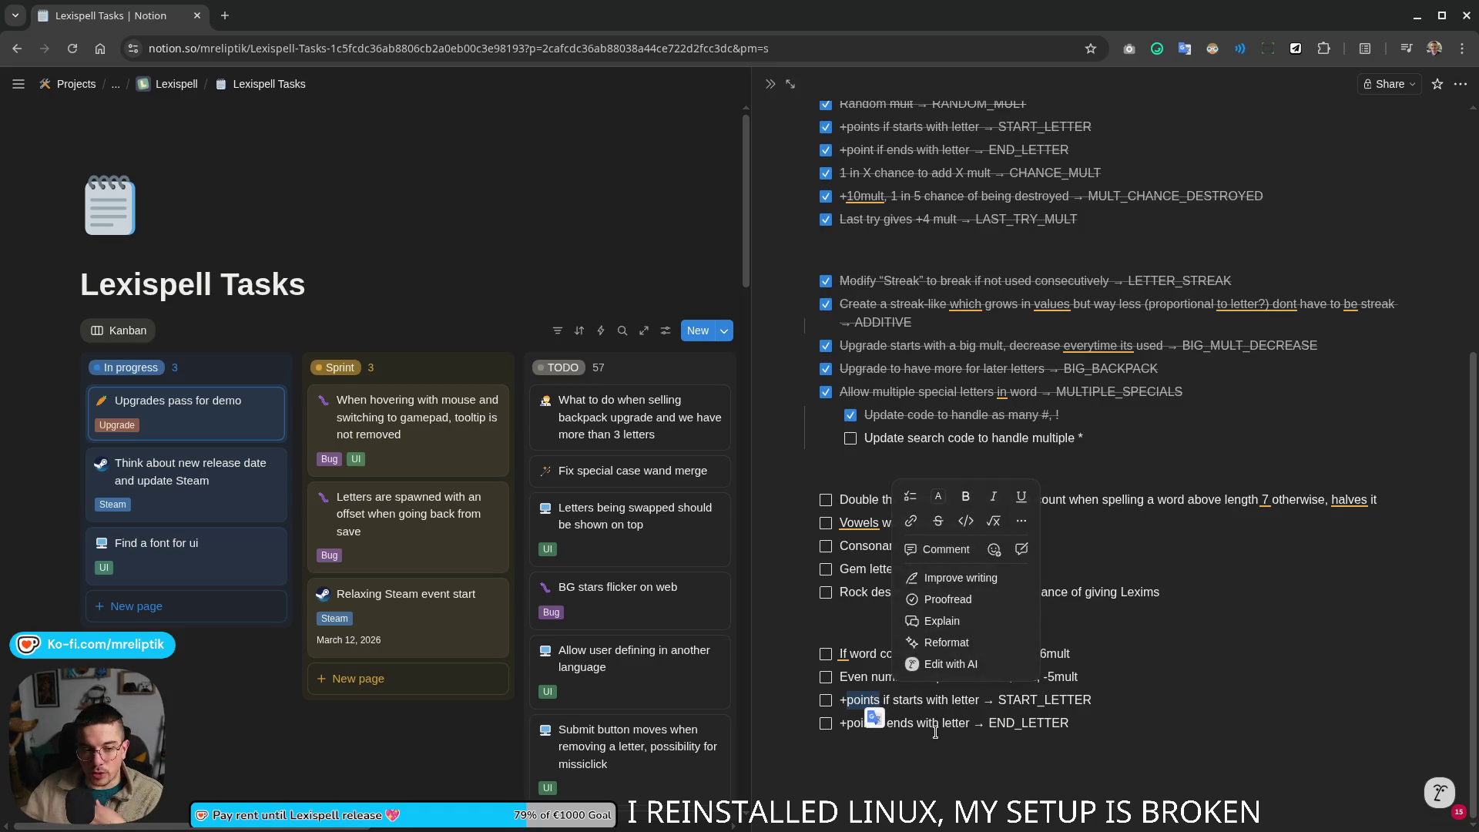
pyautogui.press('BackSpace')
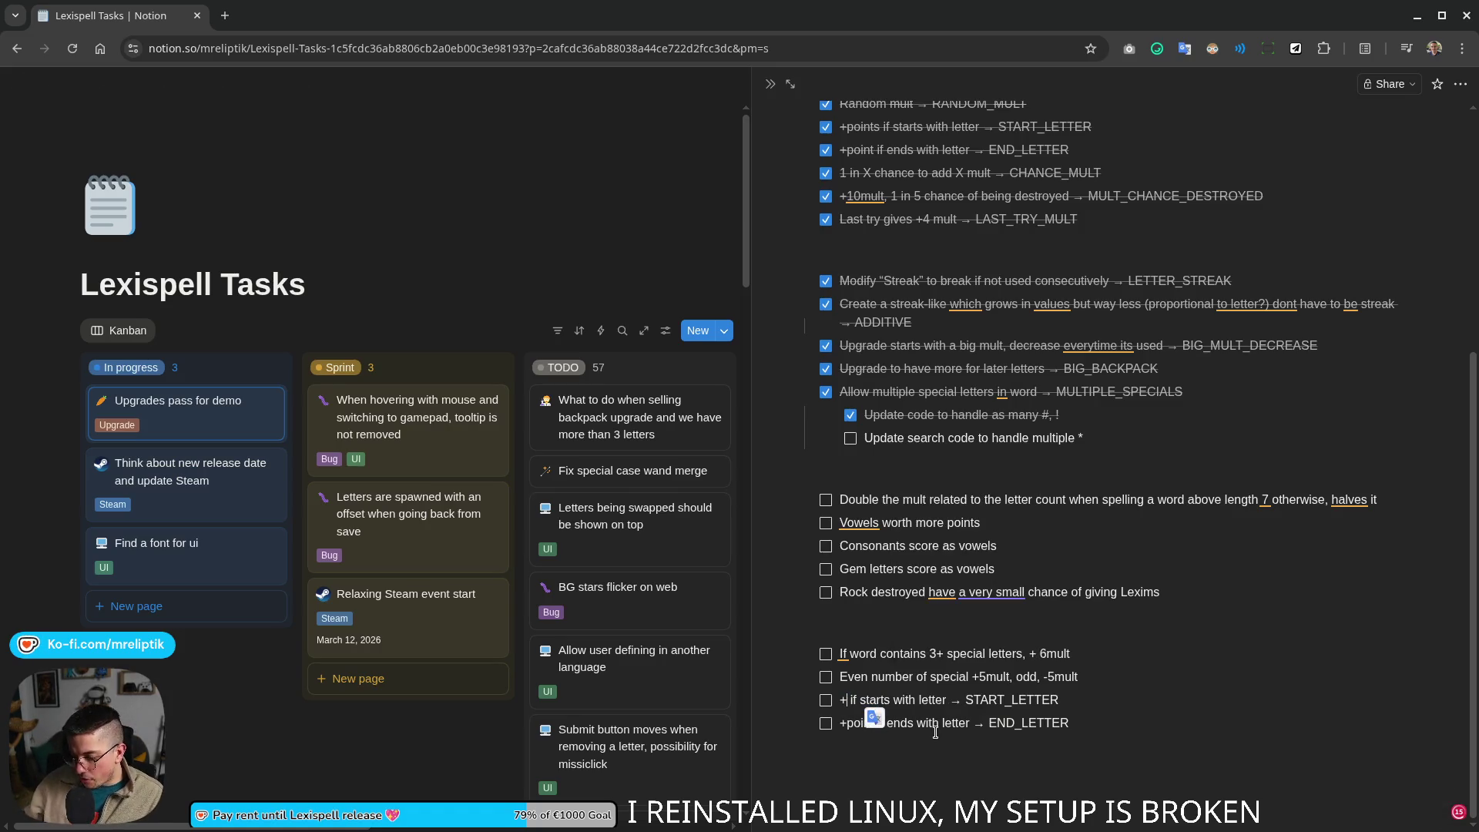
pyautogui.write('4mult')
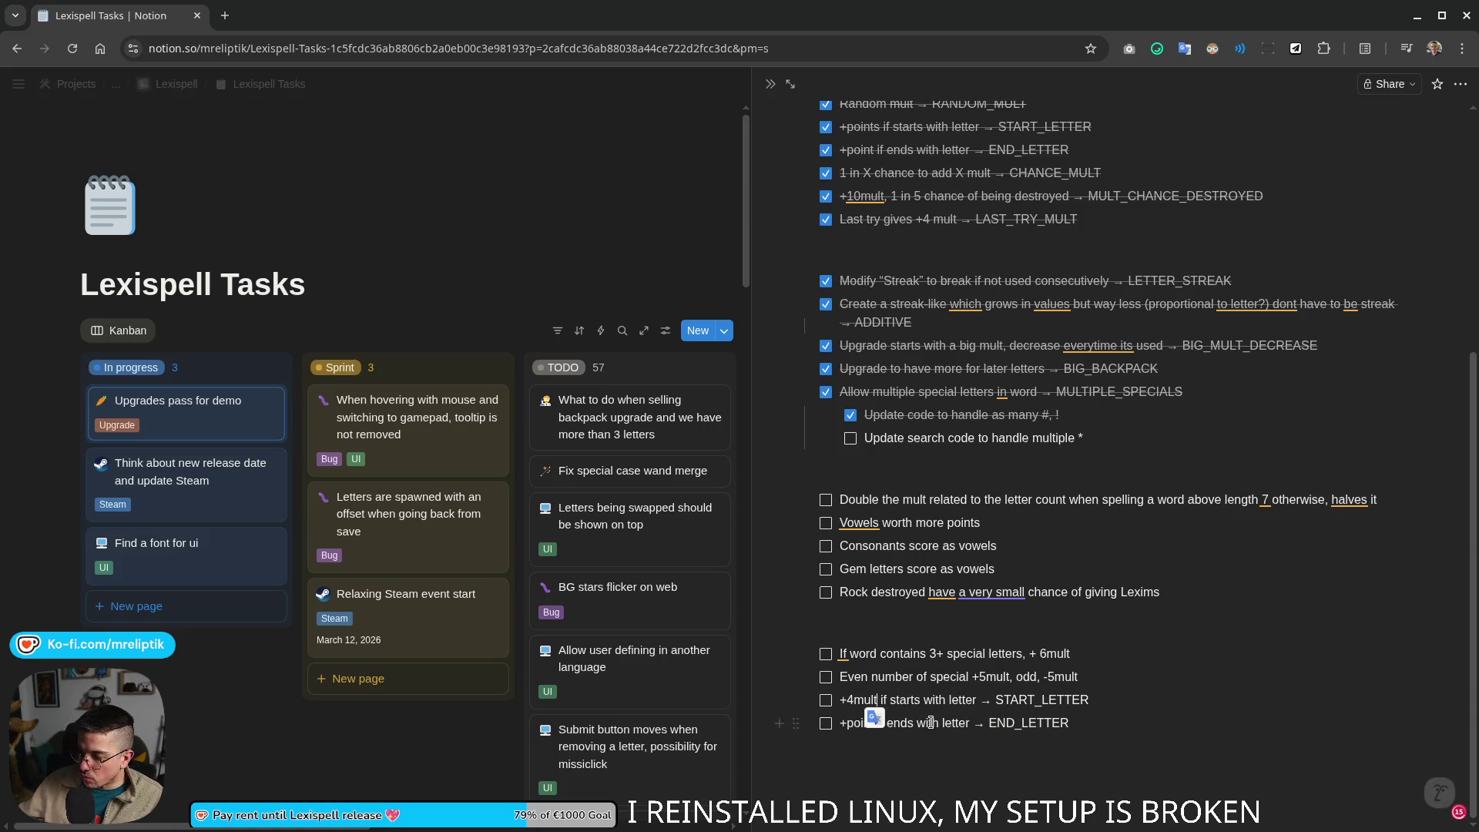
pyautogui.doubleClick(962, 701)
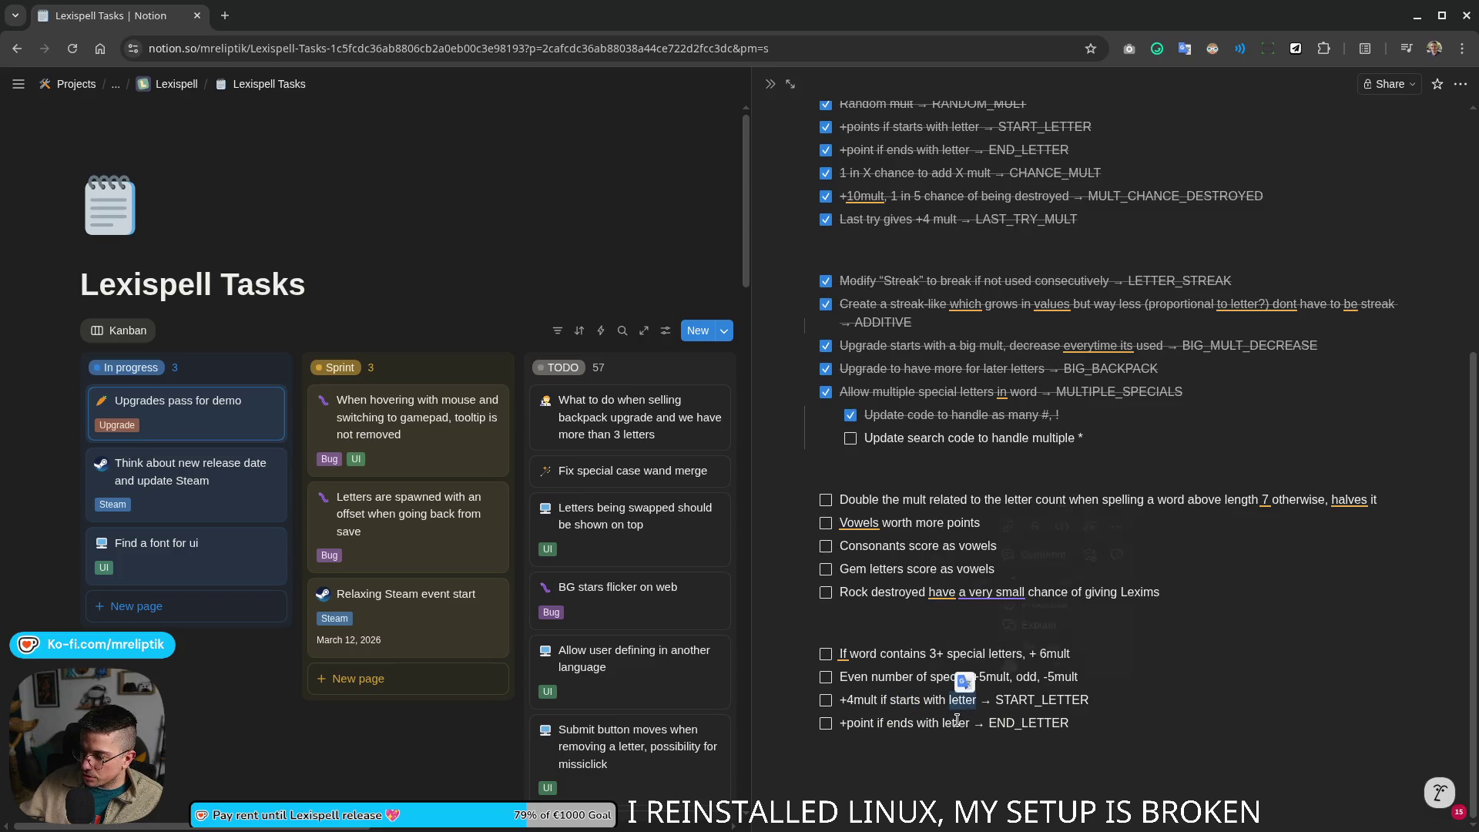
pyautogui.write('gem letter')
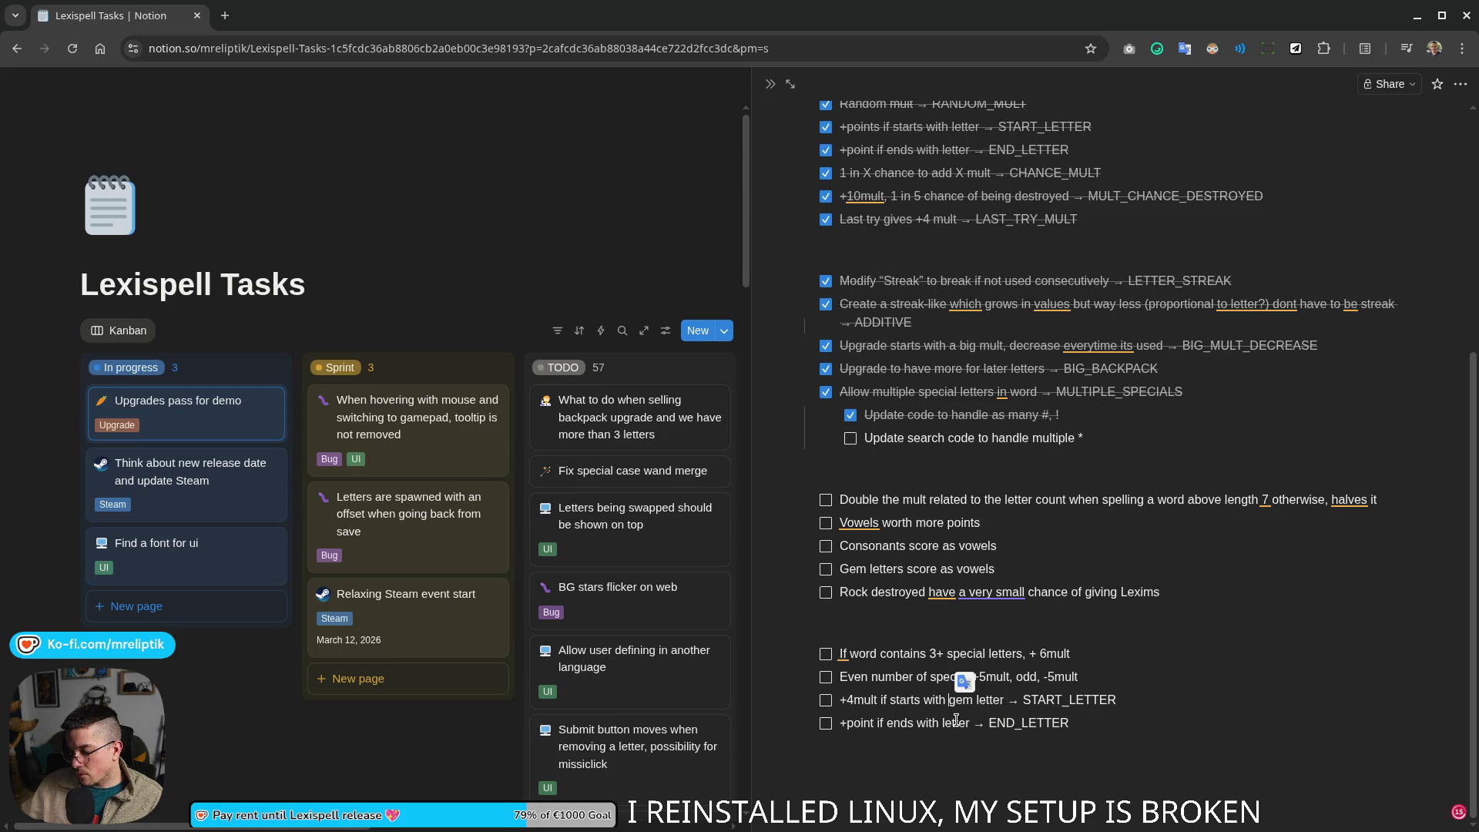
pyautogui.press('Left')
pyautogui.press('Left')
pyautogui.press('Left')
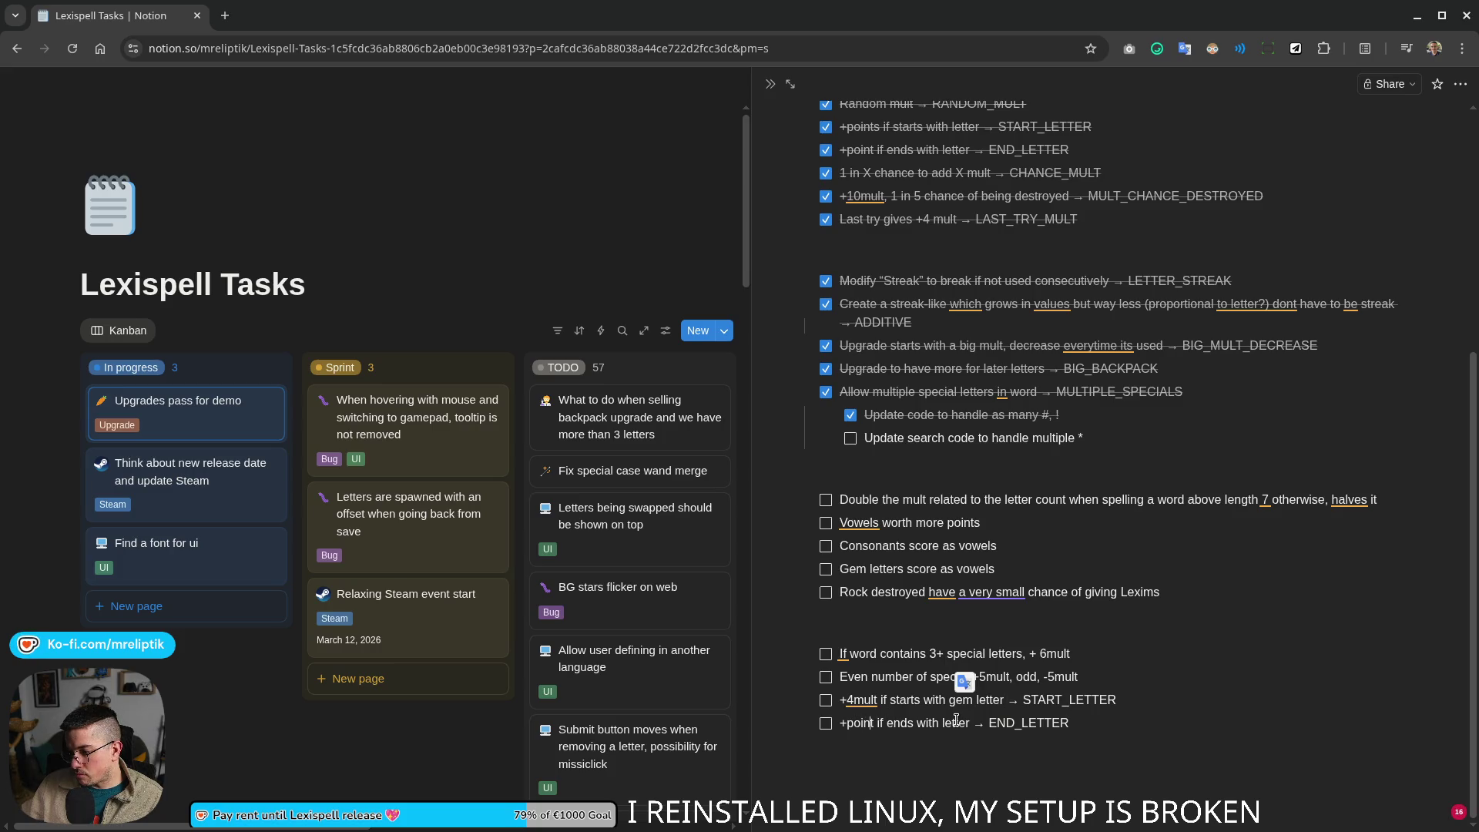
pyautogui.press('BackSpace')
pyautogui.press('BackSpace')
pyautogui.press('BackSpace')
pyautogui.write('3mult')
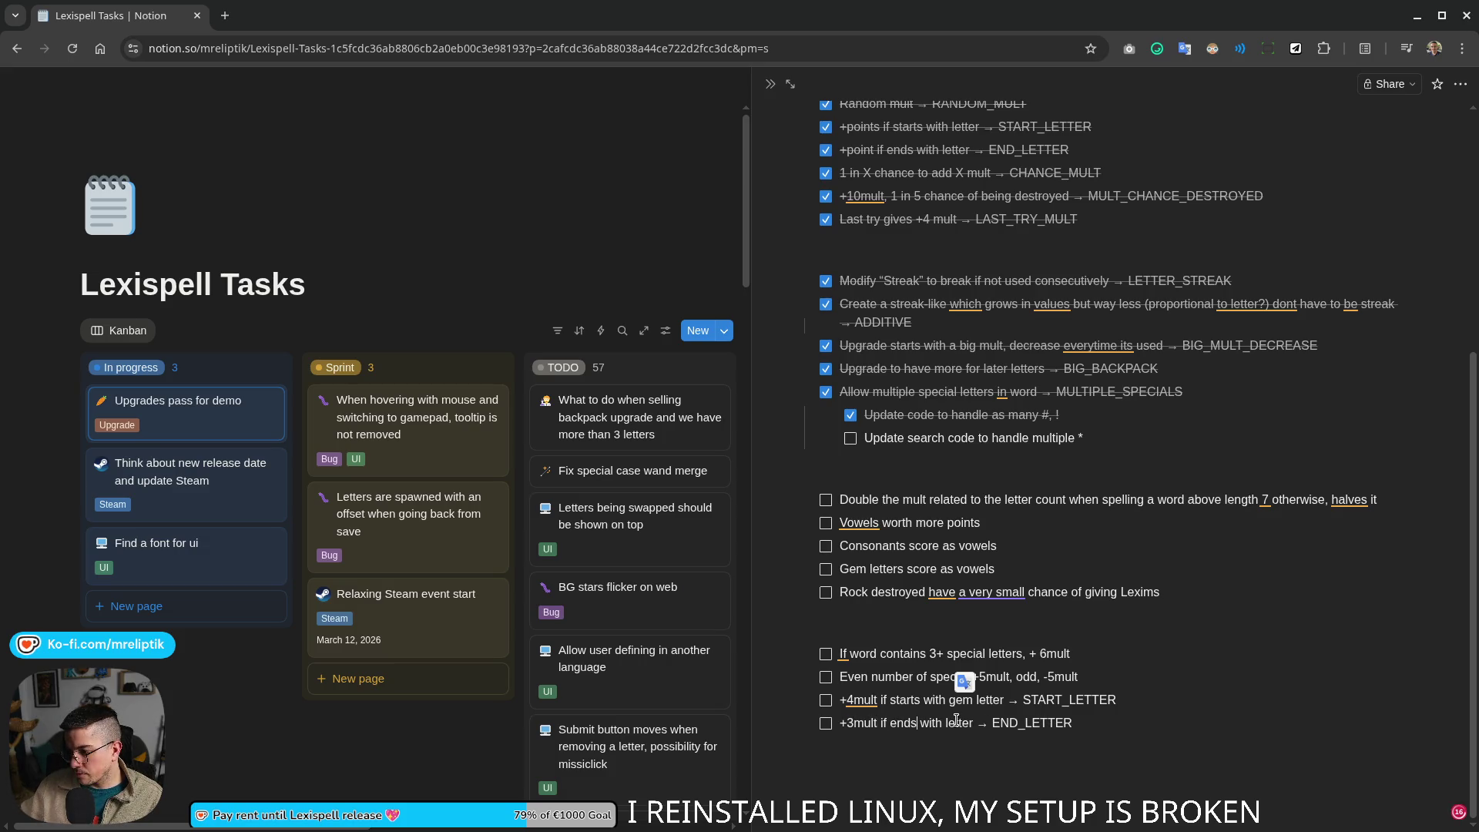
pyautogui.write('gem')
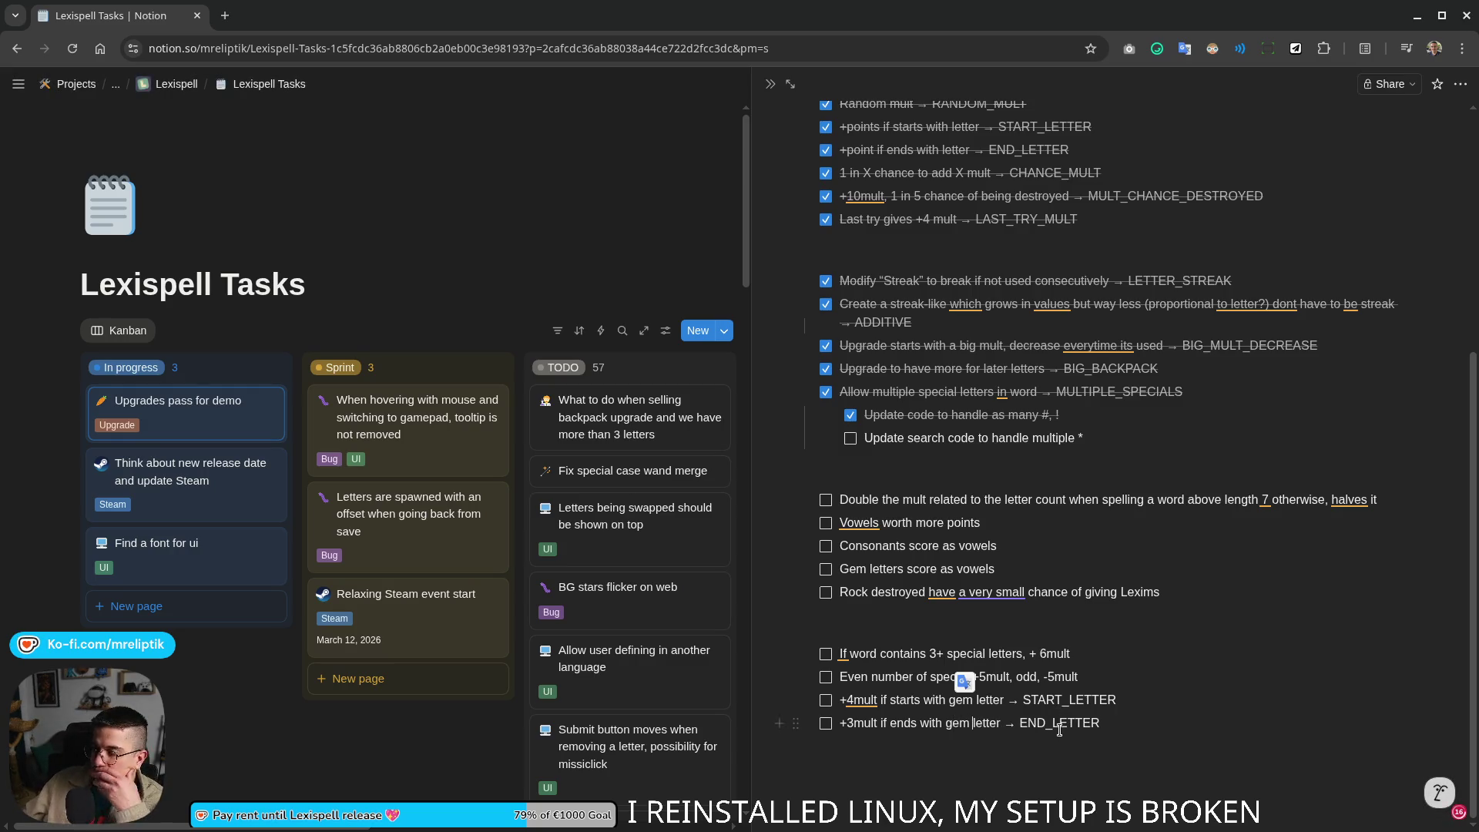
# Step: Leave the END_LETTER checklist and begin a new card in the Sprint column
pyautogui.click(1090, 723)
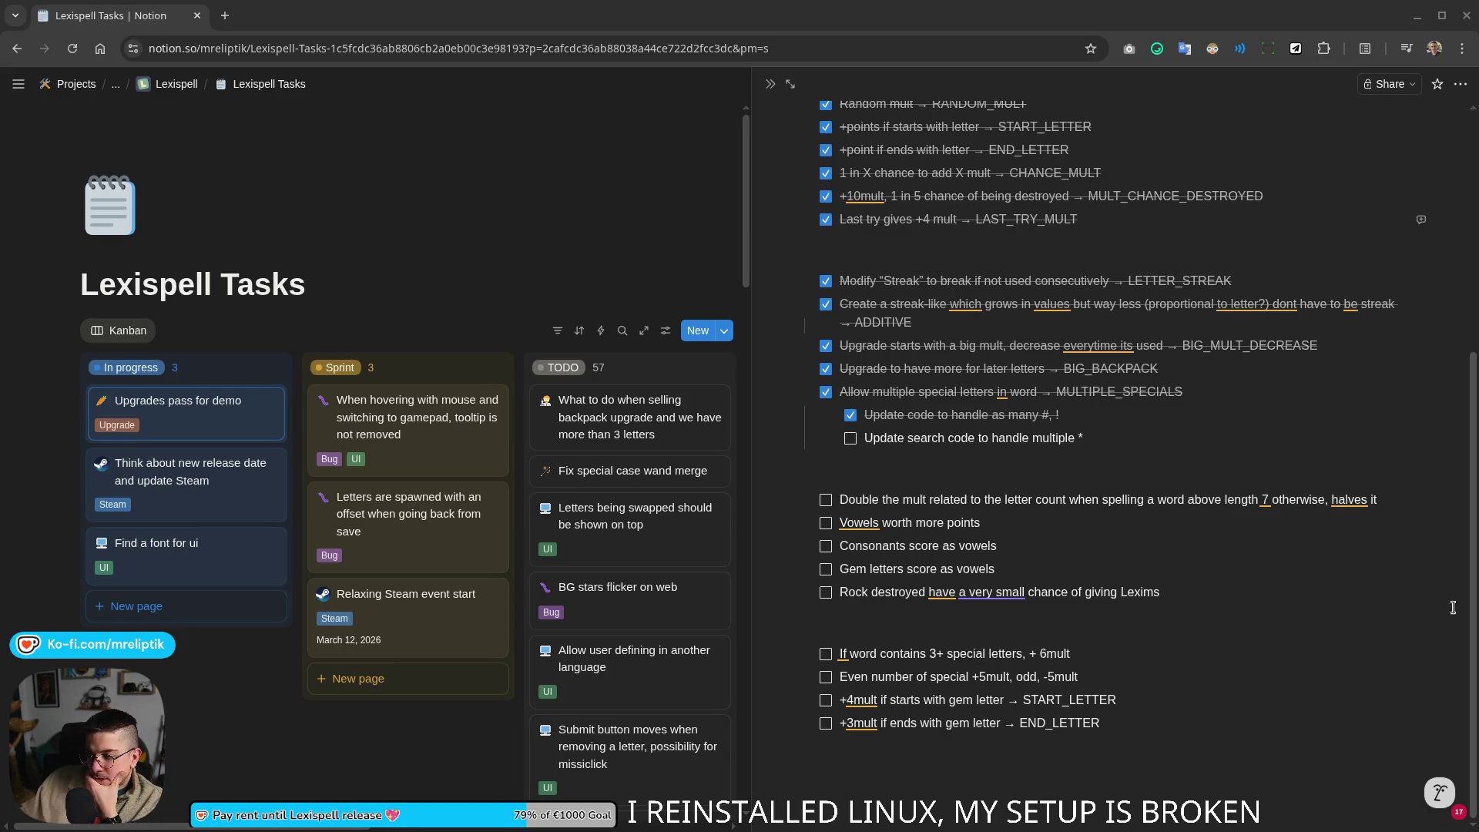
pyautogui.click(904, 630)
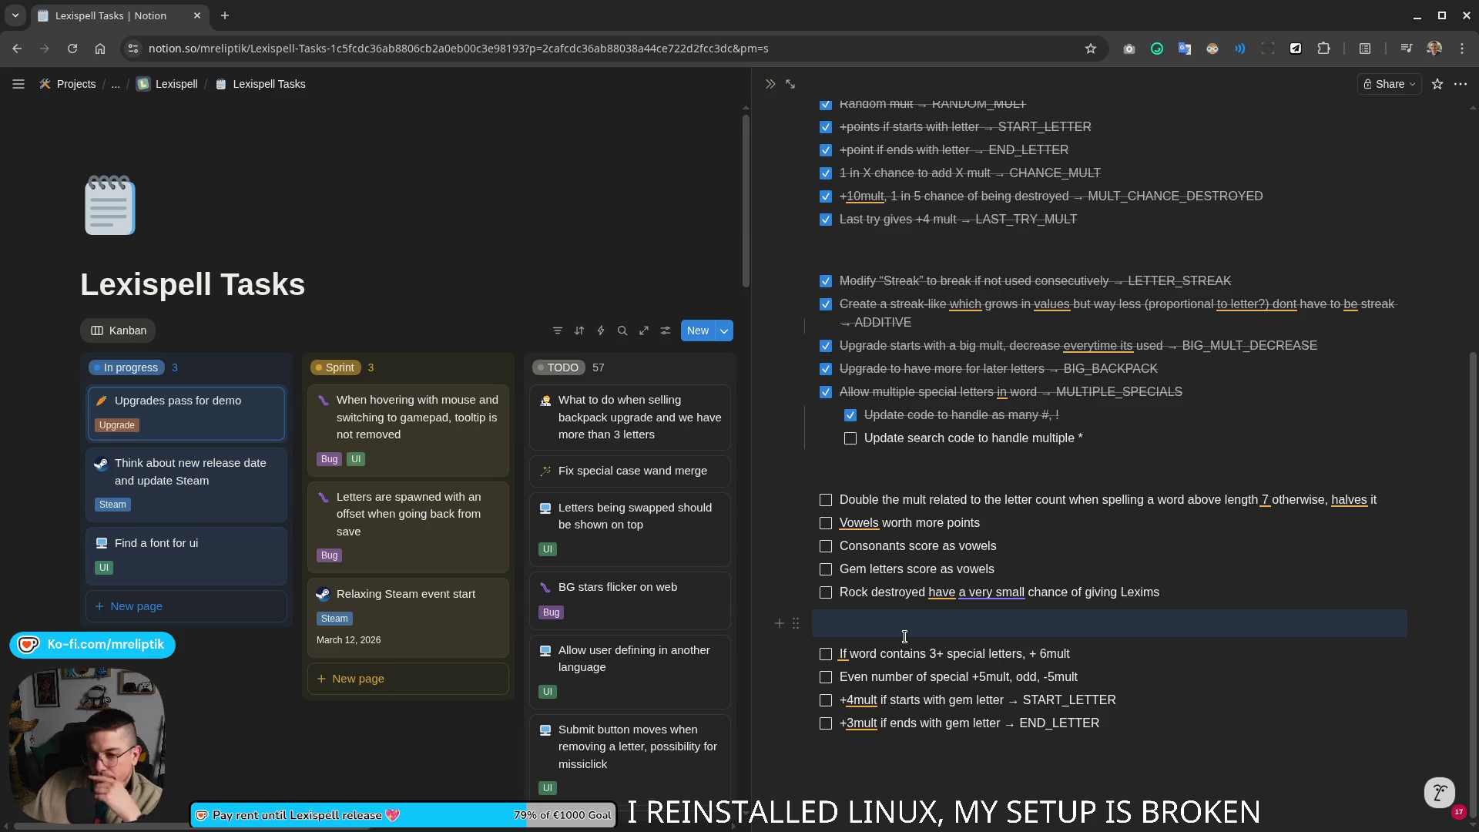
pyautogui.click(381, 679)
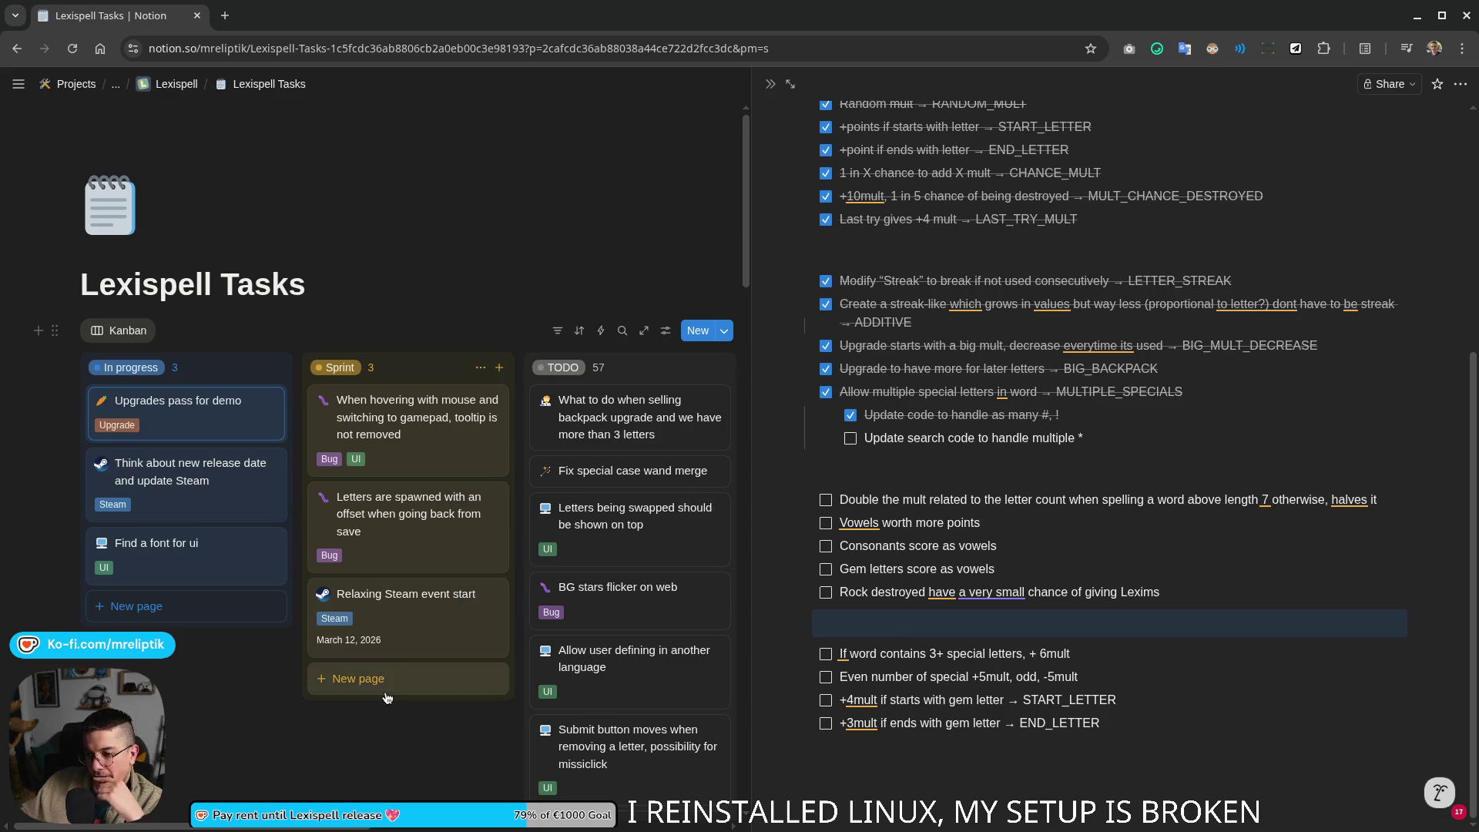
pyautogui.write('Fountain')
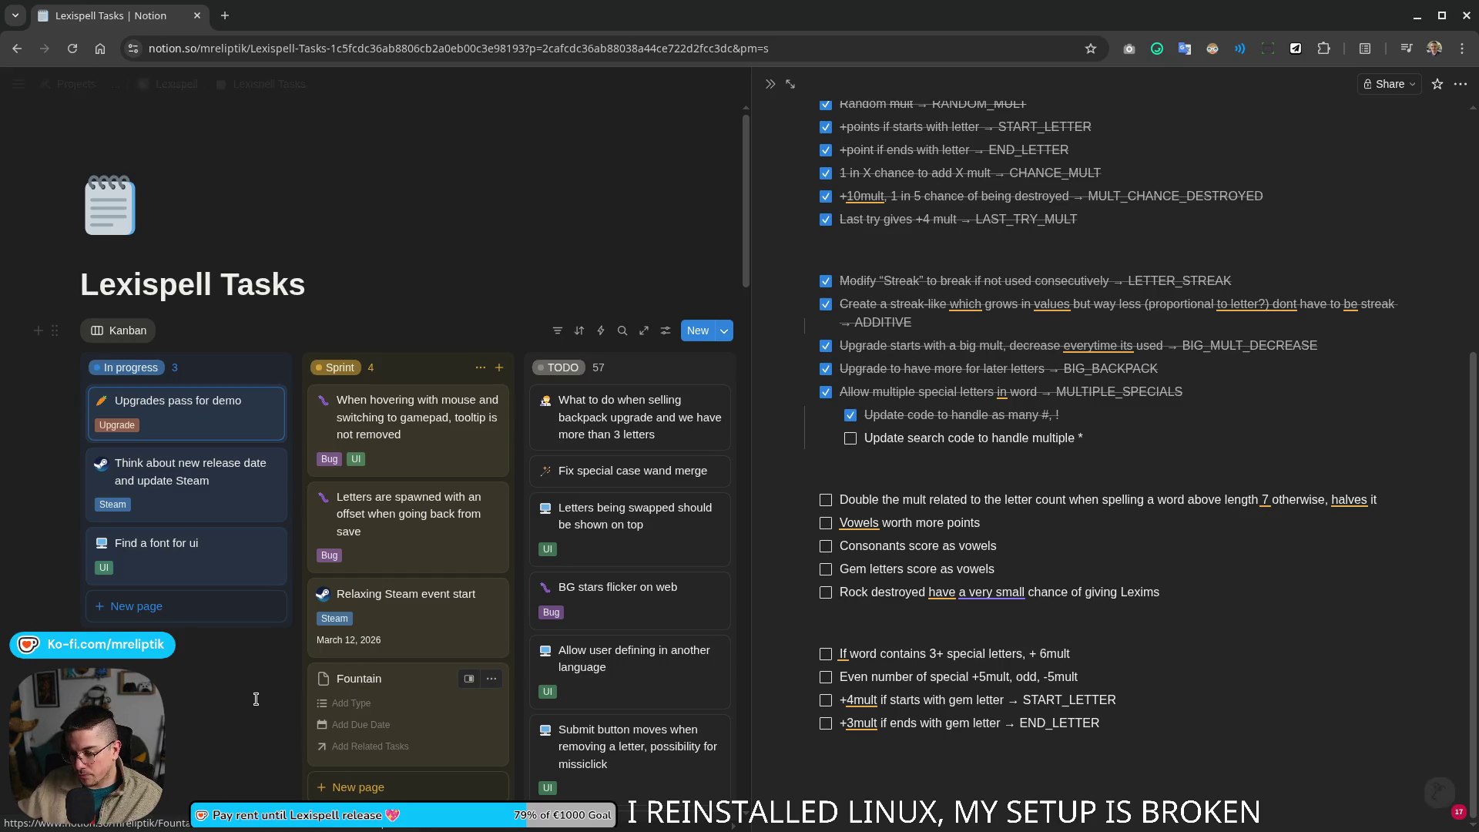
# Step: Create the Sprint card 'Fountain to upgrade/exchange' with a scientist emoji icon and an empty body
pyautogui.press('Return')
pyautogui.click(382, 686)
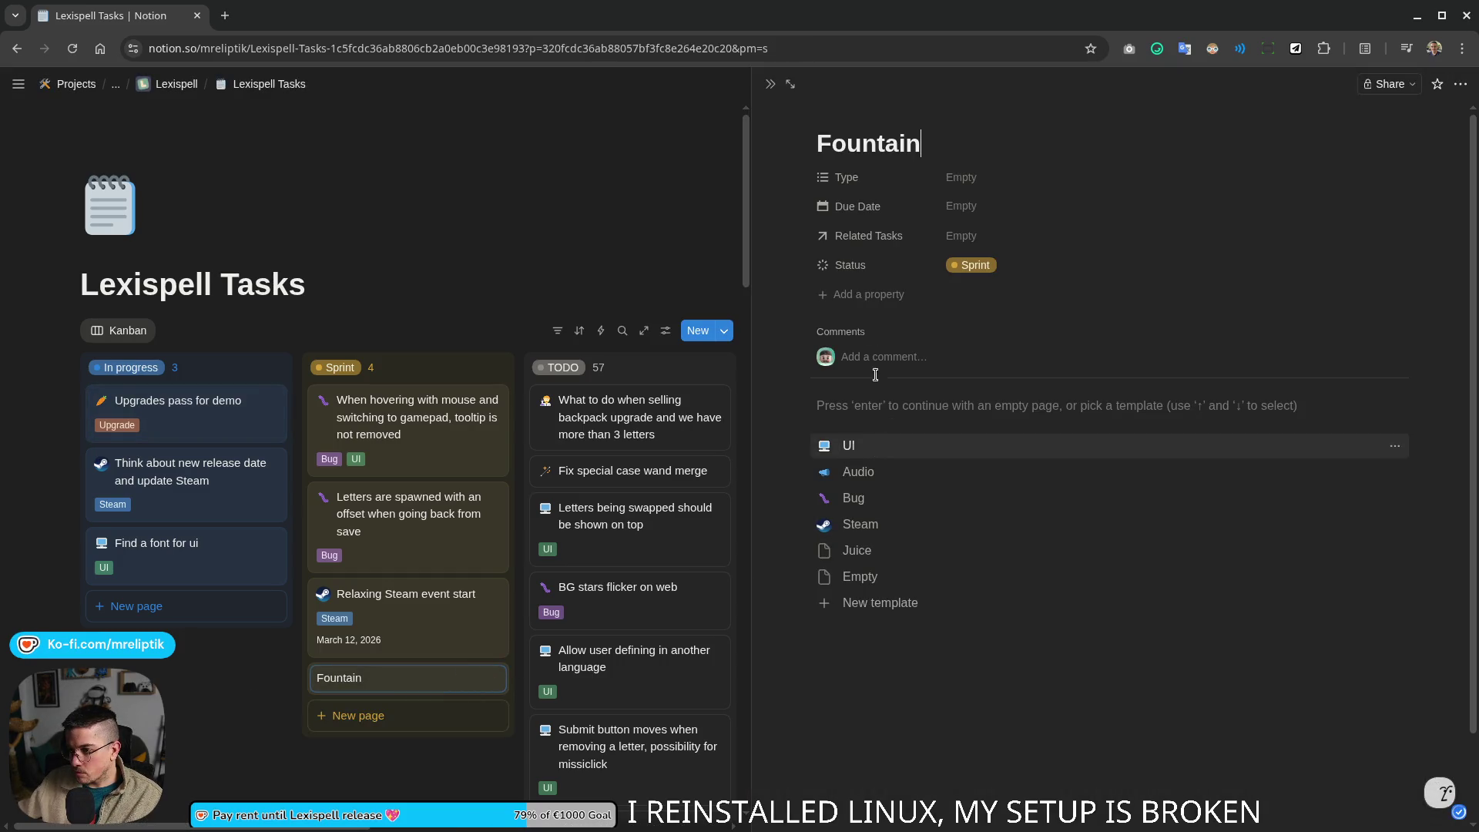
pyautogui.click(840, 119)
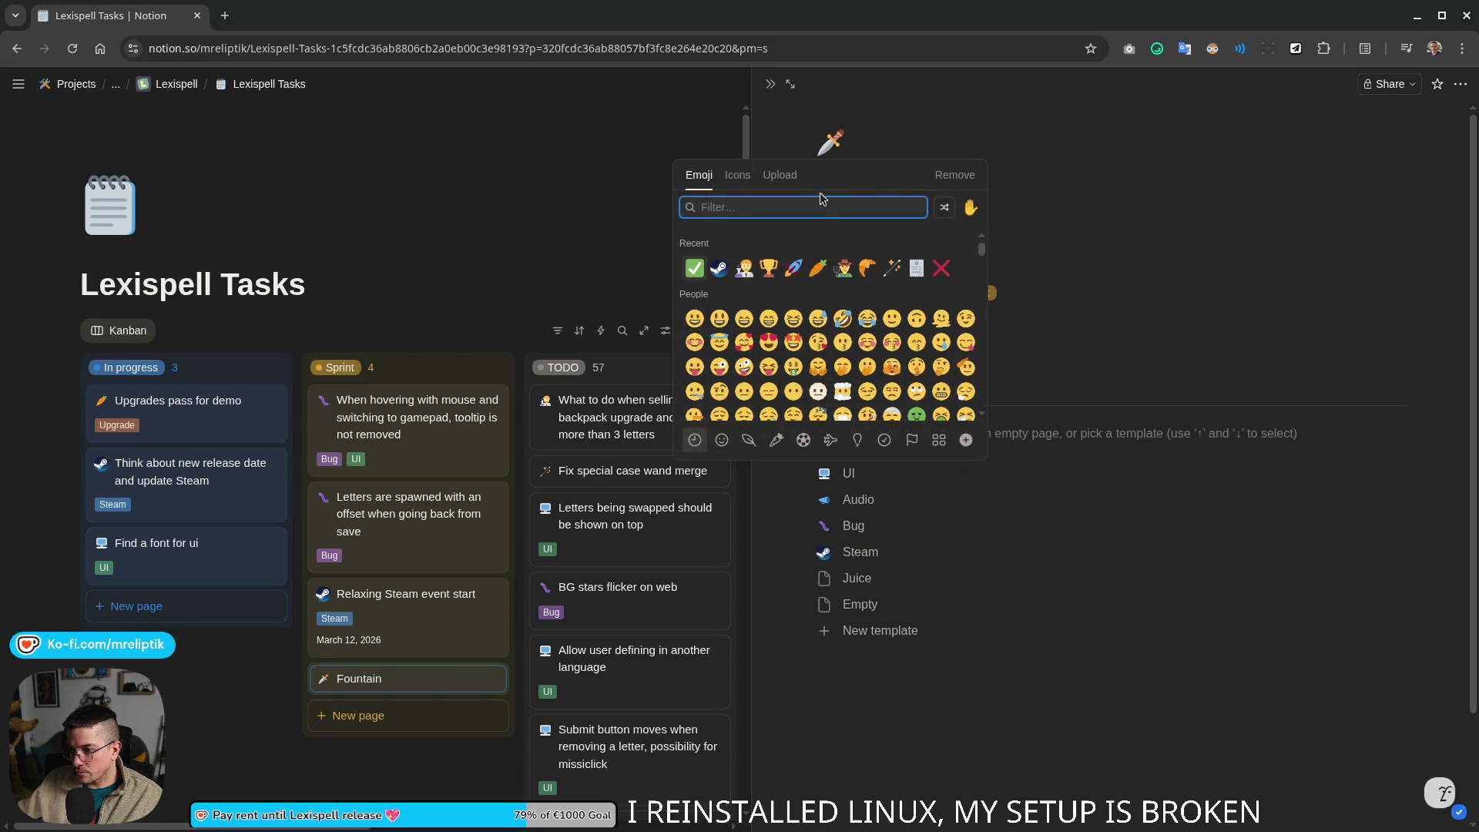
pyautogui.click(743, 268)
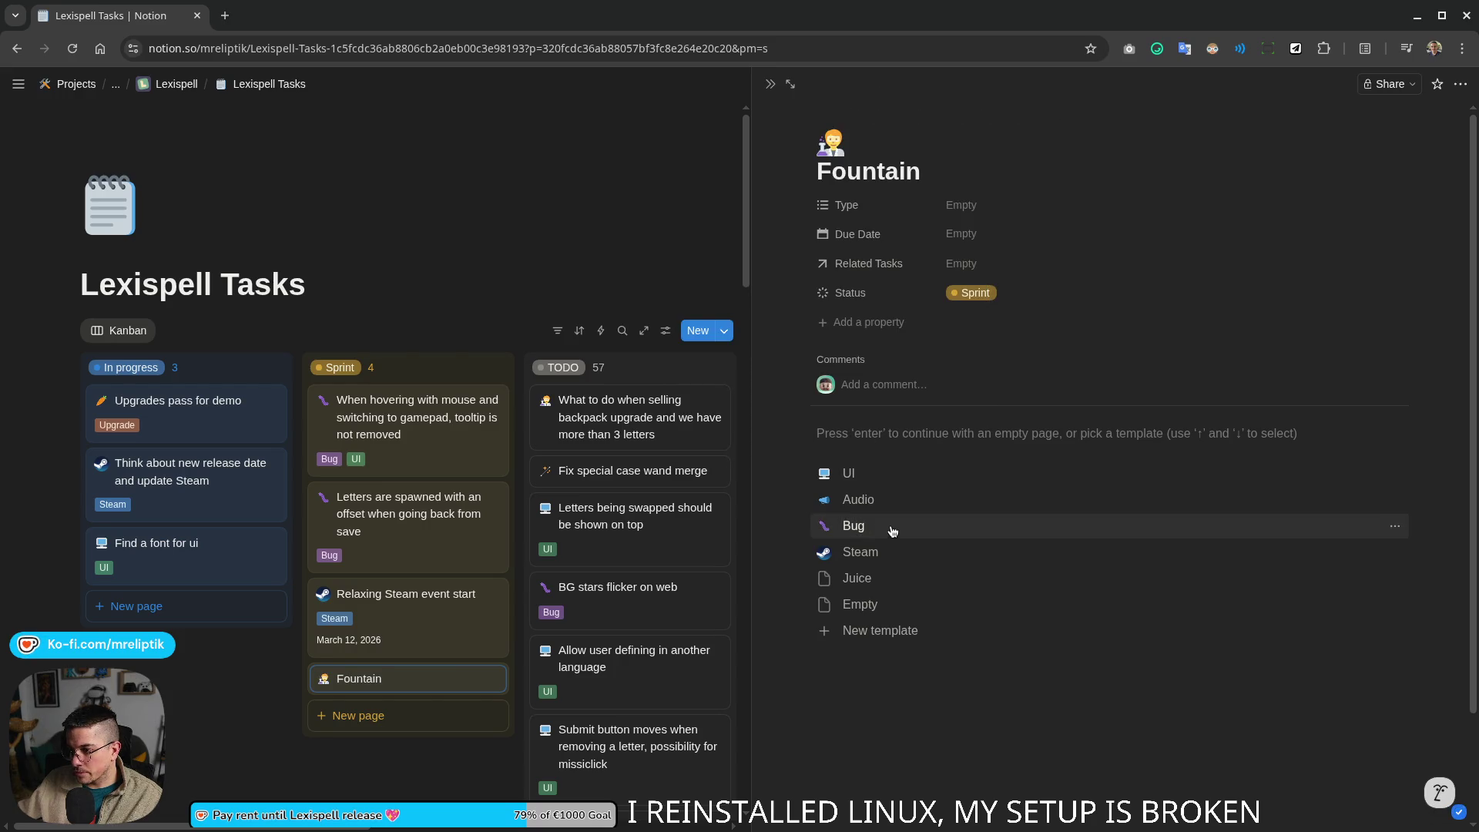
pyautogui.click(944, 167)
pyautogui.write('to ')
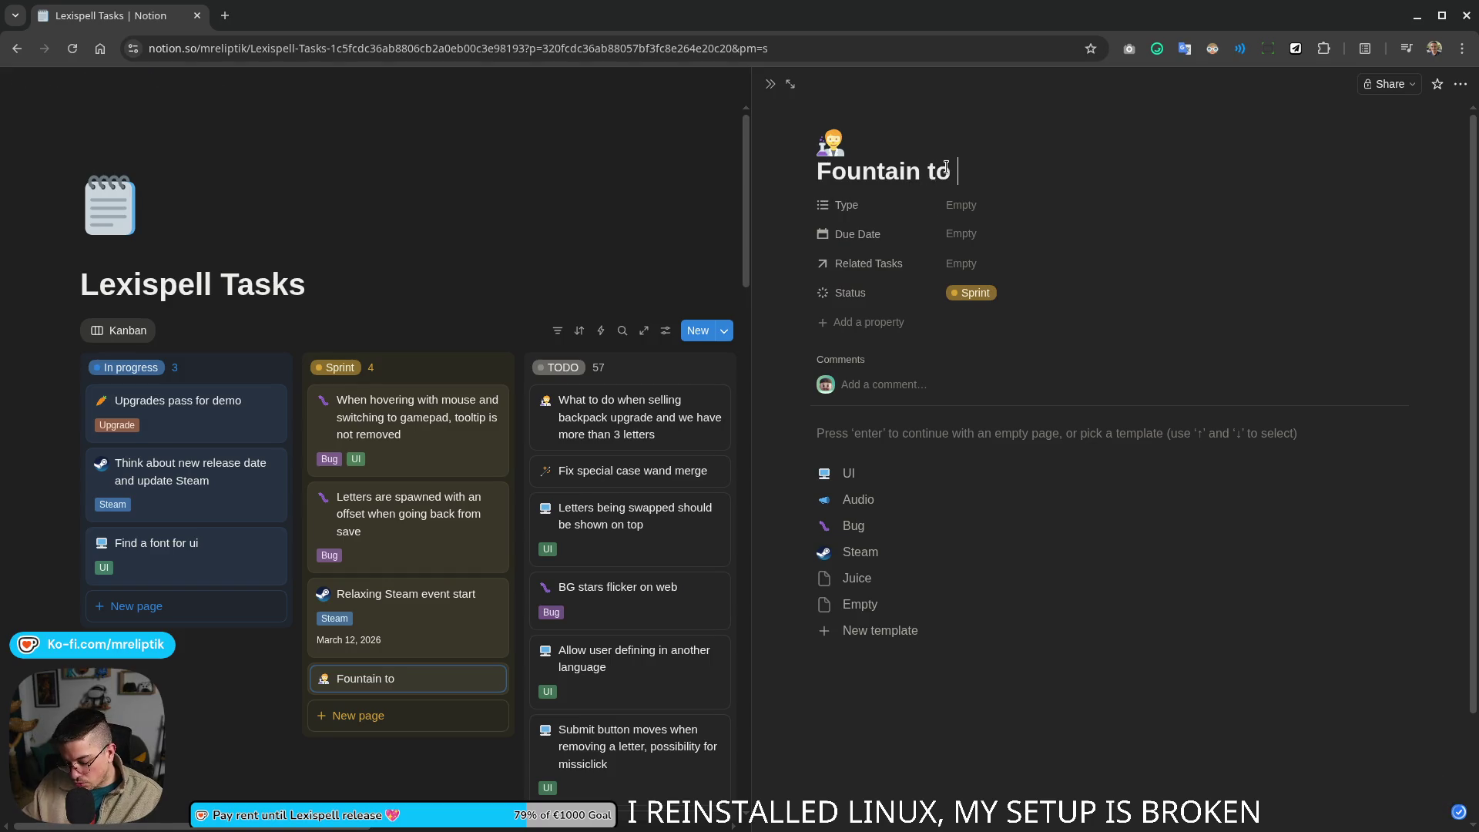
pyautogui.write('upgrde')
pyautogui.press('BackSpace')
pyautogui.press('BackSpace')
pyautogui.press('BackSpace')
pyautogui.write('rad')
pyautogui.press('BackSpace')
pyautogui.write('de/exchange')
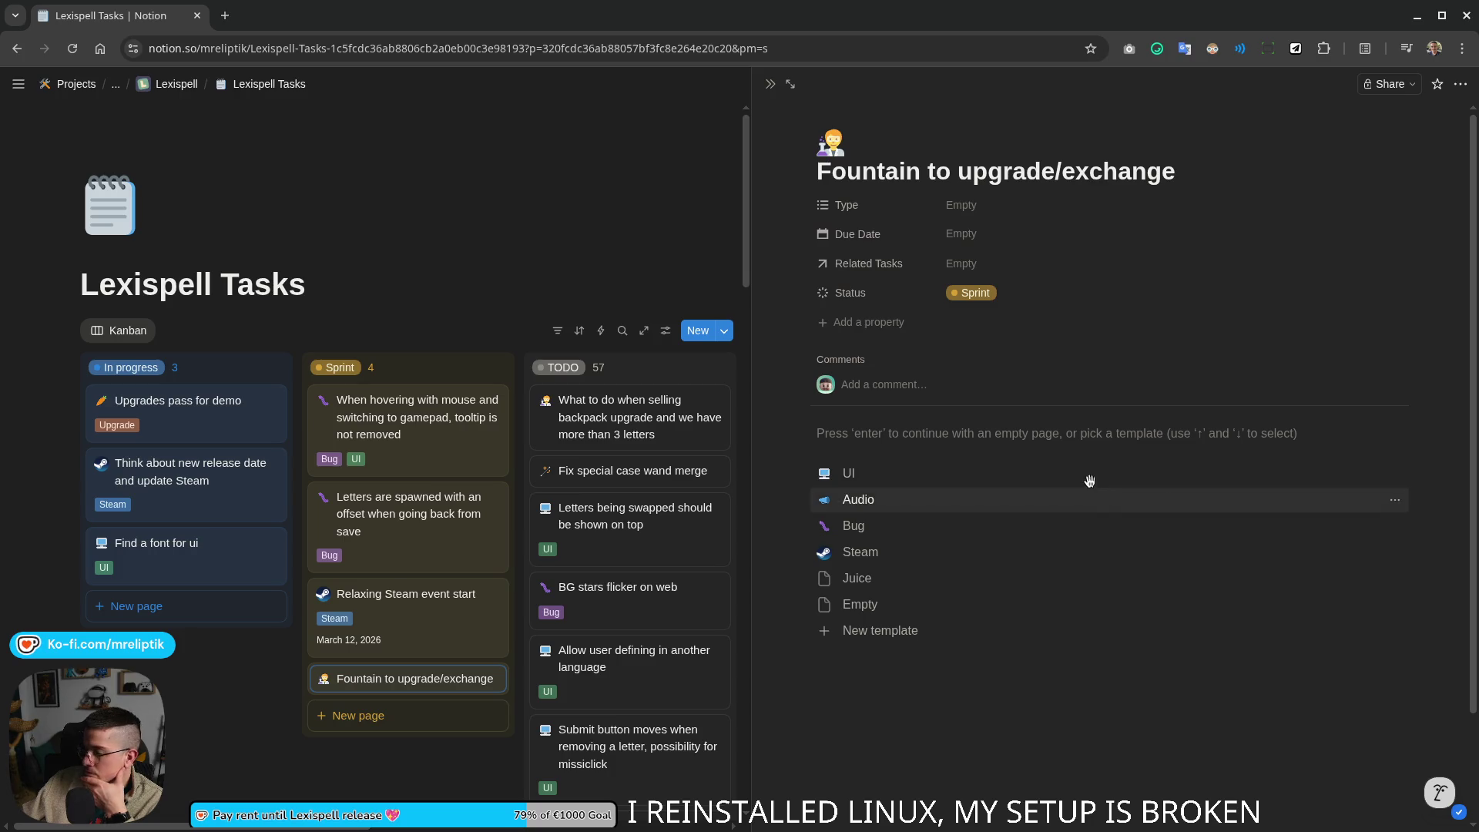
pyautogui.click(907, 432)
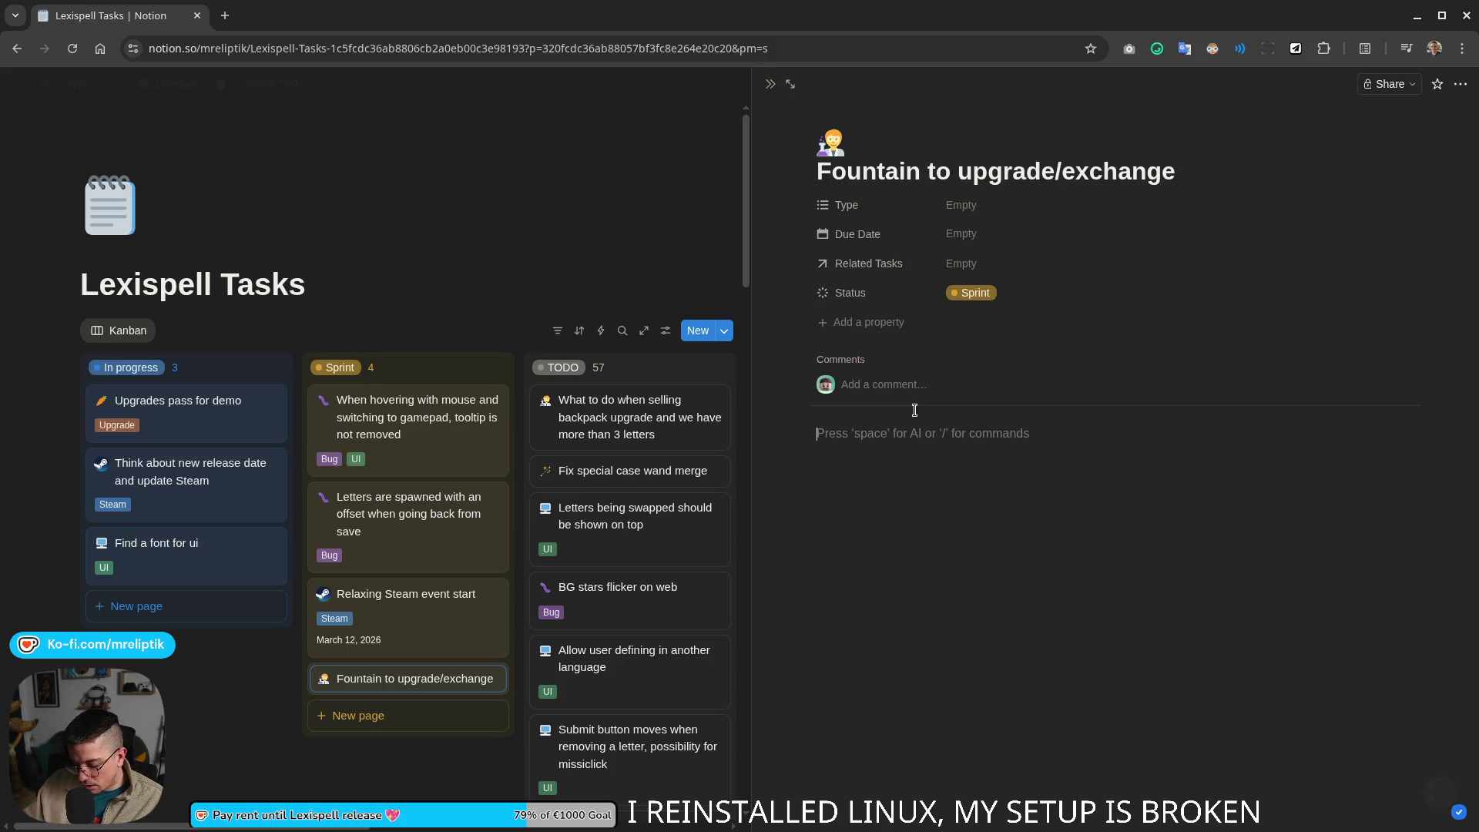
pyautogui.write('A special scene, not apepari')
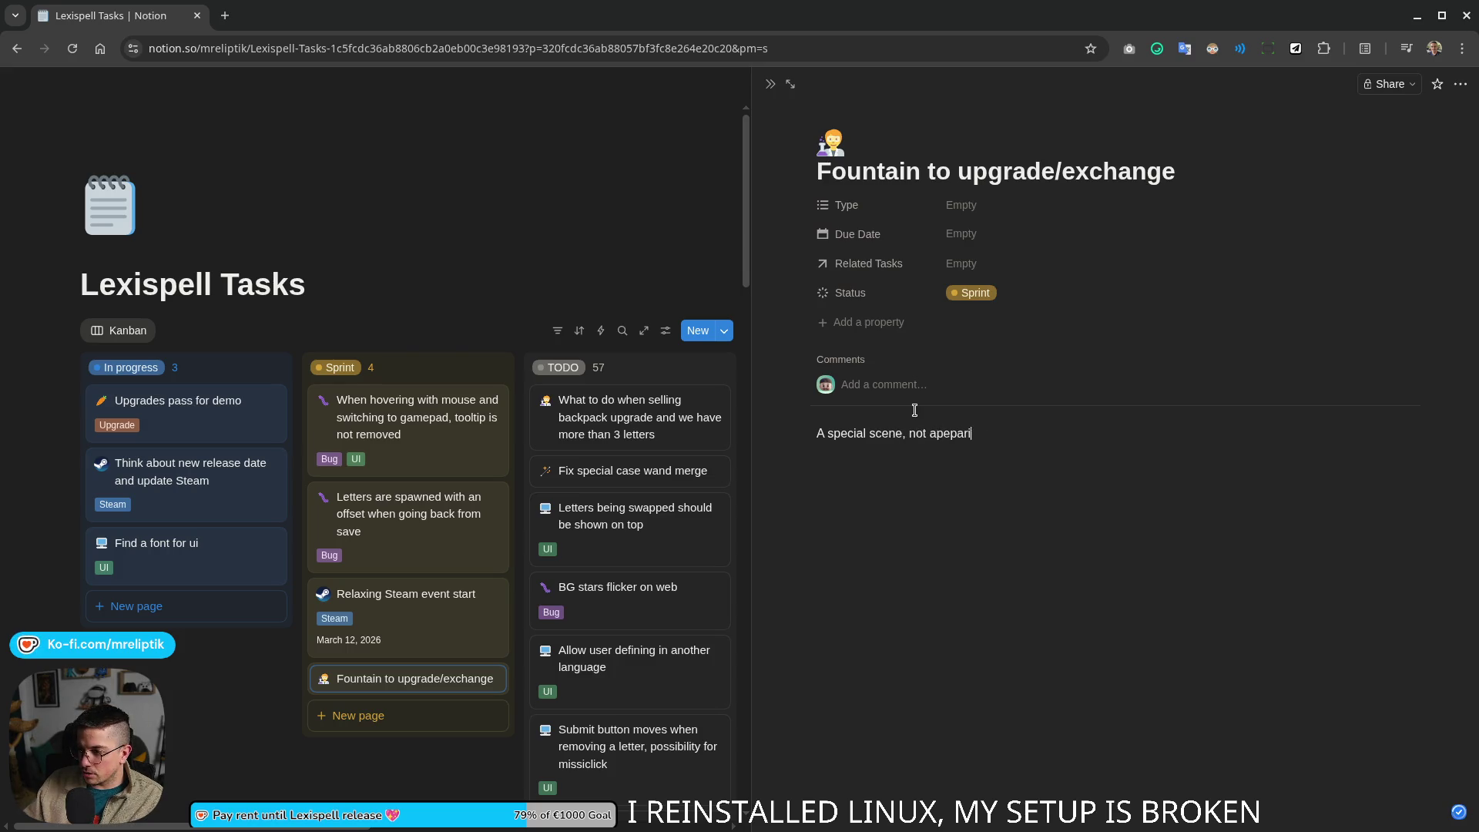
pyautogui.write('ll the time.')
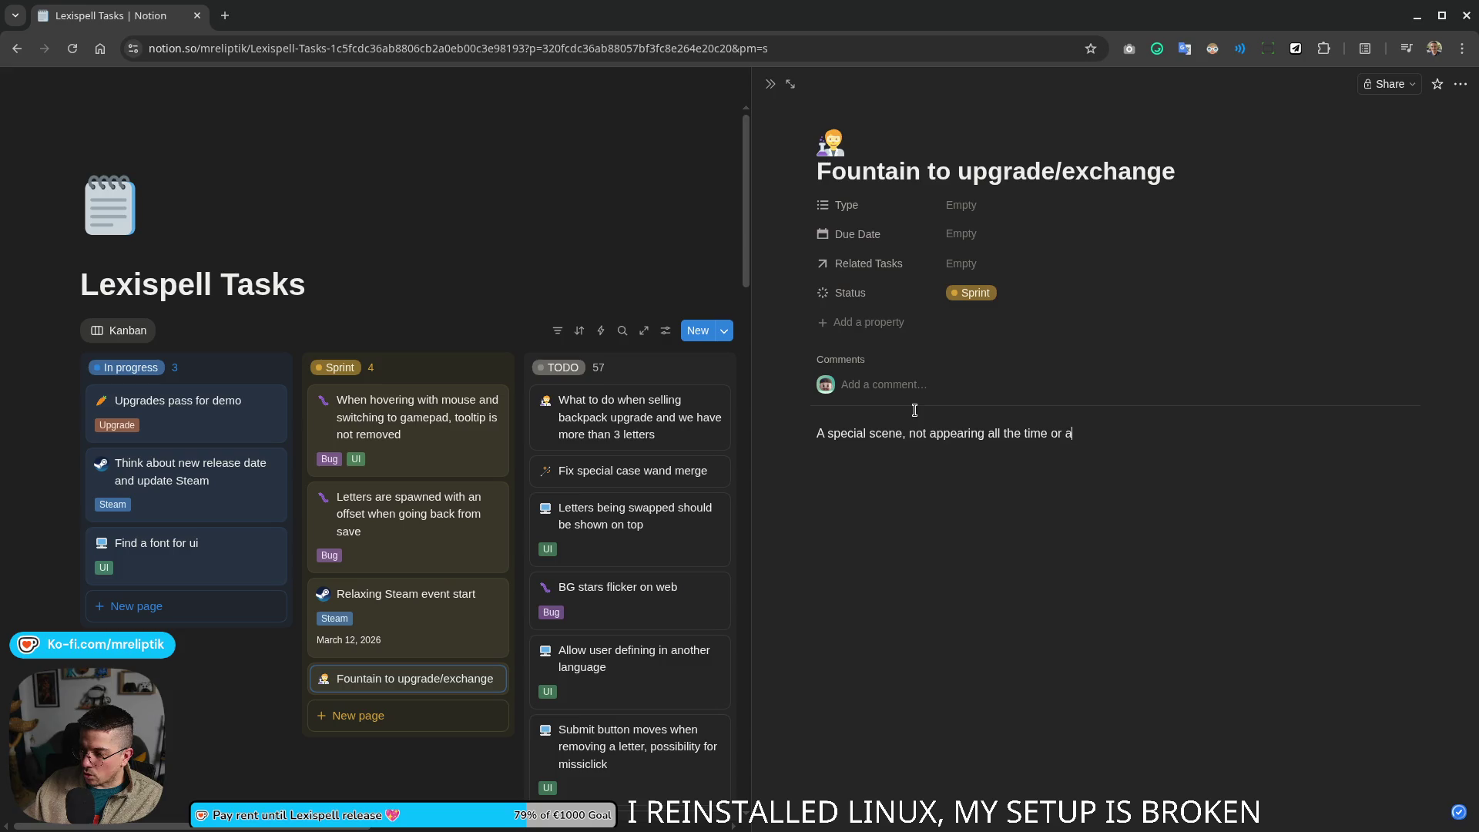
pyautogui.write('ular inter')
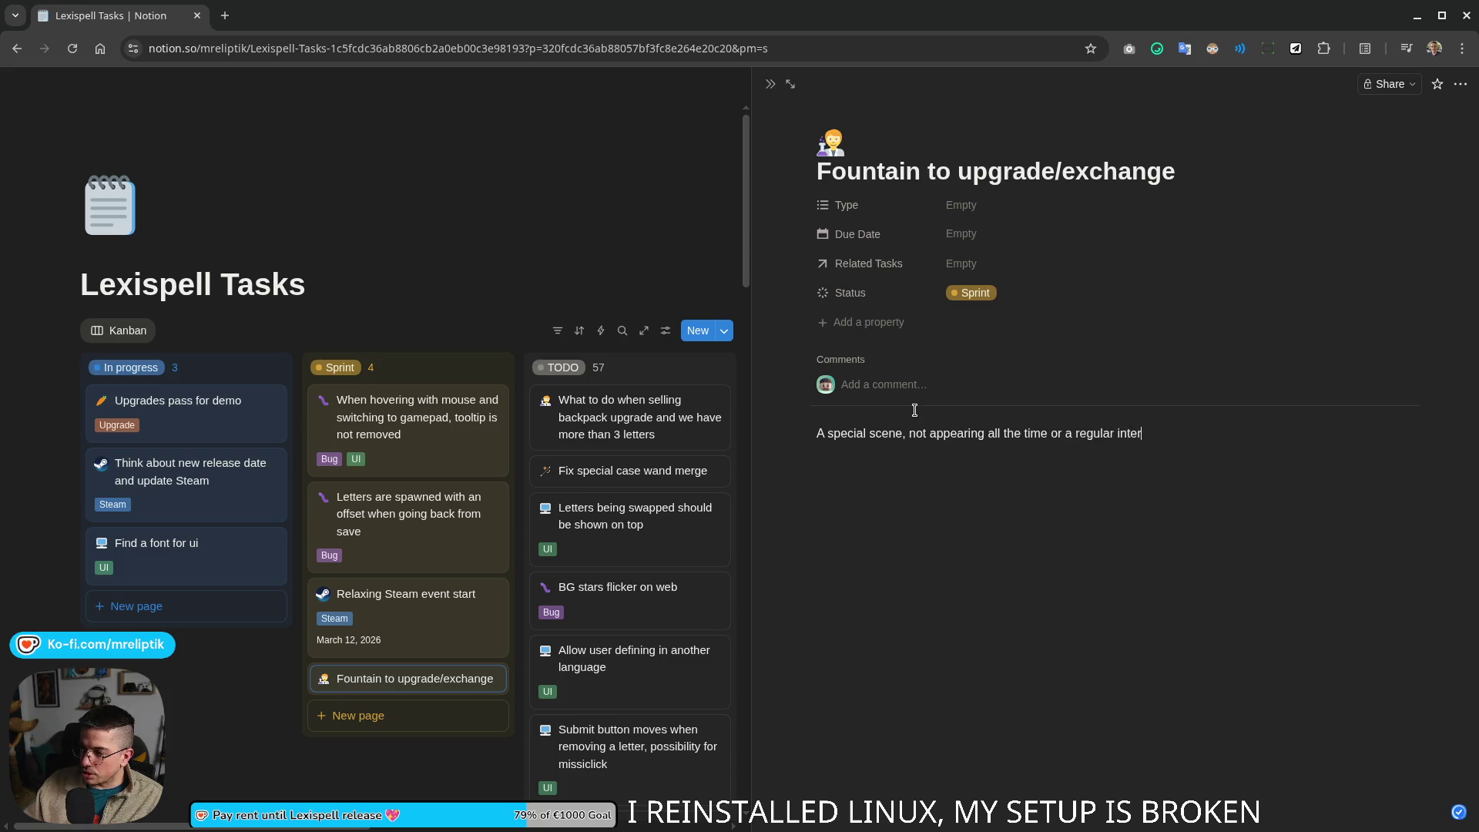
pyautogui.write('val but less ofte')
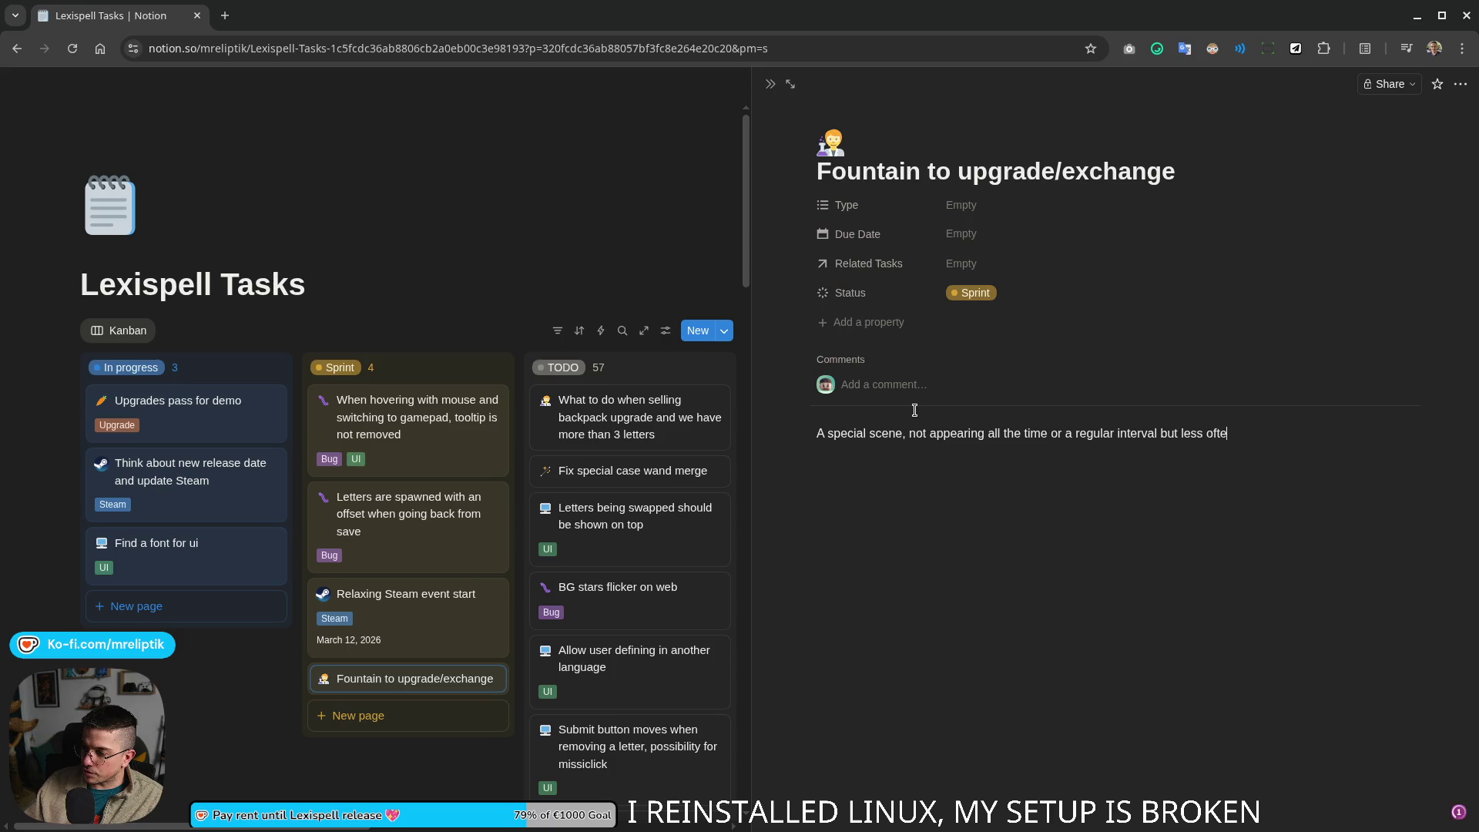
pyautogui.write('n than the sho')
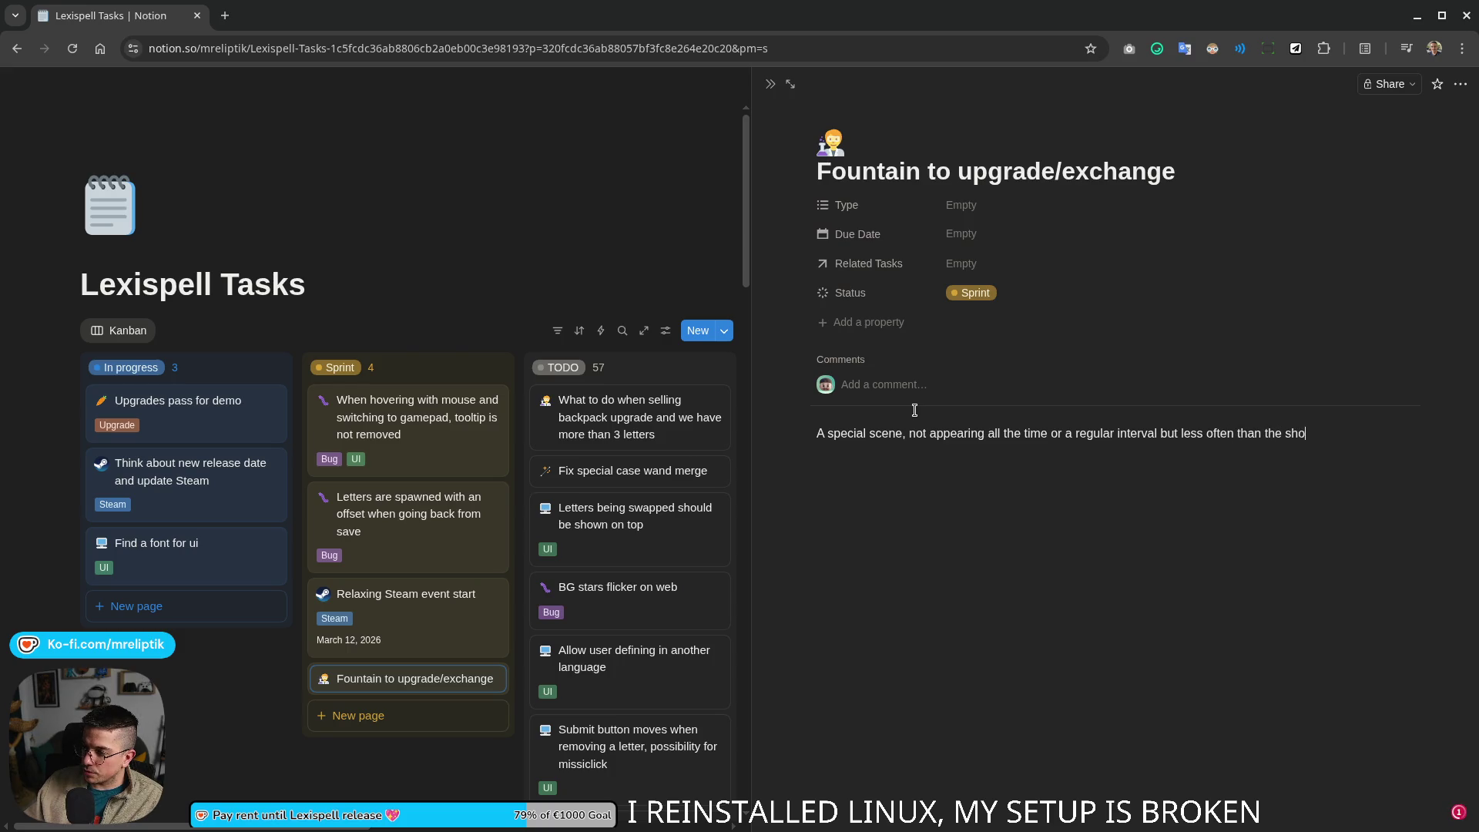
# Step: Write the body paragraph: a rare special scene to trade scrolls or transform a backpack letter into something else
pyautogui.press('BackSpace')
pyautogui.press('BackSpace')
pyautogui.press('BackSpace')
pyautogui.write('where you can trade ')
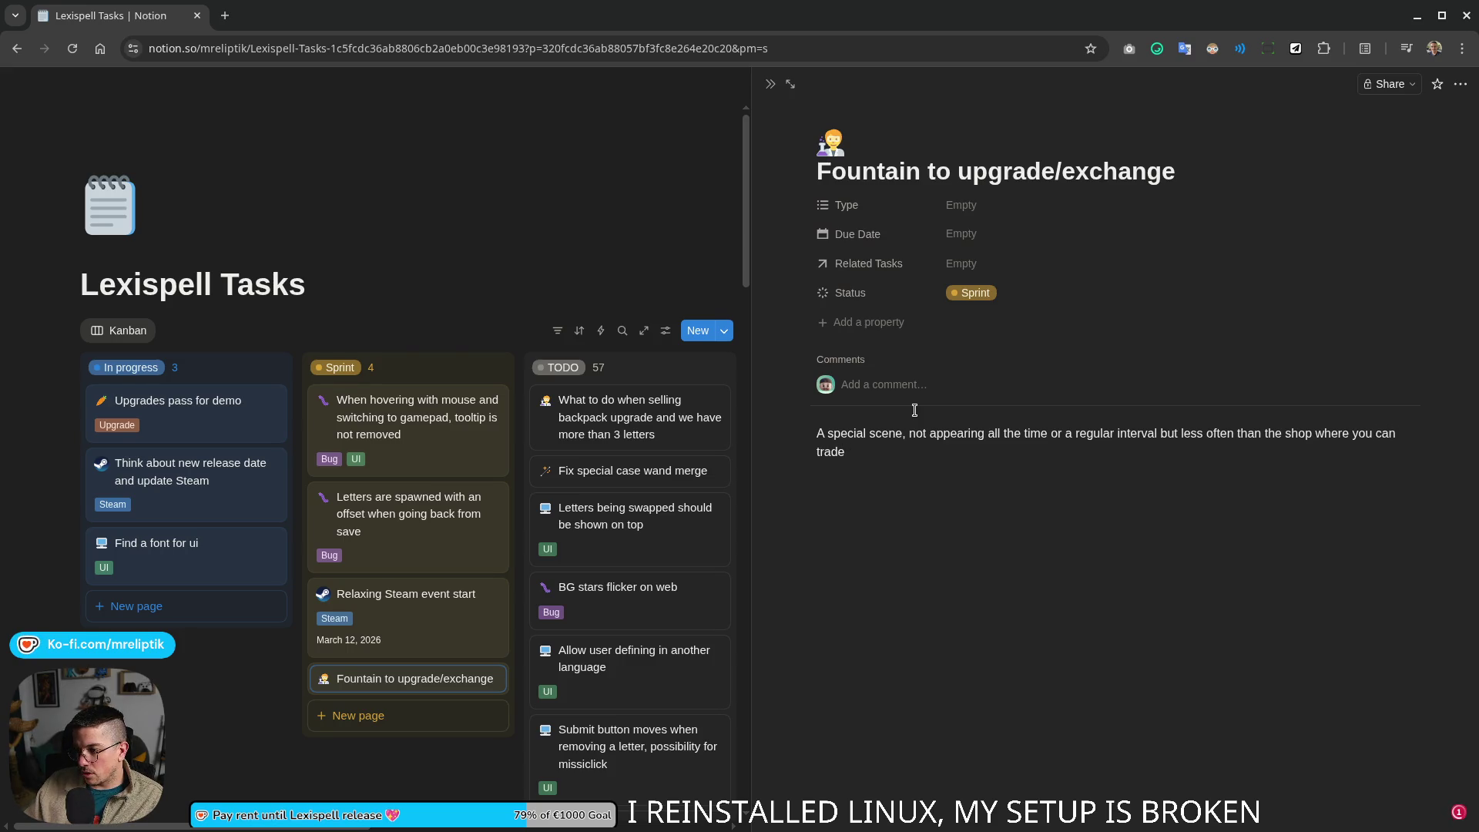
pyautogui.write('a scroll, a letter or sco')
pyautogui.press('BackSpace')
pyautogui.press('BackSpace')
pyautogui.write('mething for someth')
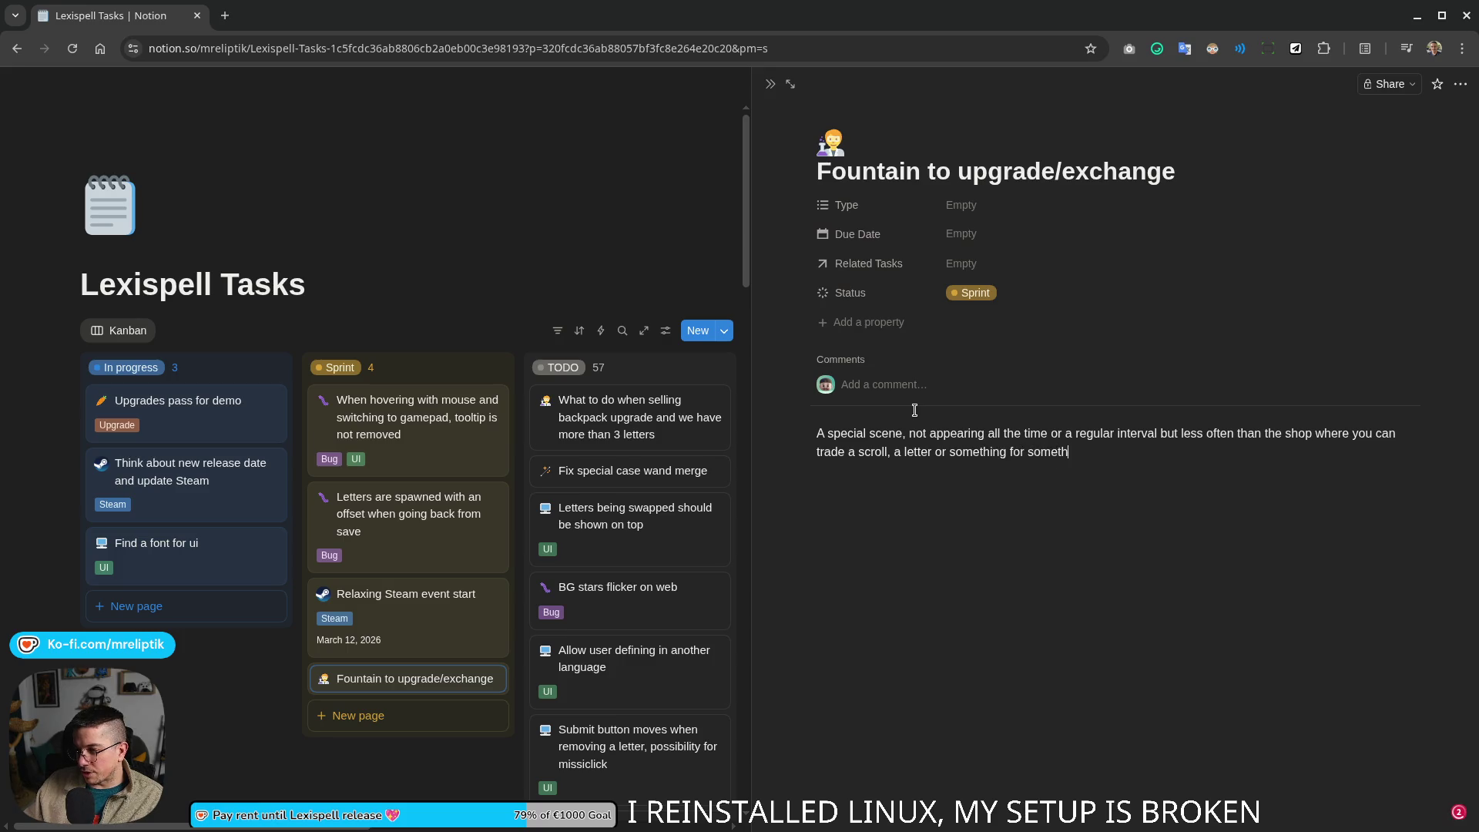
pyautogui.write('ing else. Cou')
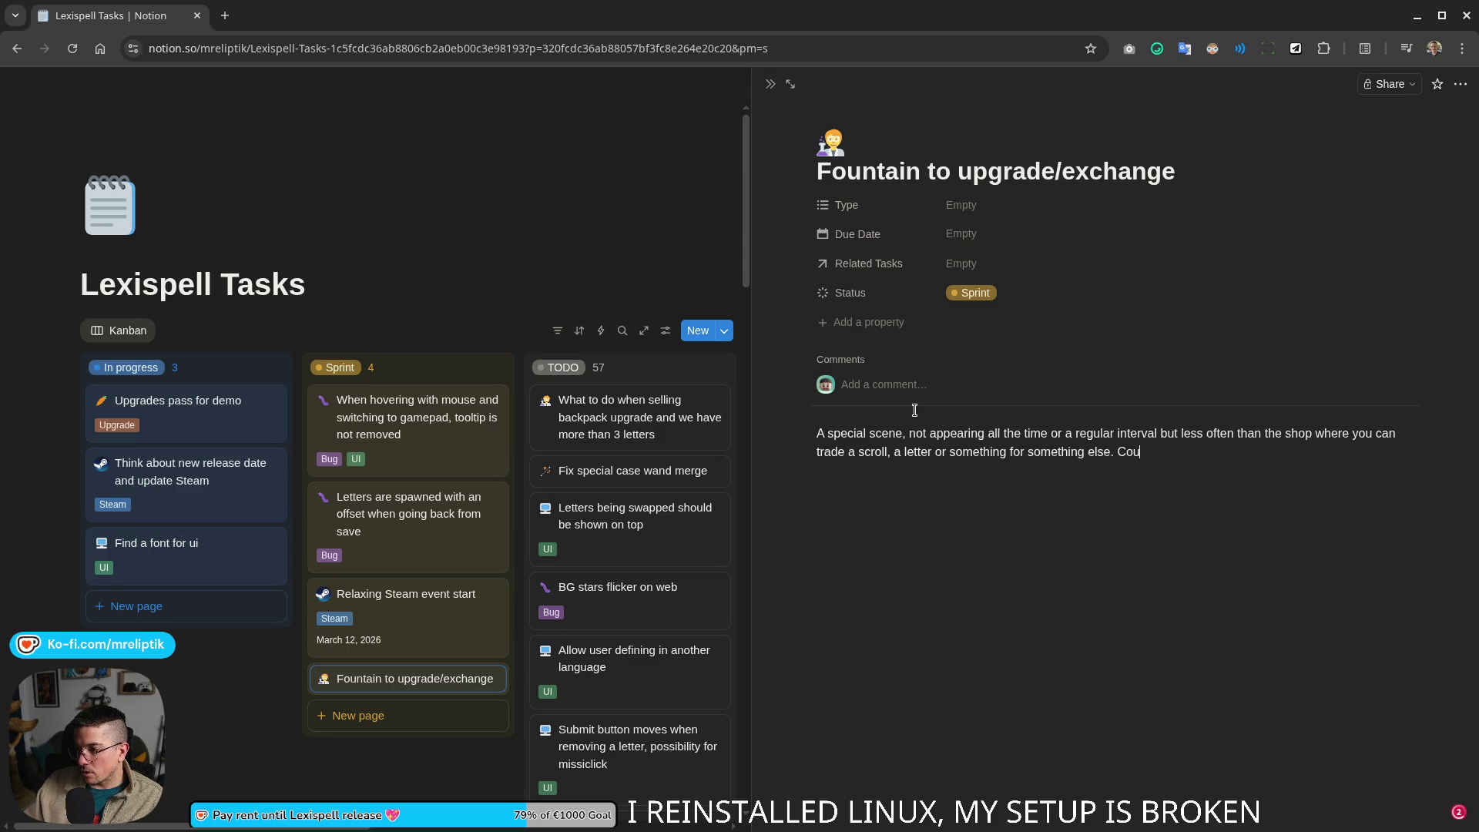
pyautogui.write('ld be useful to transform')
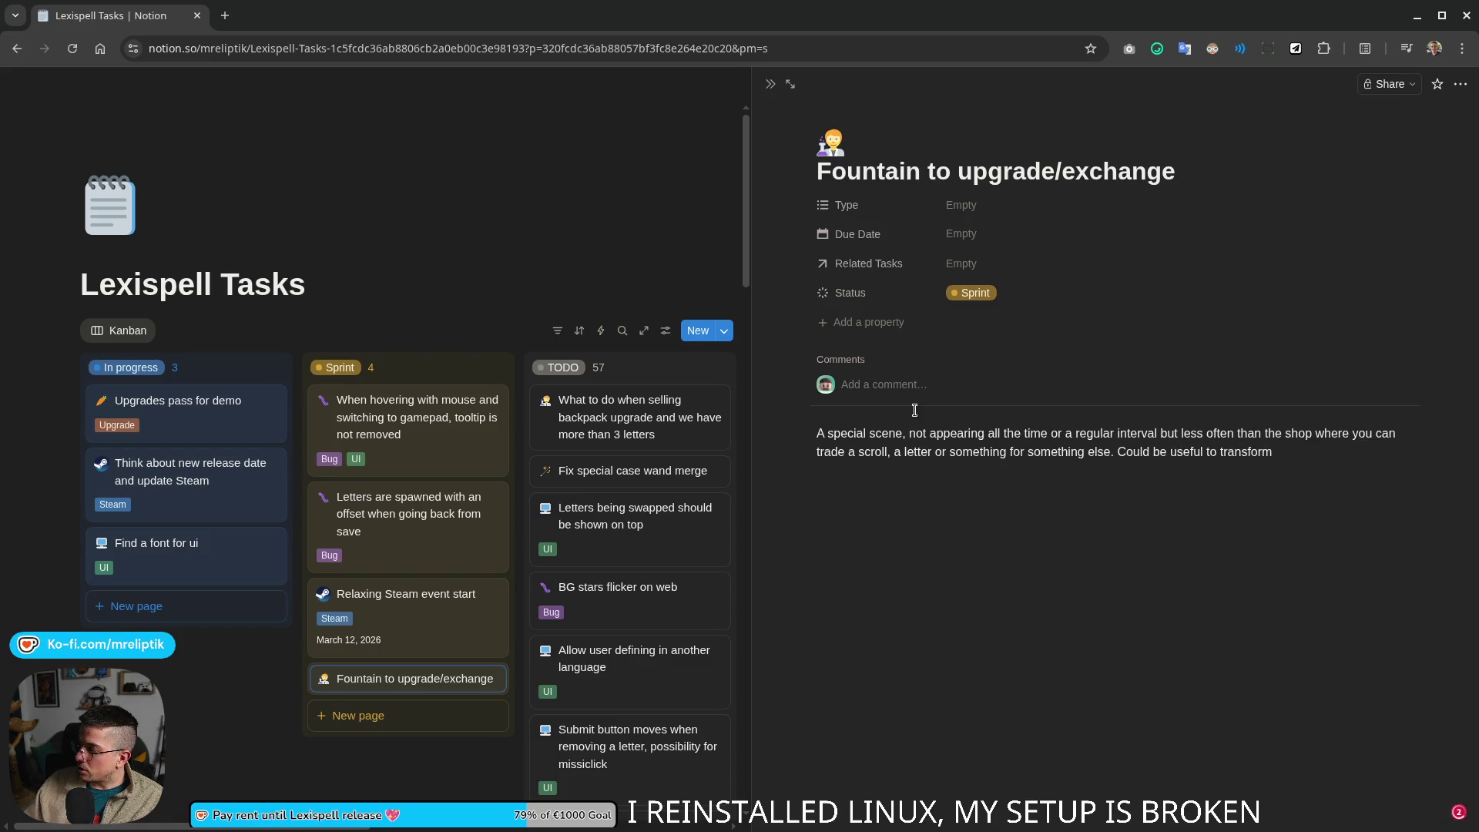
pyautogui.write('you')
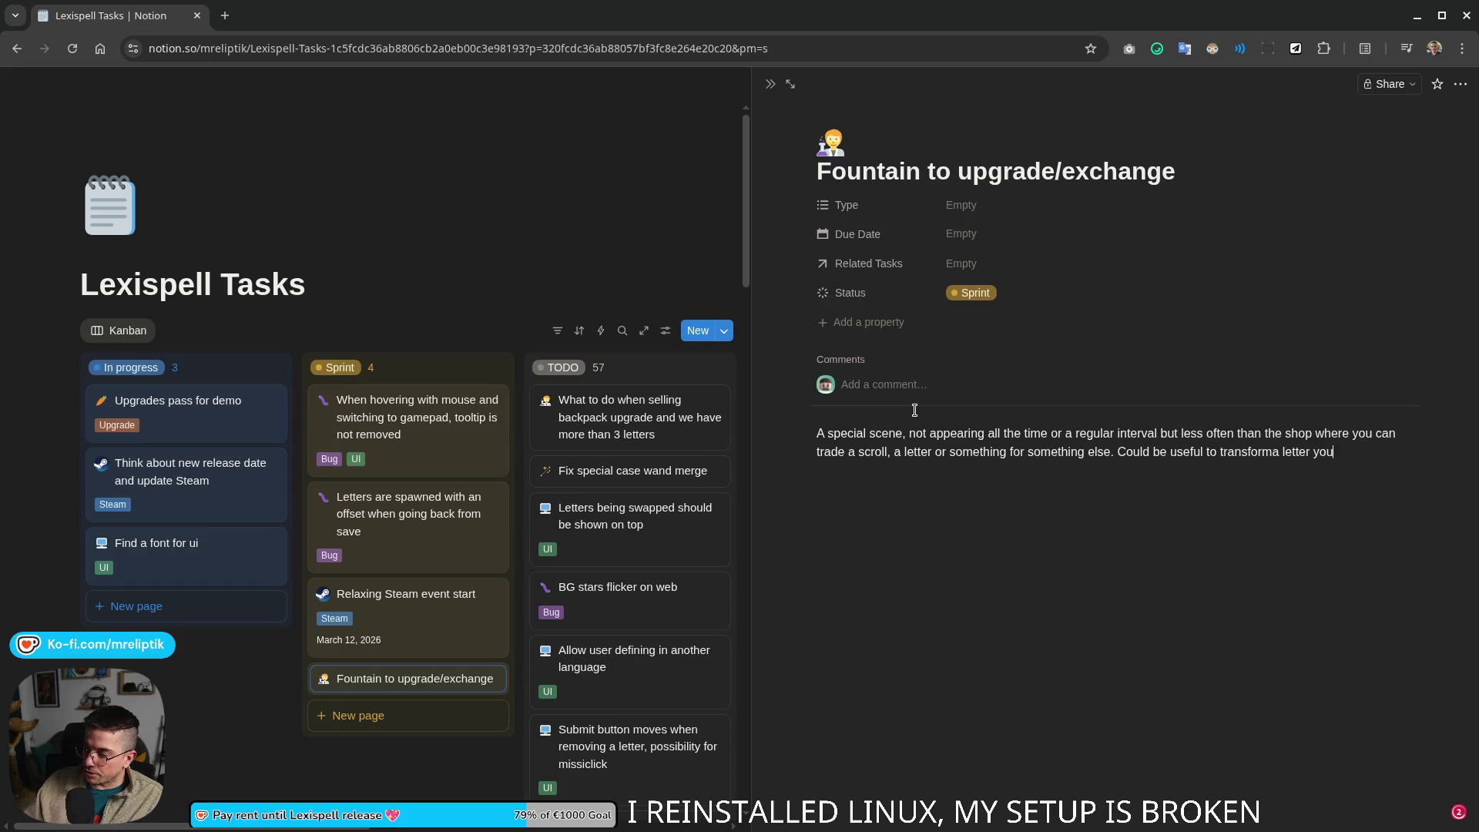
pyautogui.write('ve in the v')
pyautogui.press('BackSpace')
pyautogui.write('backpack so')
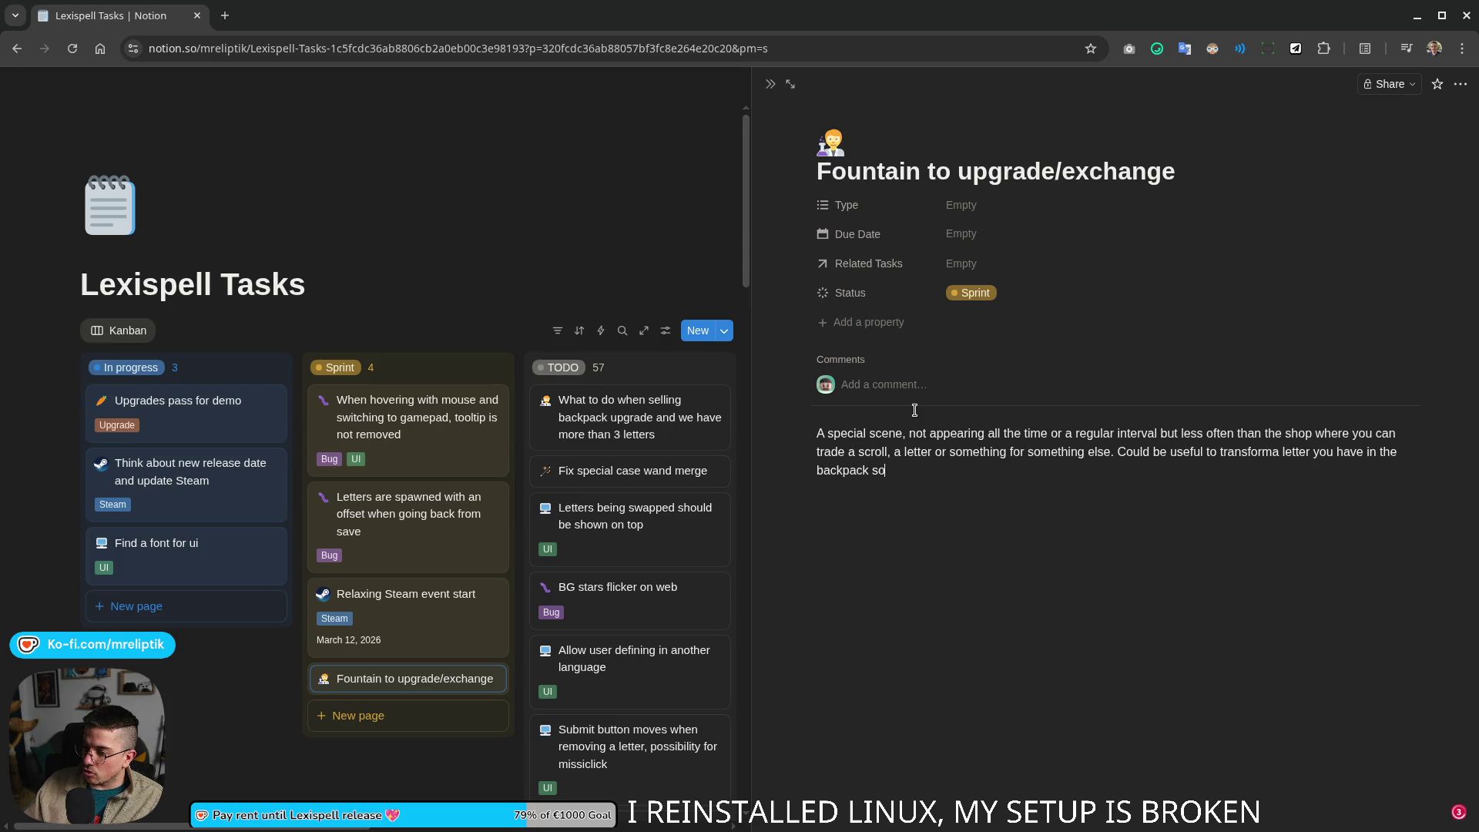
pyautogui.write('hing ')
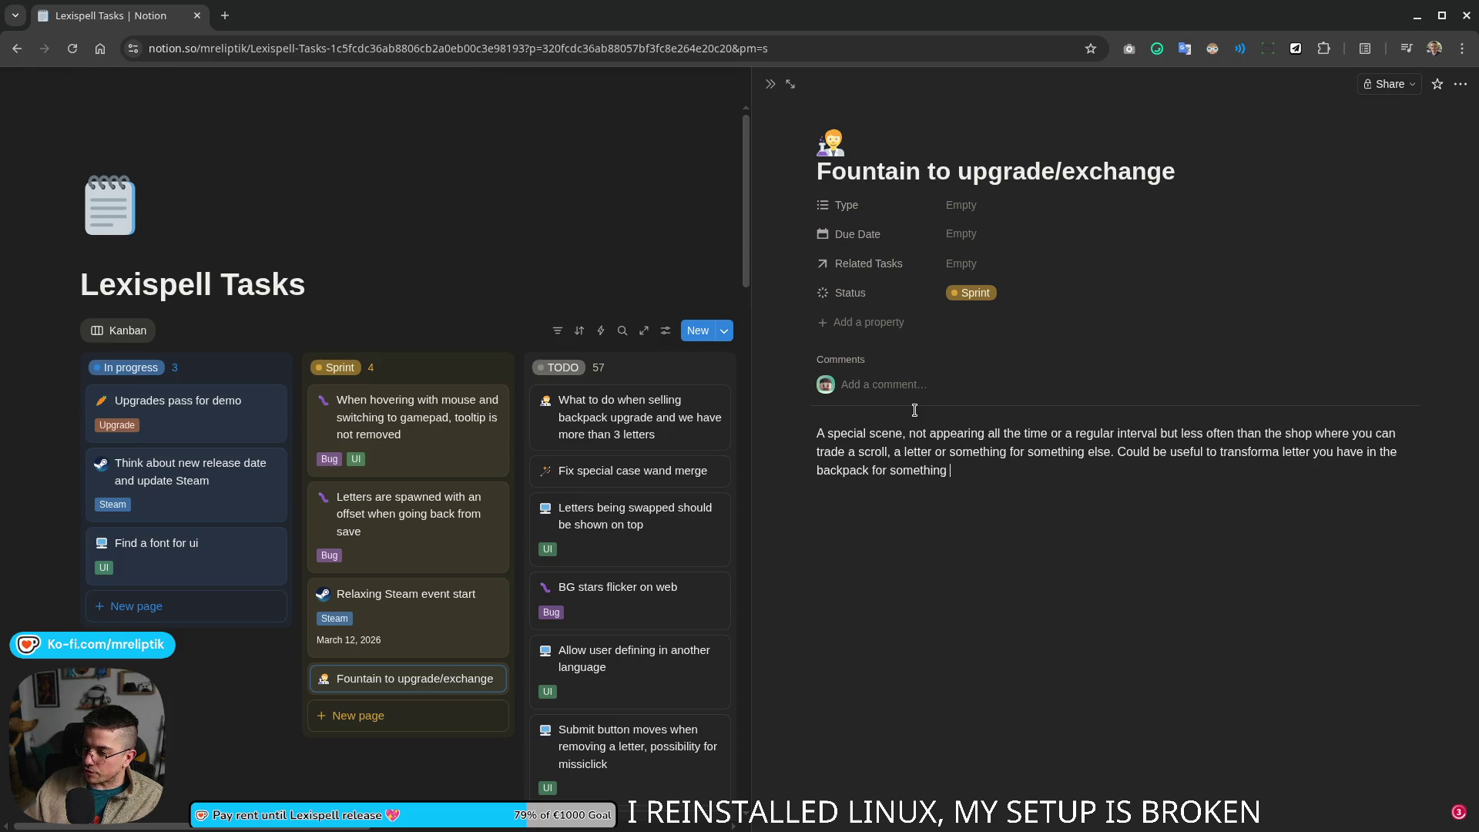
pyautogui.write('else?')
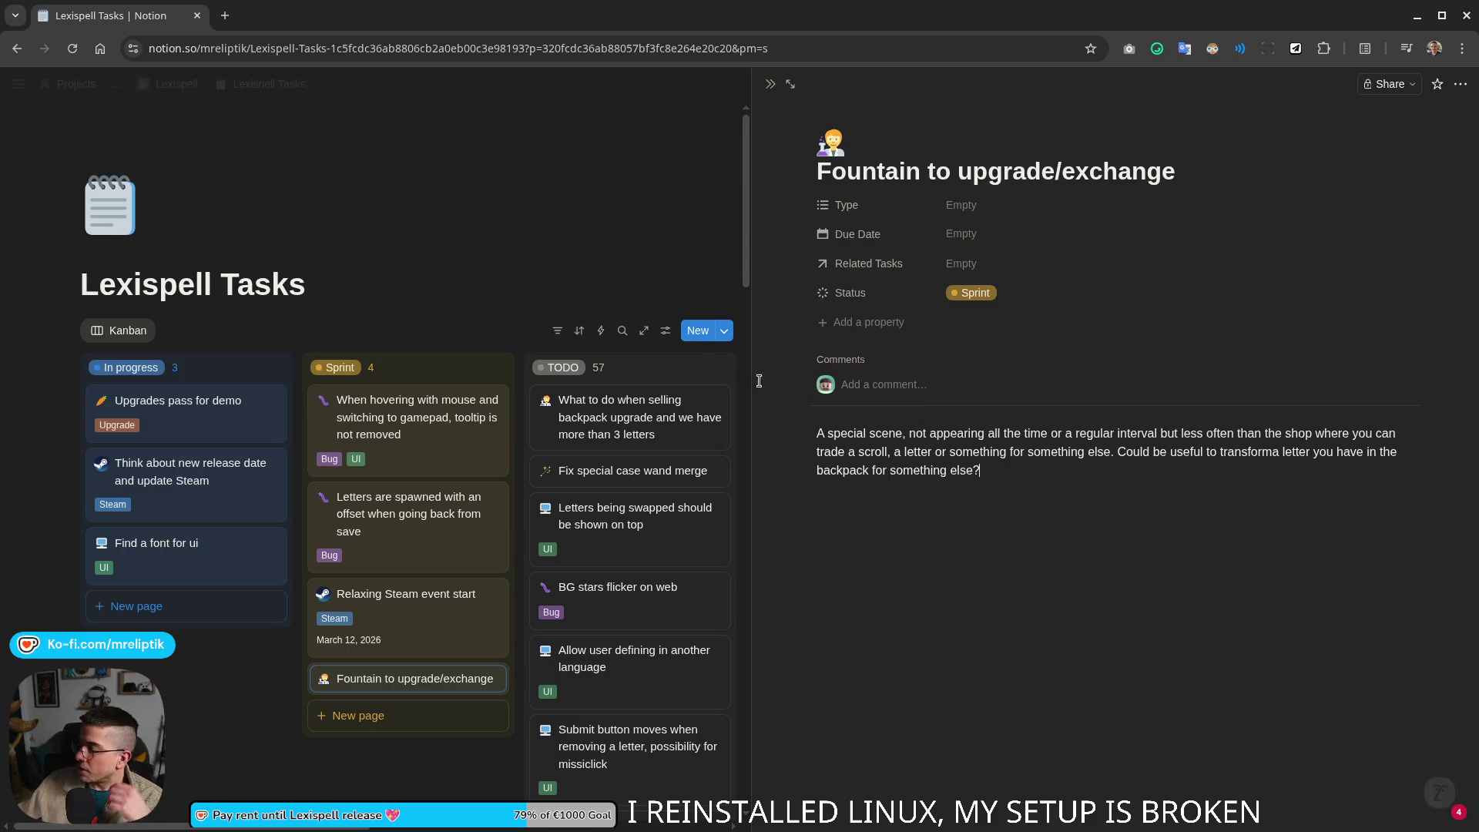
pyautogui.doubleClick(968, 470)
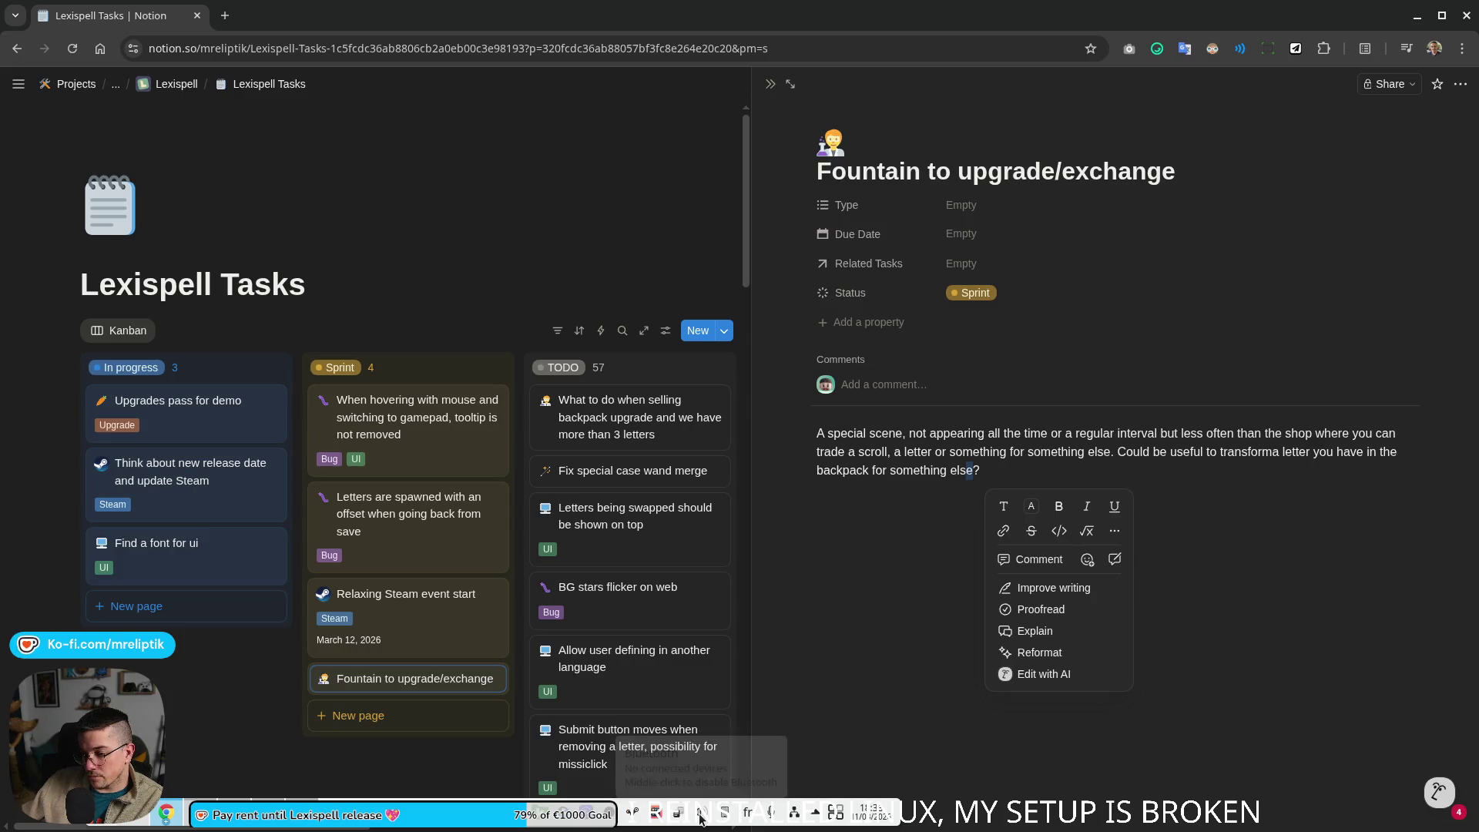
pyautogui.moveTo(630, 668)
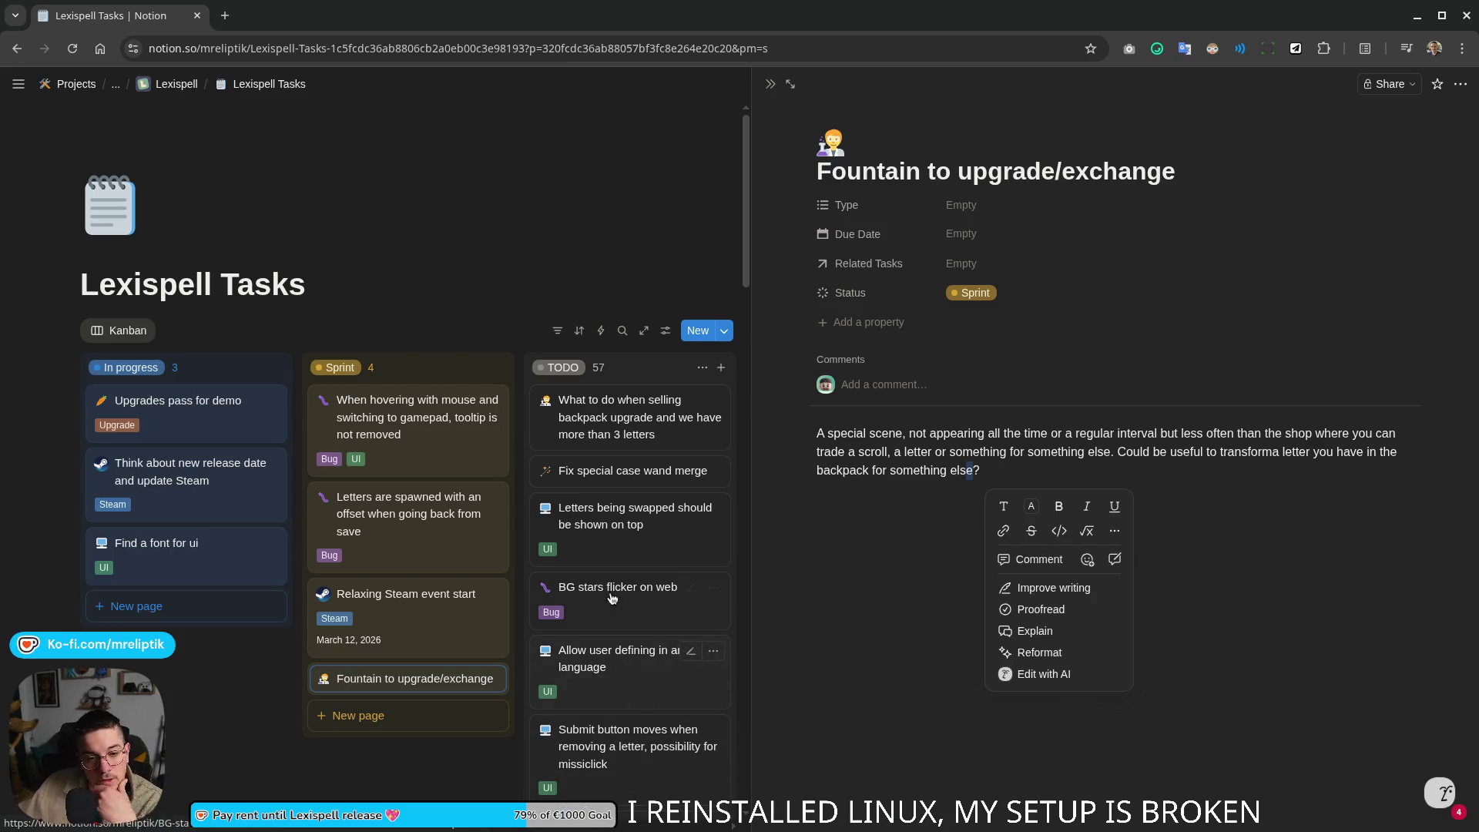
# Step: Close the Fountain page and drag 'Fountain to upgrade/exchange' from Sprint into TODO
pyautogui.click(996, 497)
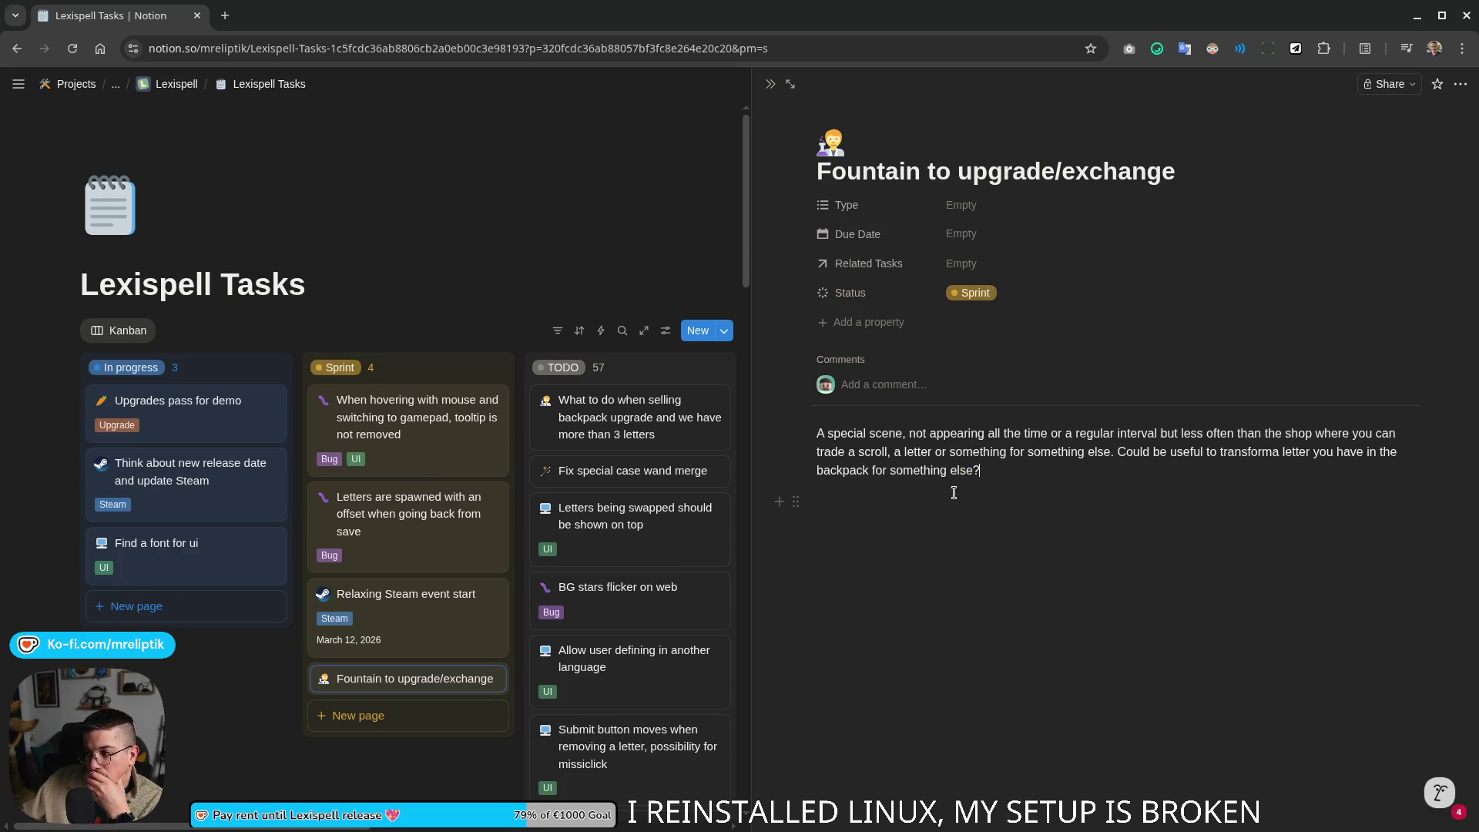
pyautogui.click(769, 83)
pyautogui.moveTo(418, 685); pyautogui.dragTo(648, 735)
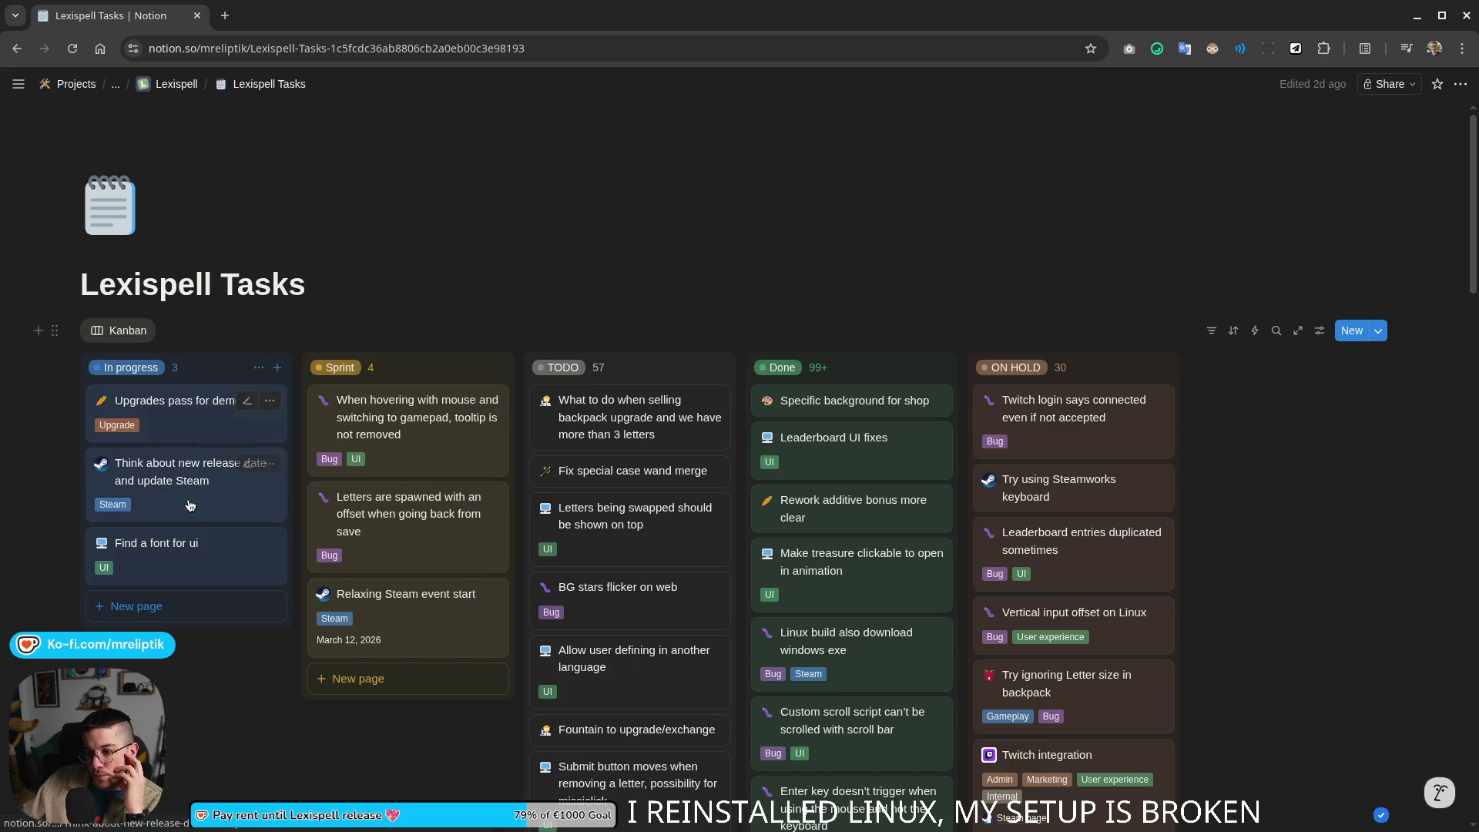
# Step: Add the to-do 'turn one normal backpack letter into a gem at the end of the chapter' to Upgrades pass for demo
pyautogui.click(207, 467)
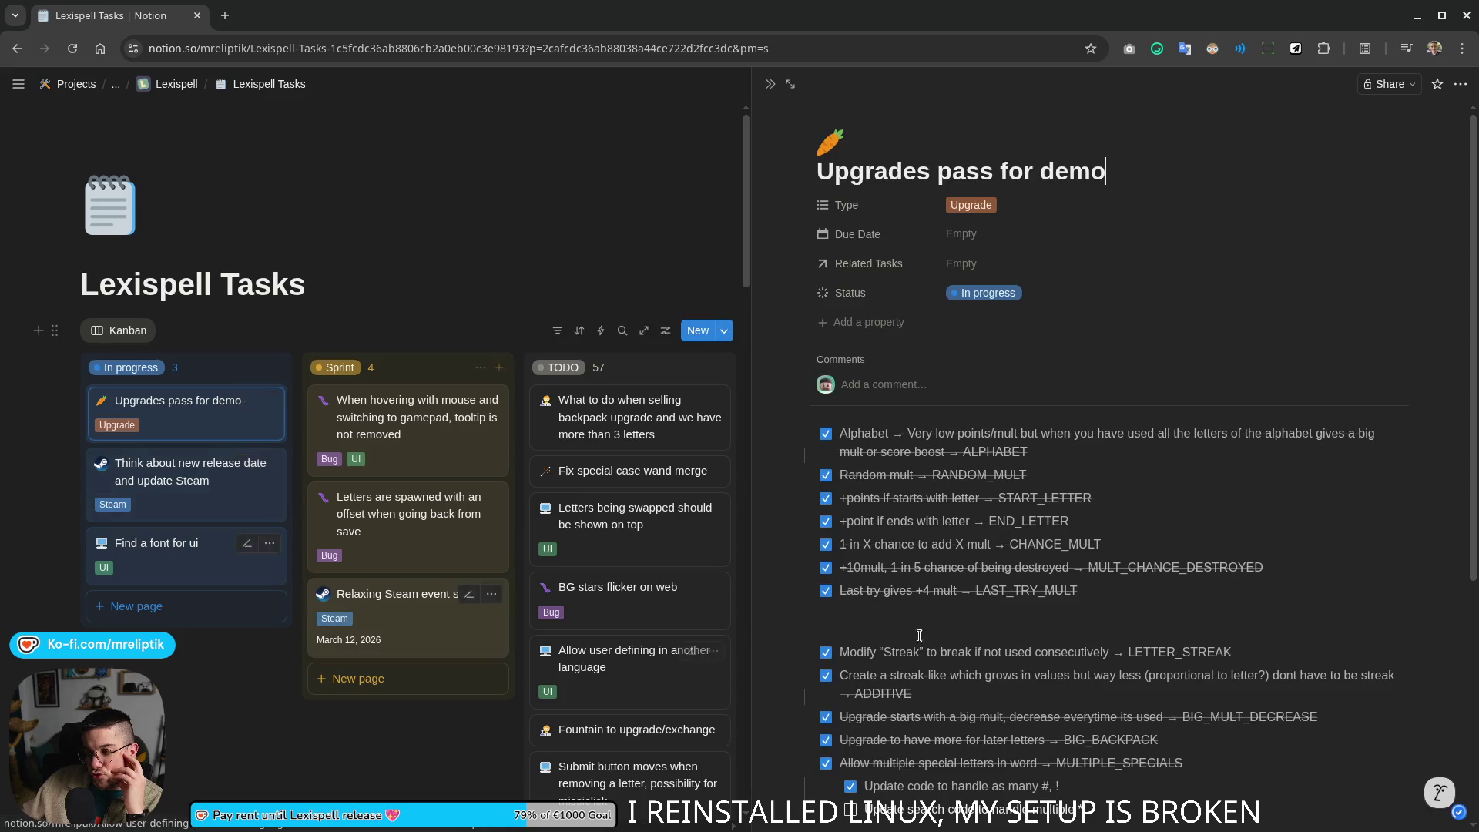
pyautogui.scroll(-5, 932, 706)
pyautogui.click(882, 749)
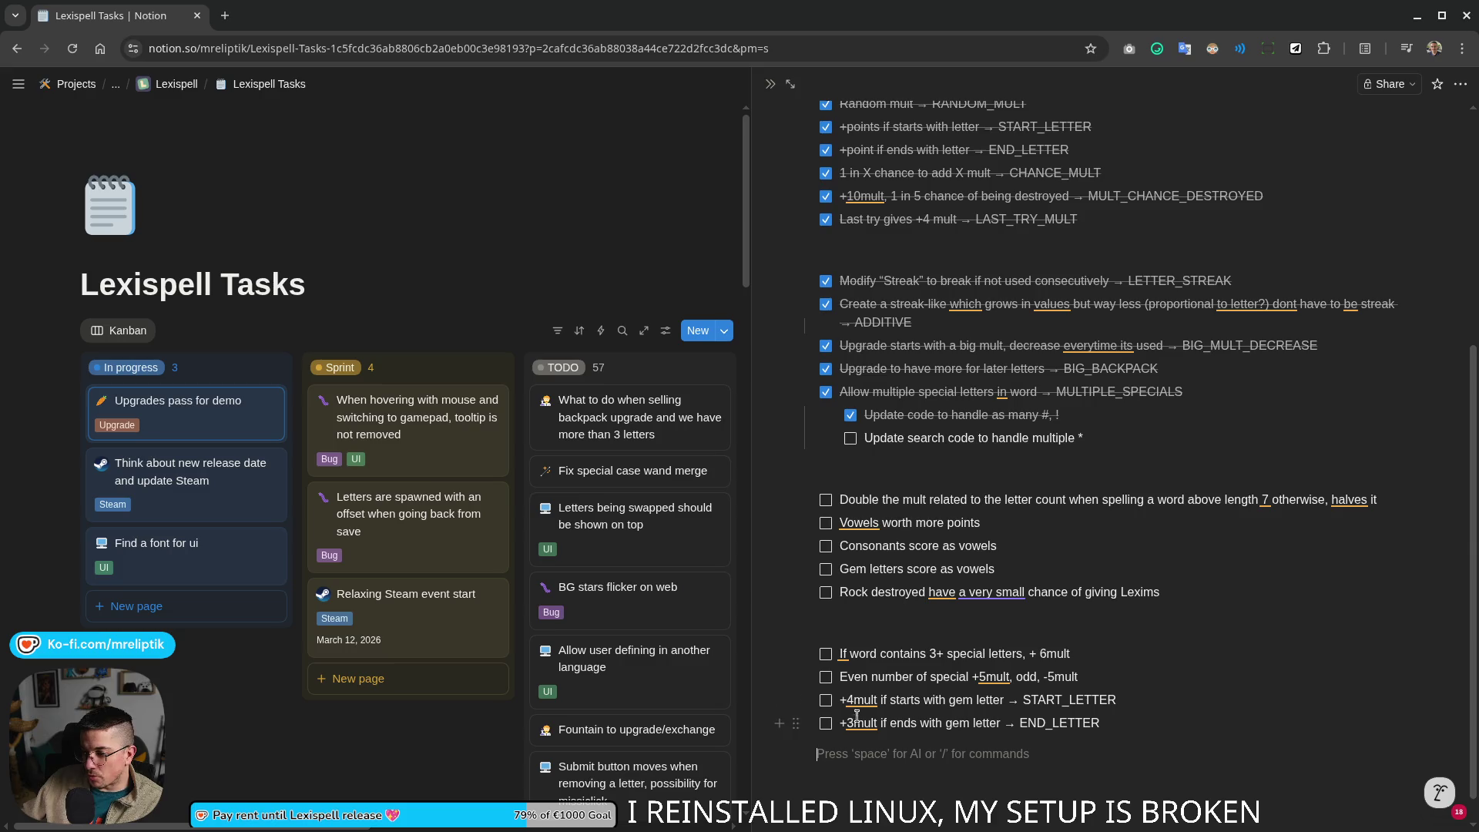
pyautogui.press('BackSpace')
pyautogui.press('Return')
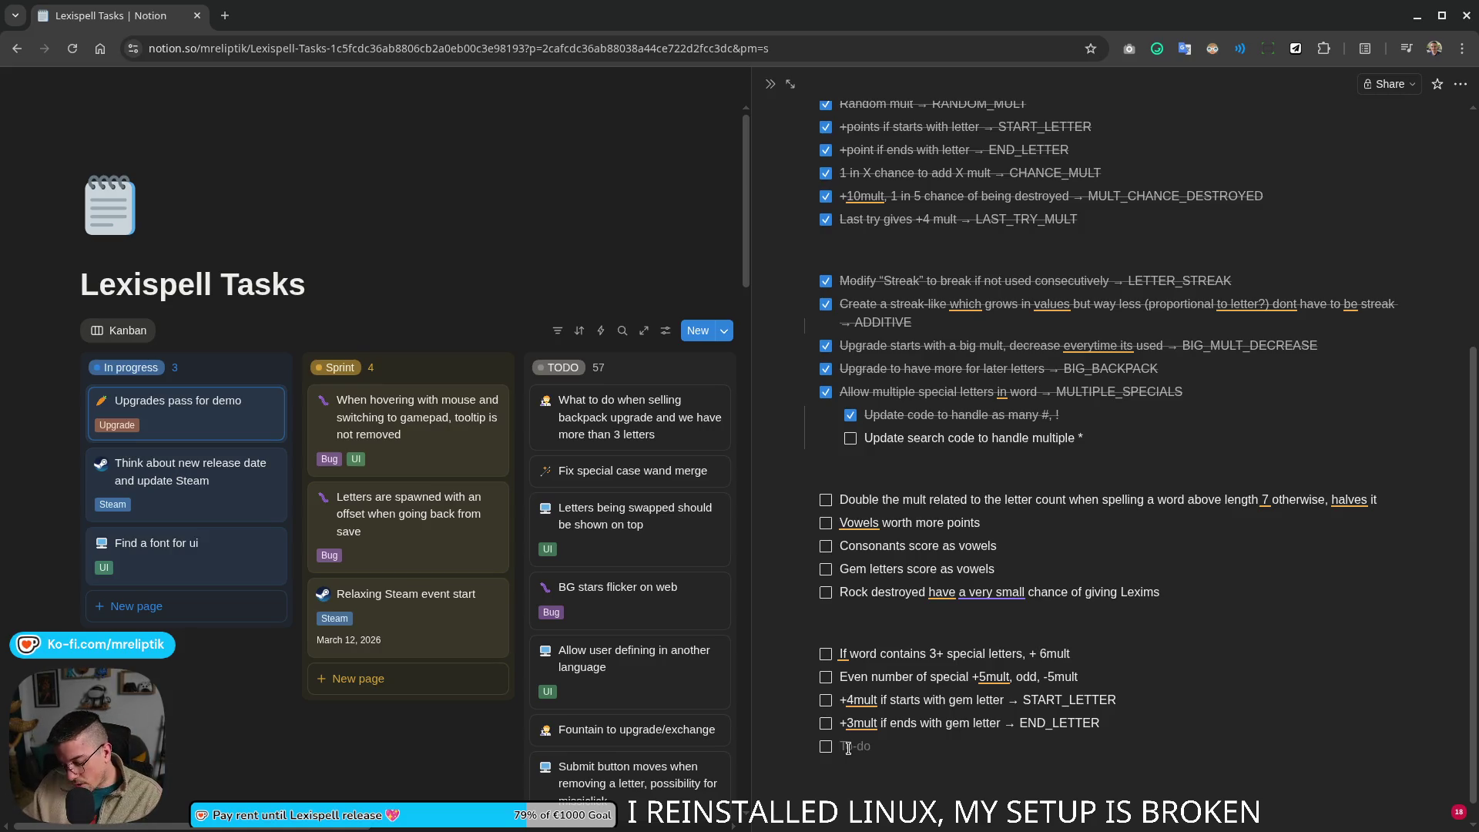
pyautogui.write('turn the for later')
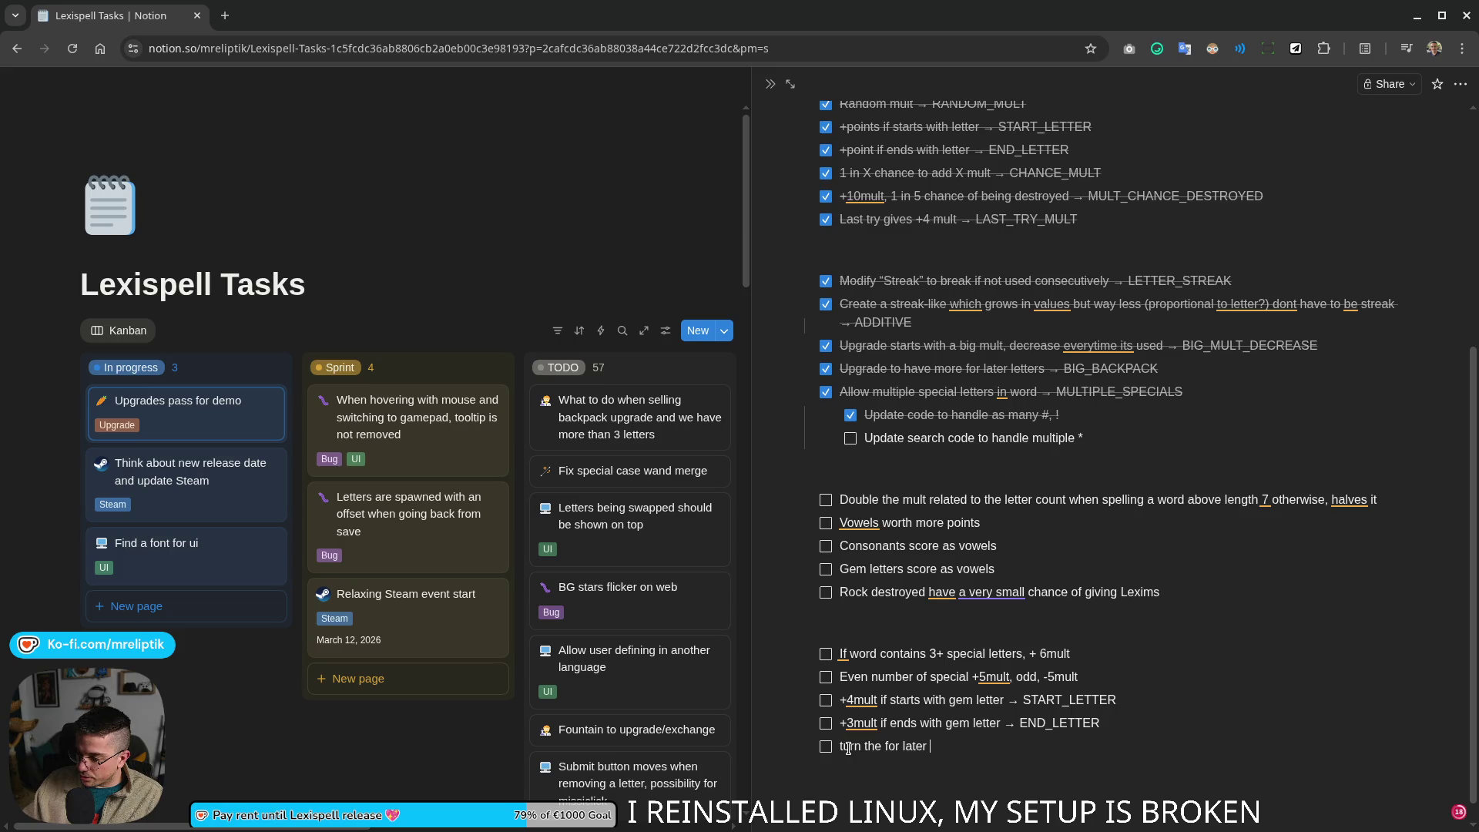
pyautogui.press('BackSpace')
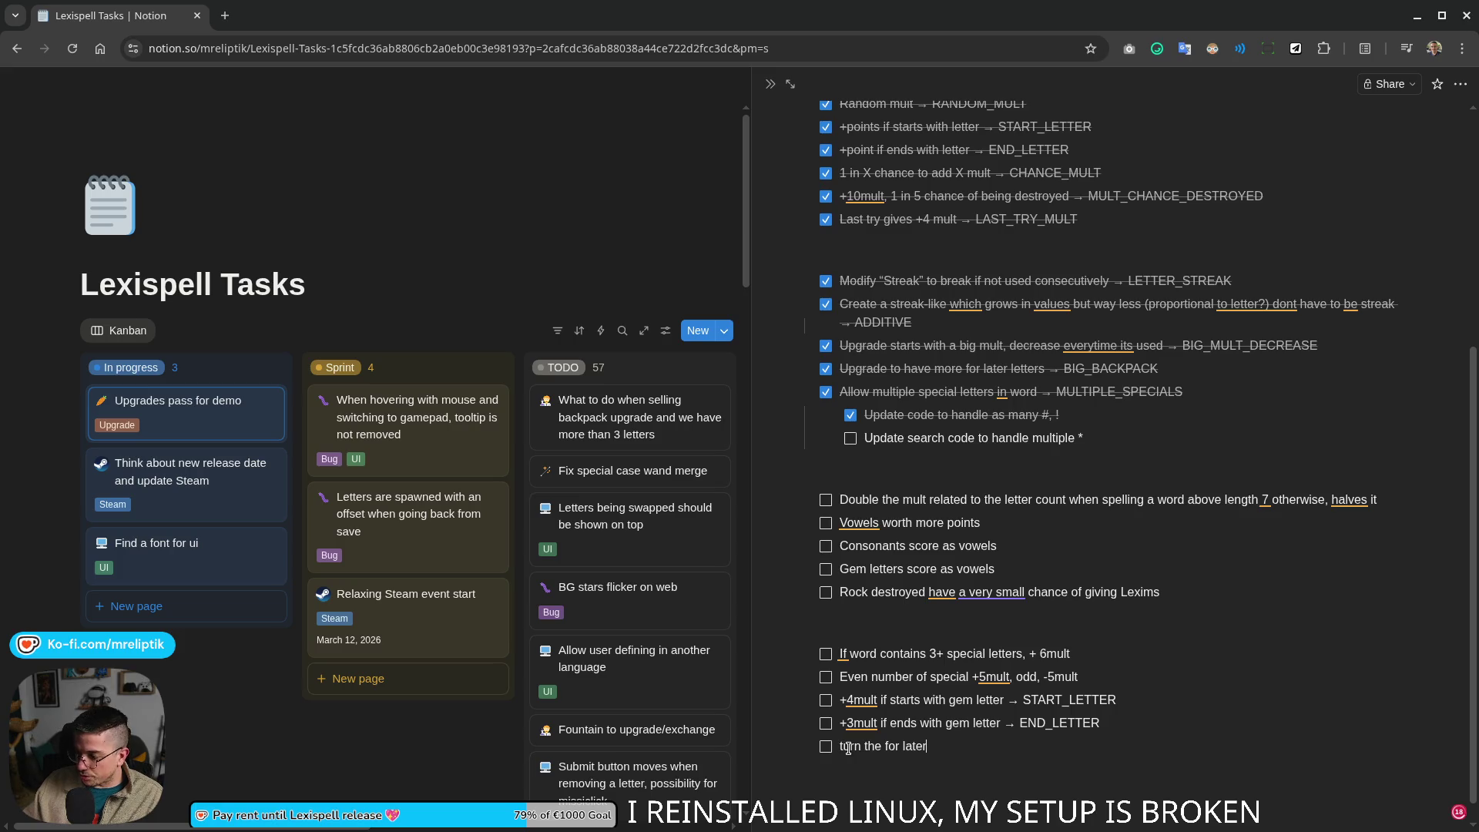
pyautogui.hotkey('ctrl', 'BackSpace')
pyautogui.hotkey('ctrl', 'BackSpace')
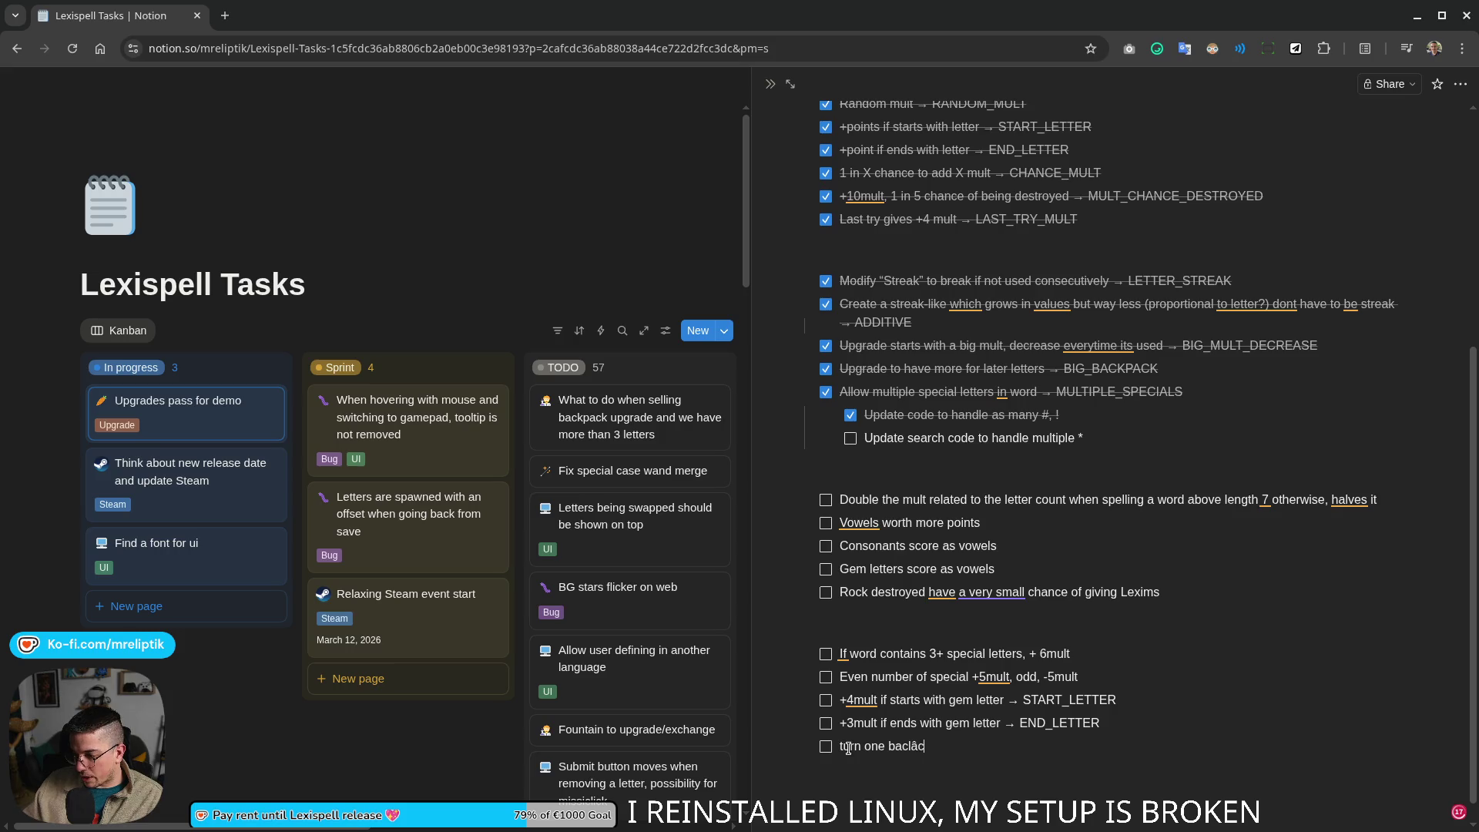
pyautogui.write('kpa')
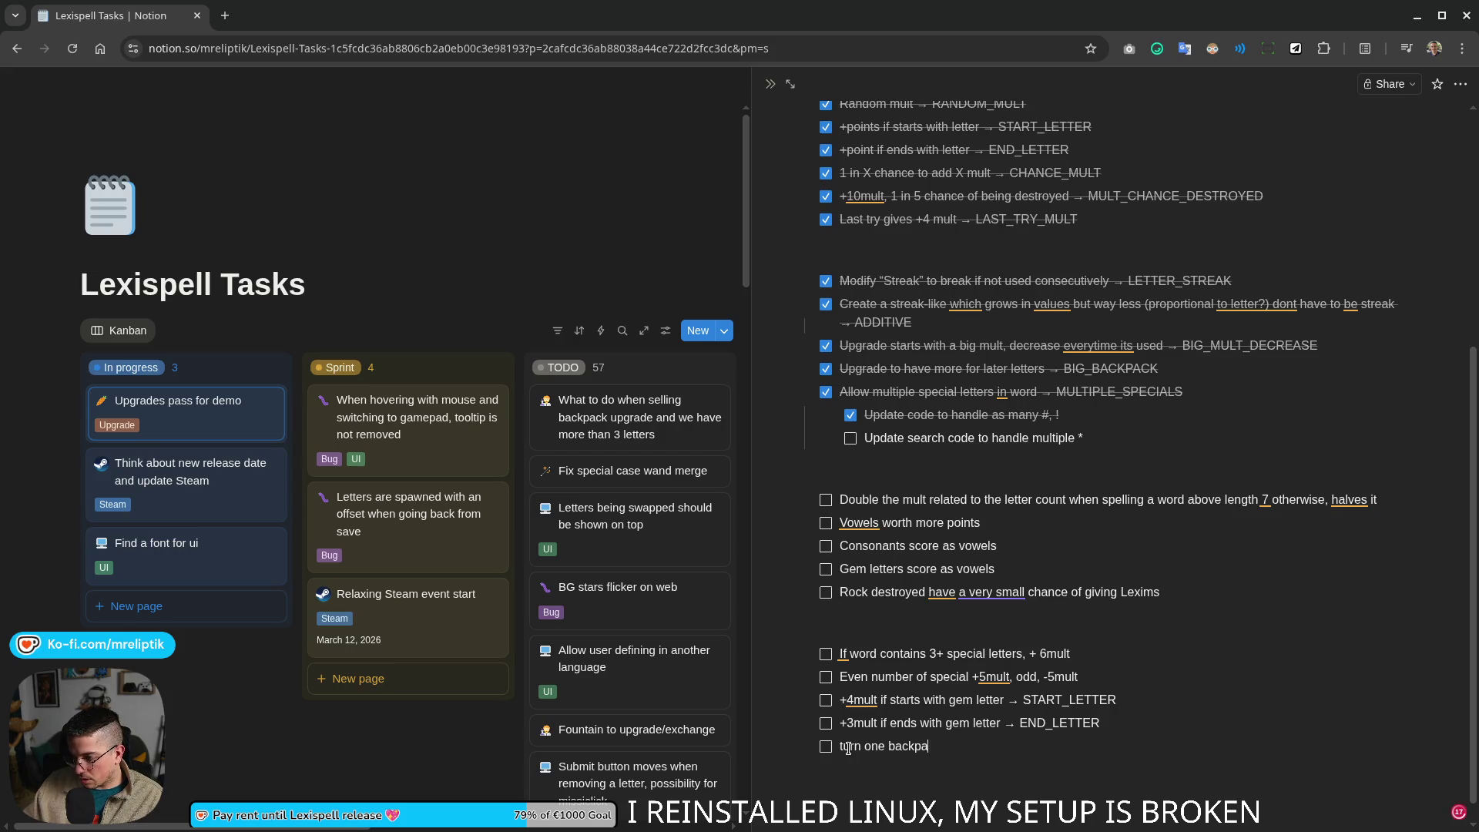
pyautogui.write('ck letter')
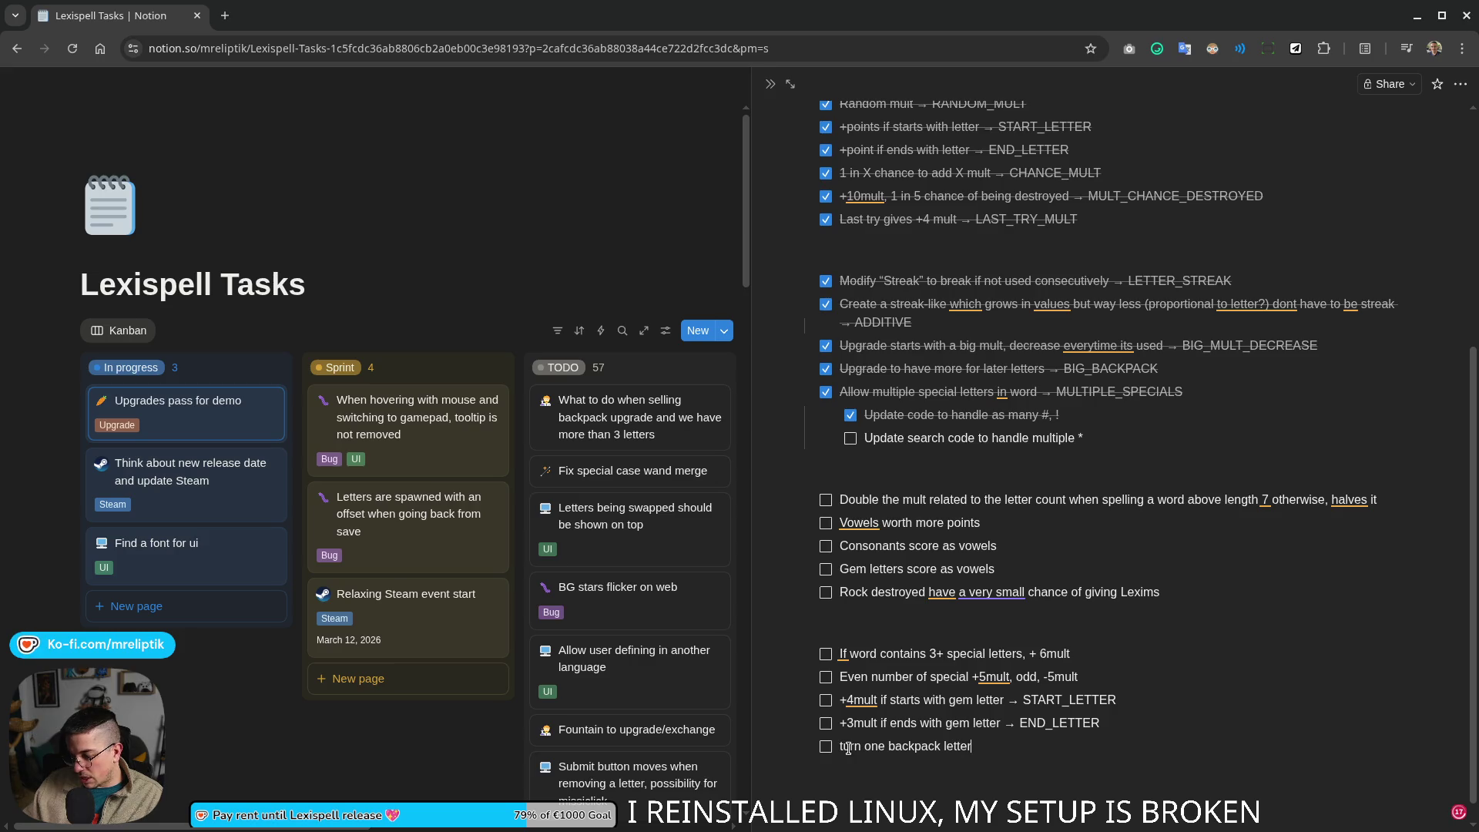
pyautogui.write(' into a ')
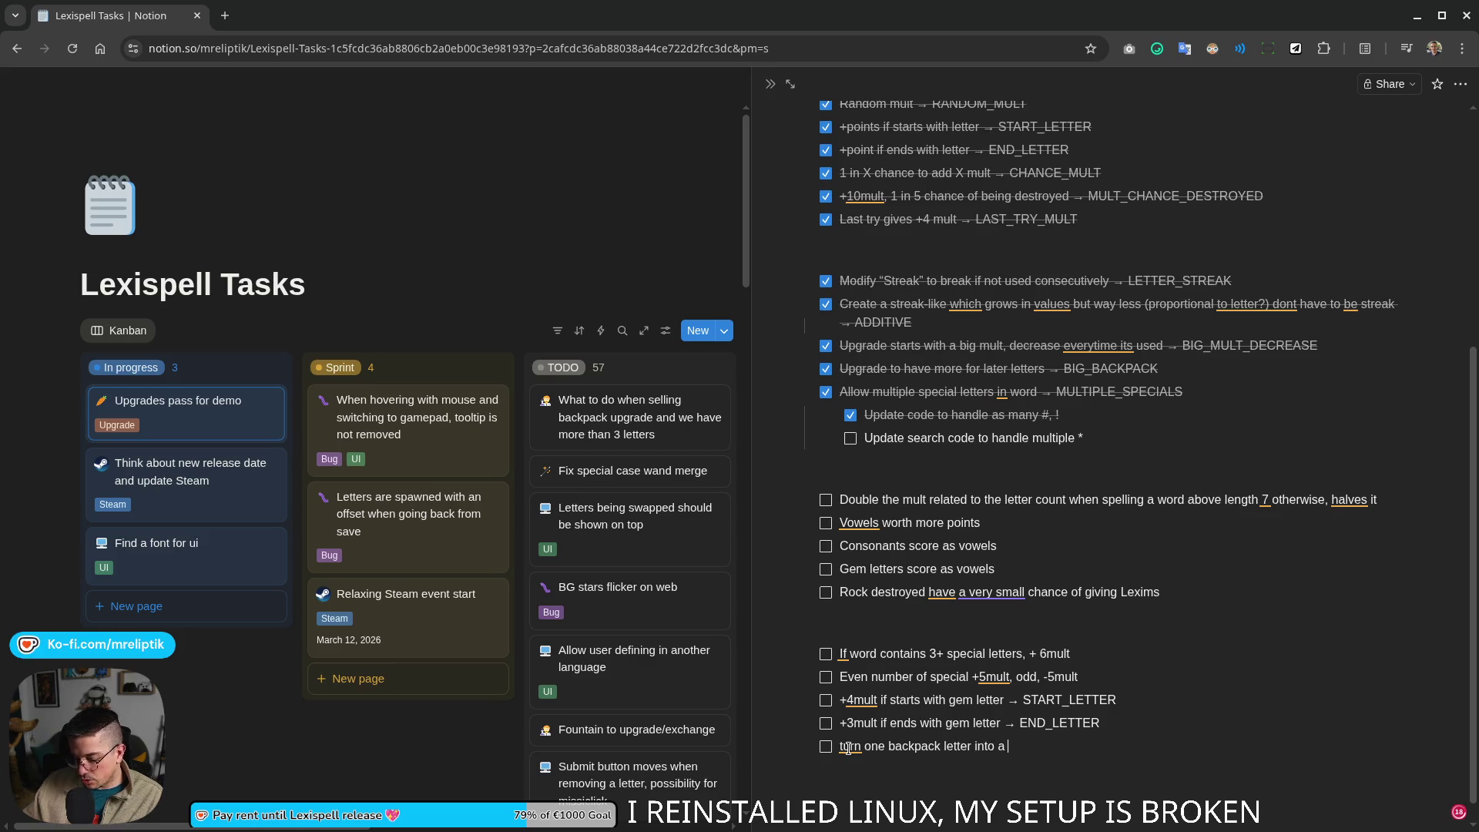
pyautogui.write('rare one')
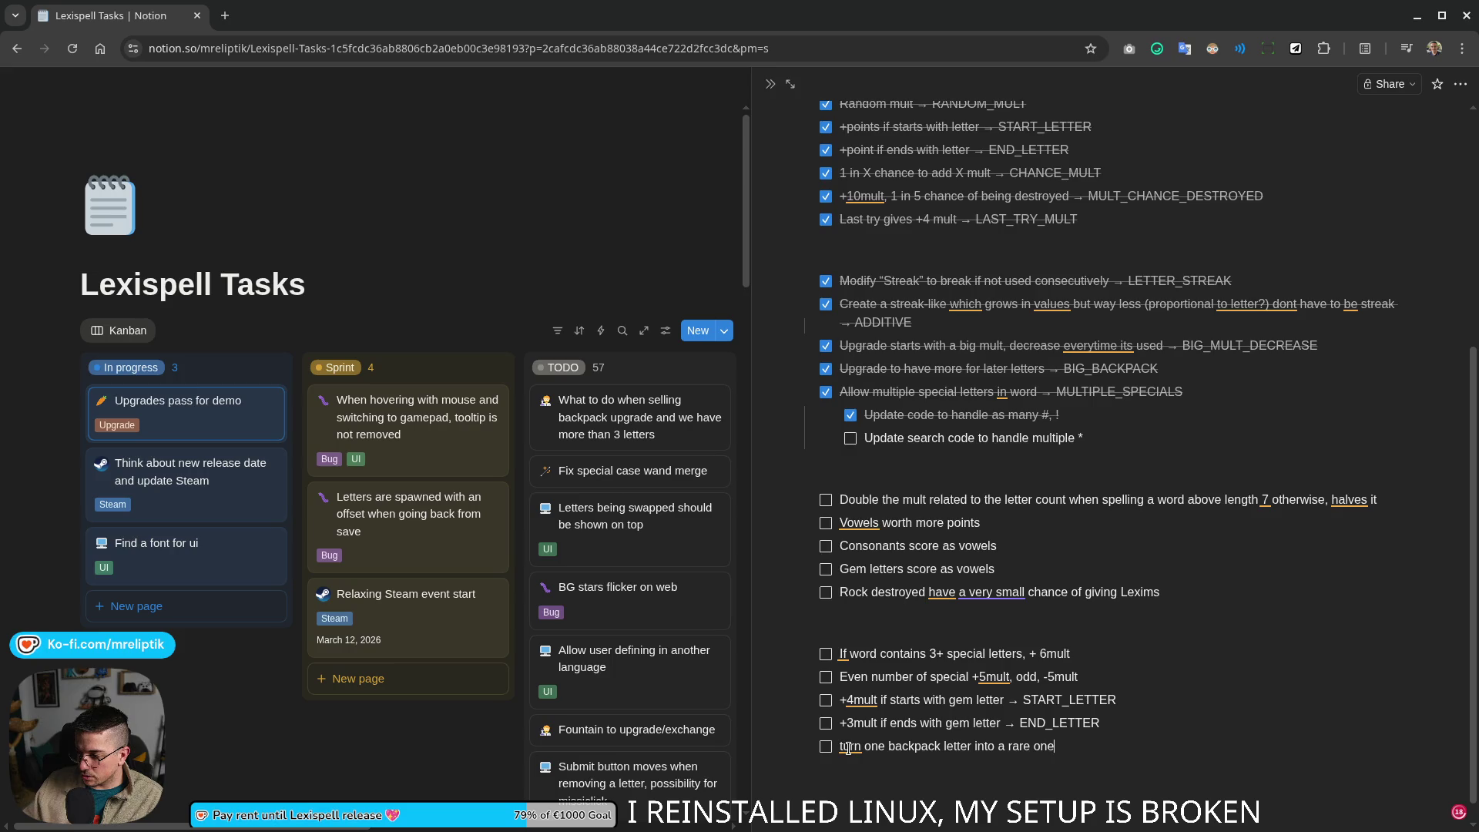
pyautogui.write(' at the')
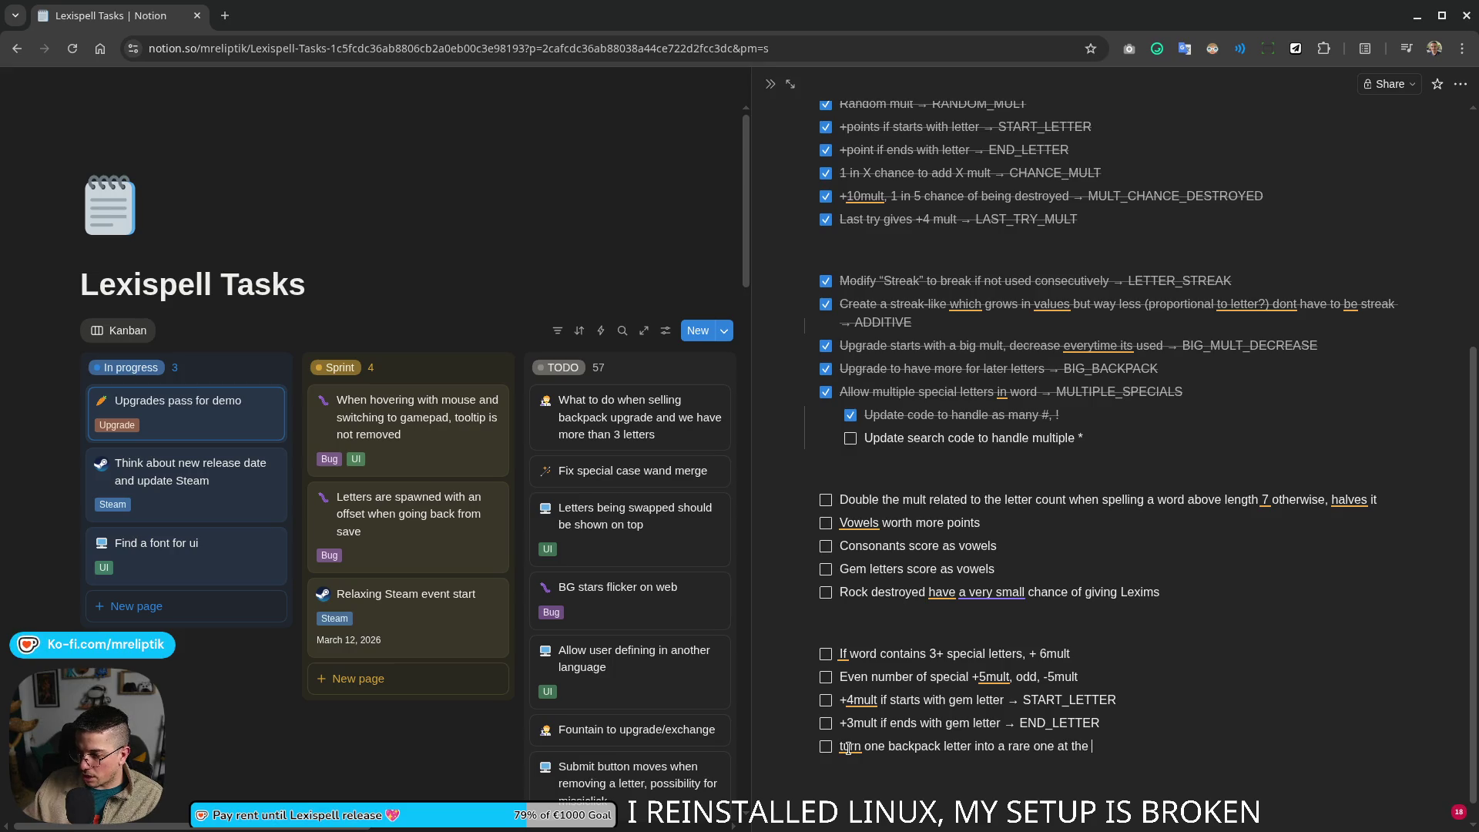
pyautogui.press('BackSpace')
pyautogui.press('BackSpace')
pyautogui.press('BackSpace')
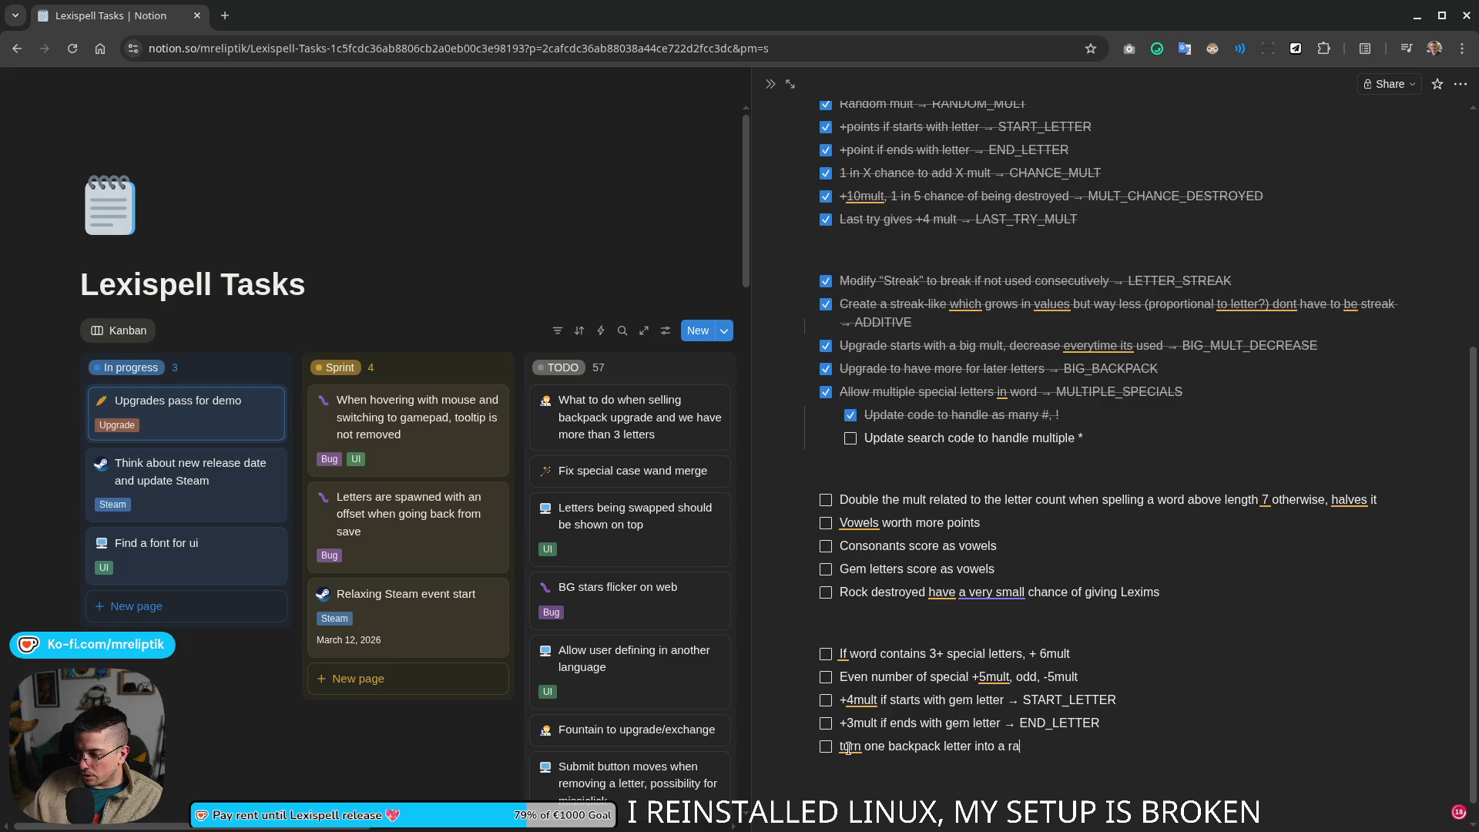
pyautogui.press('BackSpace')
pyautogui.press('BackSpace')
pyautogui.press('BackSpace')
pyautogui.press('BackSpace')
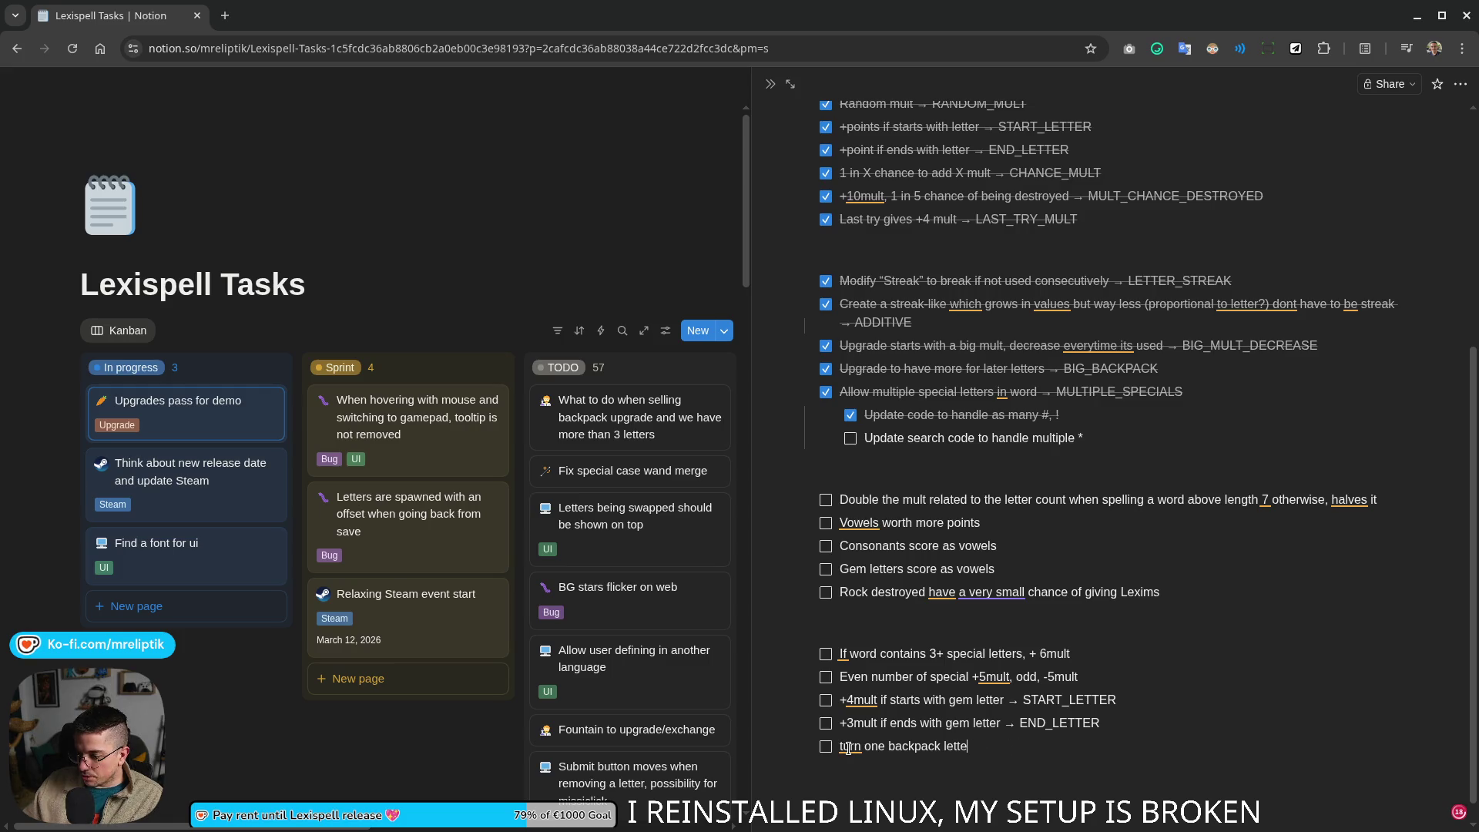
pyautogui.write('r into a gem at the end of the')
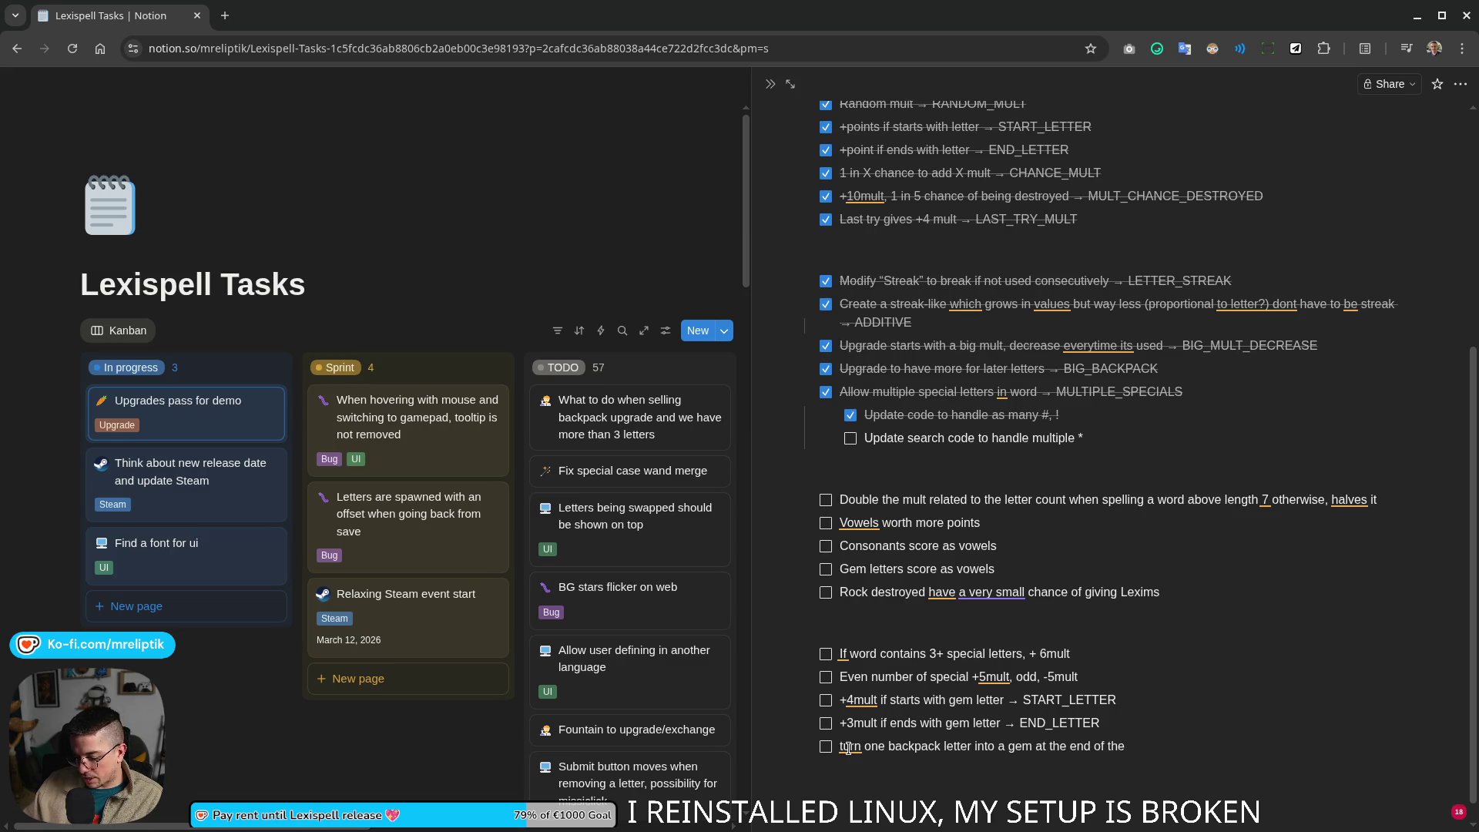
pyautogui.write(' chapter')
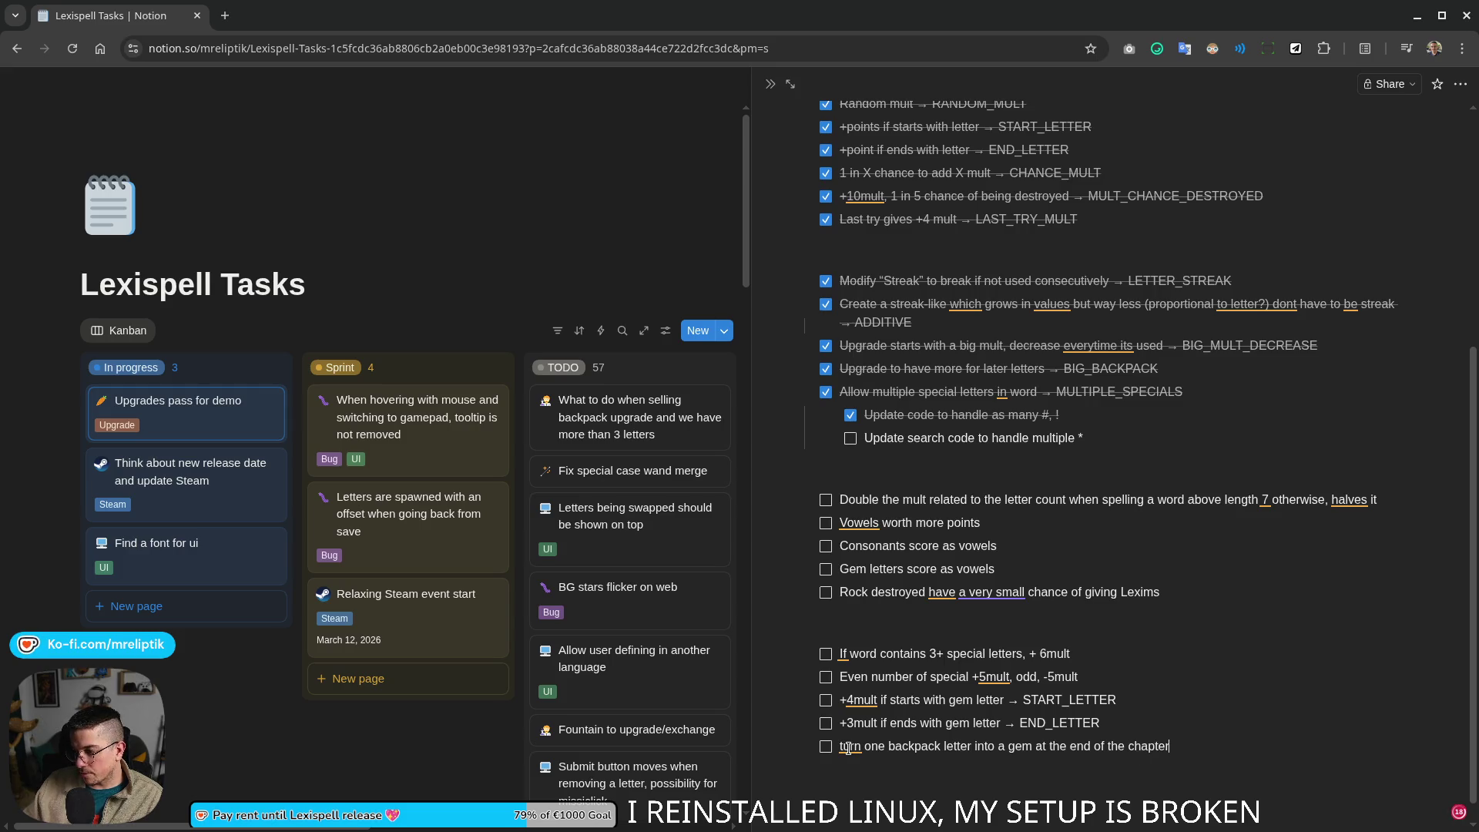
pyautogui.hotkey('ctrl', 'Left')
pyautogui.hotkey('ctrl', 'Left')
pyautogui.hotkey('ctrl', 'Left')
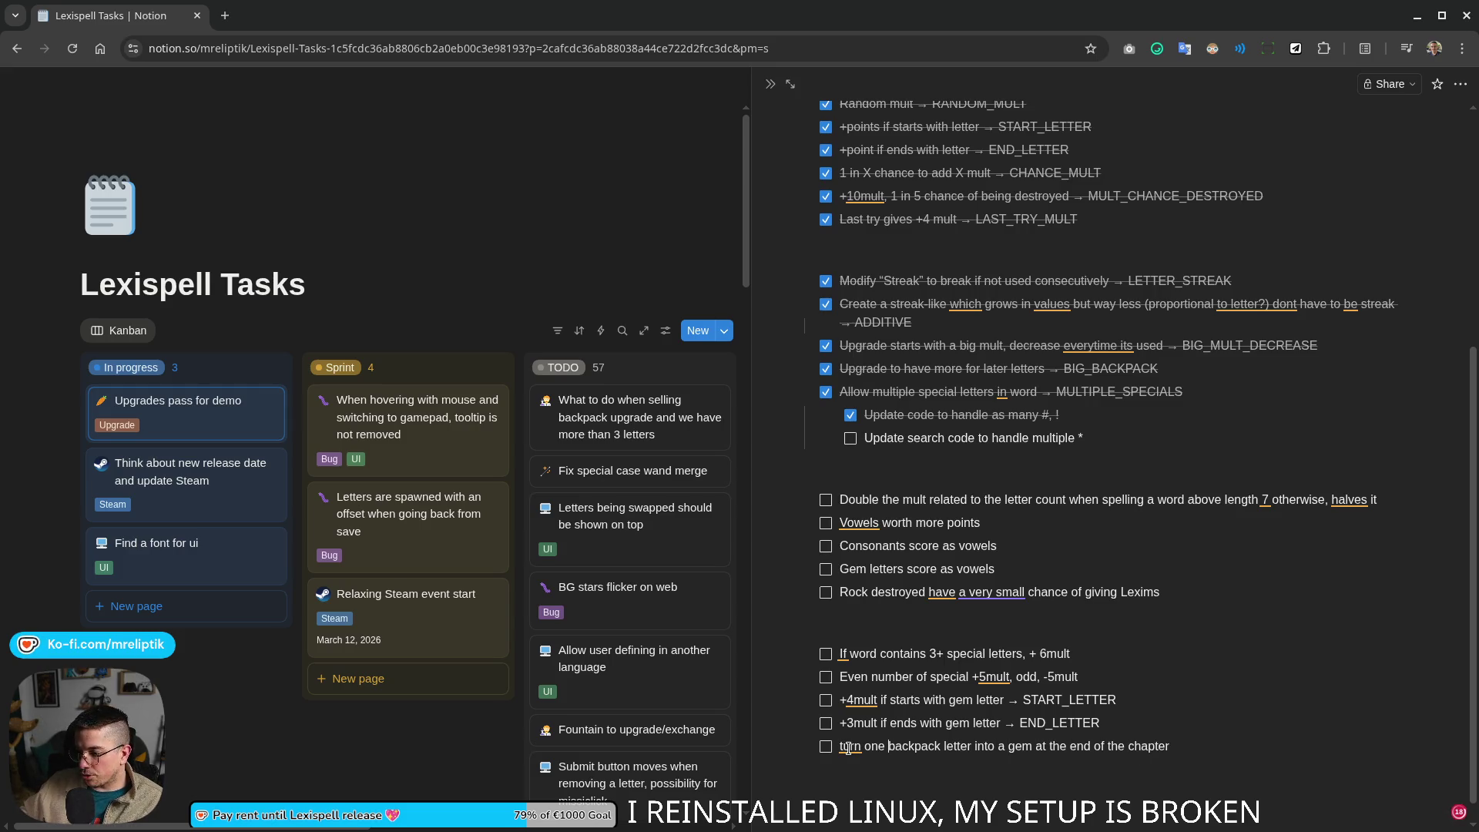
pyautogui.write('non')
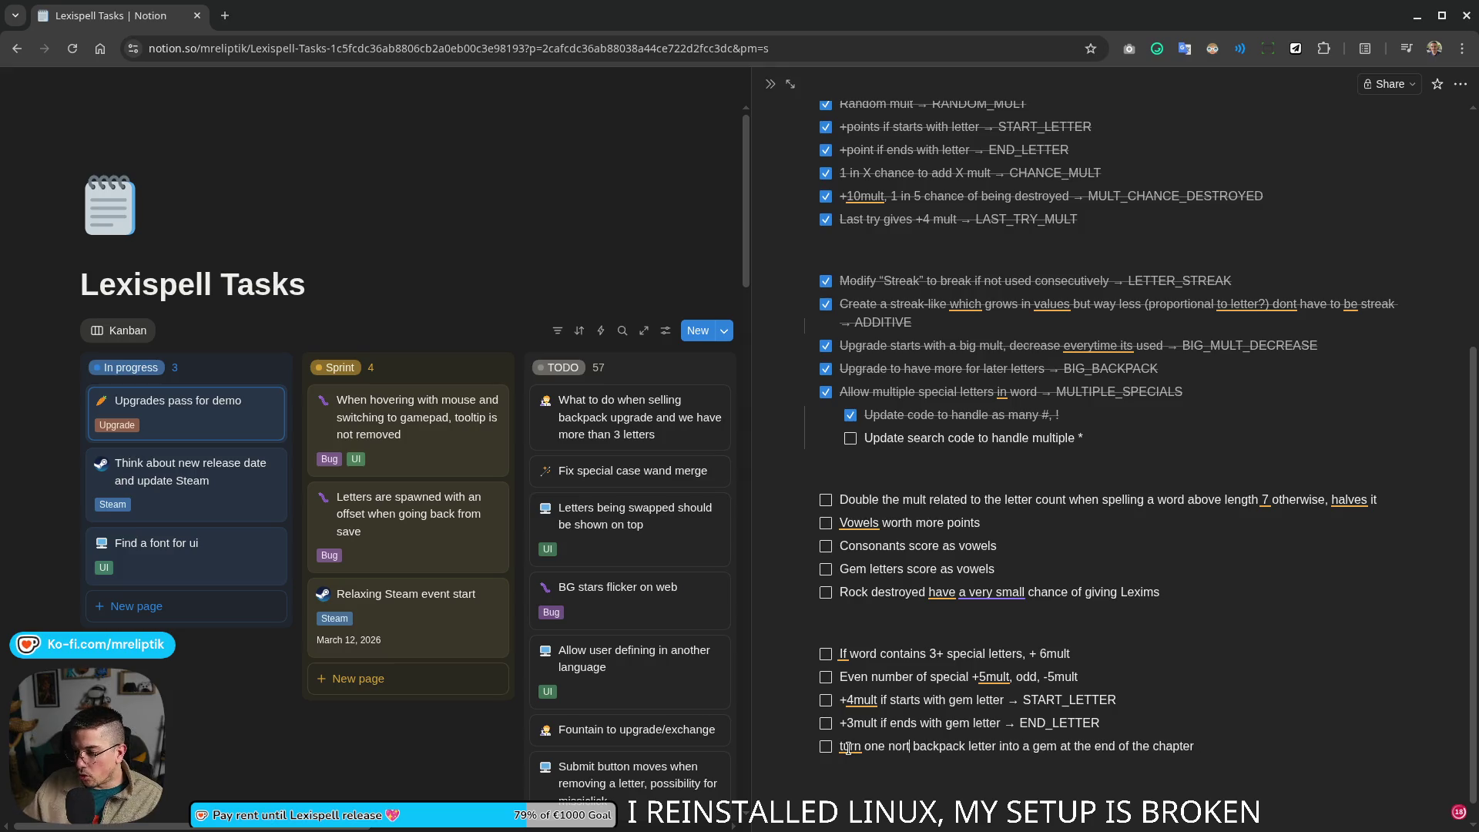
pyautogui.write('ormal')
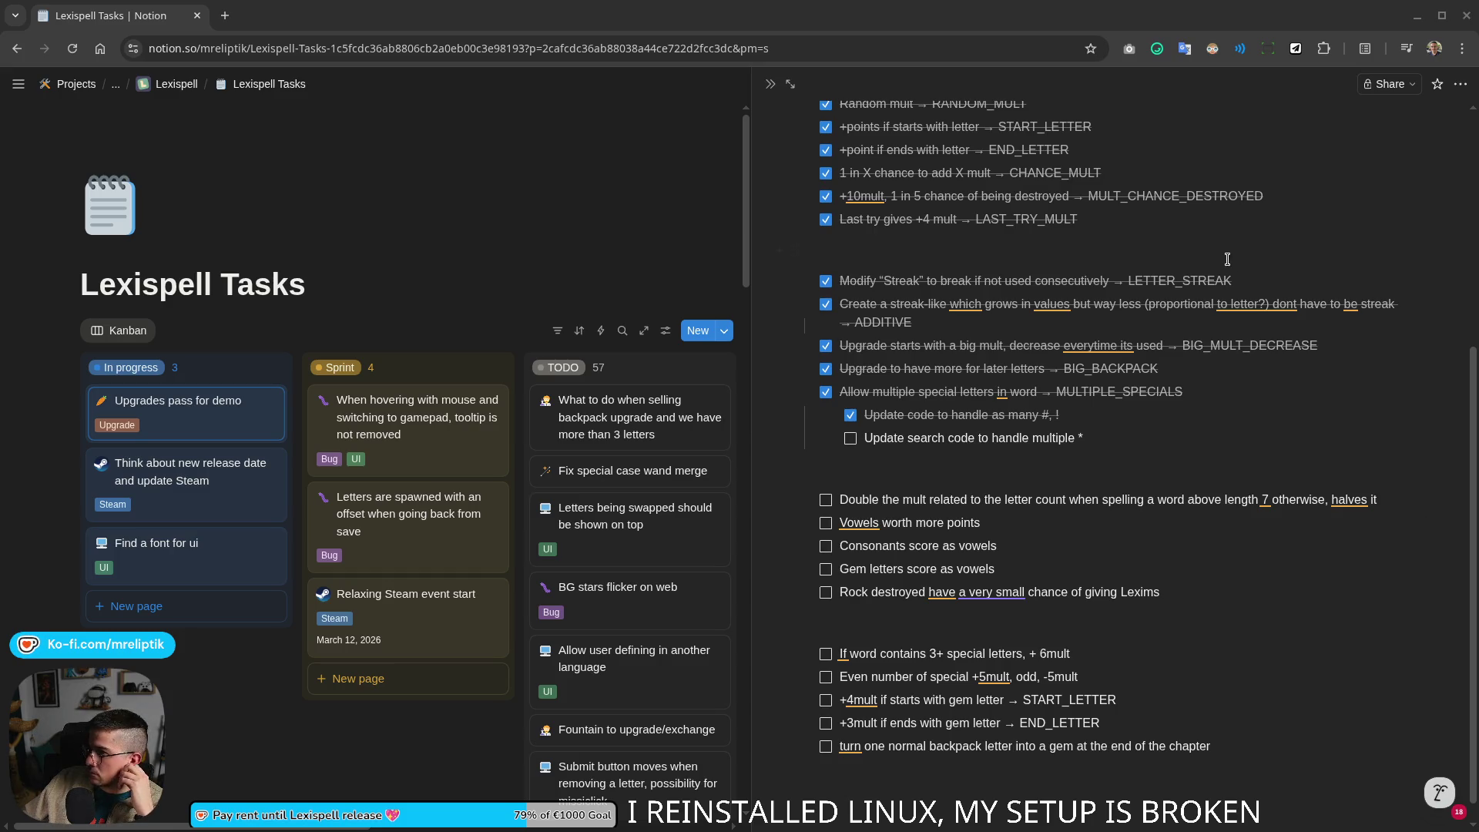
pyautogui.moveTo(407, 615)
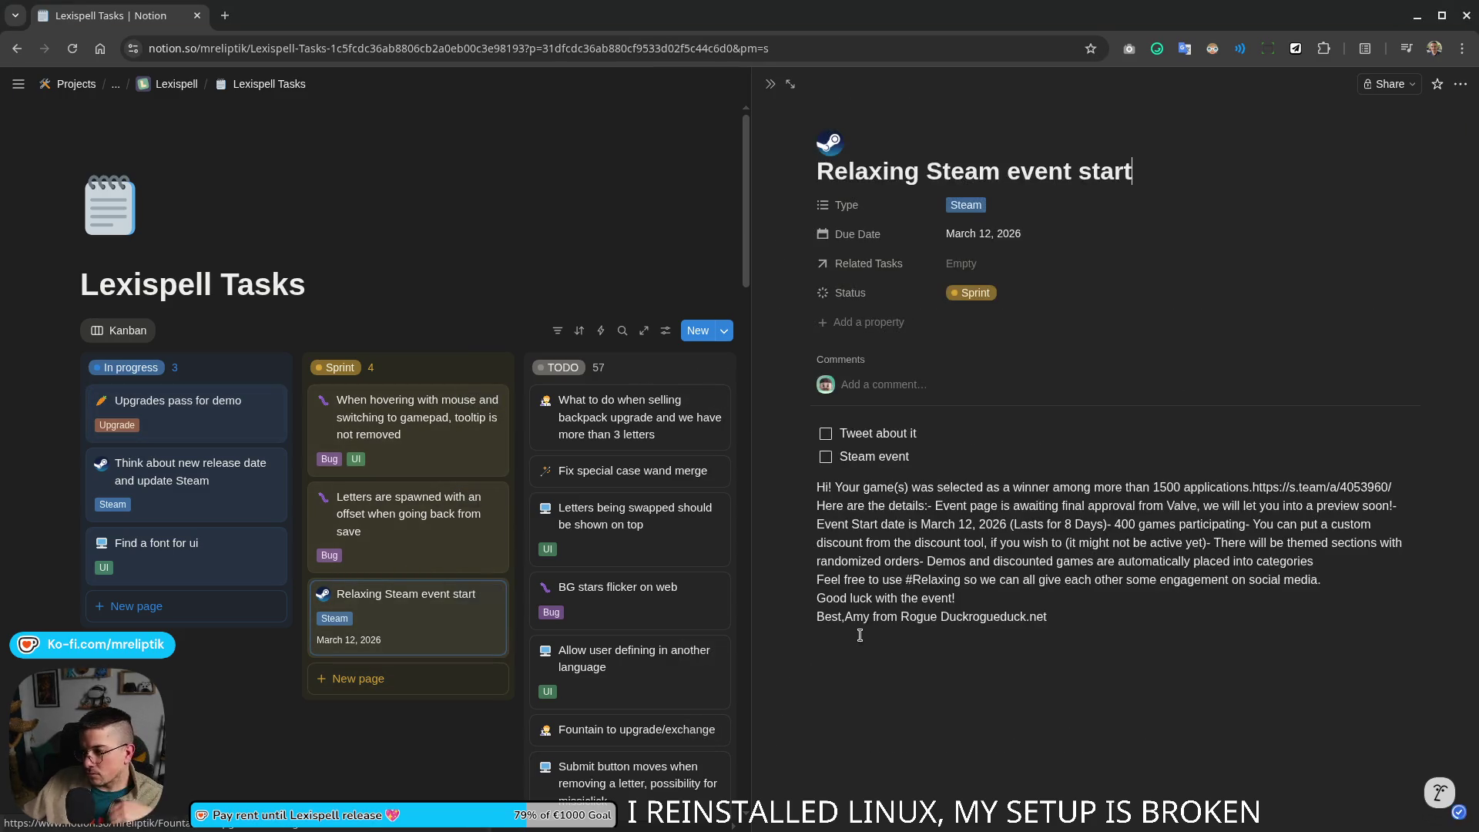
# Step: Paste the Steam event email into the Relaxing Steam event start card and close it
pyautogui.click(1115, 653)
pyautogui.hotkey('ctrl', 'v')
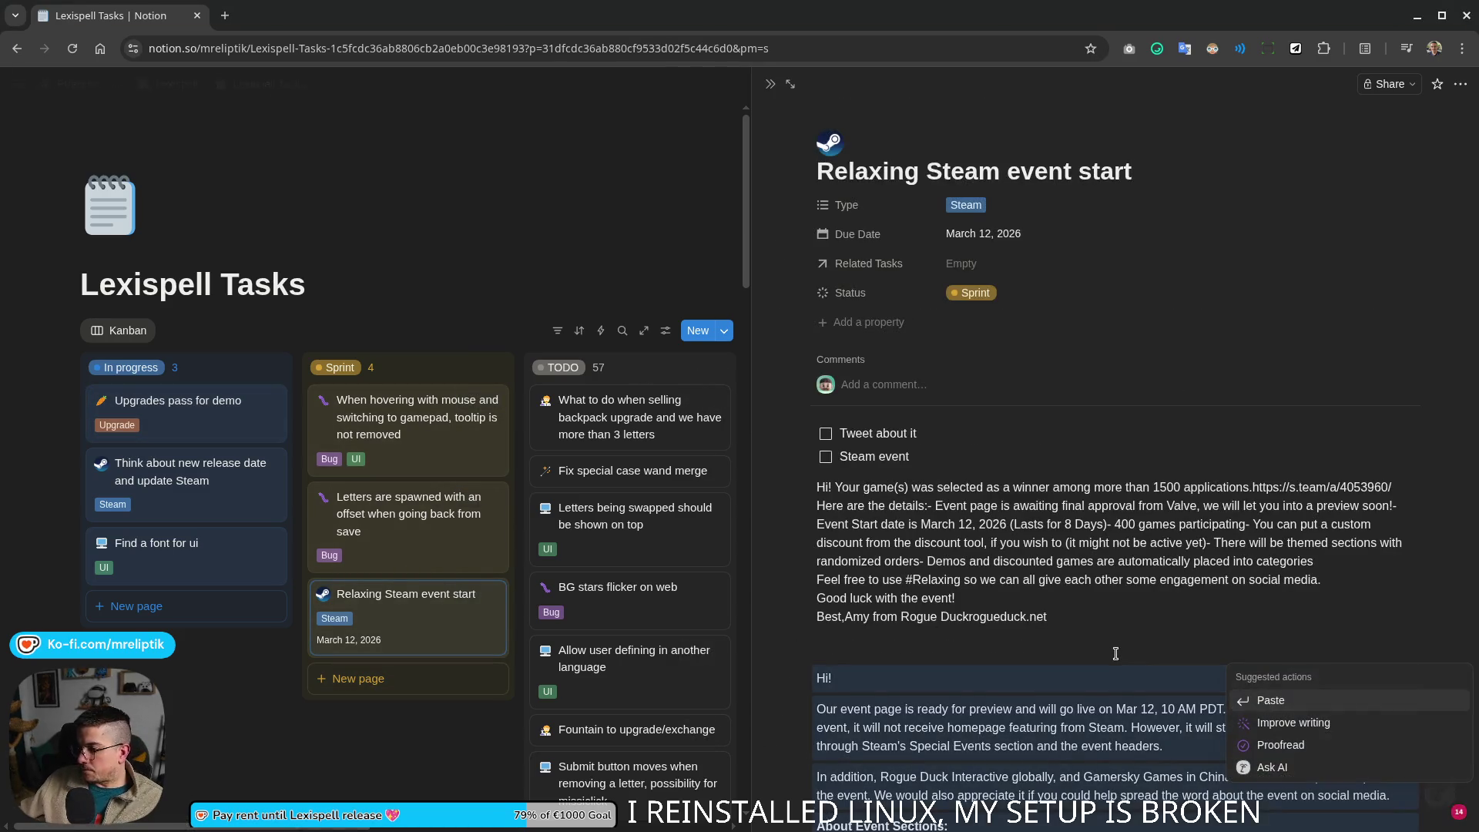
pyautogui.press('Escape')
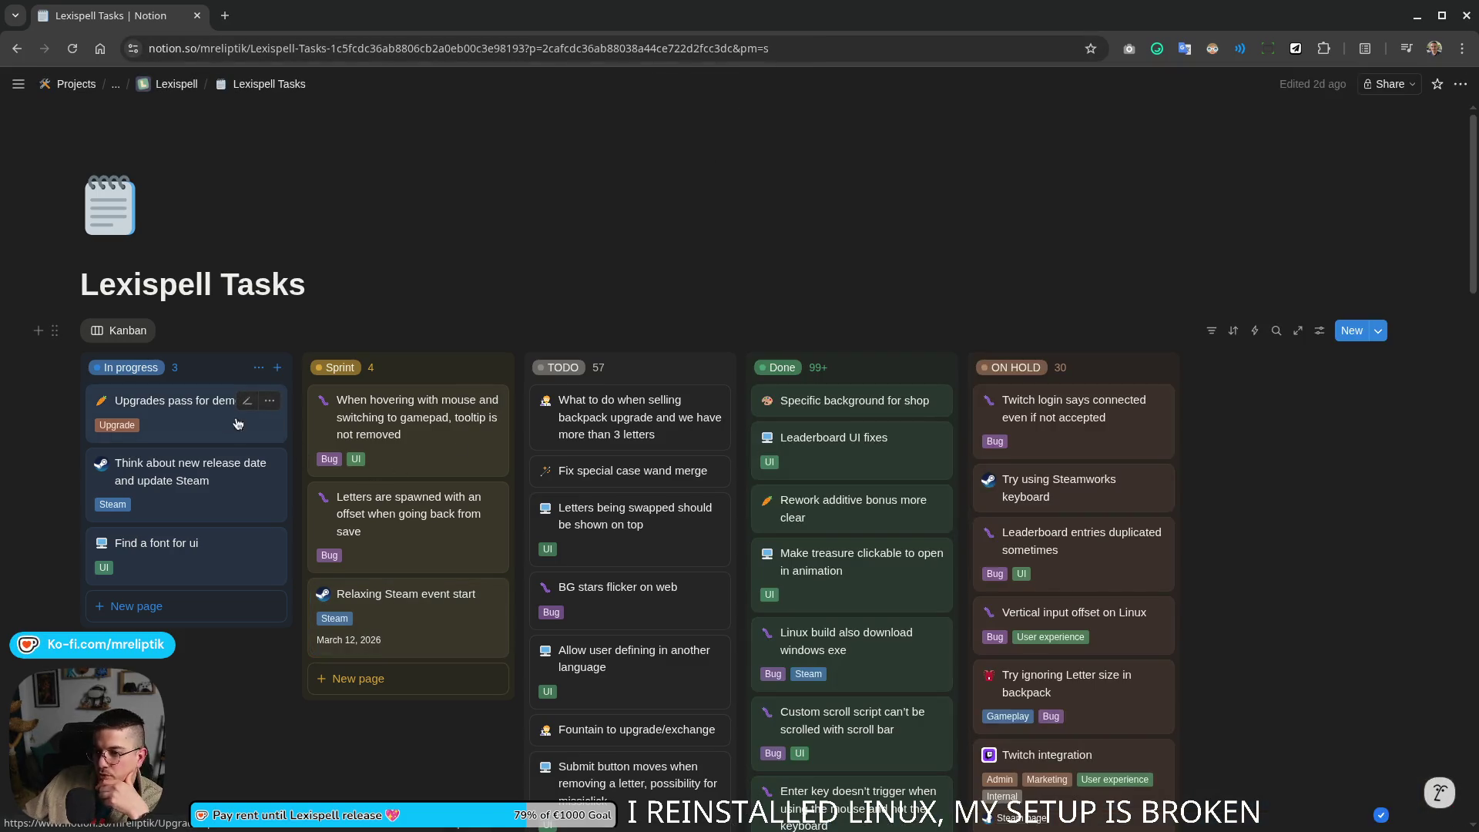
# Step: Reopen the Upgrades pass for demo card in side peek beside the board
pyautogui.click(179, 400)
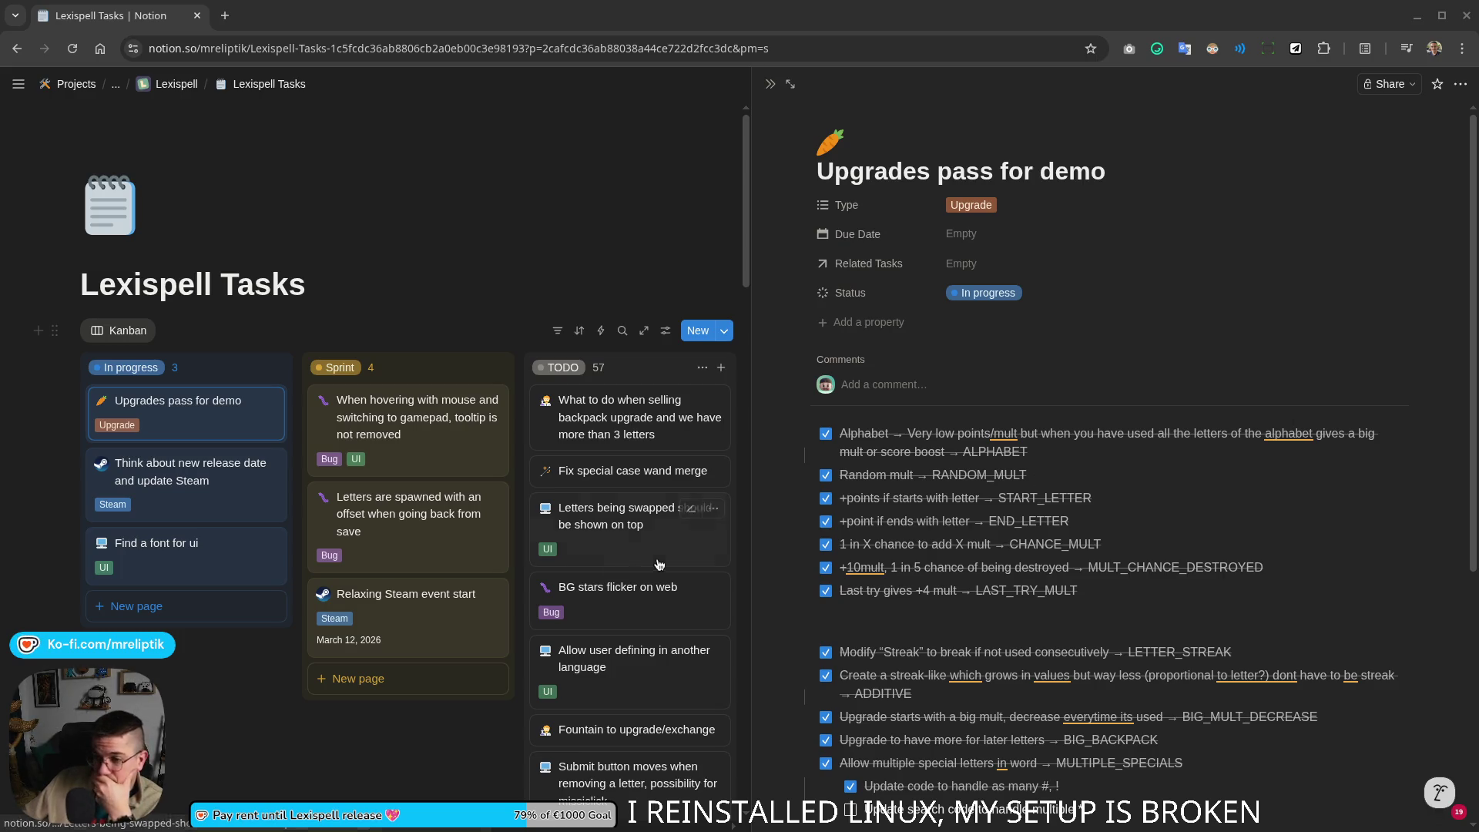
pyautogui.scroll(-3, 966, 766)
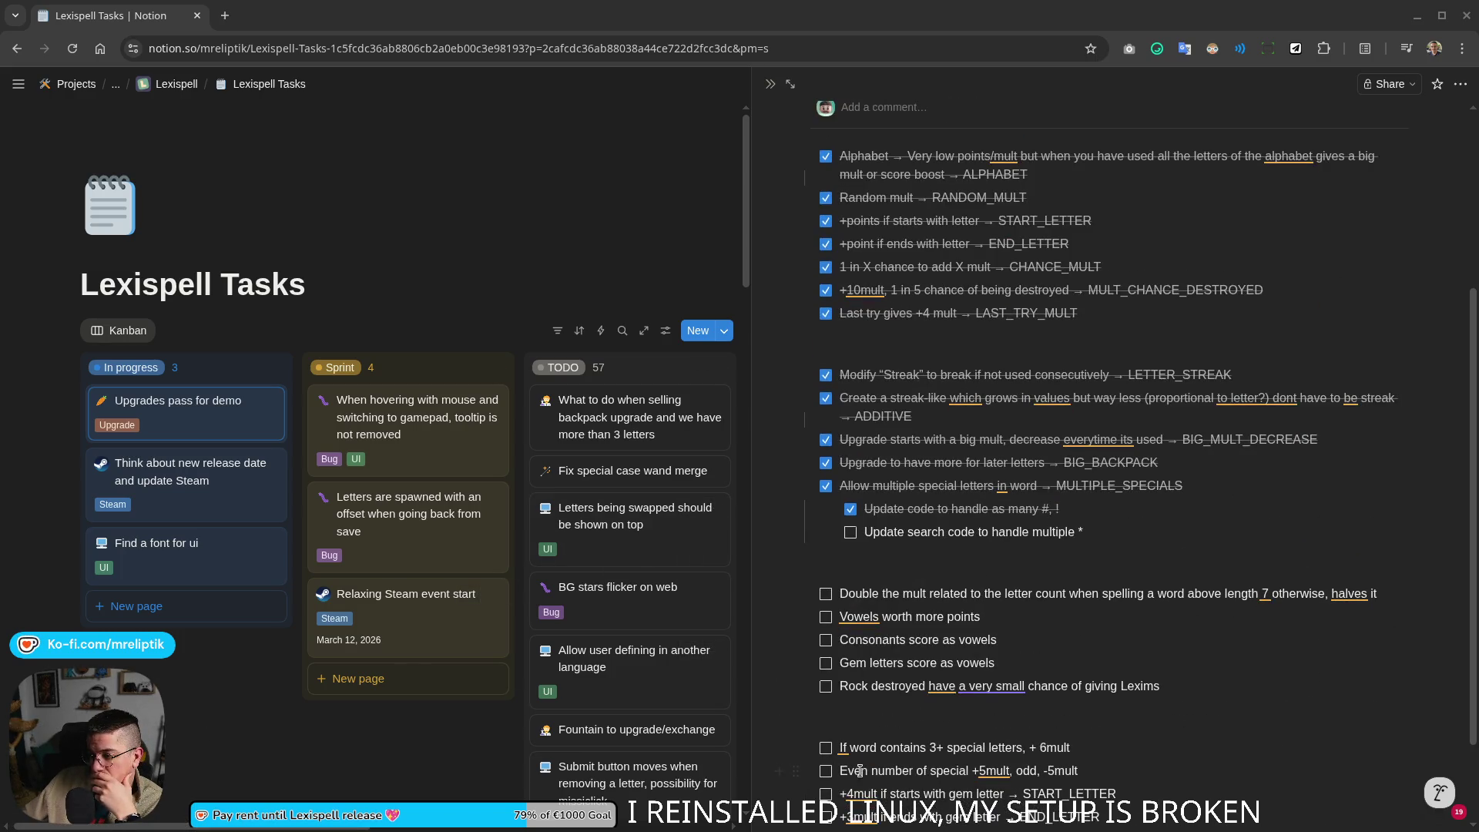
pyautogui.scroll(-1, 861, 771)
pyautogui.scroll(-1, 977, 599)
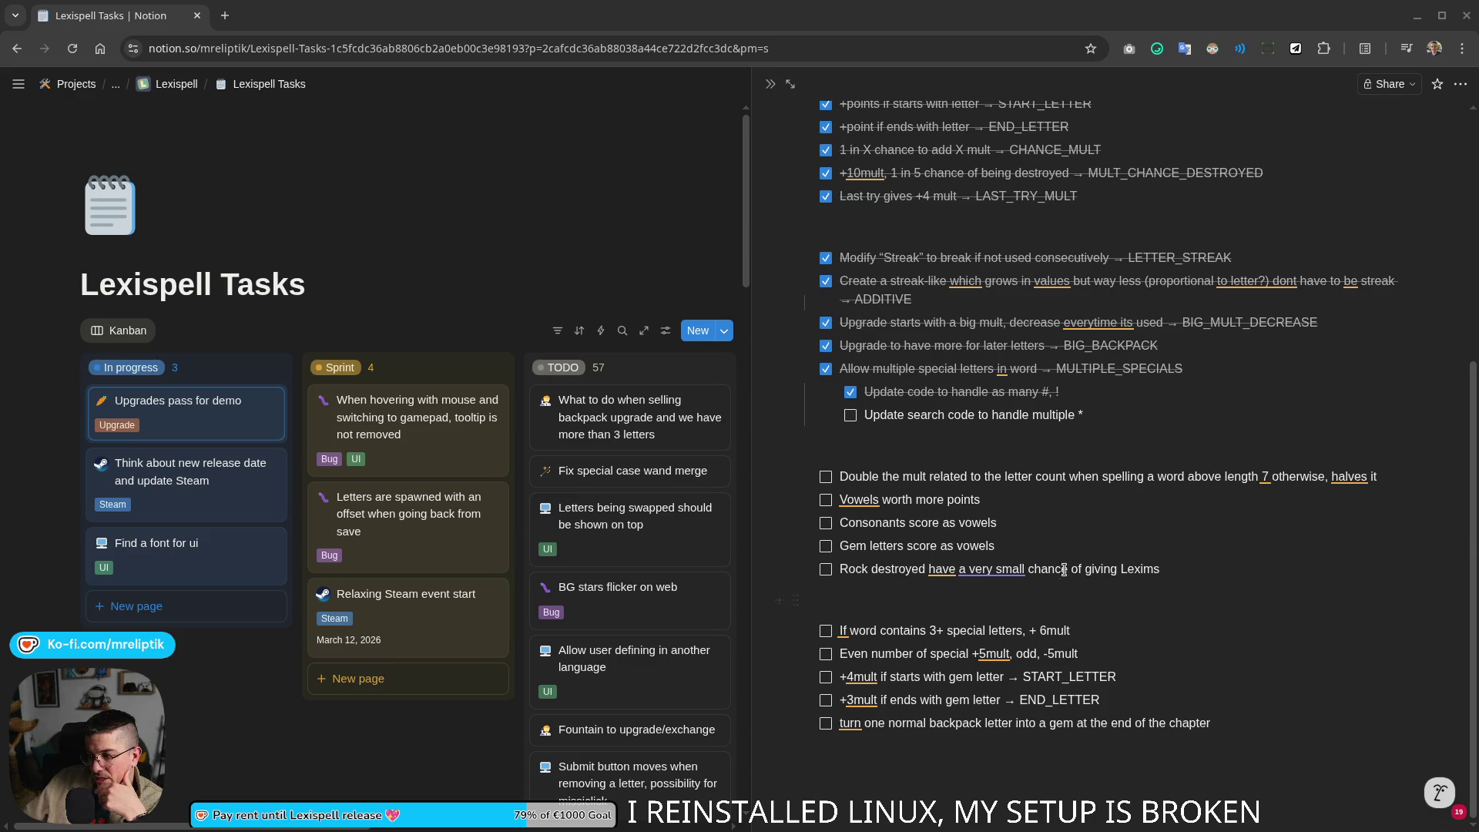
pyautogui.click(883, 593)
pyautogui.press('space')
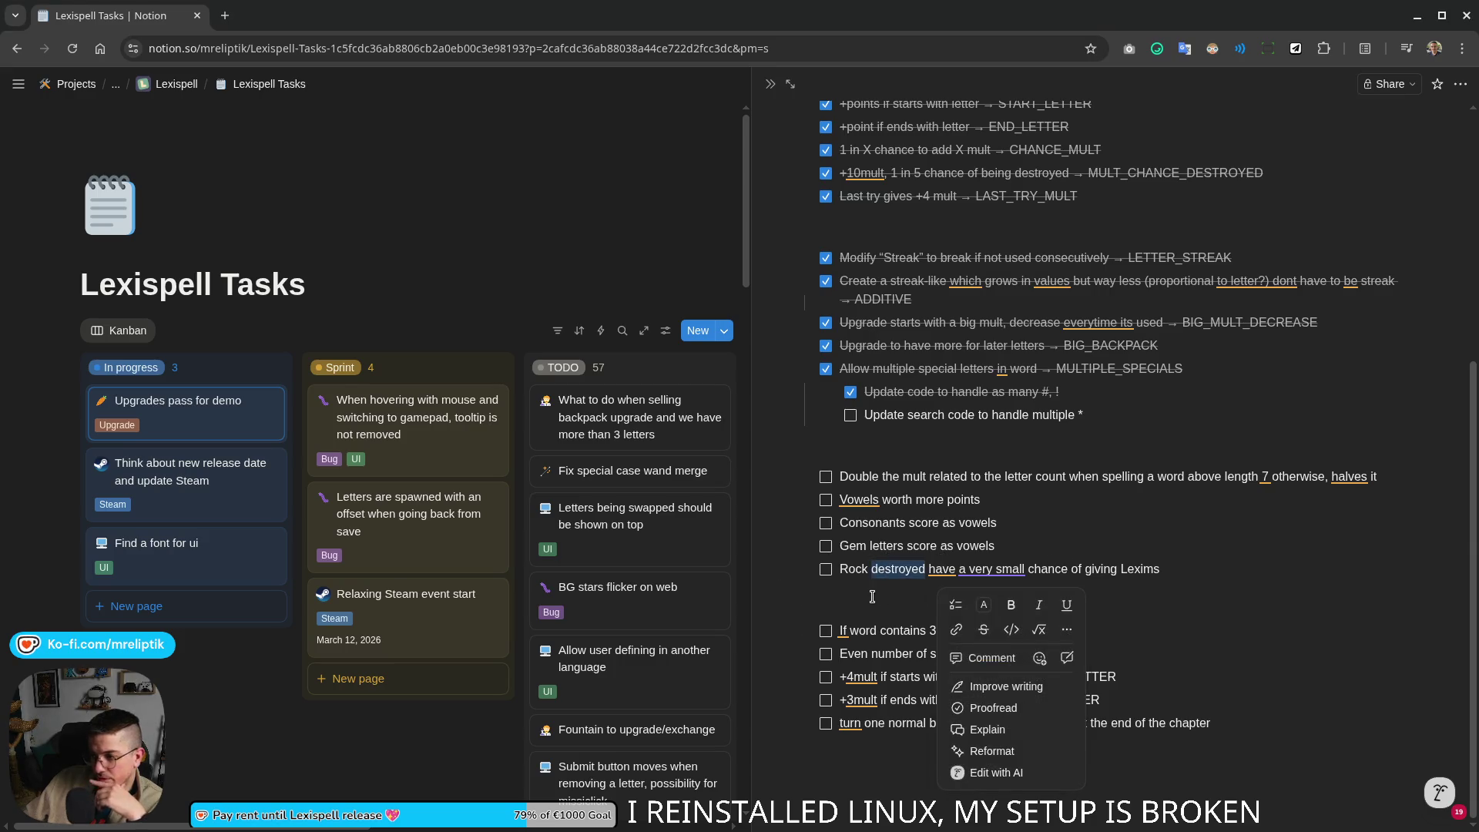
pyautogui.press('Escape')
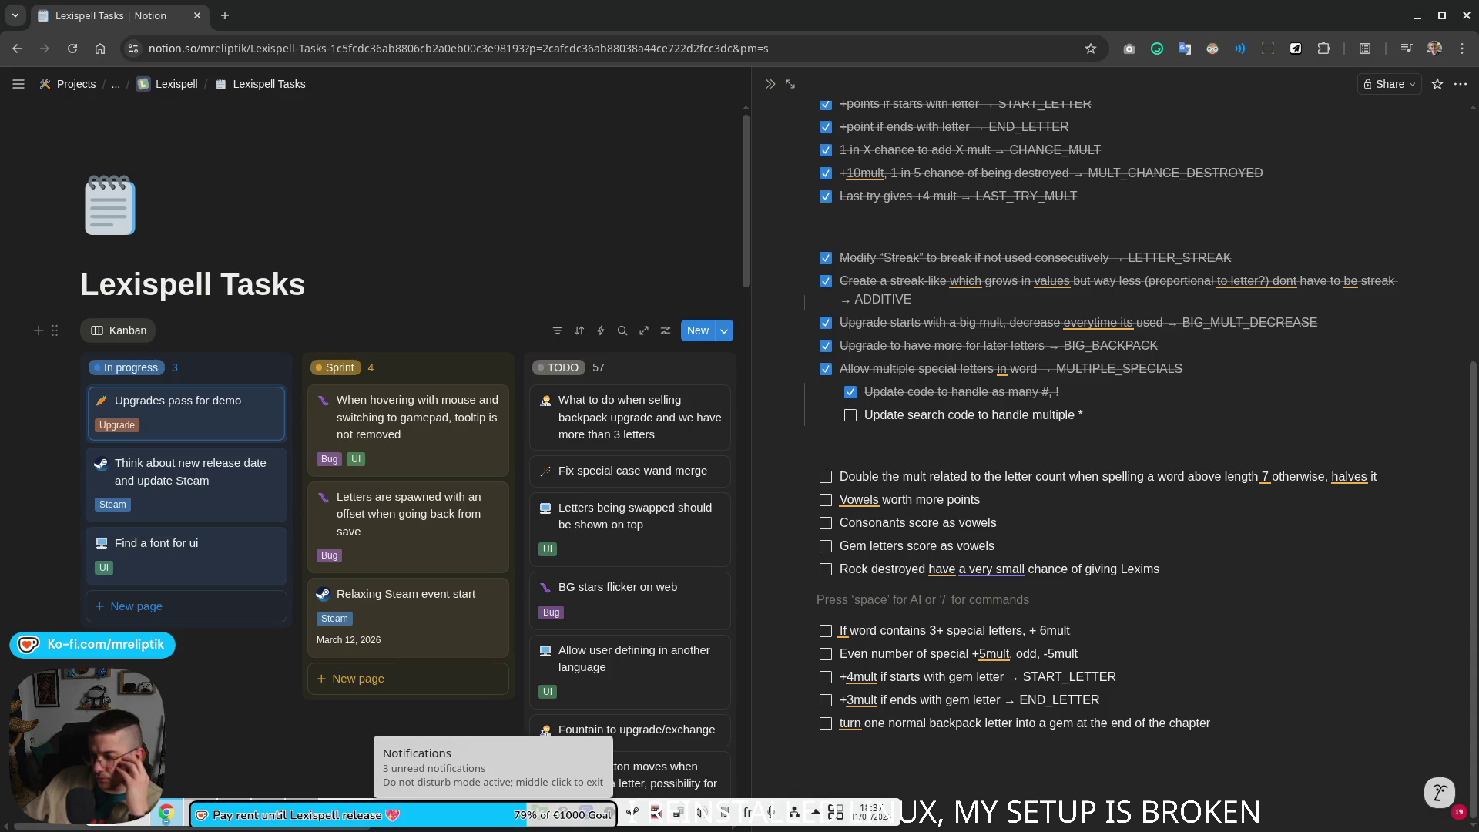
# Step: Clear the Bluetooth and file-move desktop notifications and return to the task page
pyautogui.click(494, 815)
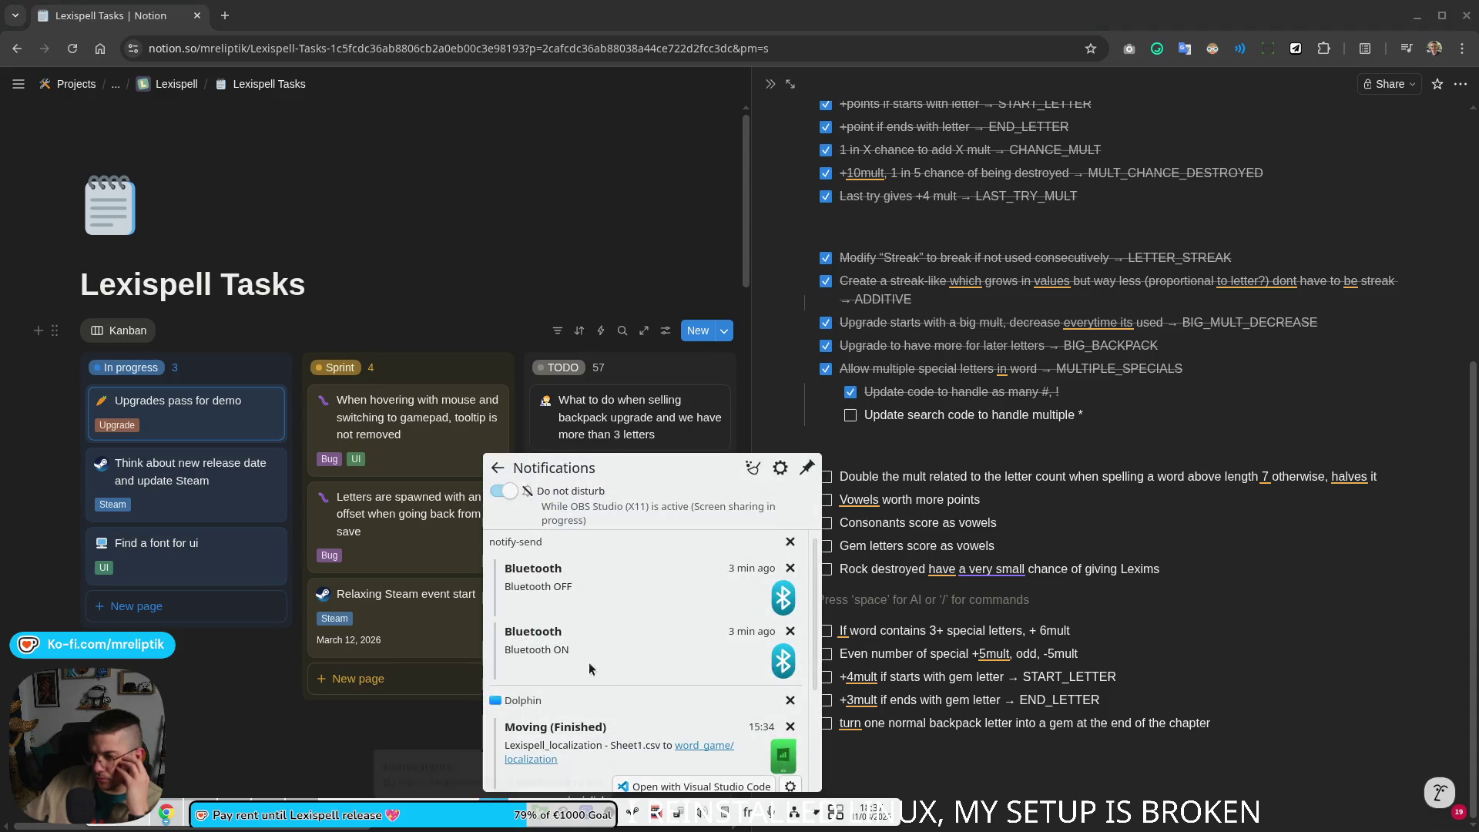
pyautogui.click(789, 540)
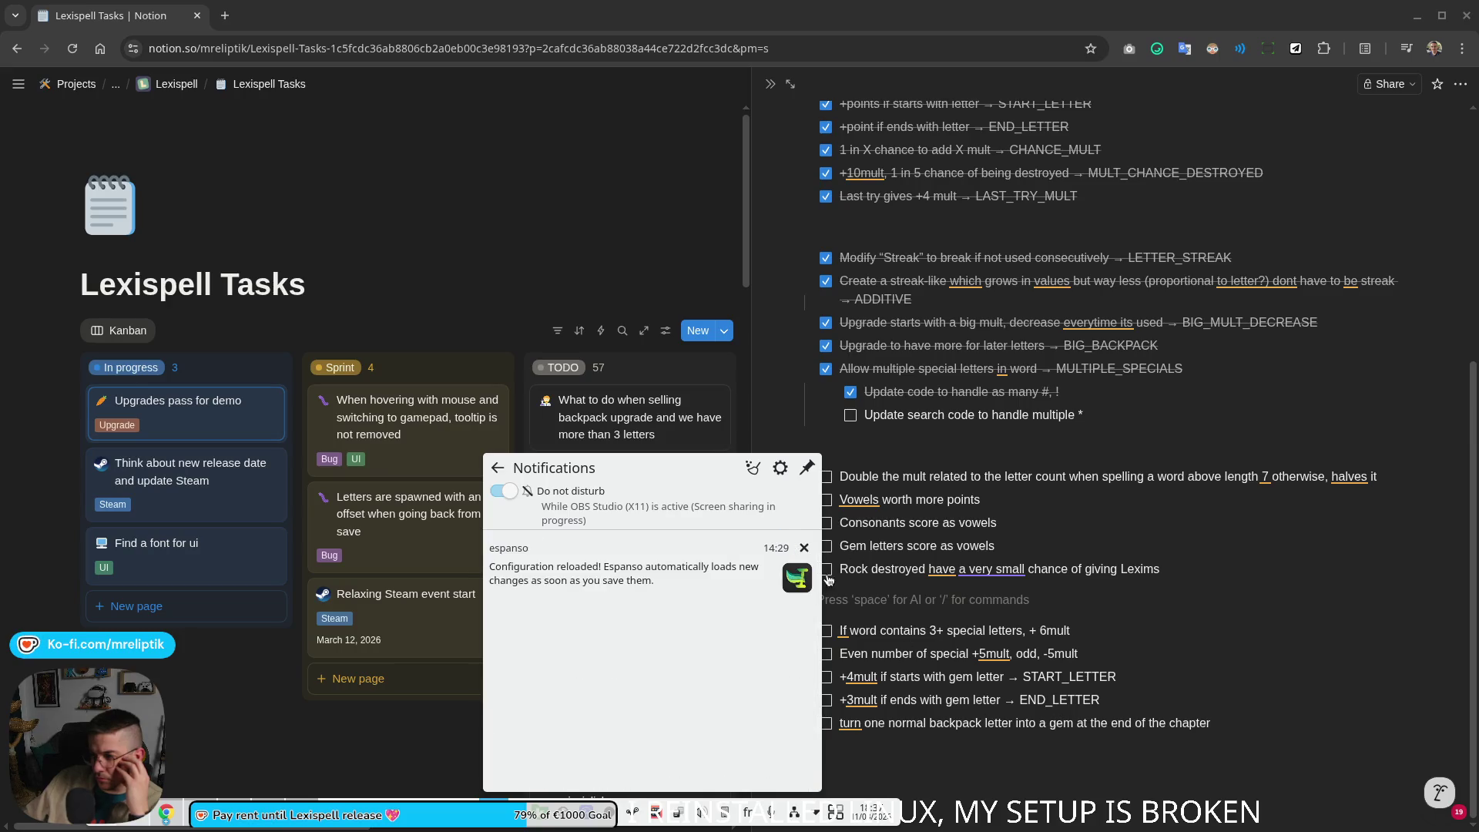
pyautogui.click(804, 551)
pyautogui.click(971, 784)
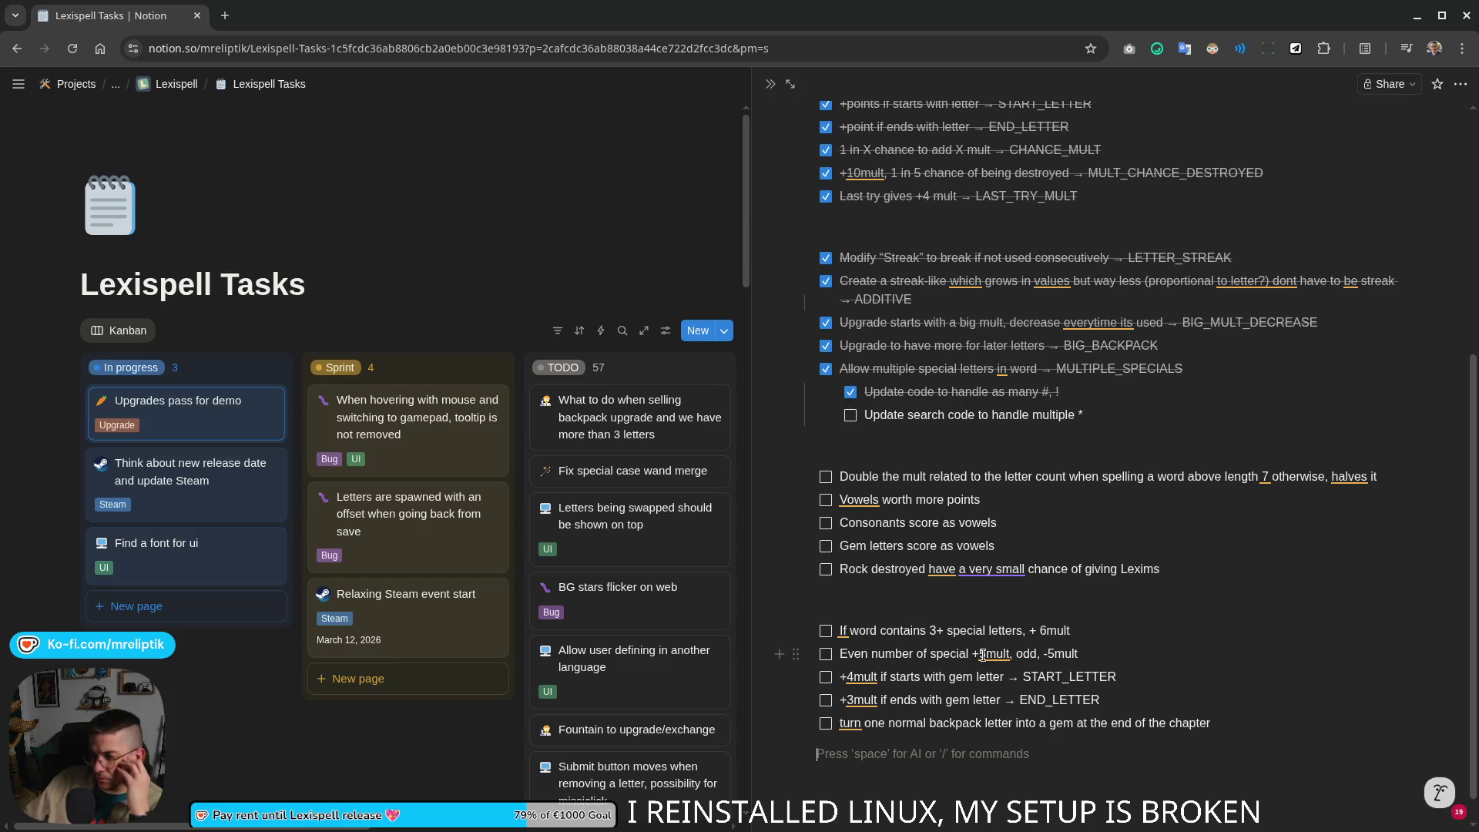
# Step: Write '+6mult' without a space and change the Rock line's 'a very small' to 'a tiny'
pyautogui.click(1042, 630)
pyautogui.press('BackSpace')
pyautogui.write('6')
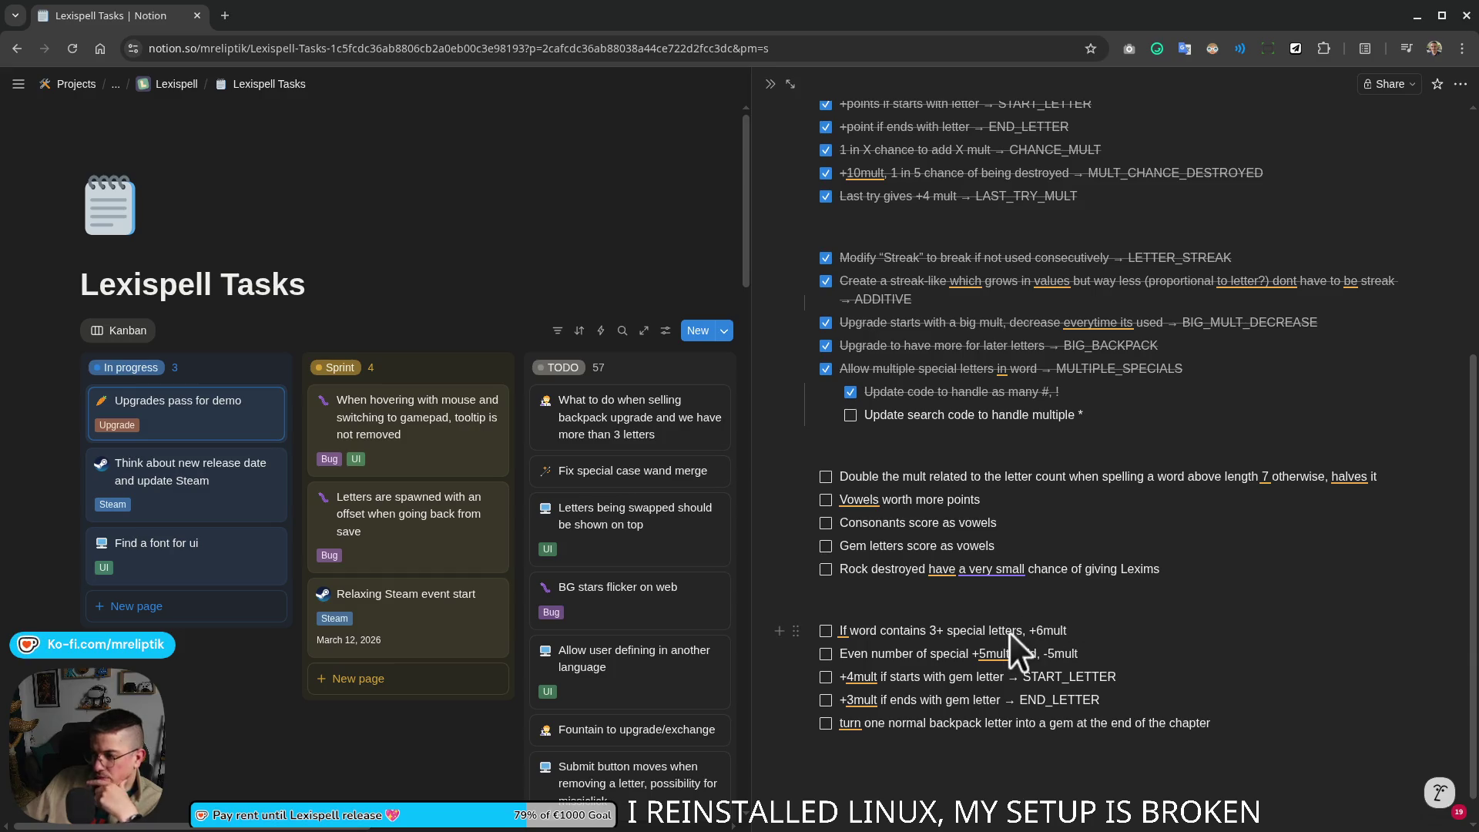
pyautogui.click(996, 569)
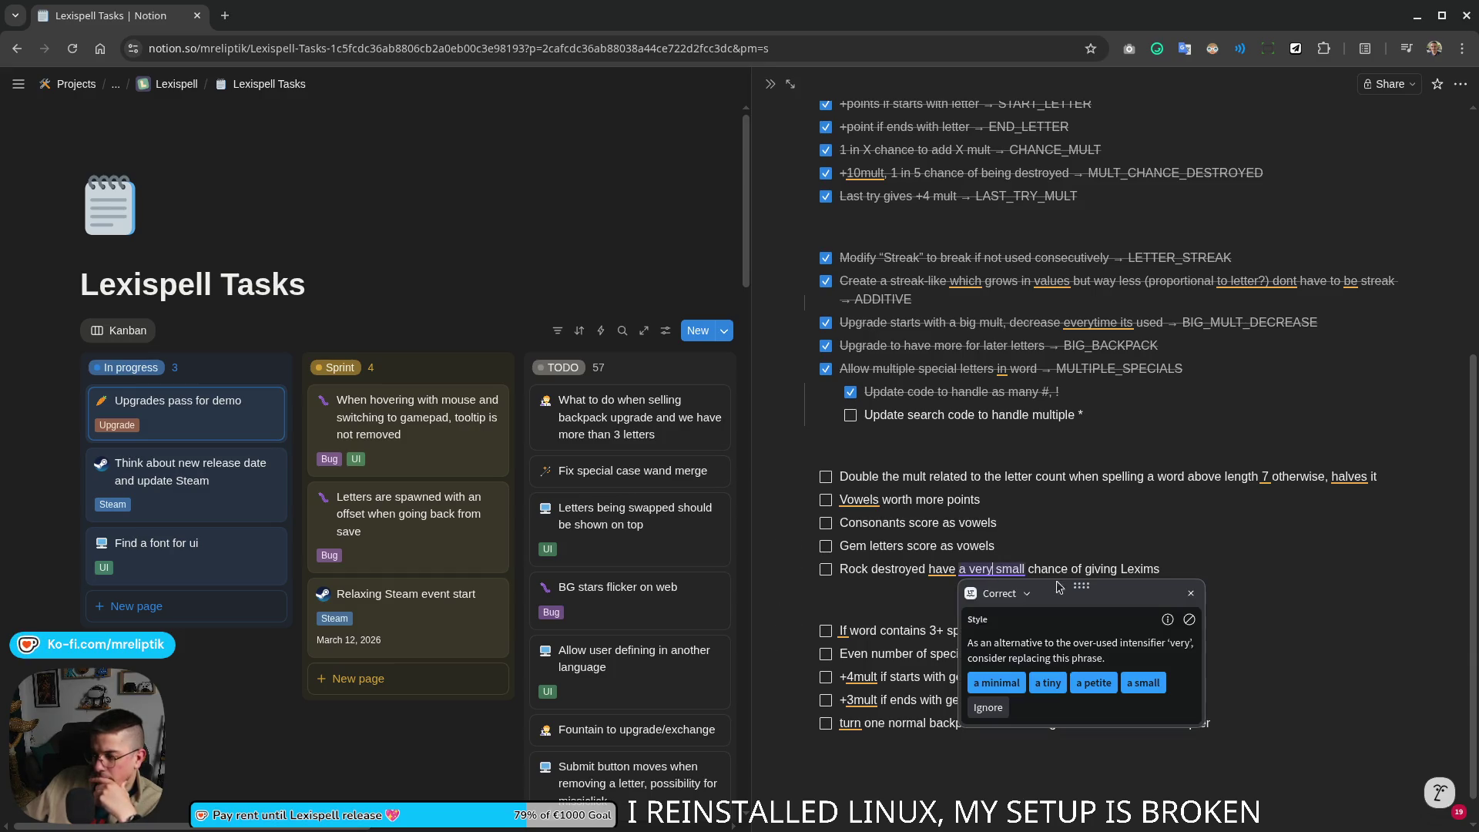
pyautogui.click(1048, 682)
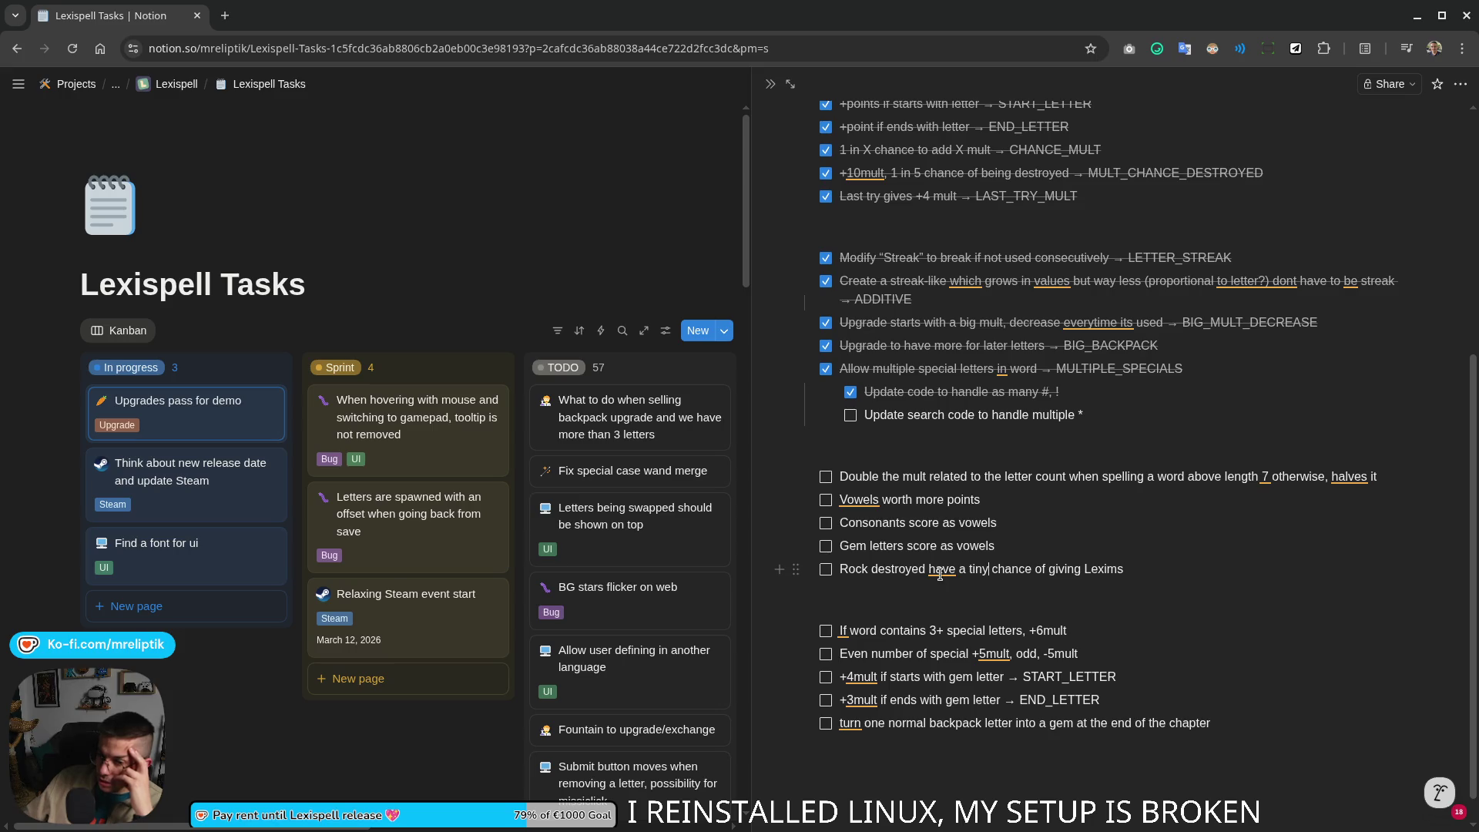
pyautogui.moveTo(537, 242)
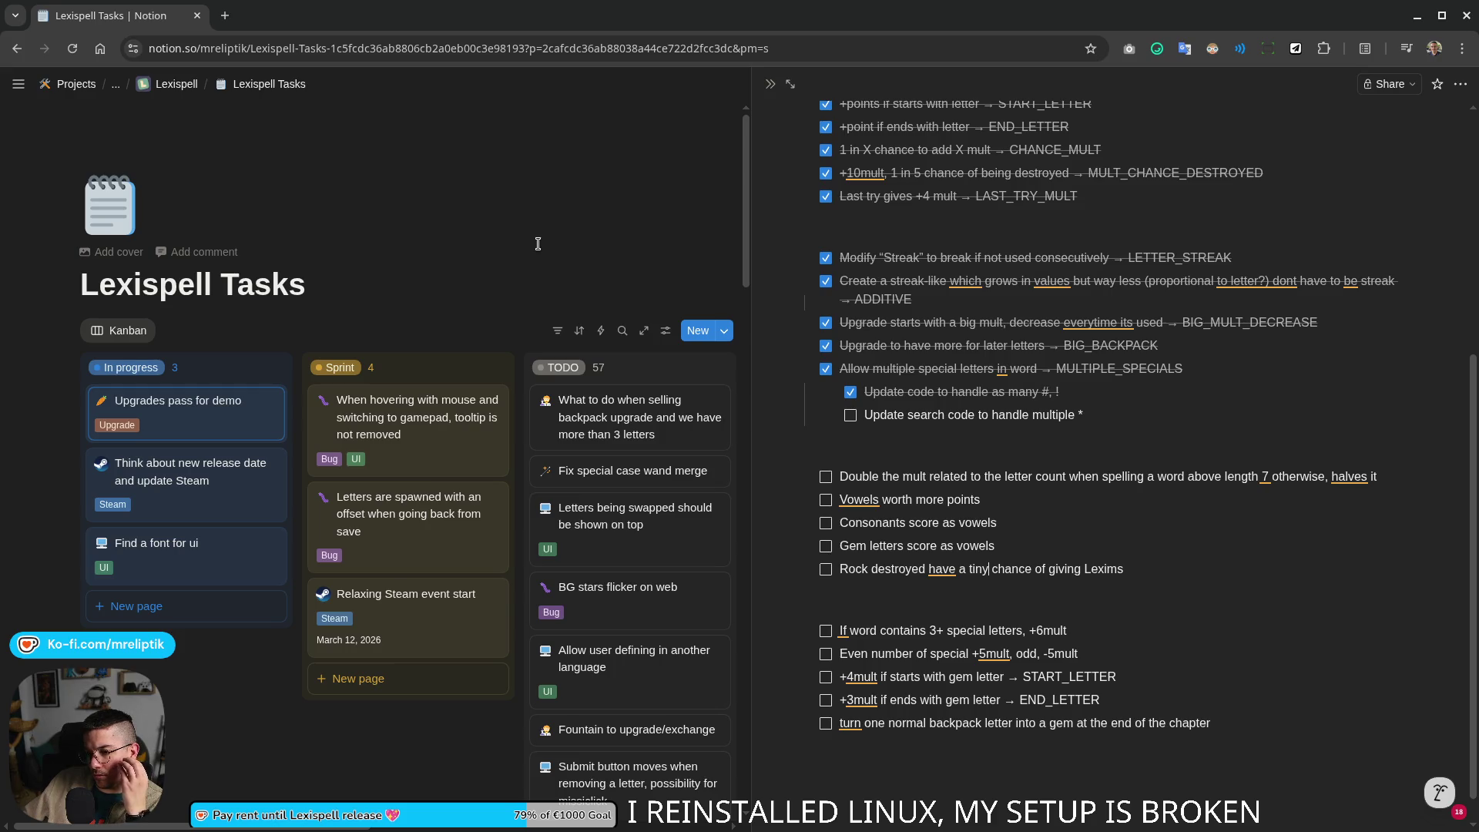
pyautogui.click(790, 84)
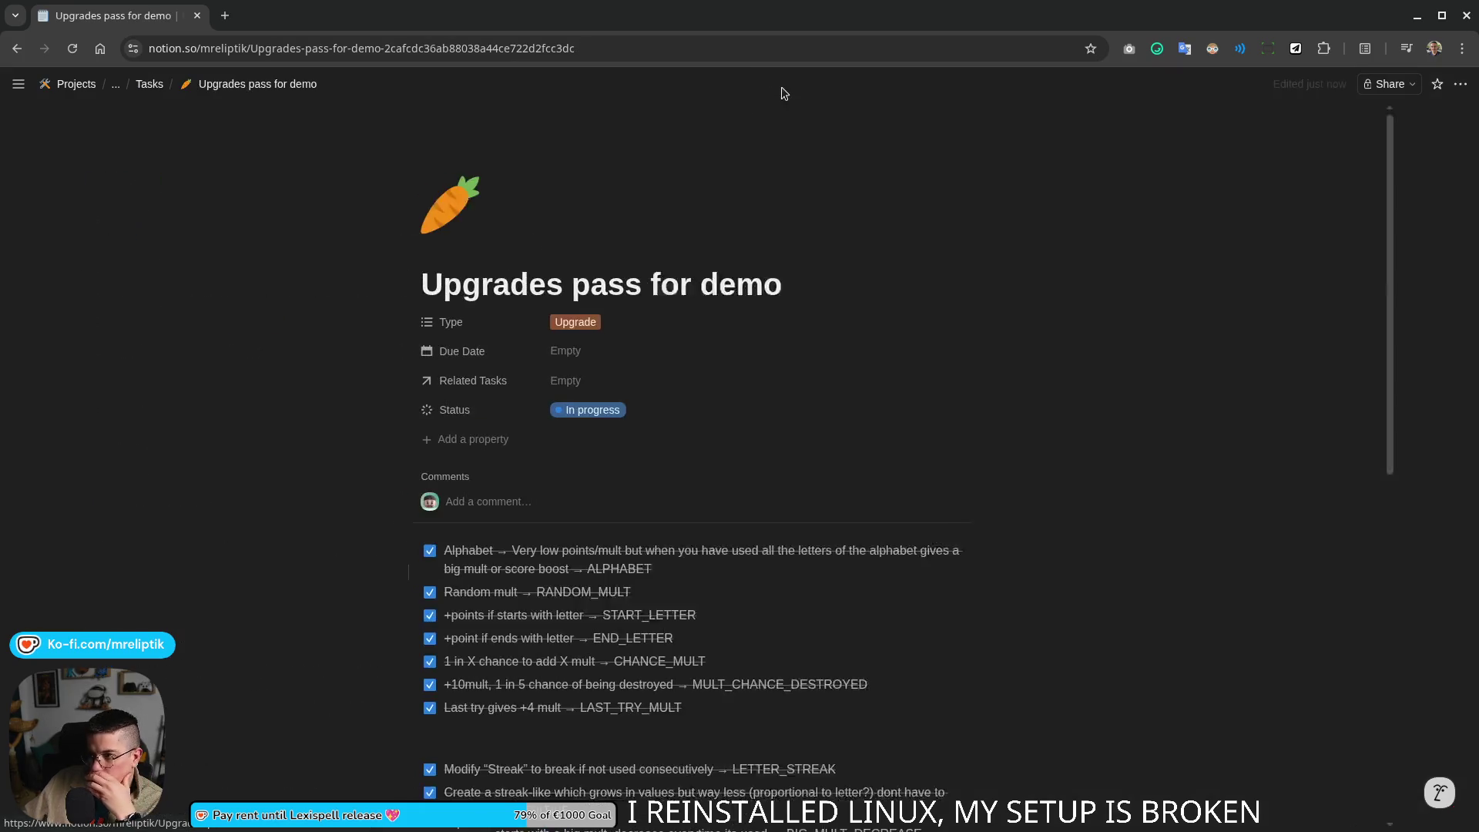
pyautogui.click(16, 47)
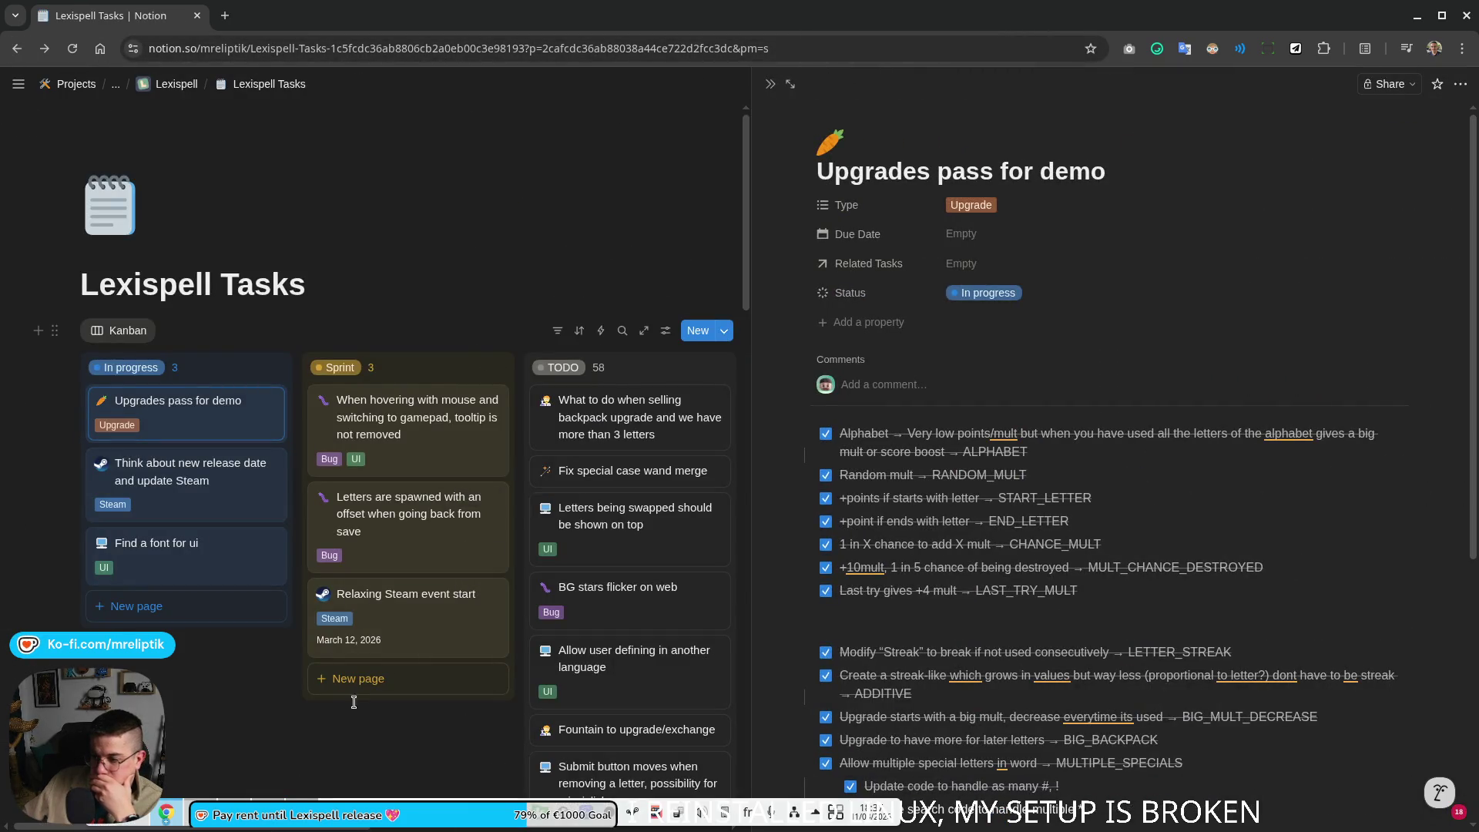
pyautogui.click(717, 358)
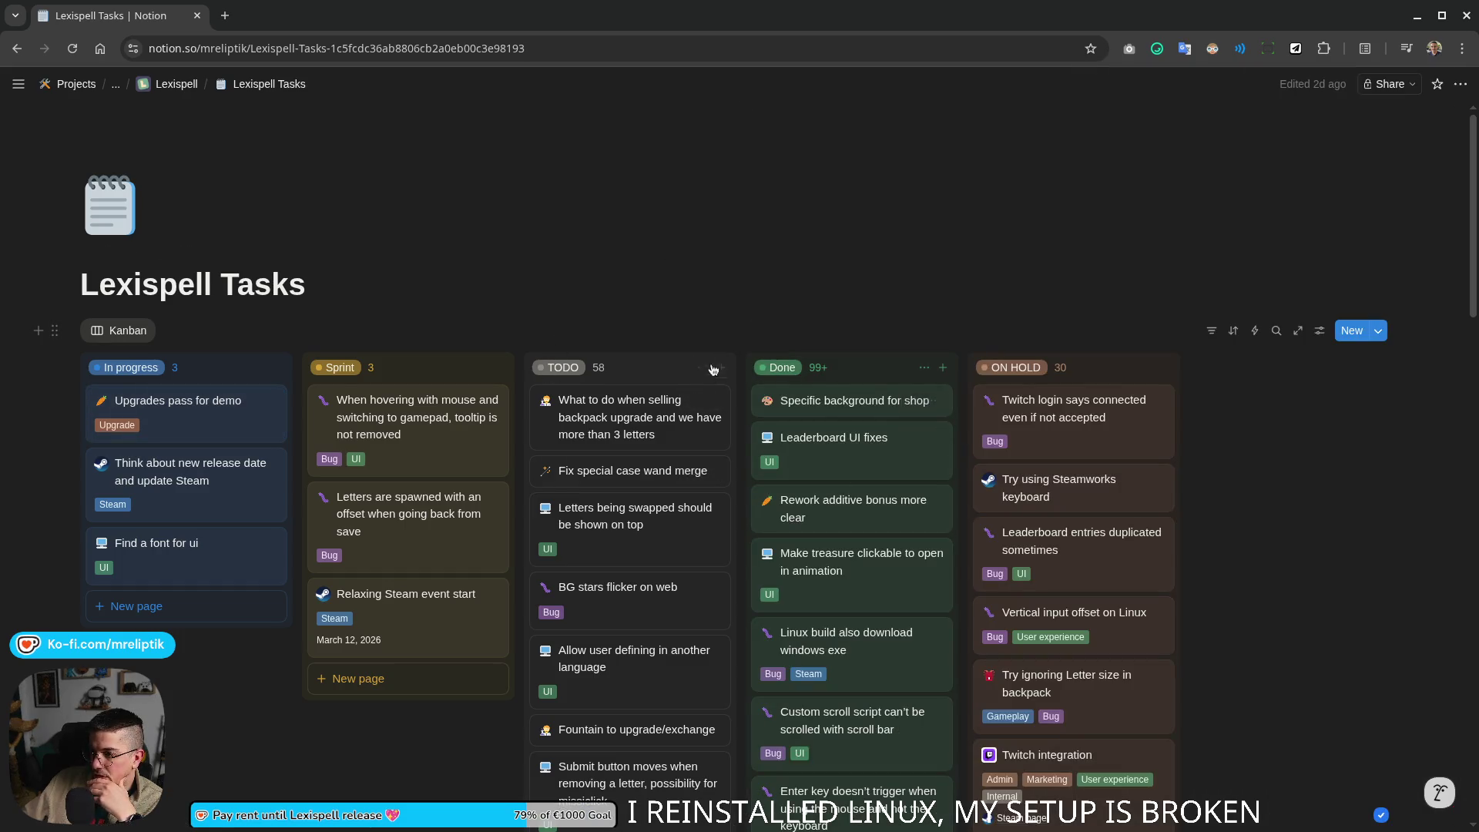
pyautogui.click(1276, 330)
pyautogui.write('treasure')
pyautogui.moveTo(630, 400)
pyautogui.scroll(-3, 645, 540)
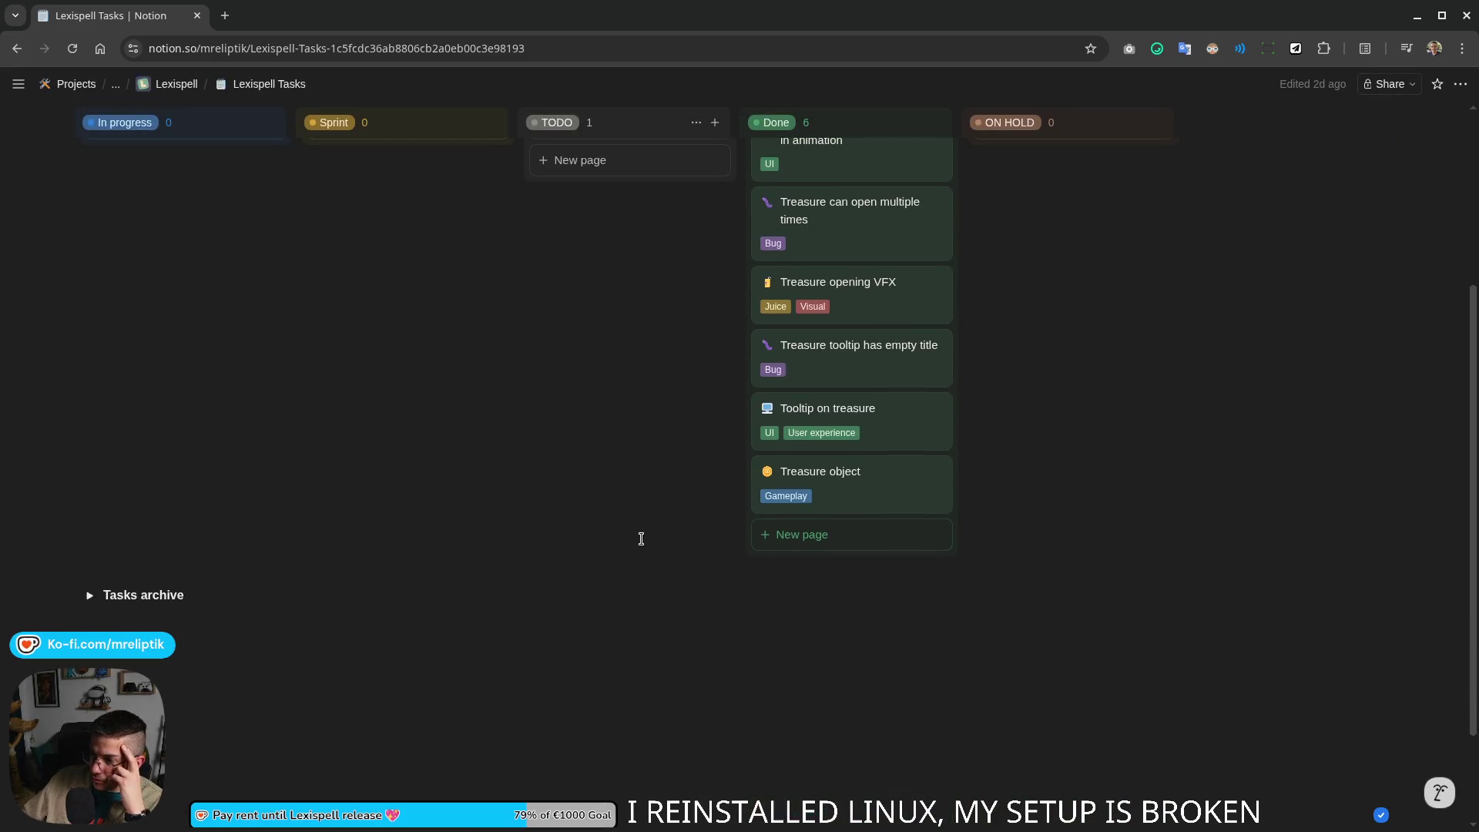
pyautogui.scroll(2, 648, 555)
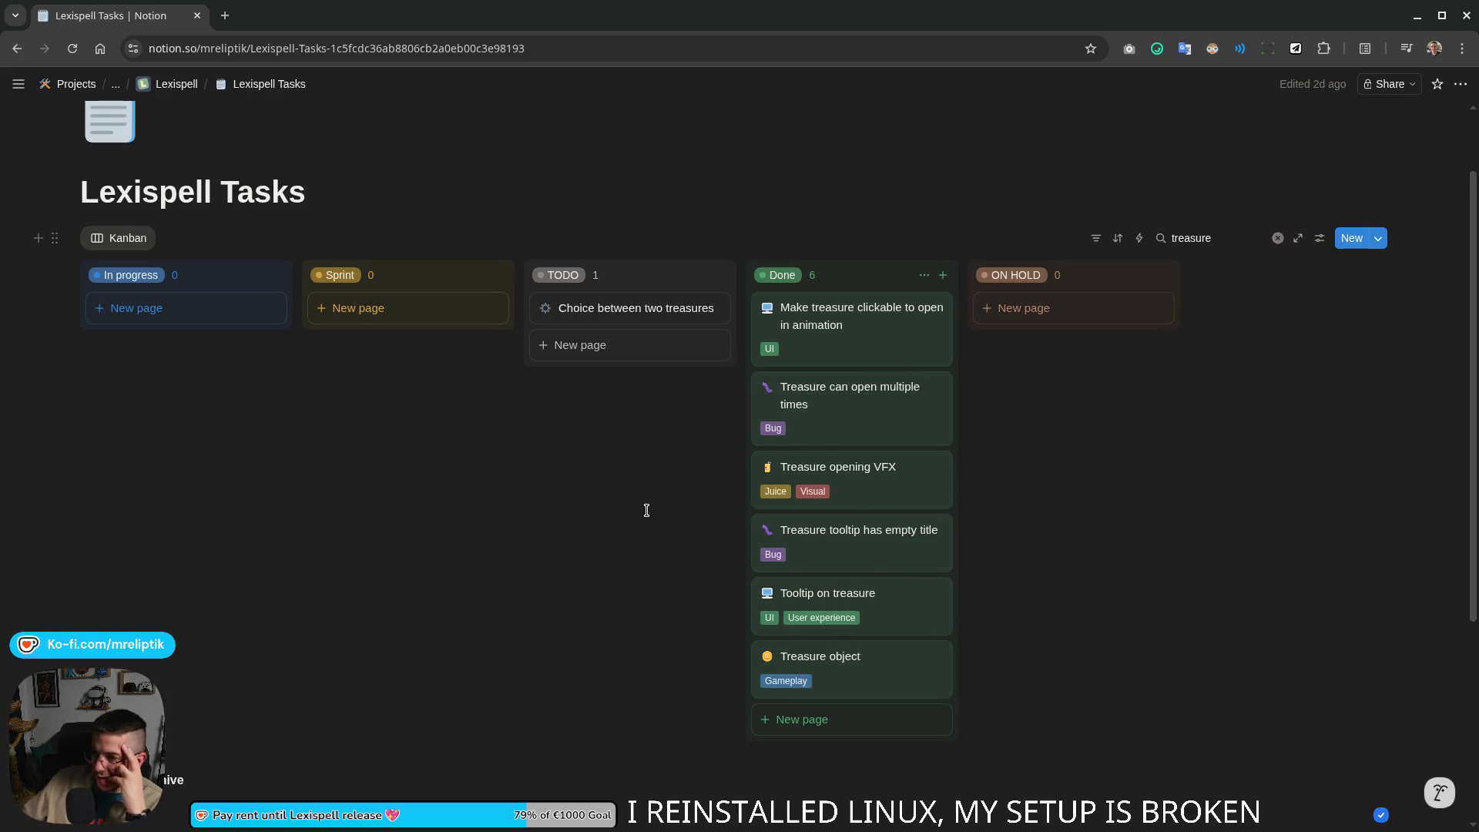
pyautogui.scroll(1, 646, 509)
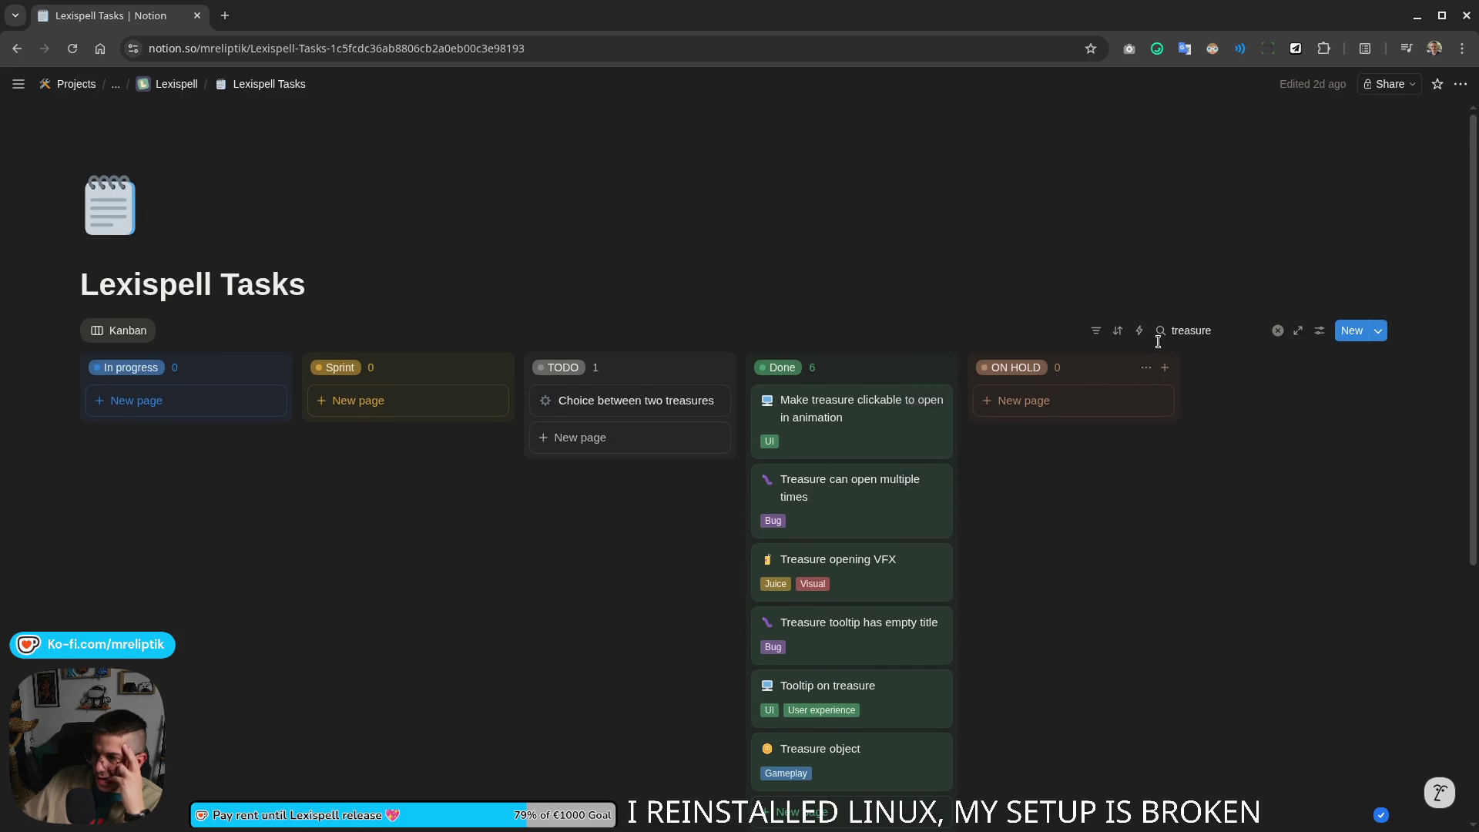
pyautogui.click(1279, 331)
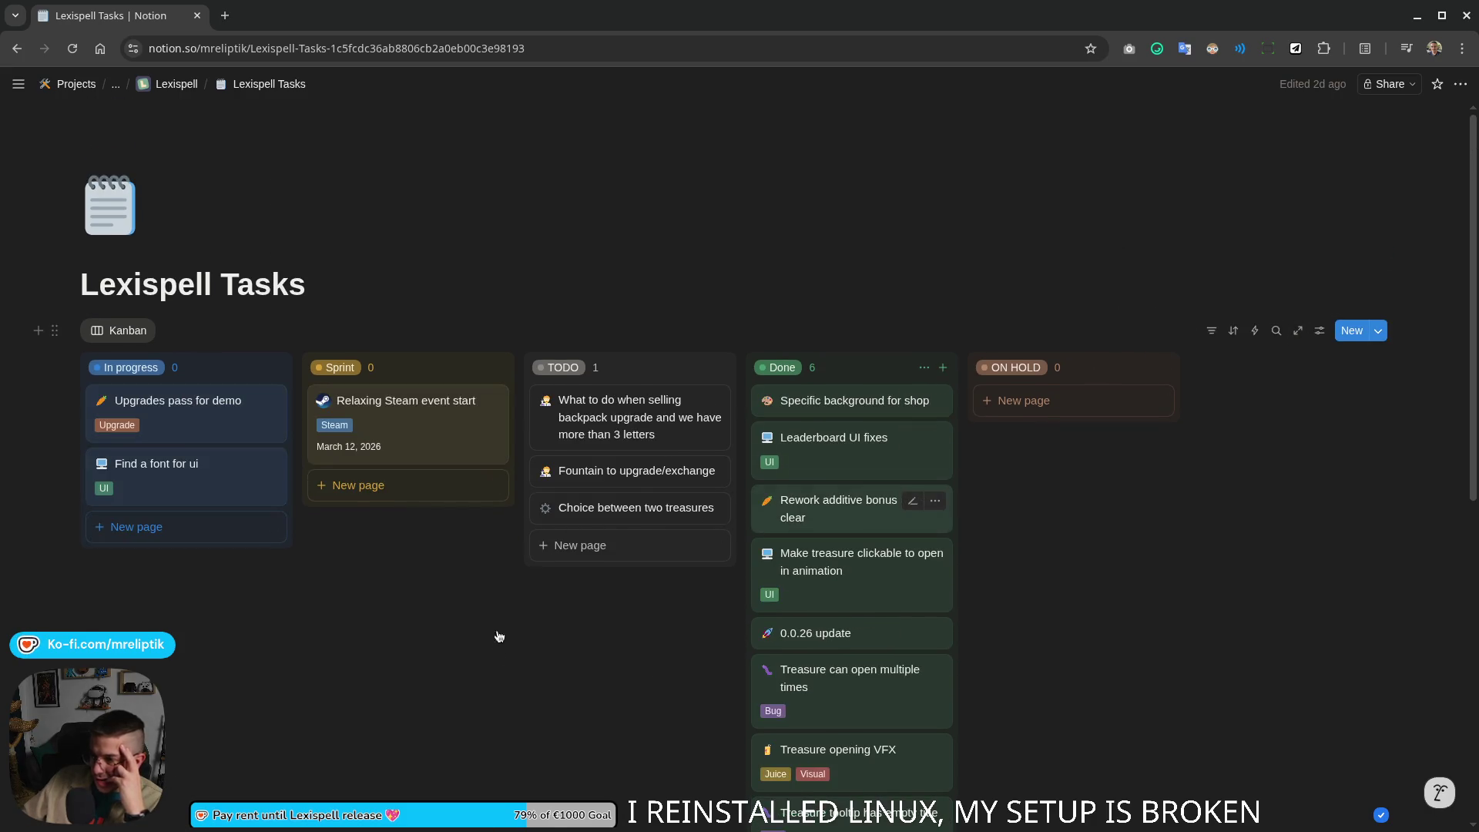
pyautogui.scroll(-2, 471, 647)
pyautogui.scroll(-2, 470, 647)
pyautogui.scroll(4, 471, 648)
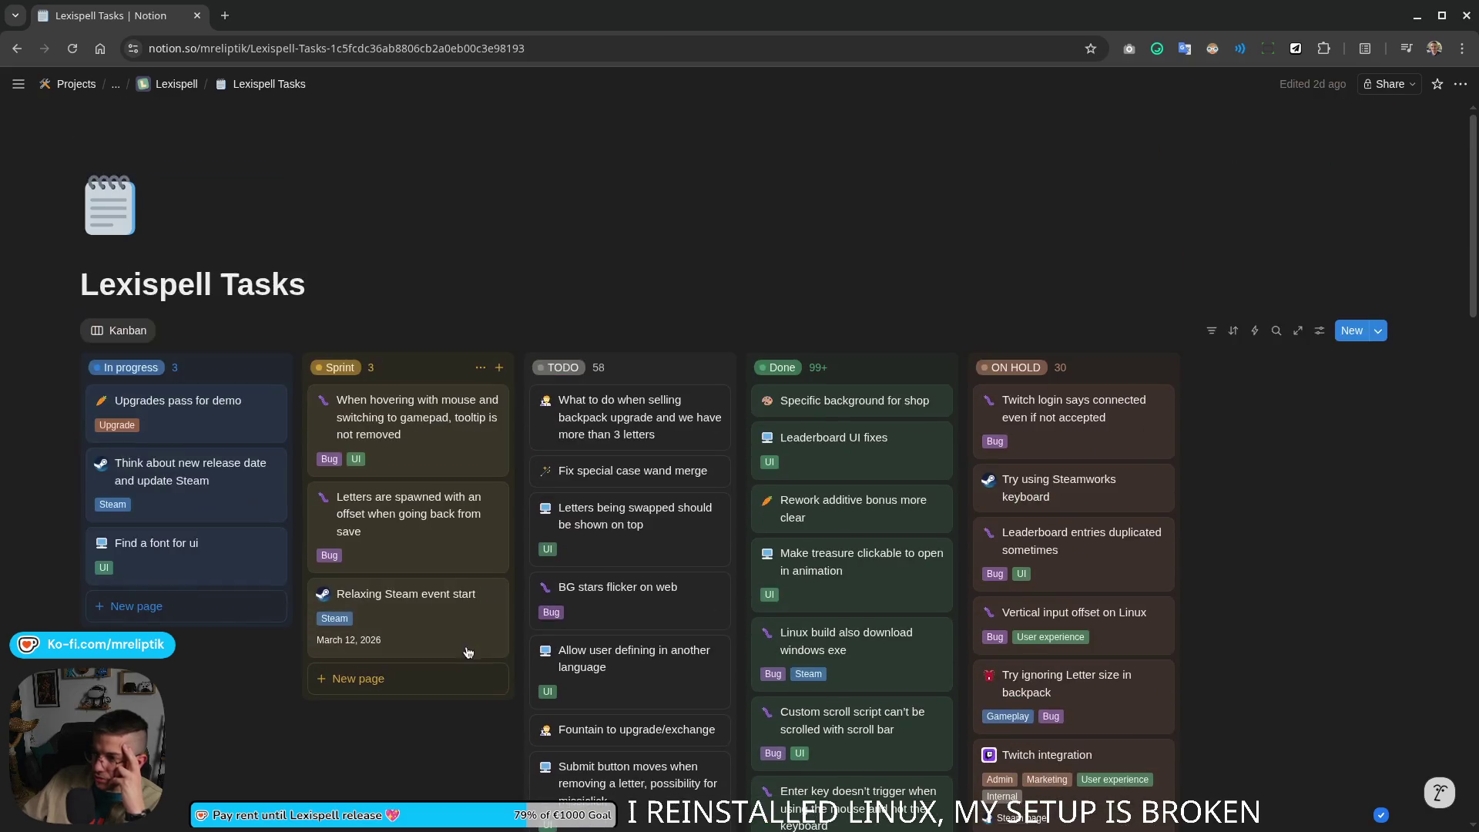
pyautogui.scroll(-3, 677, 446)
pyautogui.scroll(-3, 642, 551)
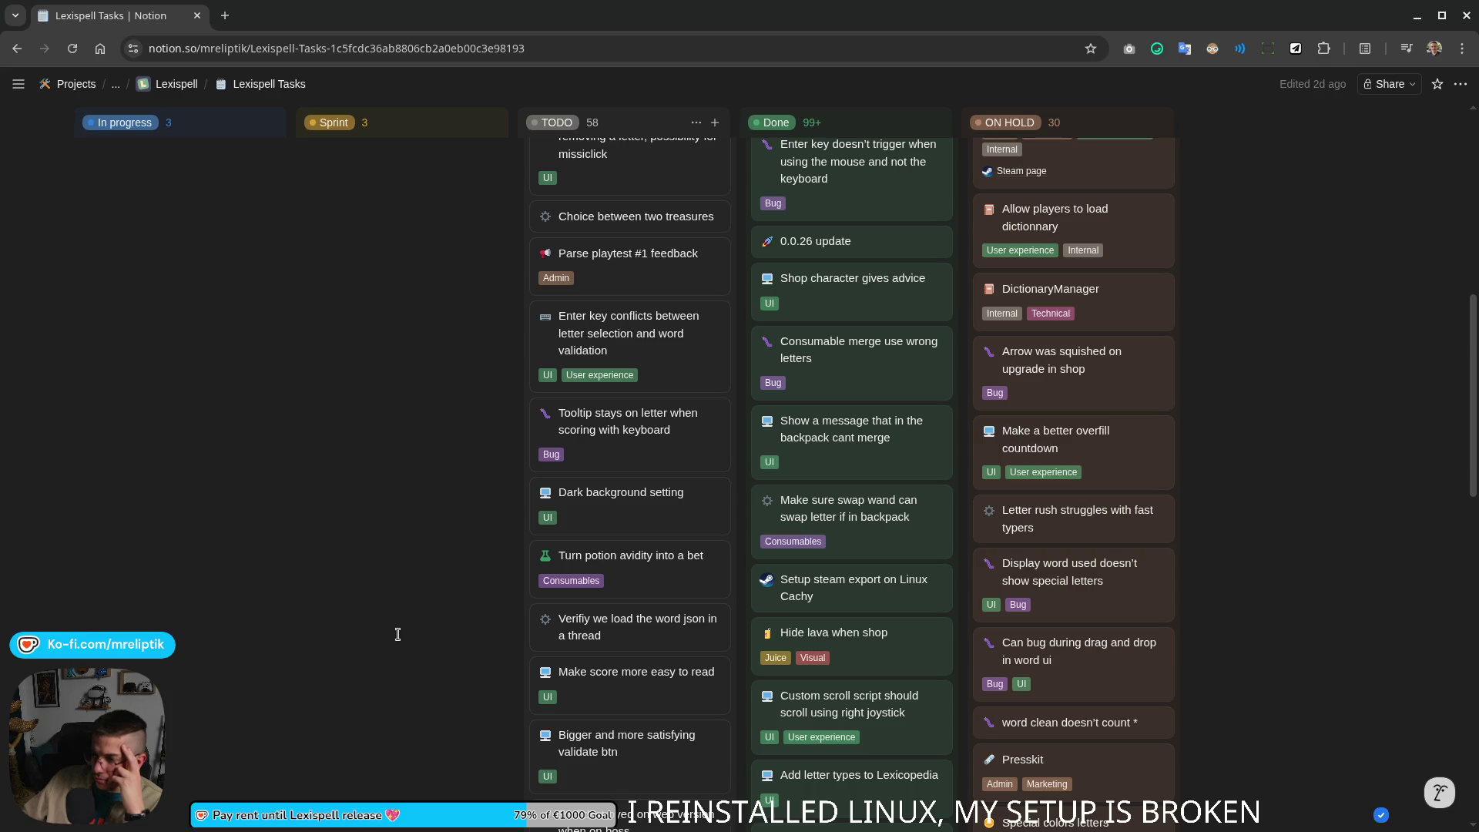
pyautogui.scroll(-2, 398, 634)
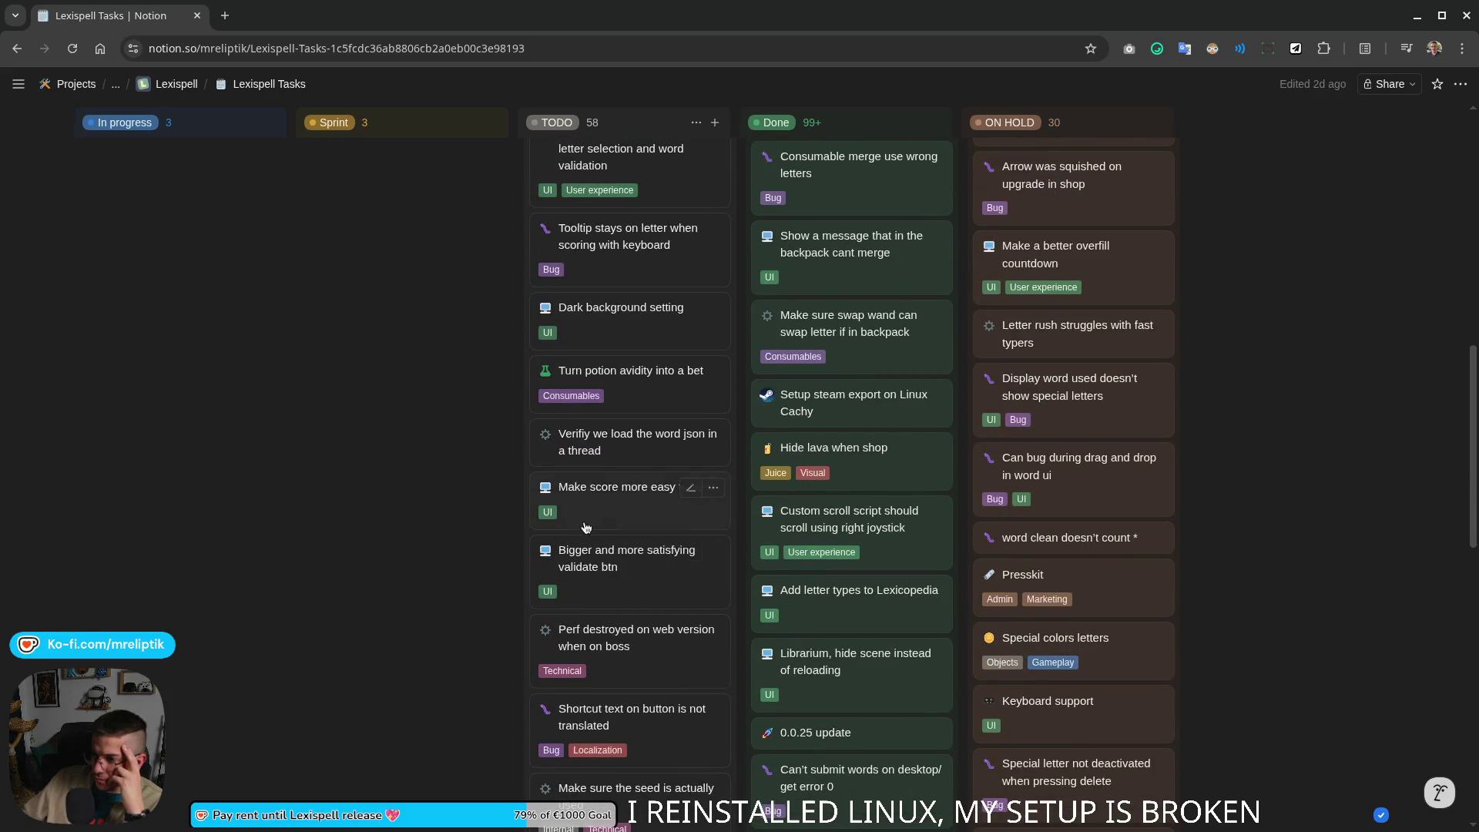
pyautogui.scroll(-1, 395, 600)
pyautogui.scroll(-3, 398, 592)
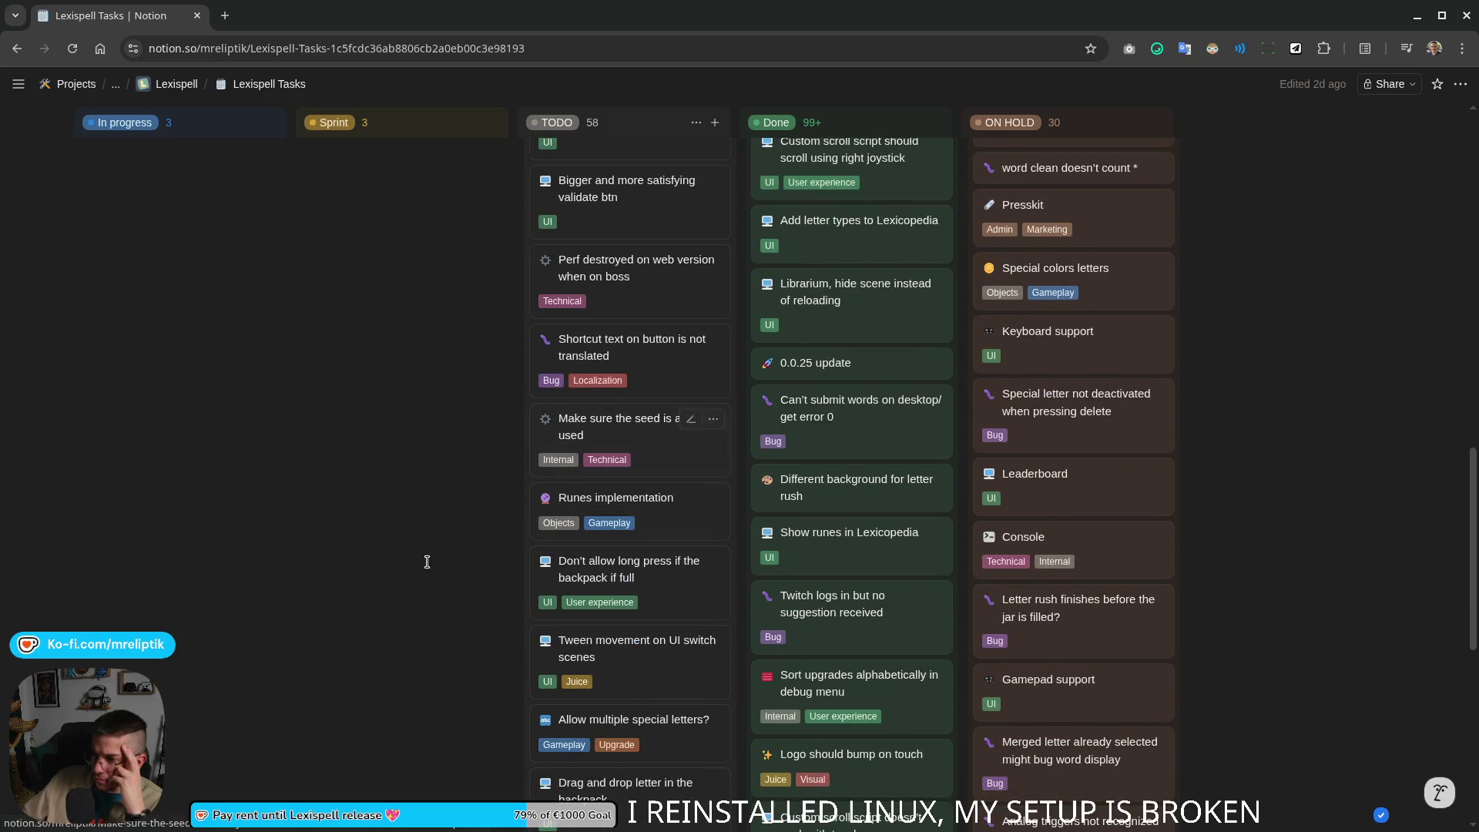
pyautogui.scroll(-1, 424, 573)
pyautogui.scroll(-1, 425, 573)
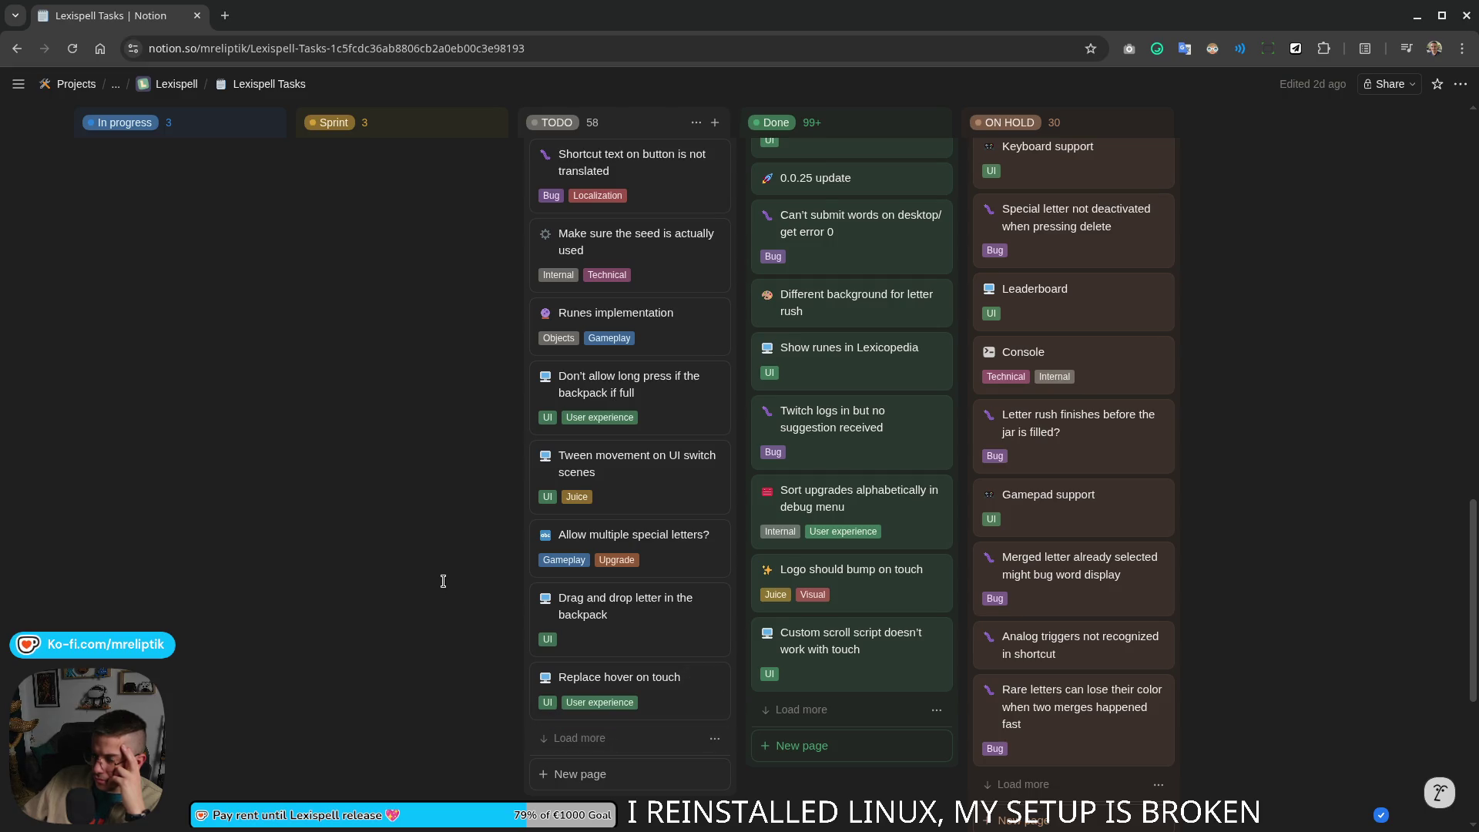
pyautogui.click(548, 537)
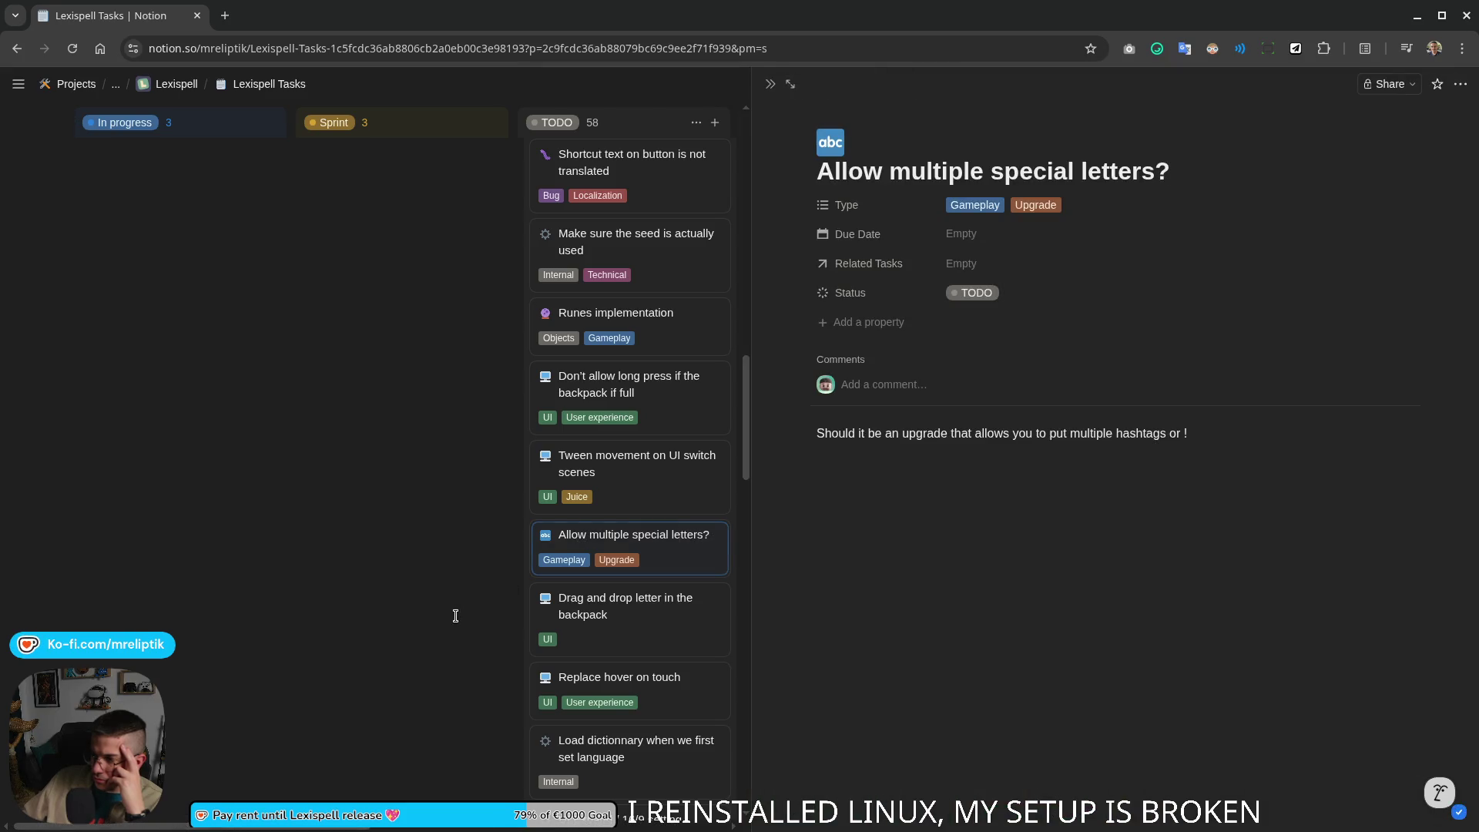
# Step: Move 'Allow multiple special letters?' into Done, glance at '? is a random letter', and open 'Bonus if all rare or special letters'
pyautogui.press('Escape')
pyautogui.moveTo(617, 543)
pyautogui.mouseDown()
pyautogui.moveTo(931, 255)
pyautogui.moveTo(855, 313)
pyautogui.mouseUp()
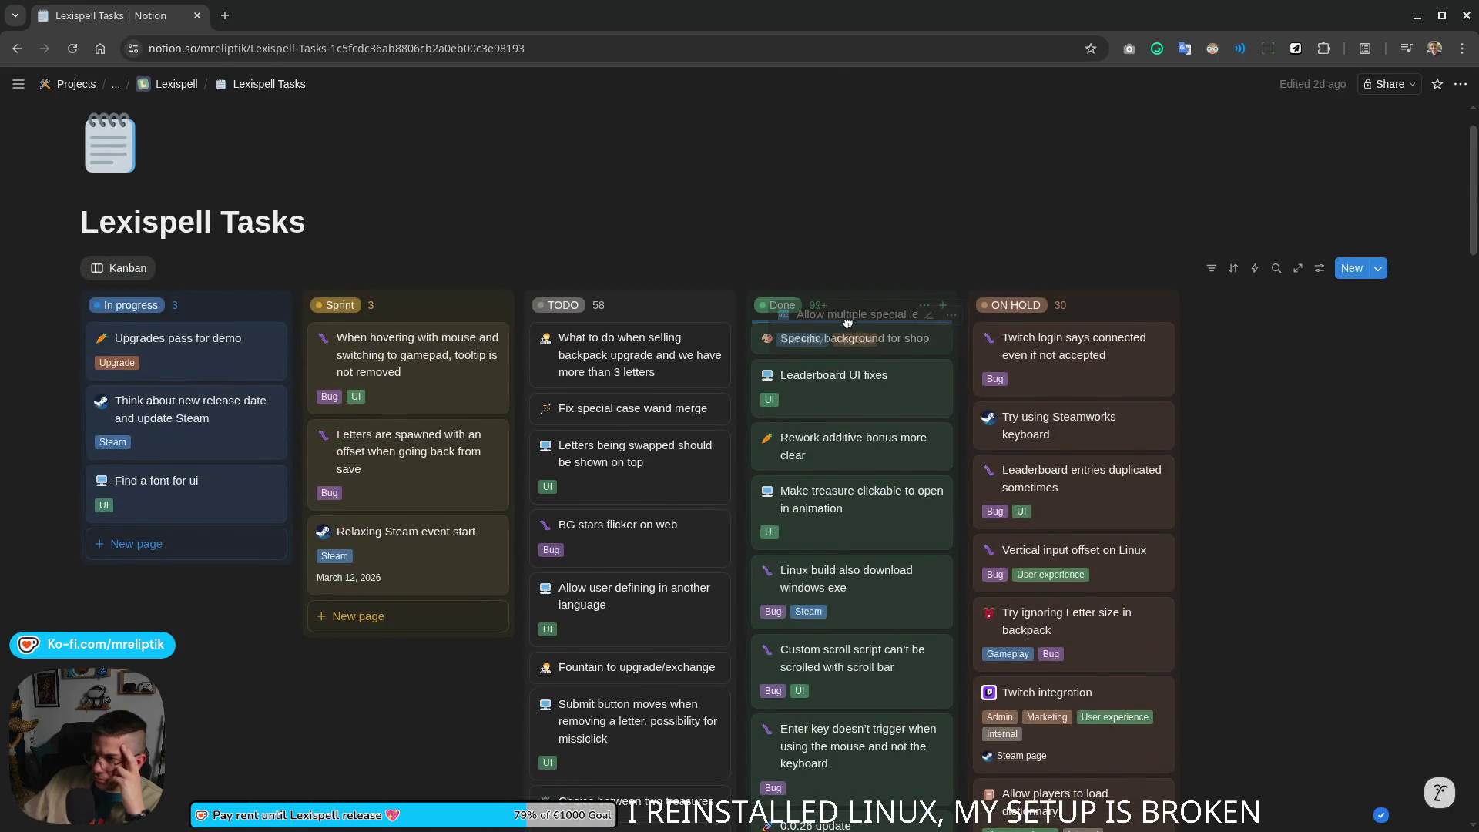
pyautogui.scroll(-5, 605, 557)
pyautogui.scroll(-5, 606, 557)
pyautogui.scroll(-5, 555, 566)
pyautogui.scroll(-3, 463, 589)
pyautogui.scroll(-1, 467, 577)
pyautogui.scroll(-2, 466, 581)
pyautogui.scroll(-2, 467, 580)
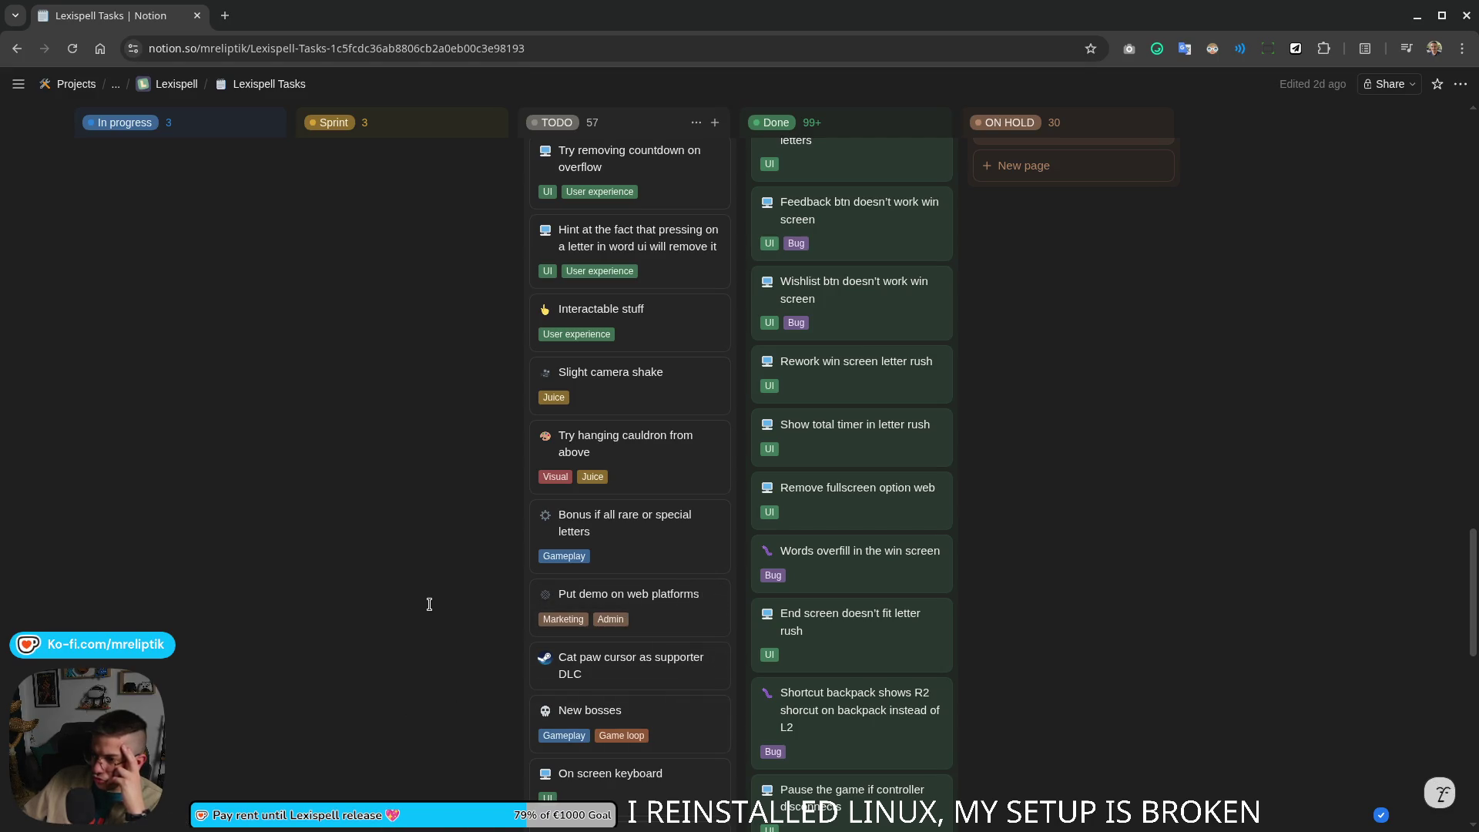
pyautogui.scroll(-3, 429, 603)
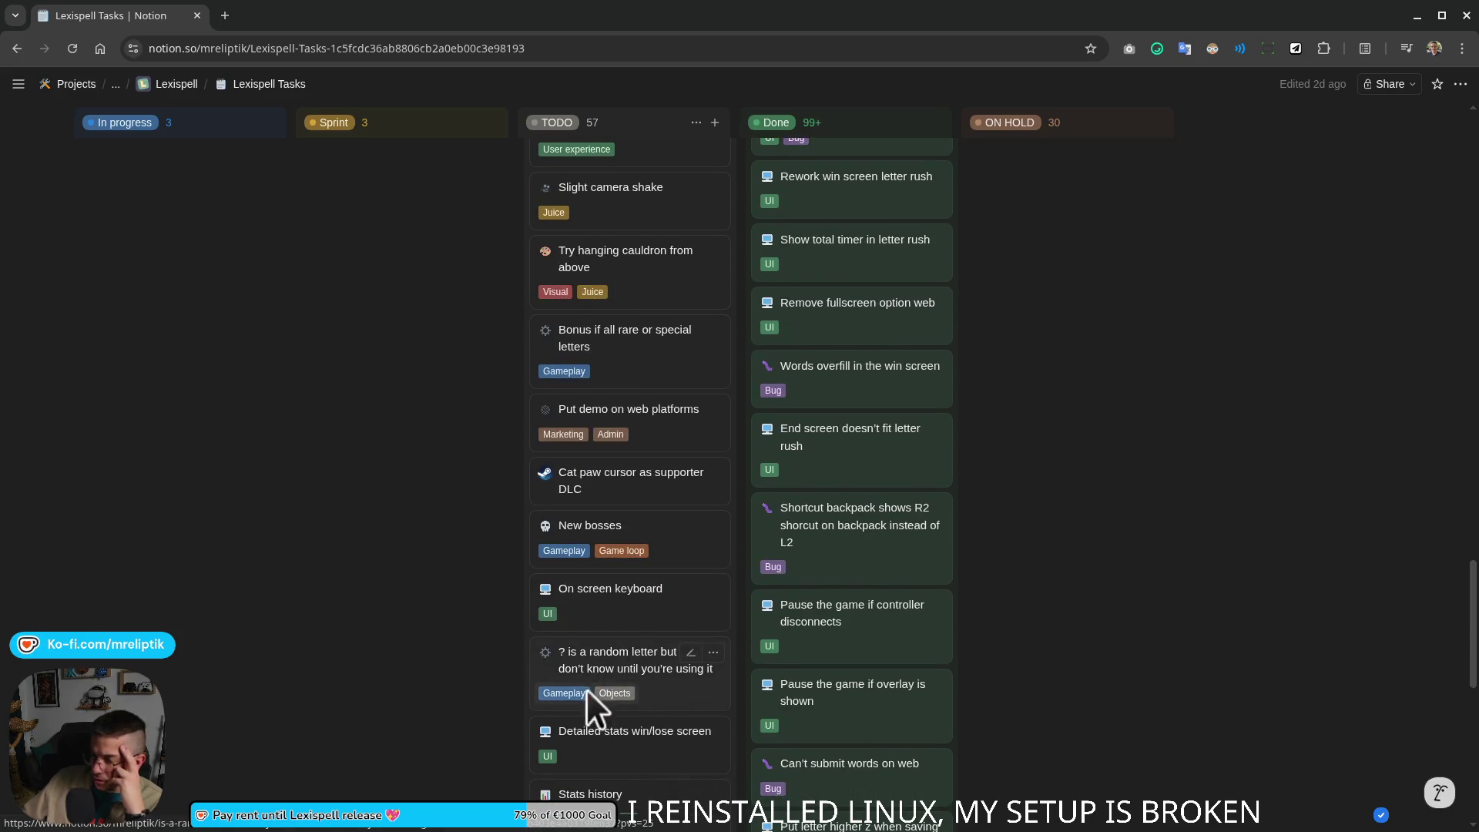
pyautogui.click(600, 657)
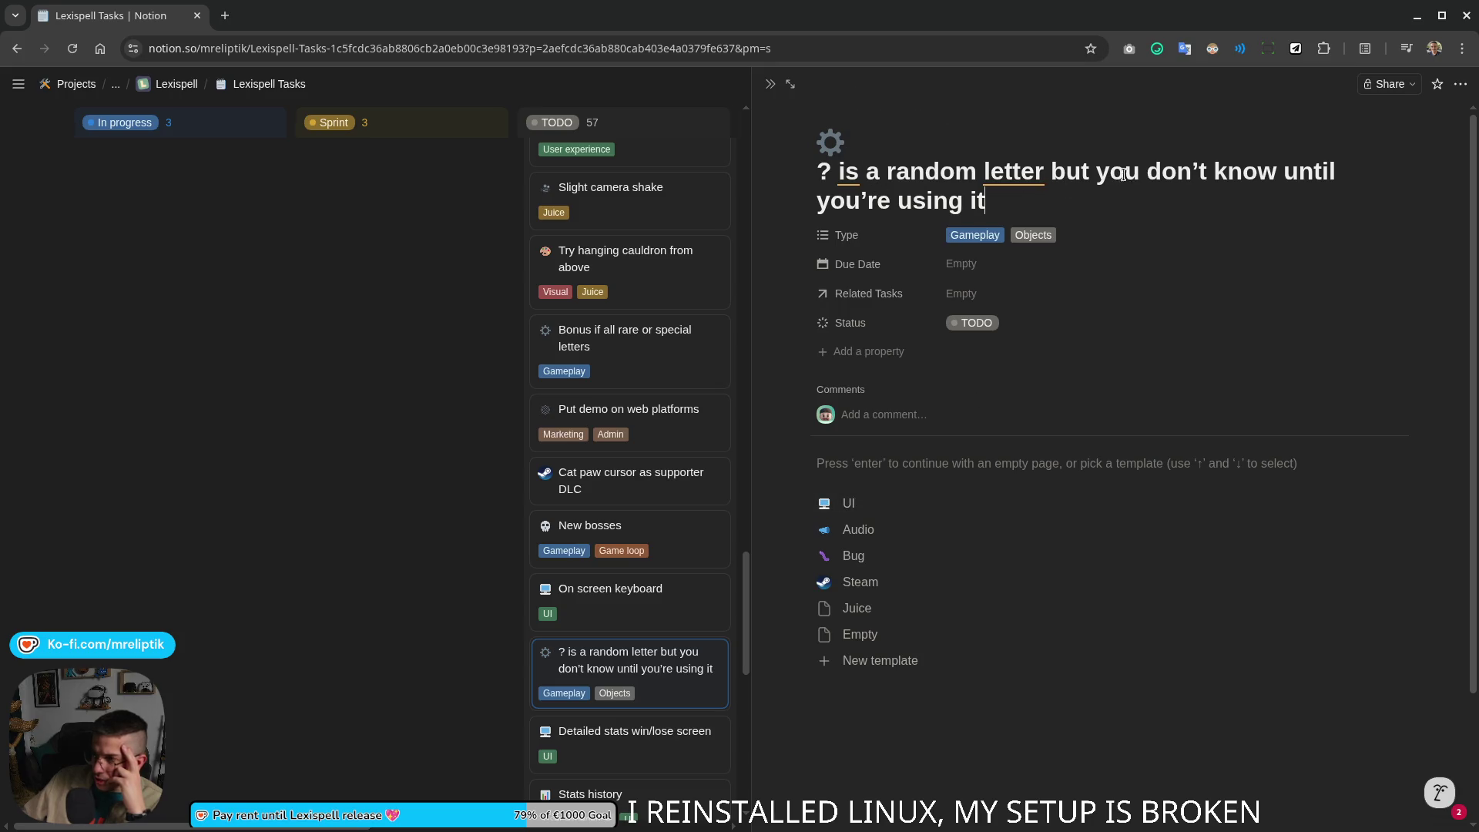
pyautogui.click(771, 84)
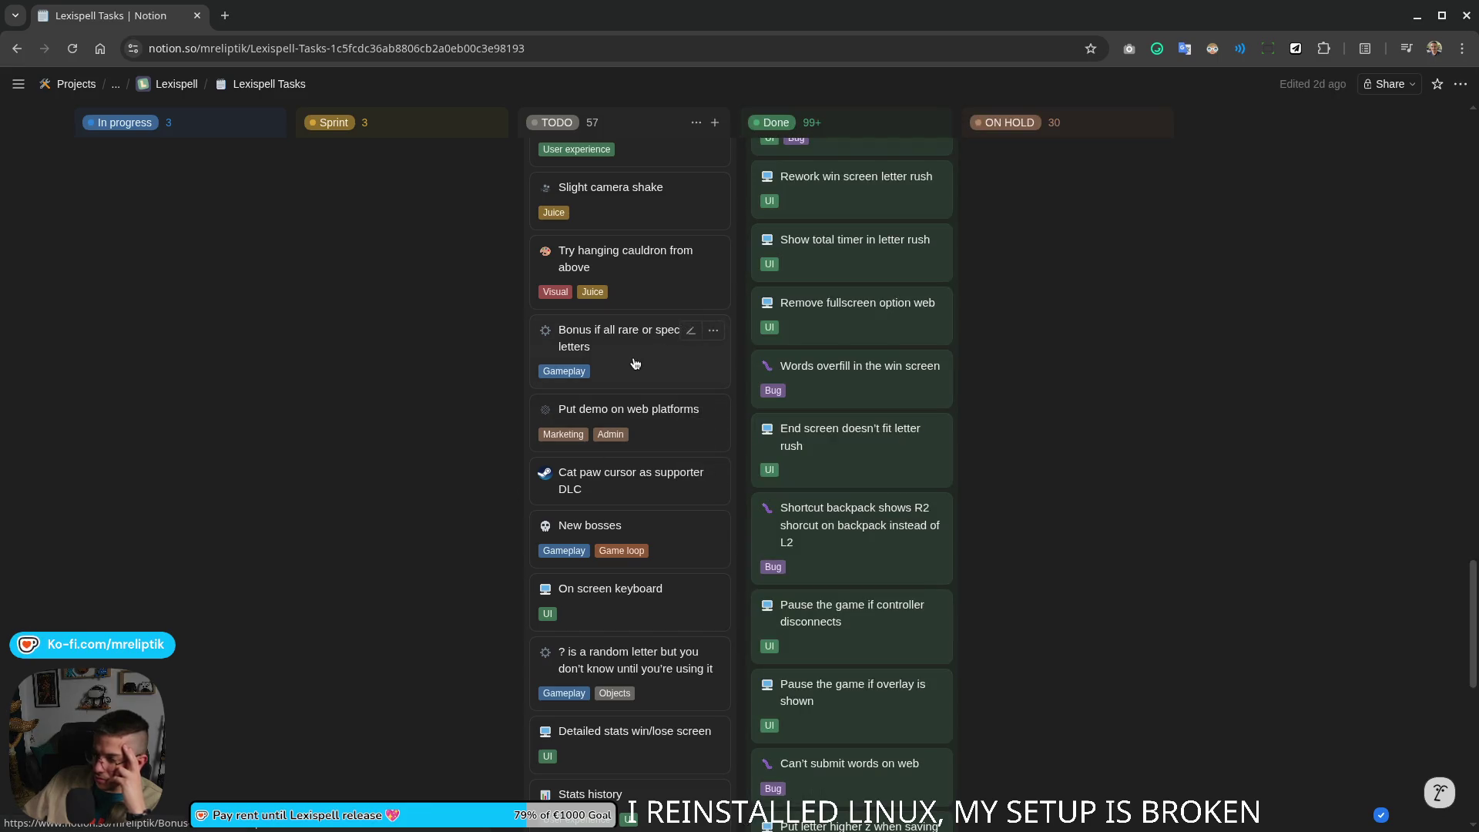
pyautogui.click(624, 385)
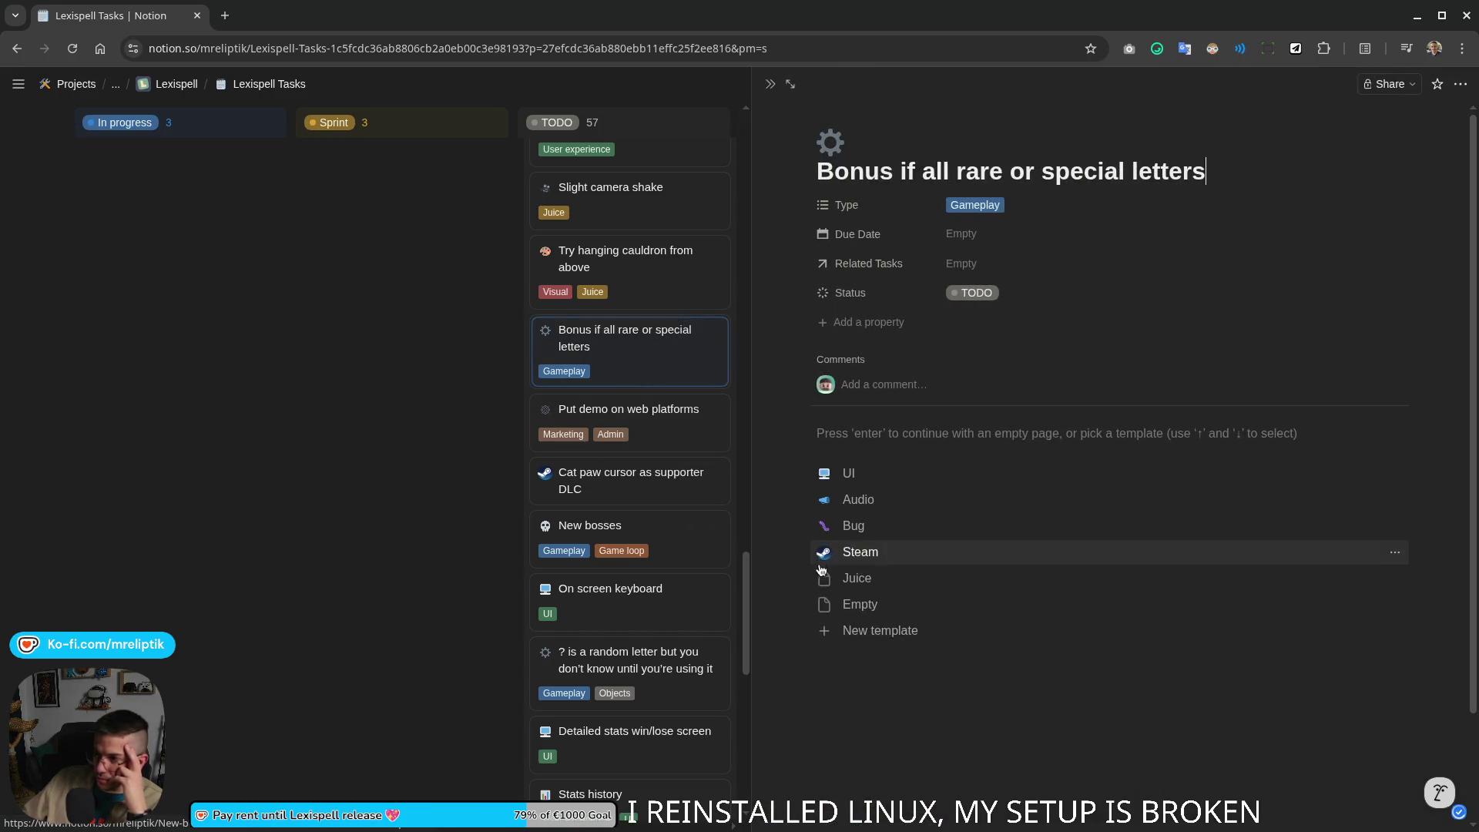
# Step: Note on the Bonus card that it should be an achievement with a minimum word size, then return to the board
pyautogui.click(872, 437)
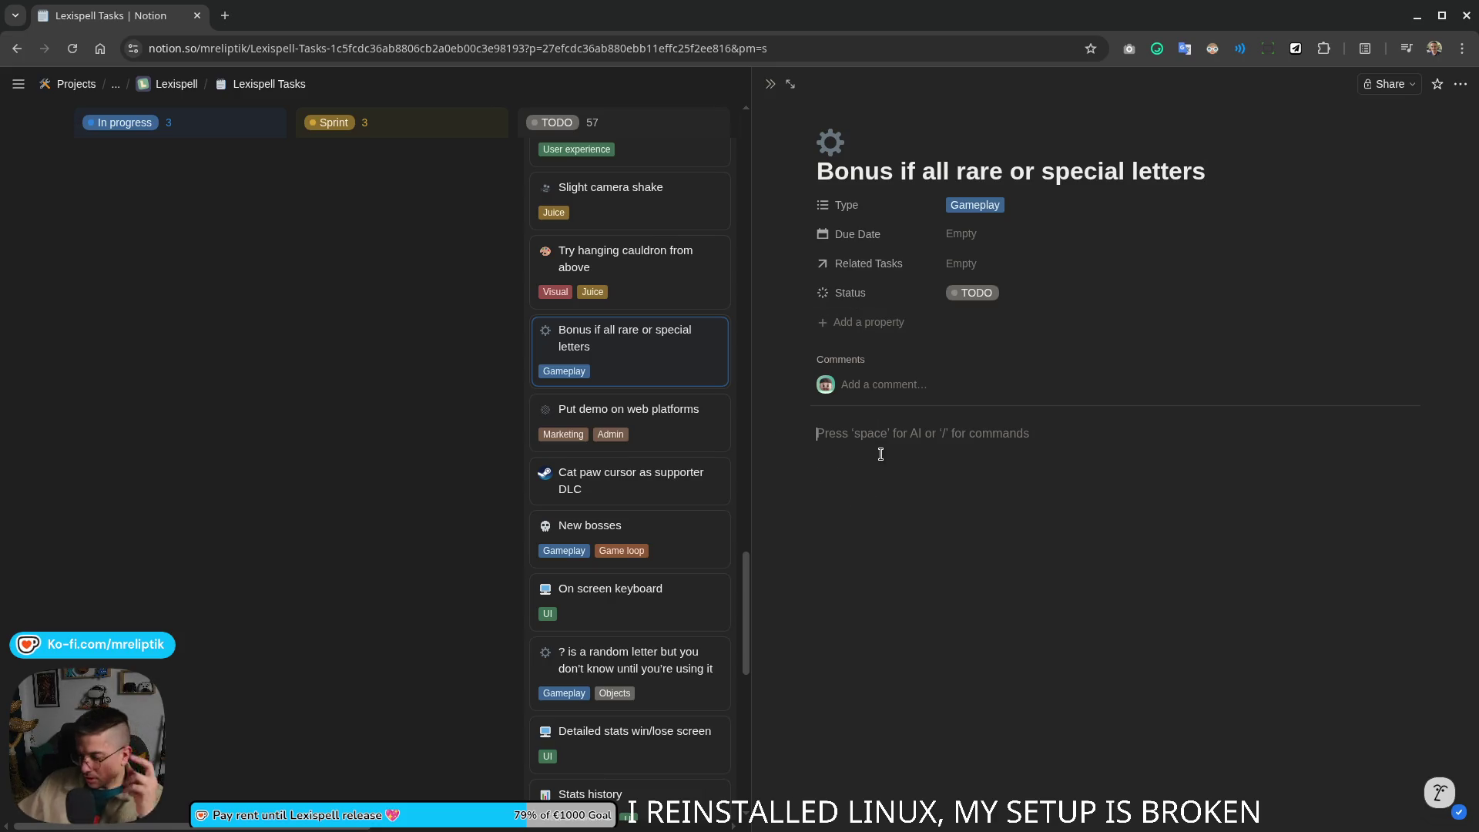
pyautogui.write('/')
pyautogui.press('BackSpace')
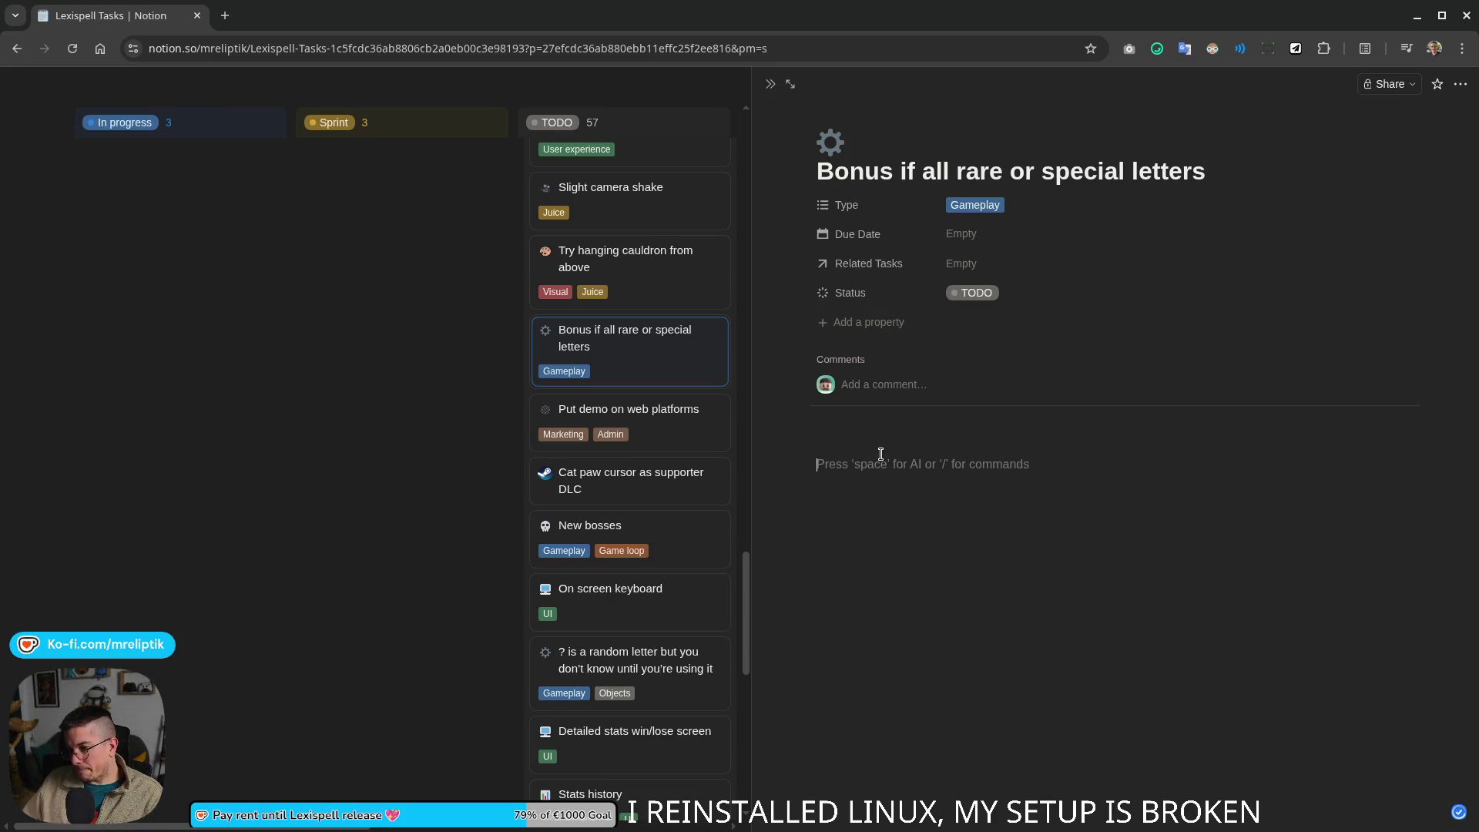
pyautogui.write('This should at least be an ach')
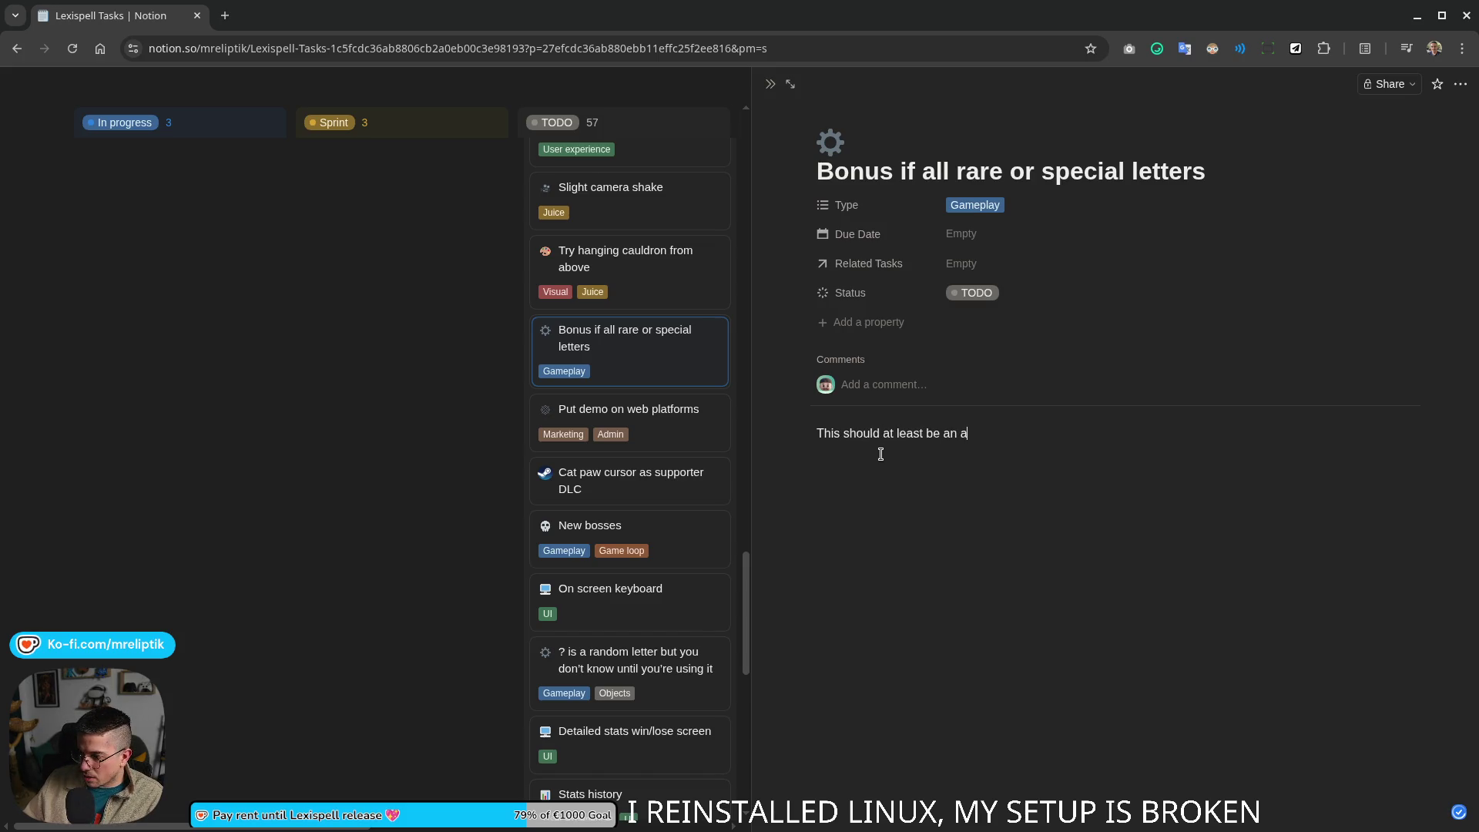
pyautogui.write('ievement with a minimum')
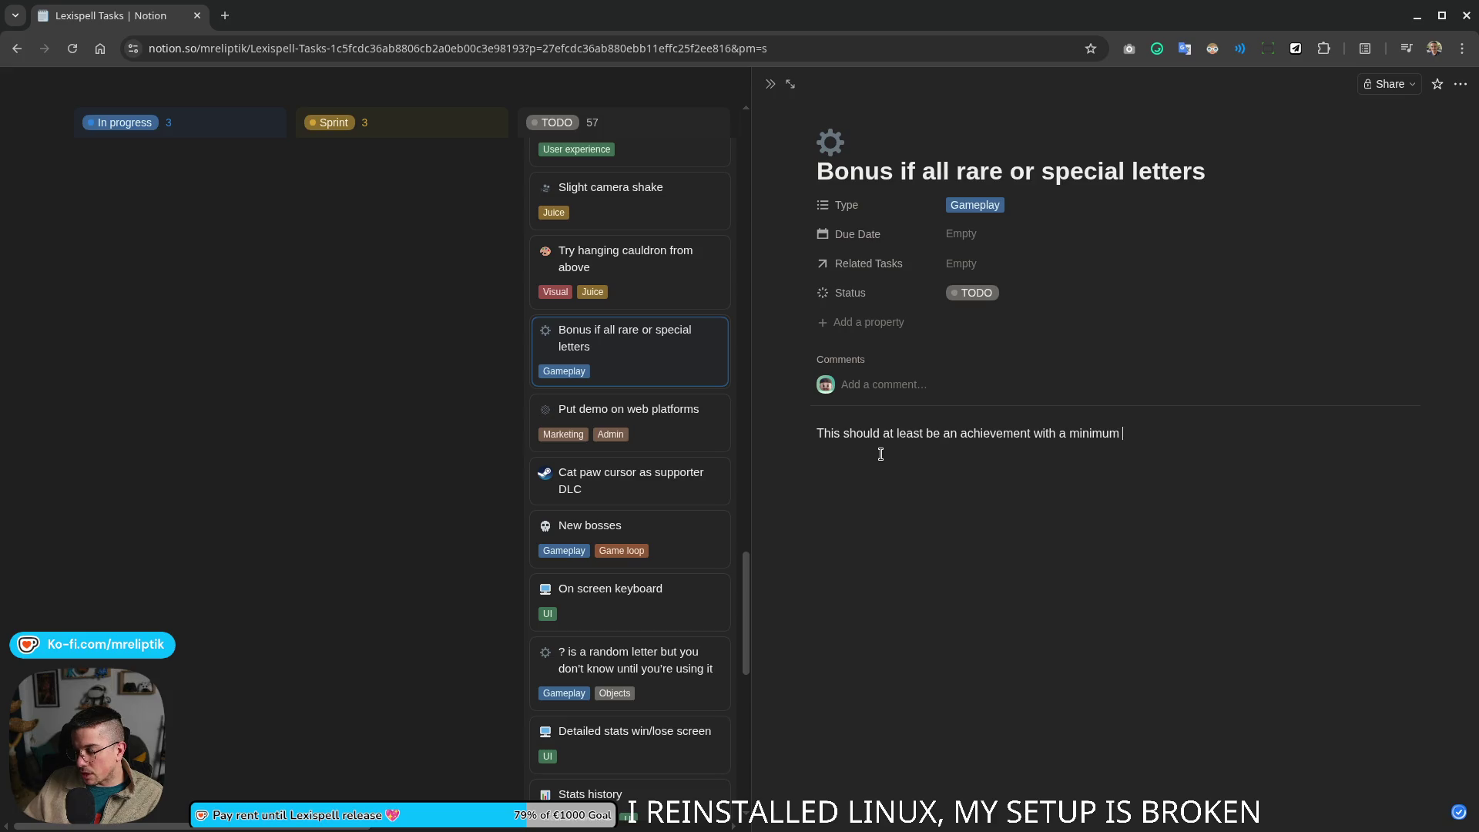
pyautogui.write('d')
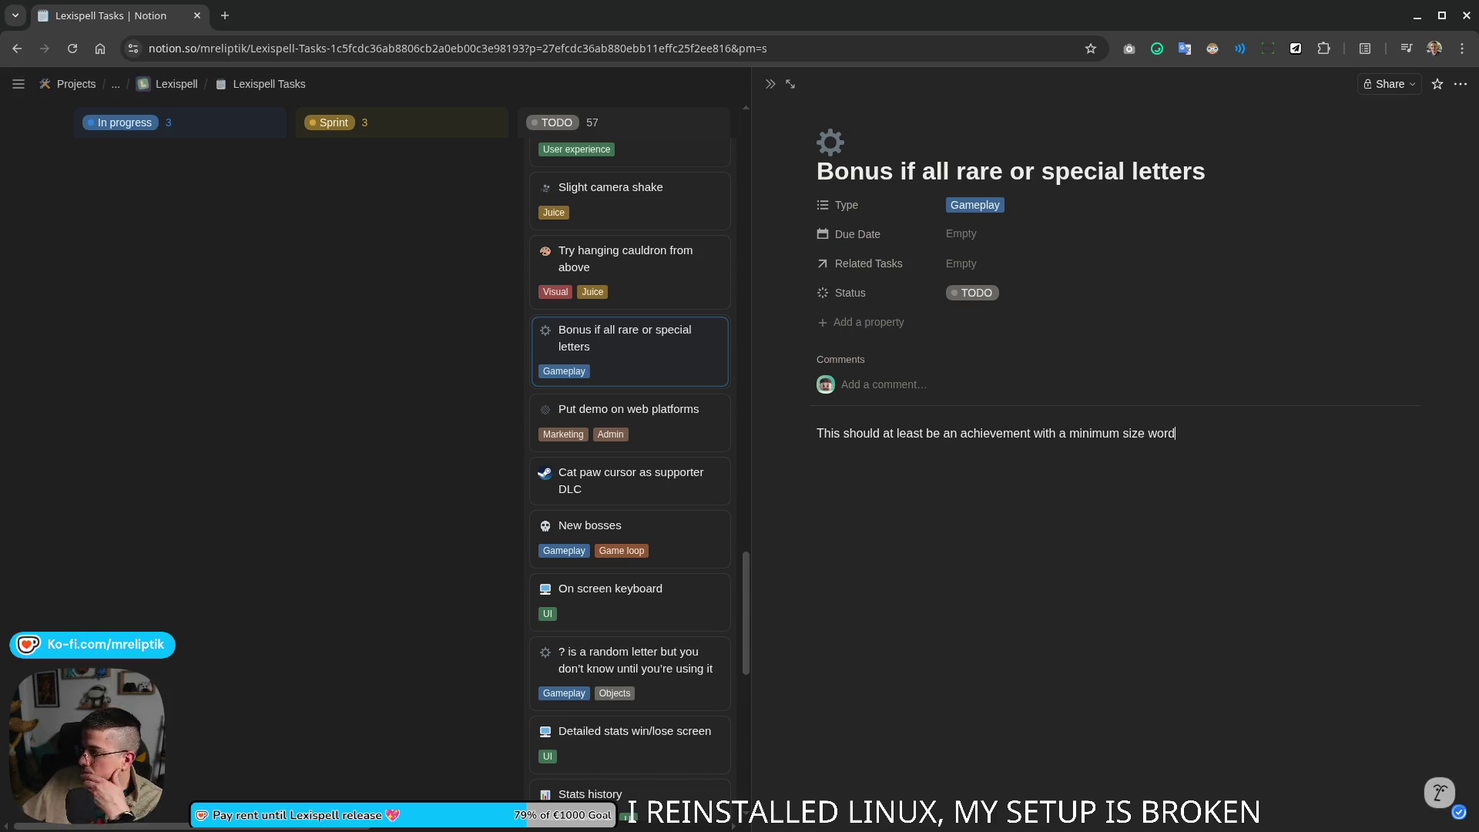
pyautogui.click(769, 83)
pyautogui.scroll(-3, 462, 467)
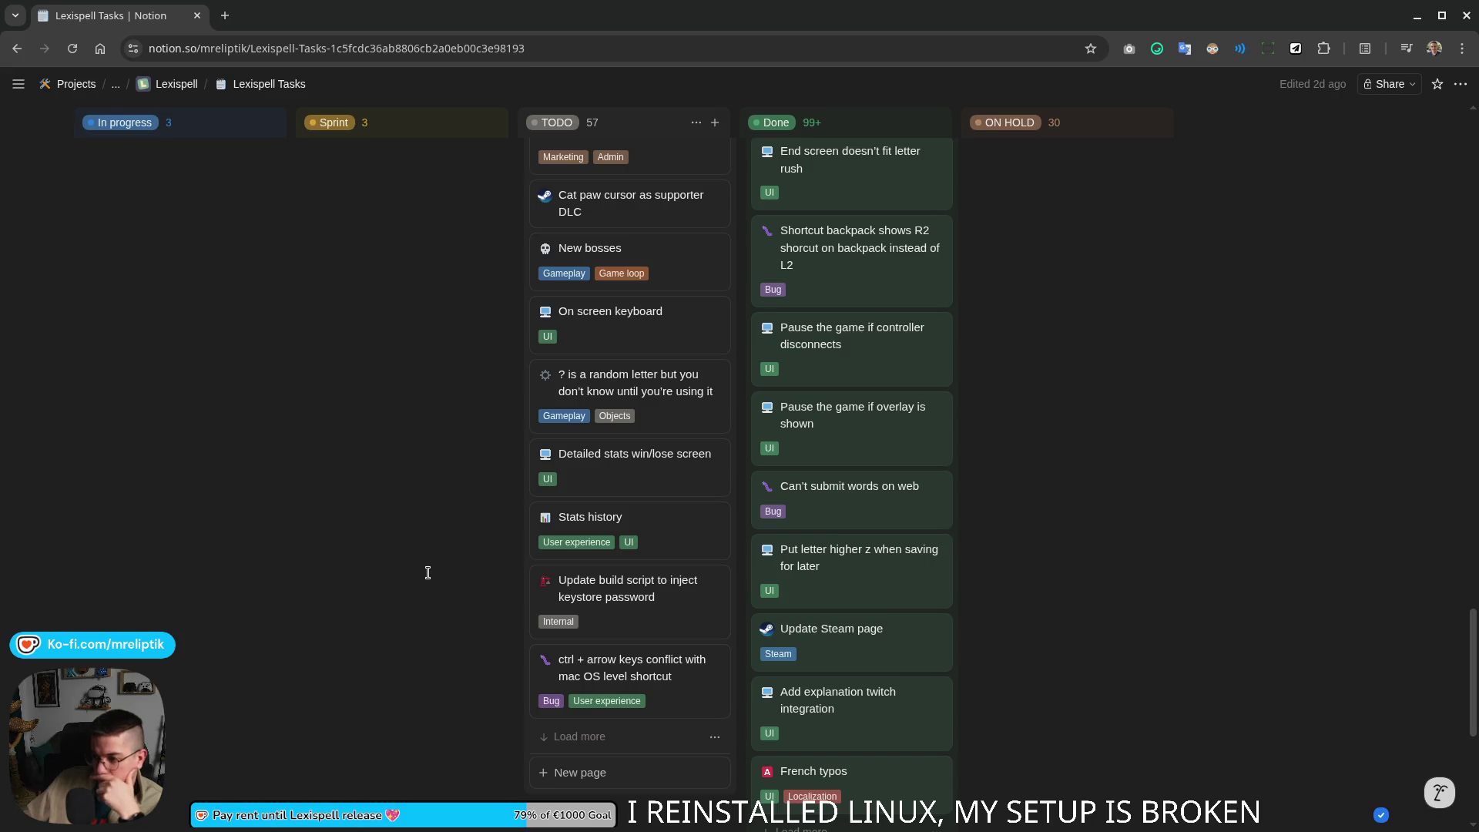
pyautogui.scroll(-2, 433, 581)
pyautogui.scroll(-3, 424, 606)
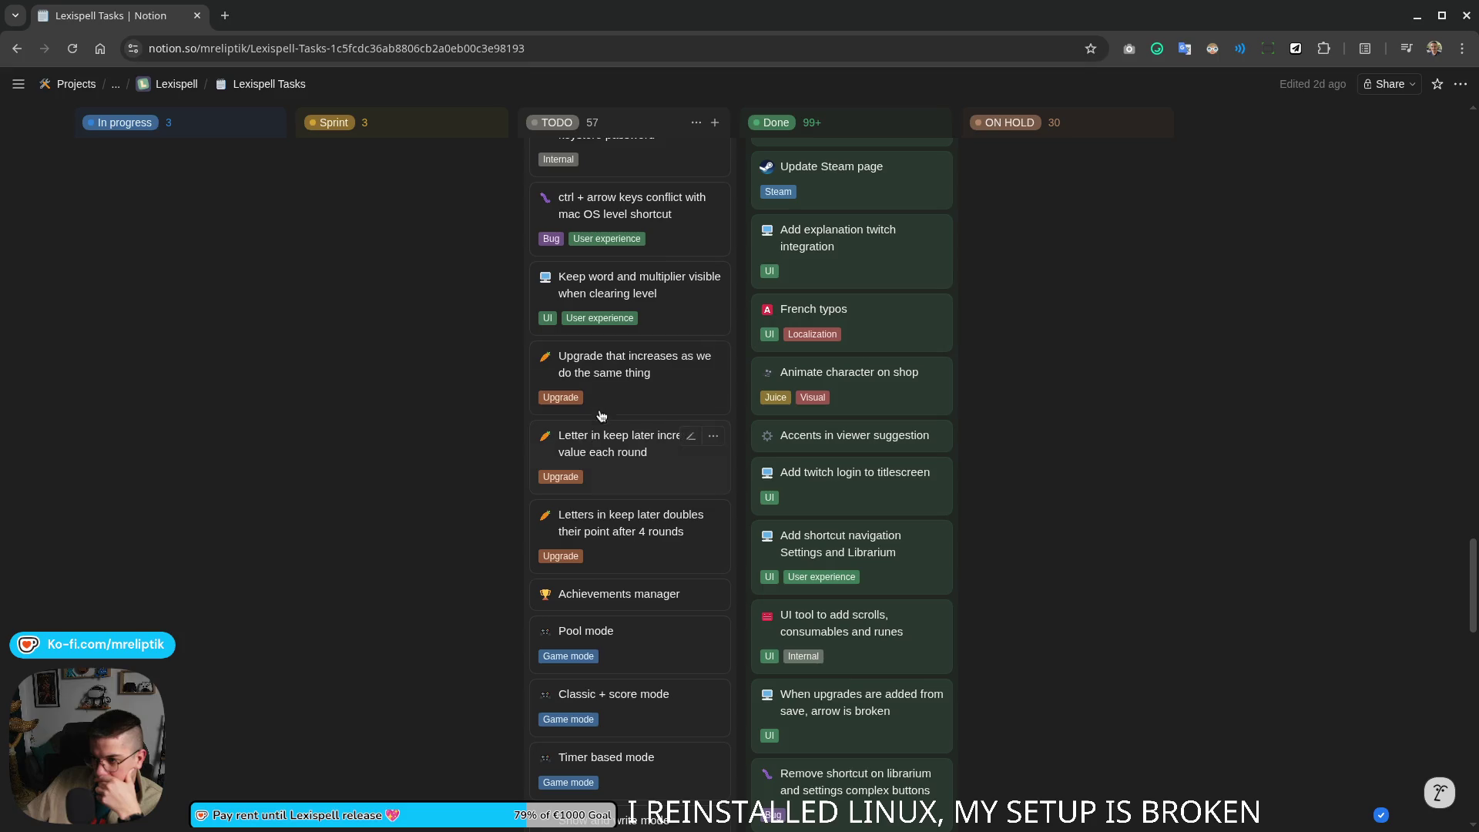
pyautogui.click(594, 381)
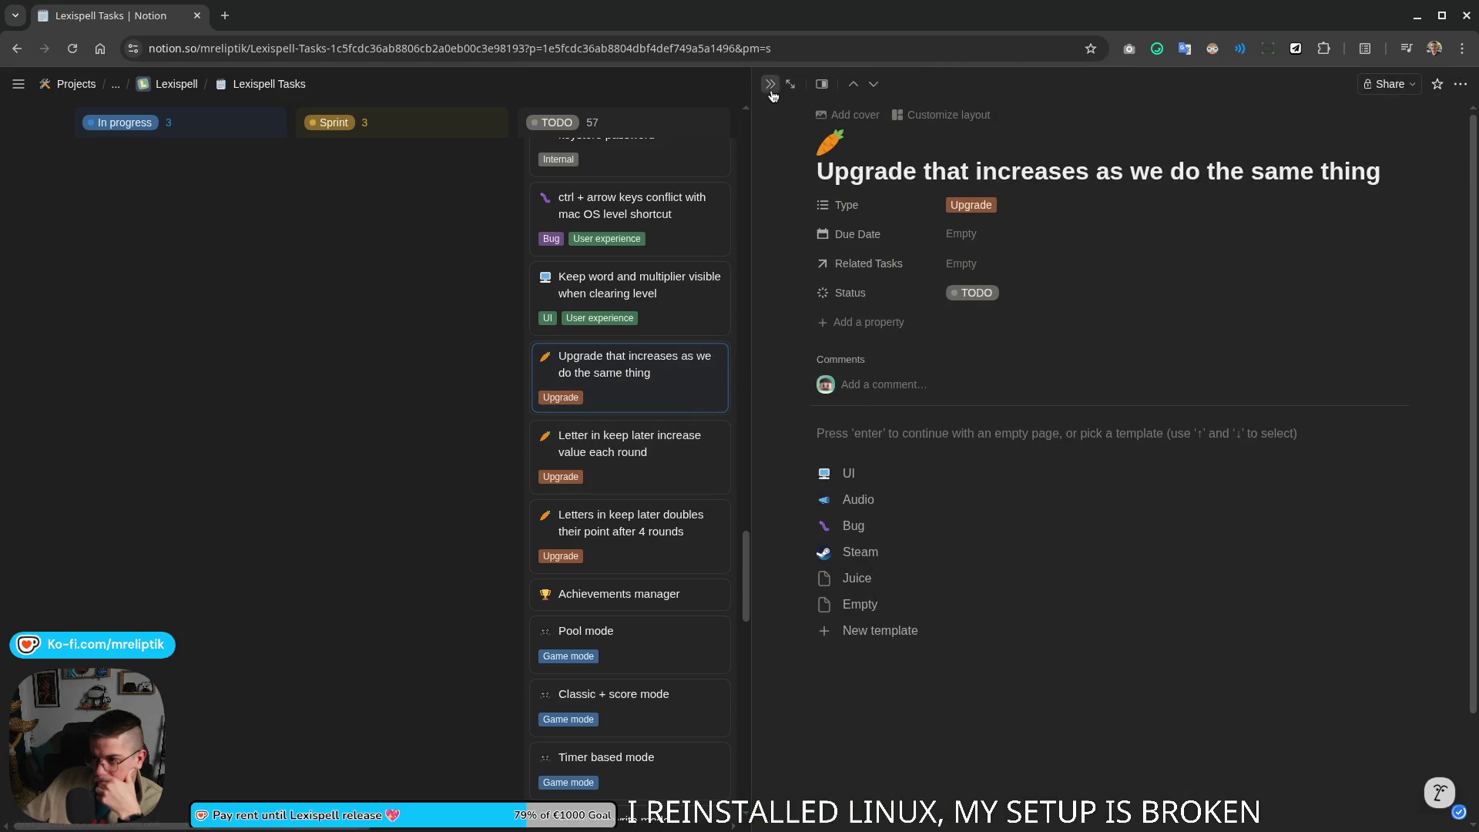
pyautogui.click(771, 86)
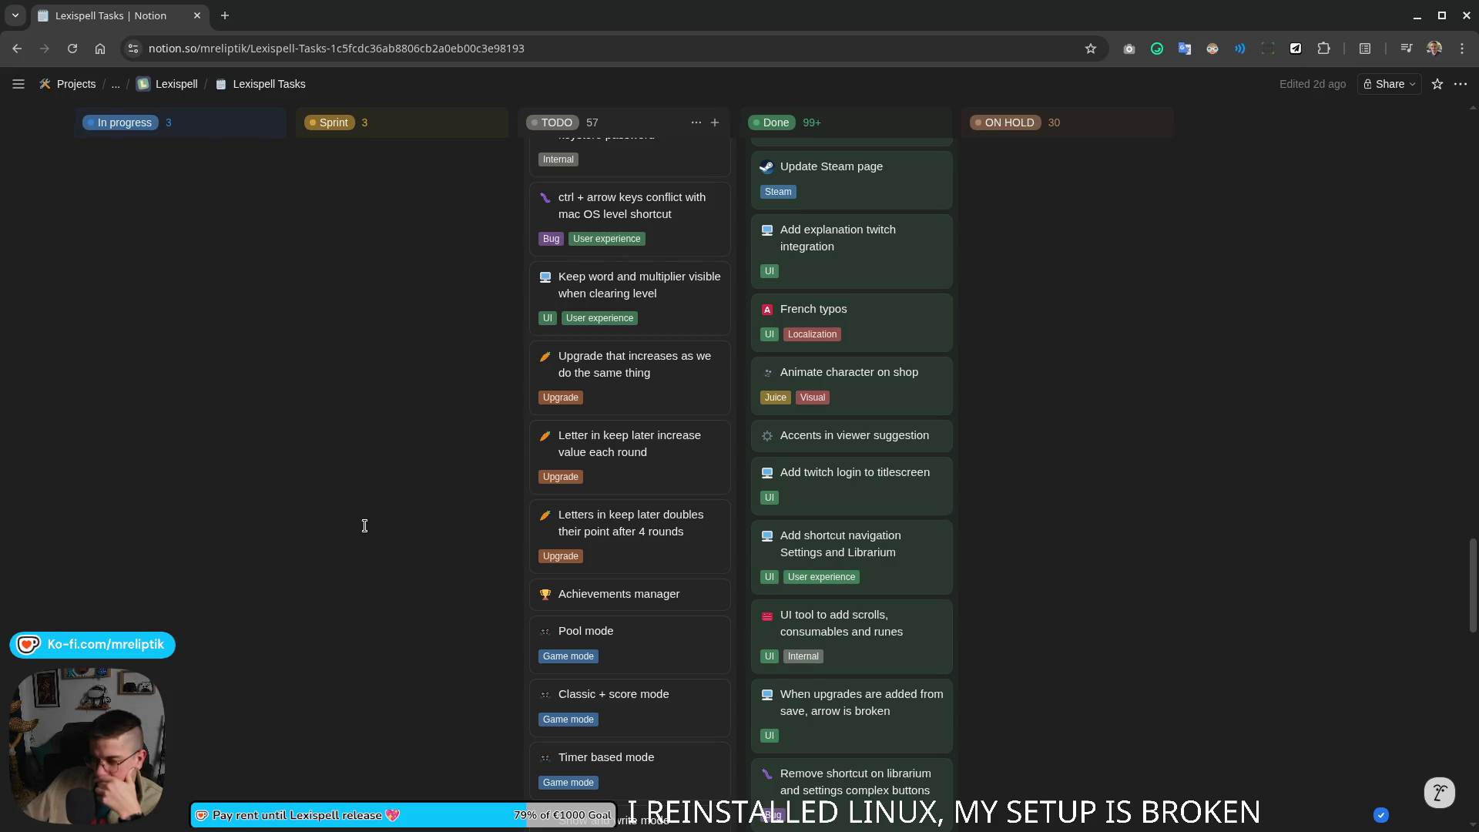
pyautogui.moveTo(618, 593)
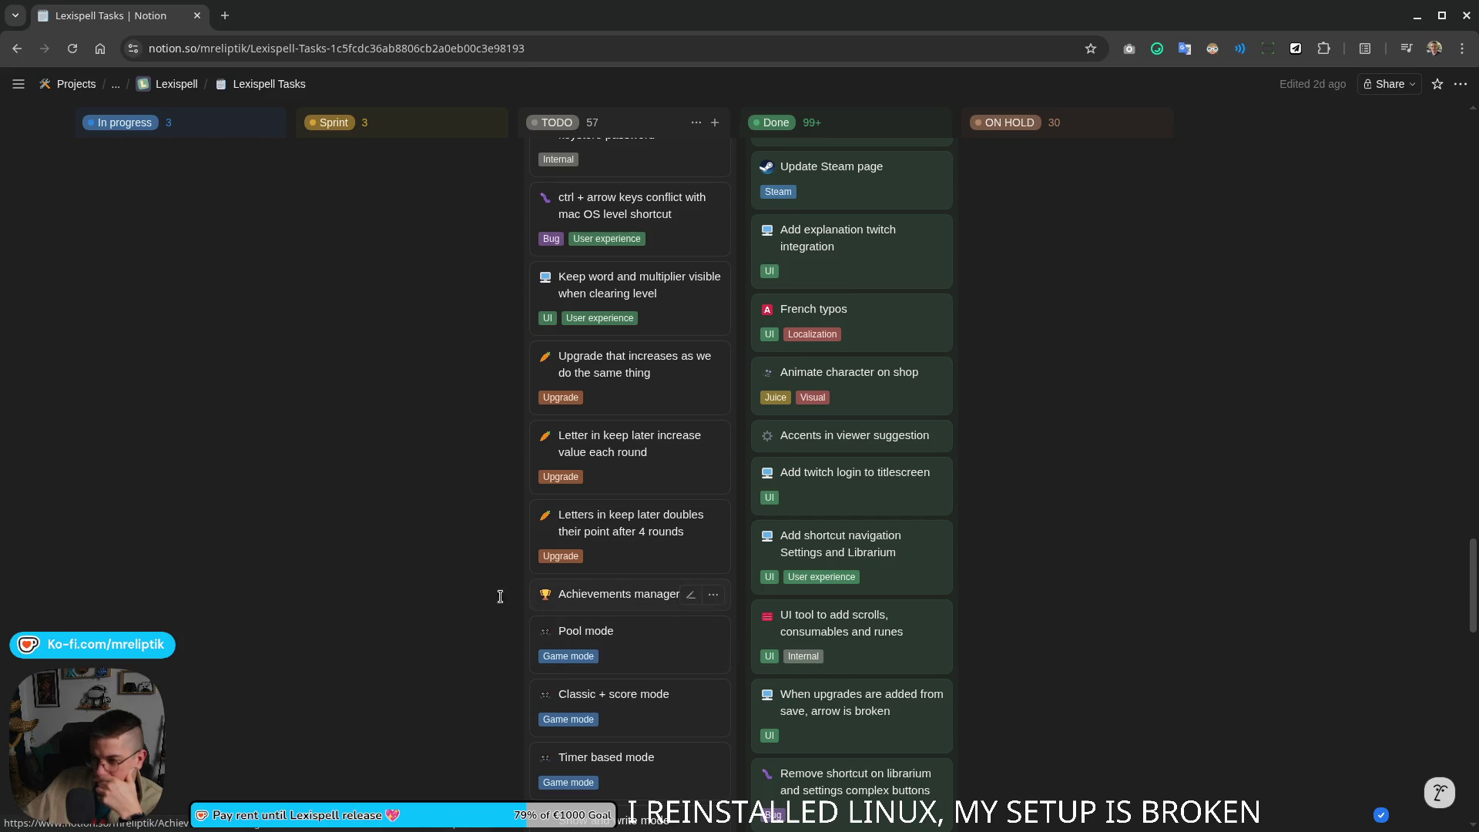
pyautogui.scroll(1, 616, 594)
pyautogui.scroll(3, 602, 595)
pyautogui.scroll(5, 520, 601)
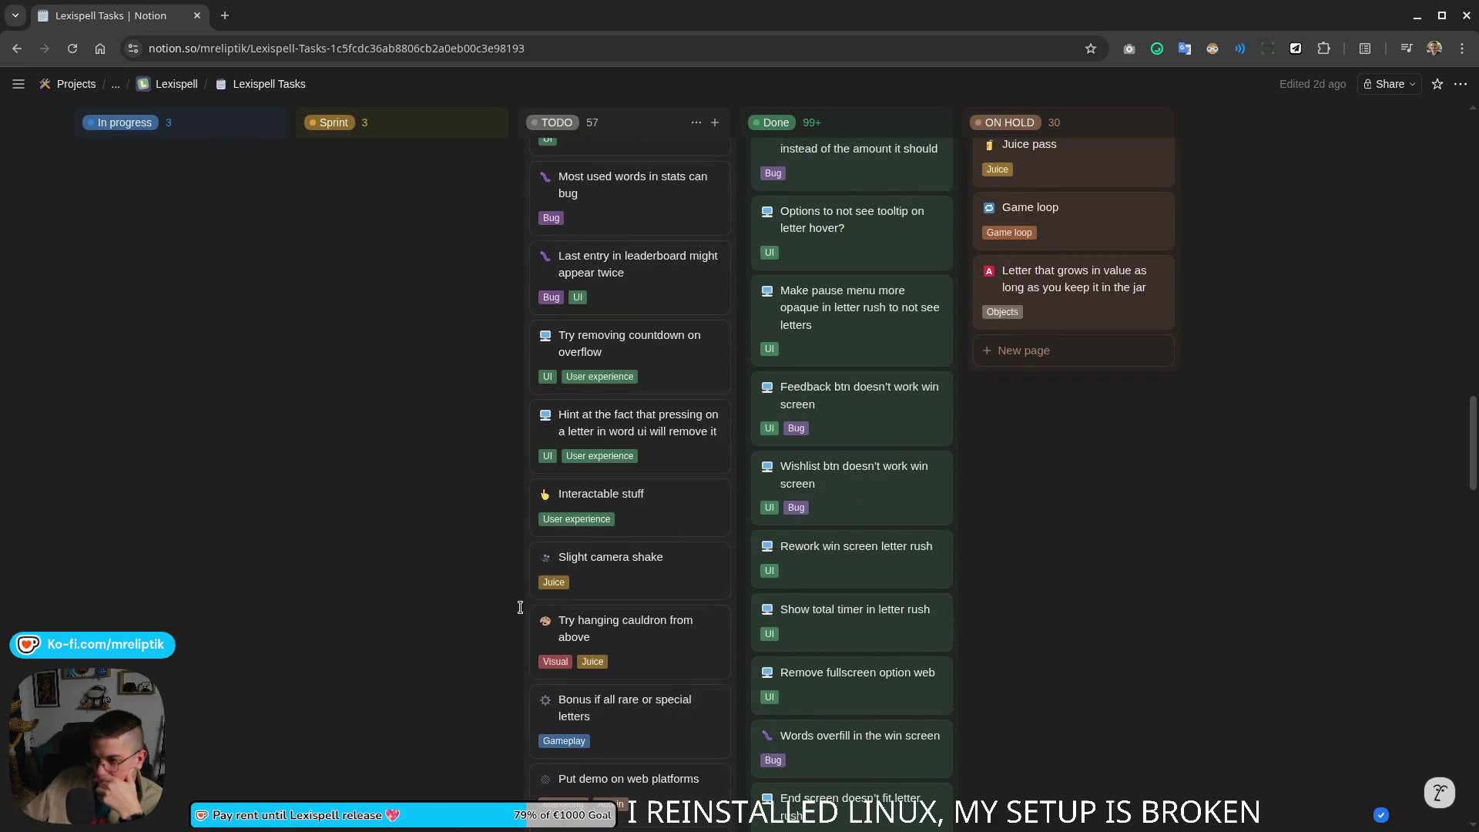
pyautogui.scroll(5, 534, 551)
pyautogui.scroll(2, 442, 529)
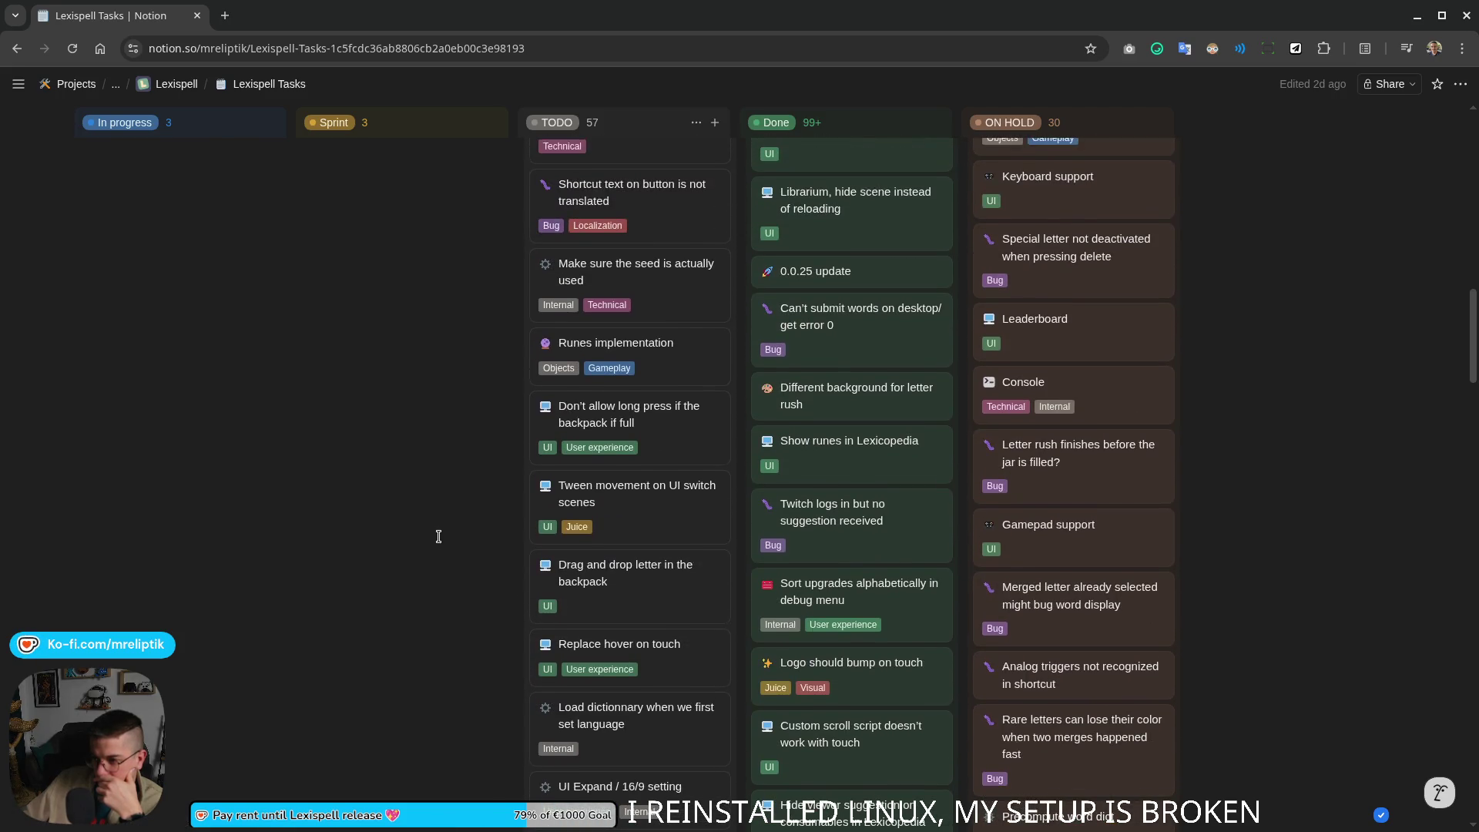
pyautogui.scroll(5, 438, 536)
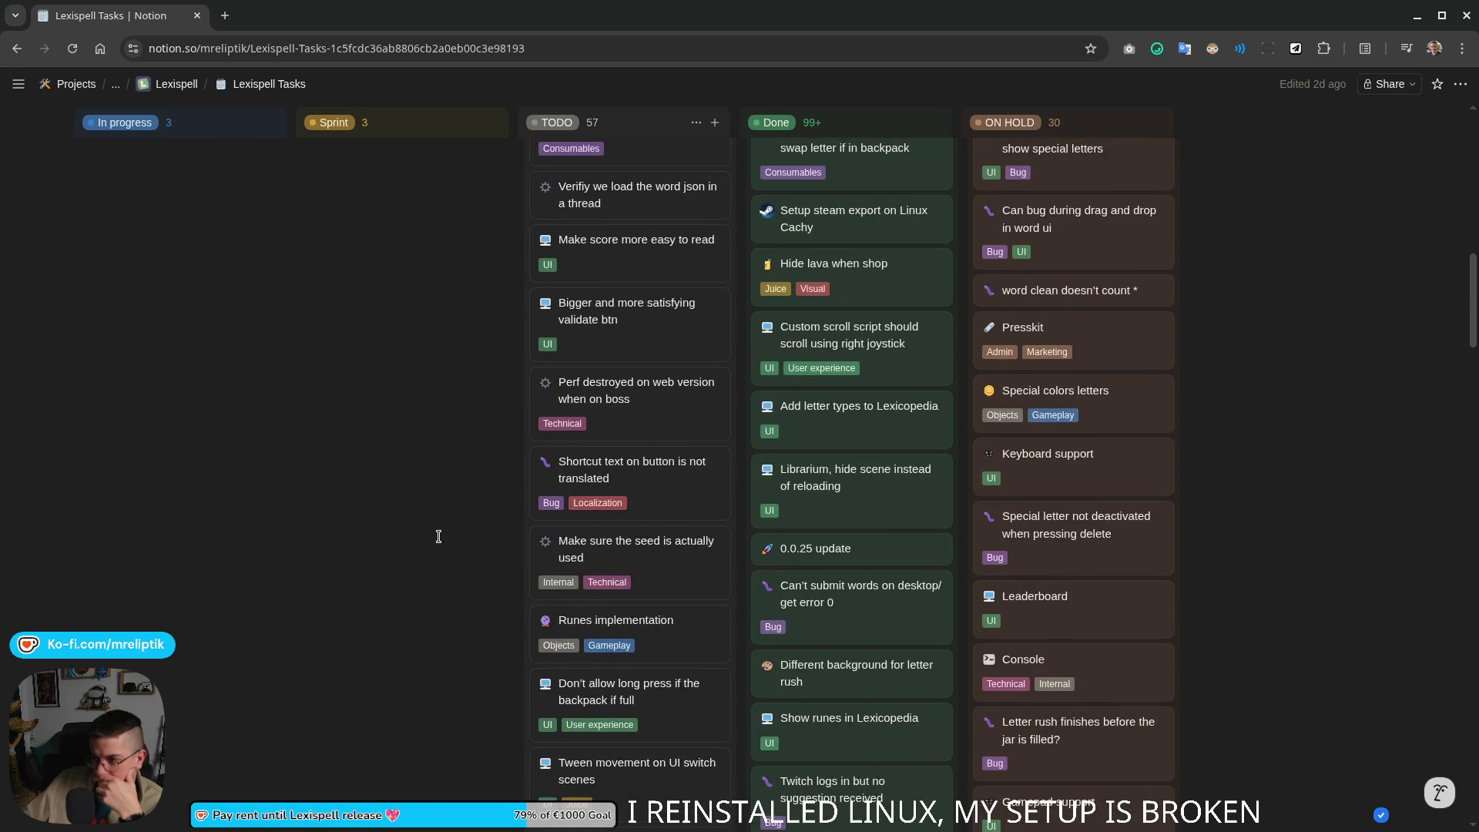
pyautogui.scroll(5, 447, 545)
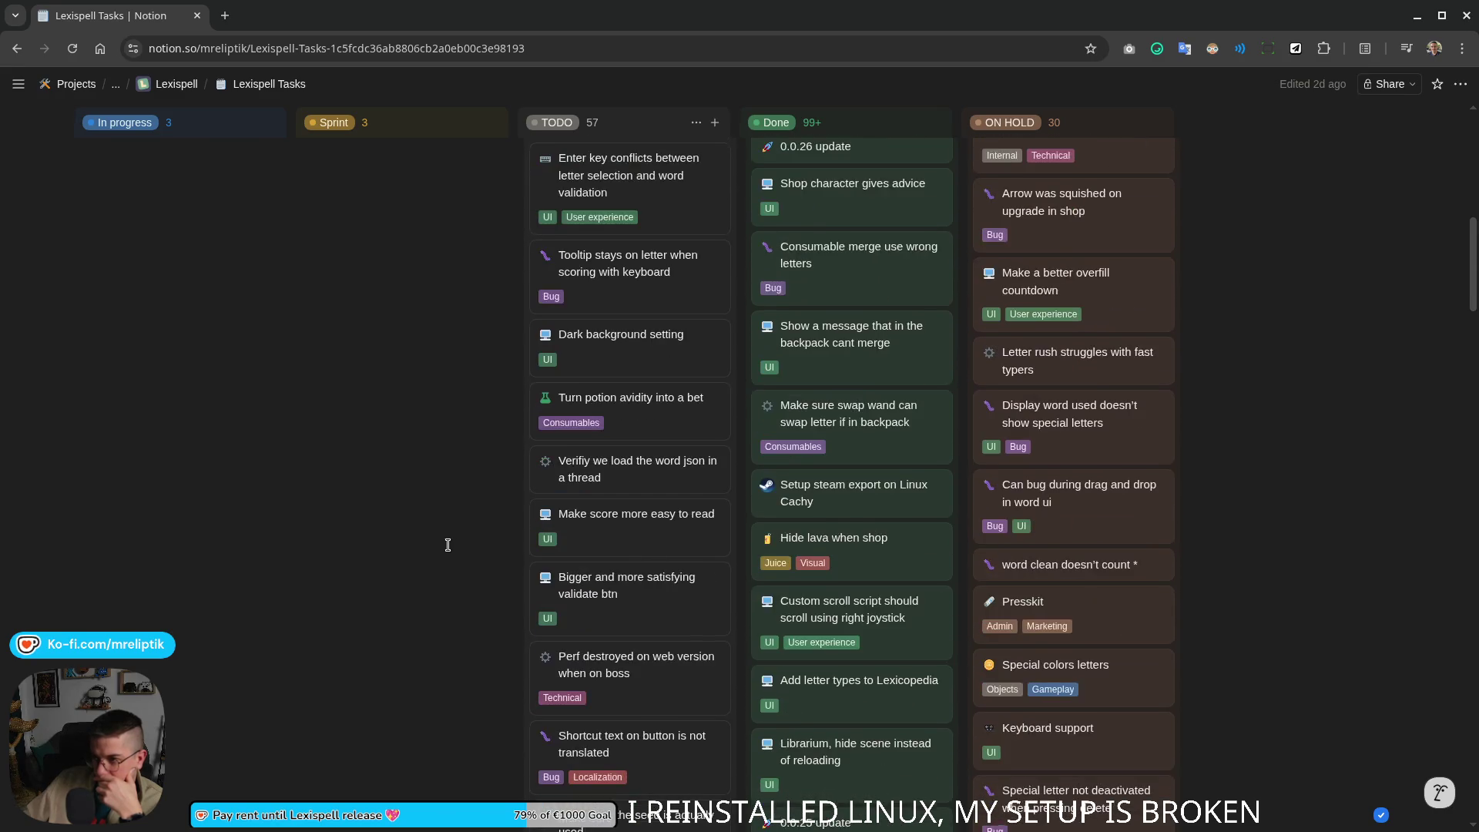
pyautogui.scroll(1, 470, 563)
pyautogui.scroll(2, 439, 555)
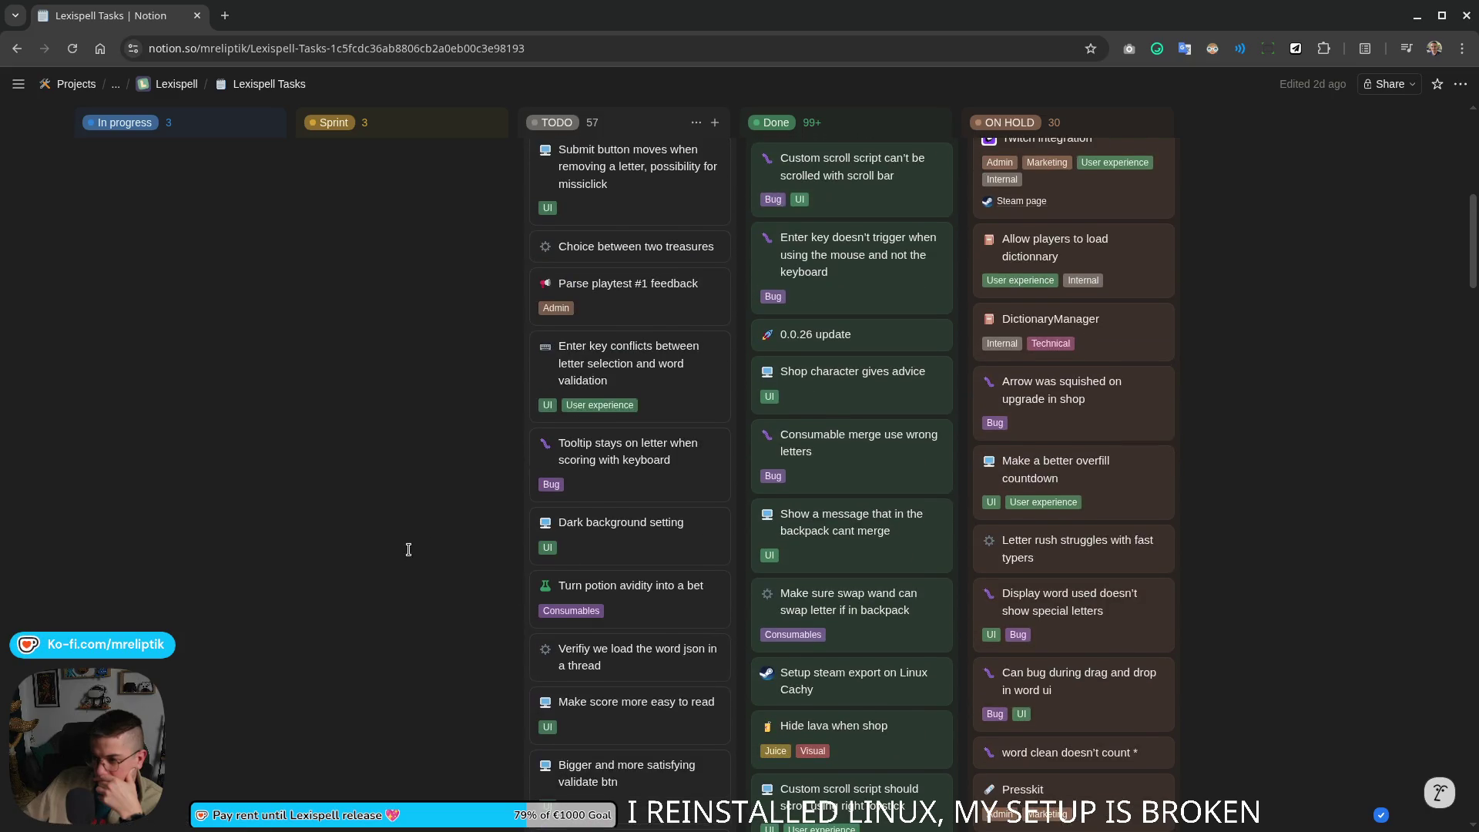
pyautogui.scroll(3, 408, 556)
pyautogui.scroll(3, 408, 554)
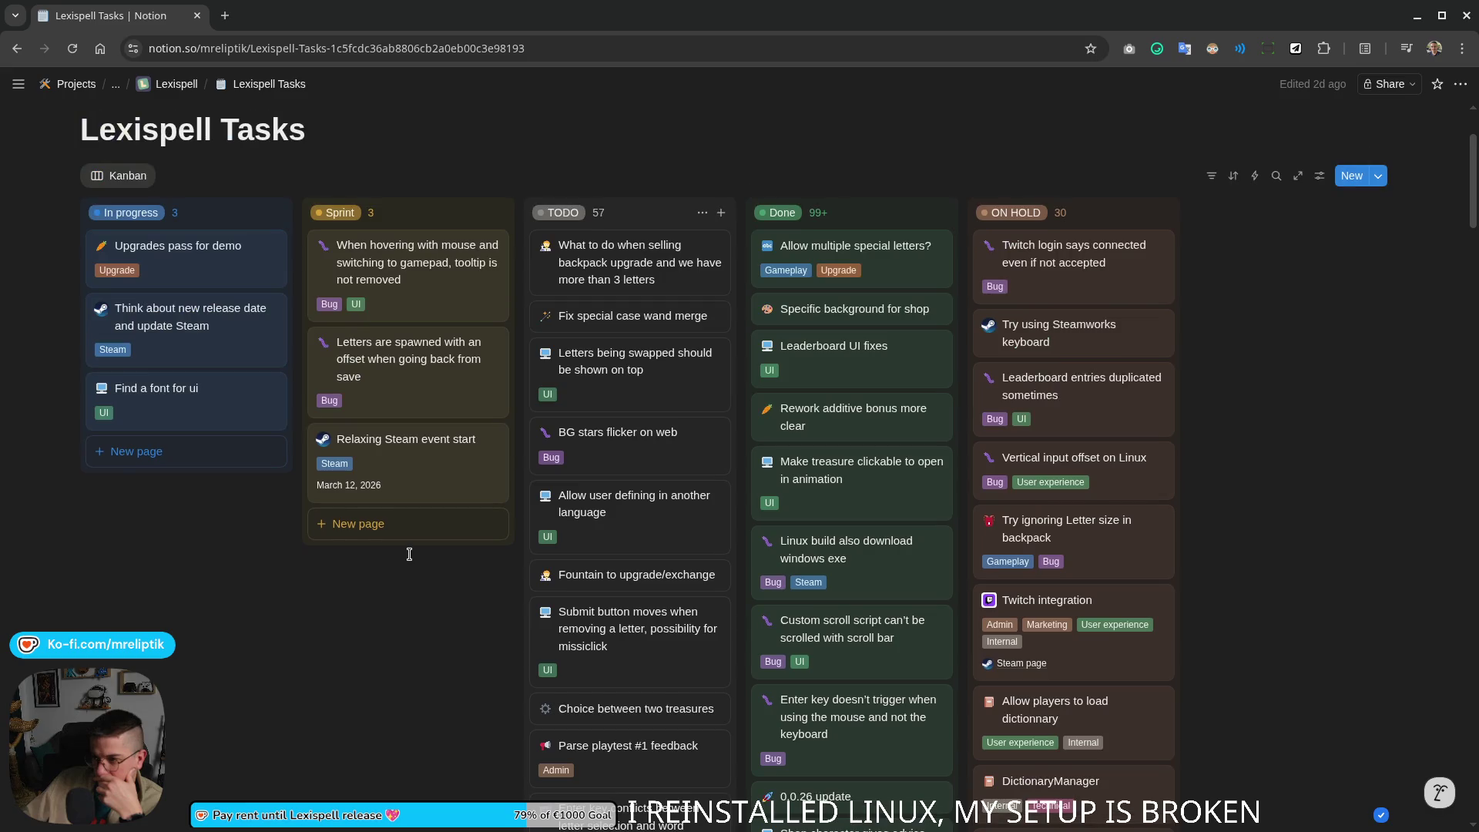
pyautogui.scroll(2, 405, 602)
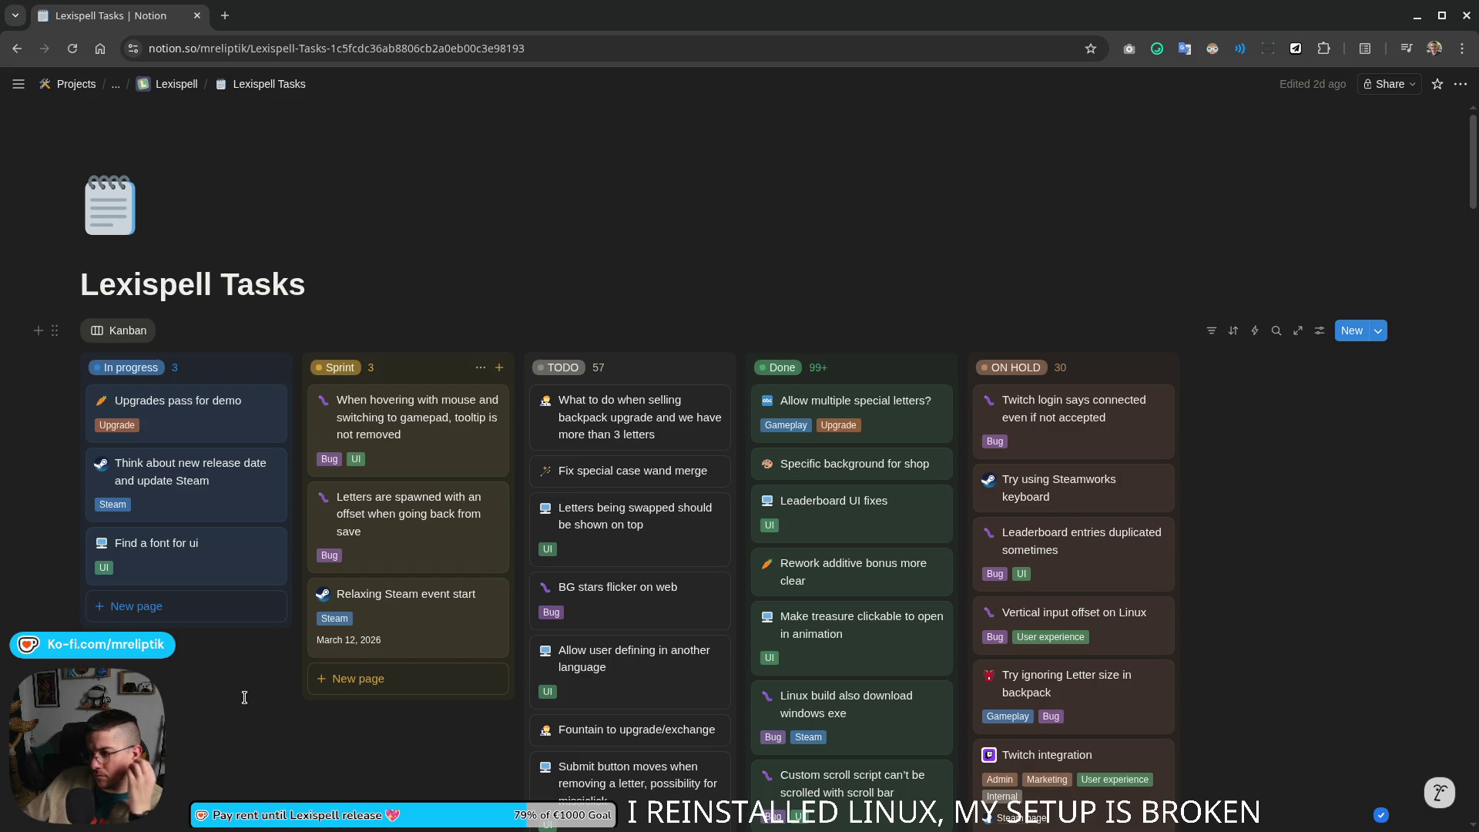
pyautogui.scroll(-2, 244, 697)
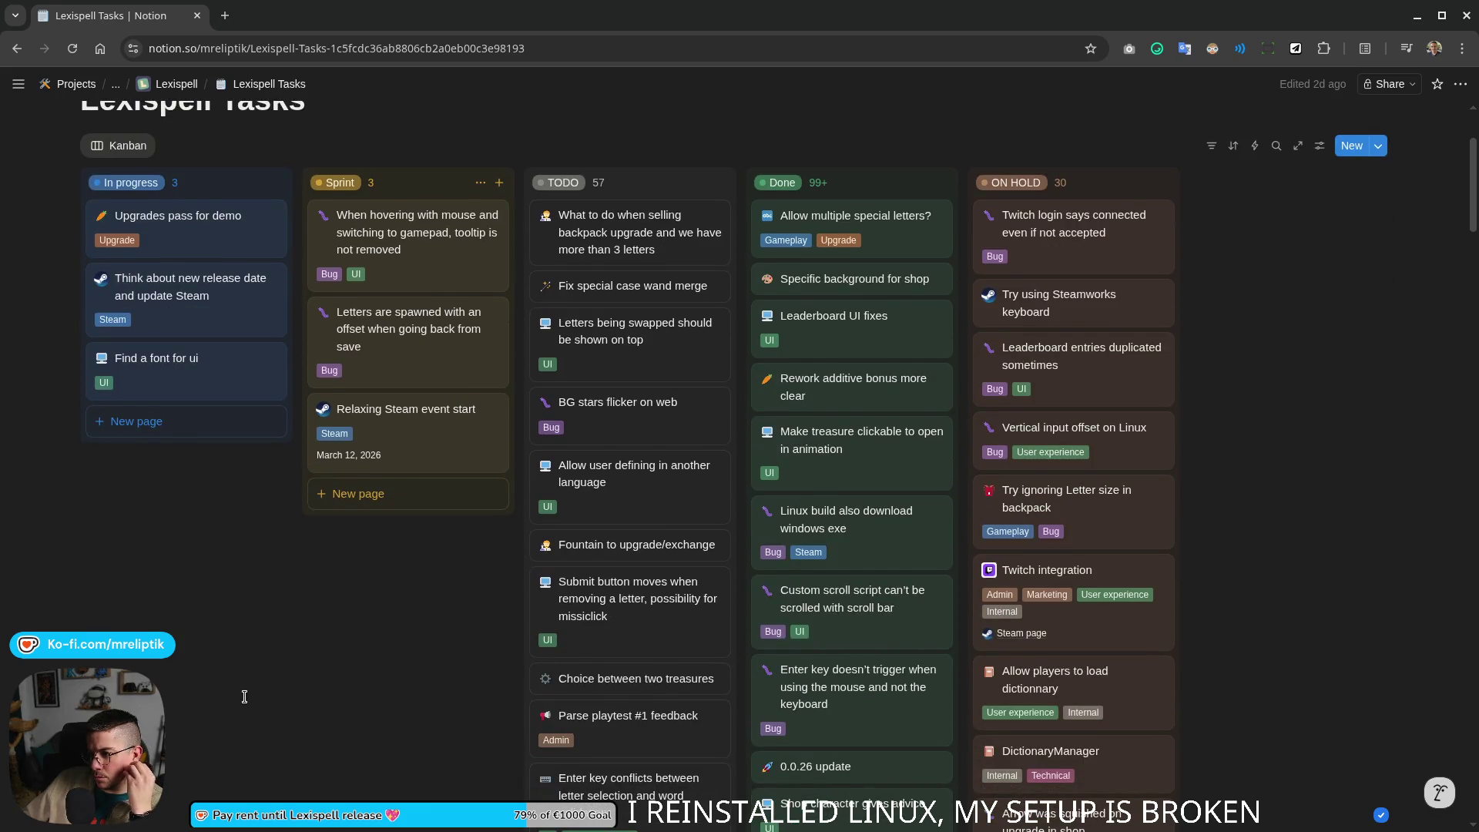
# Step: Move the 'Vertical input offset on Linux' card to Done and inspect the 'Arrow was squished' card's actions
pyautogui.moveTo(1101, 441); pyautogui.dragTo(855, 221)
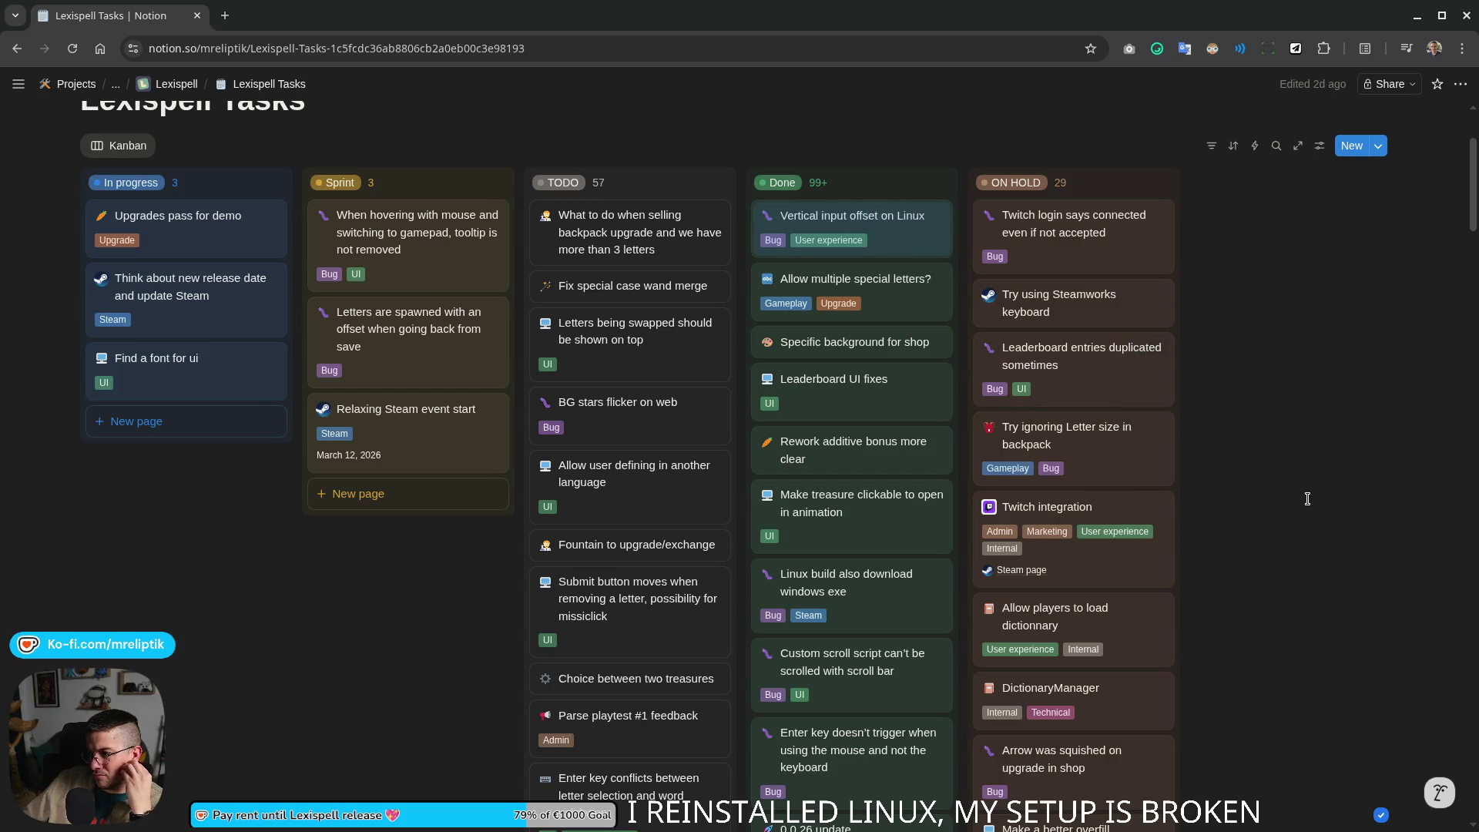
pyautogui.scroll(-3, 1299, 502)
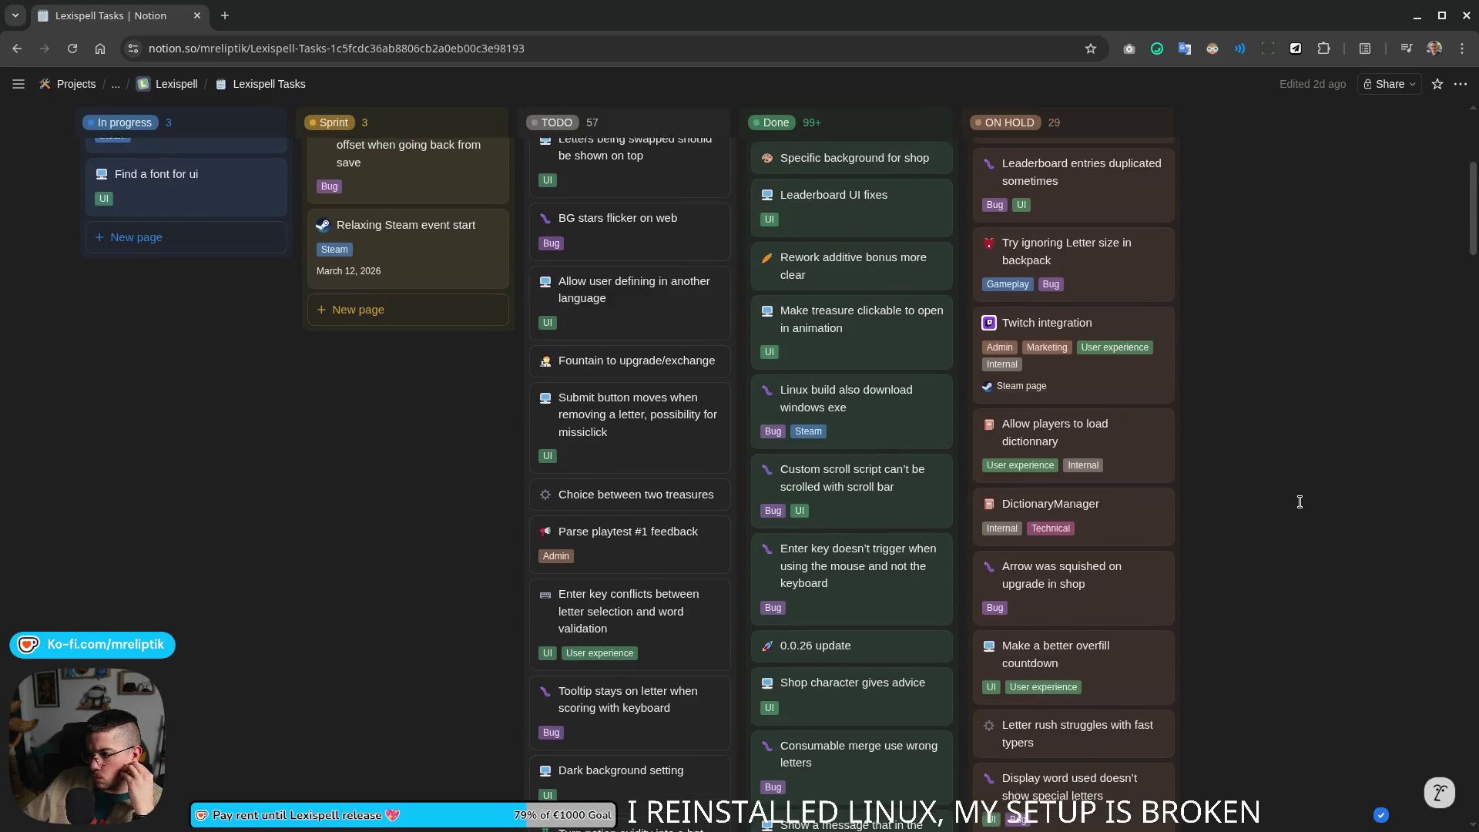
pyautogui.scroll(-2, 1299, 502)
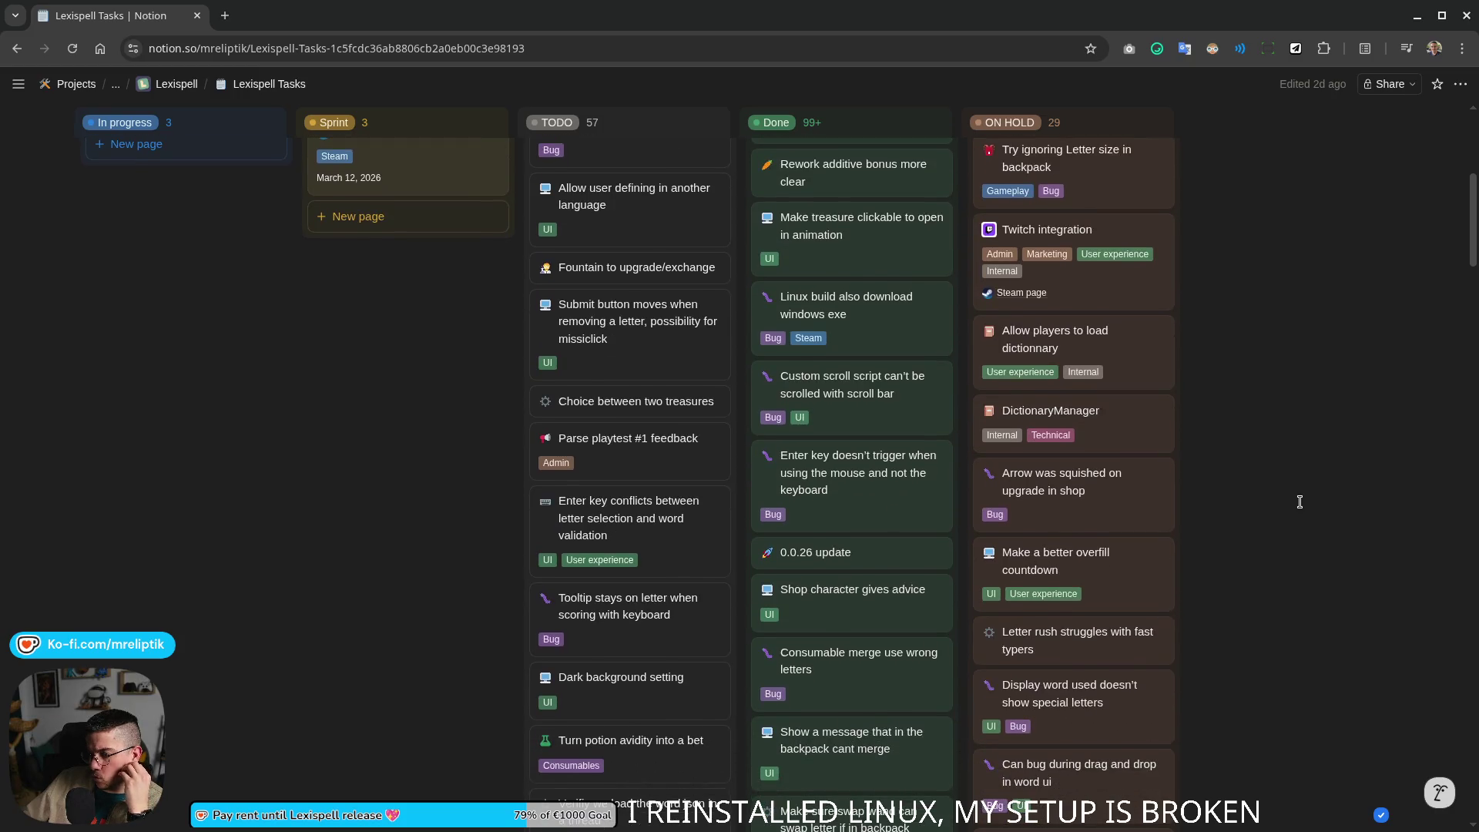
pyautogui.rightClick(1080, 506)
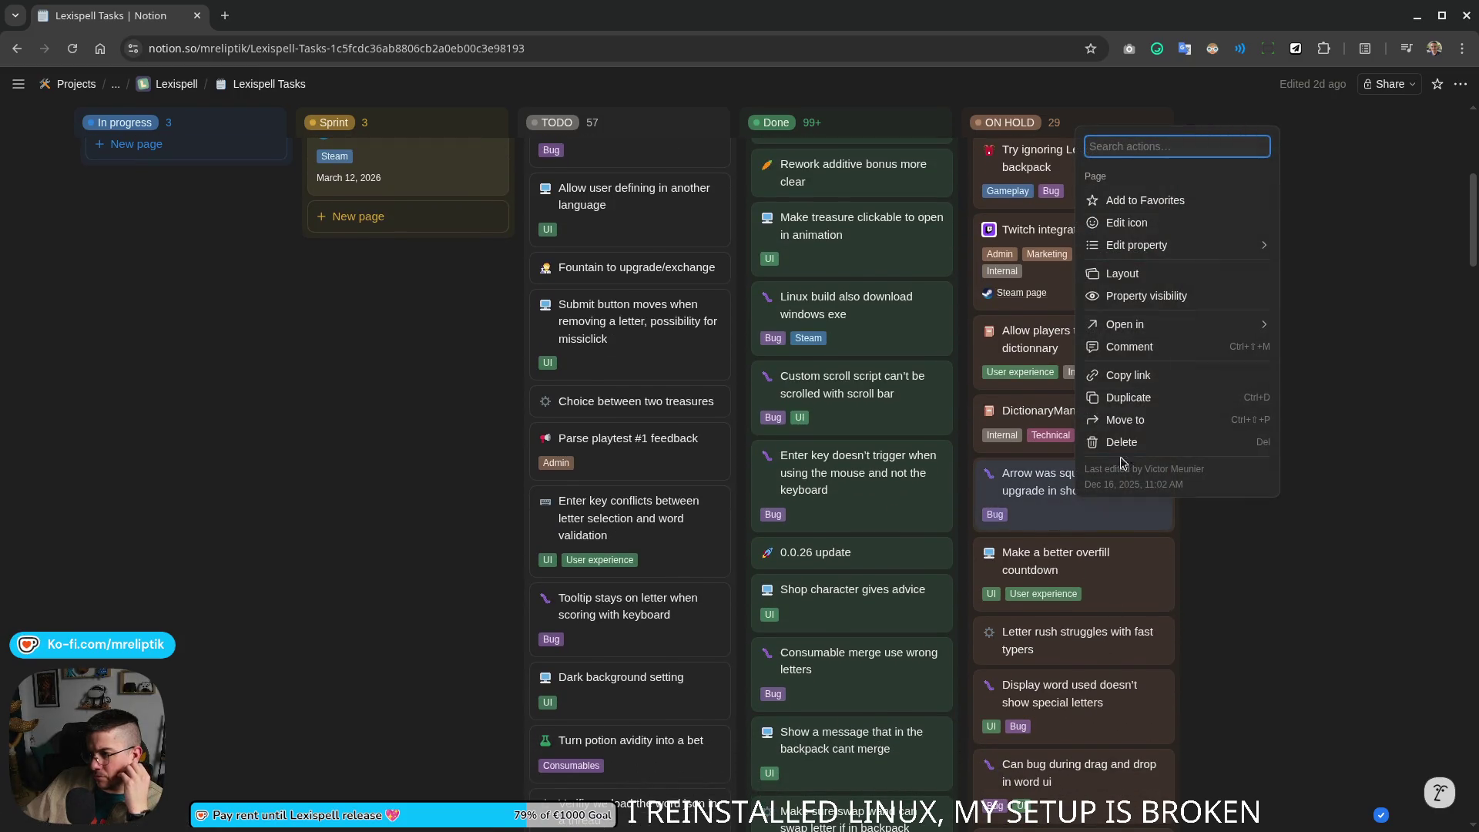
pyautogui.press('Escape')
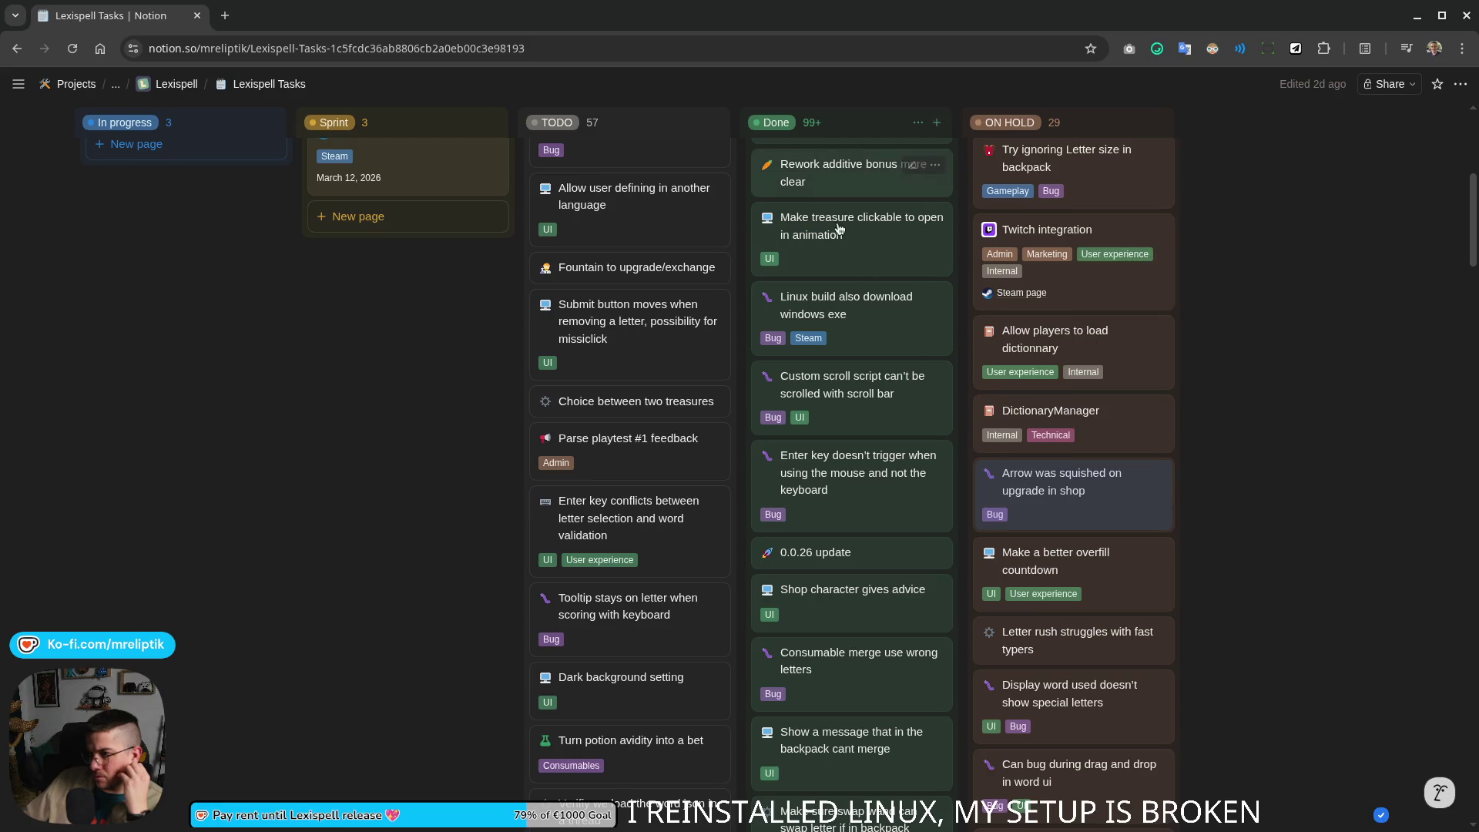
pyautogui.moveTo(1075, 498); pyautogui.dragTo(891, 214)
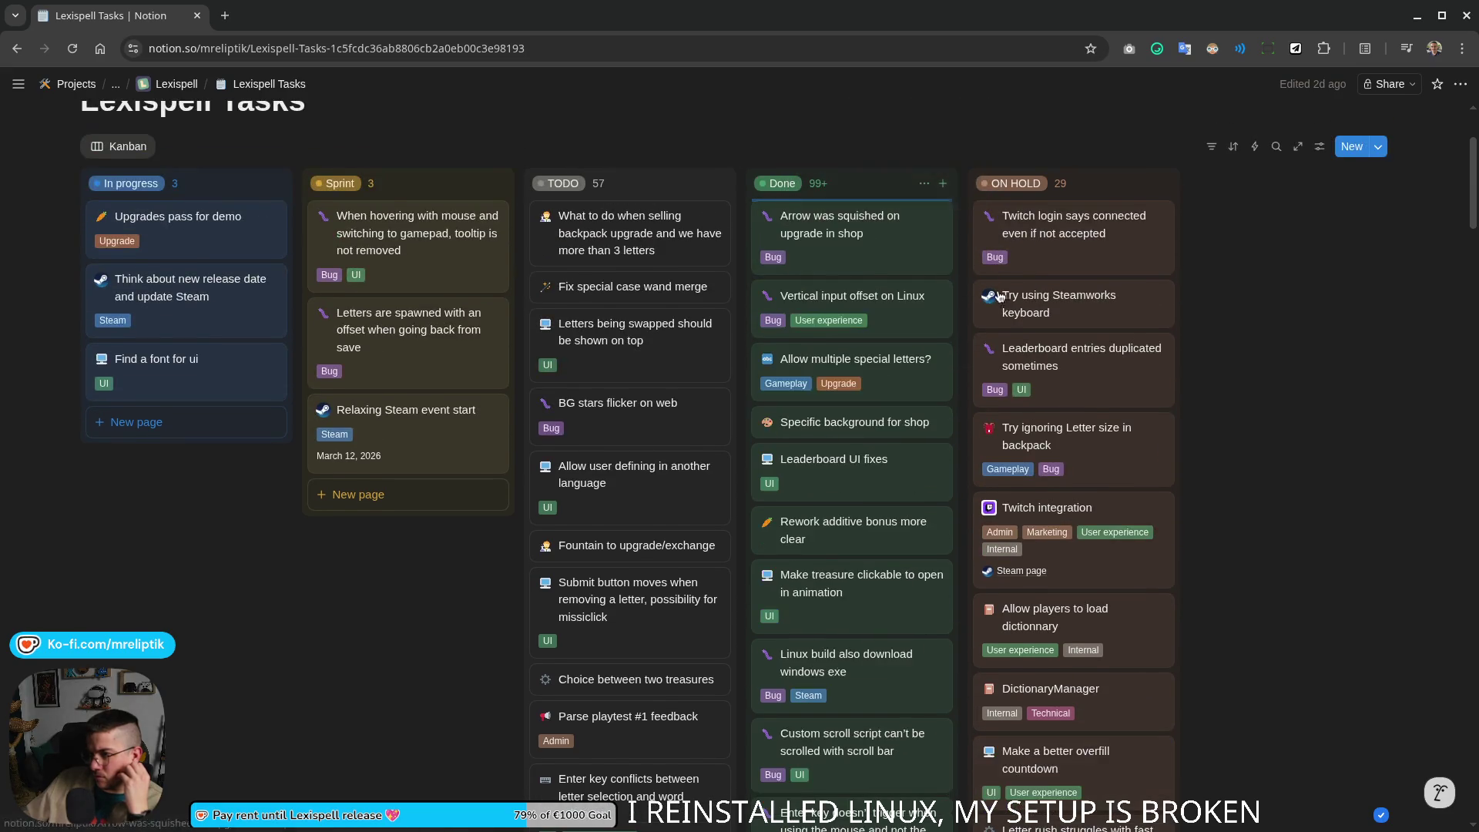
pyautogui.scroll(-2, 1226, 469)
pyautogui.scroll(-1, 1227, 470)
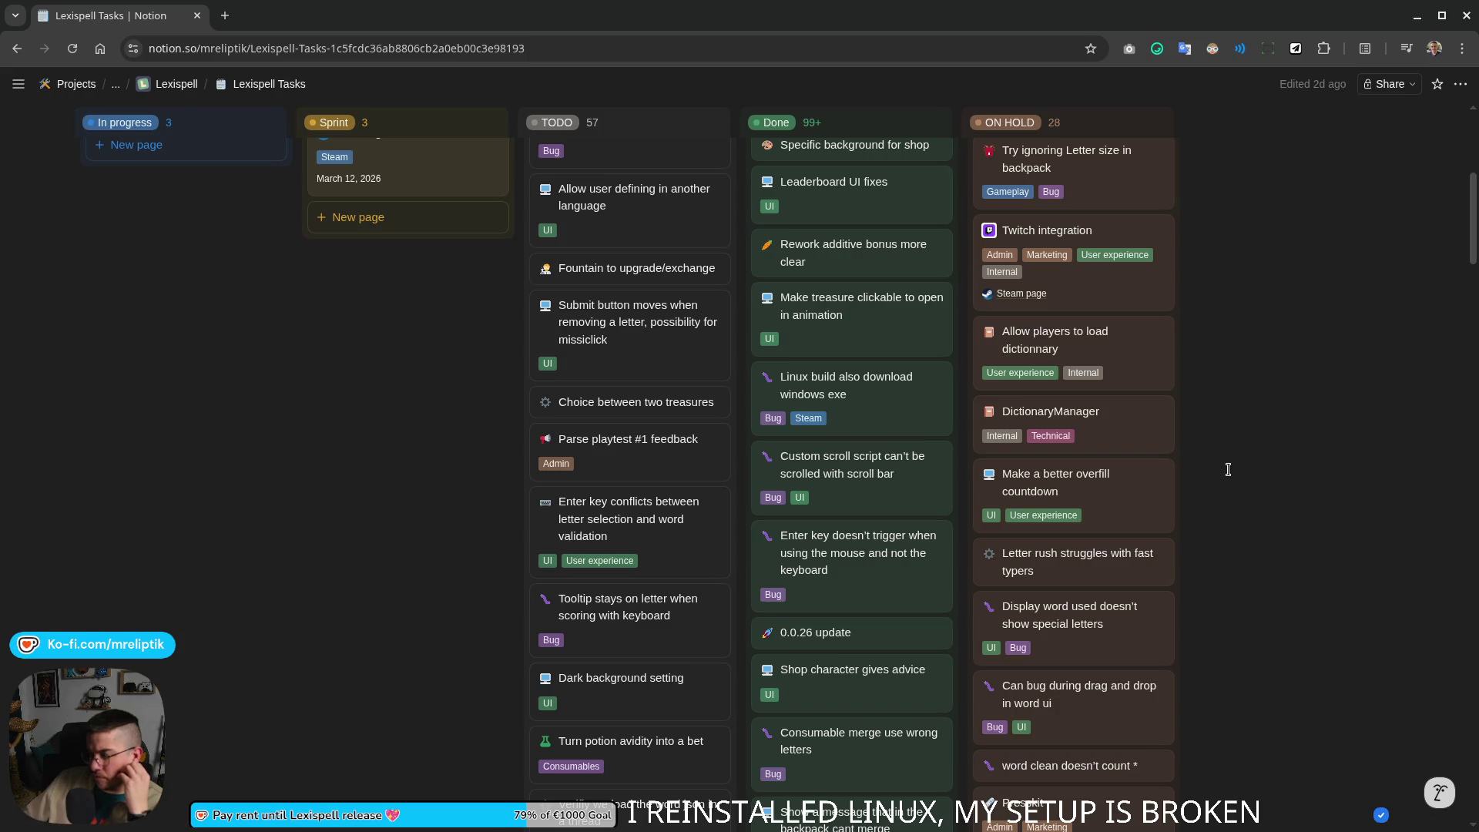
pyautogui.scroll(4, 1227, 469)
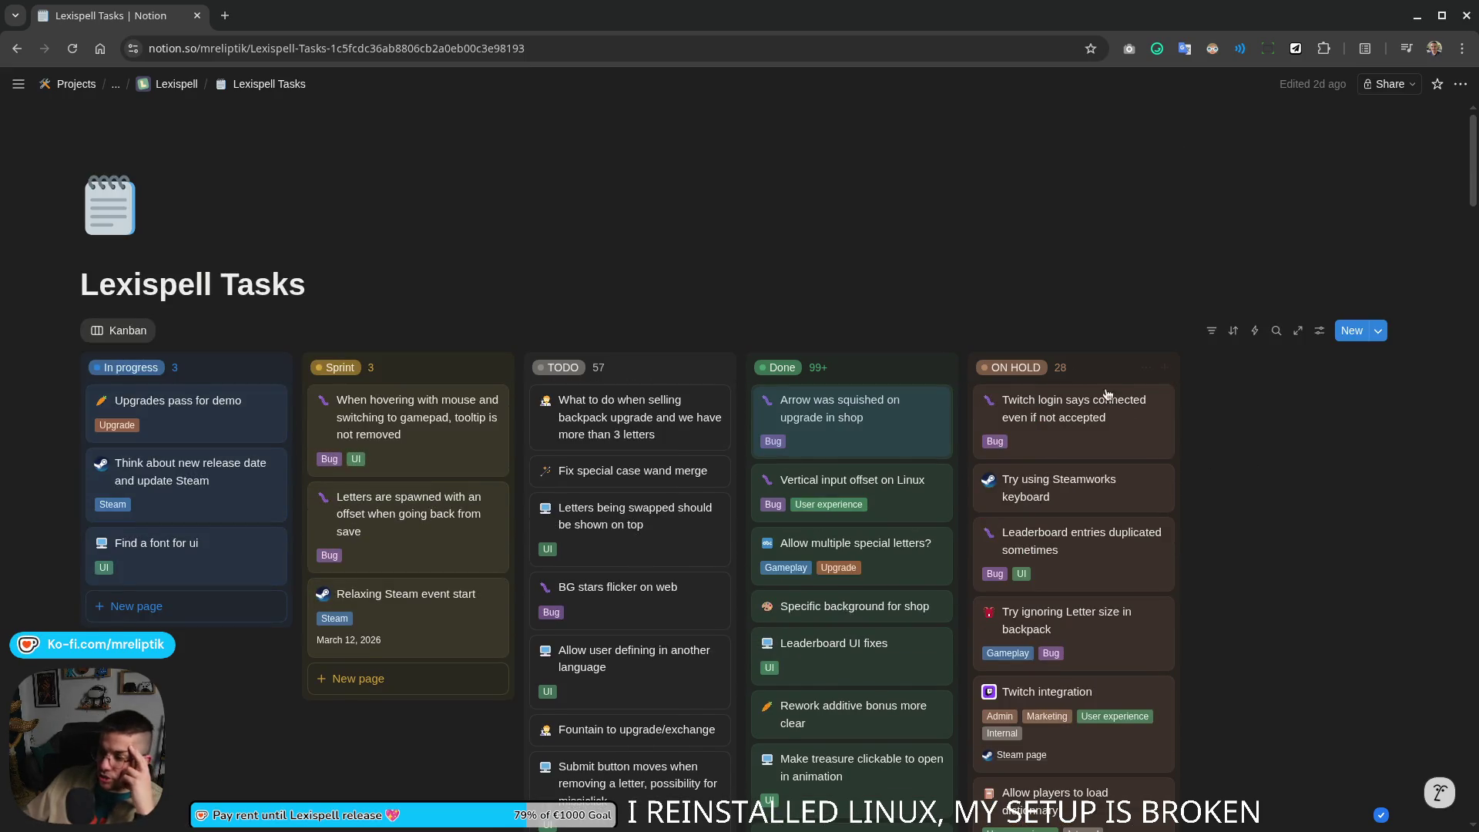
# Step: Find the 'Make a better overfill countdown' card and tick off its 'Fill the cauldron bg with red' to-do
pyautogui.click(1276, 331)
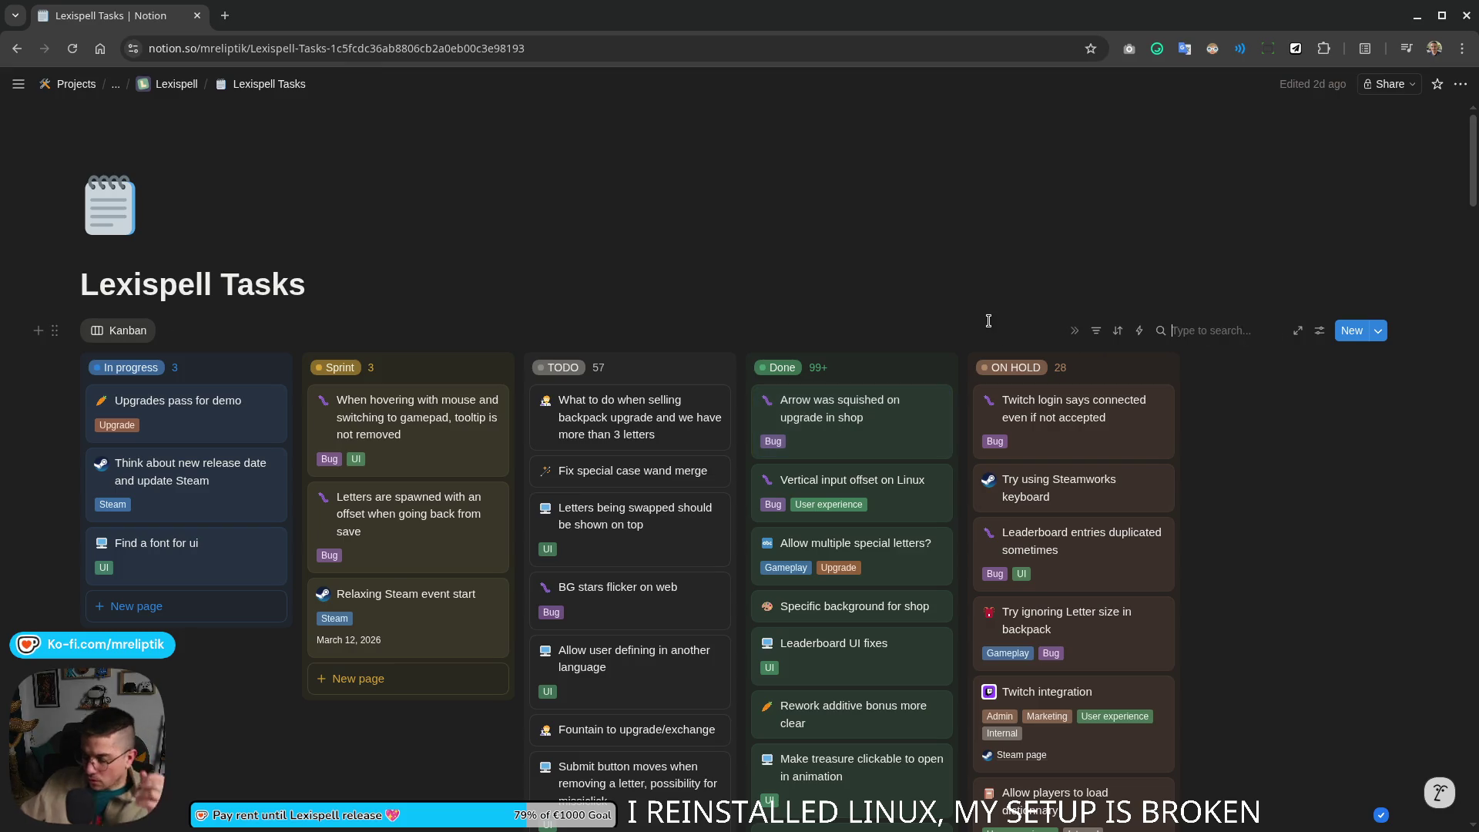
pyautogui.write('overfill')
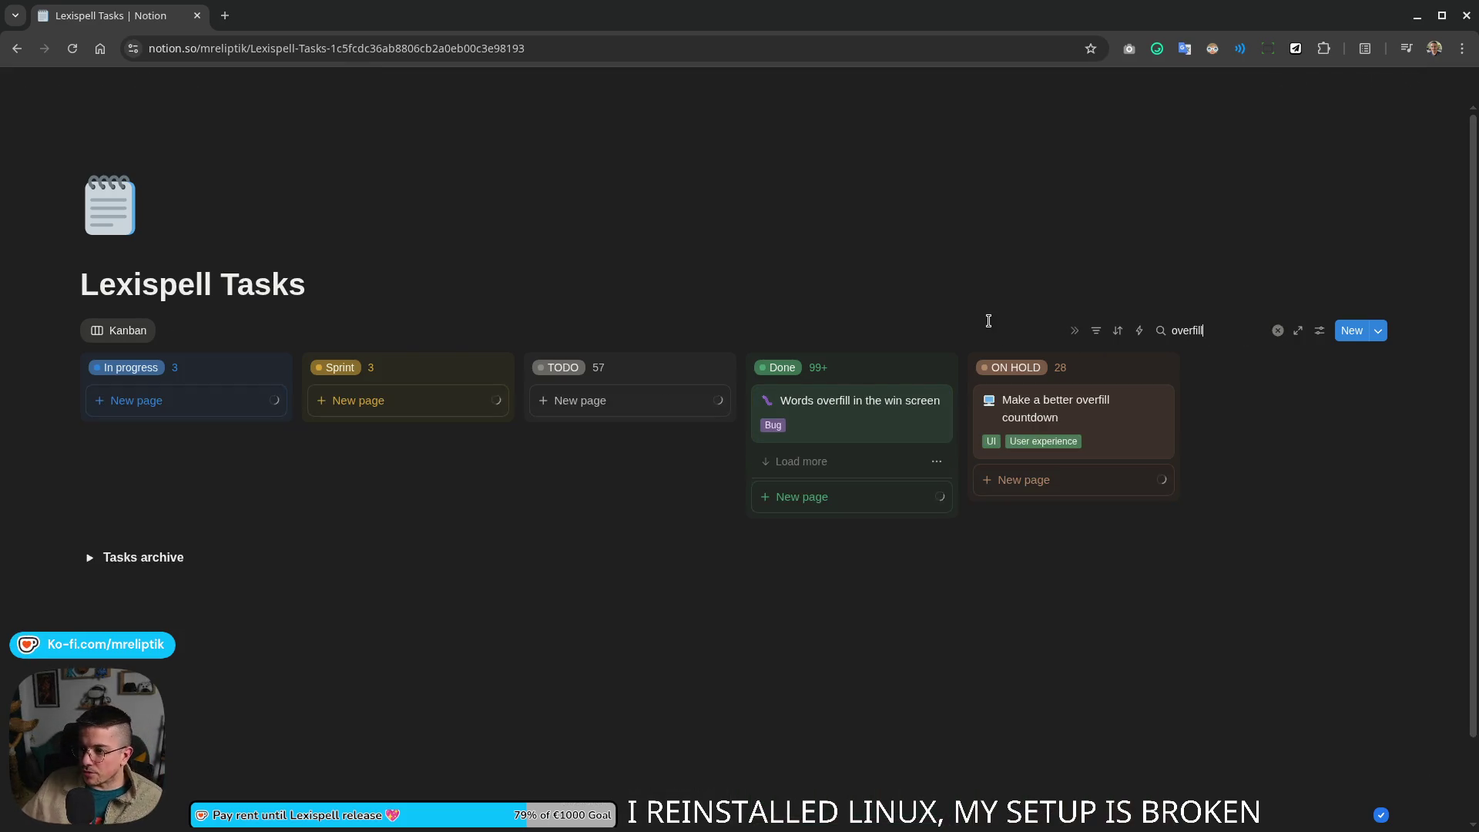
pyautogui.hotkey('ctrl', 'a')
pyautogui.press('BackSpace')
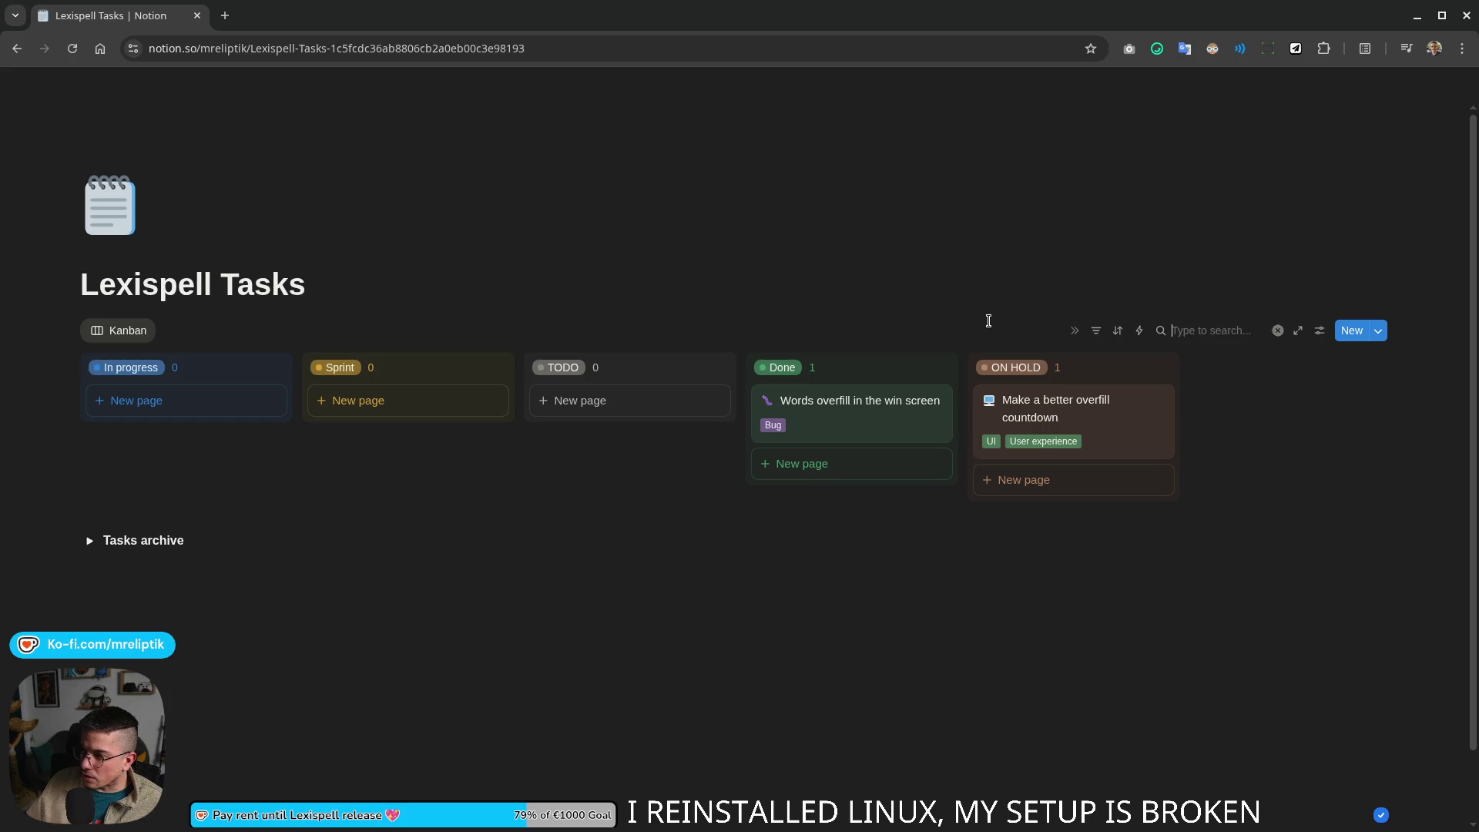
pyautogui.scroll(-5, 1221, 534)
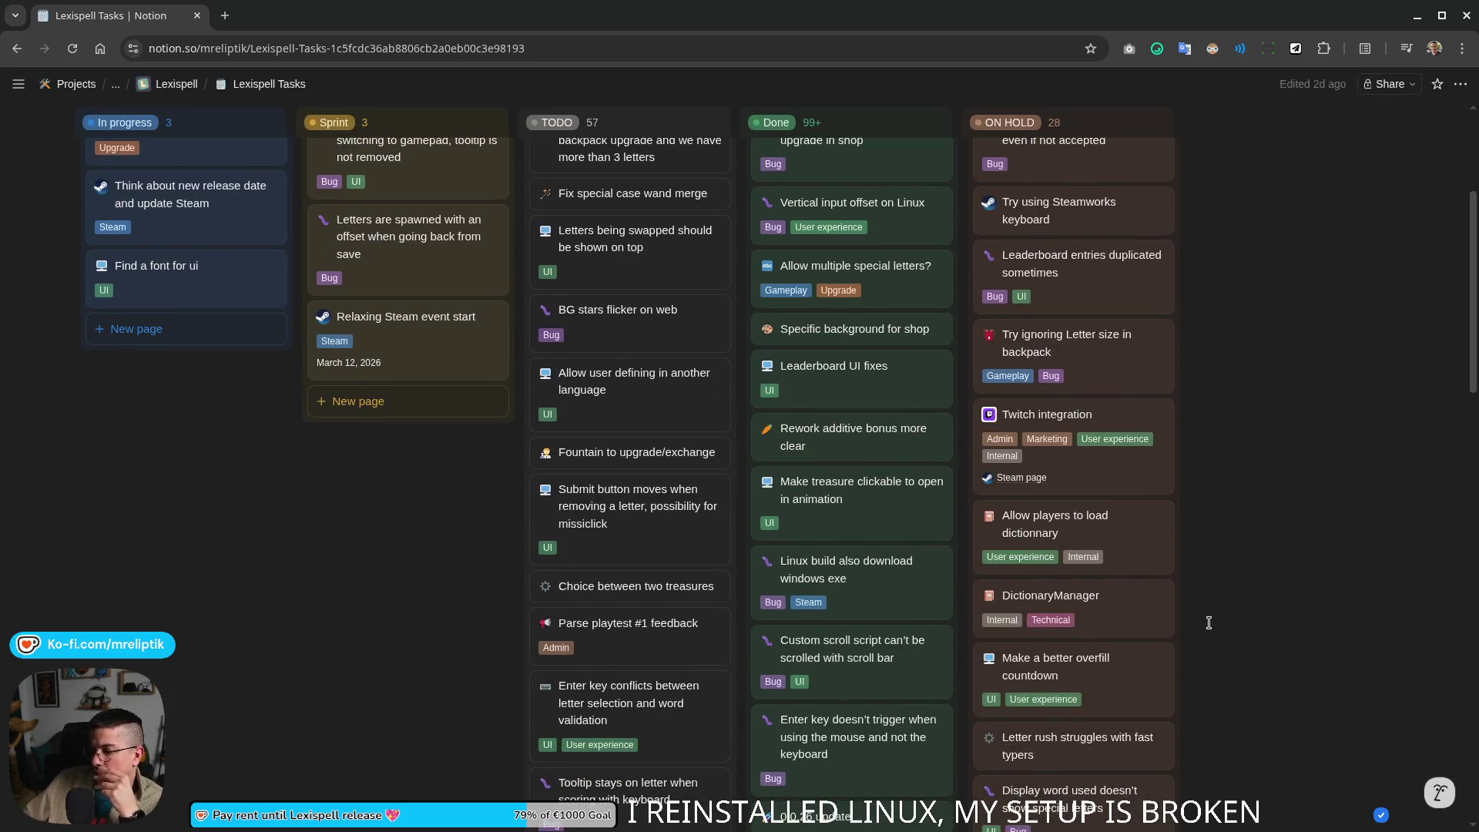
pyautogui.click(1079, 691)
pyautogui.moveTo(891, 520)
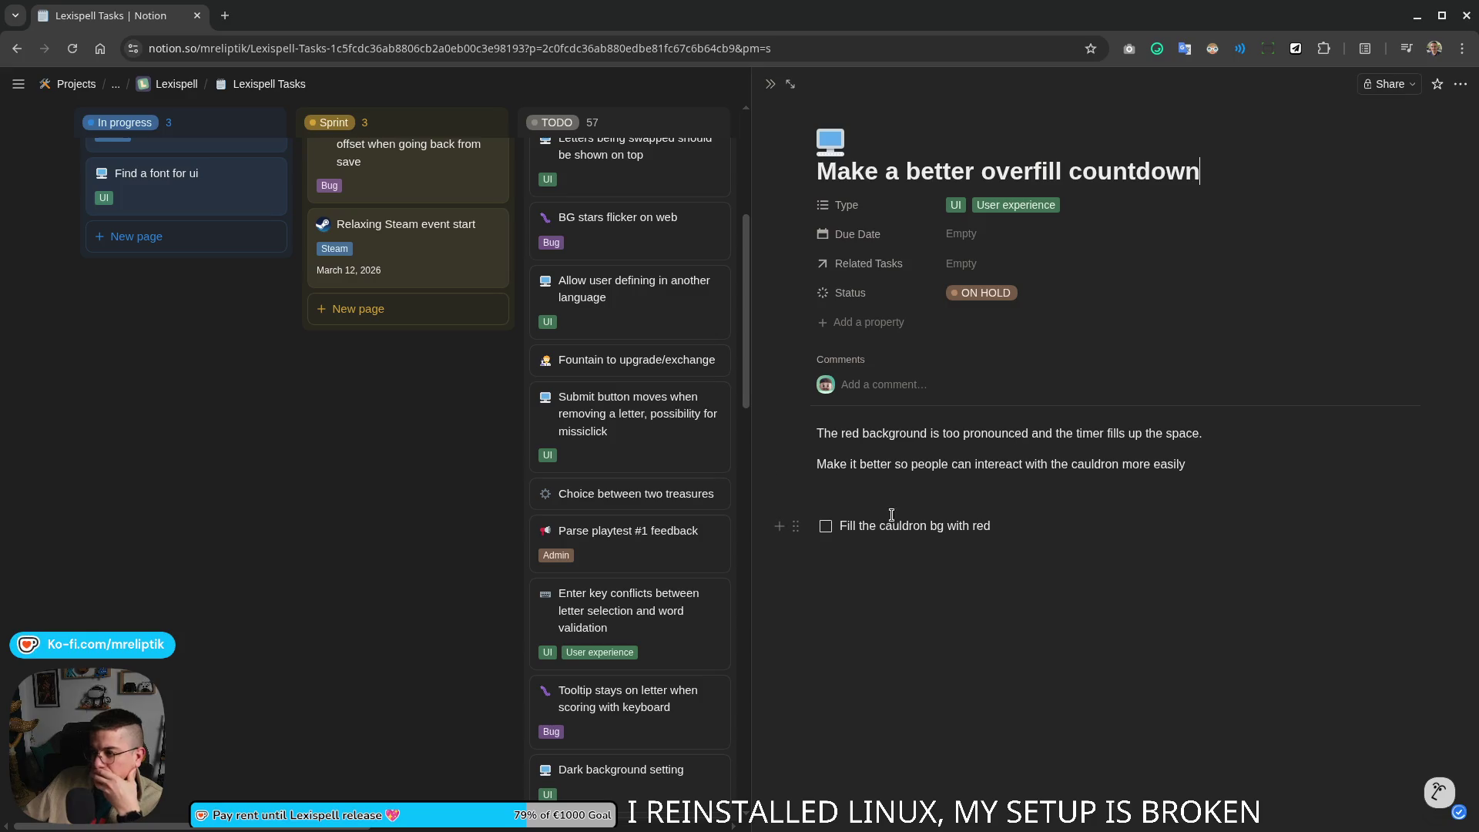
pyautogui.click(825, 526)
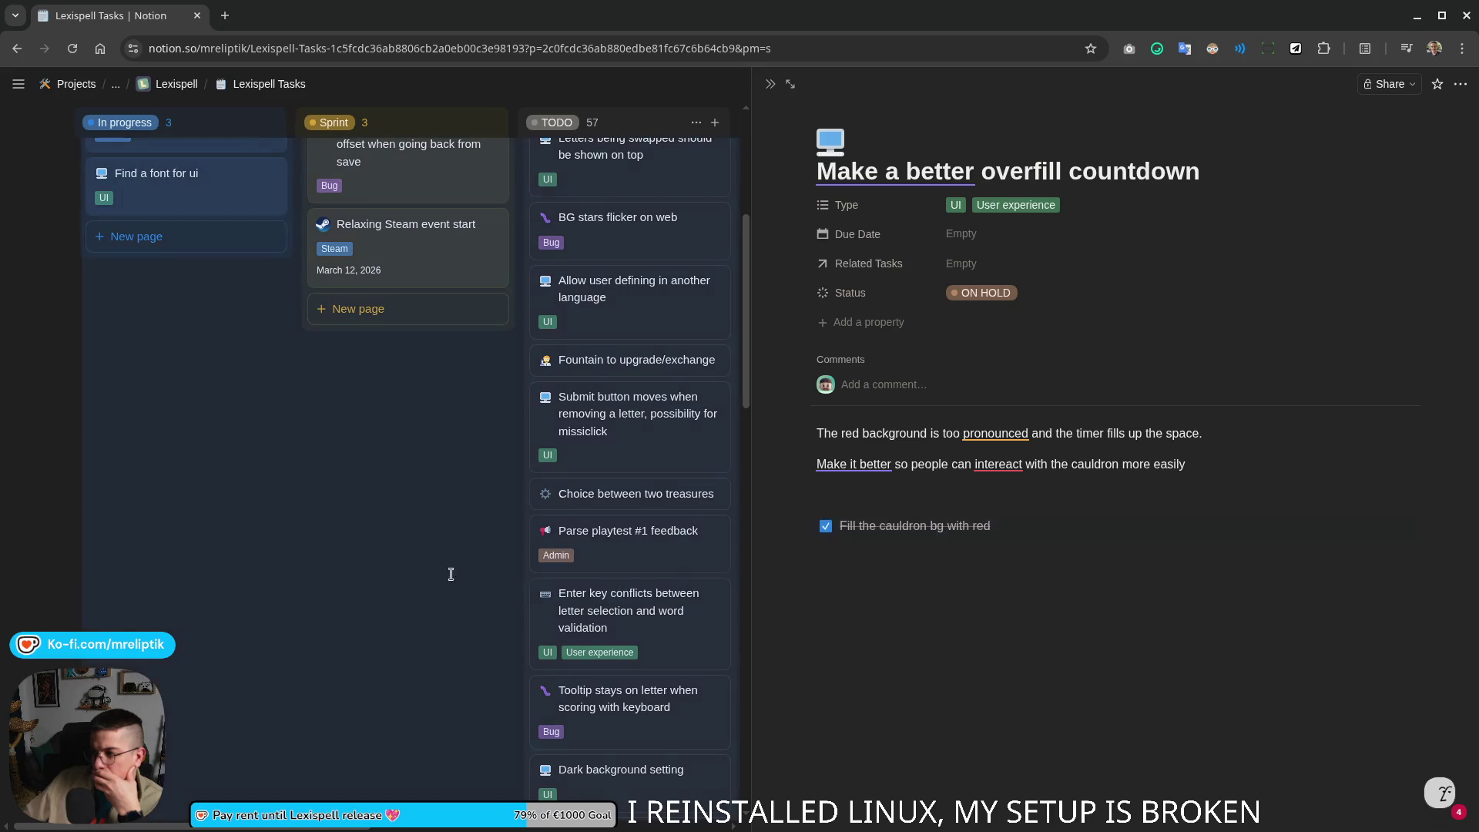
pyautogui.press('Escape')
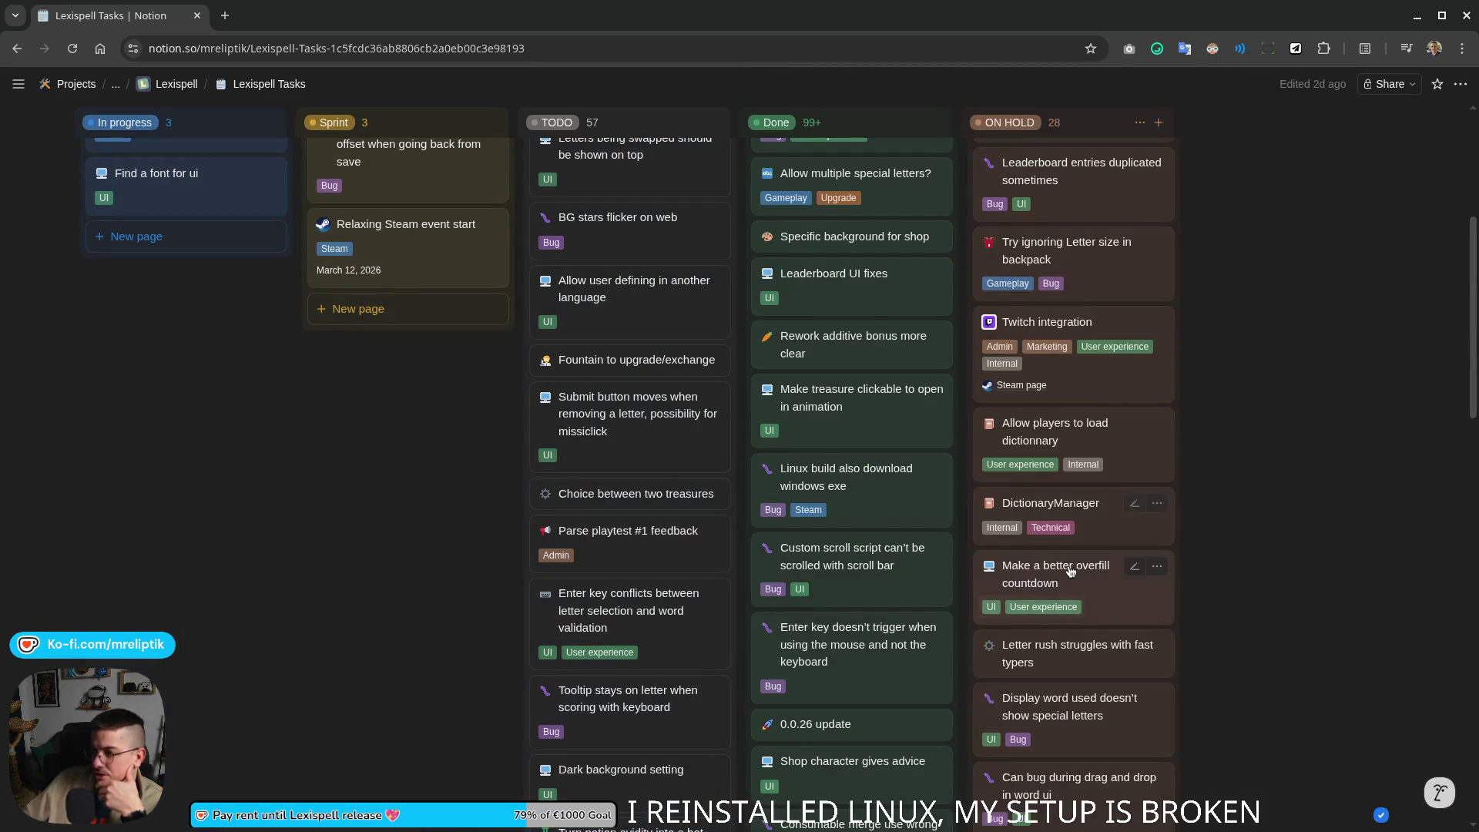
# Step: Move the overfill countdown card from ON HOLD to Done
pyautogui.moveTo(1065, 570); pyautogui.dragTo(889, 442)
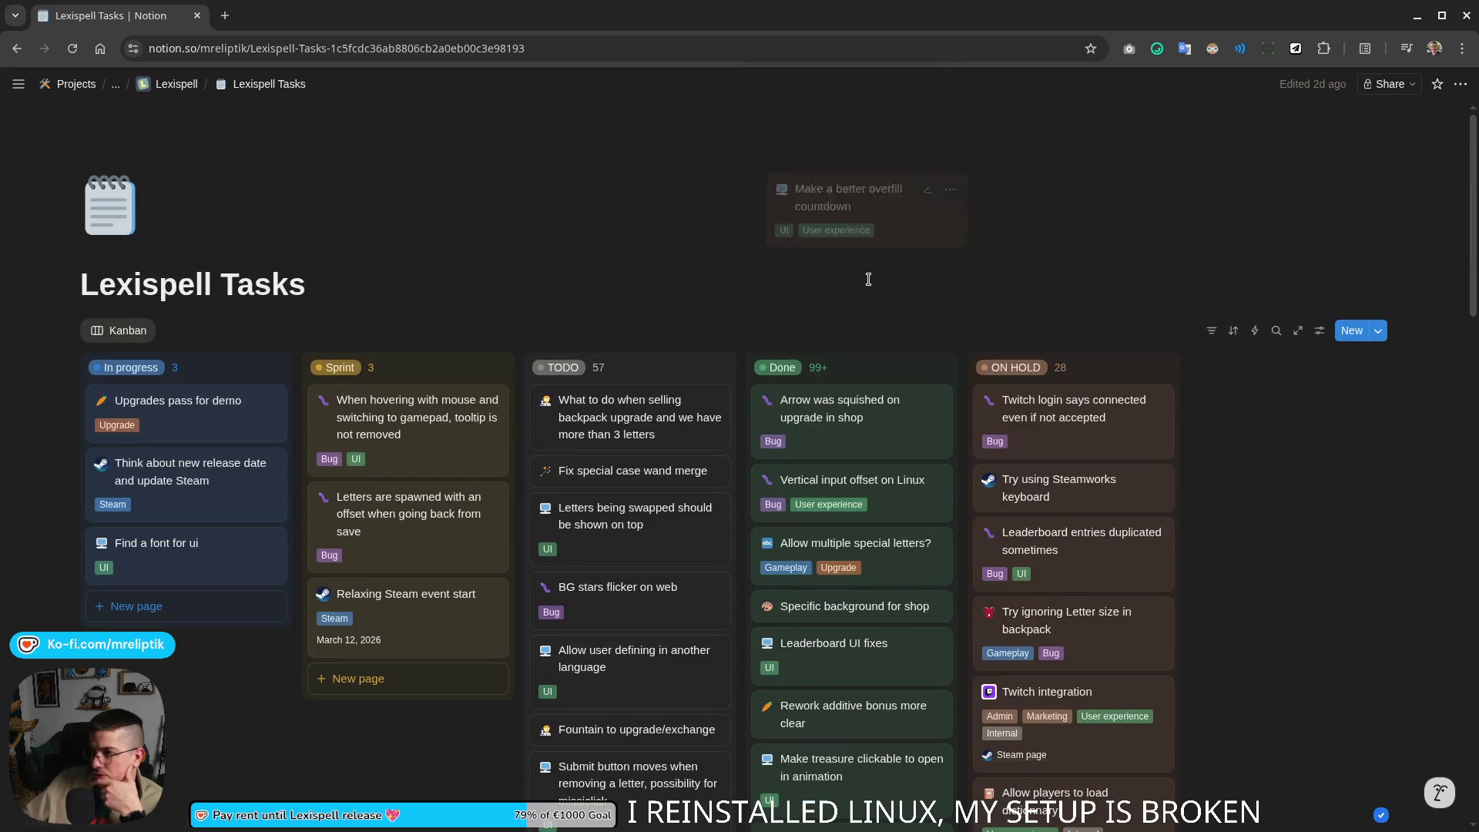
pyautogui.click(935, 399)
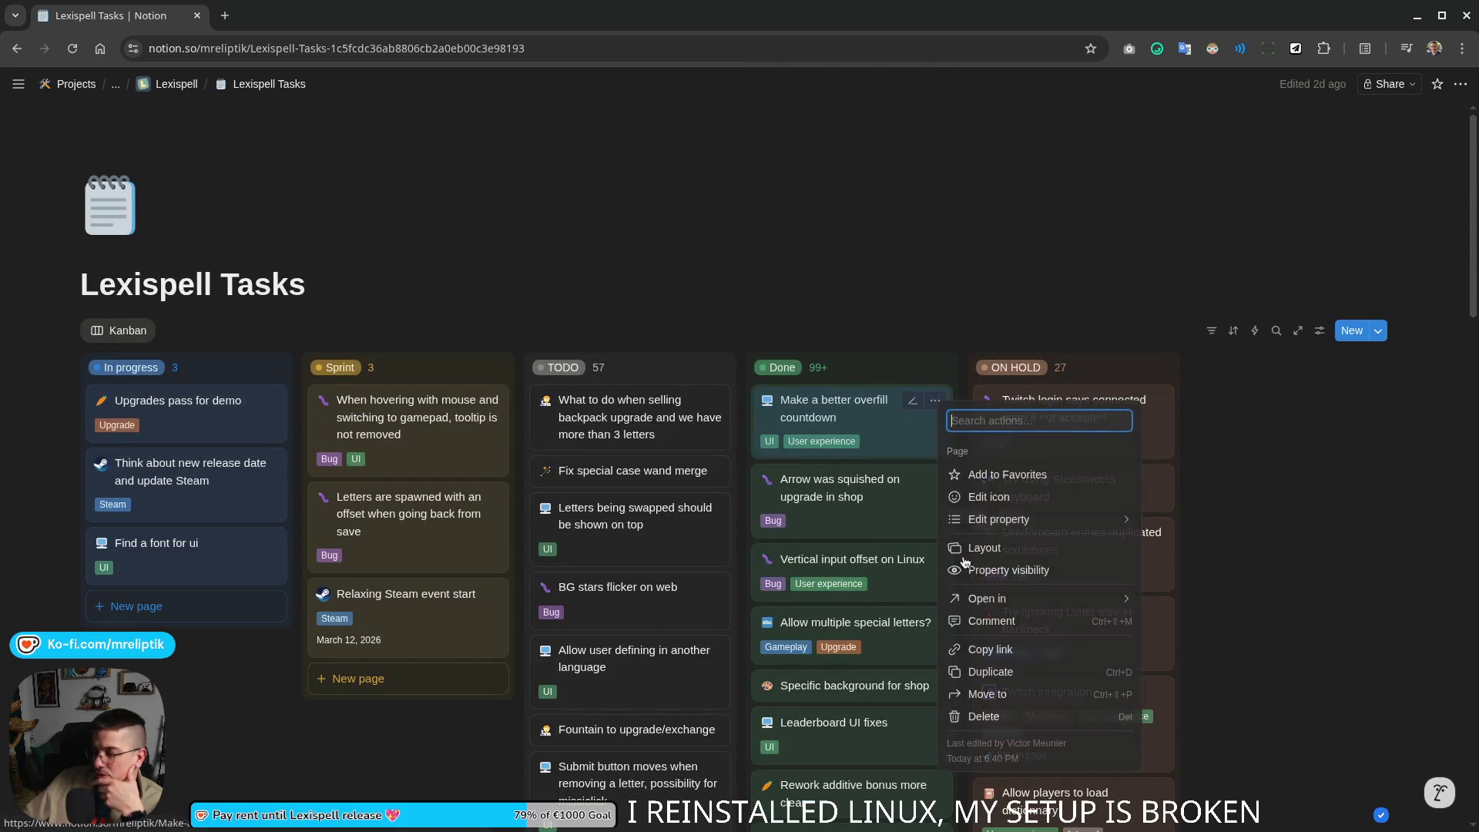
pyautogui.press('Escape')
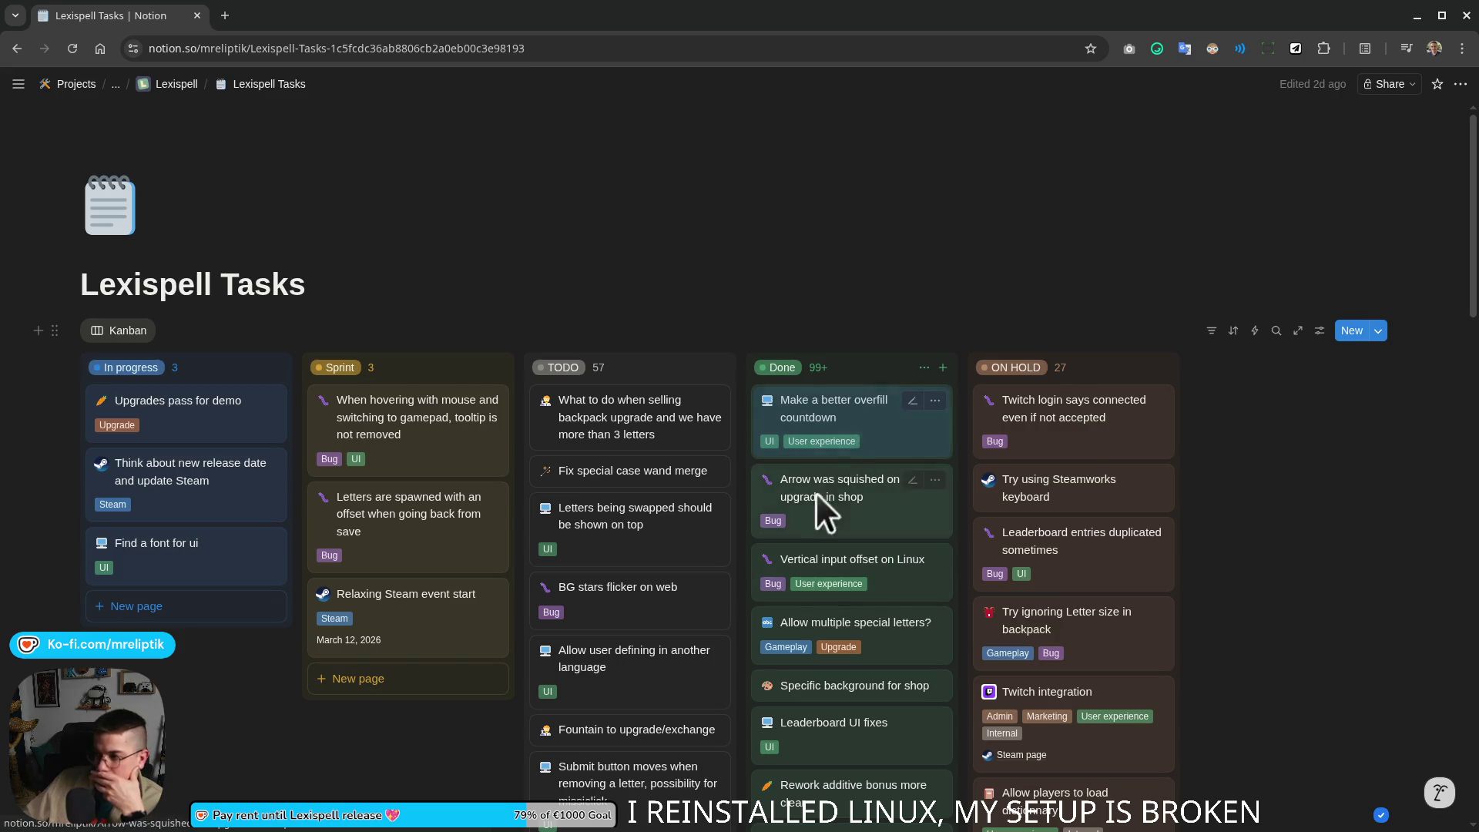
pyautogui.scroll(-5, 1204, 422)
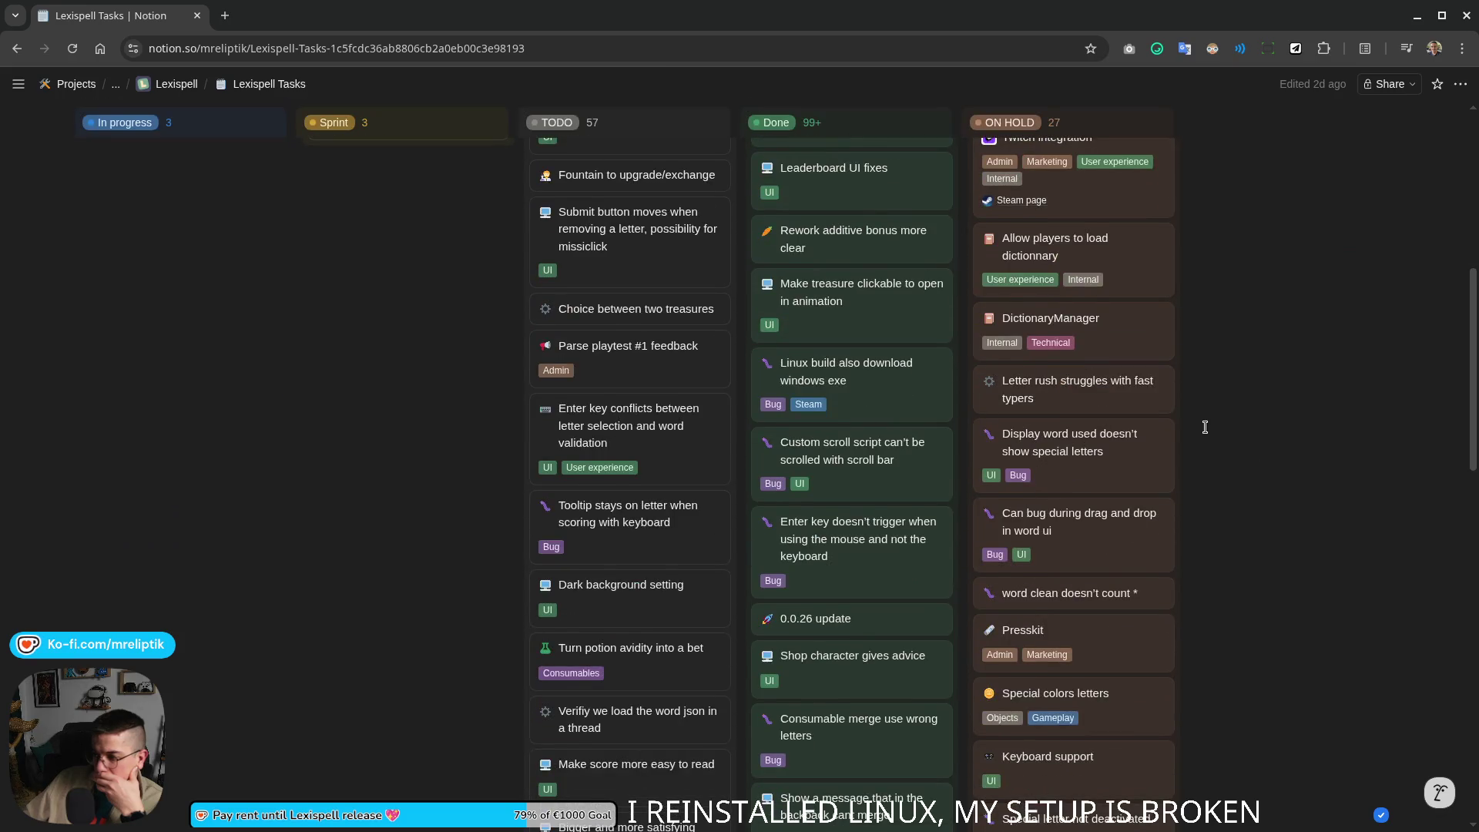
pyautogui.scroll(-2, 1103, 464)
# Step: Tick off the 'Add mascot' and 'Update presskit with mascott' items on the Presskit card
pyautogui.click(1103, 465)
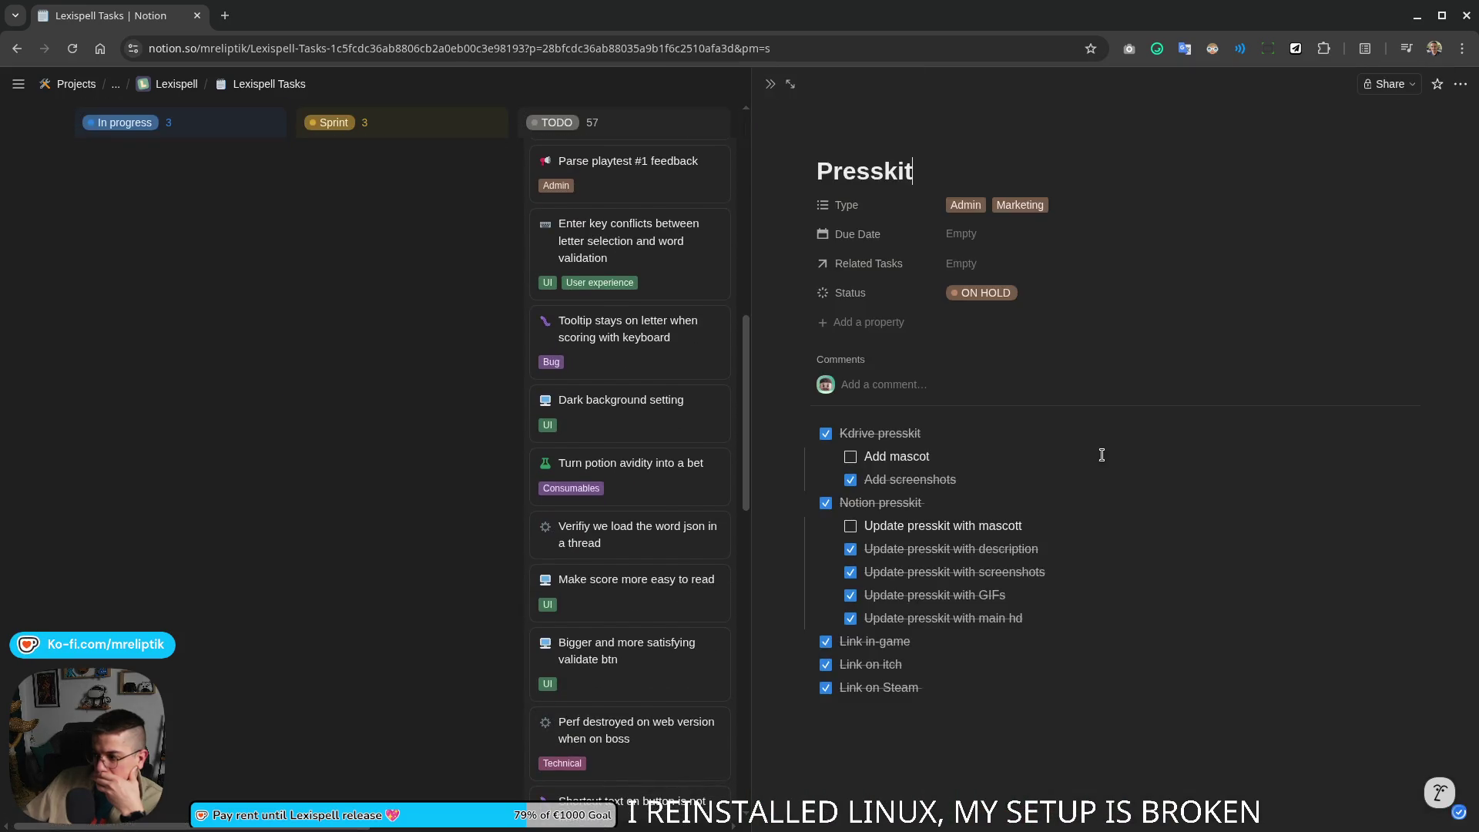
pyautogui.click(851, 456)
pyautogui.click(851, 526)
pyautogui.click(769, 83)
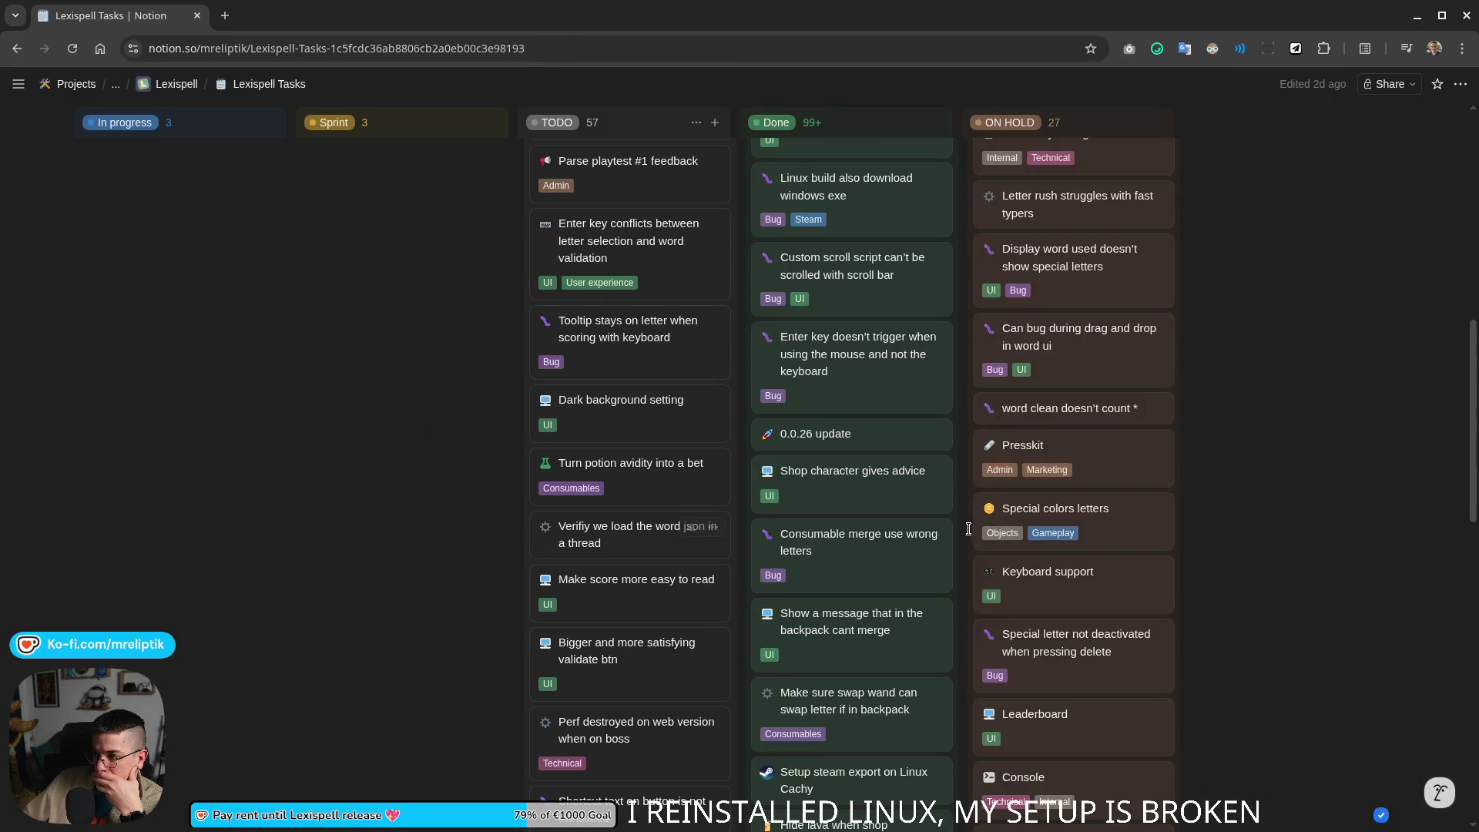
pyautogui.scroll(5, 925, 462)
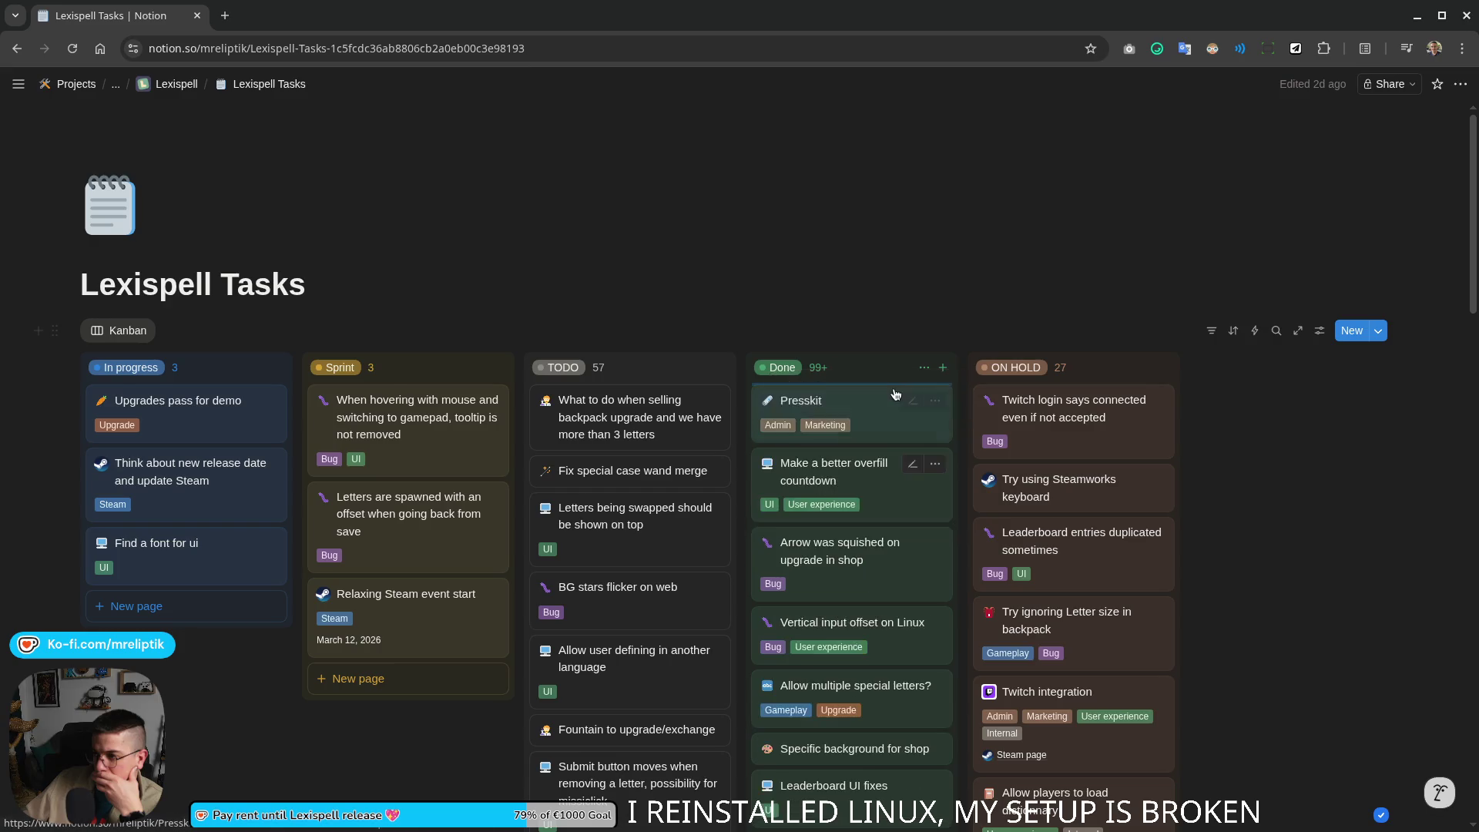
pyautogui.scroll(-3, 1177, 539)
pyautogui.scroll(-3, 1177, 539)
pyautogui.scroll(-2, 1177, 540)
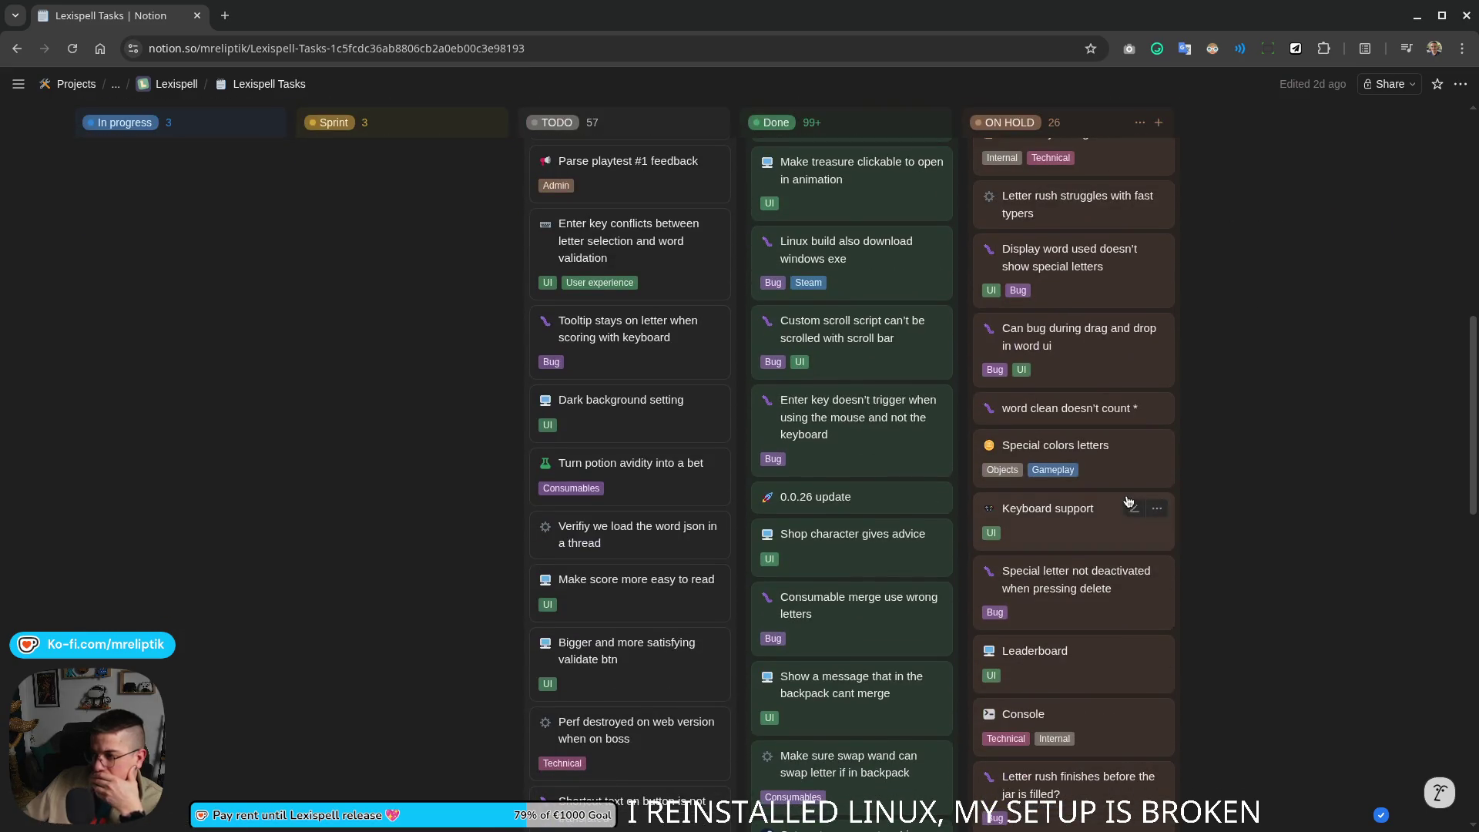
# Step: Review the Special colors letters card and return to the full board
pyautogui.click(1119, 529)
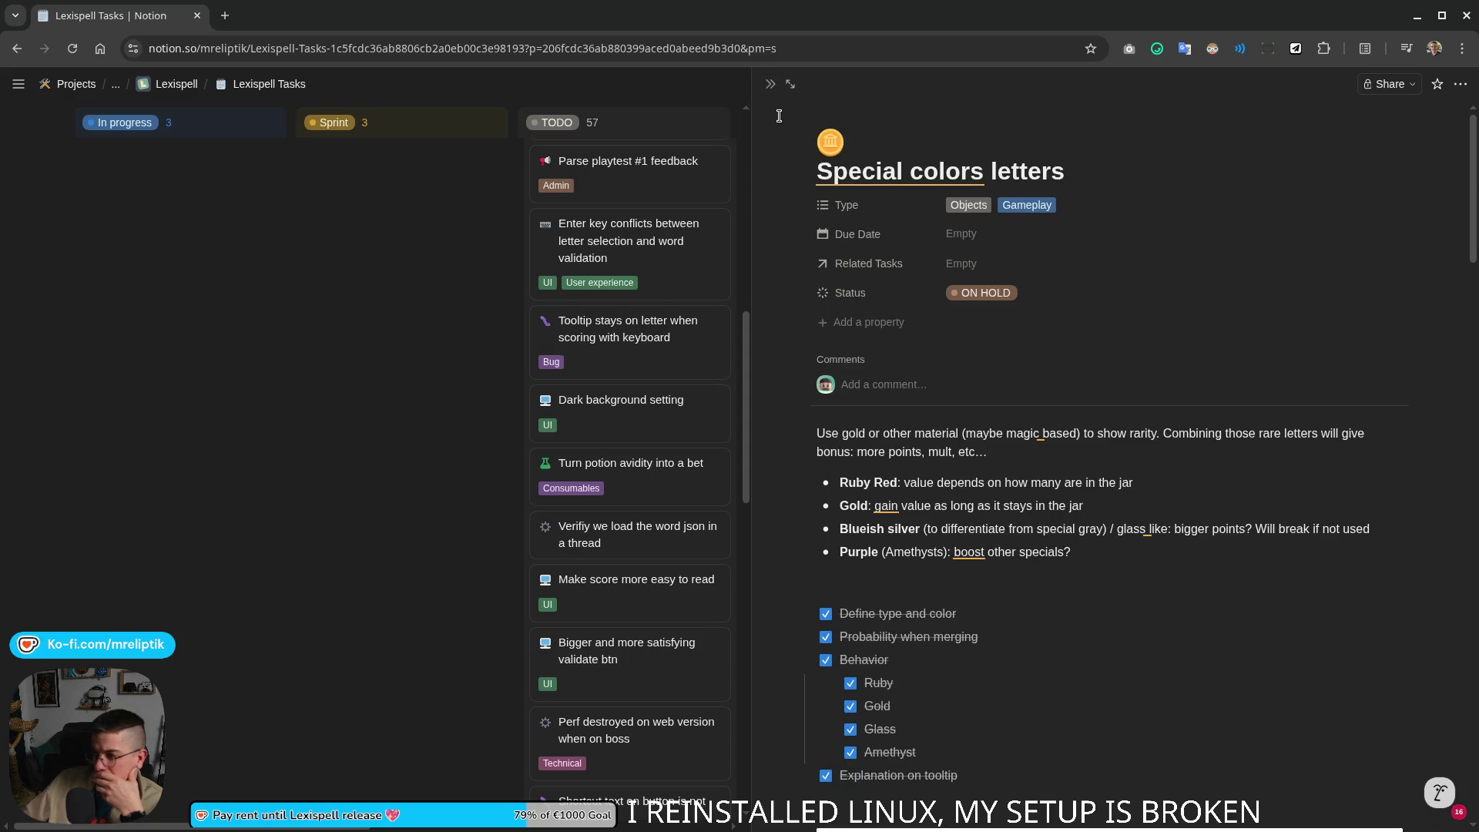
pyautogui.click(770, 87)
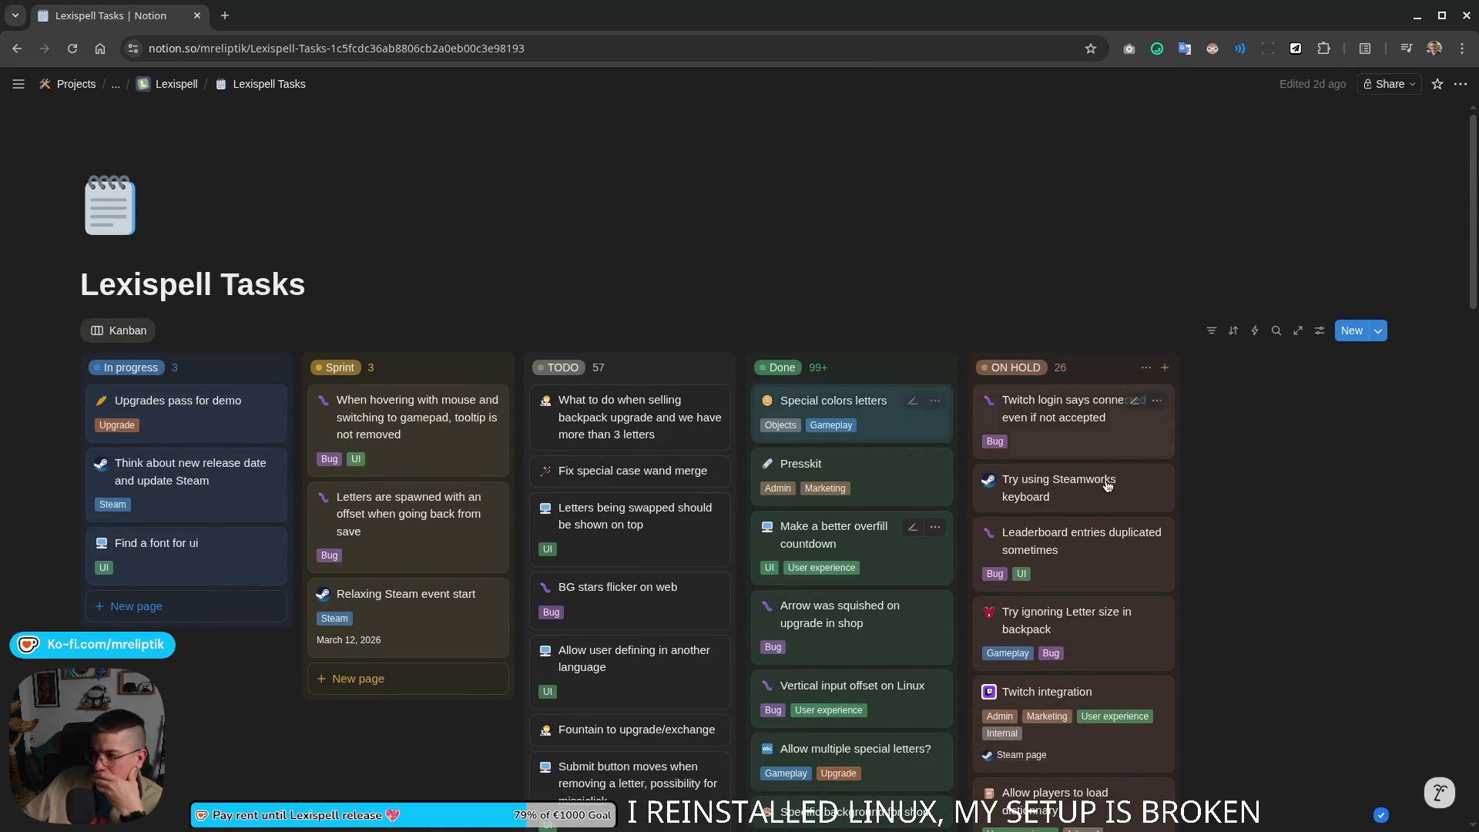
pyautogui.scroll(-3, 1086, 512)
pyautogui.scroll(-2, 1085, 512)
pyautogui.scroll(-2, 1155, 497)
pyautogui.scroll(-3, 1256, 475)
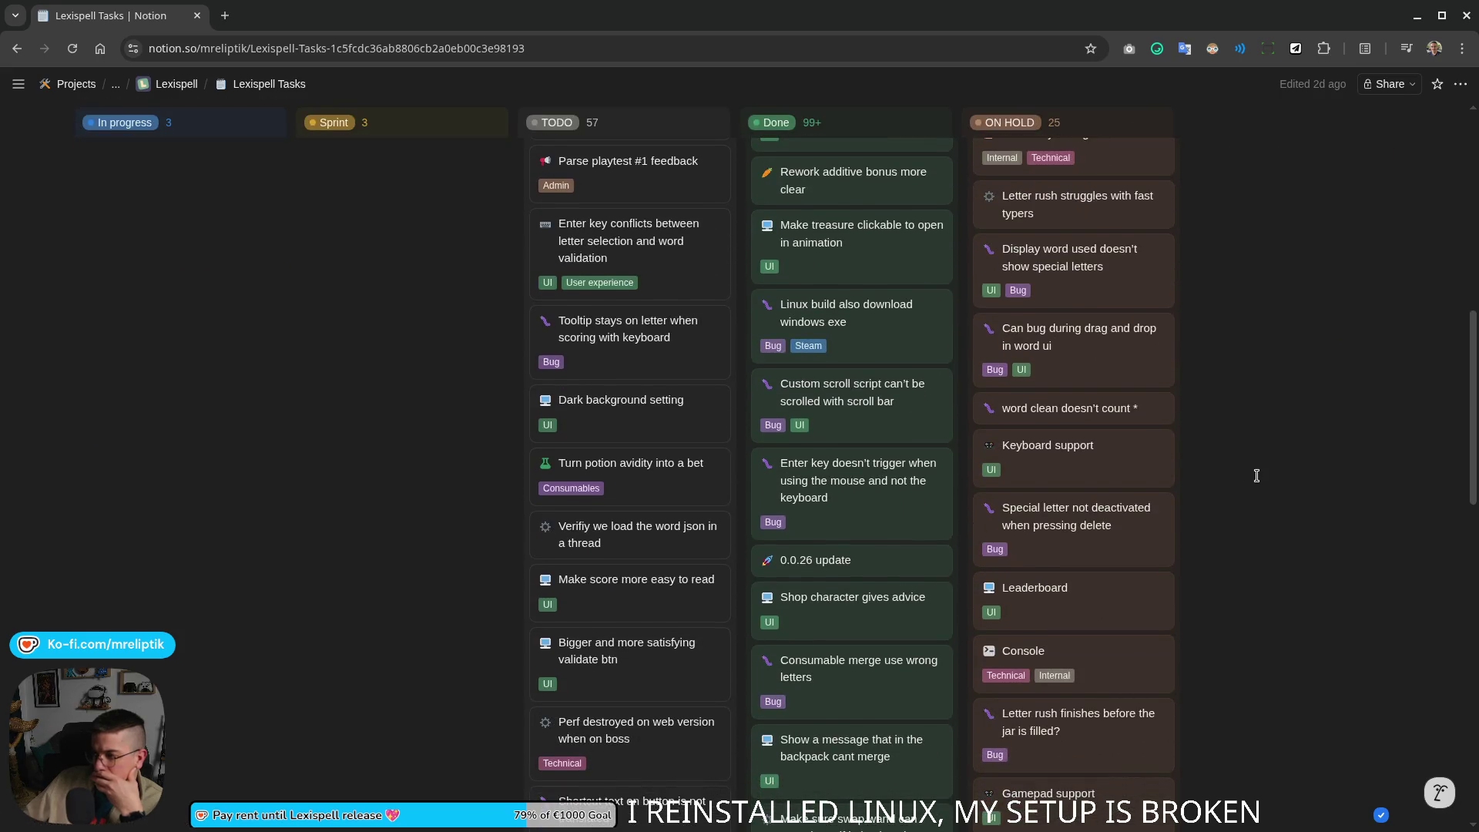
pyautogui.scroll(-1, 1246, 474)
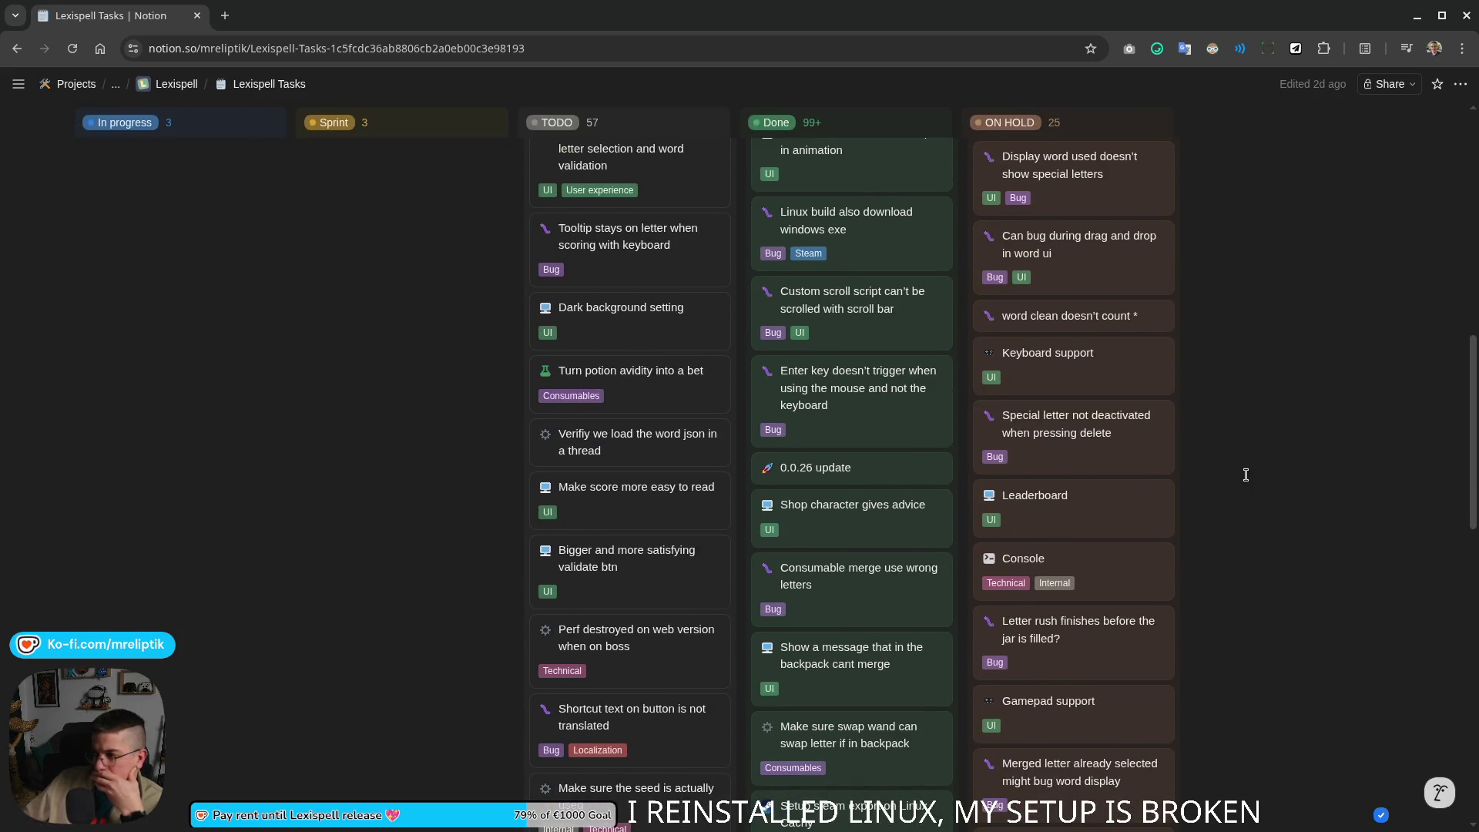
pyautogui.scroll(-1, 1246, 475)
# Step: Review the Leaderboard and backpack upgrade cards without changes
pyautogui.click(1121, 438)
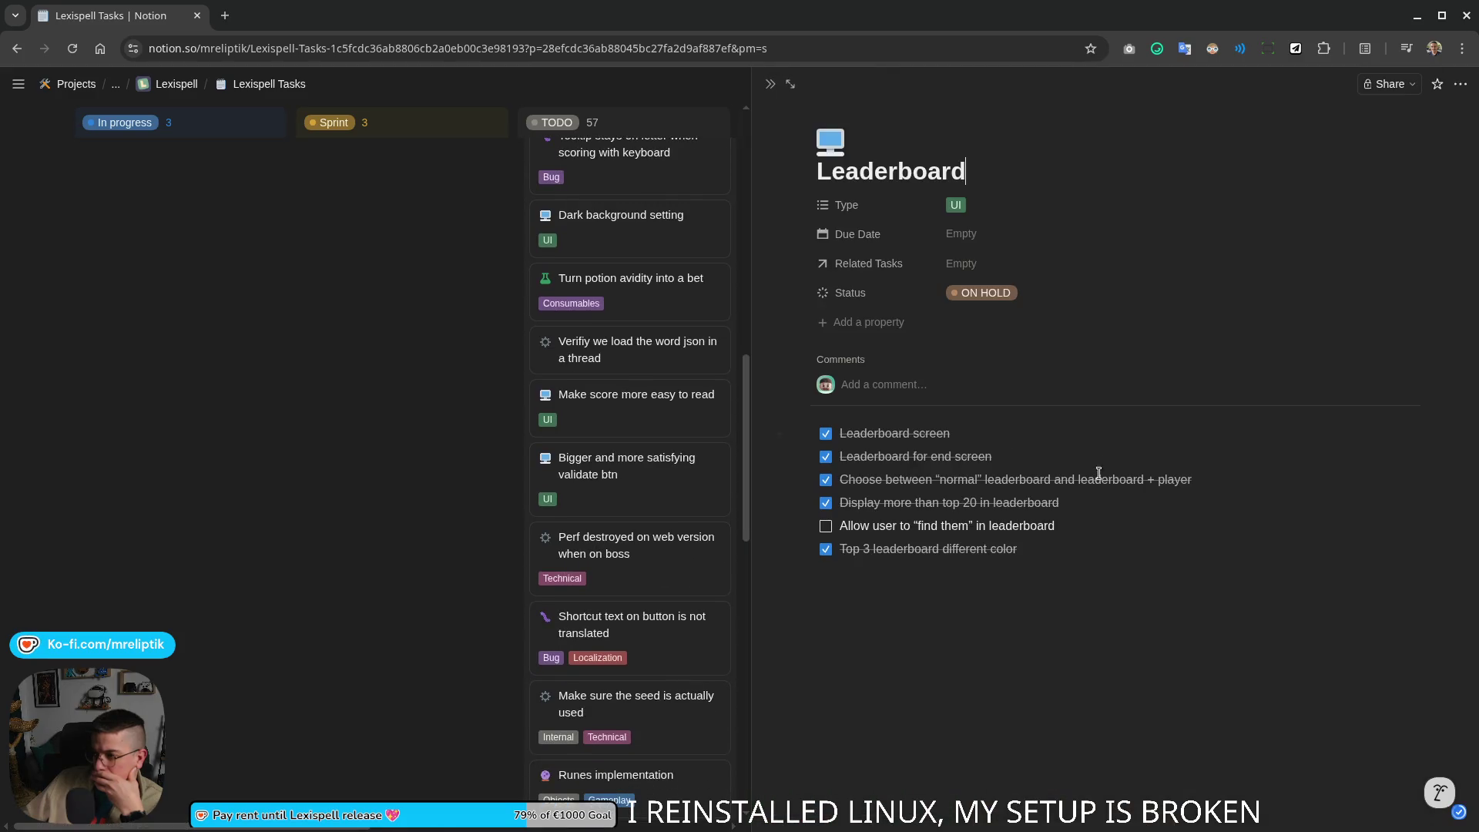
pyautogui.click(771, 84)
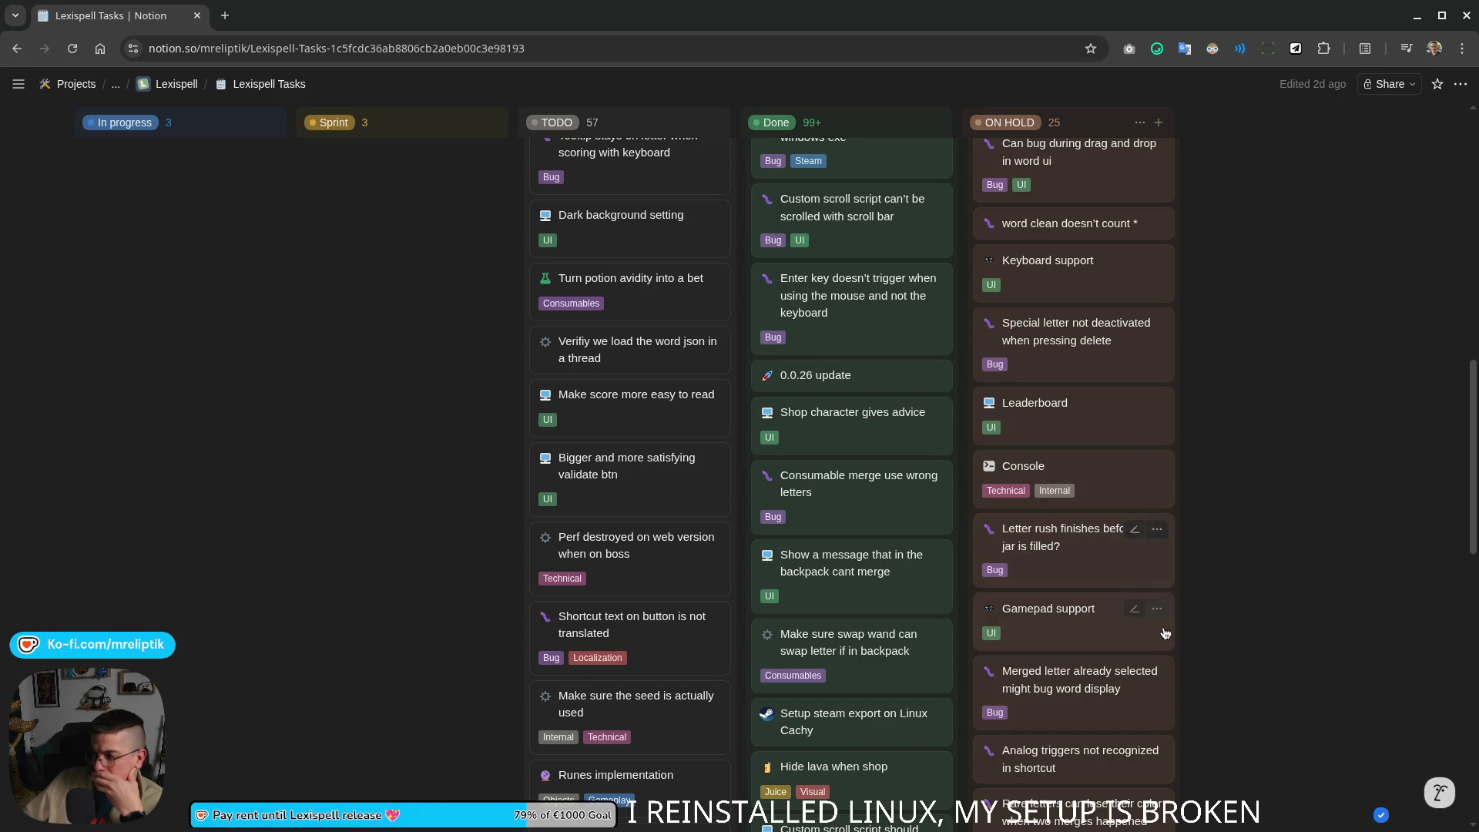
pyautogui.scroll(-1, 1167, 578)
pyautogui.scroll(-2, 1175, 556)
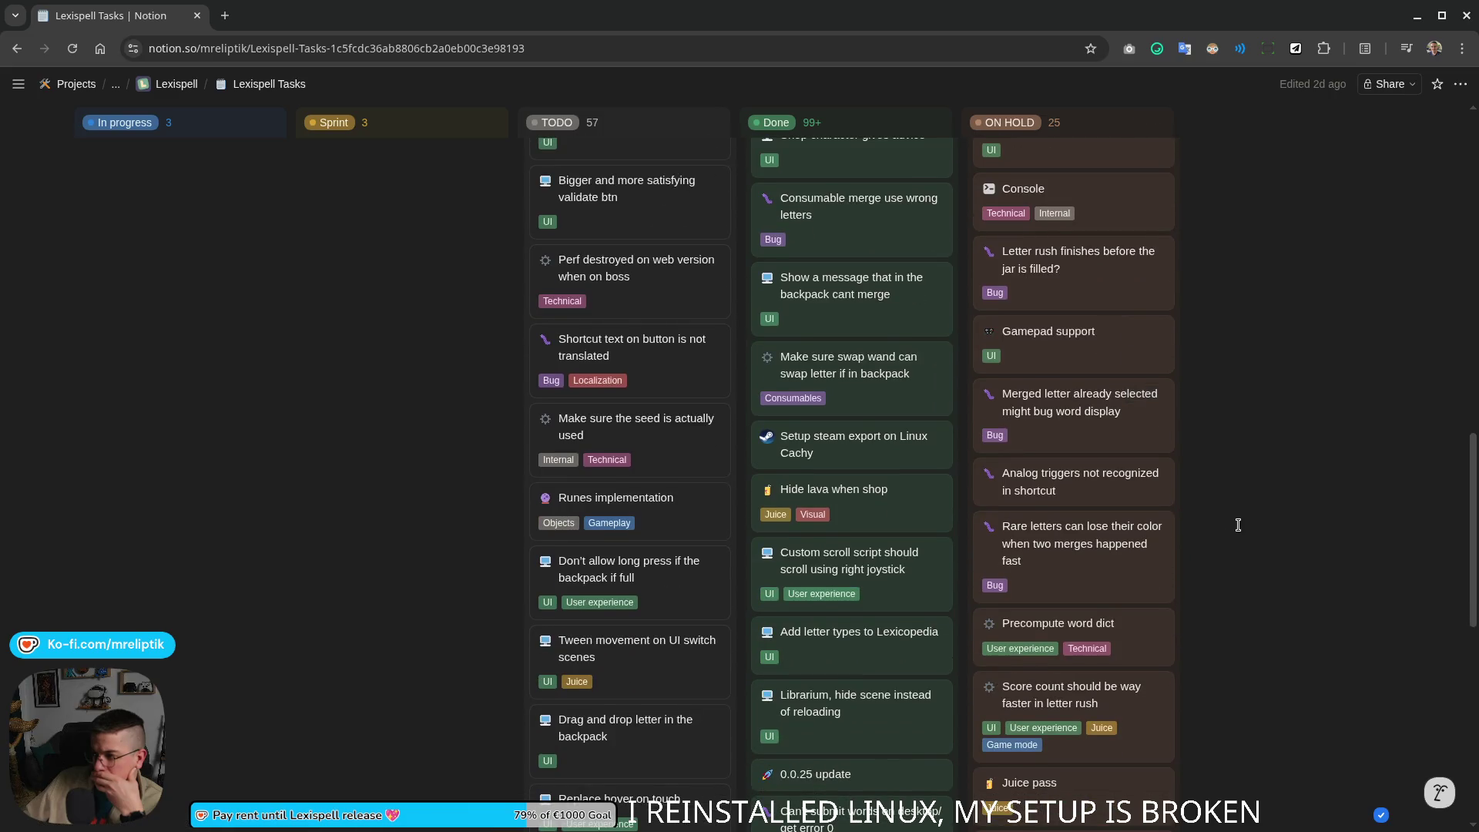
pyautogui.scroll(-2, 1238, 524)
pyautogui.scroll(-2, 1236, 524)
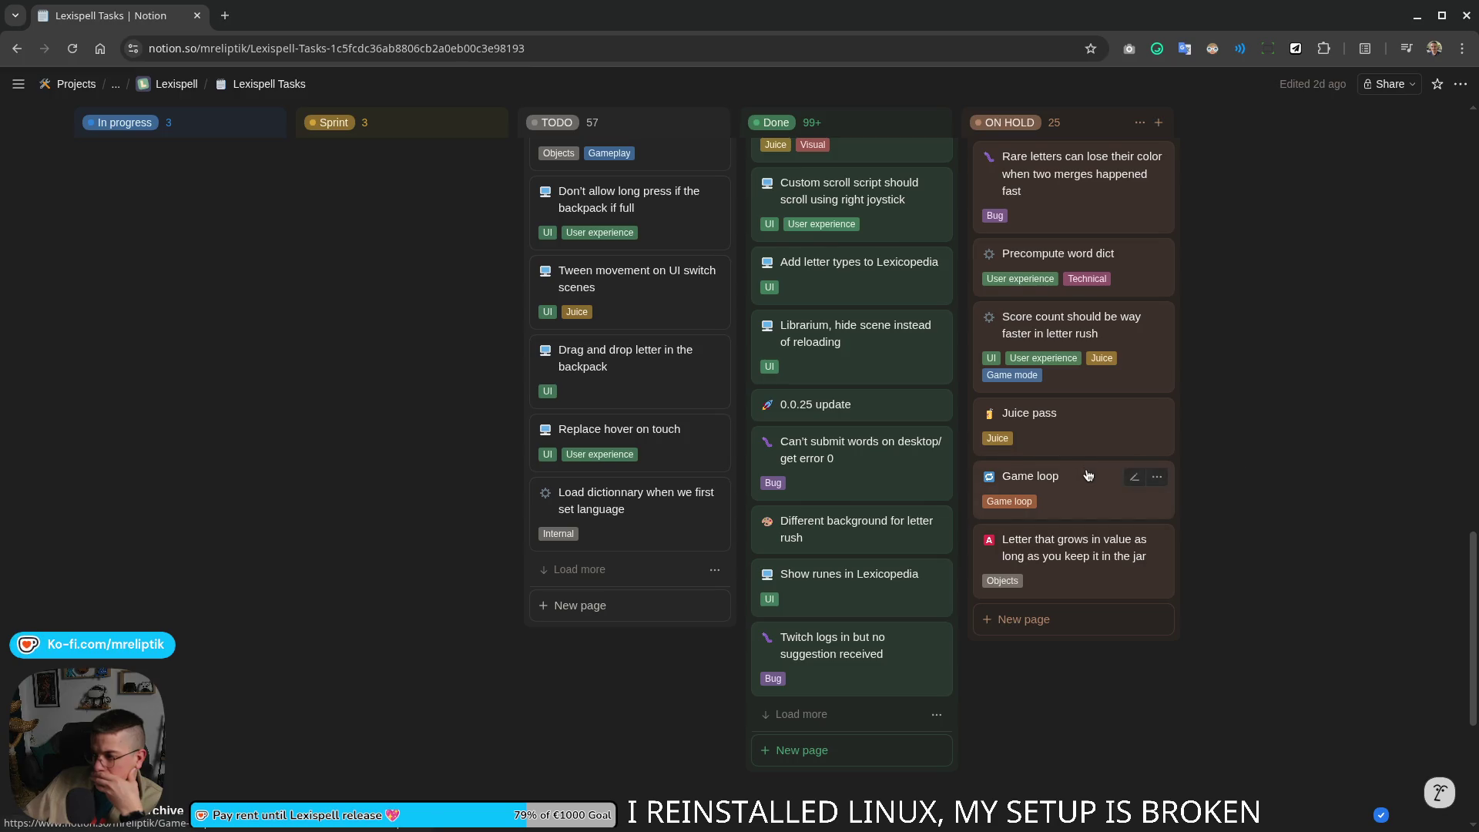
pyautogui.scroll(6, 1092, 479)
pyautogui.scroll(5, 1098, 490)
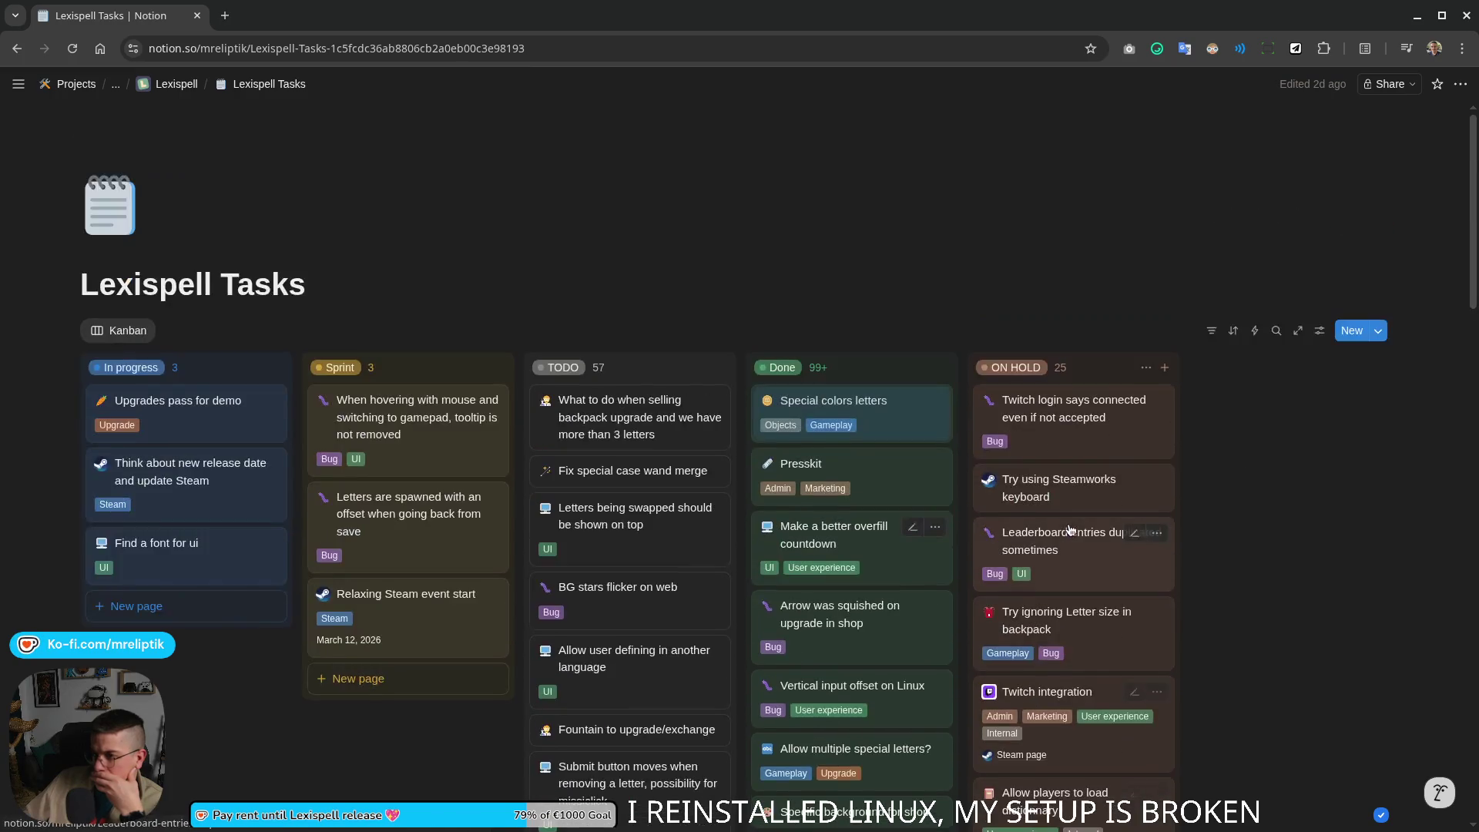
pyautogui.click(632, 420)
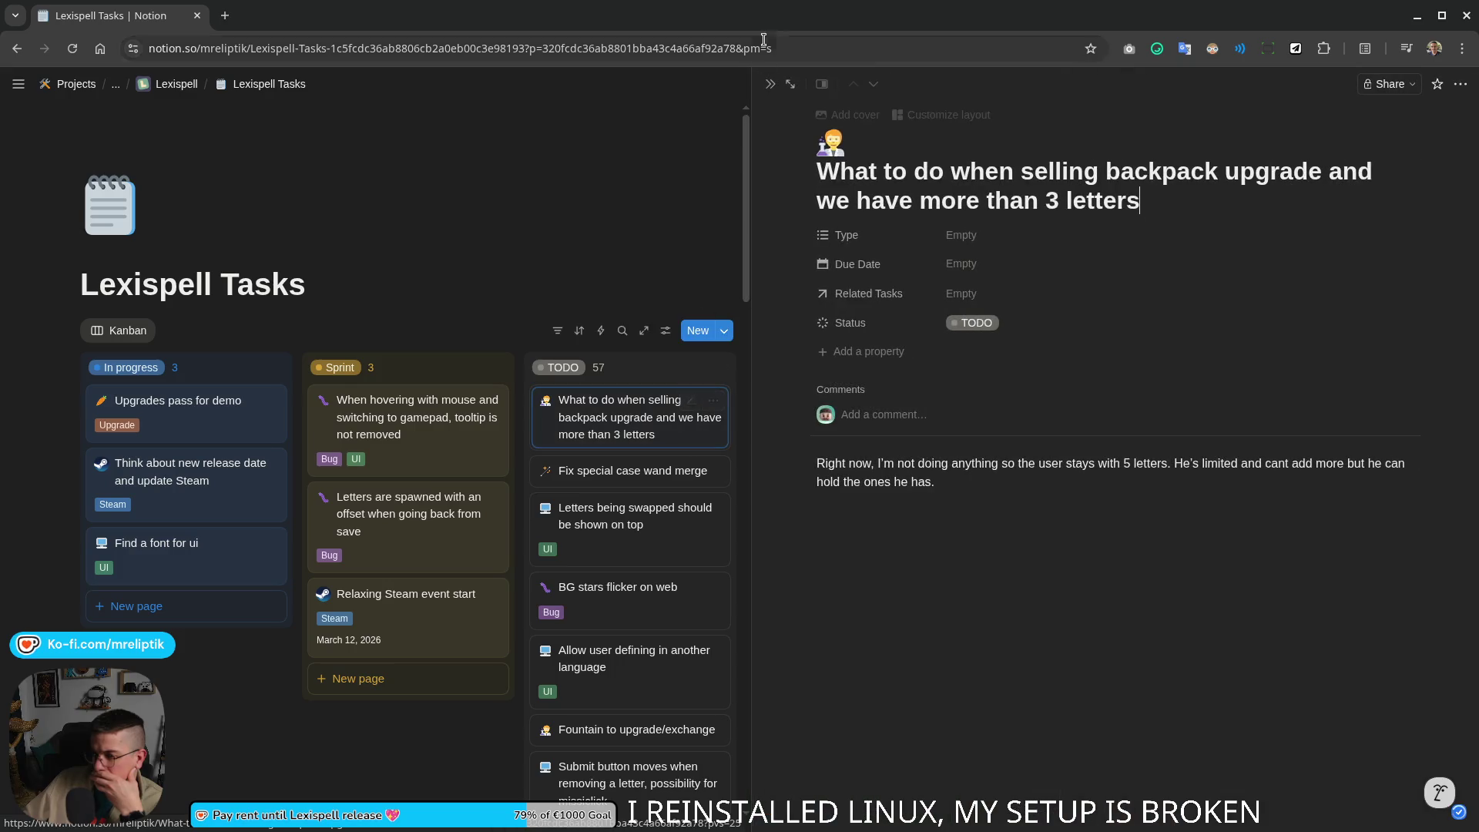
pyautogui.click(770, 84)
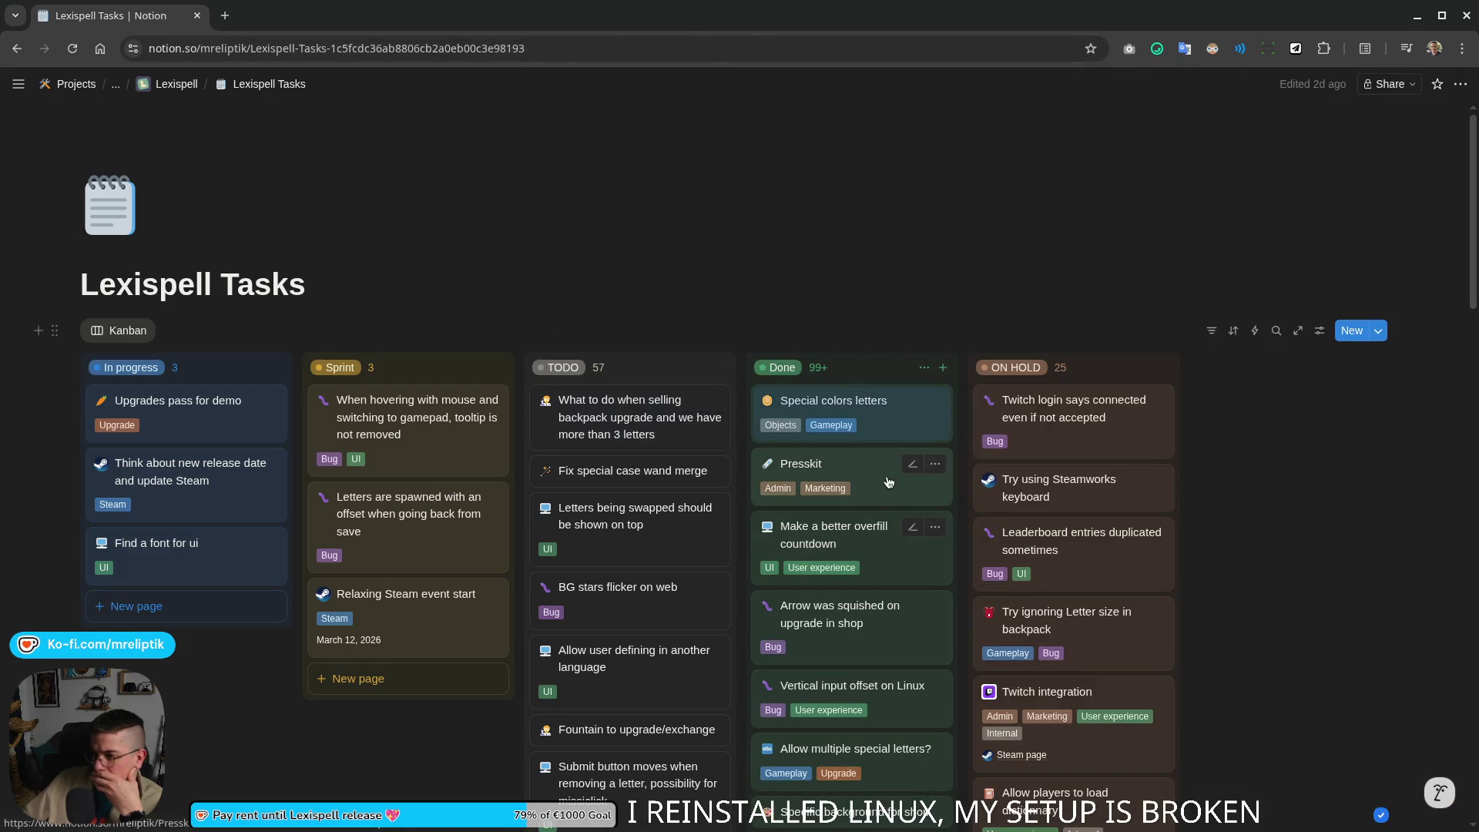
# Step: Duplicate the 'Make a better overfill countdown' card and place the copy atop TODO
pyautogui.click(934, 527)
pyautogui.click(990, 426)
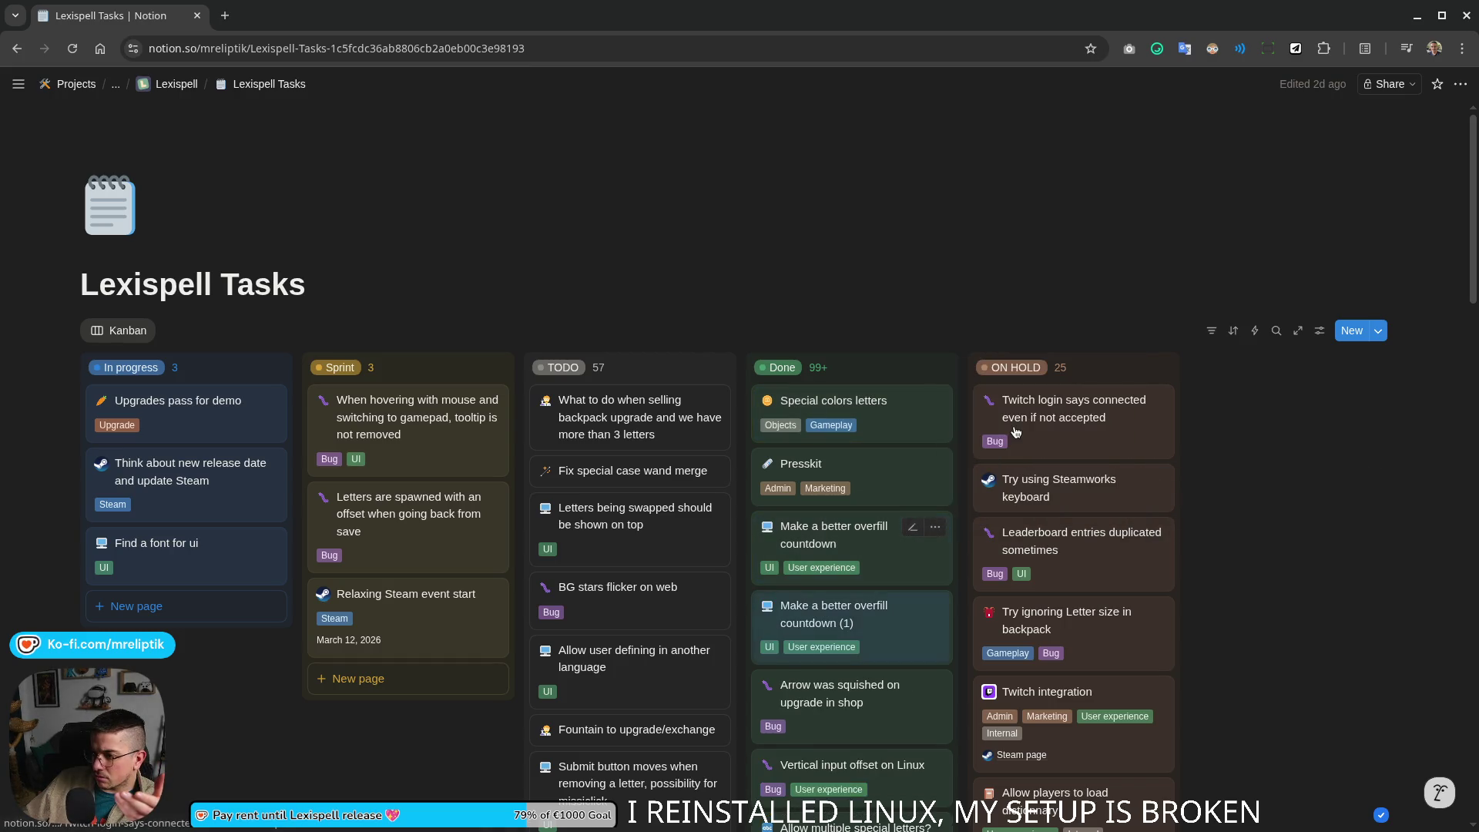
pyautogui.moveTo(865, 630); pyautogui.dragTo(613, 415)
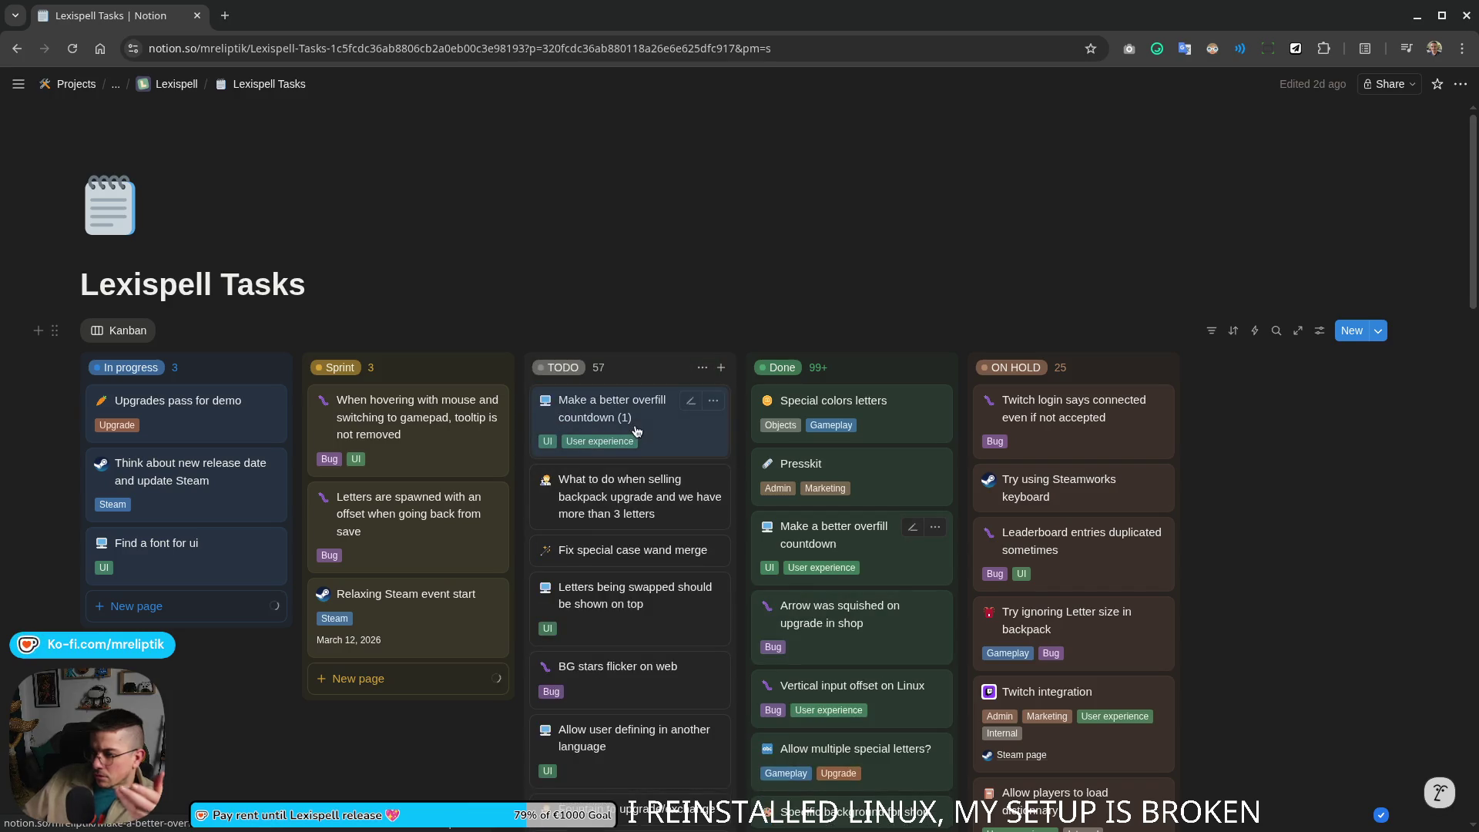
# Step: Give the copied card a scientist icon and retitle it 'Replace coutdown when cauldron overflows'
pyautogui.click(612, 407)
pyautogui.click(829, 141)
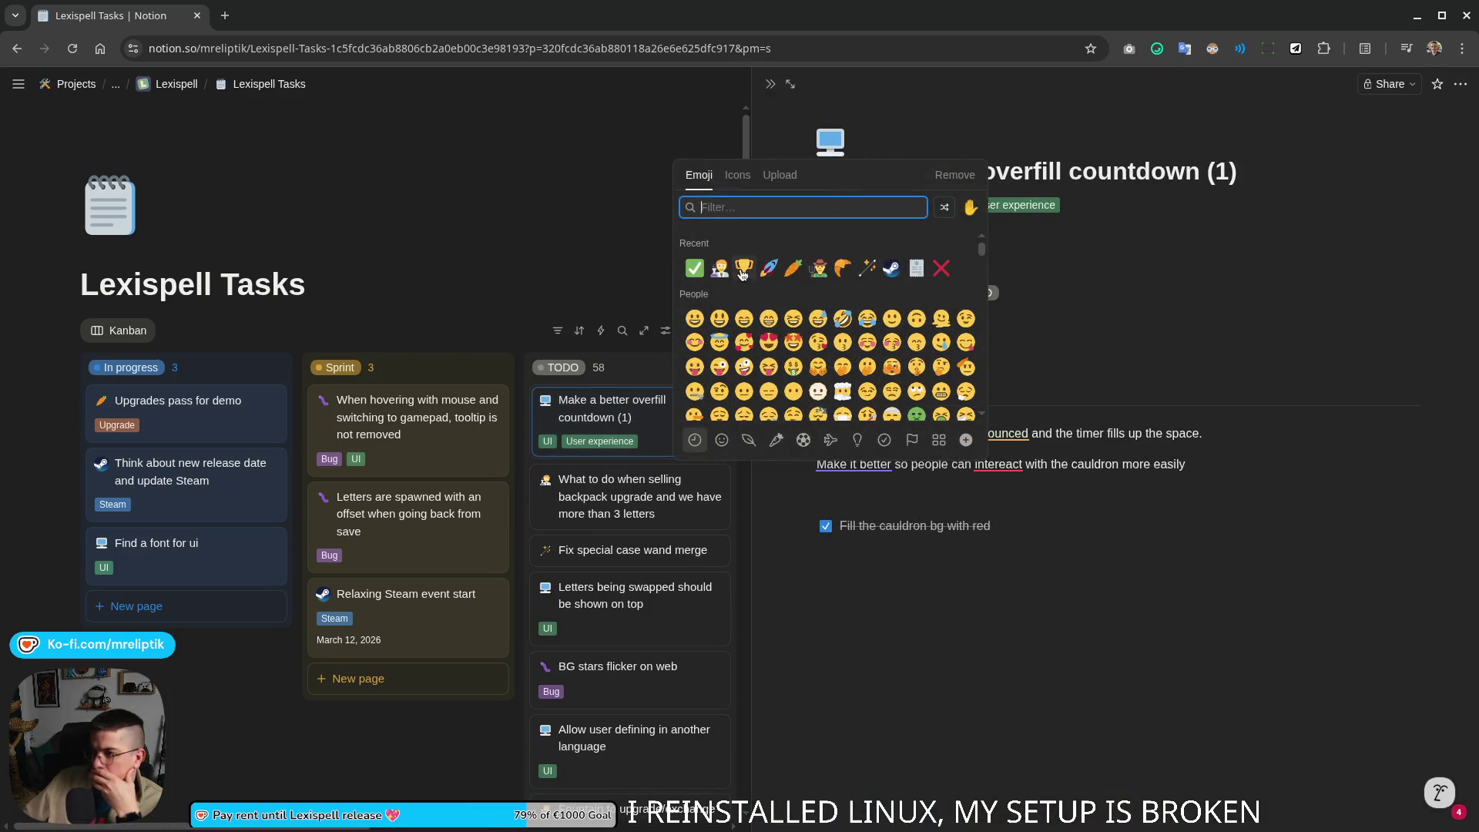
pyautogui.click(713, 268)
pyautogui.moveTo(1210, 162); pyautogui.dragTo(818, 171)
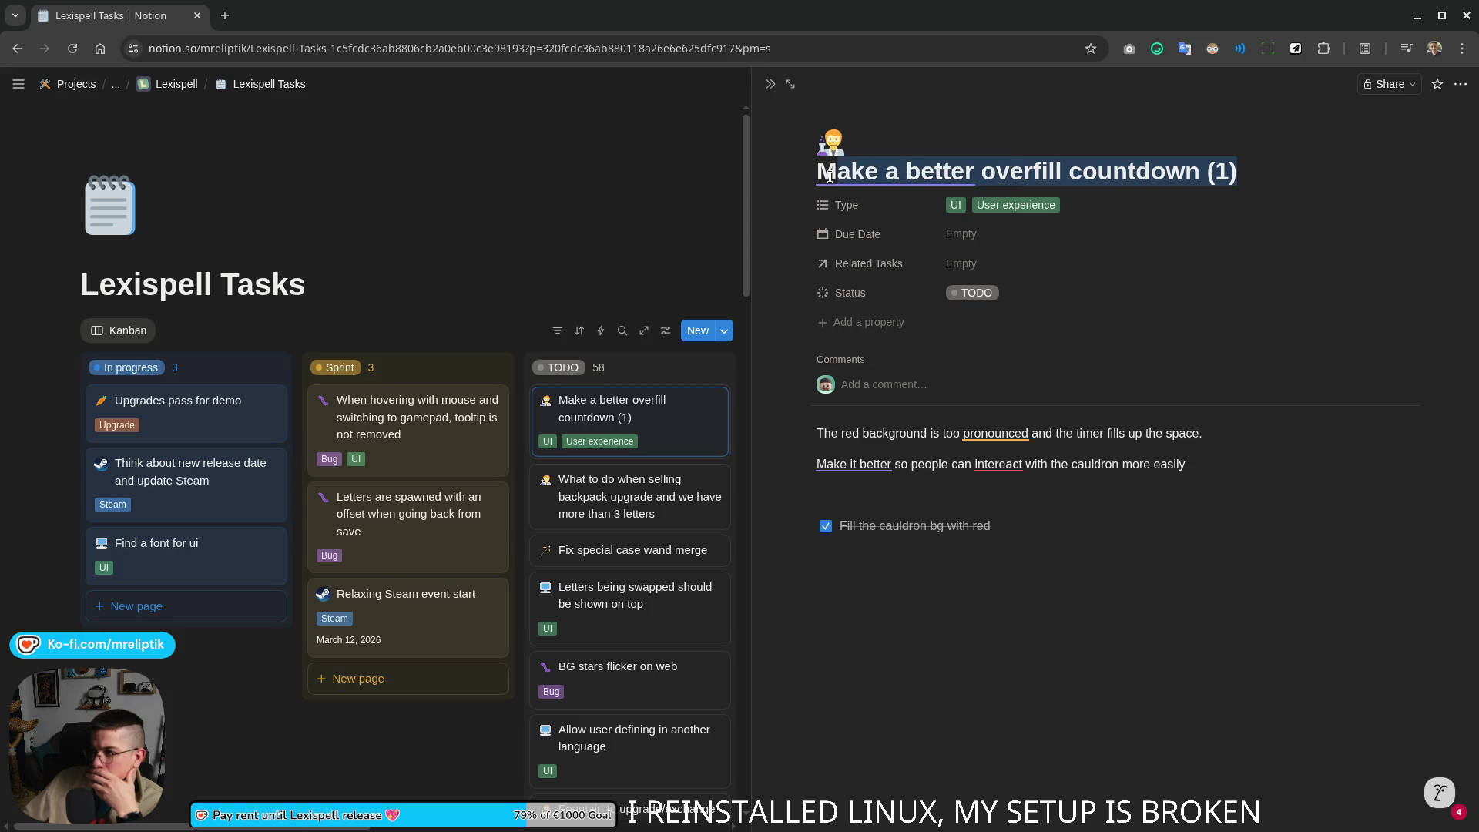
pyautogui.write('Replace coutdown')
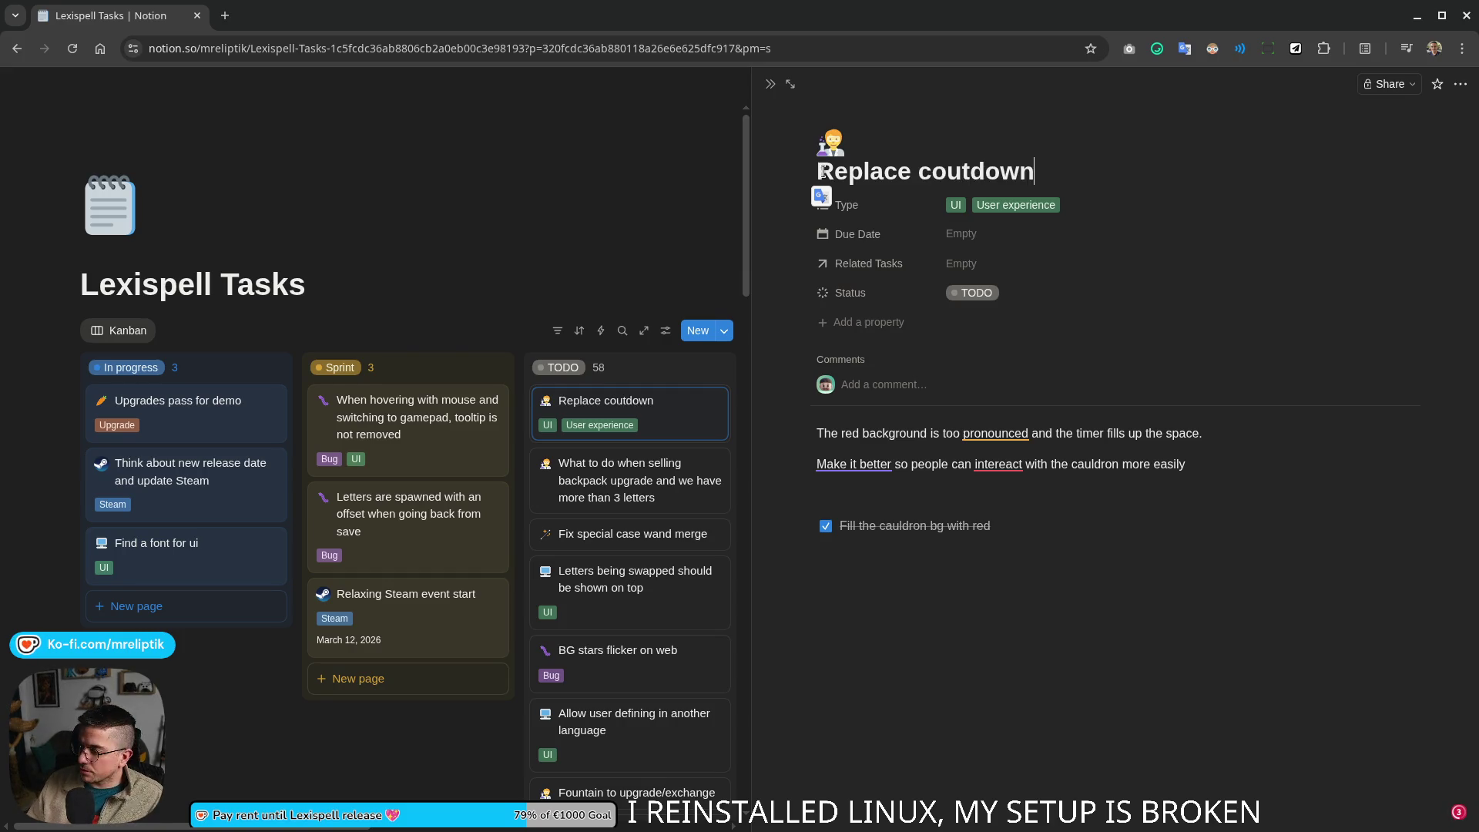
pyautogui.write(' when cauldron overflows')
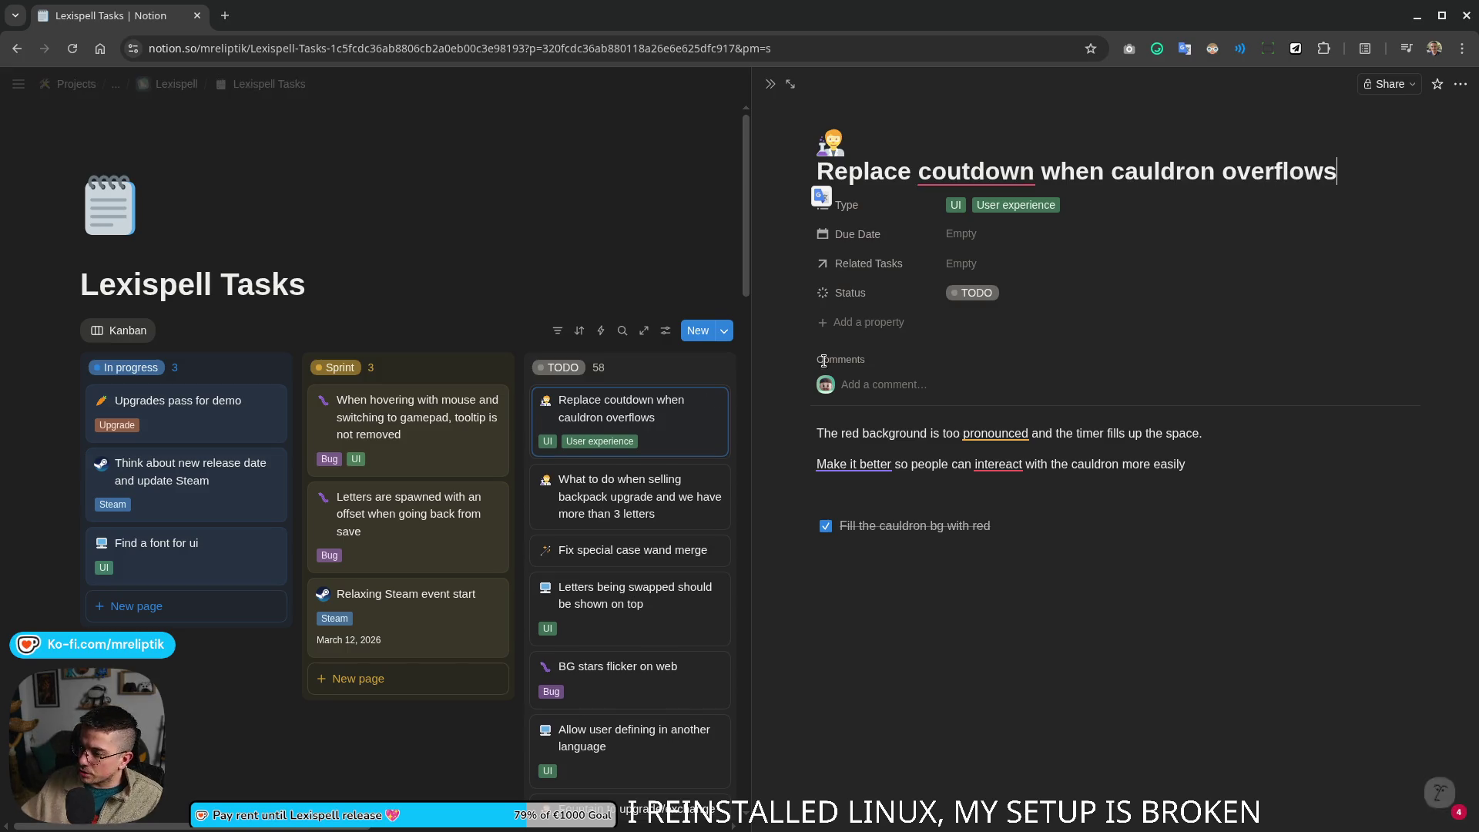
# Step: Replace the card's old description with new text, then add a Sprint card 'Balancing'
pyautogui.moveTo(982, 555); pyautogui.dragTo(818, 430)
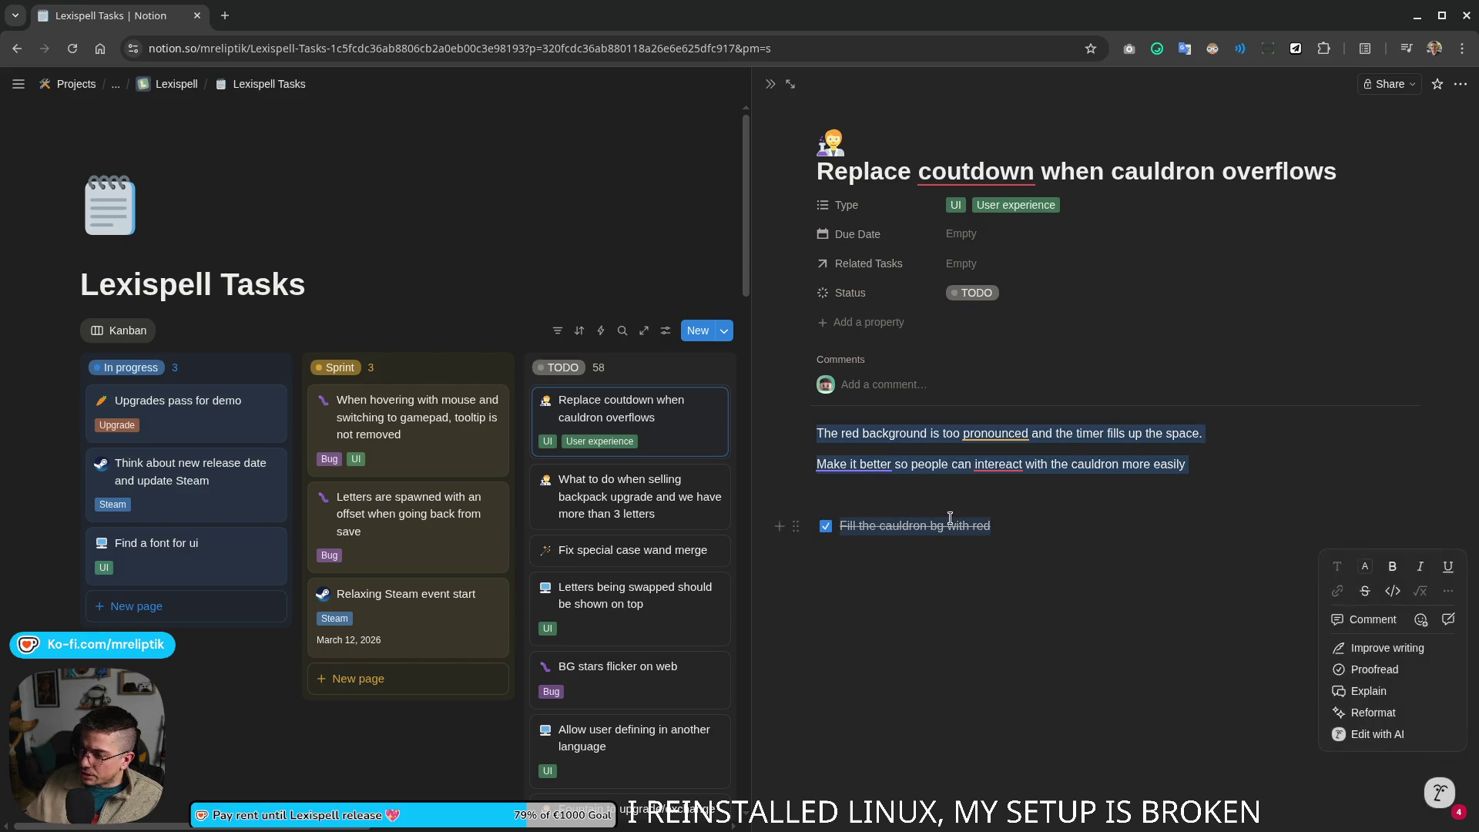
pyautogui.press('BackSpace')
pyautogui.write('Asking the players to ')
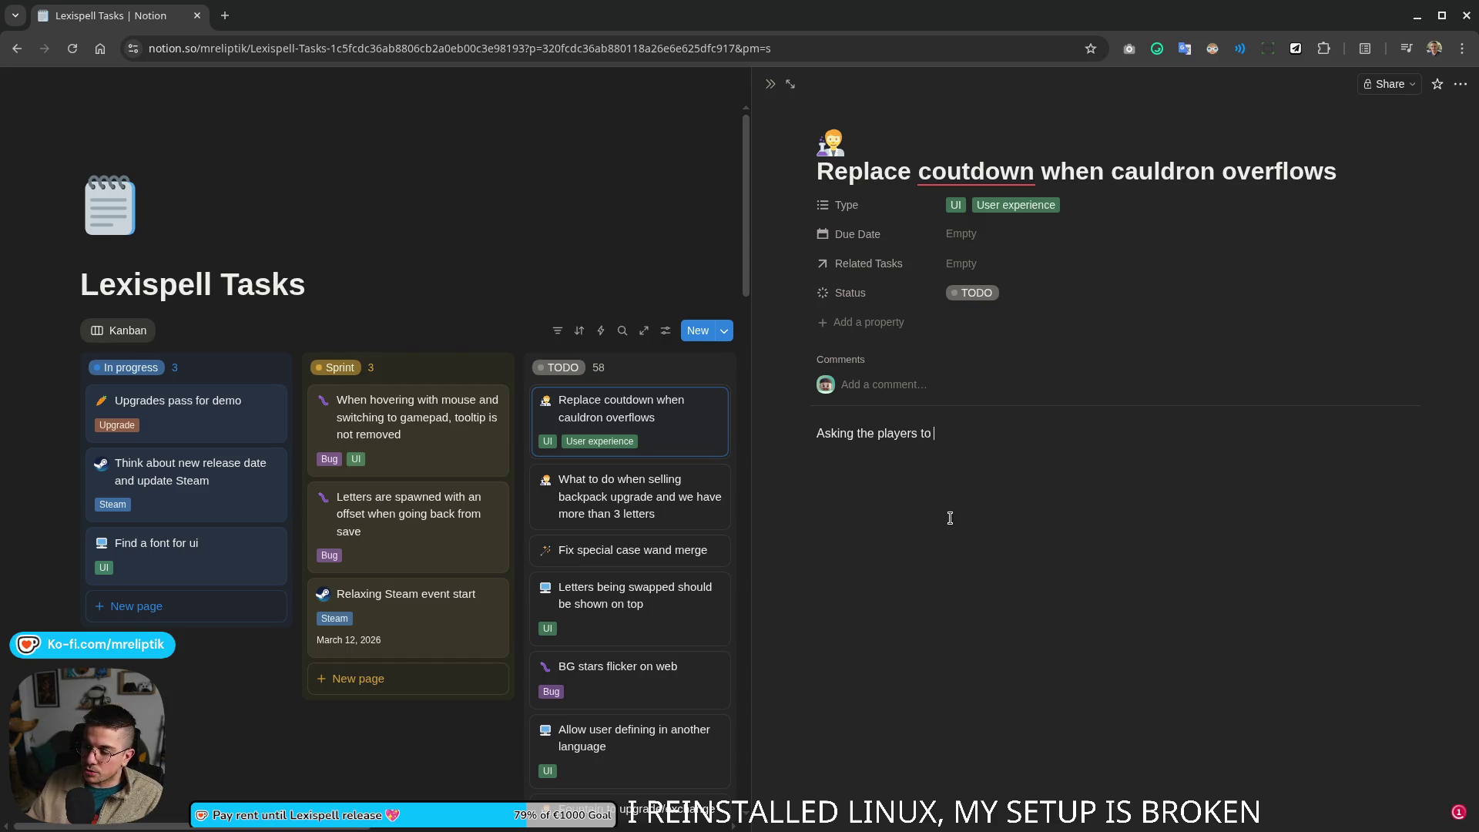
pyautogui.write('spell a word quickly when')
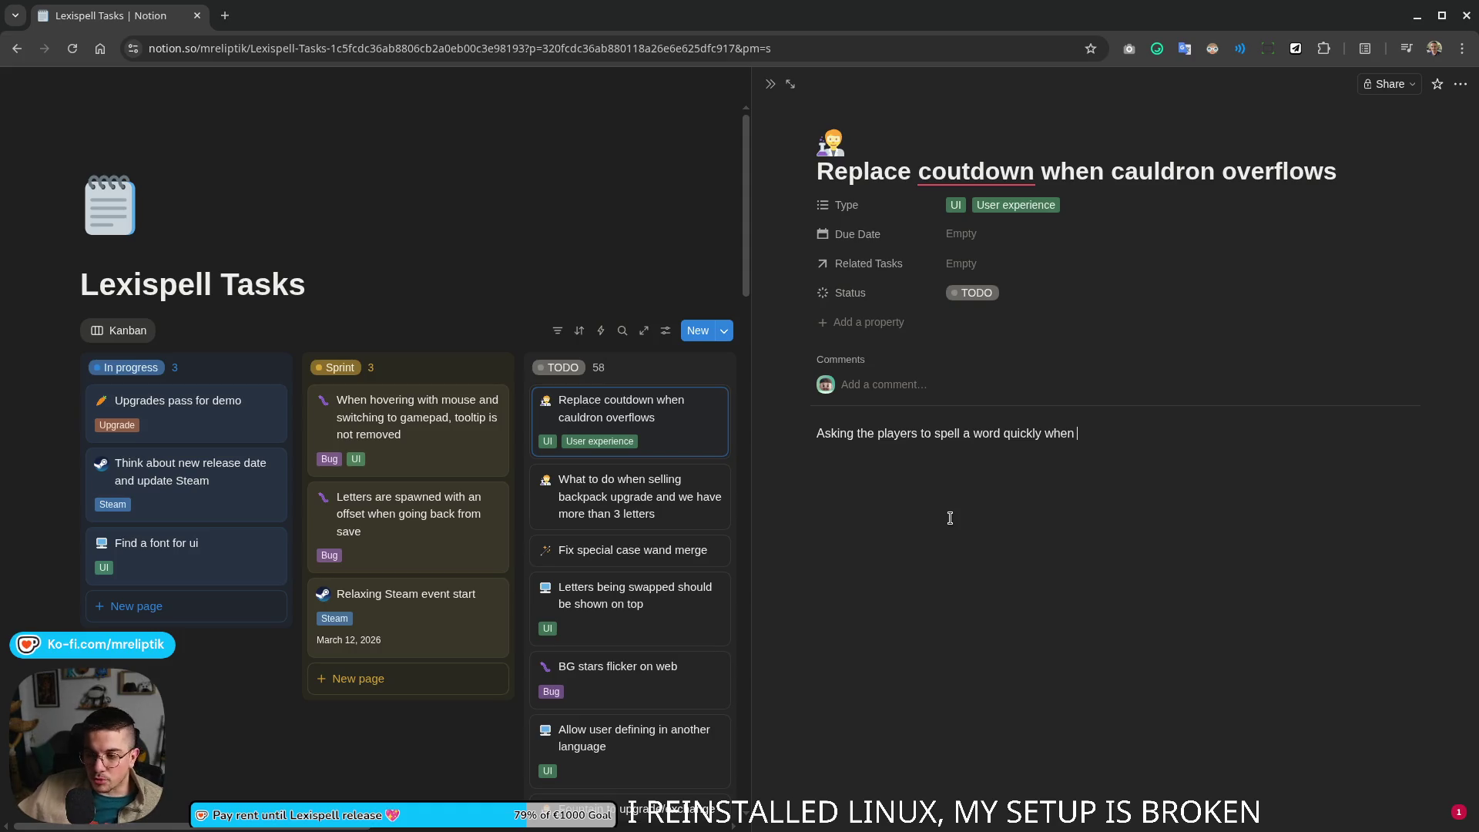
pyautogui.moveTo(192, 284)
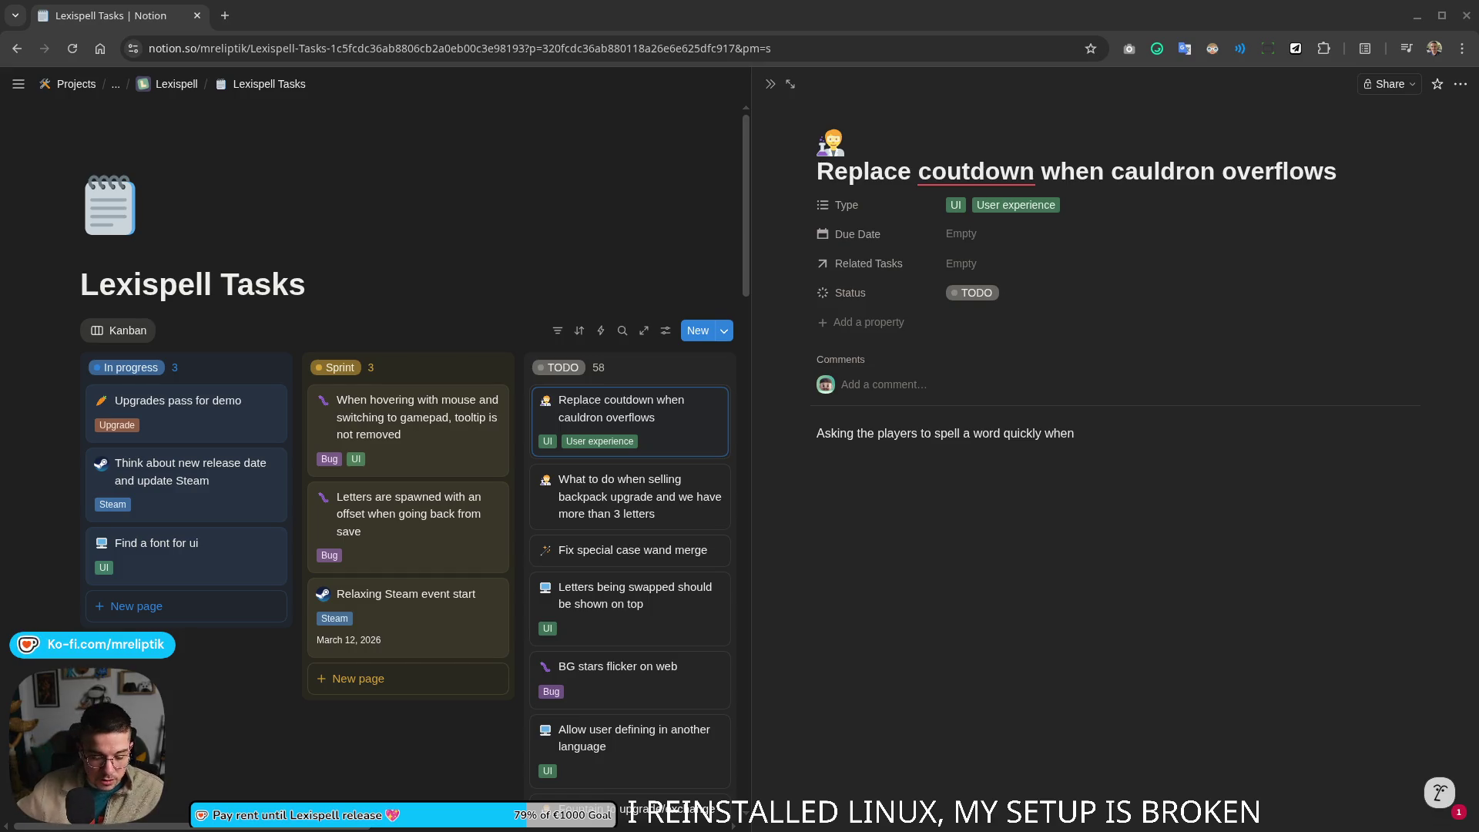
pyautogui.click(498, 368)
pyautogui.write('Balancing ')
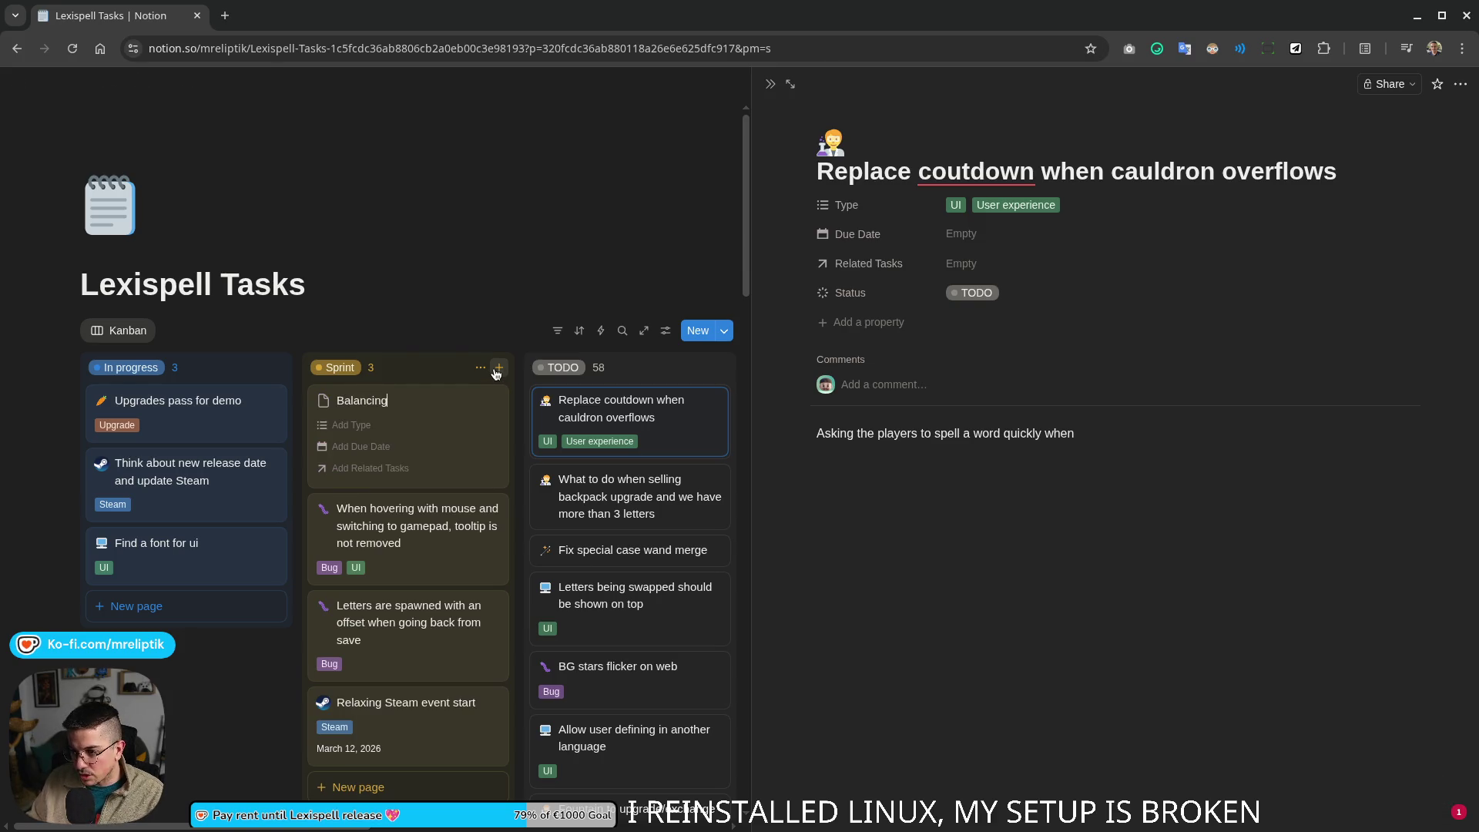
pyautogui.write('old upgrades')
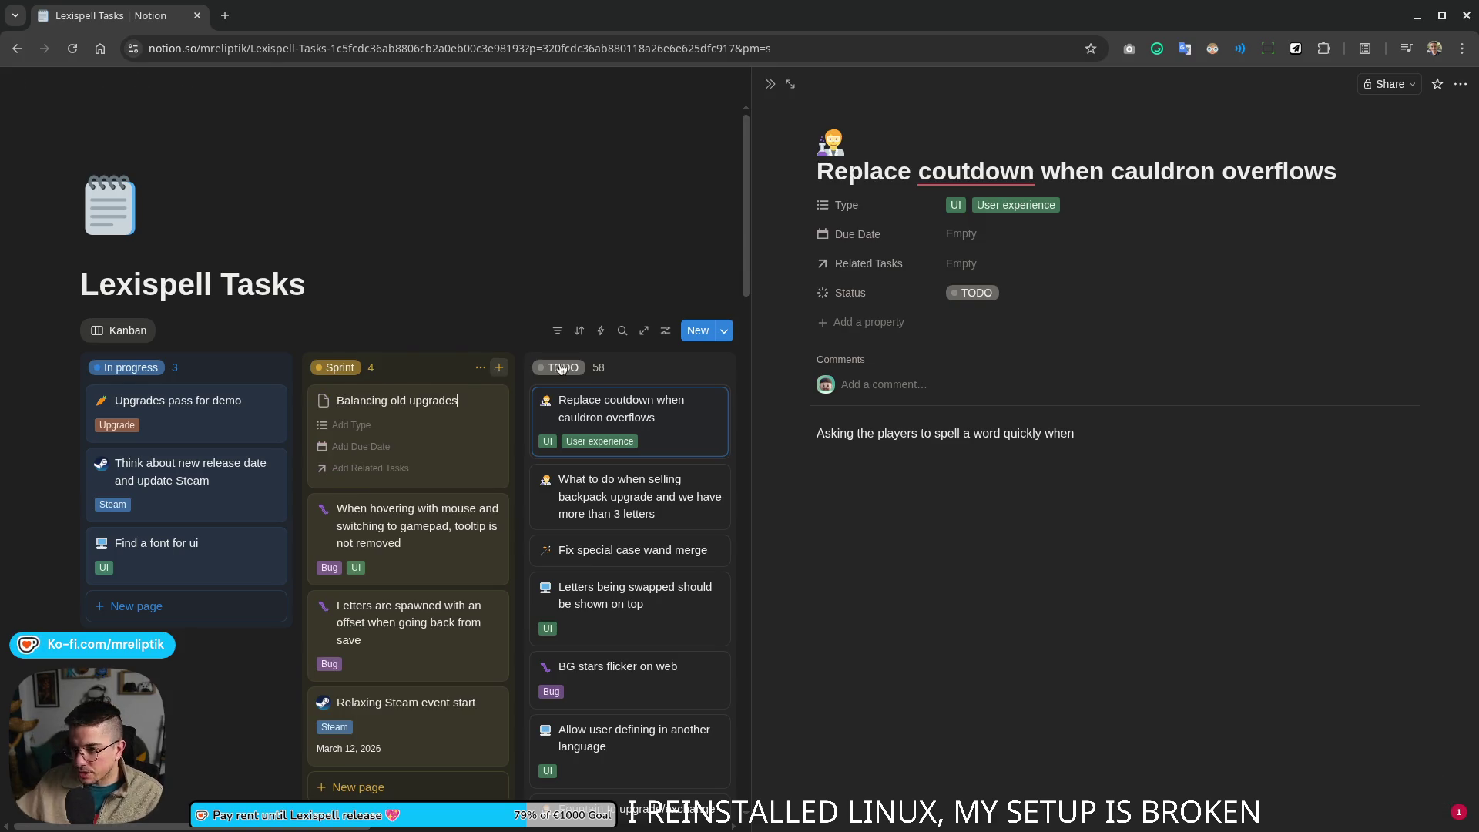
# Step: Name the Sprint card 'Balancing old upgrades' and give its empty page a carrot icon
pyautogui.click(522, 291)
pyautogui.click(416, 400)
pyautogui.click(915, 407)
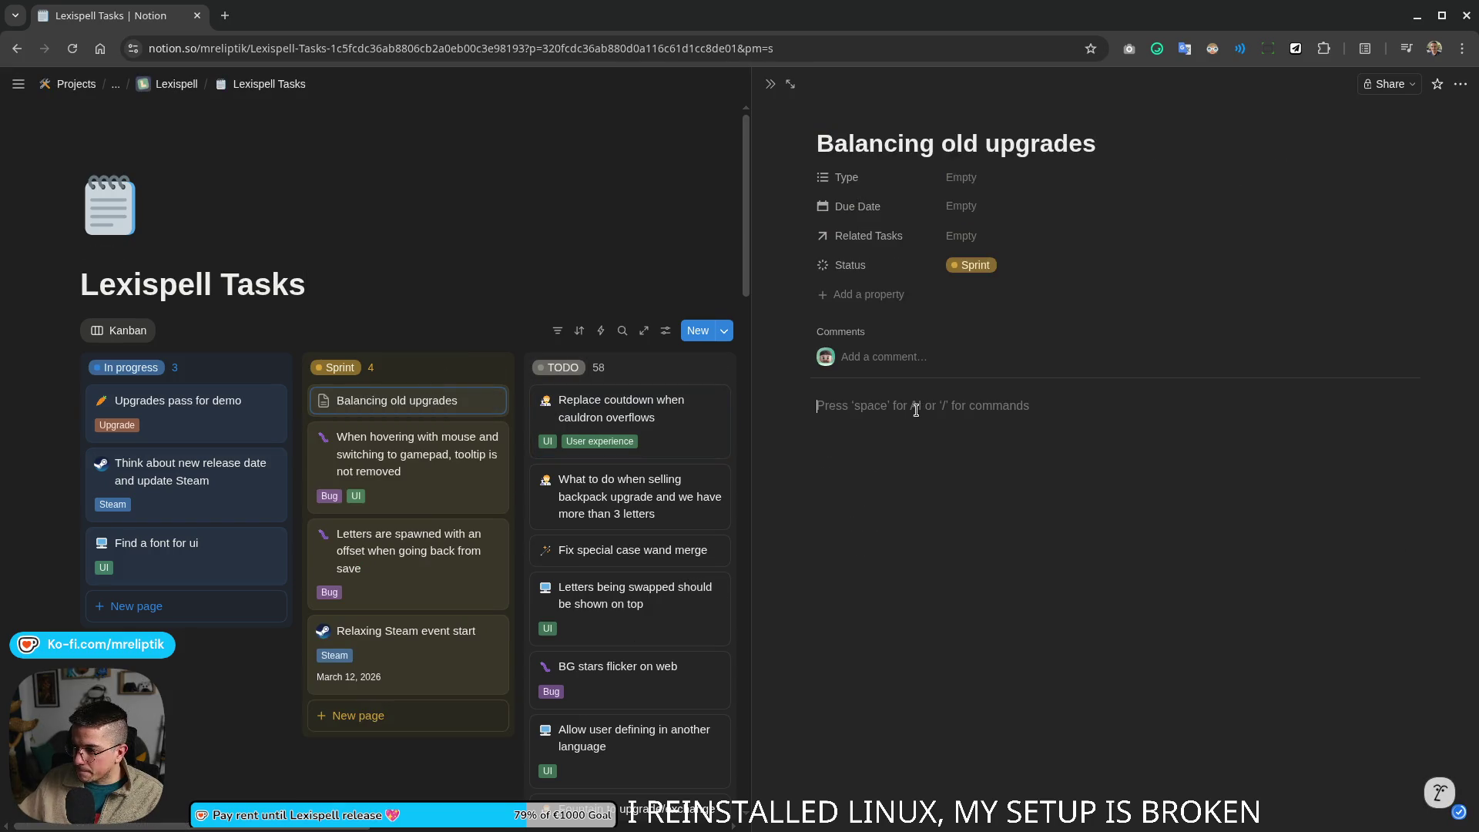
pyautogui.click(843, 116)
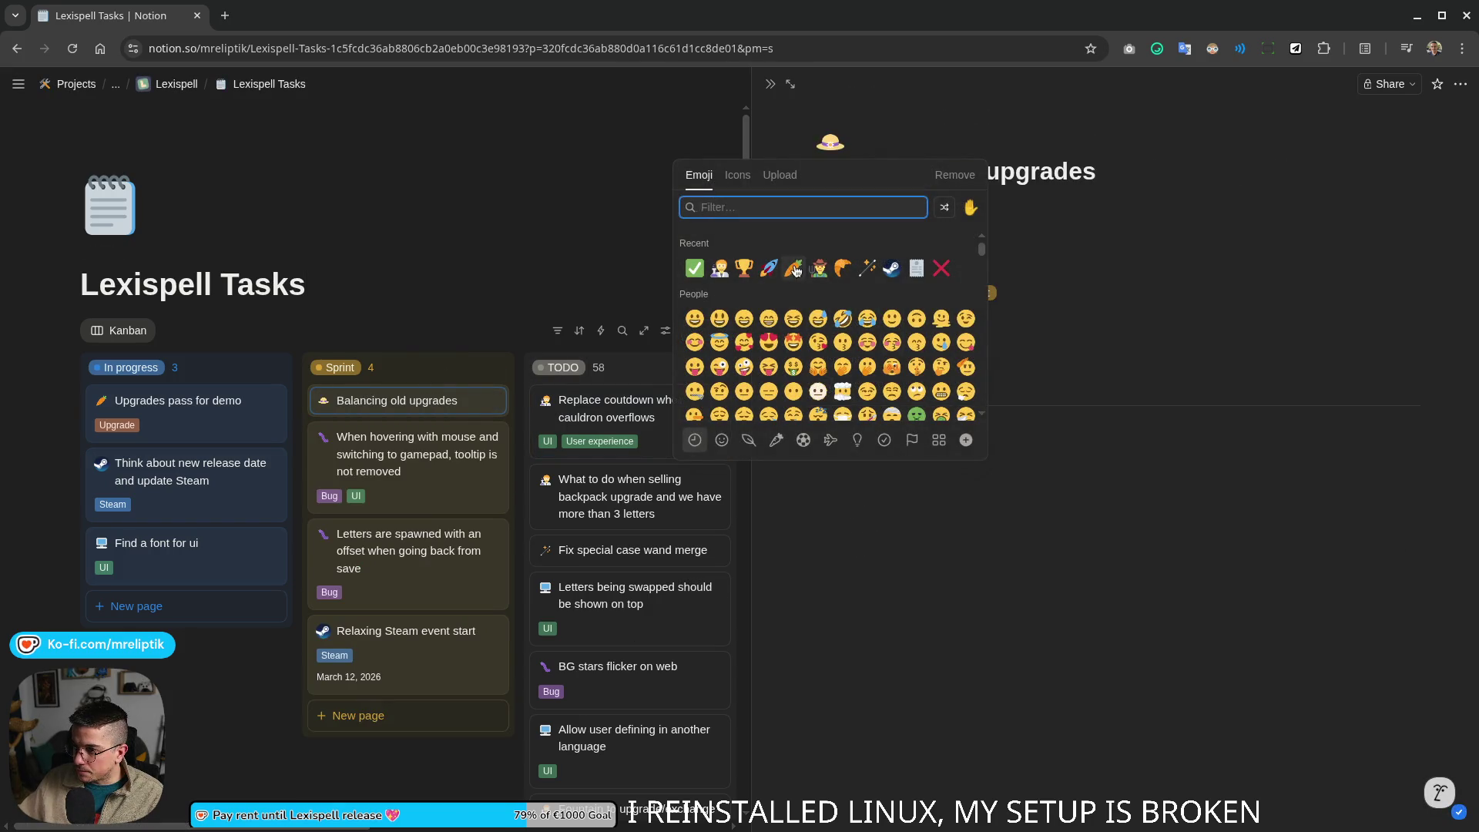
pyautogui.click(840, 433)
pyautogui.write('Some of the upgrades')
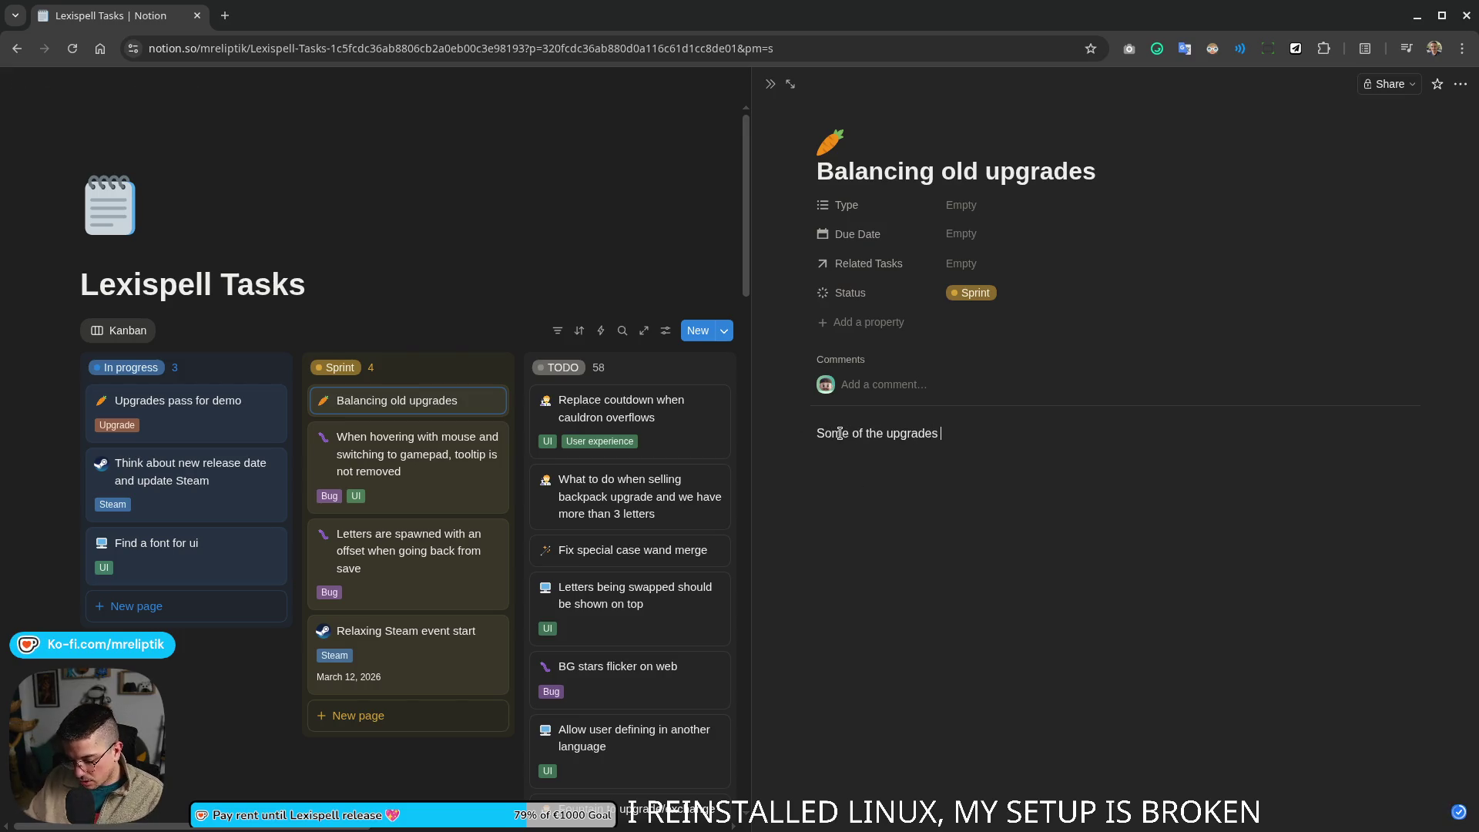
pyautogui.write(' old')
# Step: Describe it: rebalance old upgrades and add 1 or 2 making small words a better strategy
pyautogui.press('End')
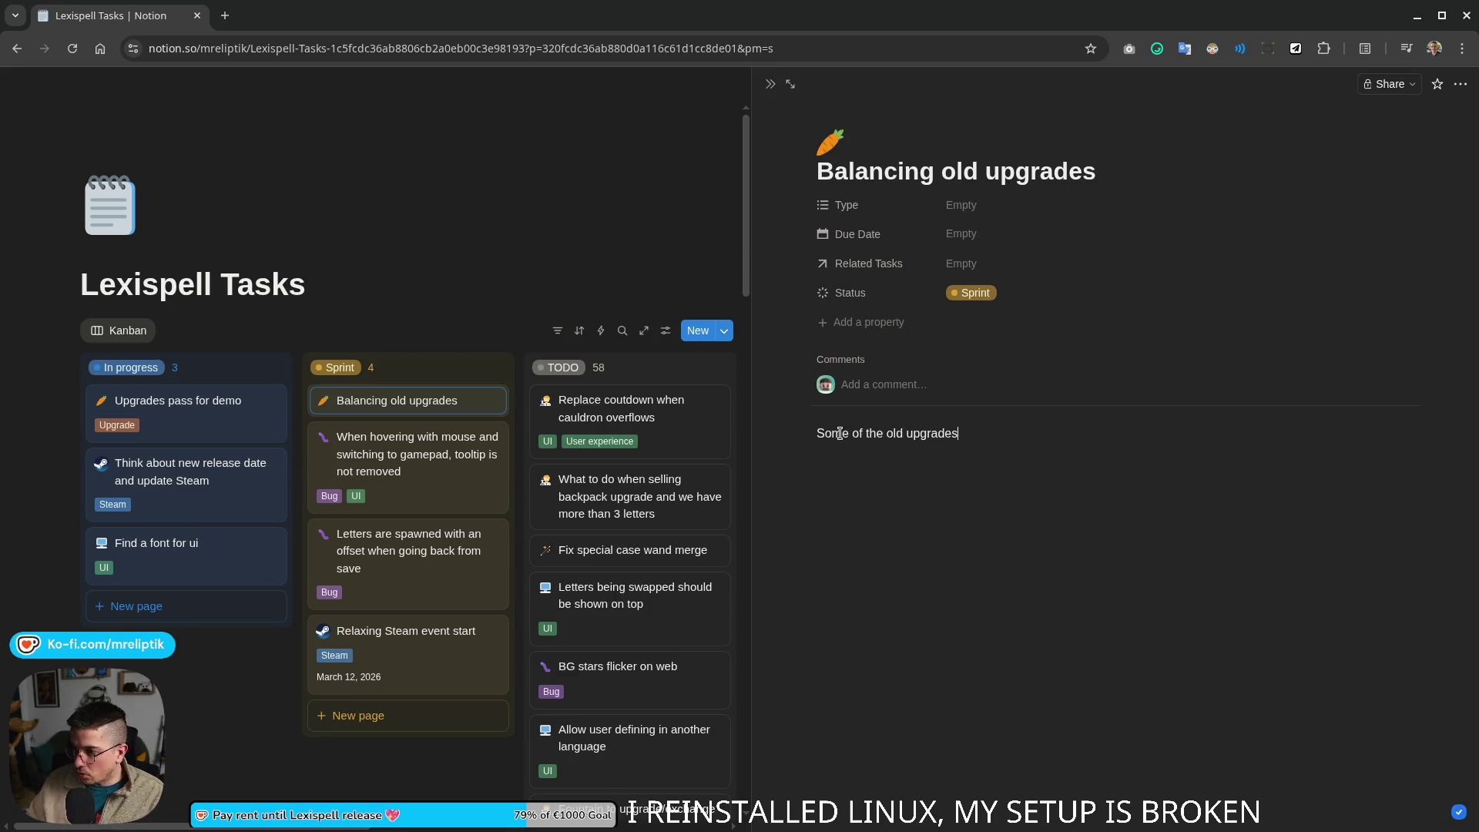
pyautogui.write('are not super well balancved')
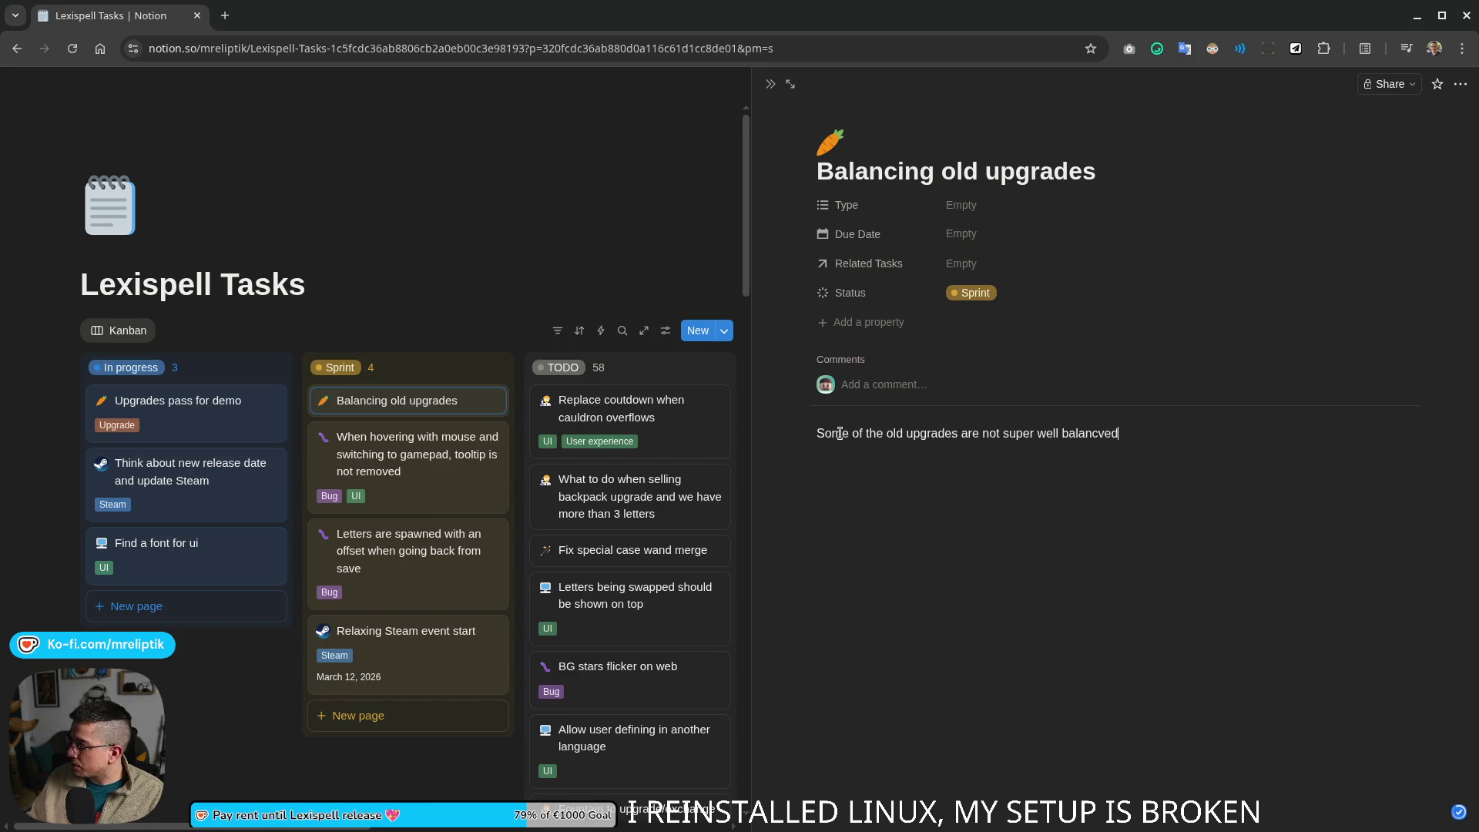
pyautogui.press('BackSpace')
pyautogui.press('BackSpace')
pyautogui.press('BackSpace')
pyautogui.write('ed, e')
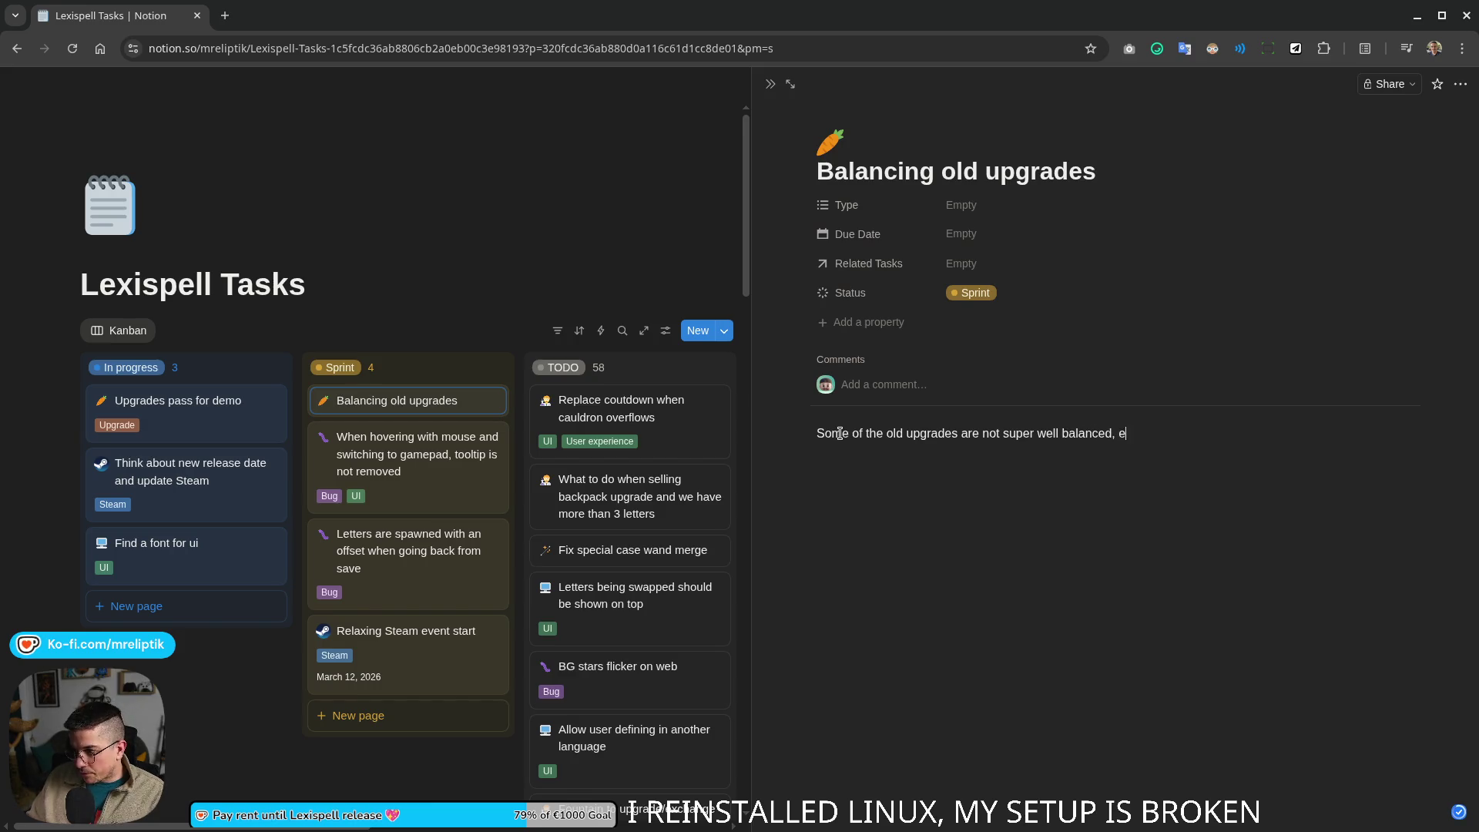
pyautogui.write('specially the ones ta')
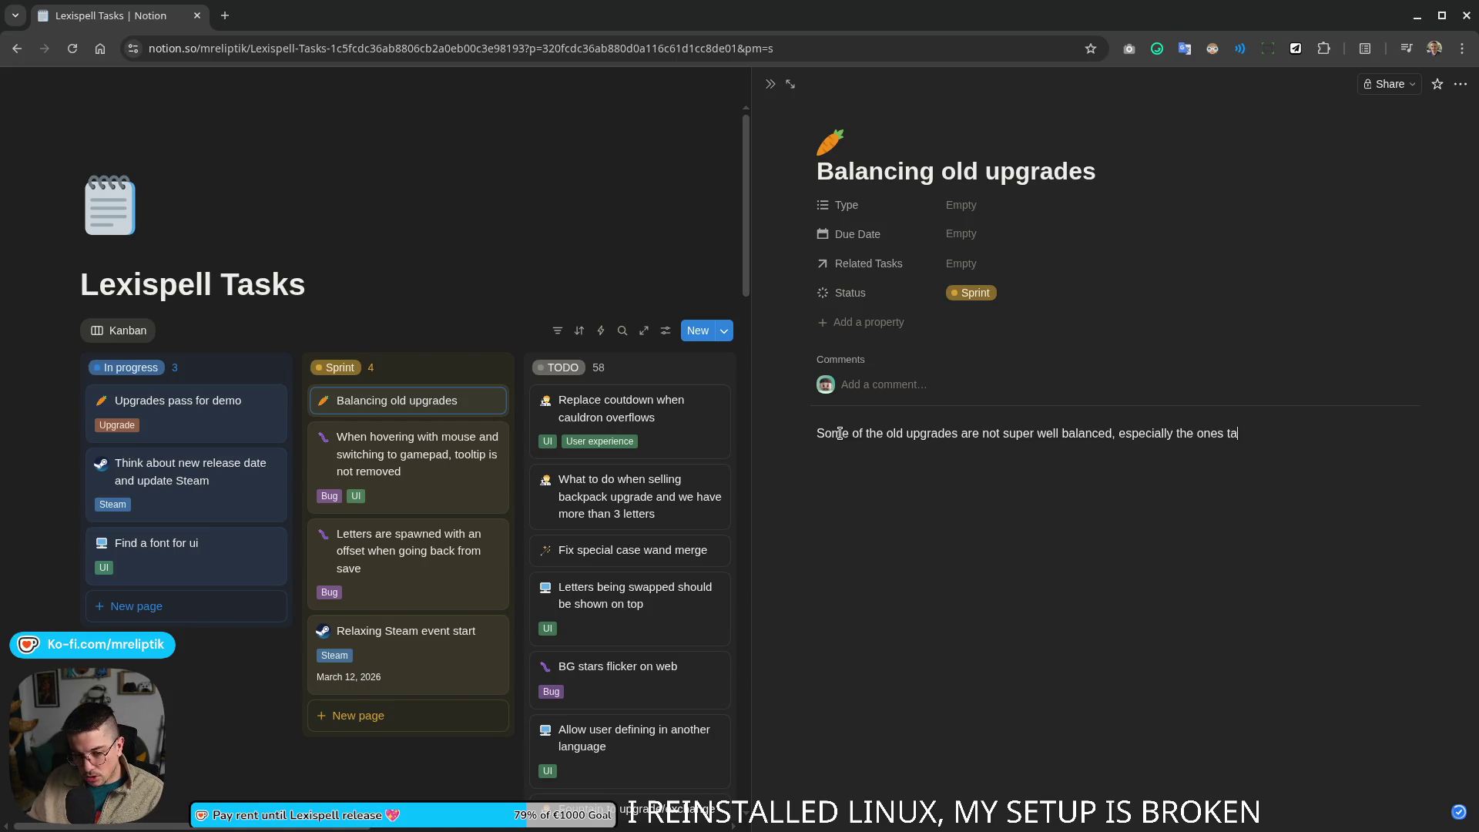
pyautogui.write('l w')
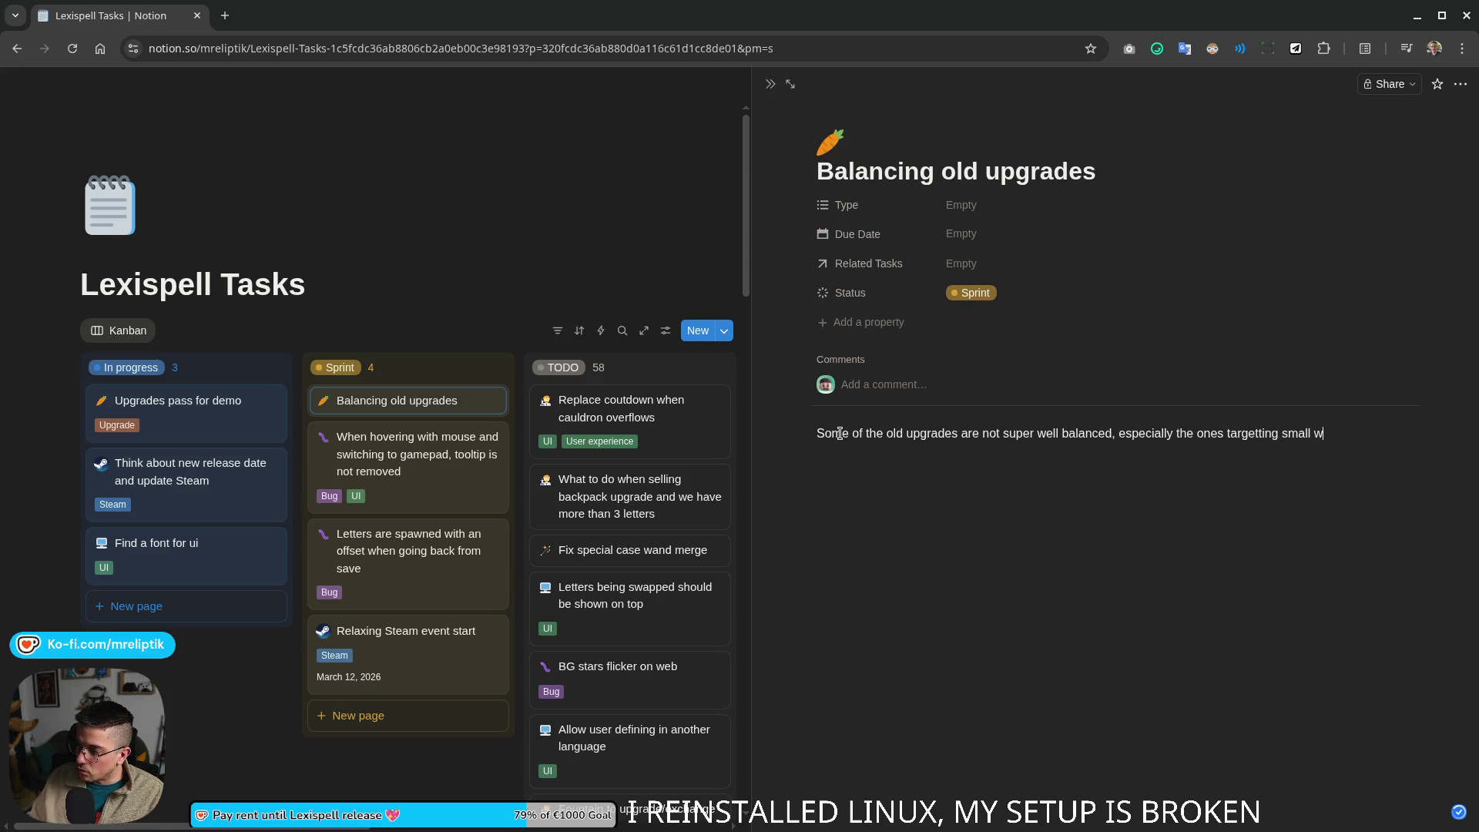
pyautogui.write('ords.')
pyautogui.press('Return')
pyautogui.write('Modifiy them to')
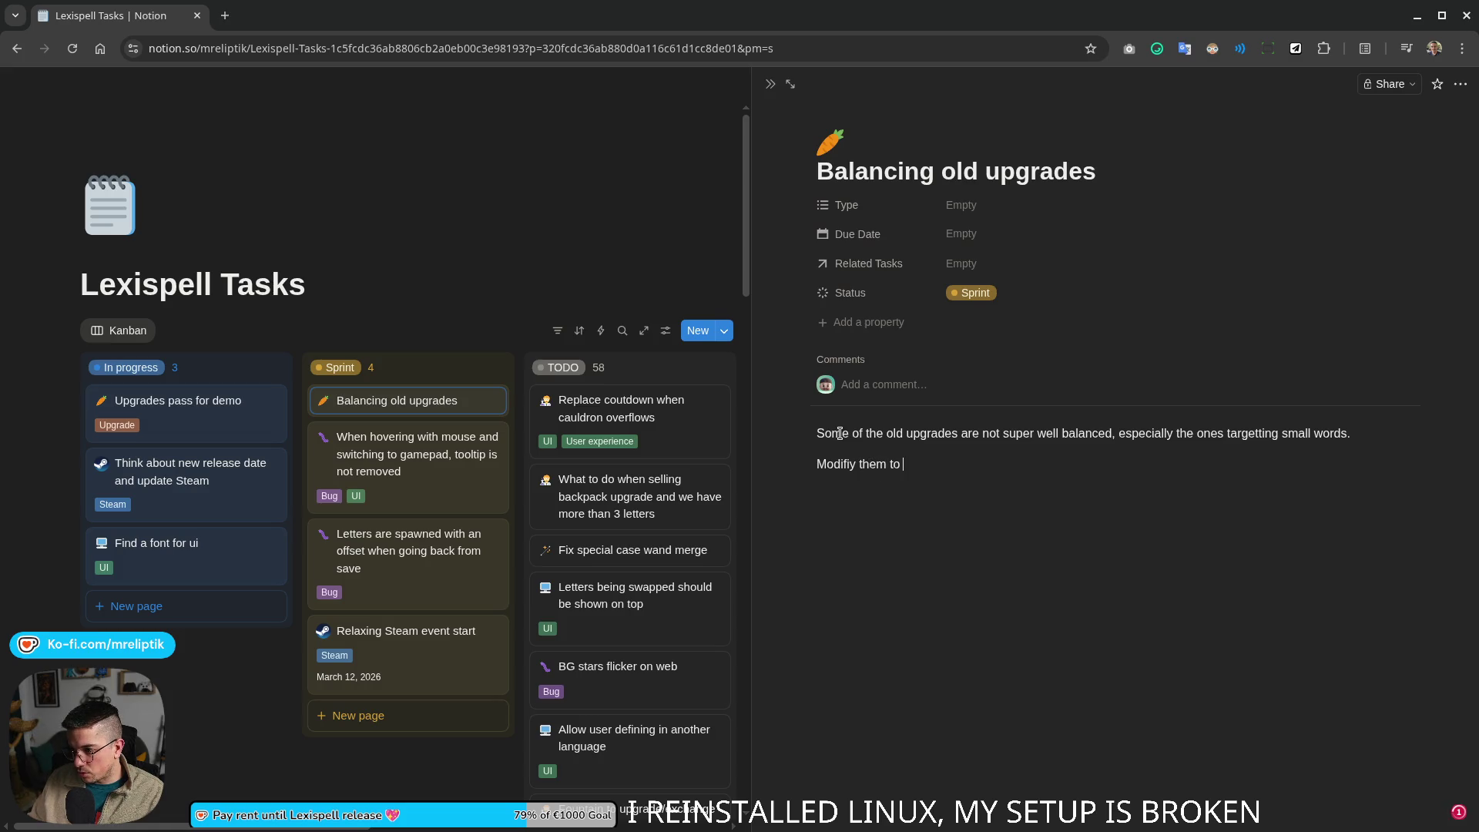
pyautogui.write('ch m')
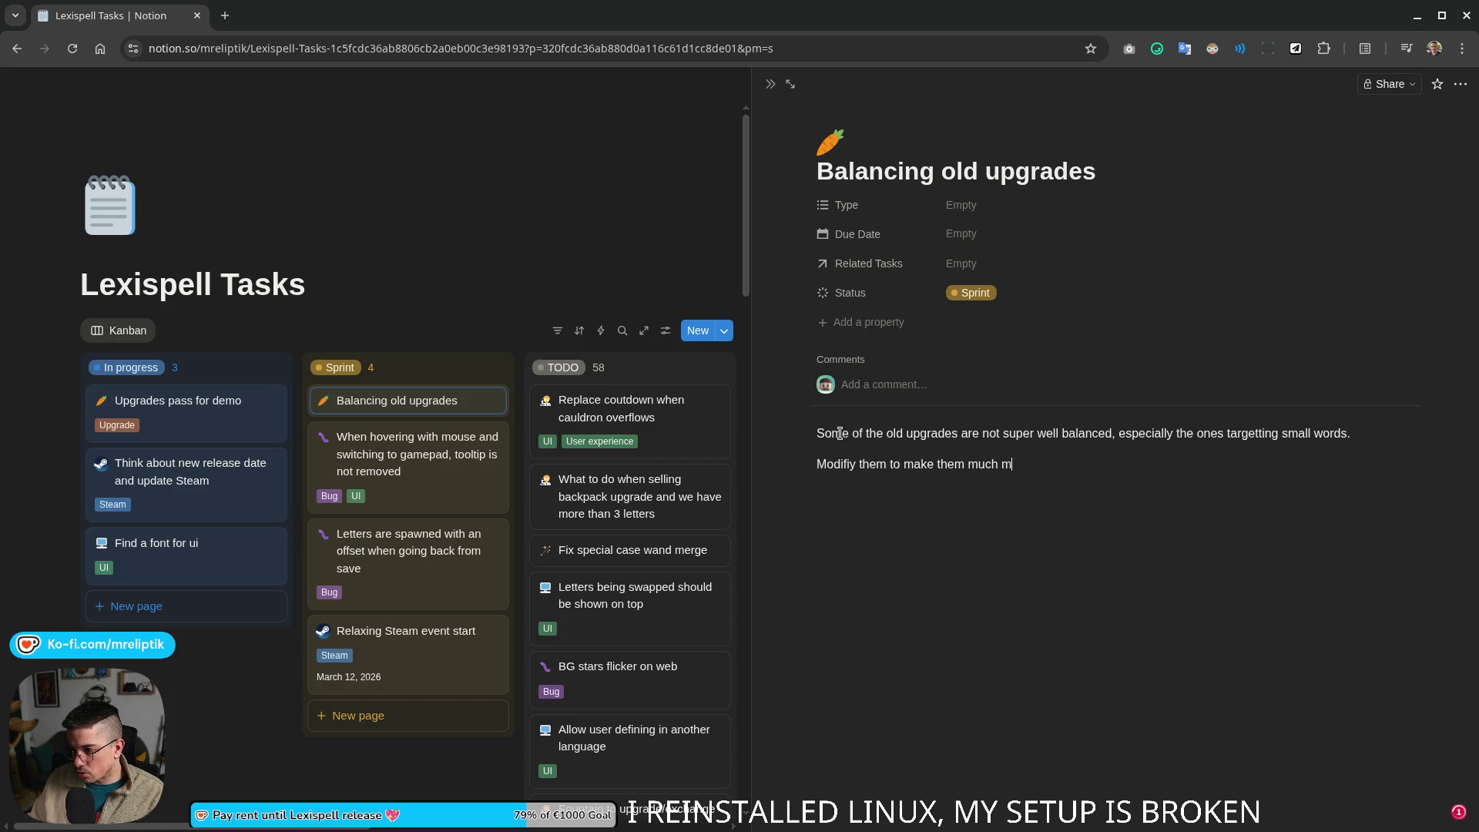
pyautogui.write('ore useful and cre')
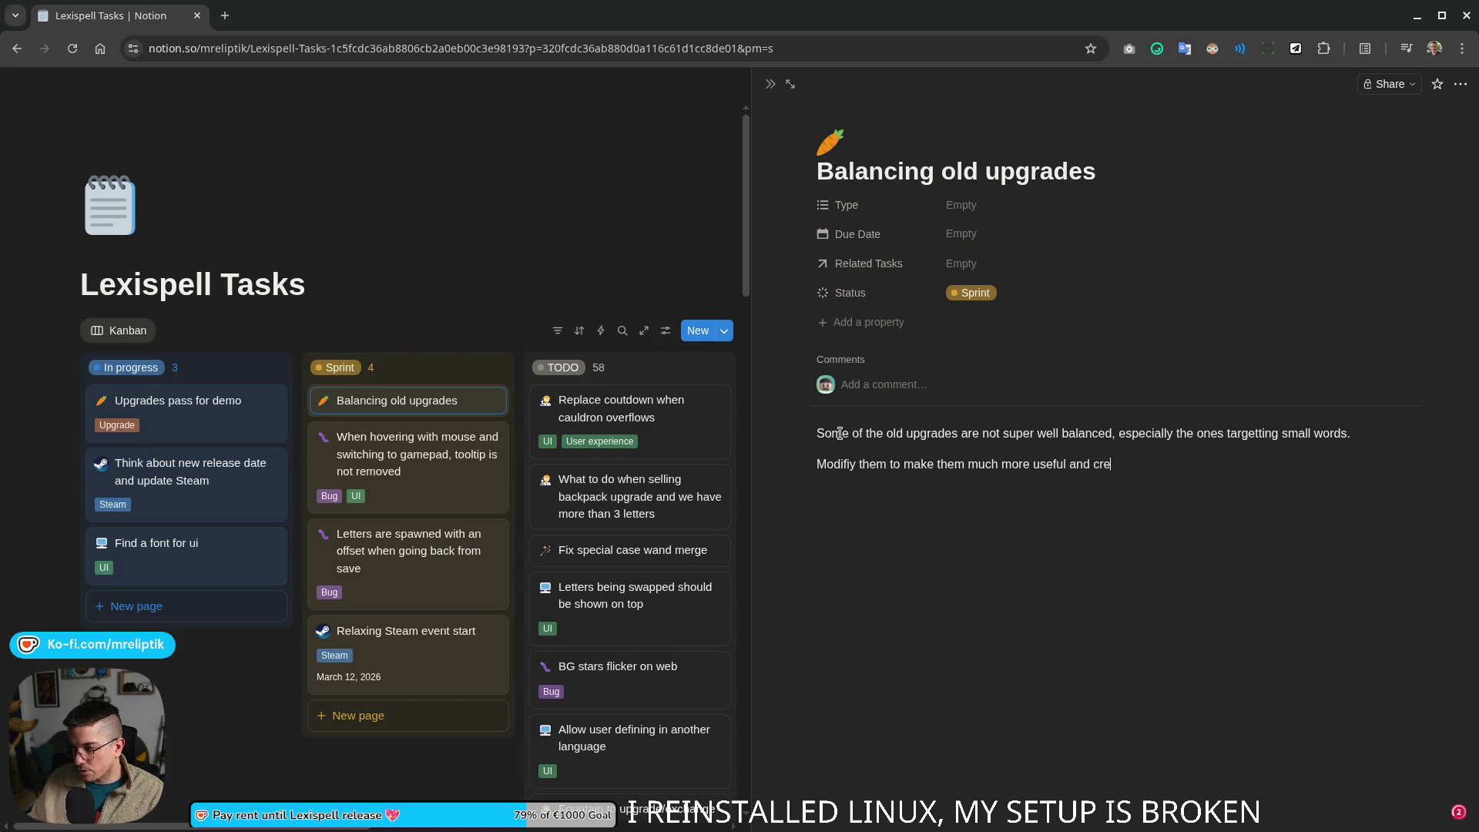
pyautogui.write('2')
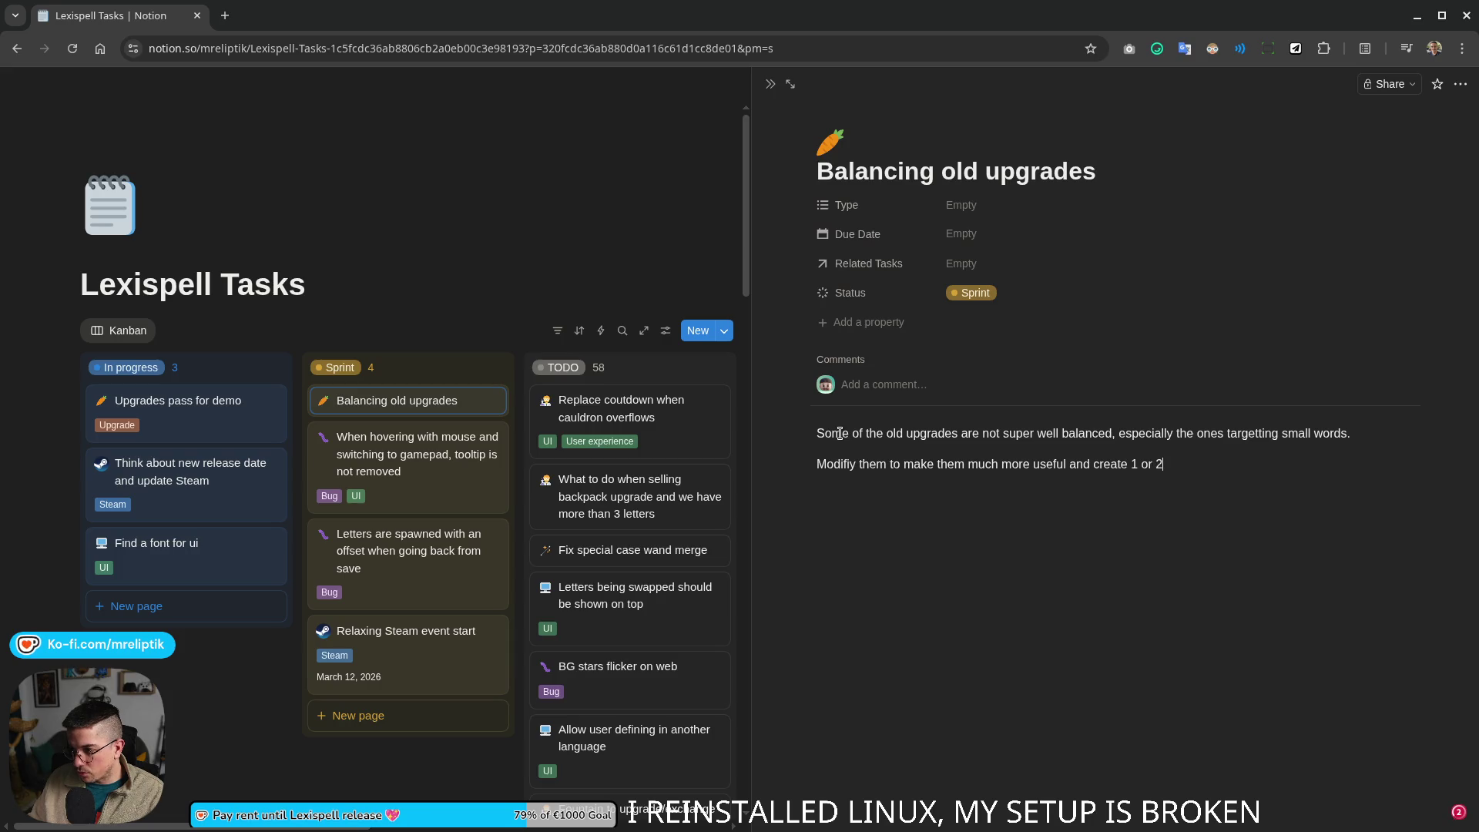
pyautogui.write(' upgrades to')
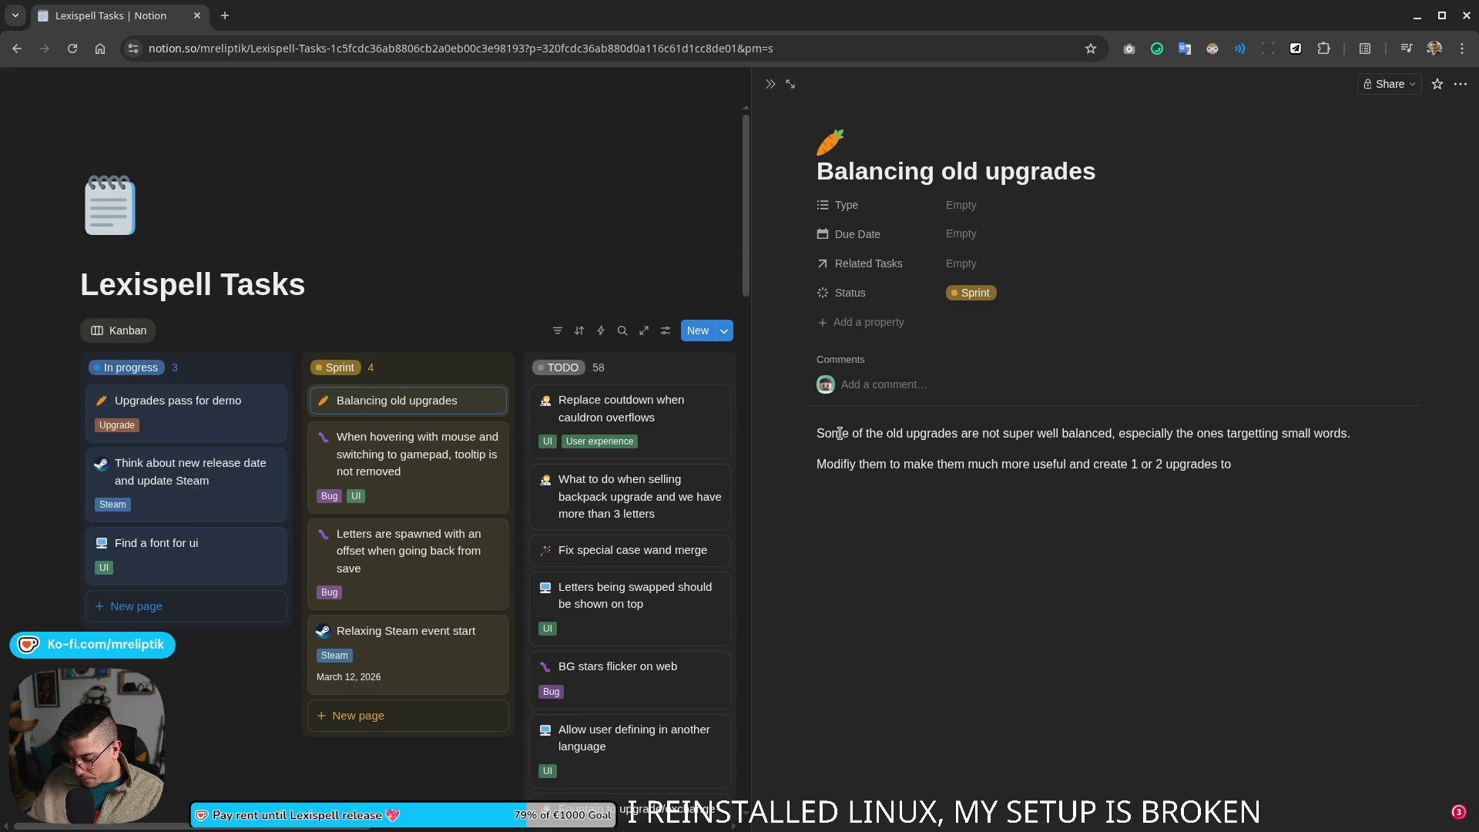
pyautogui.write('ds a')
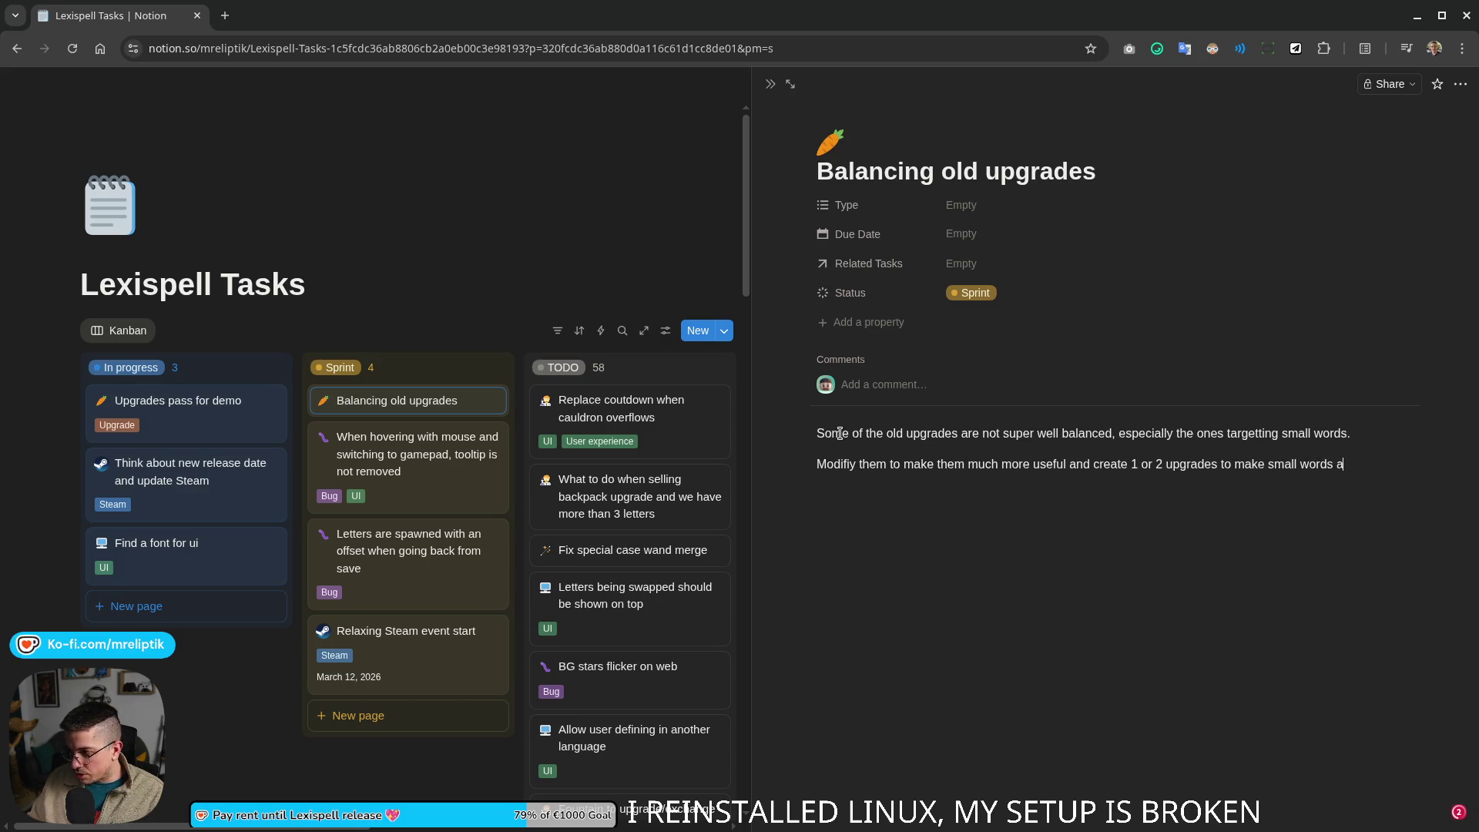
pyautogui.write(' better')
pyautogui.write(' stra')
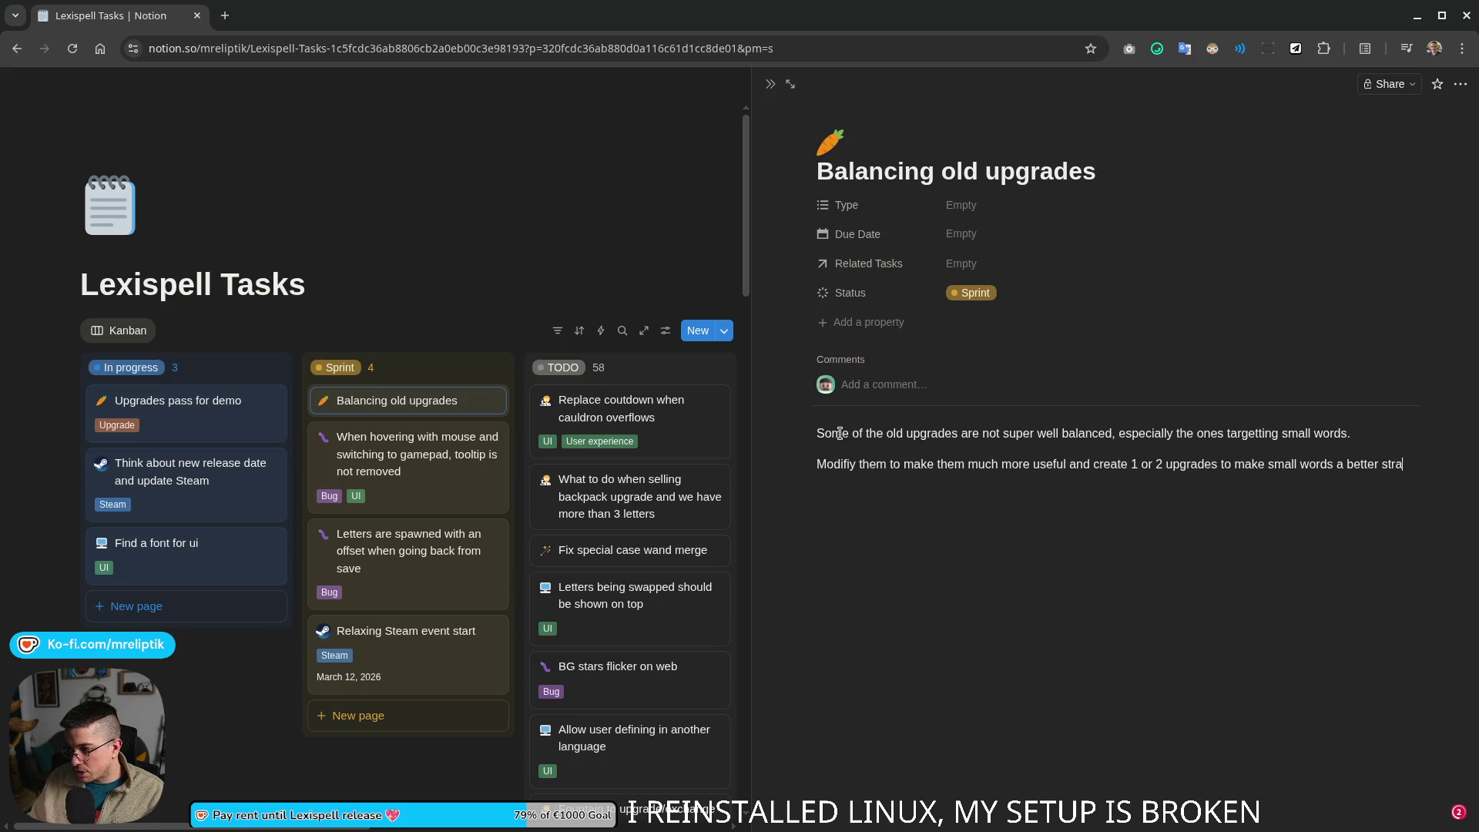
pyautogui.write('rteg')
pyautogui.press('BackSpace')
pyautogui.press('BackSpace')
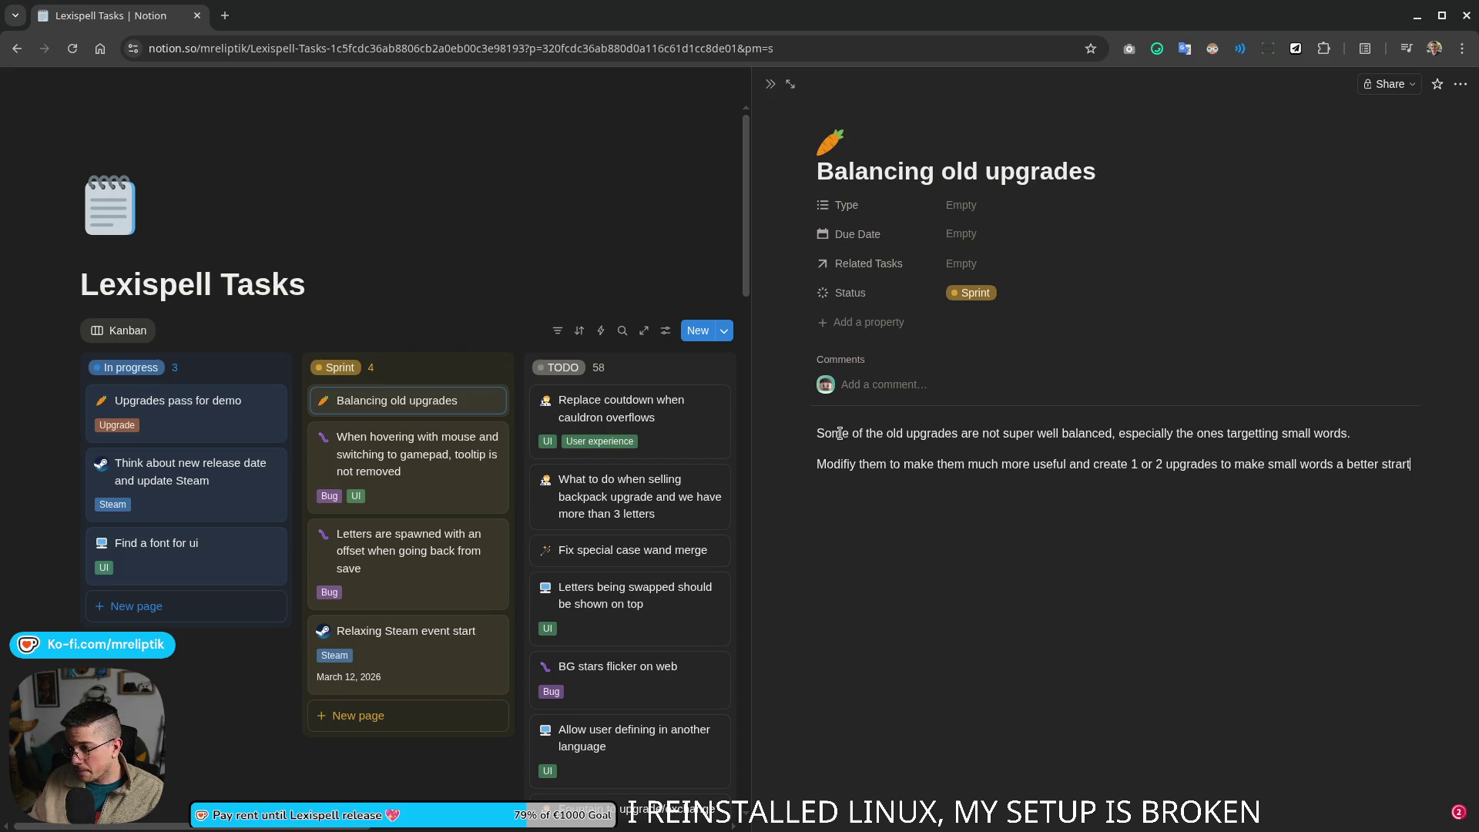
pyautogui.write('tegy')
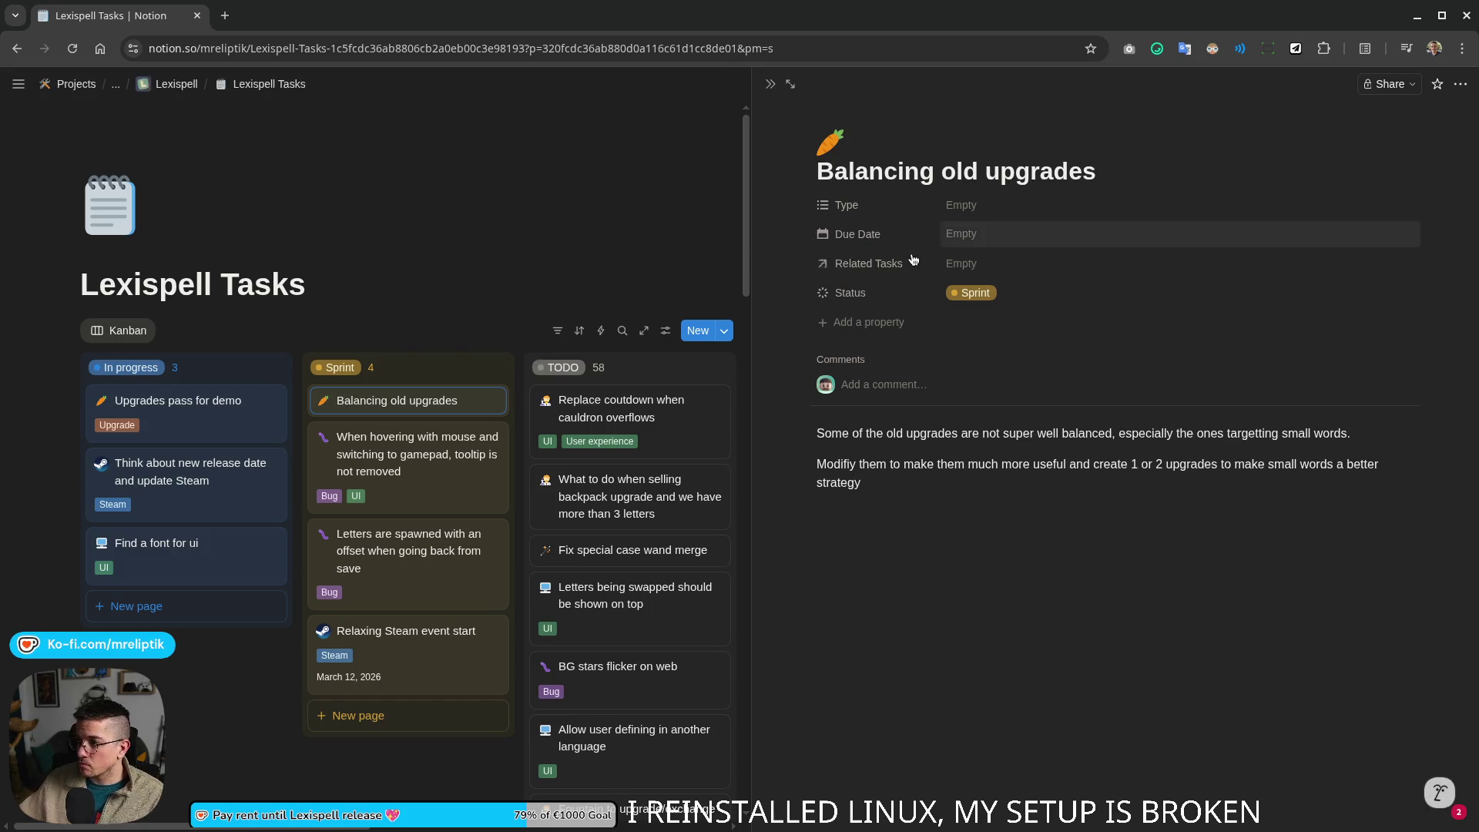
pyautogui.click(968, 204)
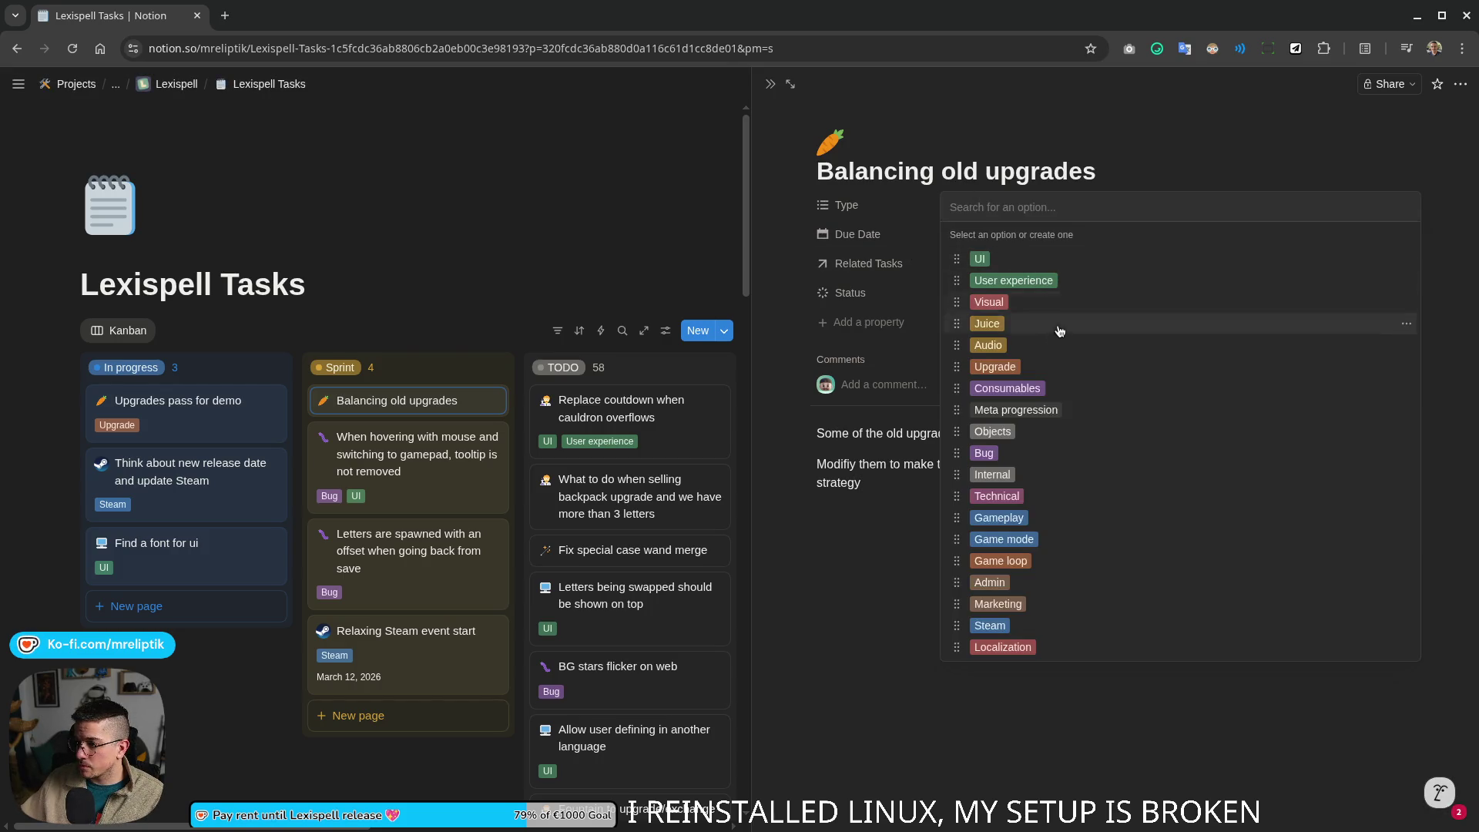
# Step: Tag the Balancing old upgrades card as Upgrade and Gameplay and return to the board
pyautogui.click(993, 366)
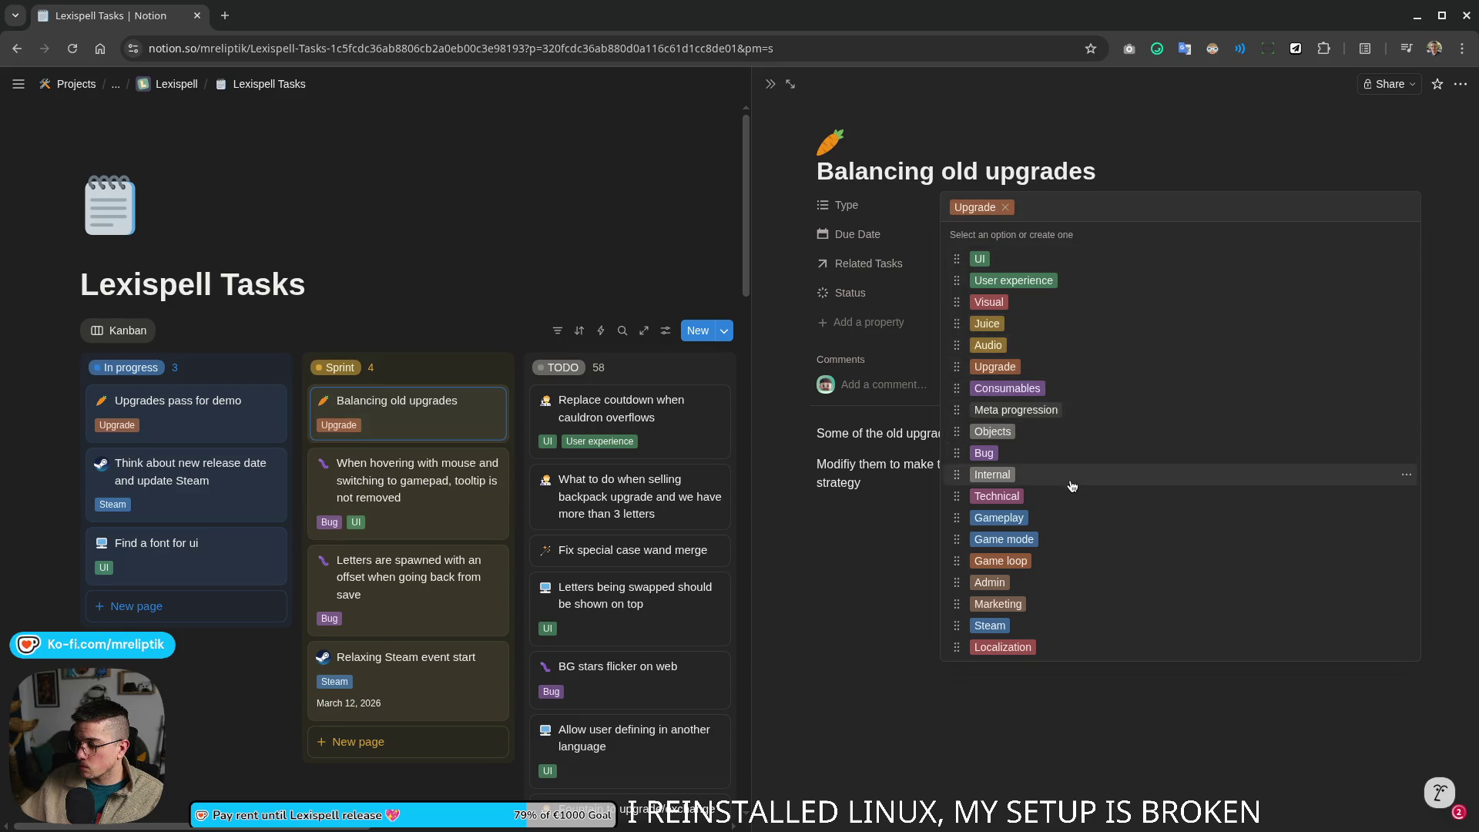
pyautogui.click(1052, 519)
pyautogui.click(868, 562)
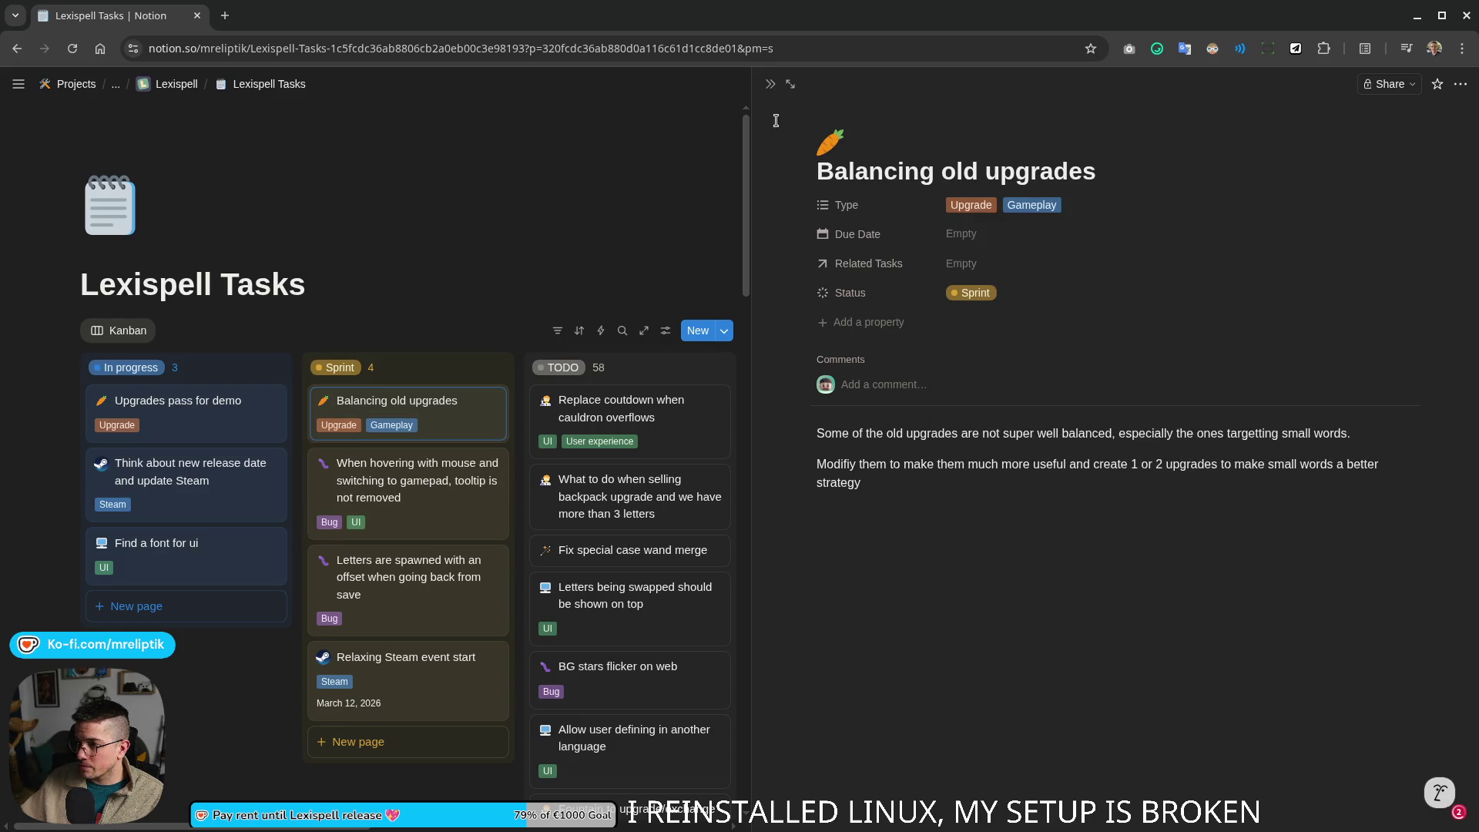
pyautogui.click(770, 84)
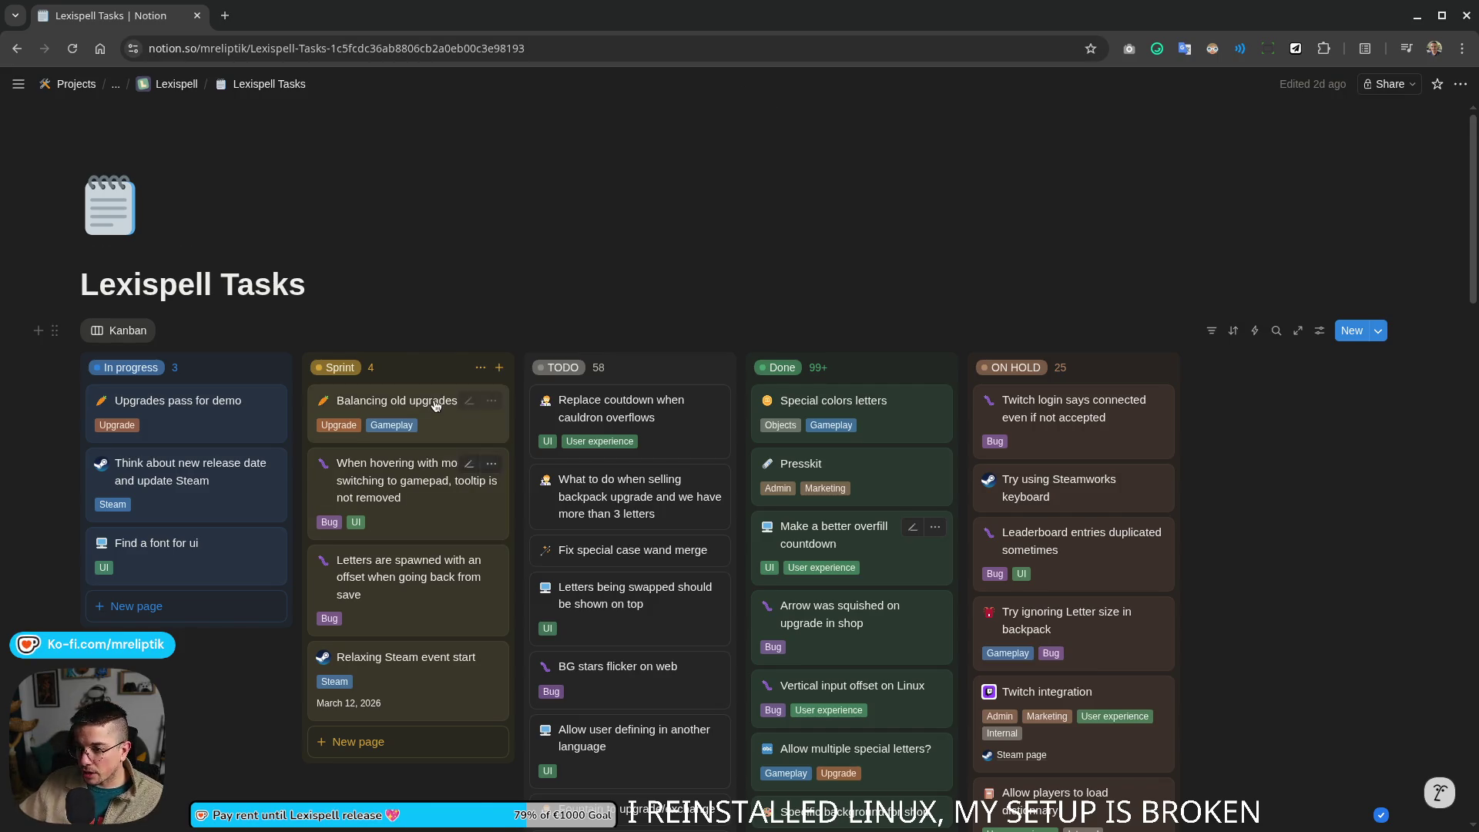
# Step: Place Balancing old upgrades third in Sprint and move the Analog triggers card to Done
pyautogui.moveTo(428, 403); pyautogui.dragTo(451, 601)
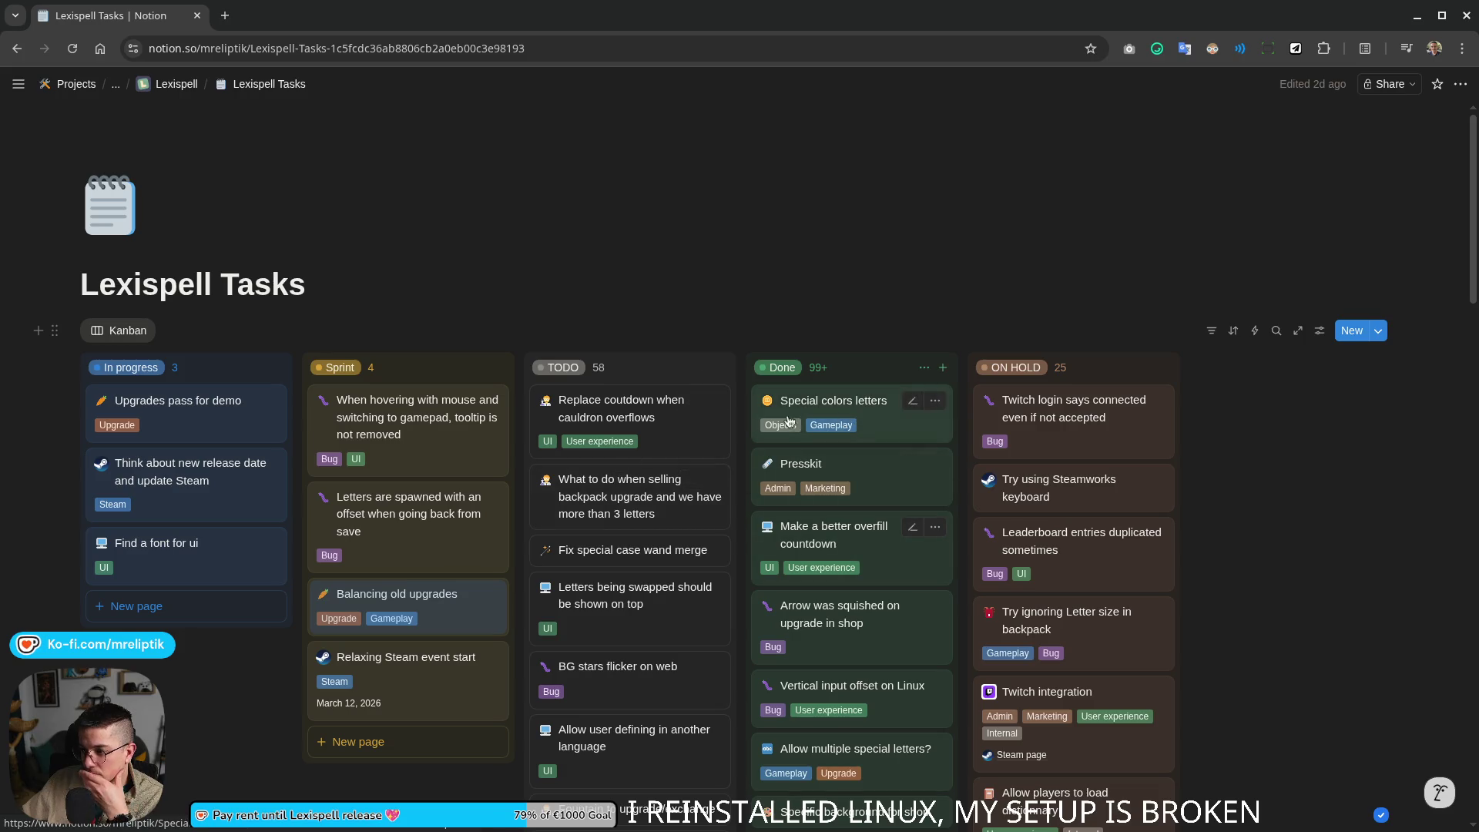
pyautogui.scroll(-5, 1090, 464)
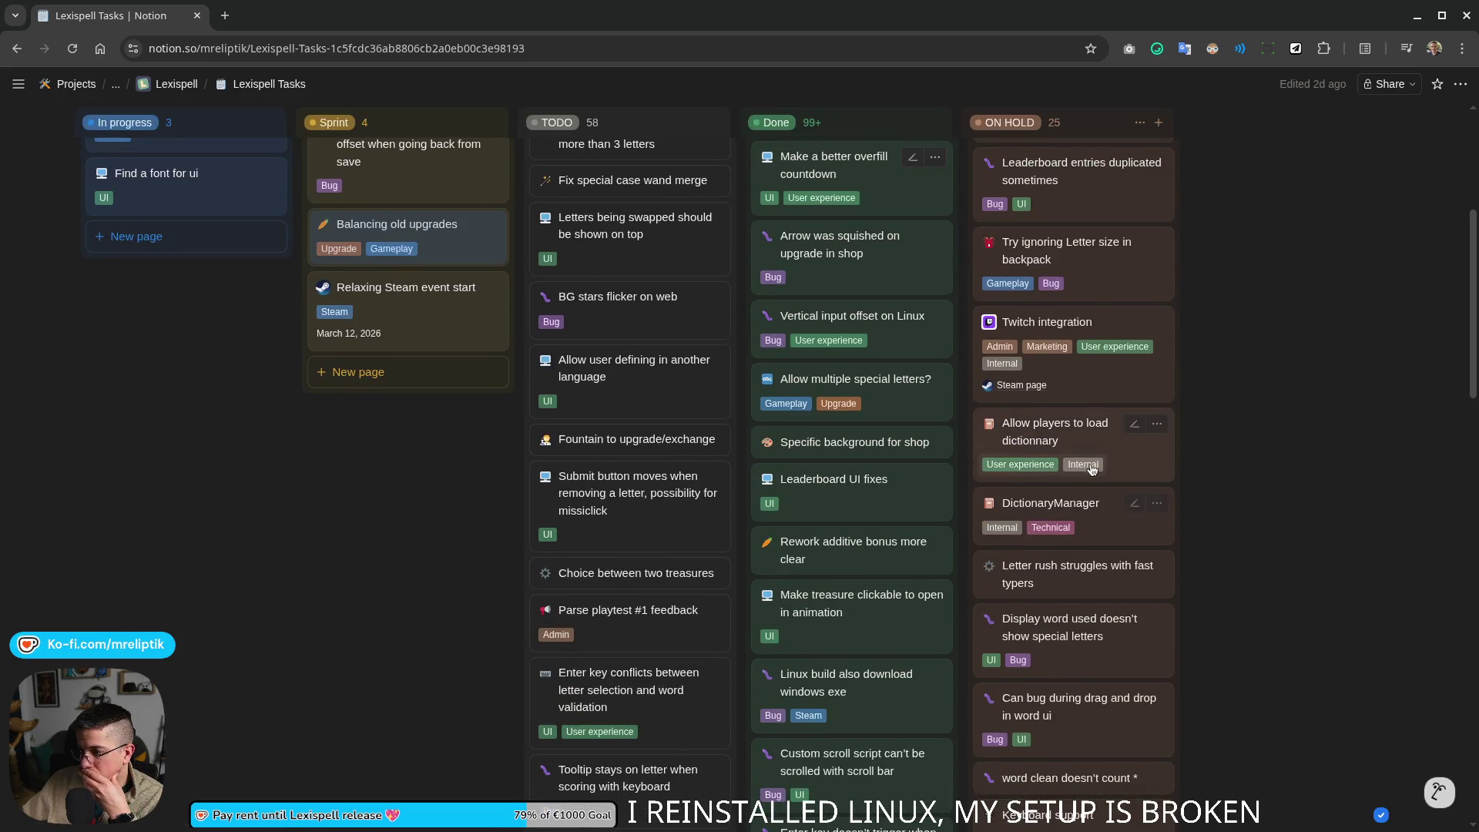
pyautogui.scroll(-3, 1091, 456)
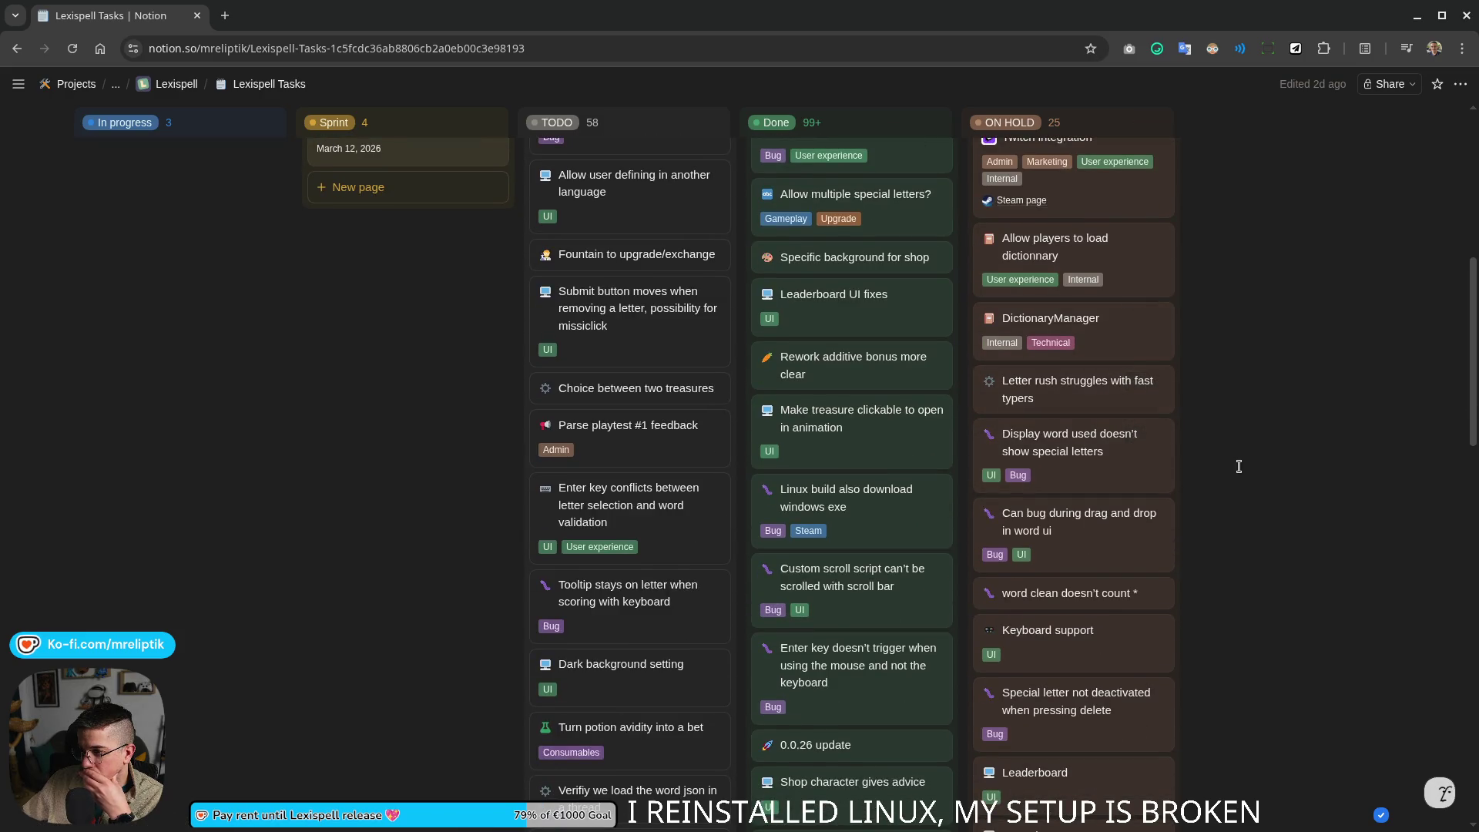
pyautogui.scroll(-3, 1255, 587)
pyautogui.scroll(-2, 1132, 490)
pyautogui.scroll(-3, 1114, 483)
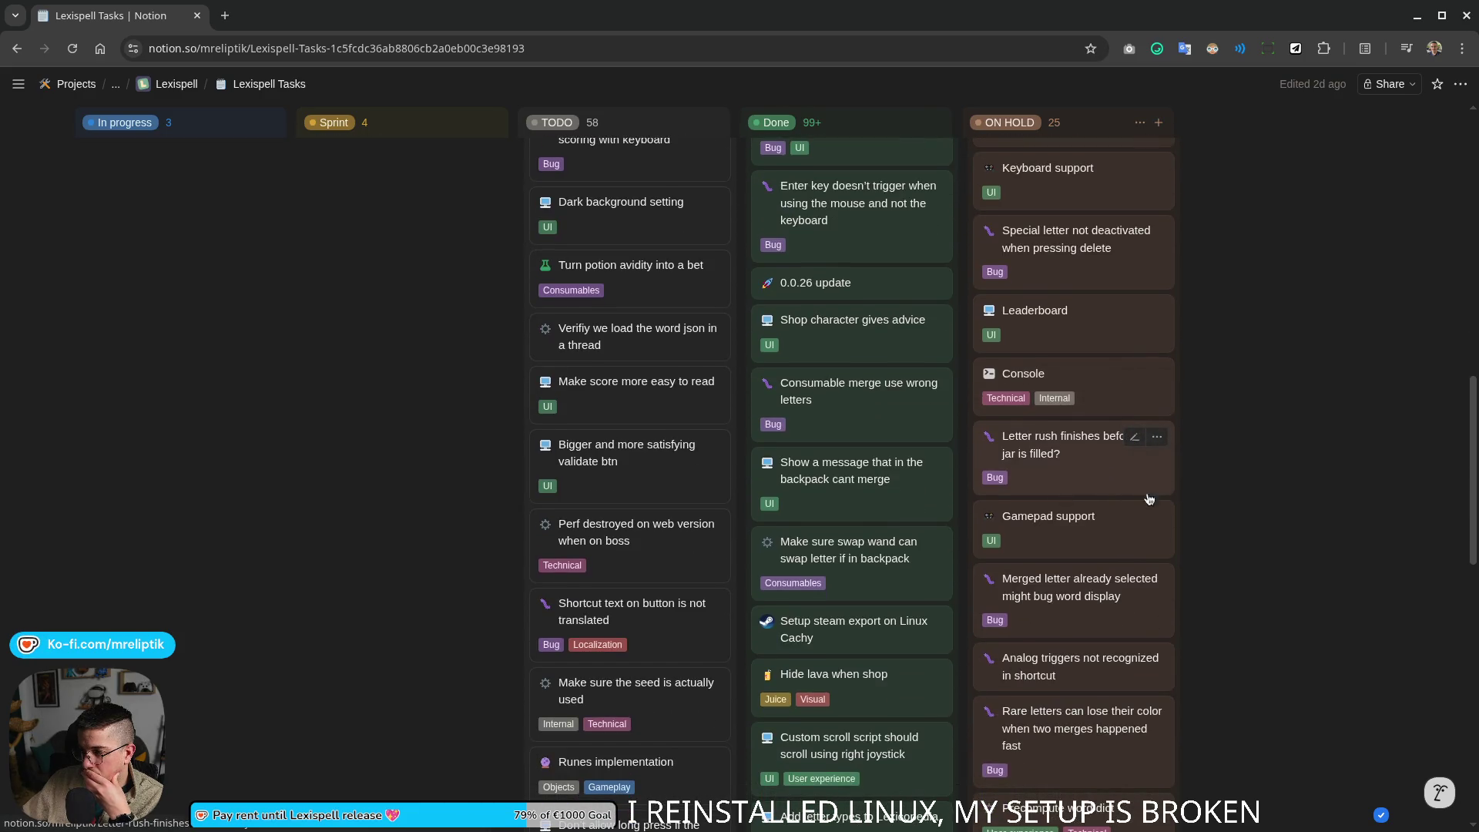
pyautogui.moveTo(1075, 666)
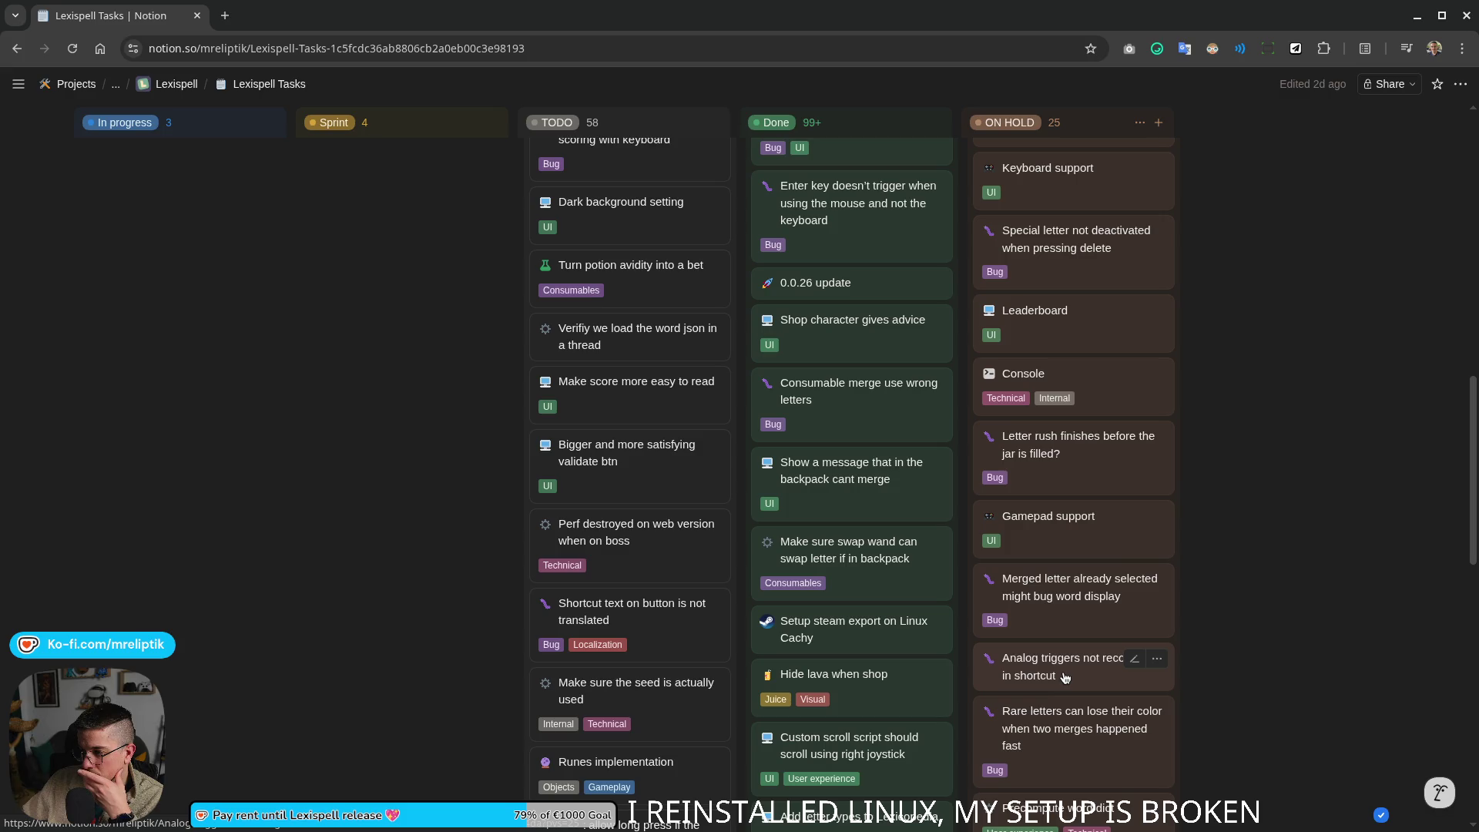
pyautogui.moveTo(1084, 670)
pyautogui.mouseDown()
pyautogui.moveTo(1078, 538)
pyautogui.moveTo(873, 243)
pyautogui.moveTo(842, 373)
pyautogui.mouseUp()
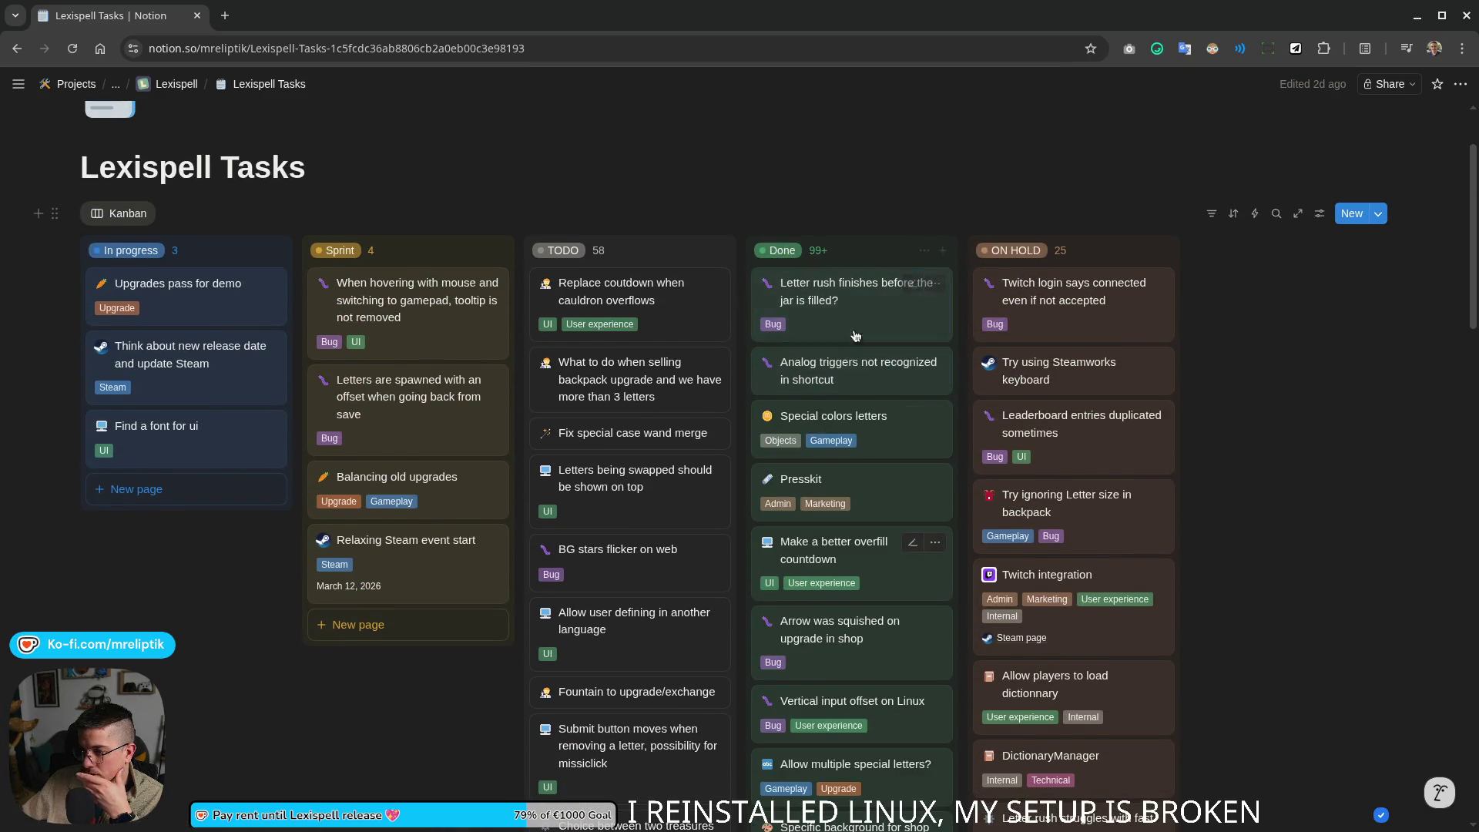
# Step: Open the Analog triggers card and start an empty line below its October 4 note
pyautogui.click(842, 373)
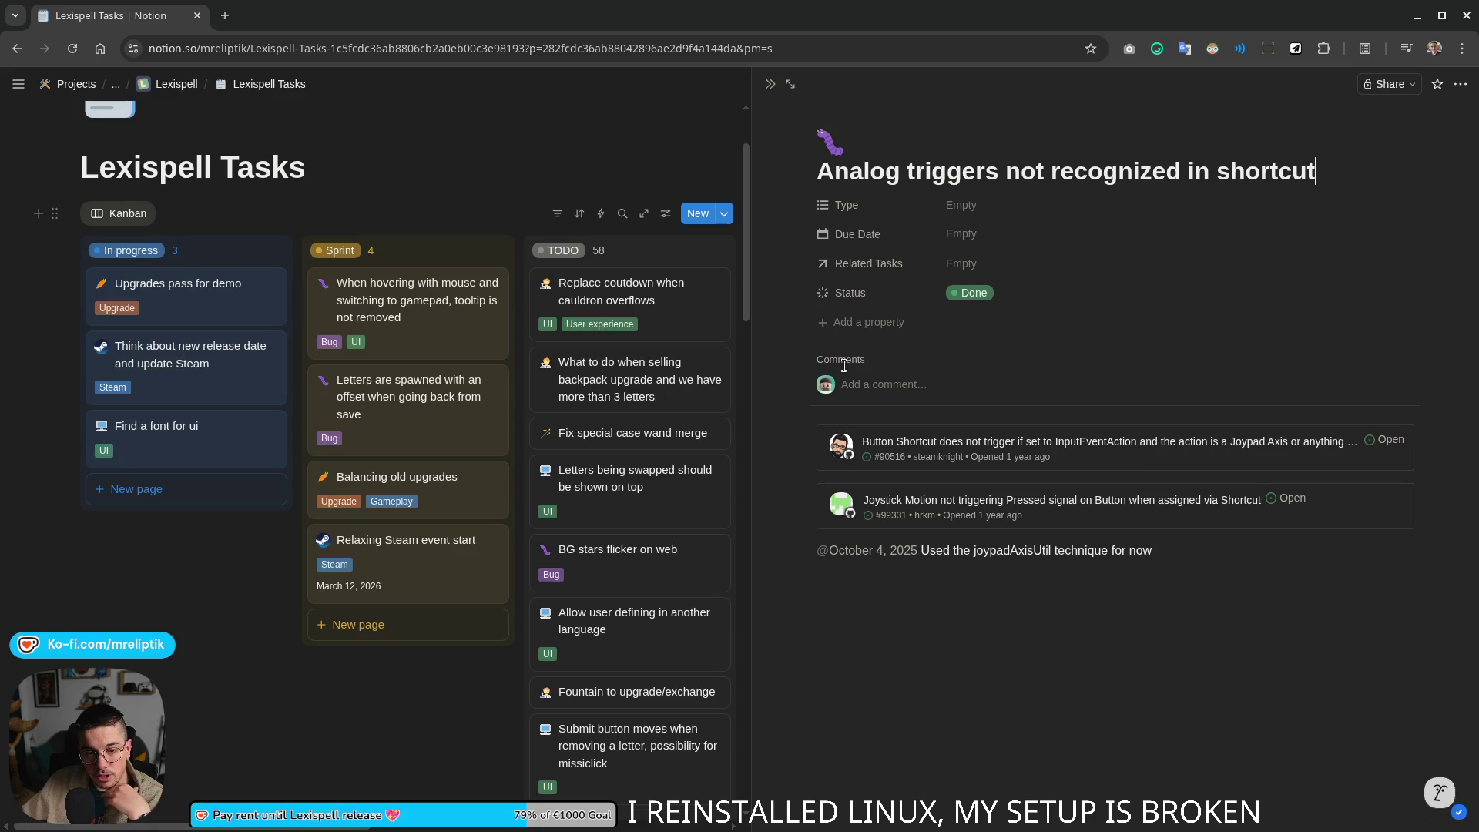
pyautogui.click(845, 586)
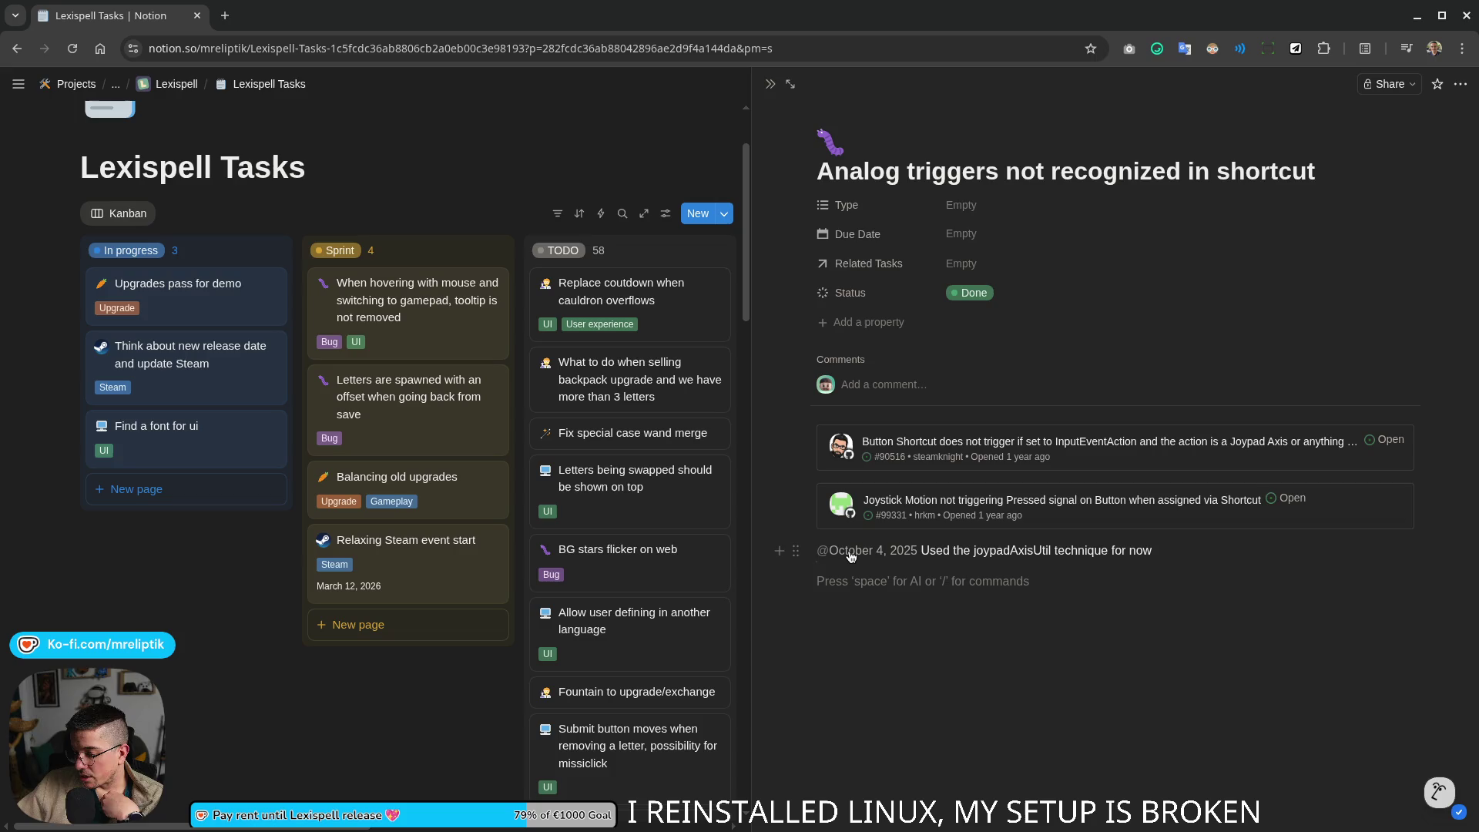
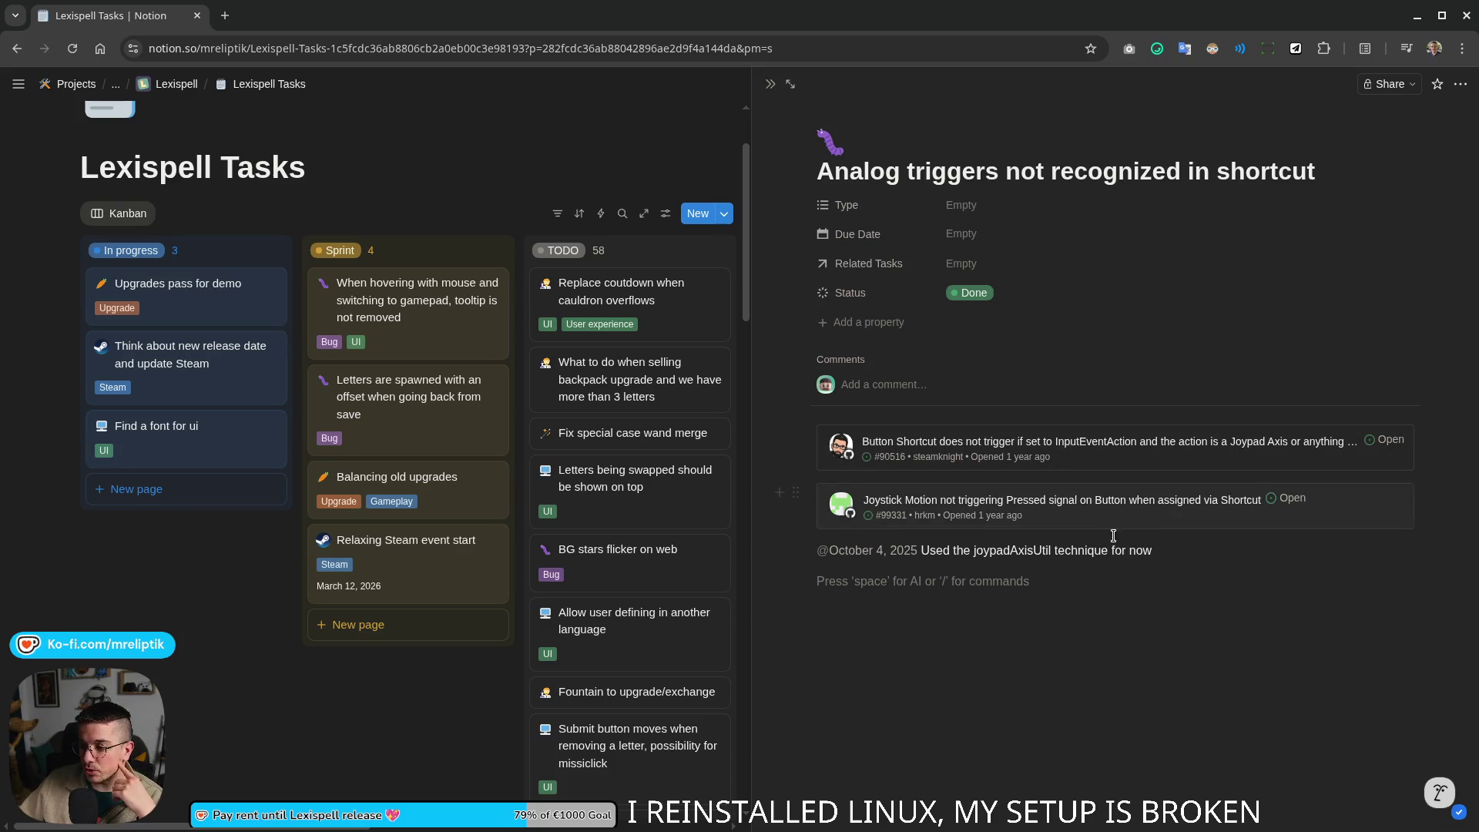
# Step: Review the Analog triggers, Letter rush and letter-that-grows cards, then delete the letter-that-grows card
pyautogui.click(954, 614)
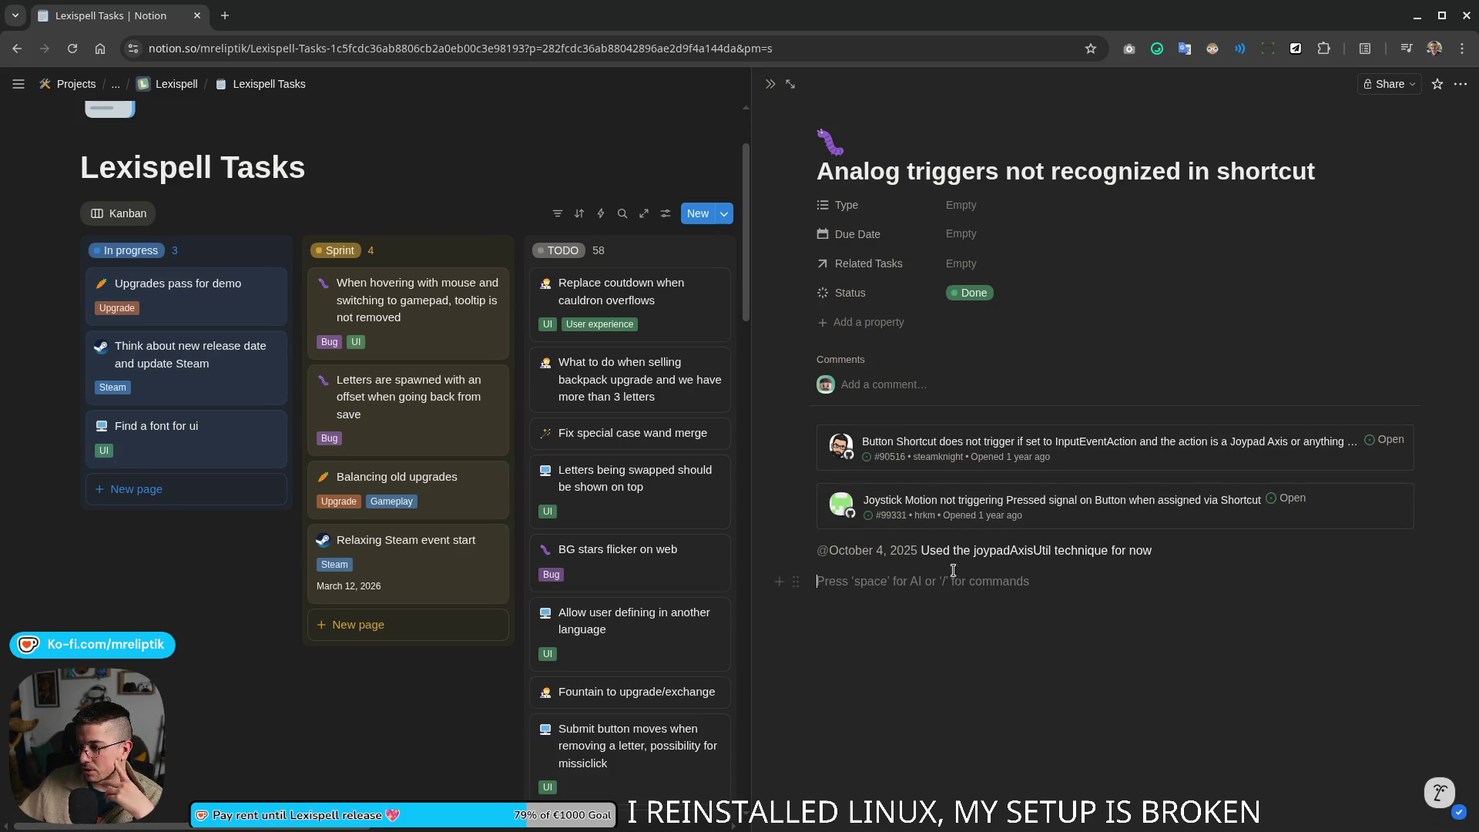
pyautogui.click(769, 83)
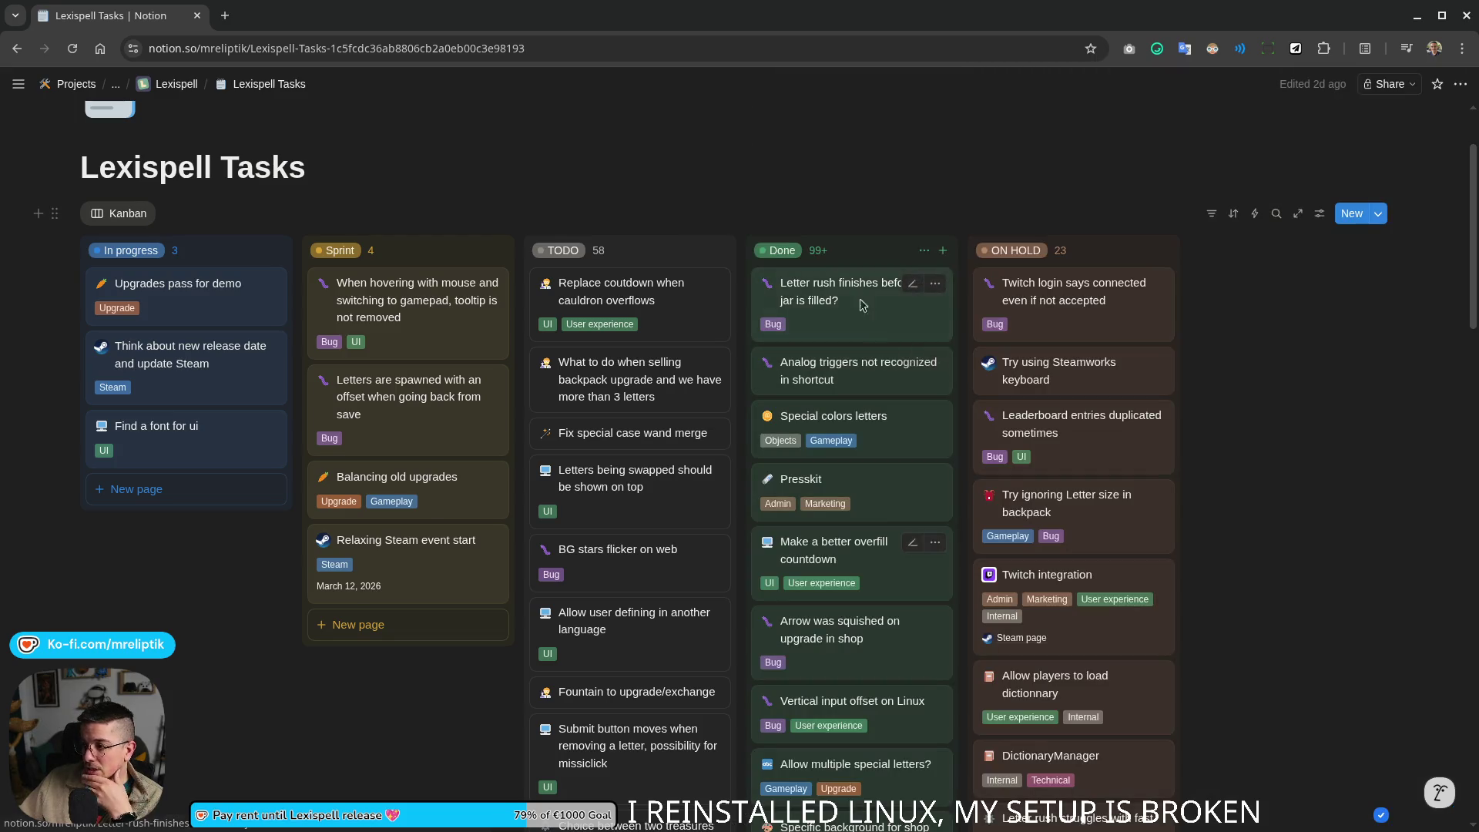
pyautogui.click(809, 287)
pyautogui.click(770, 84)
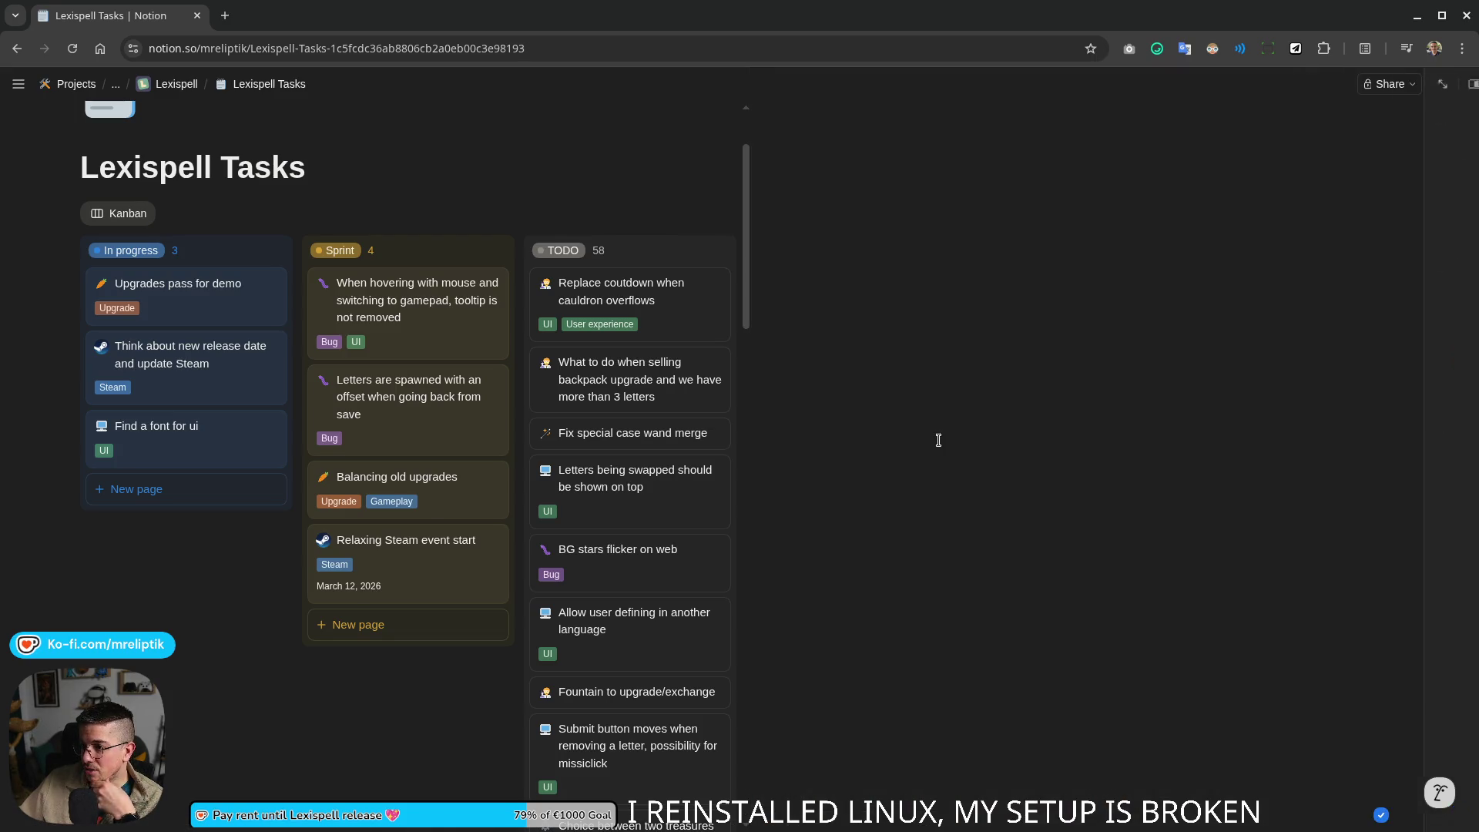
pyautogui.scroll(-10, 1229, 497)
pyautogui.scroll(-5, 1215, 468)
pyautogui.scroll(2, 1214, 485)
pyautogui.click(1054, 613)
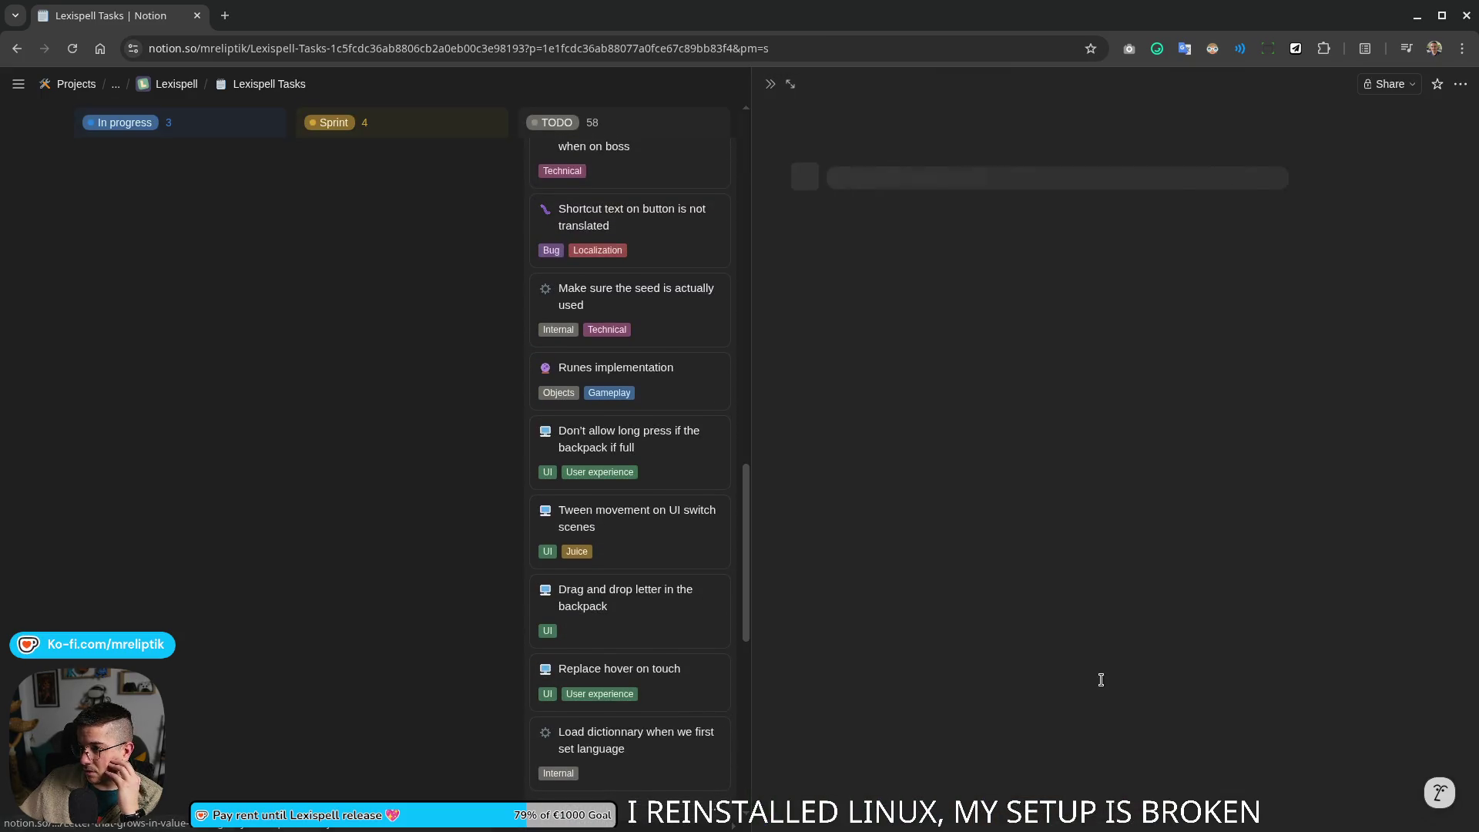
pyautogui.click(764, 83)
pyautogui.rightClick(1077, 574)
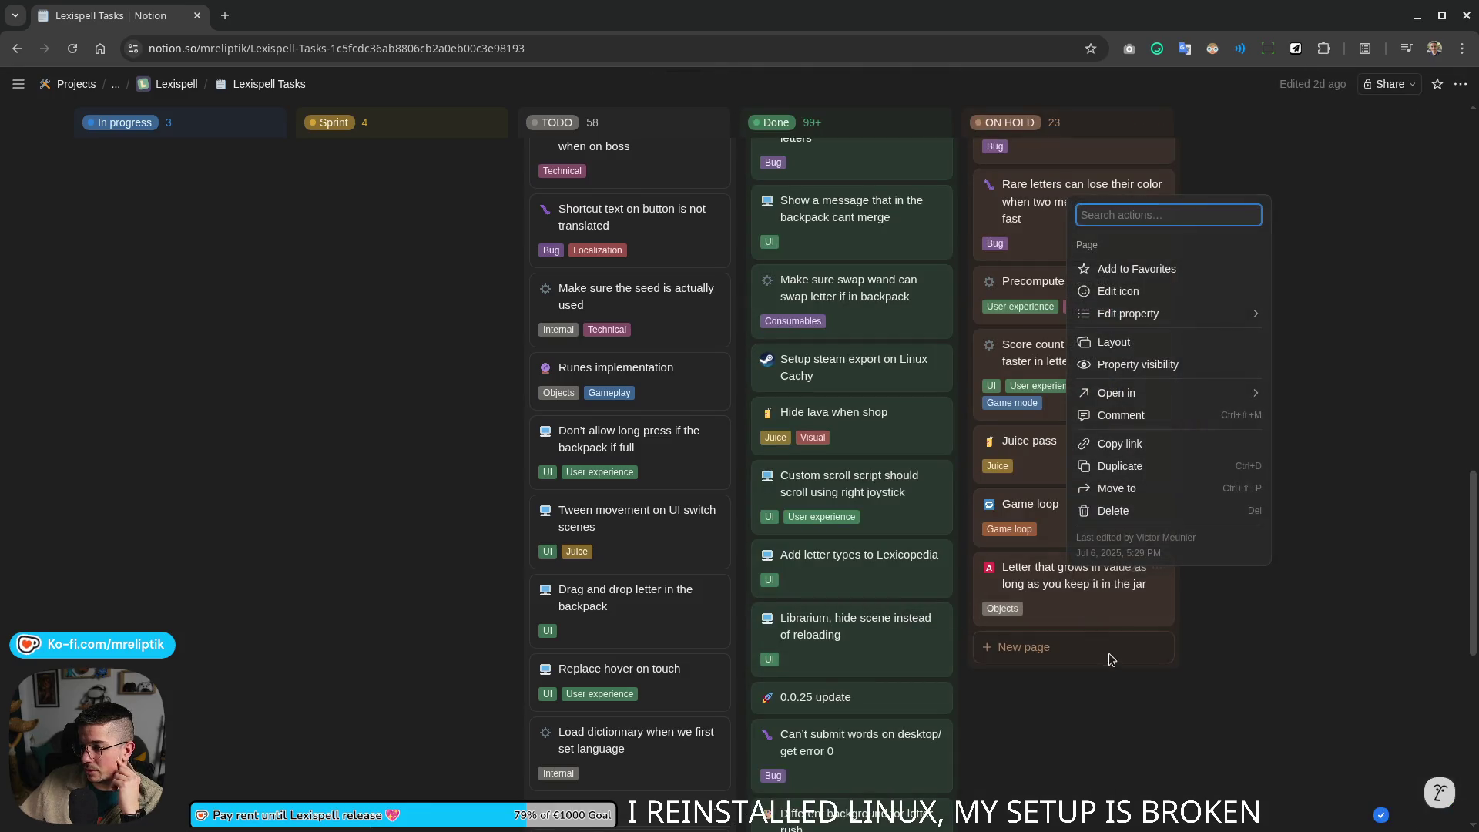
pyautogui.click(1113, 509)
# Step: In the Juice pass card, mark Win screen, Animate everything and Death screen as done
pyautogui.click(1029, 504)
pyautogui.scroll(-5, 1087, 590)
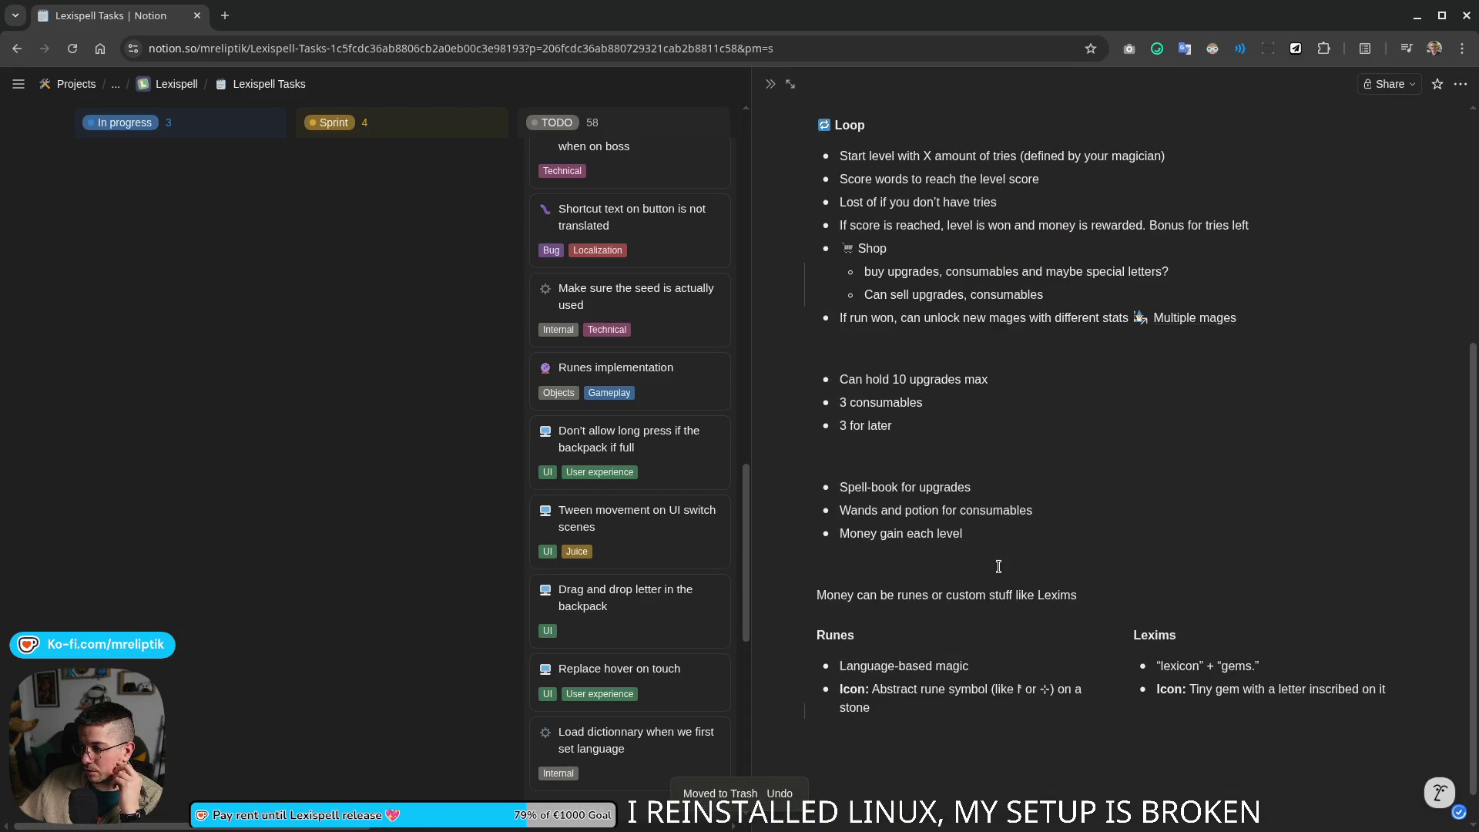
pyautogui.scroll(-1, 909, 462)
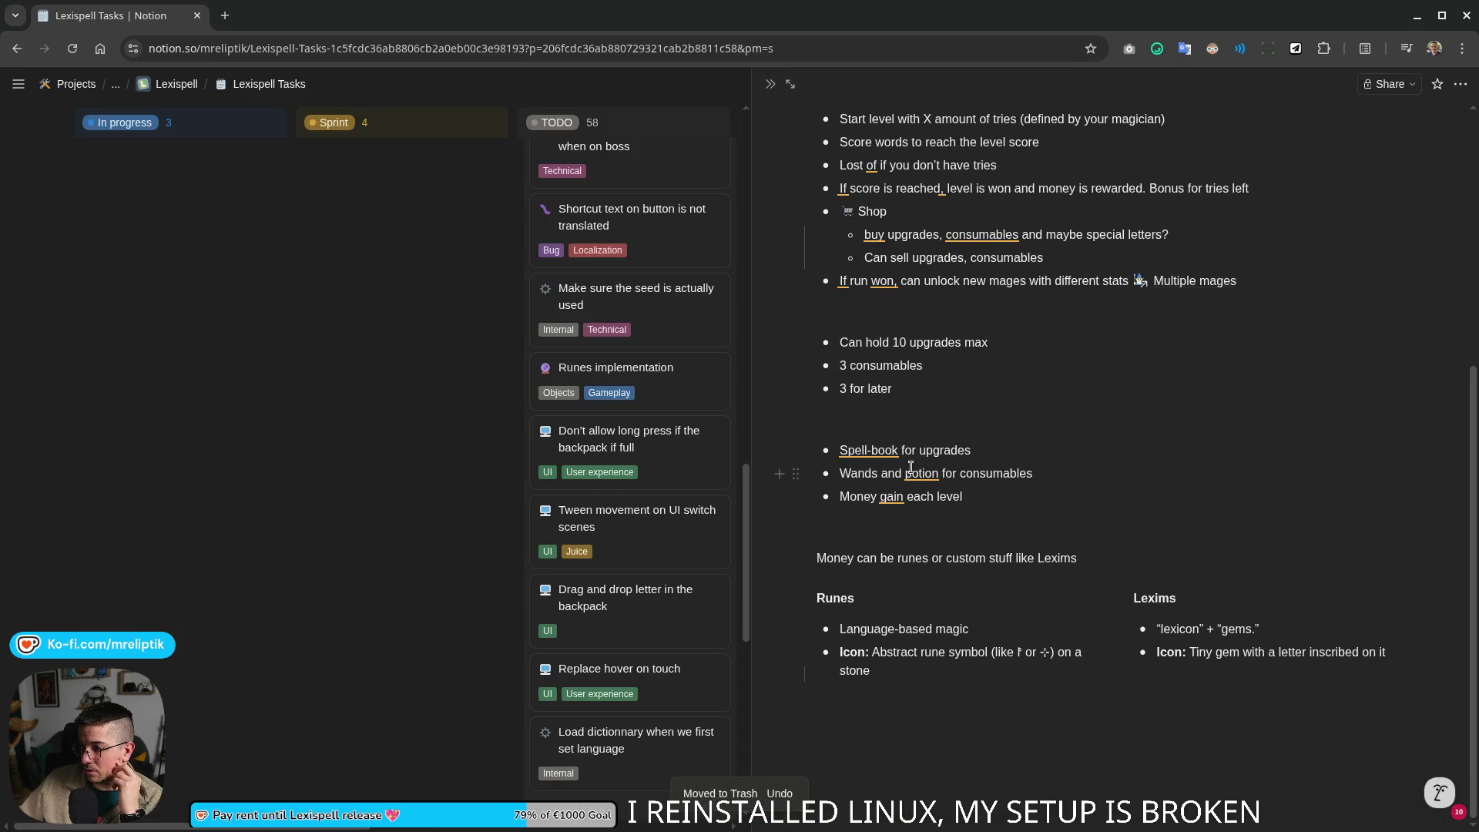
pyautogui.scroll(5, 910, 467)
pyautogui.click(771, 83)
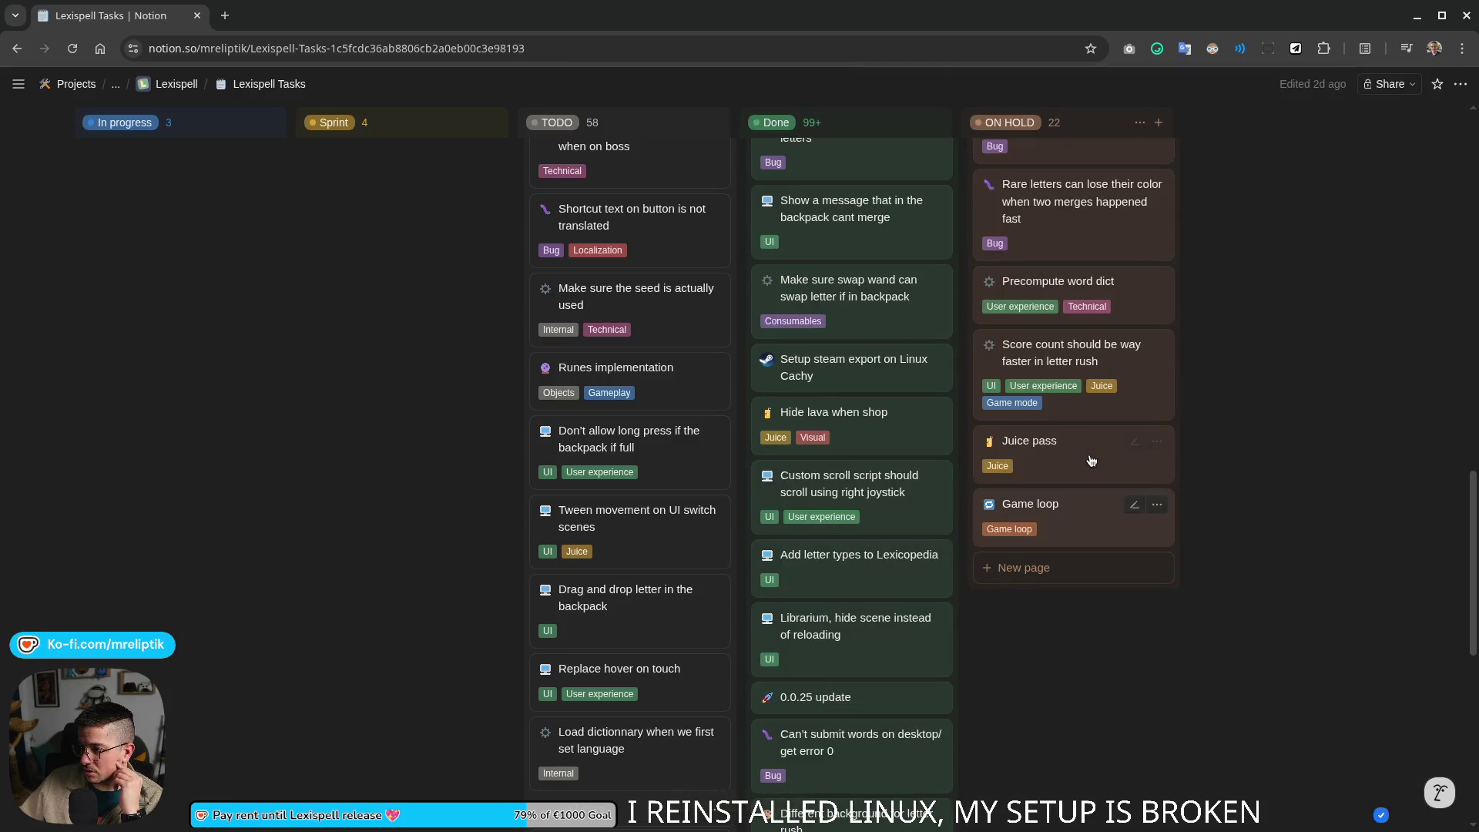
pyautogui.click(1061, 459)
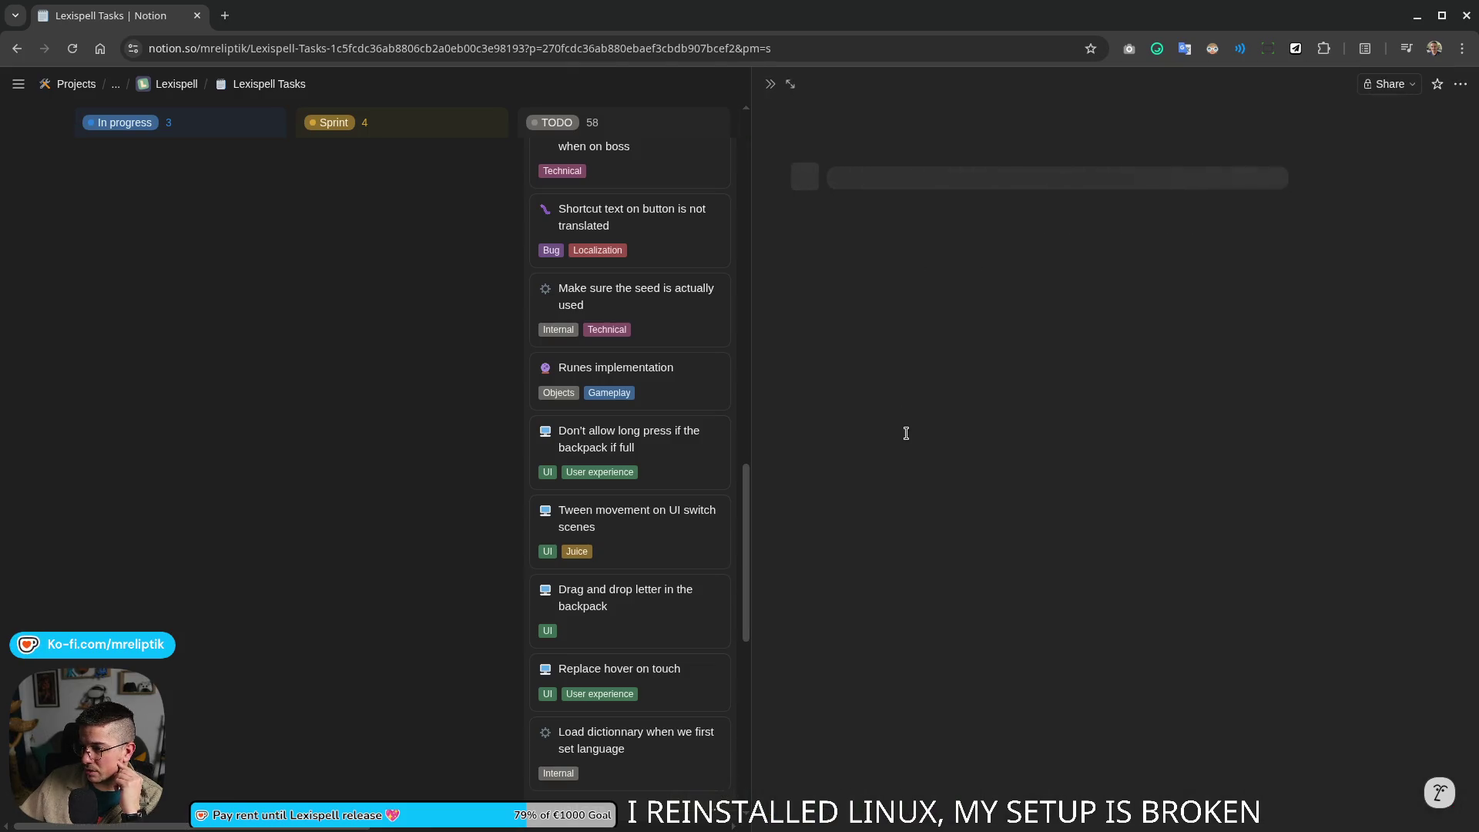
pyautogui.click(850, 550)
pyautogui.click(825, 434)
pyautogui.click(850, 572)
pyautogui.press('Escape')
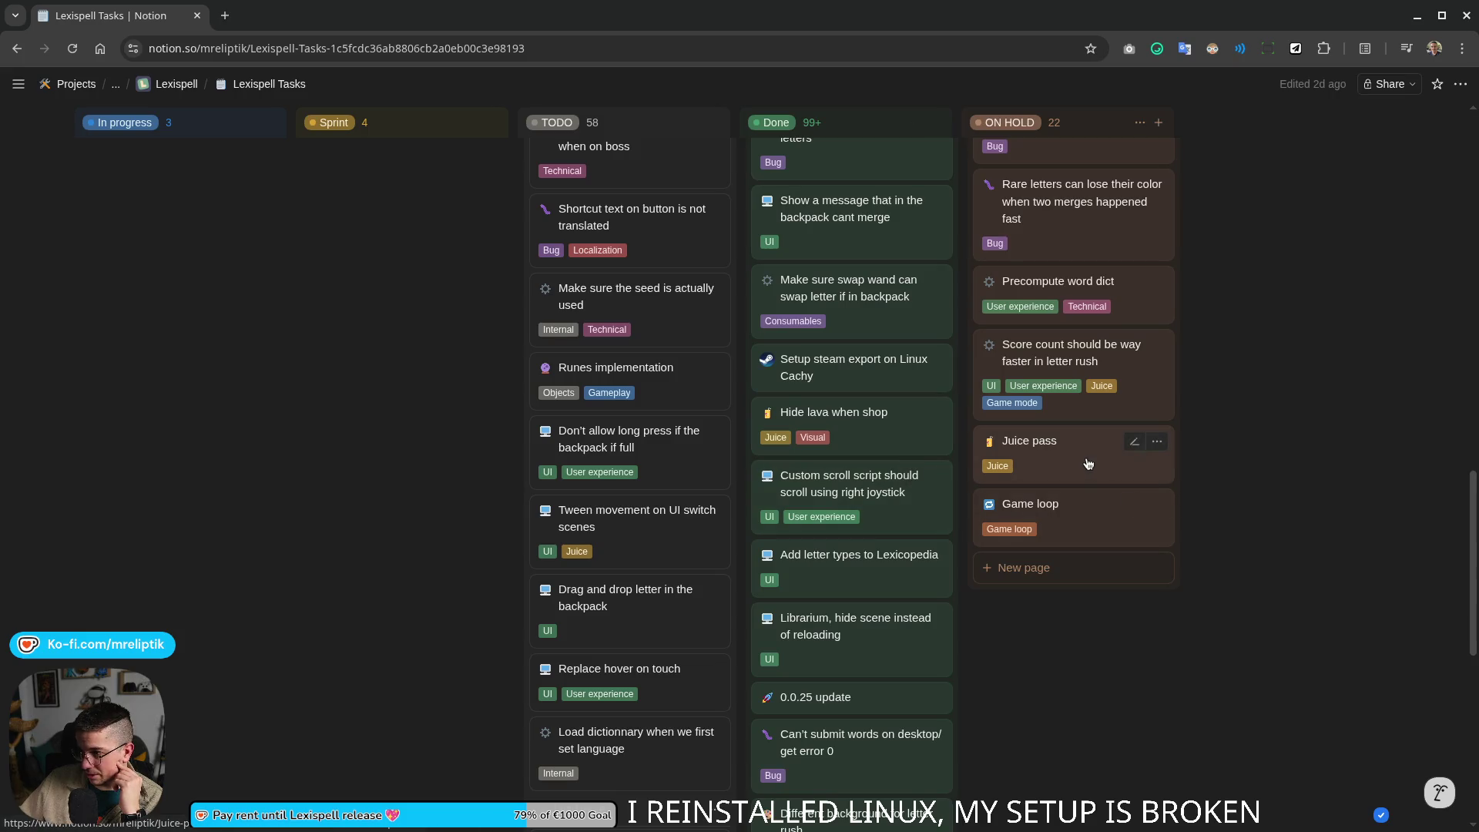
pyautogui.moveTo(1072, 450)
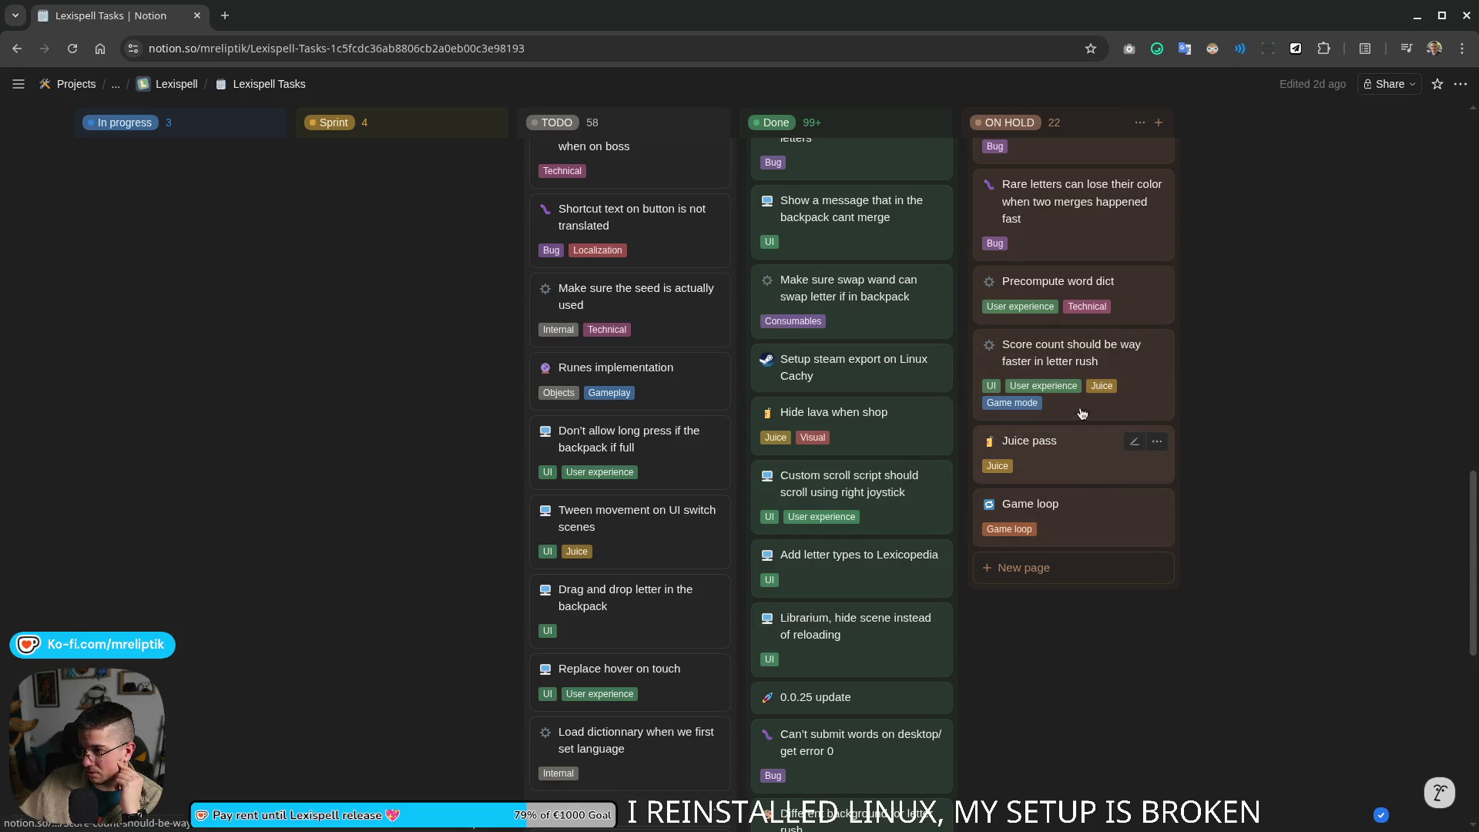
# Step: Drag the selected Score count and Juice pass cards to the top of Done and verify Score count's status
pyautogui.moveTo(1174, 390); pyautogui.dragTo(1048, 363)
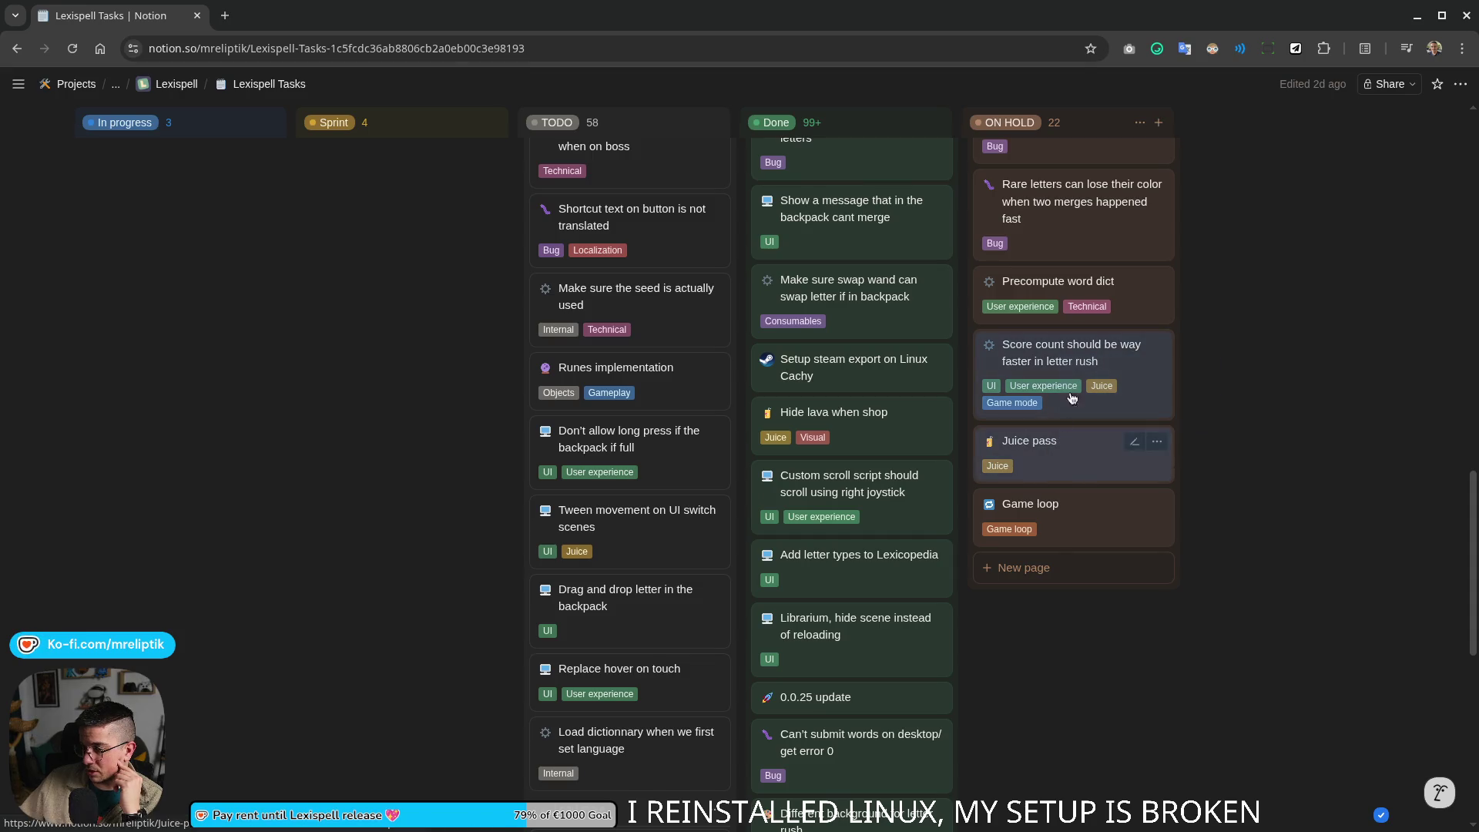
pyautogui.click(1031, 281)
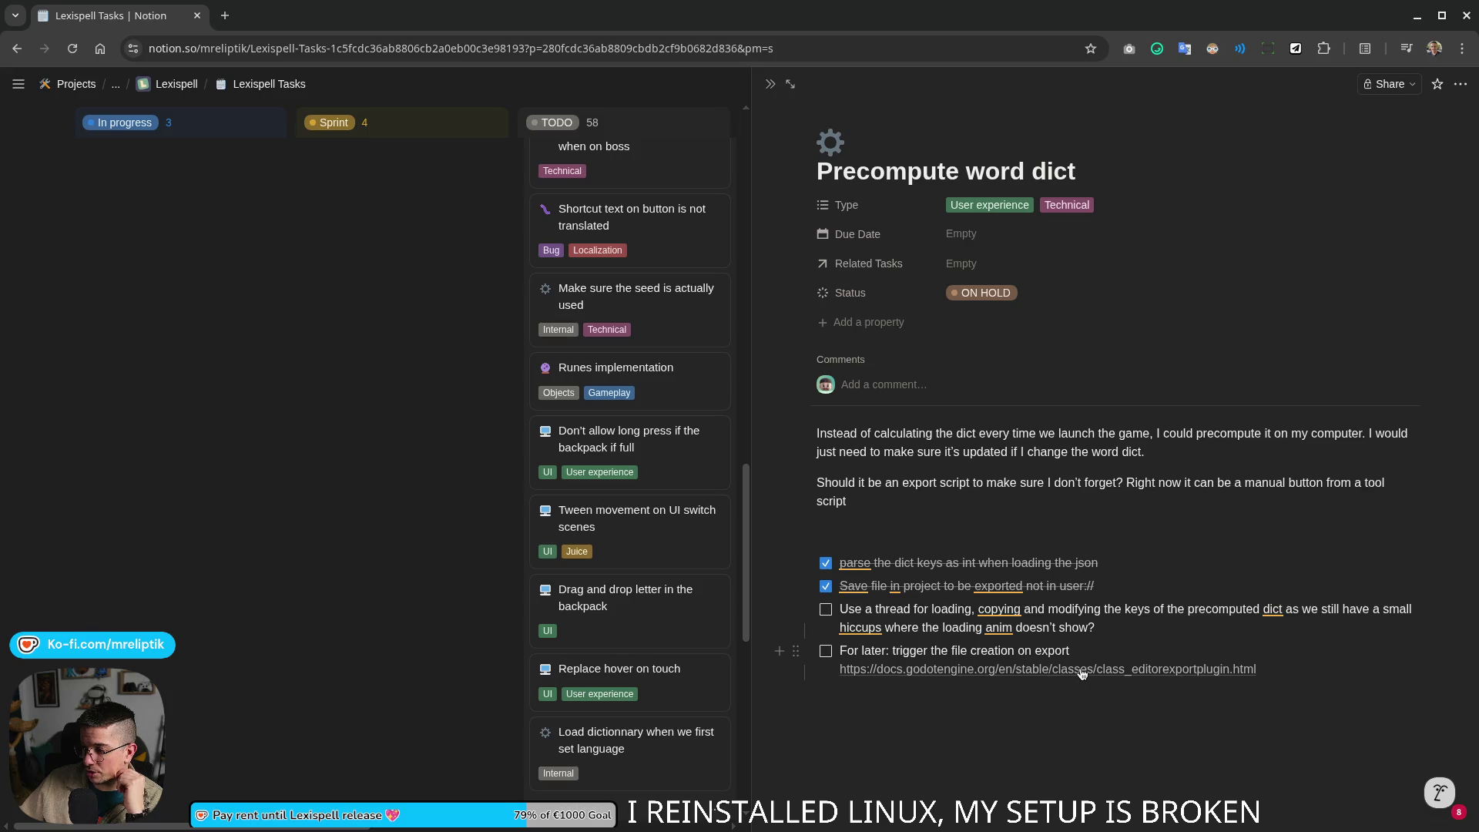
pyautogui.click(769, 84)
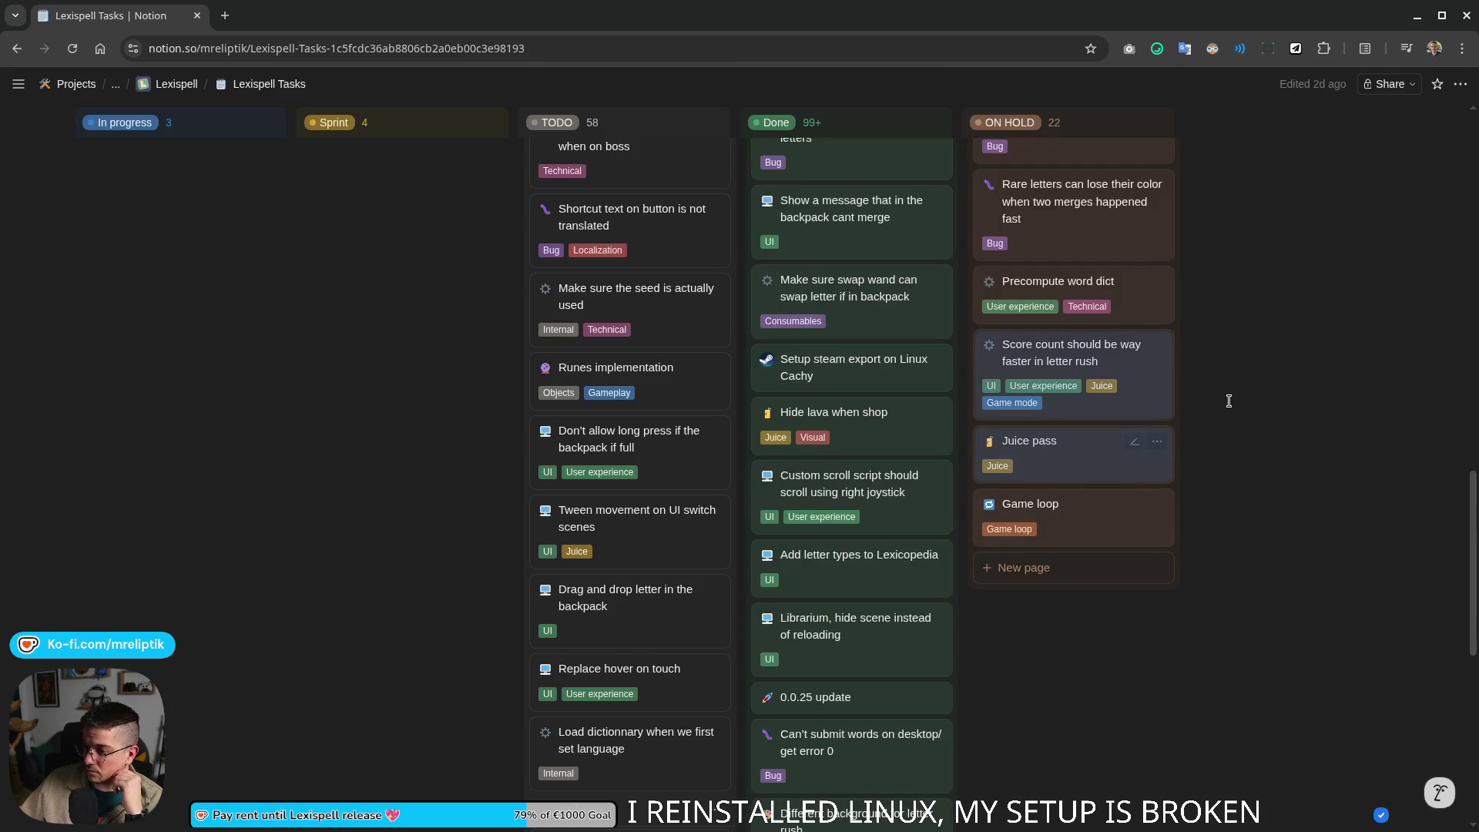
pyautogui.moveTo(1191, 380); pyautogui.dragTo(1109, 450)
pyautogui.moveTo(1063, 352)
pyautogui.mouseDown()
pyautogui.moveTo(901, 333)
pyautogui.moveTo(888, 432)
pyautogui.mouseUp()
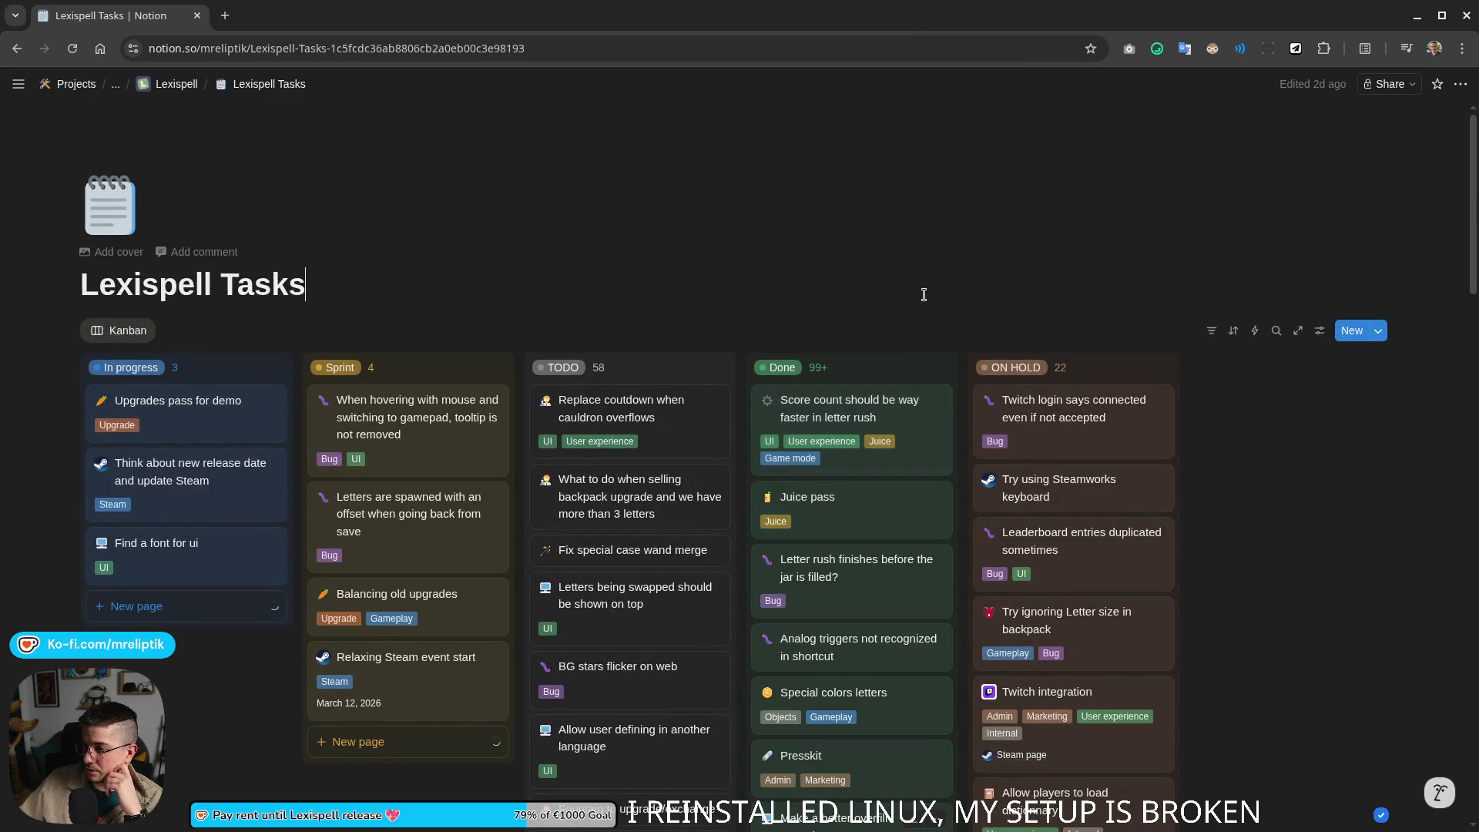
pyautogui.click(888, 433)
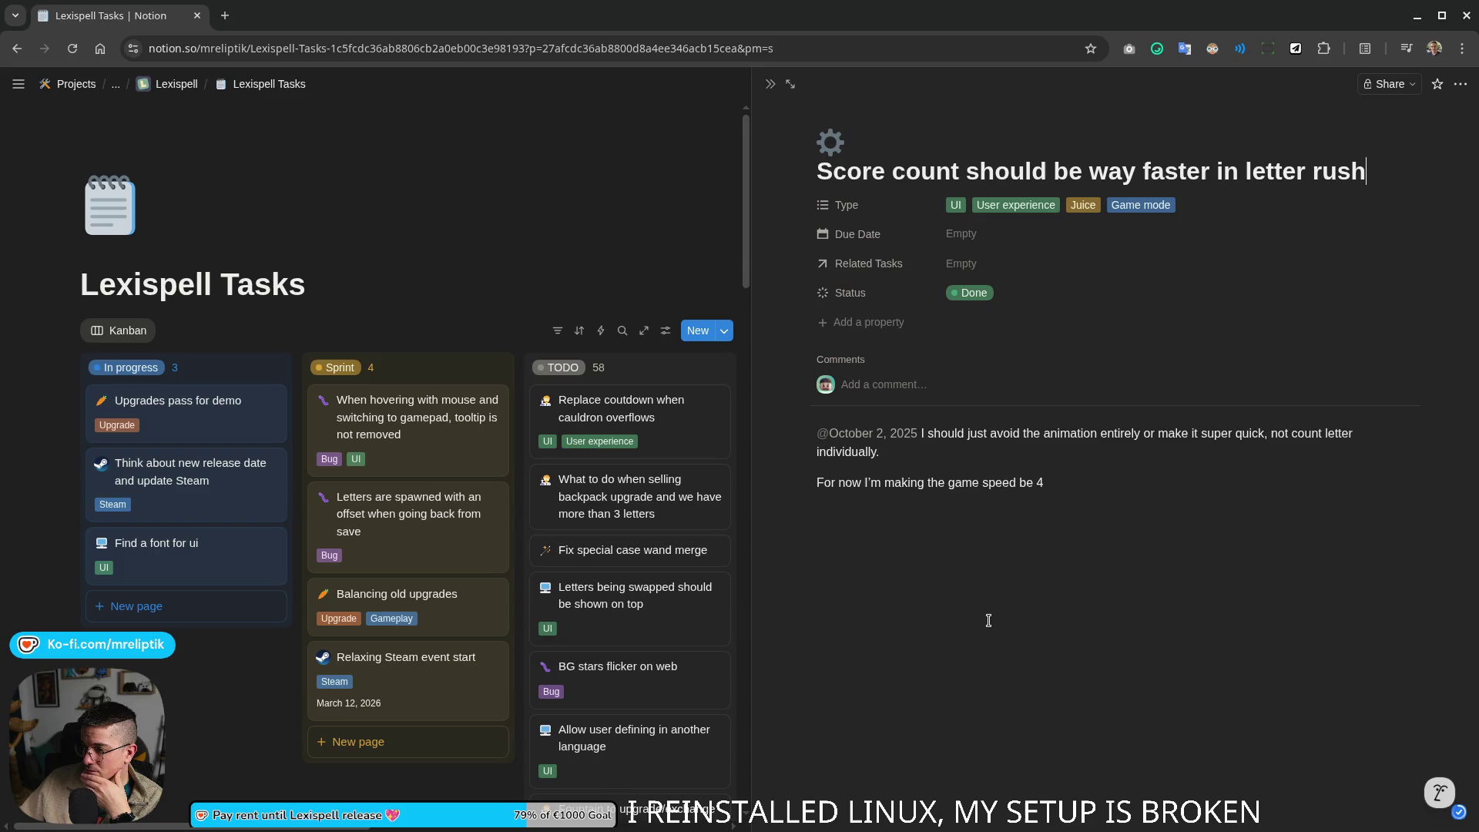
pyautogui.click(770, 83)
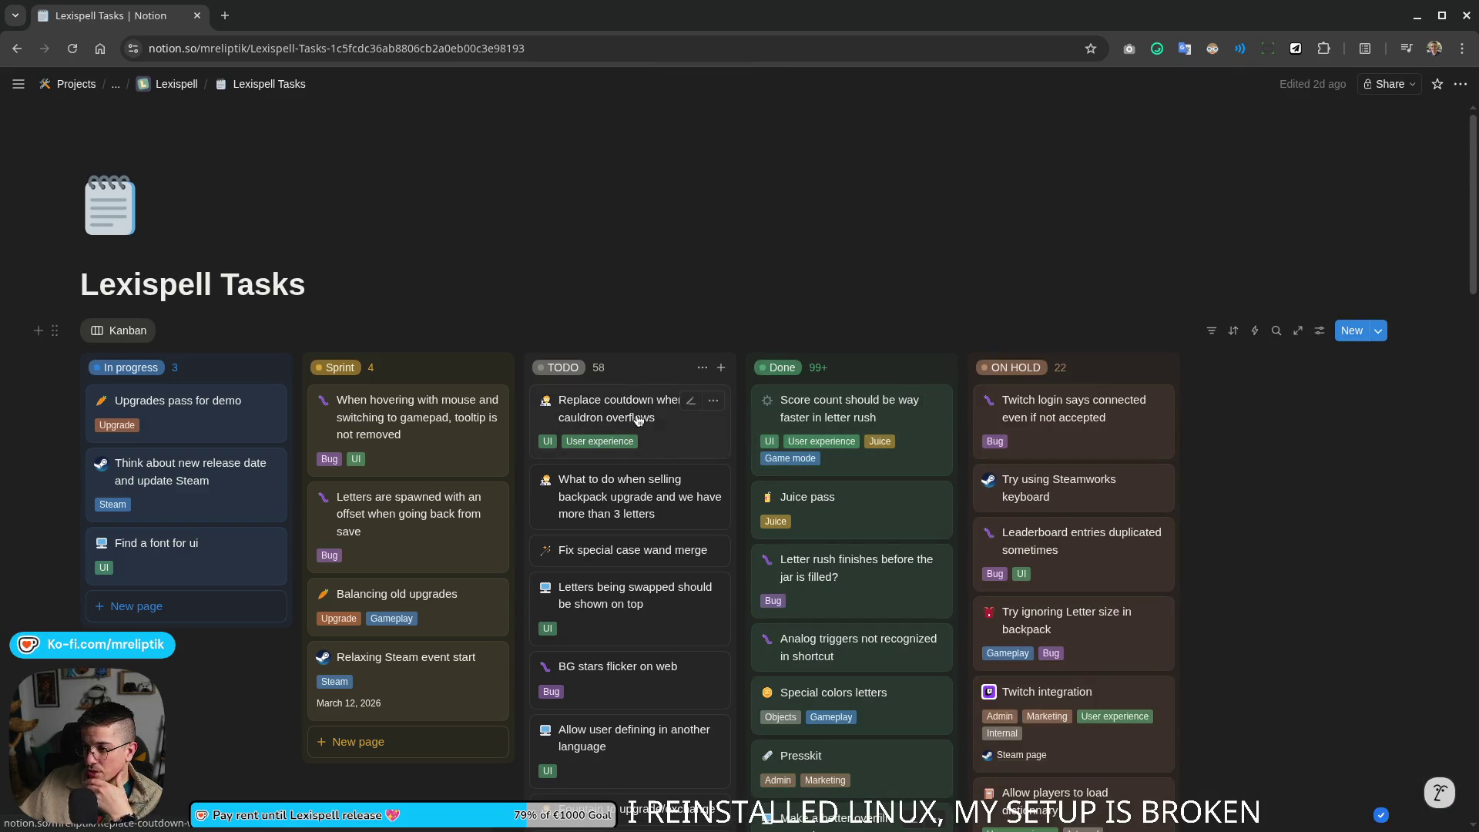
# Step: Fix 'coutdown' to 'countdown' in the overflow task title and explain why timed spelling clashes with turns
pyautogui.click(668, 423)
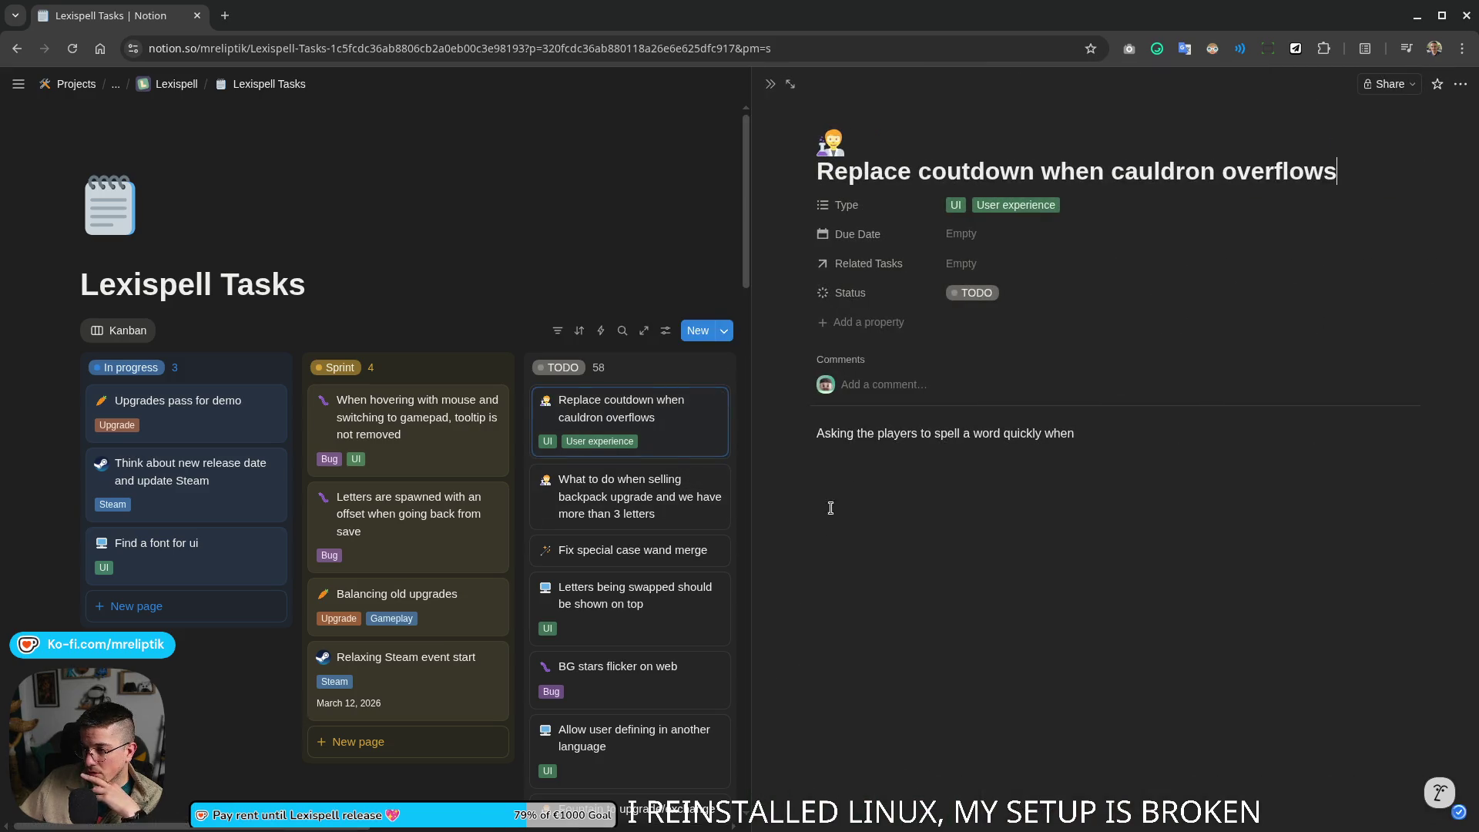
pyautogui.click(1139, 433)
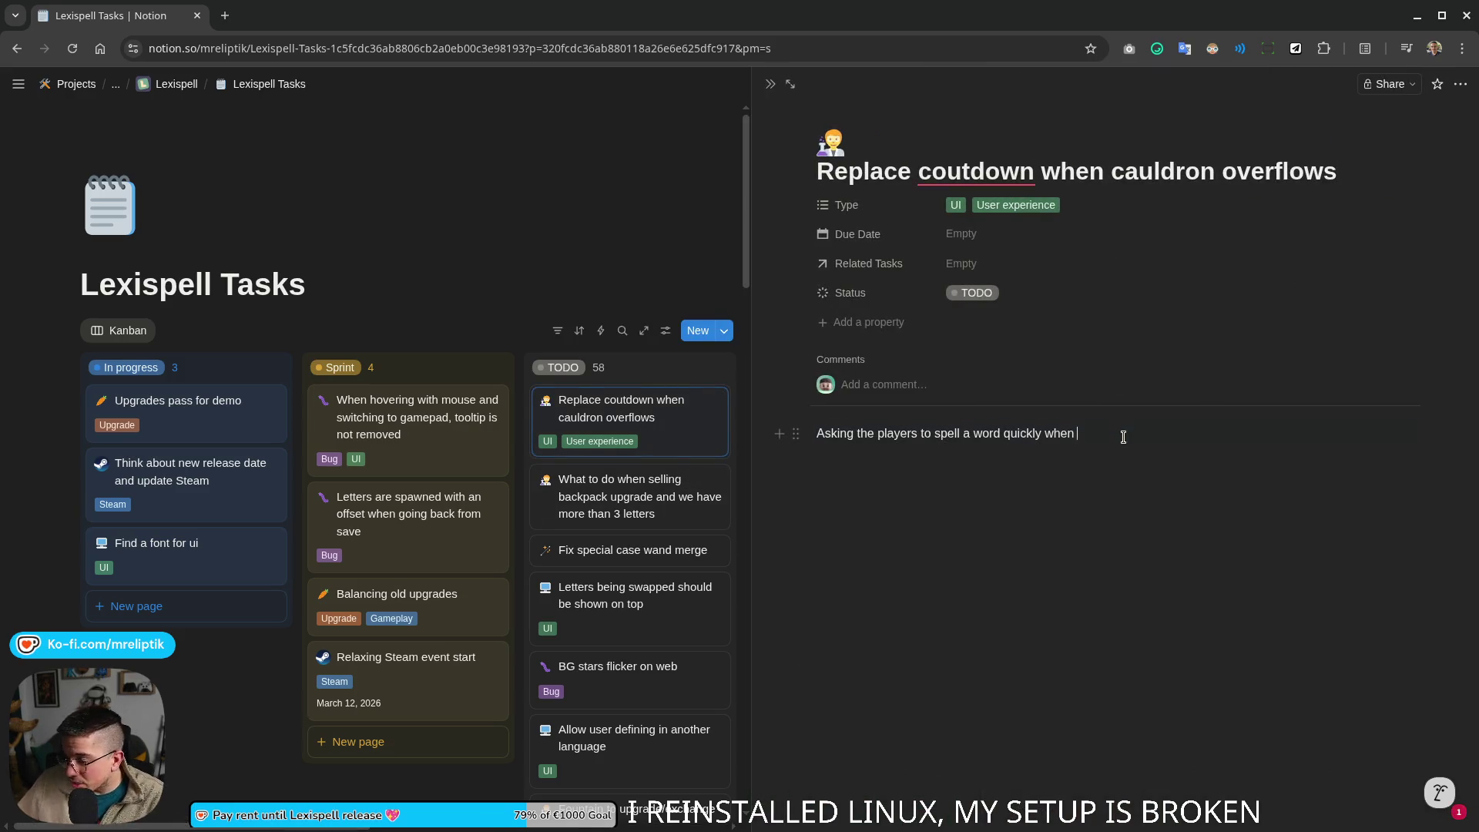
pyautogui.click(959, 275)
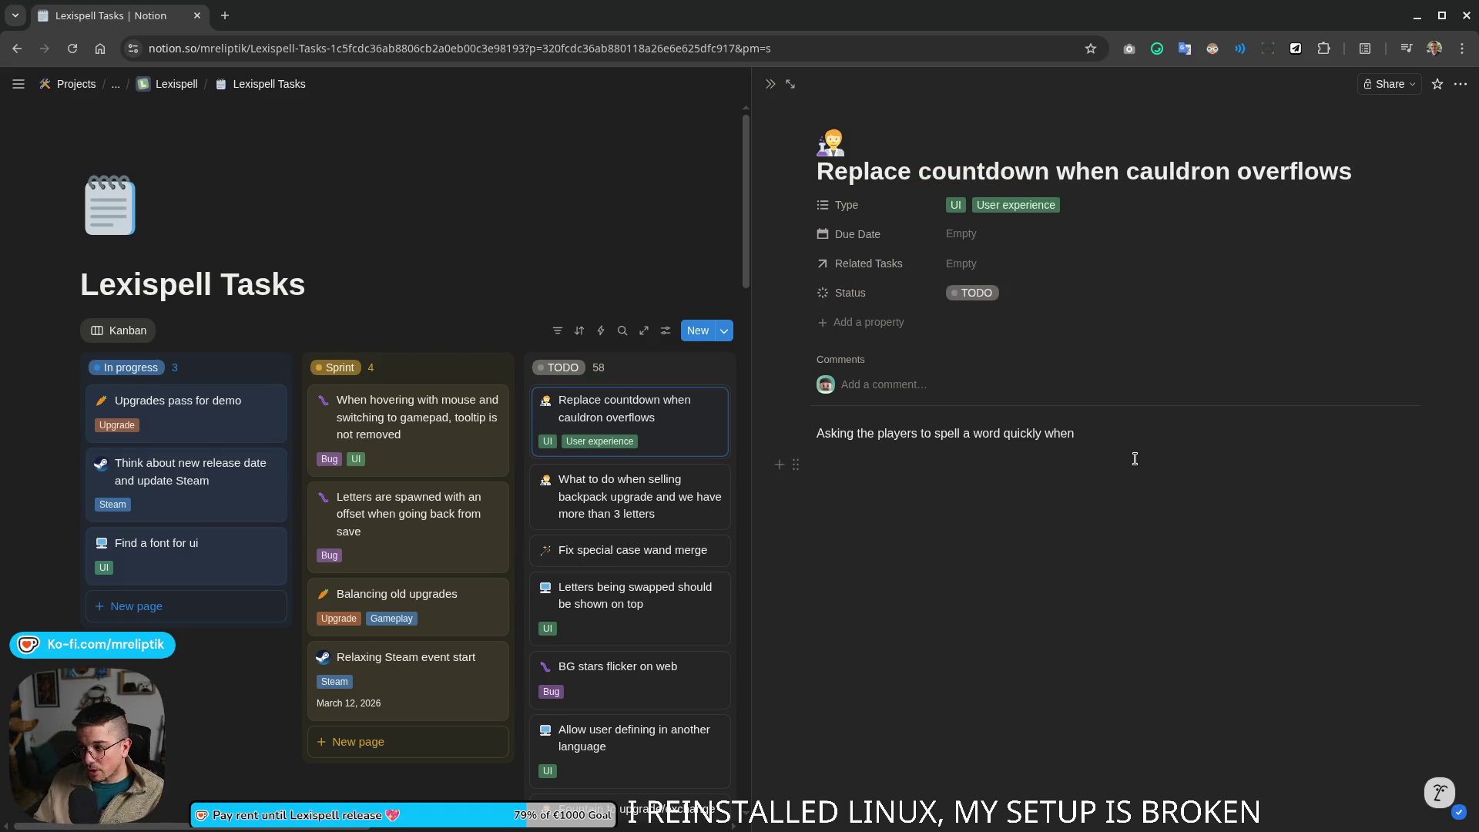
pyautogui.write('the cauldron overflows i')
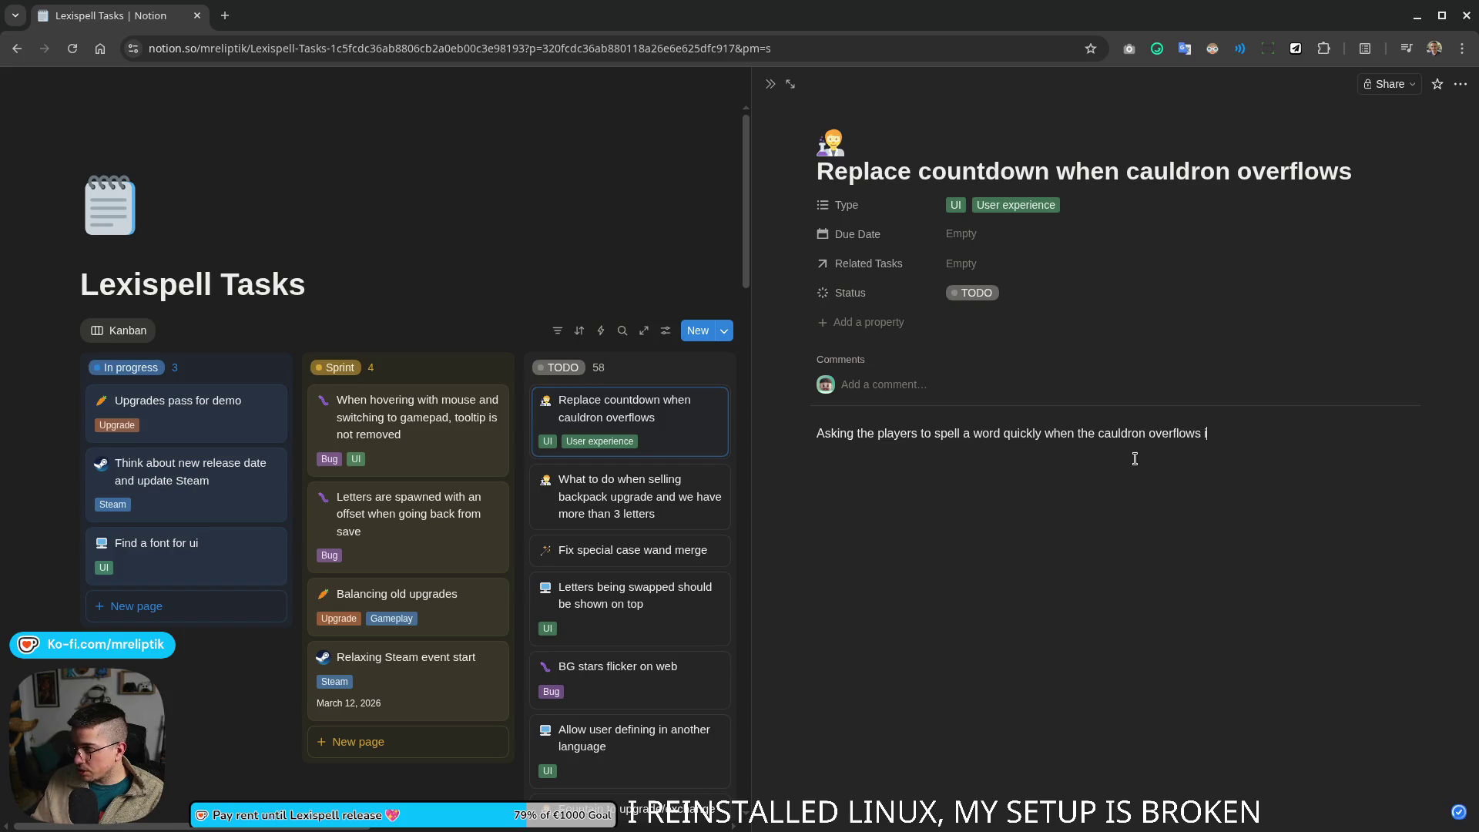
pyautogui.write('s not ideal. t')
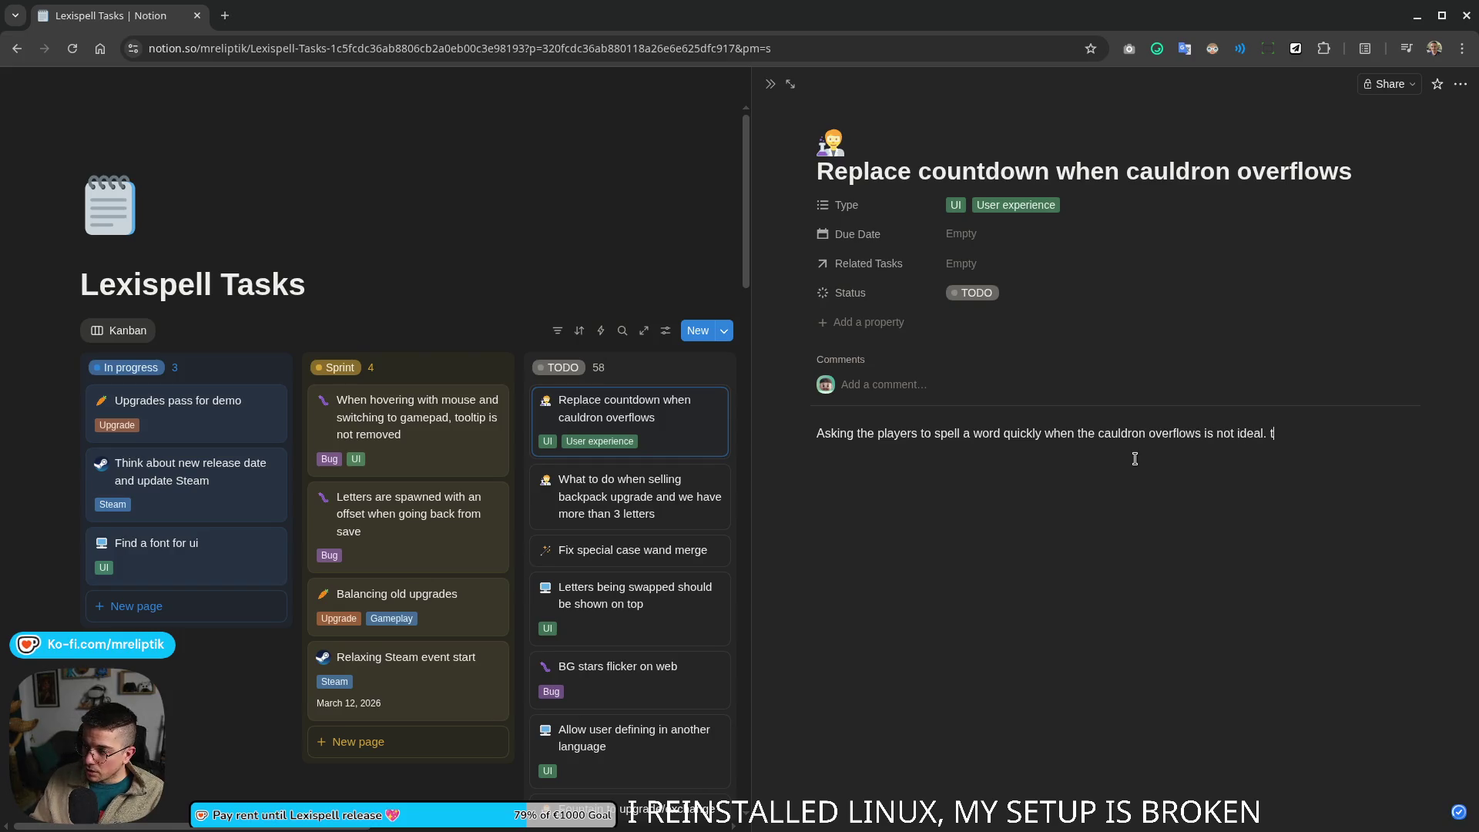
pyautogui.write('The game is turn based')
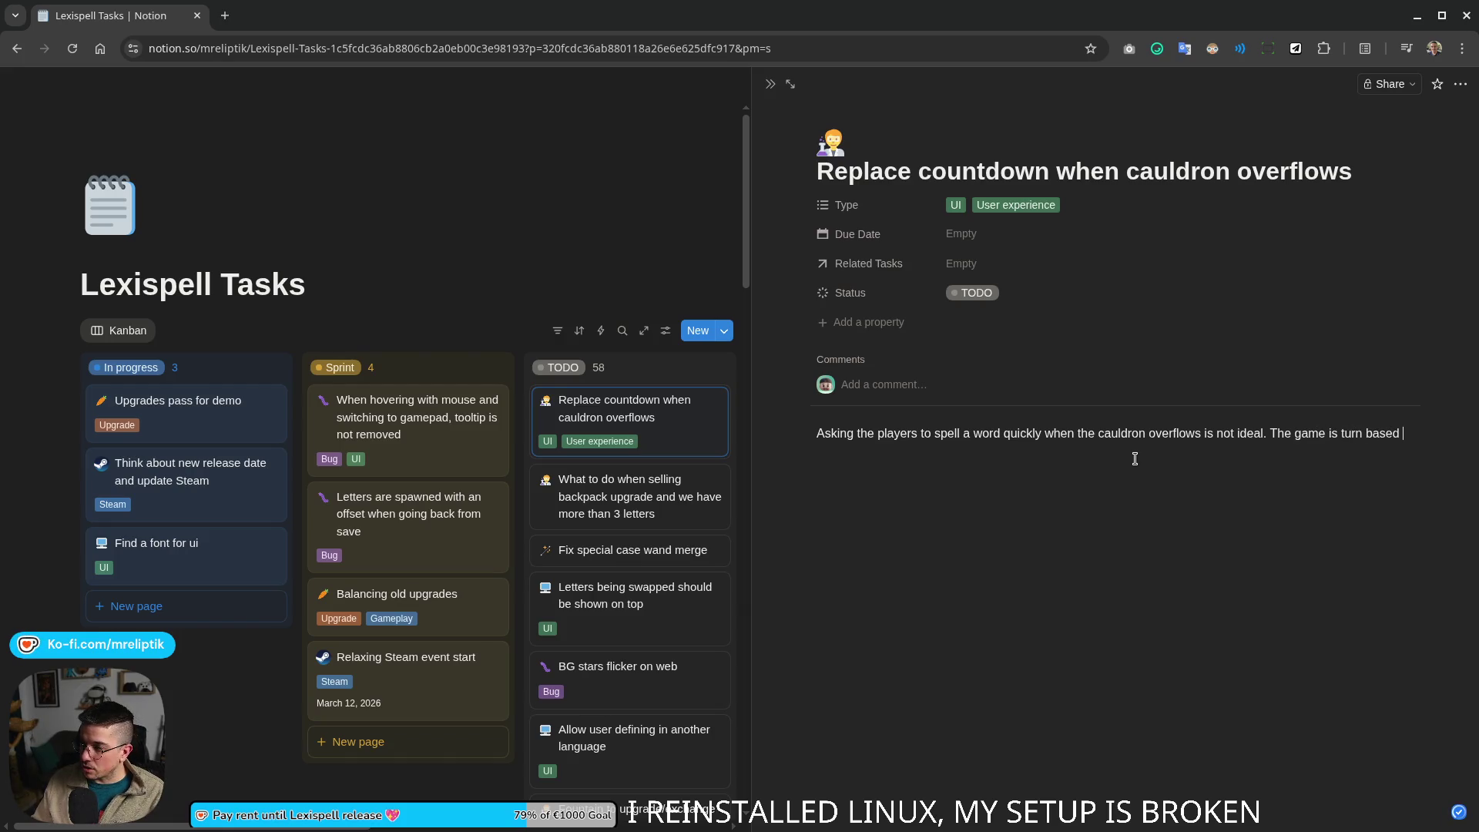
pyautogui.write("ldn't")
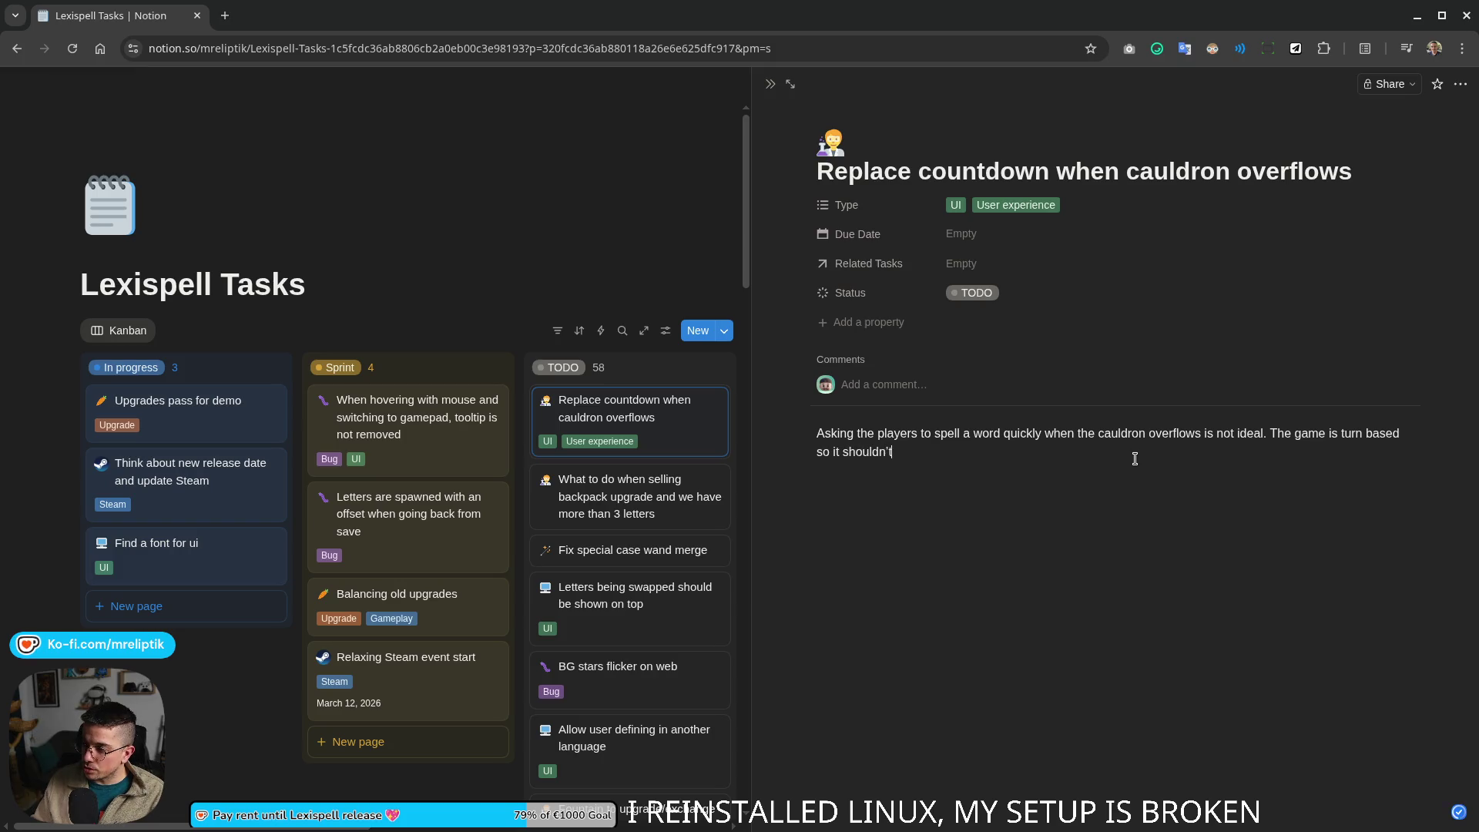
pyautogui.write('switch to something time based')
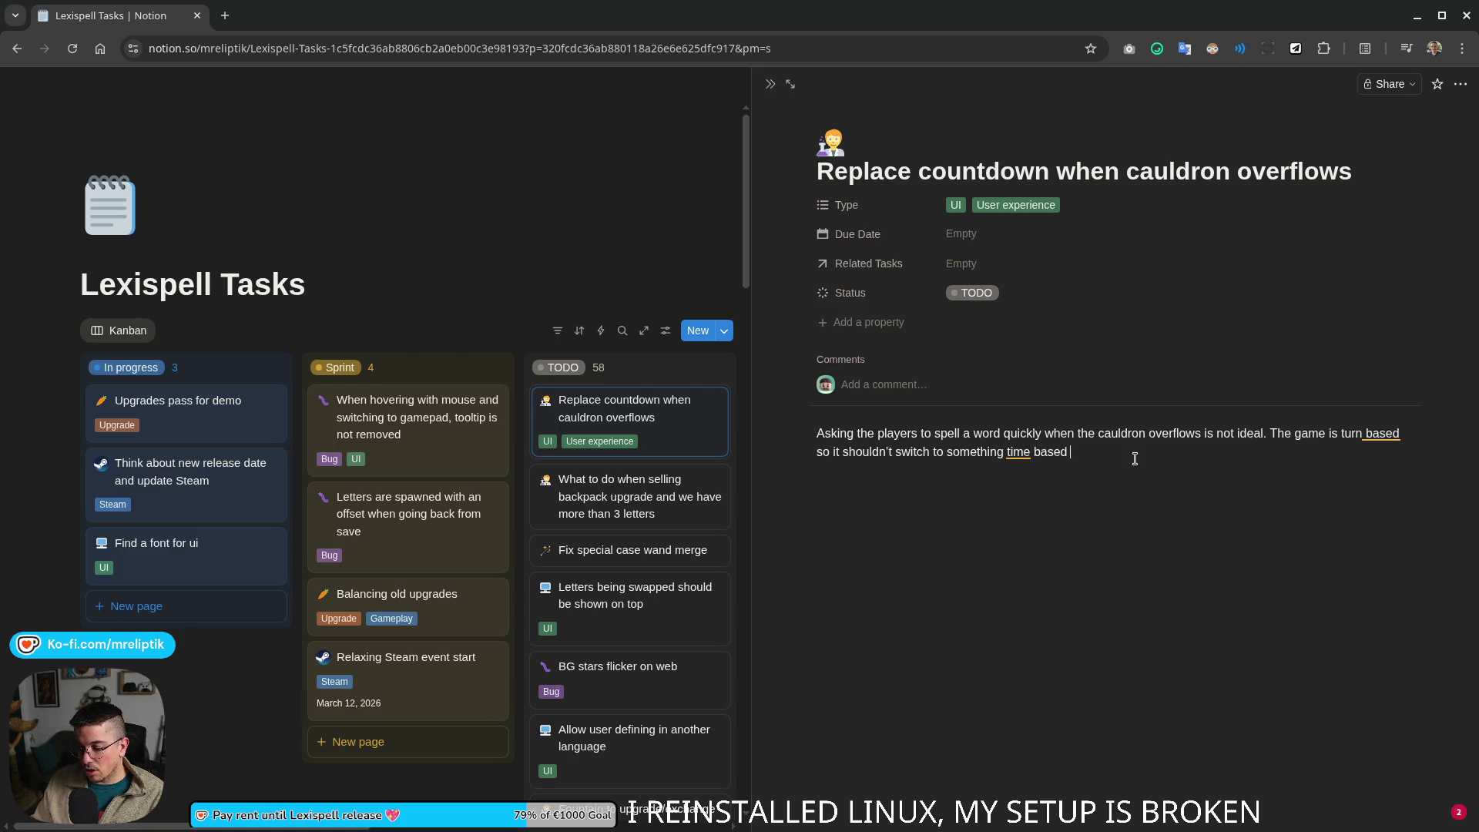
pyautogui.write('ecially for som')
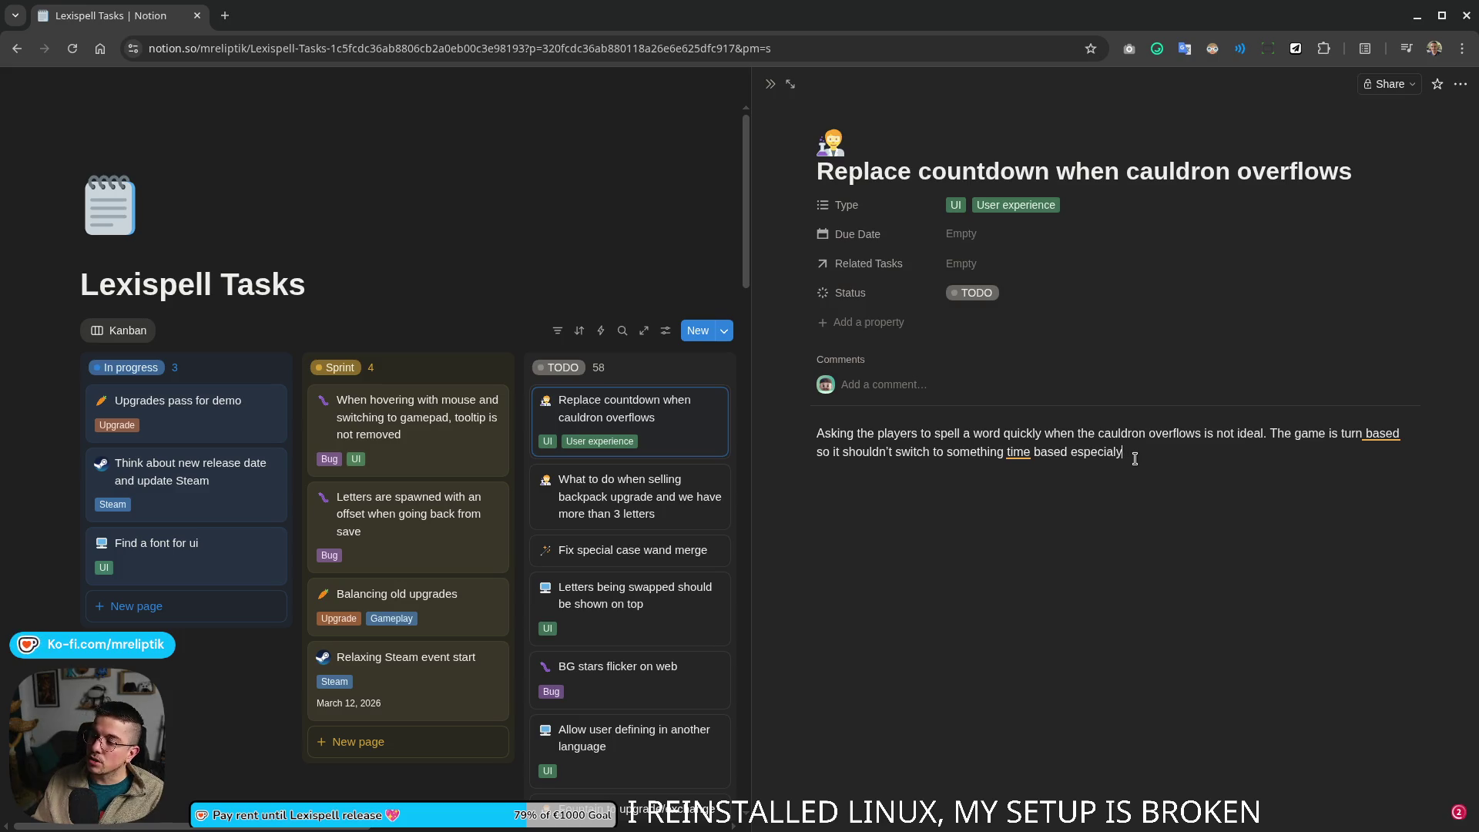
pyautogui.write('ethjing t')
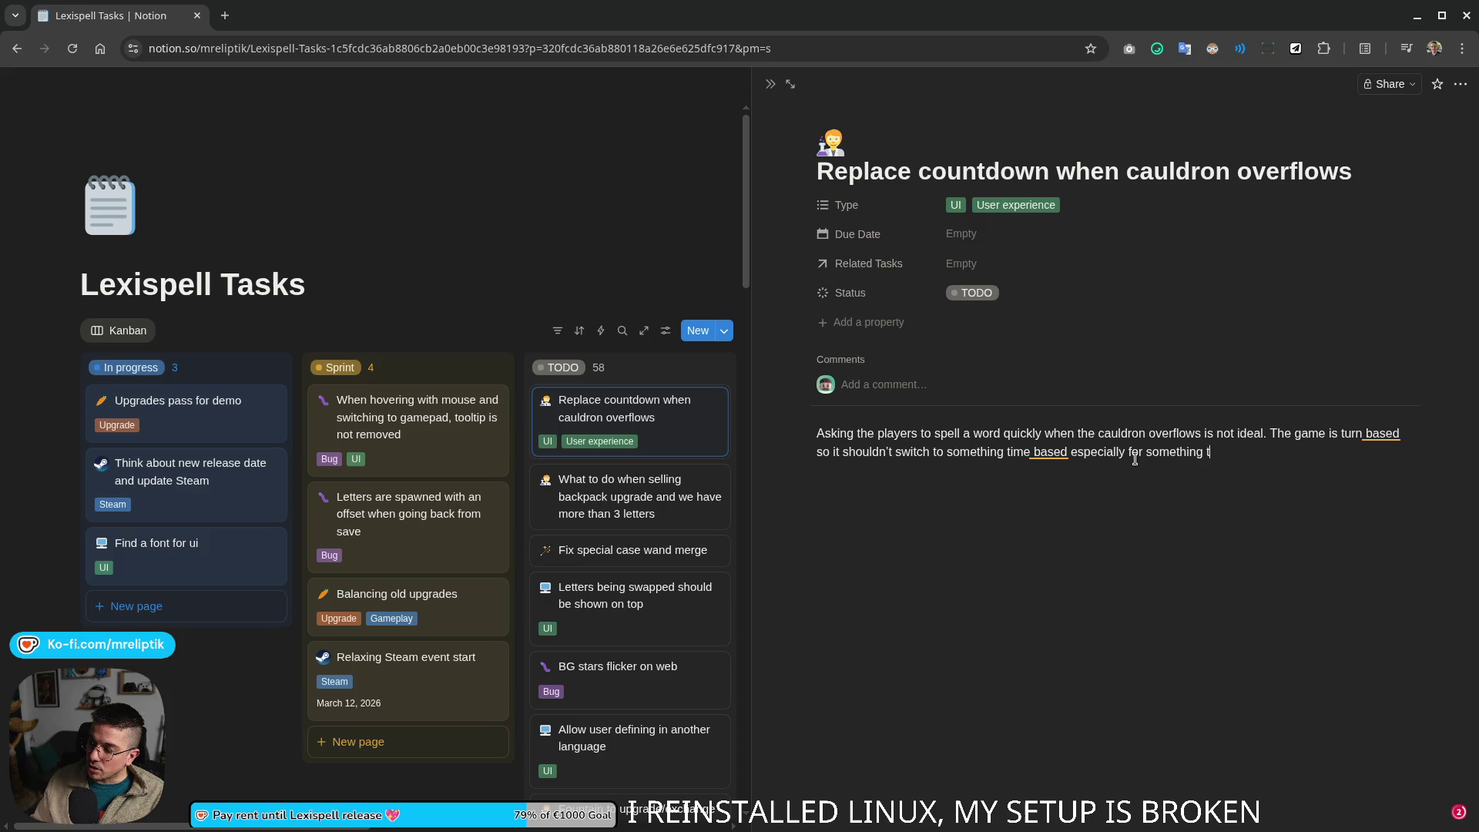
pyautogui.press('BackSpace')
pyautogui.write('so im')
pyautogui.write('portant')
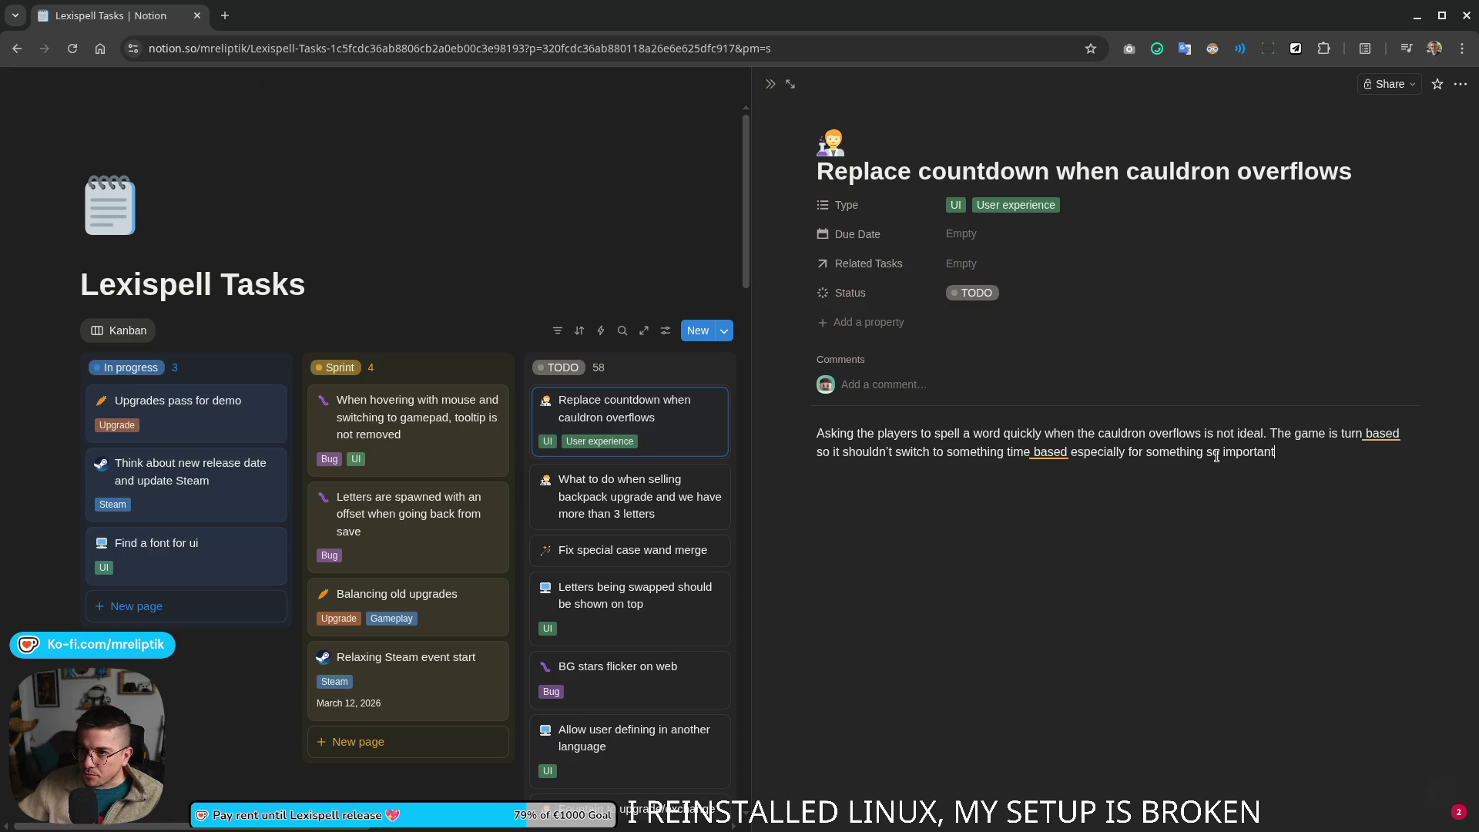
pyautogui.click(162, 81)
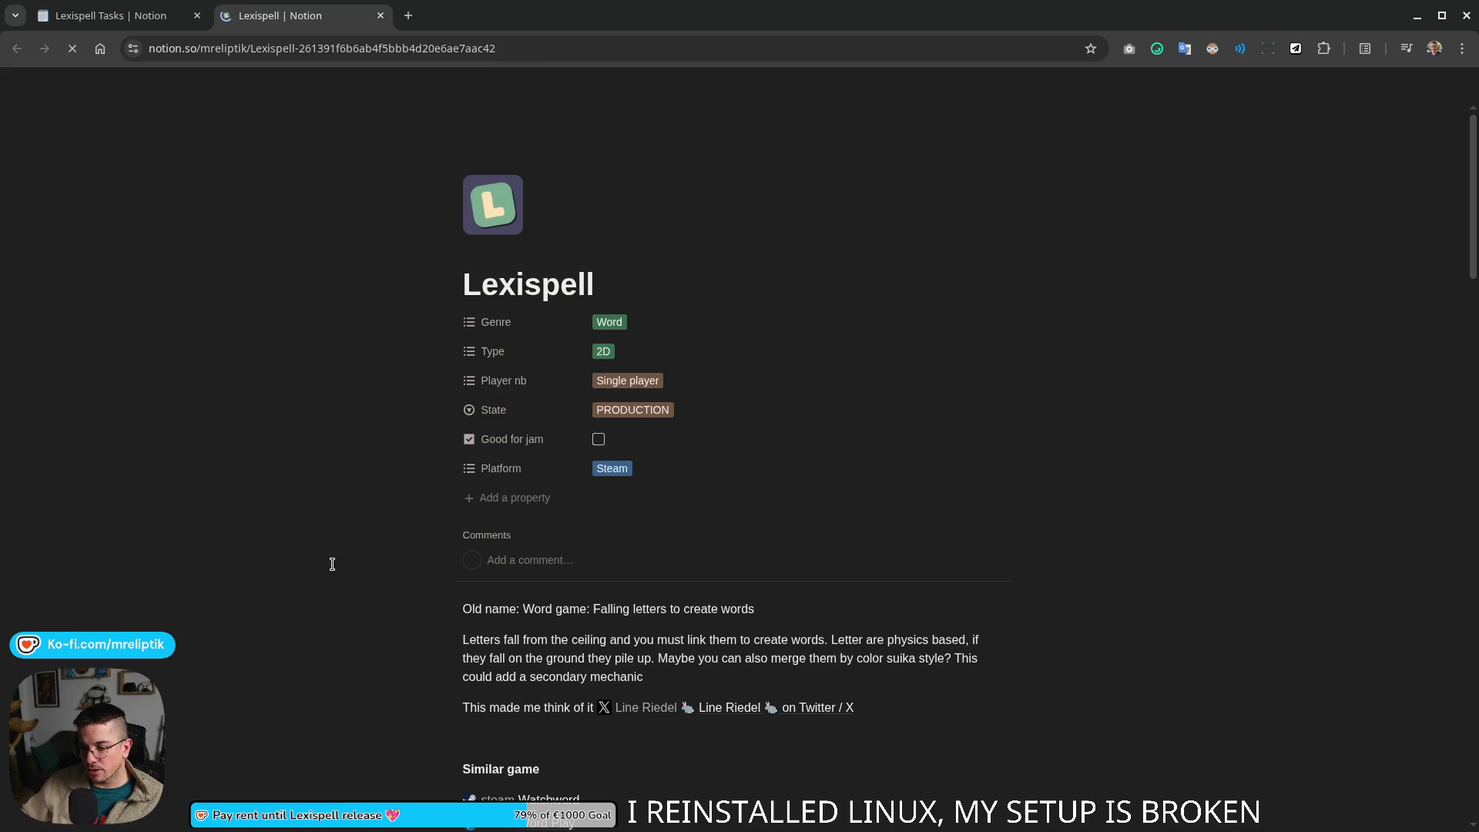
pyautogui.scroll(-10, 332, 564)
pyautogui.scroll(-3, 304, 521)
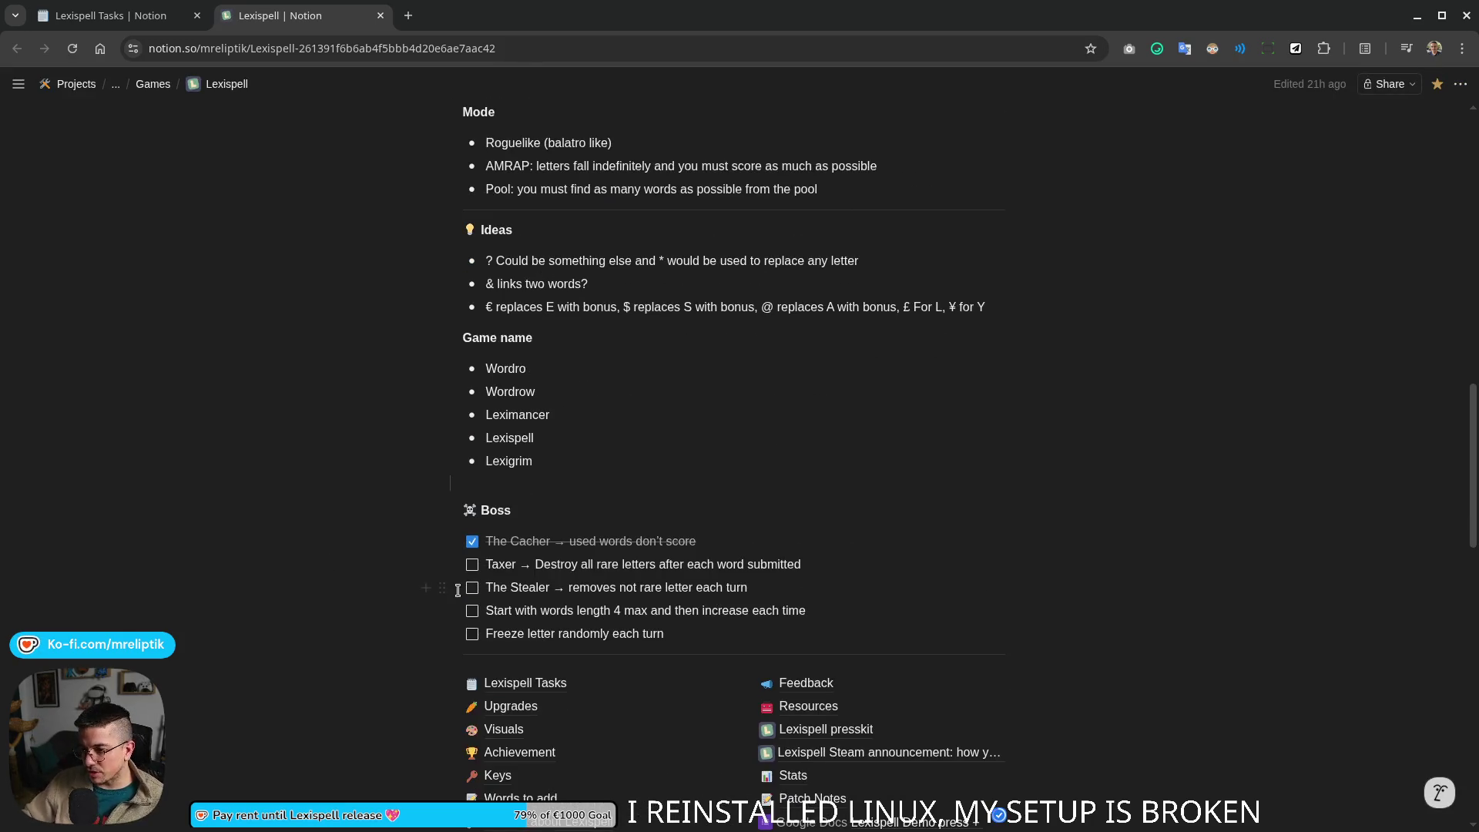
# Step: Glance at the Freeze boss item, then close the Lexispell tab to return to the Tasks board
pyautogui.doubleClick(505, 635)
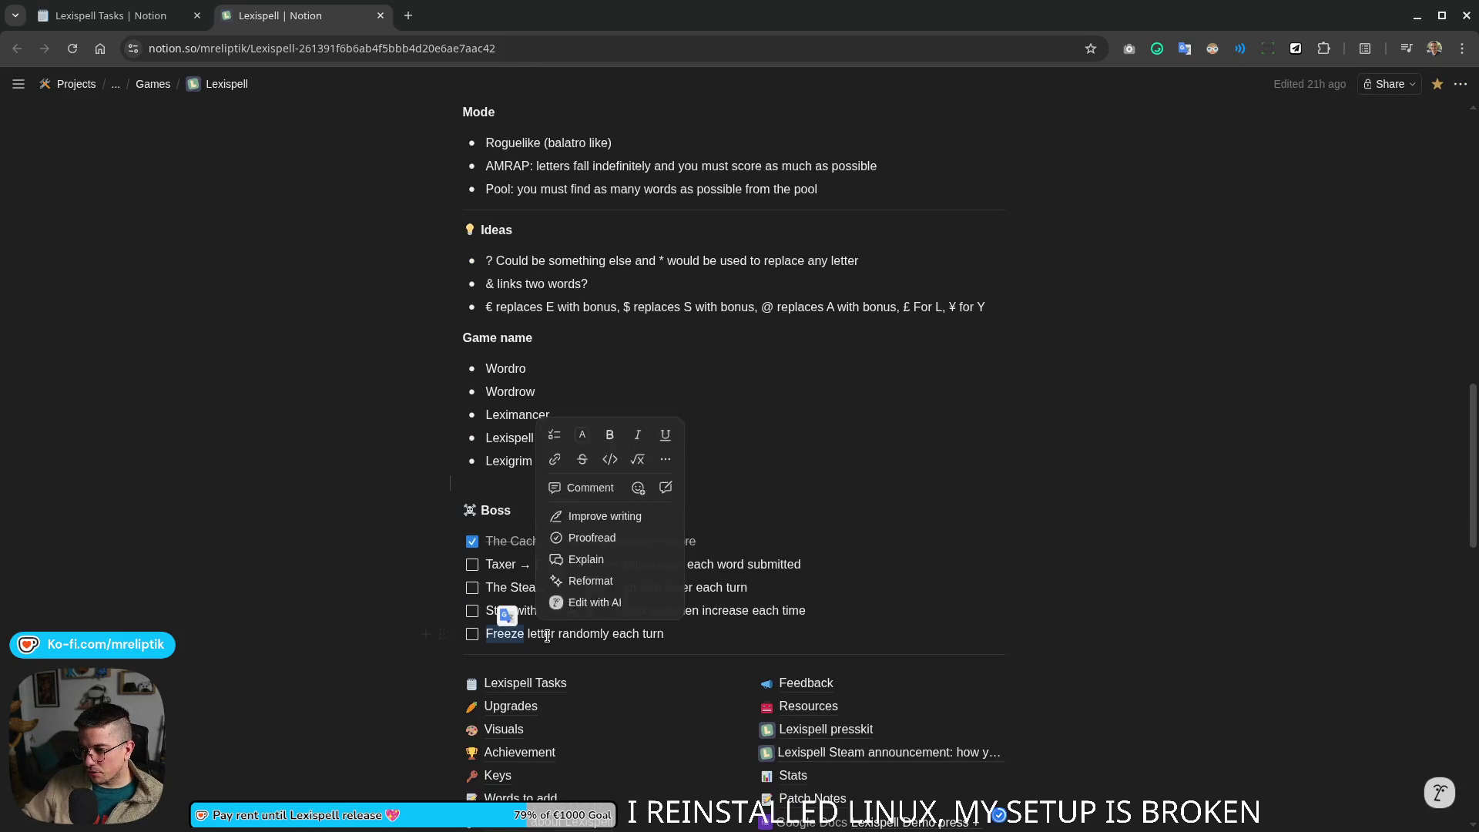
pyautogui.click(664, 633)
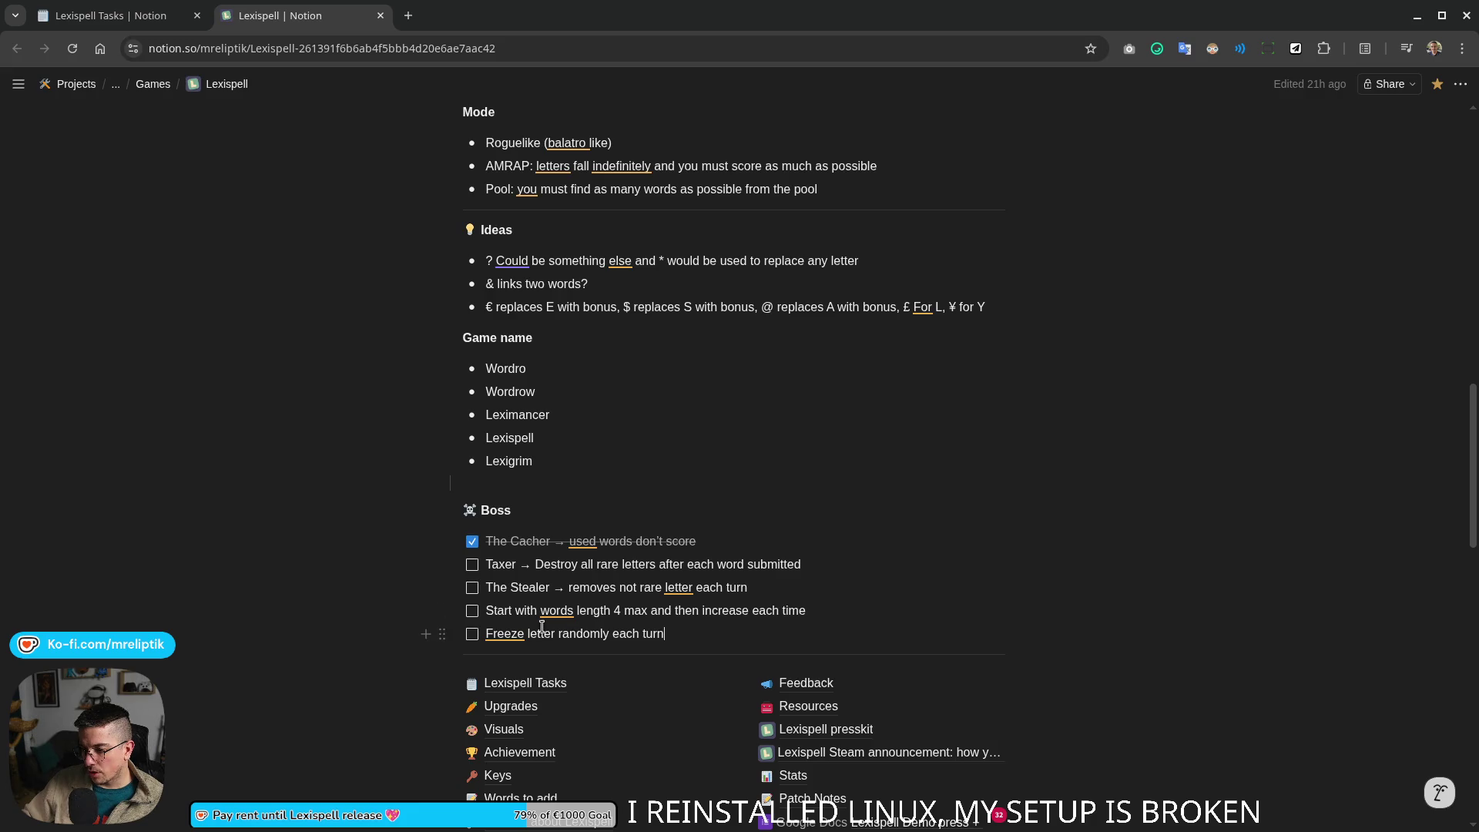
pyautogui.hotkey('ctrl', 'w')
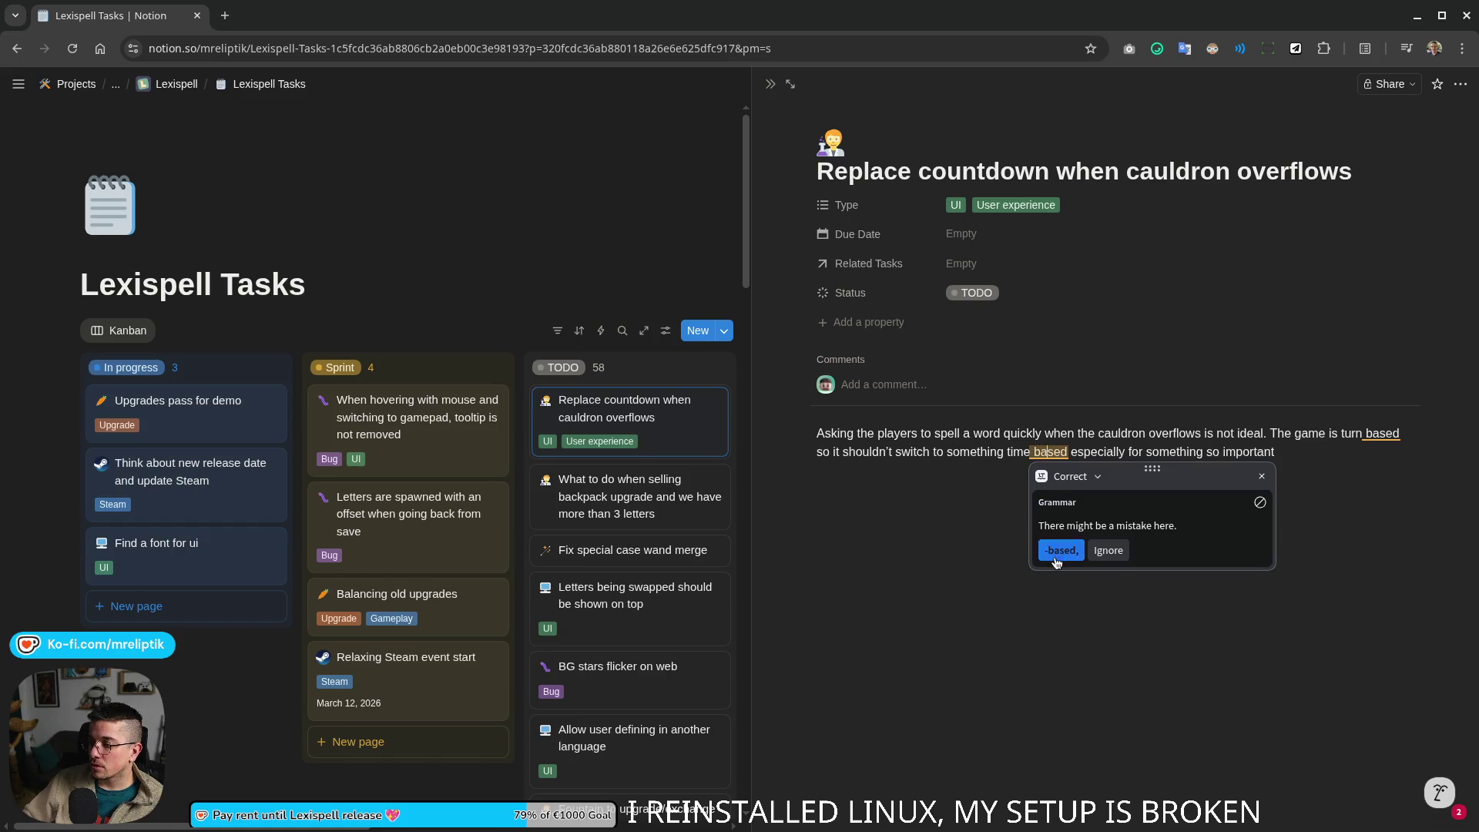
# Step: Accept the 'time-based' correction and add a bold Solutions line with a brain emoji below it
pyautogui.click(1061, 549)
pyautogui.press('Return')
pyautogui.press('Return')
pyautogui.write('Solutions')
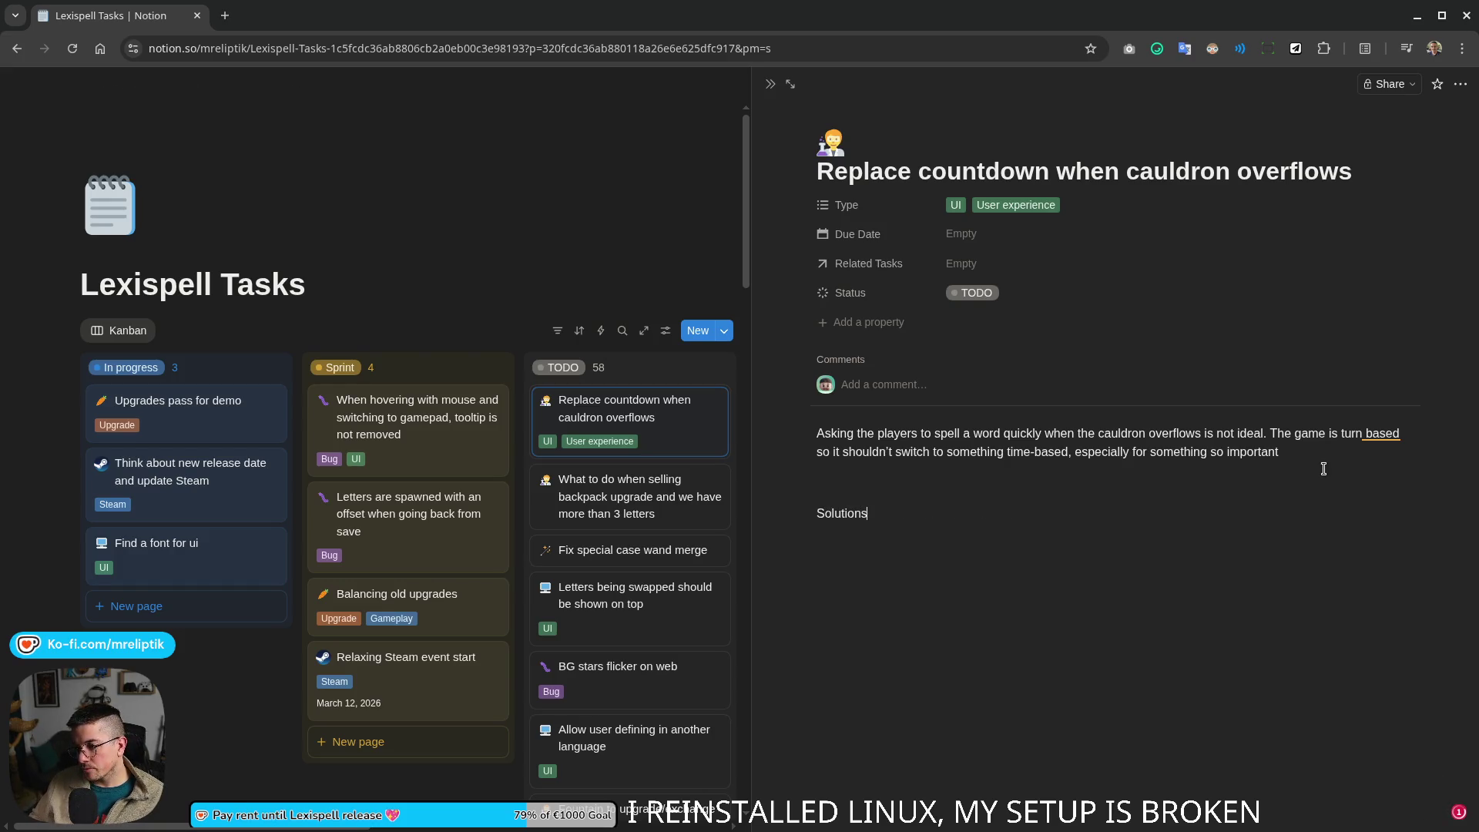
pyautogui.write(':brain')
pyautogui.press('Return')
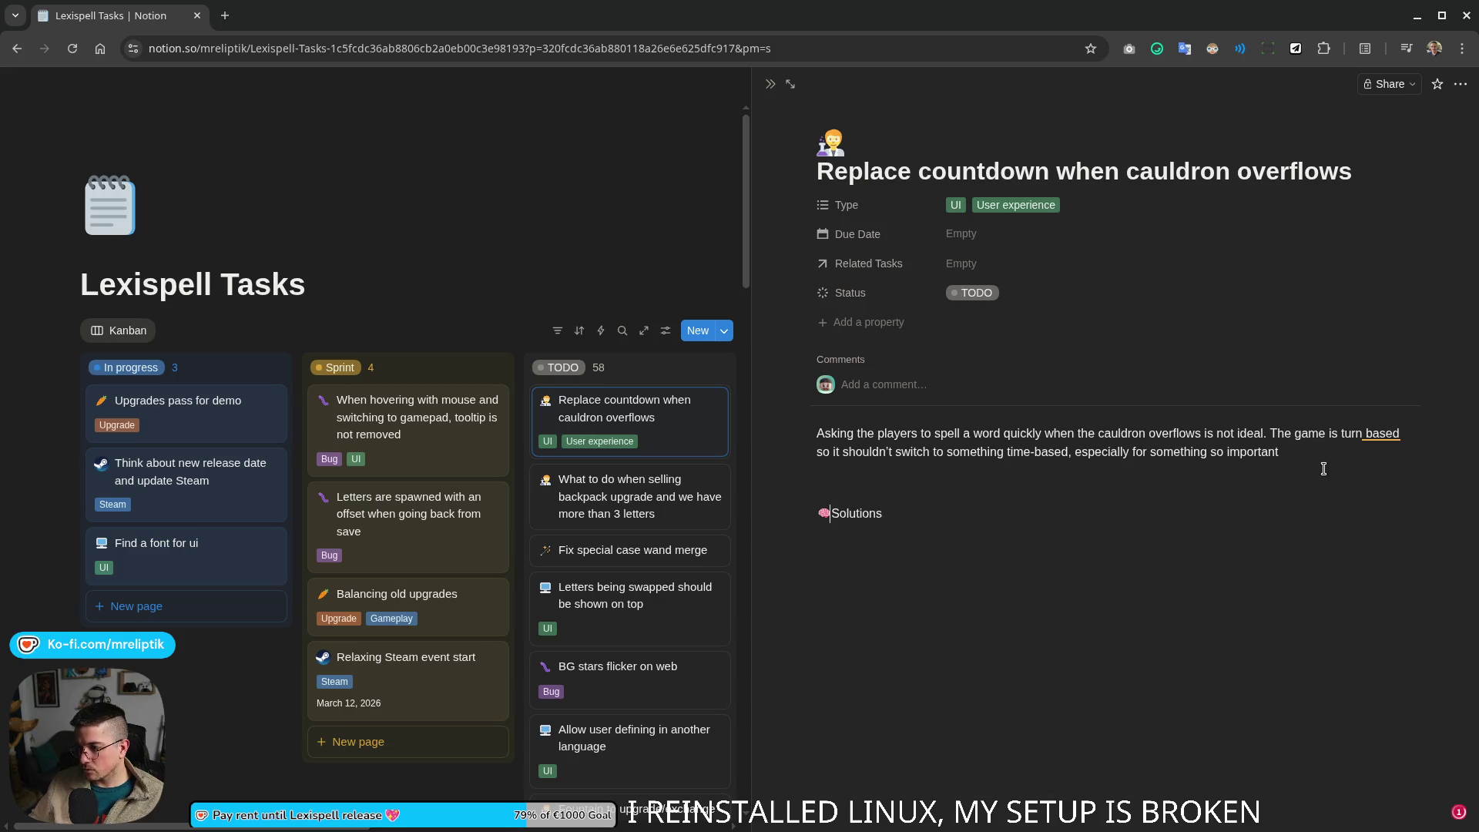
pyautogui.hotkey('shift', 'End')
pyautogui.hotkey('ctrl', 'v')
pyautogui.hotkey('ctrl', 'z')
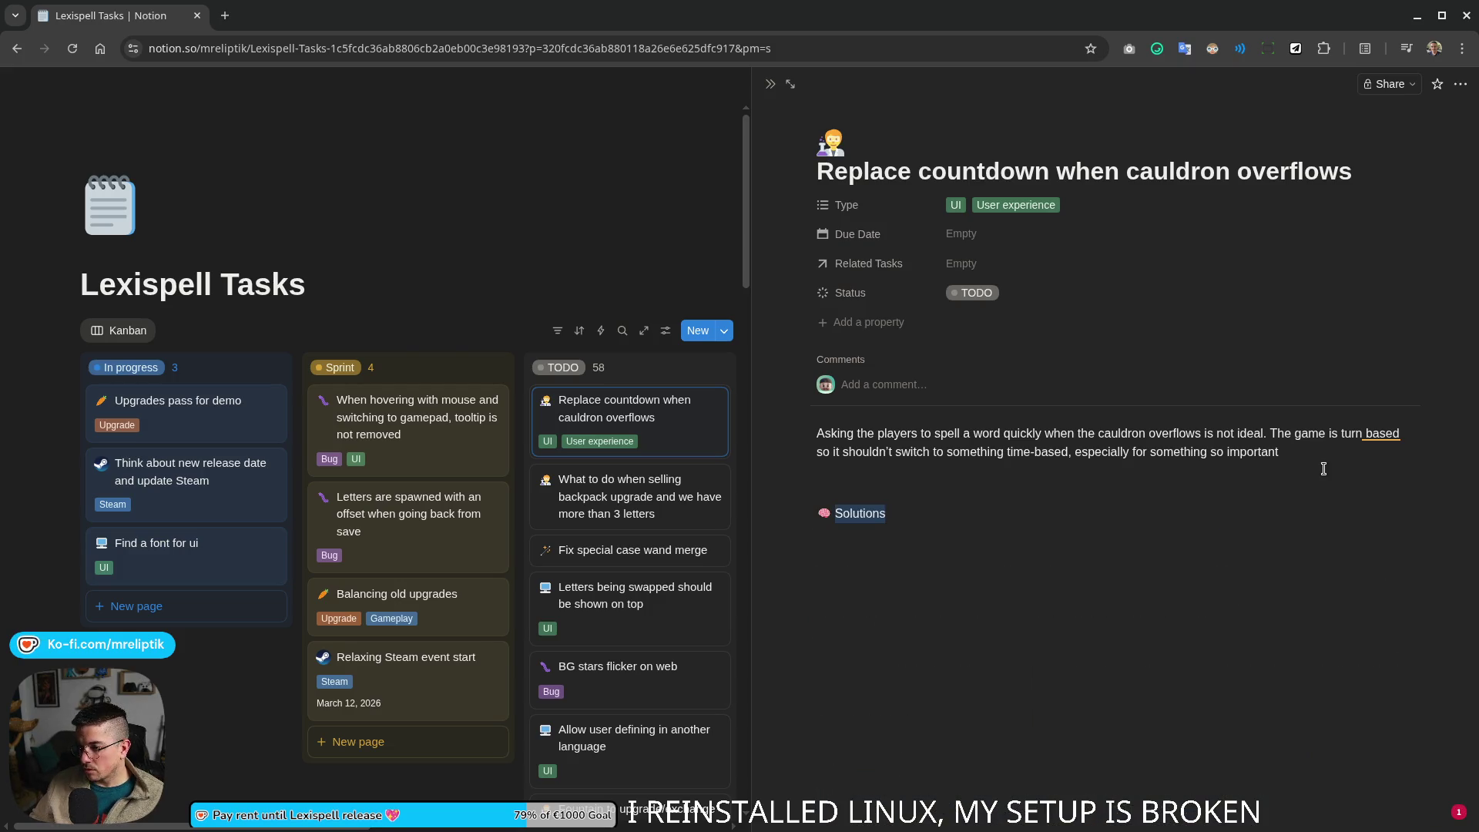
pyautogui.hotkey('ctrl', 'b')
pyautogui.press('Escape')
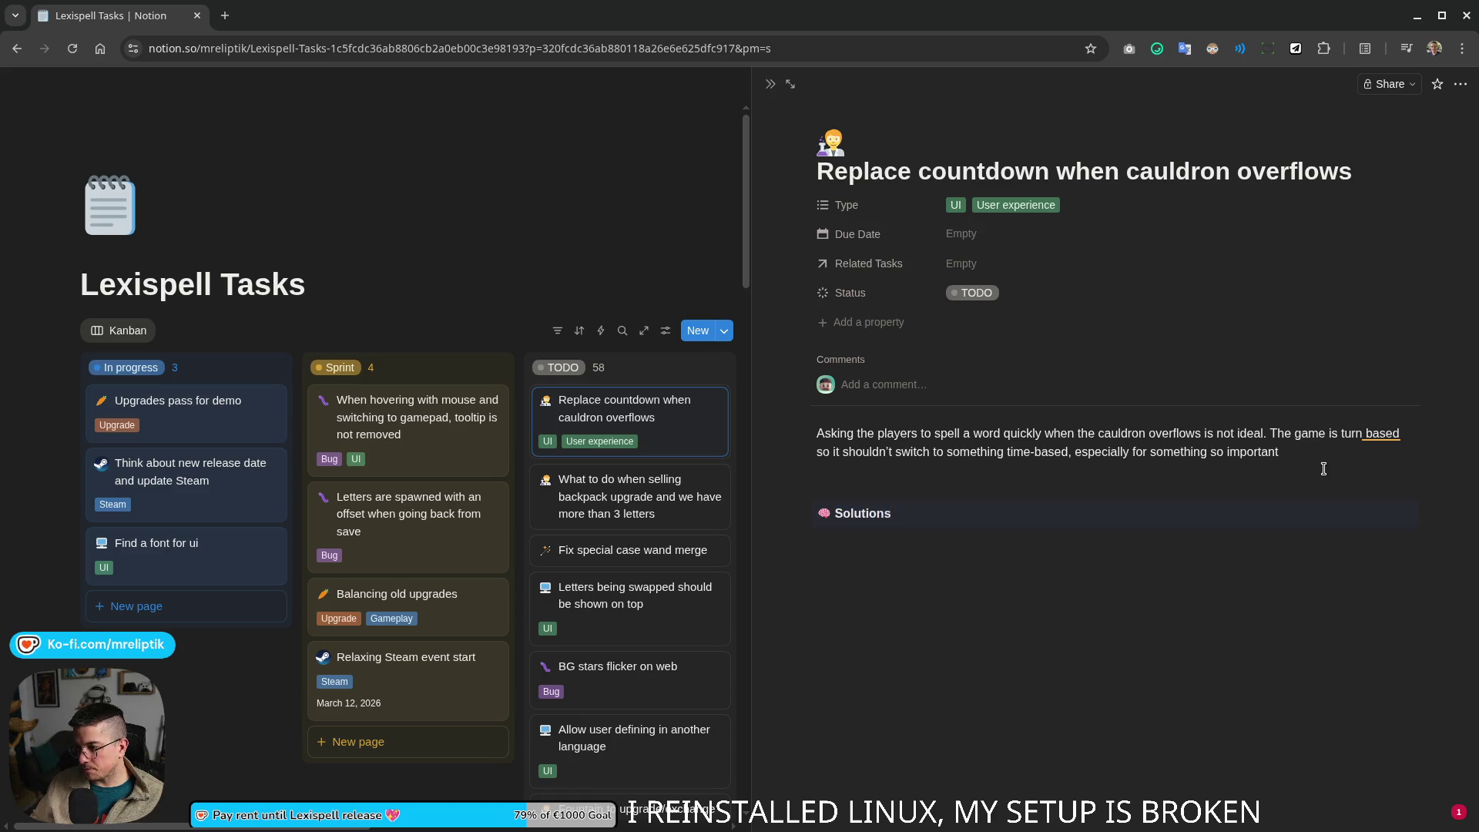
pyautogui.click(900, 549)
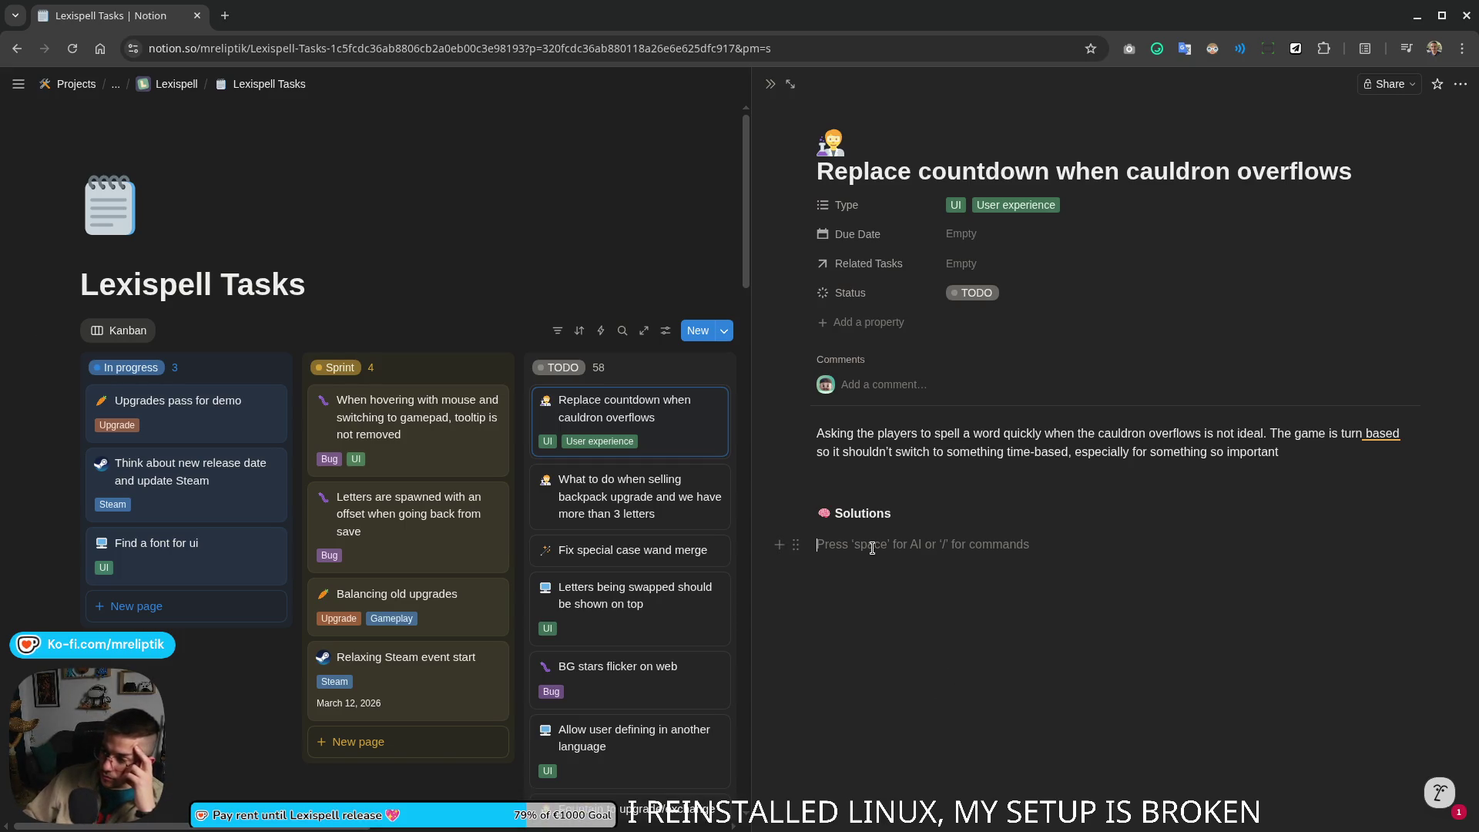
pyautogui.write('-')
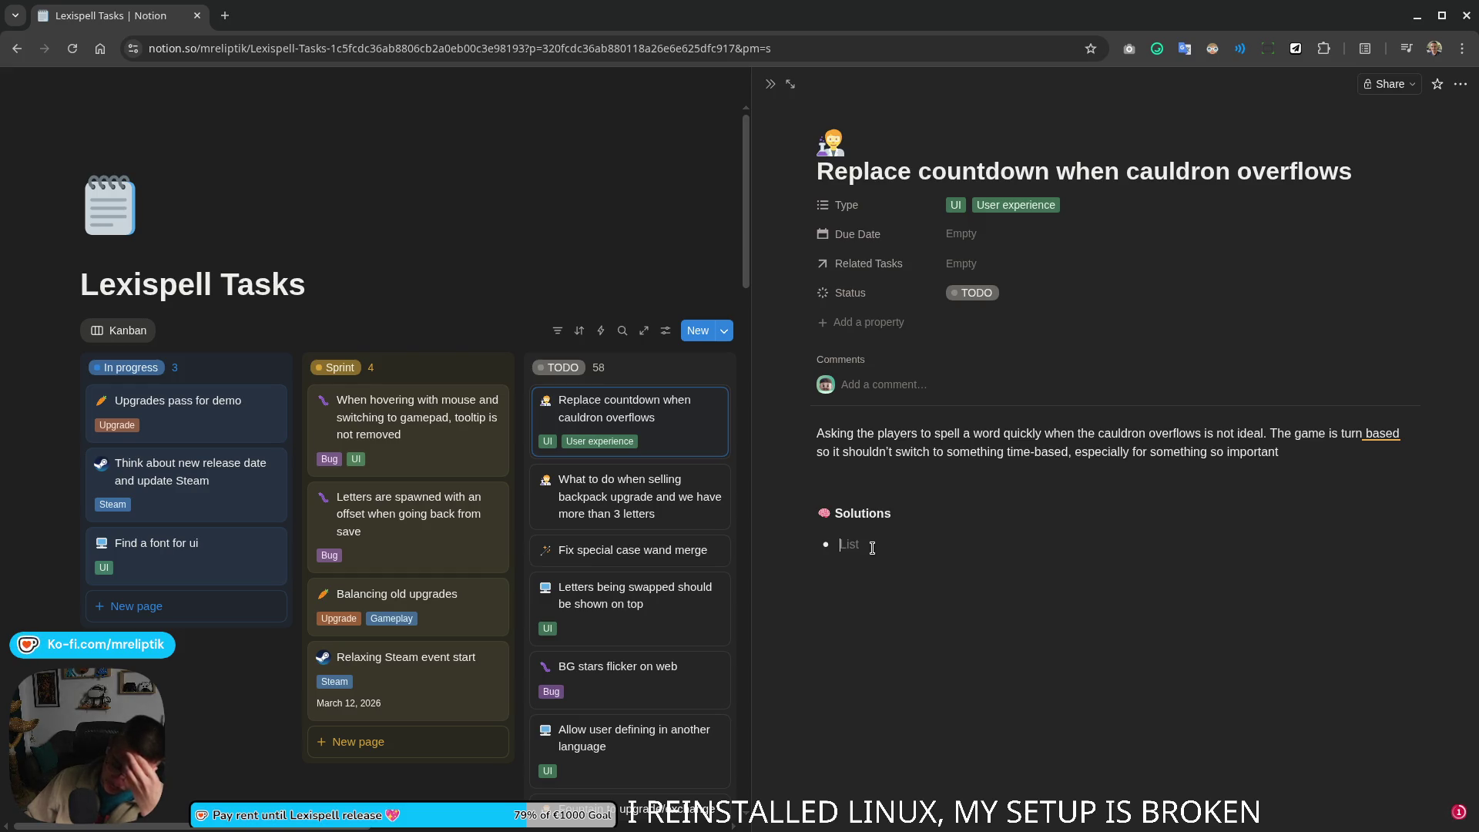
pyautogui.write('Cauldron overflows')
# Step: List a Cauldron overflows bullet with nested points on the locked drop button and clearing enough letters
pyautogui.press('Return')
pyautogui.press('Tab')
pyautogui.write('Drop btn is locked')
pyautogui.press('Return')
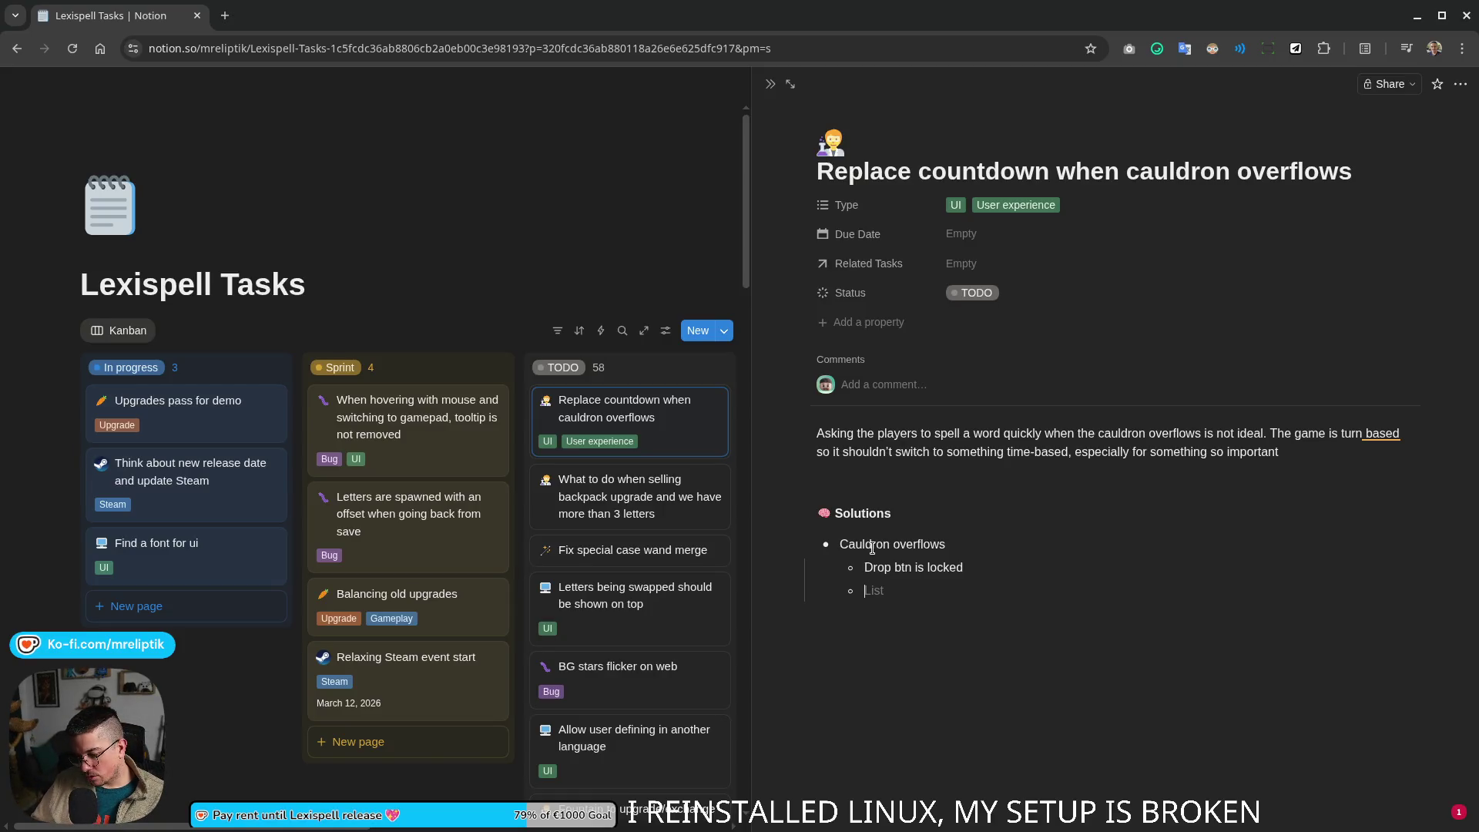
pyautogui.write('Need to clear enough letters so that t')
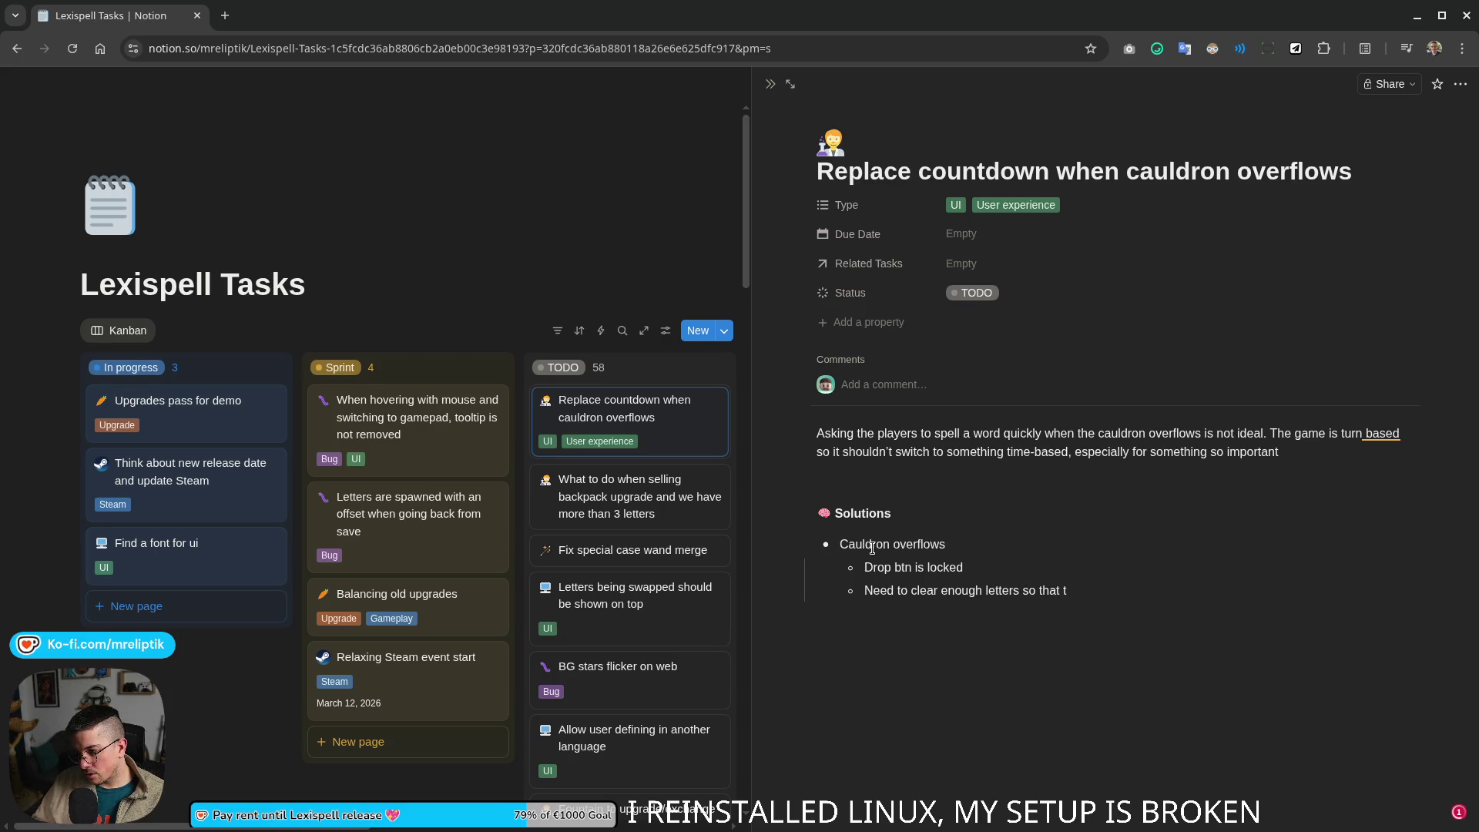
pyautogui.press('BackSpace')
pyautogui.write('even after the letter drop')
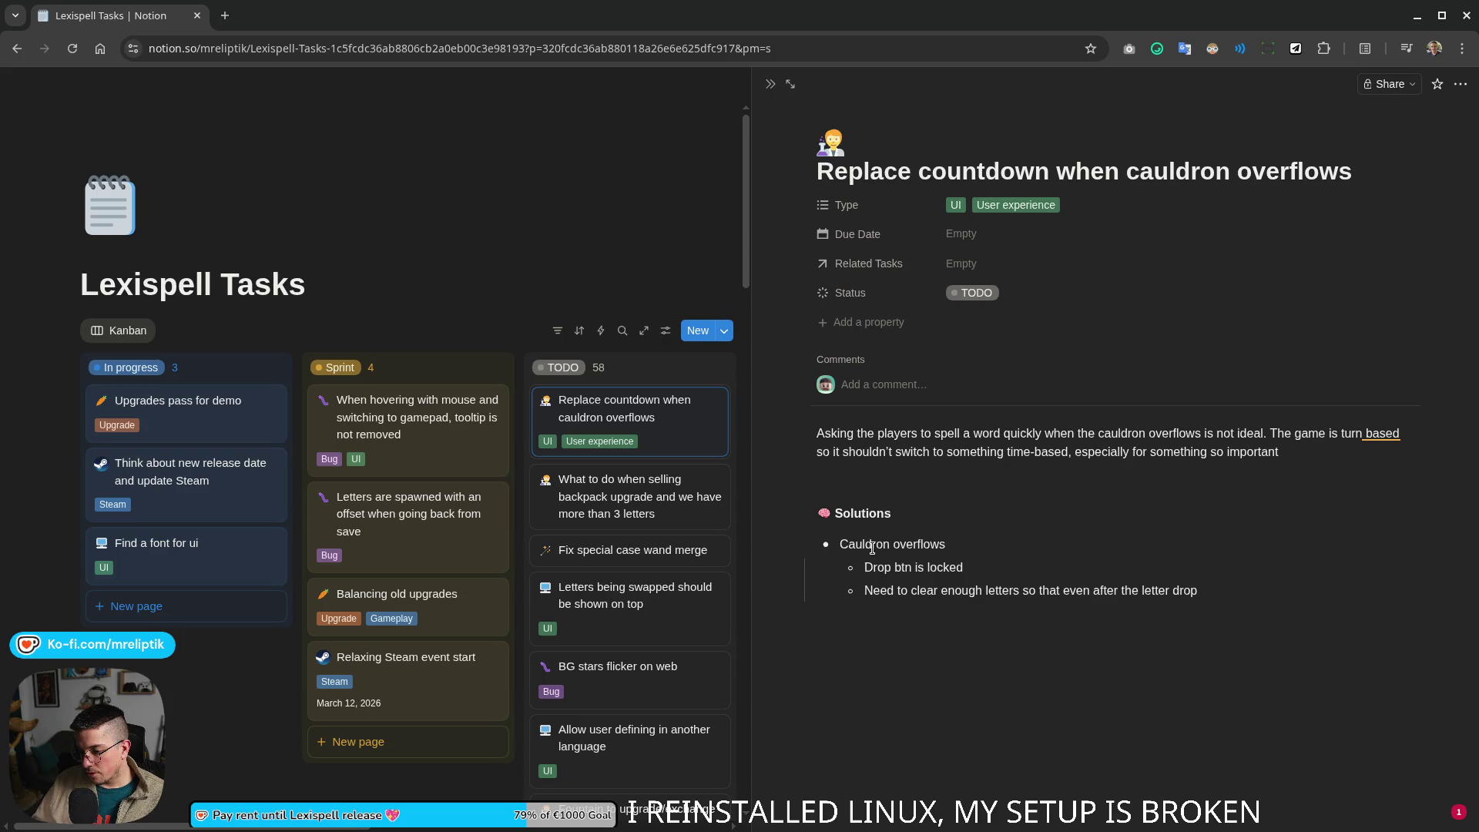
pyautogui.write('hav')
pyautogui.press('BackSpace')
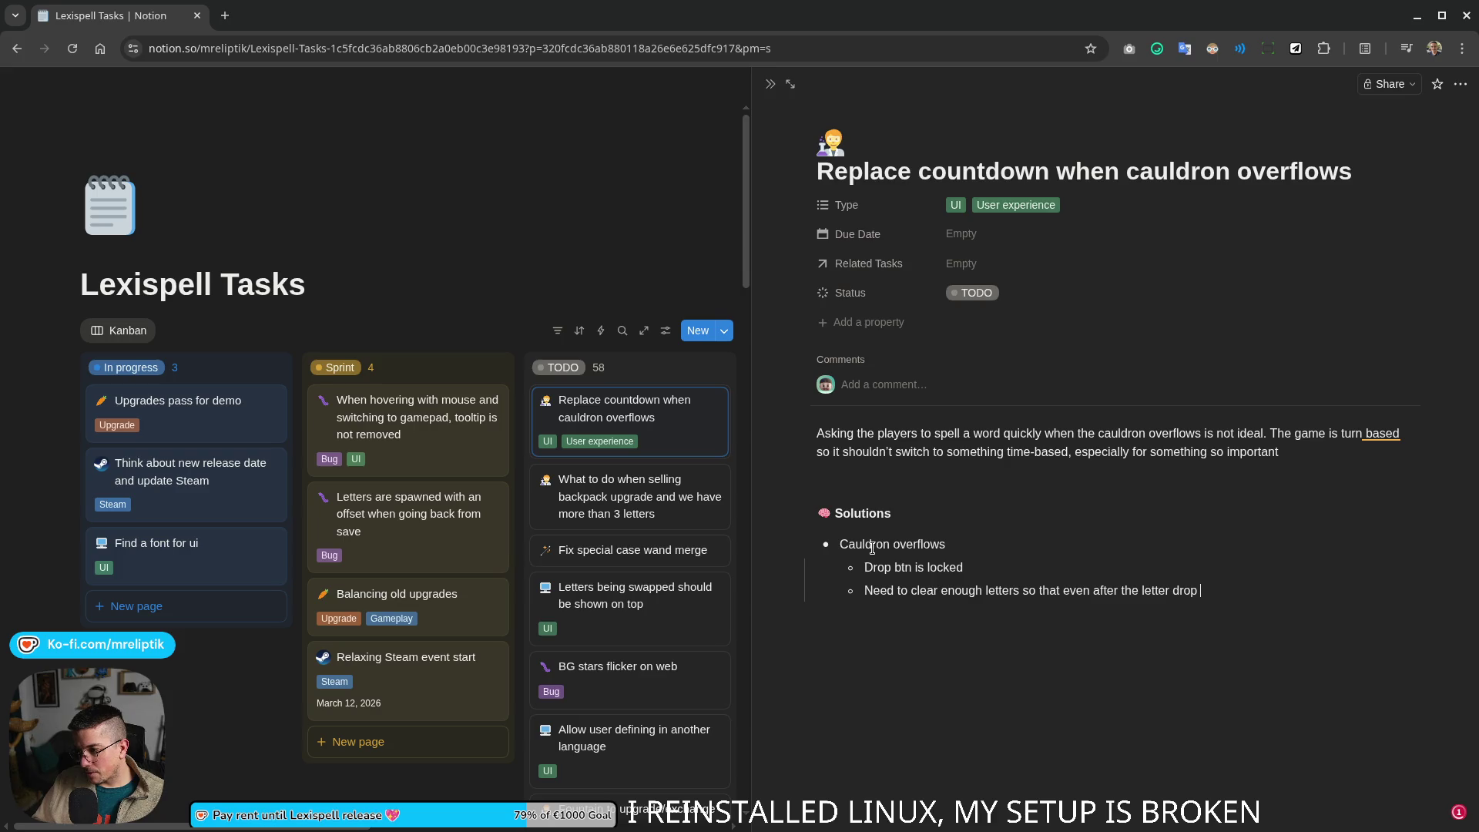
pyautogui.press('BackSpace')
pyautogui.press('BackSpace')
pyautogui.write('dron is cleared')
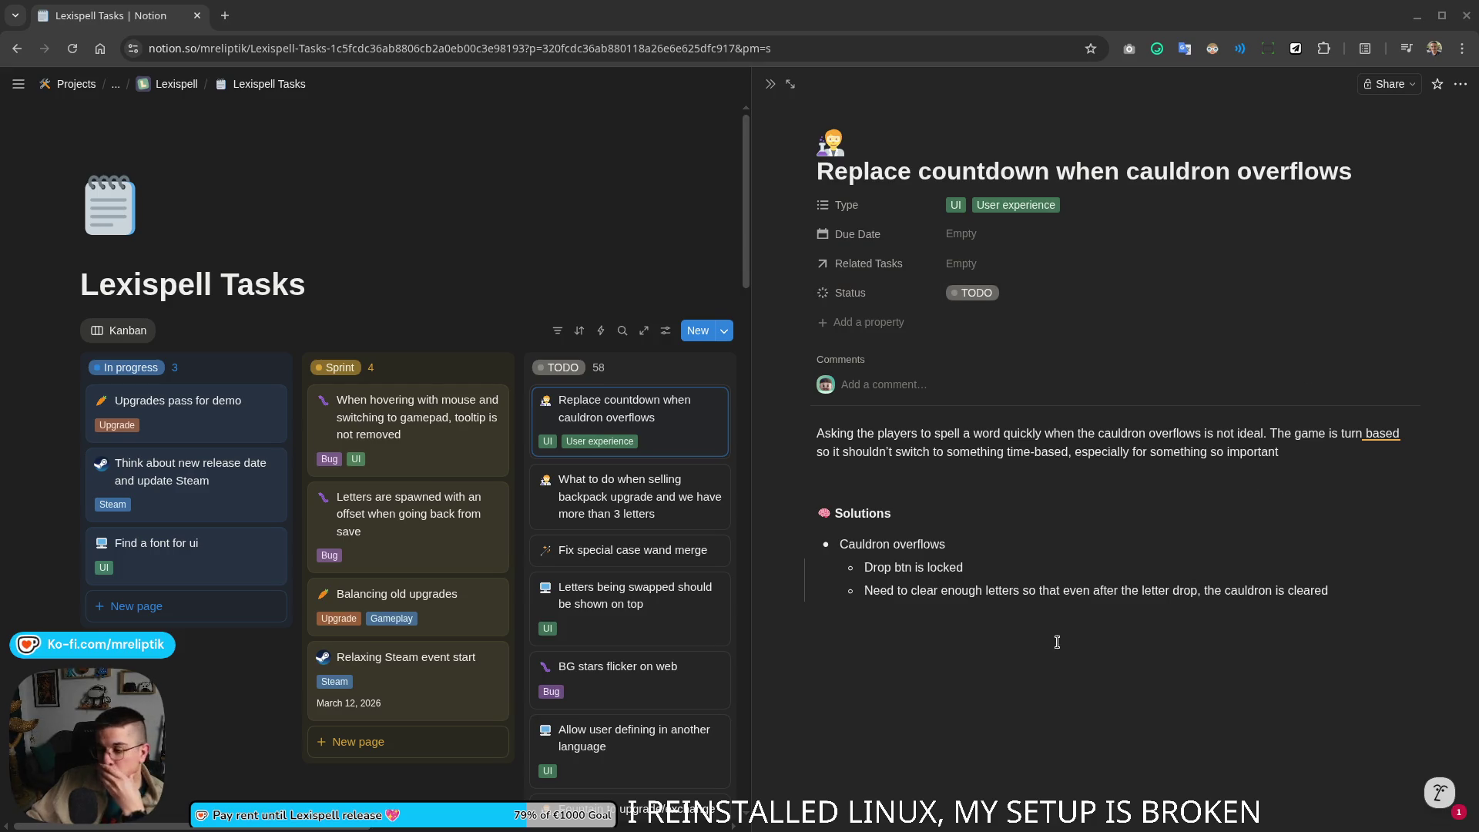
pyautogui.click(1001, 608)
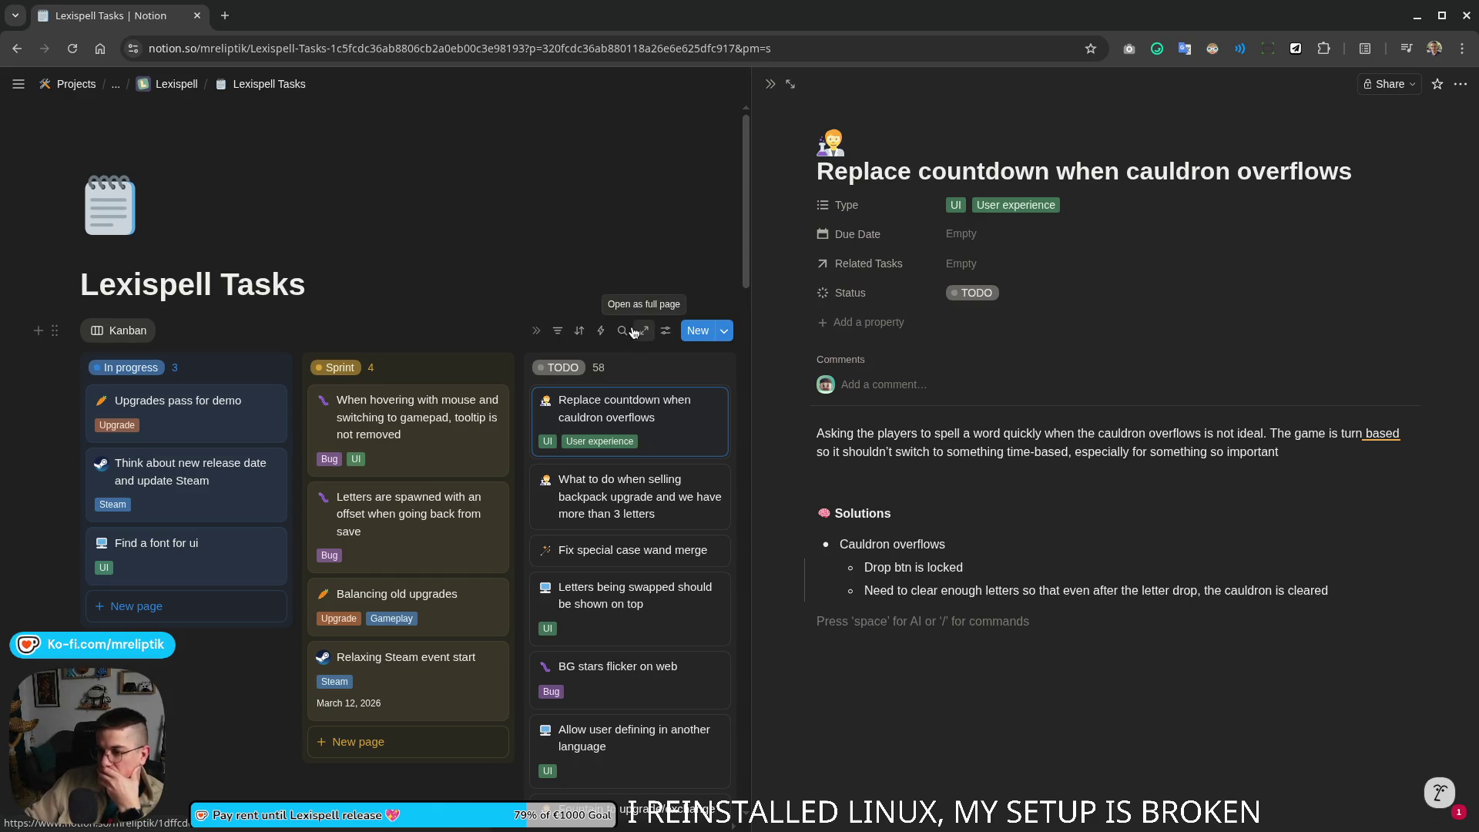
pyautogui.moveTo(629, 416)
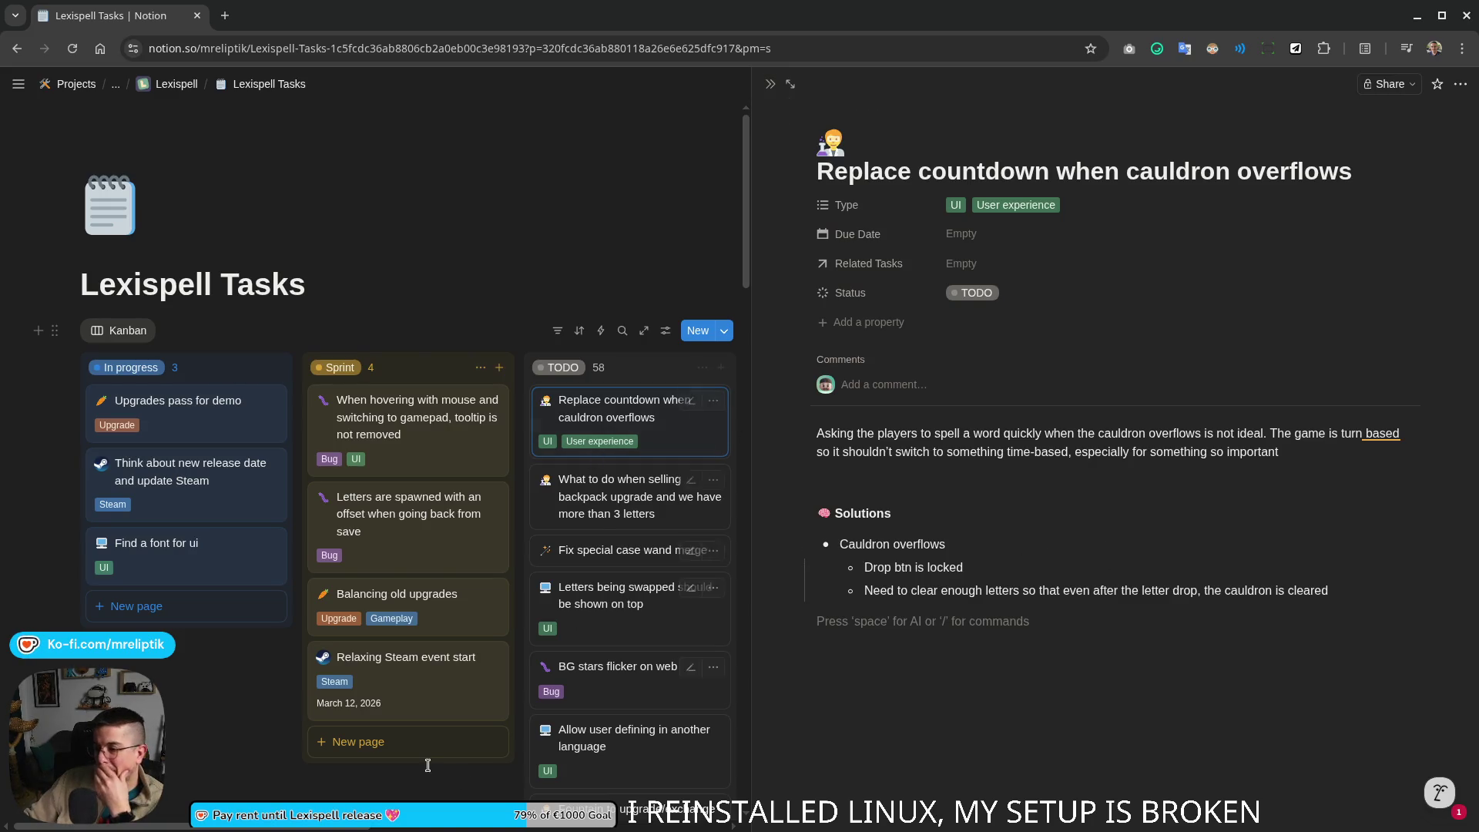
# Step: Close the cauldron overflow side view to show the full Lexispell Tasks board
pyautogui.click(224, 693)
pyautogui.scroll(-3, 649, 685)
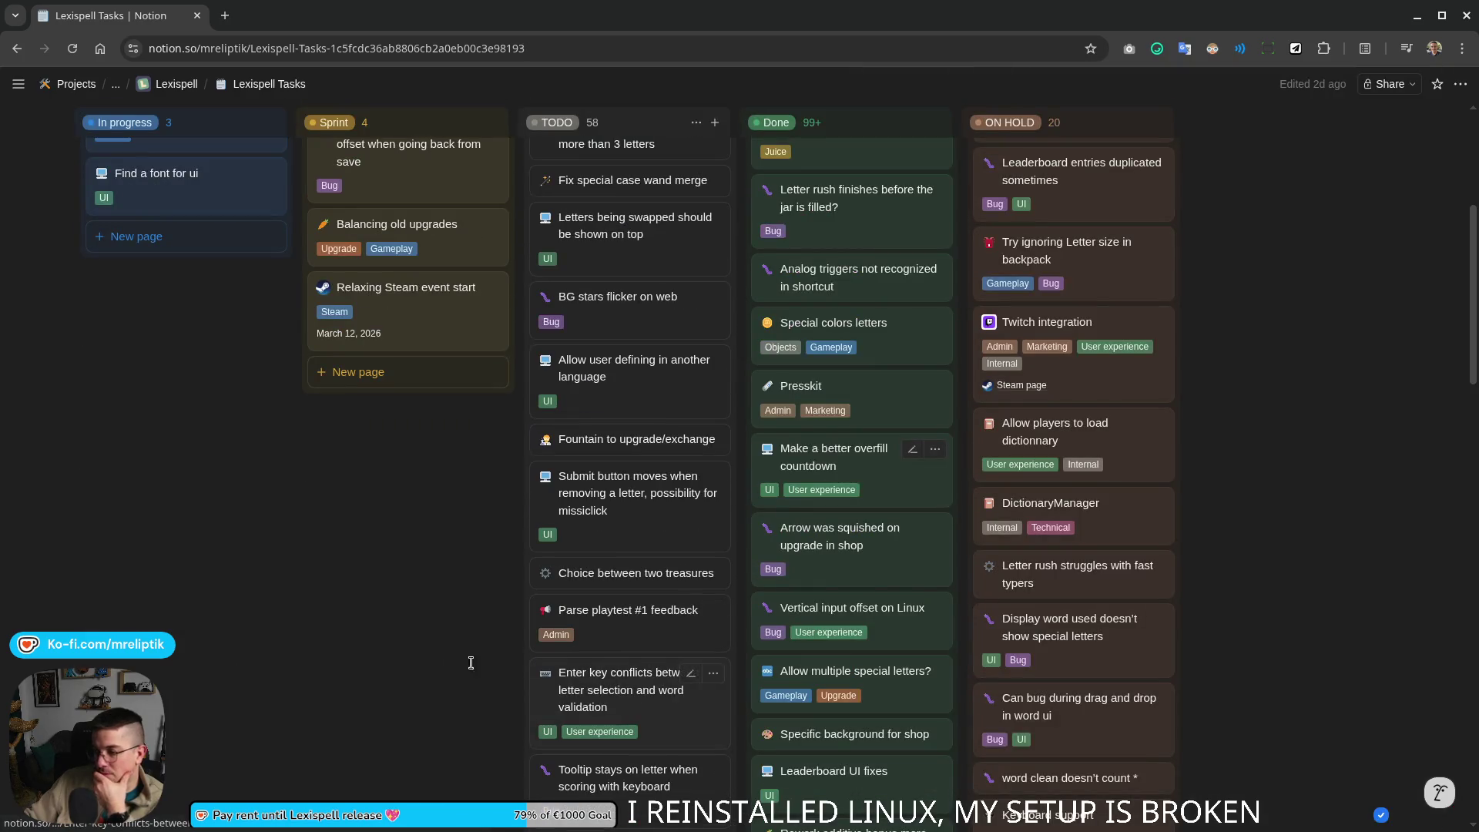
pyautogui.scroll(-1, 462, 654)
pyautogui.scroll(-4, 435, 651)
pyautogui.scroll(-4, 438, 653)
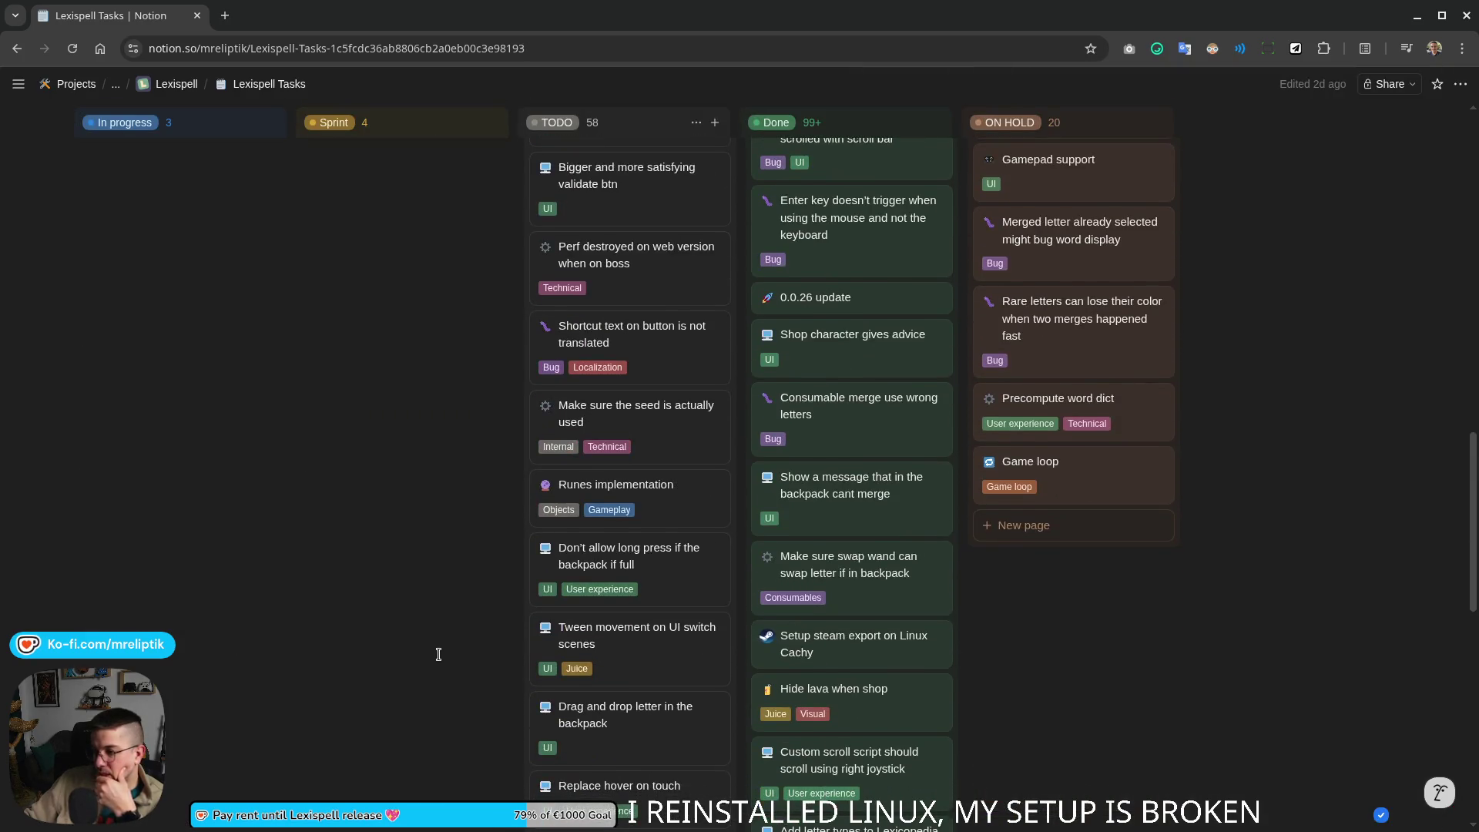
pyautogui.scroll(-3, 439, 654)
pyautogui.scroll(-2, 394, 581)
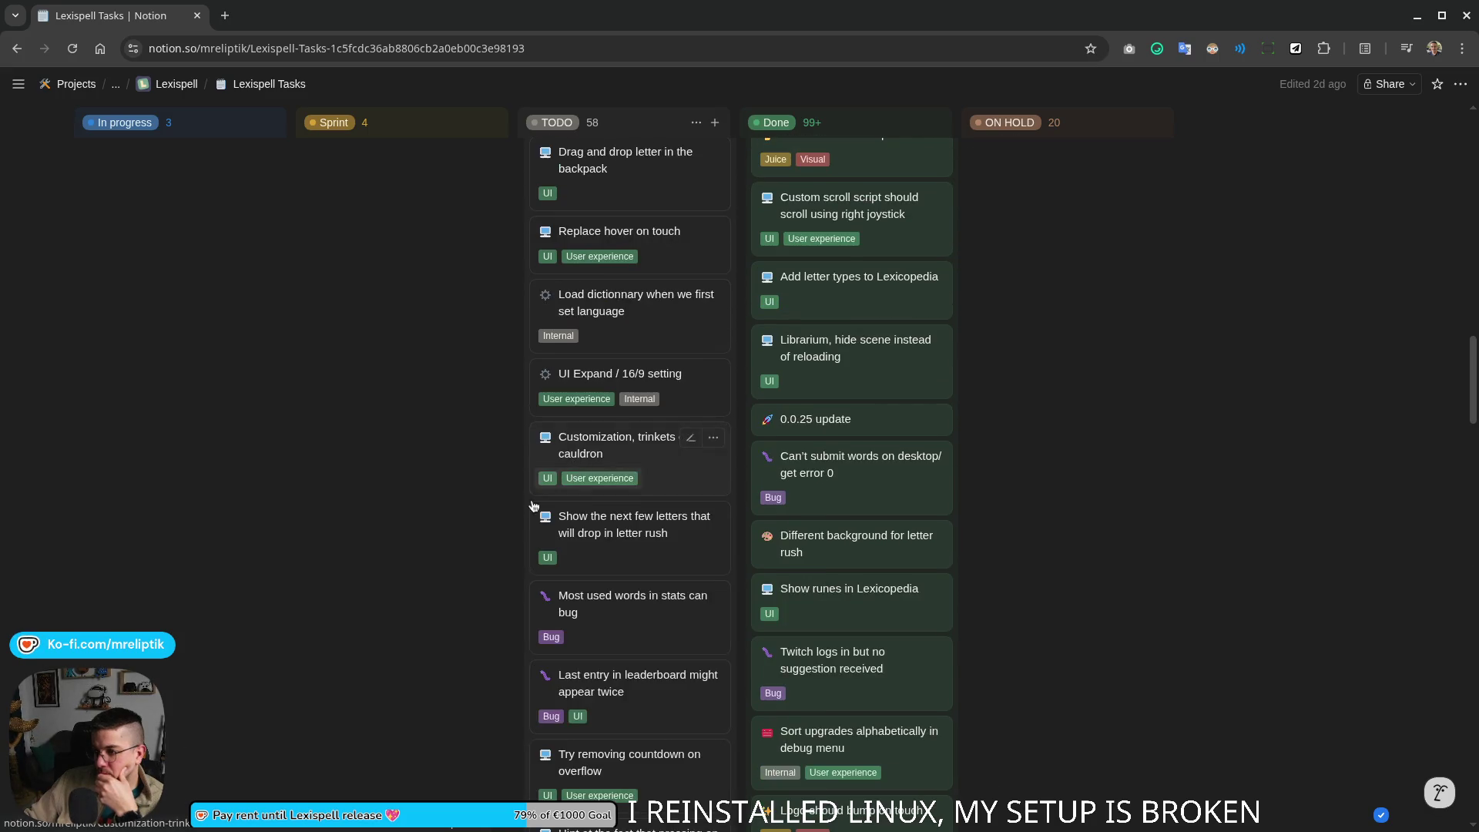
pyautogui.scroll(-3, 434, 555)
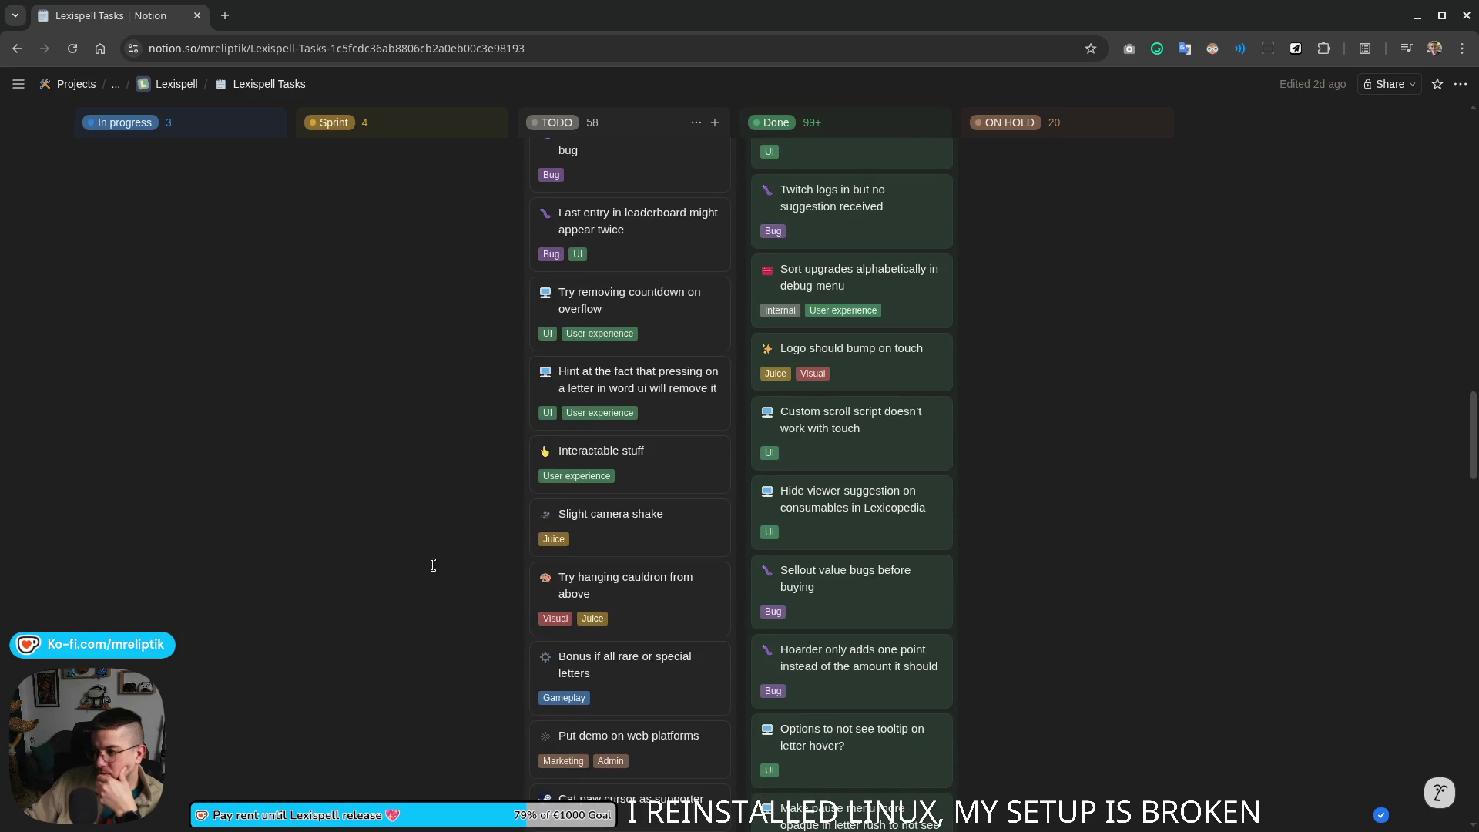
pyautogui.scroll(-3, 443, 560)
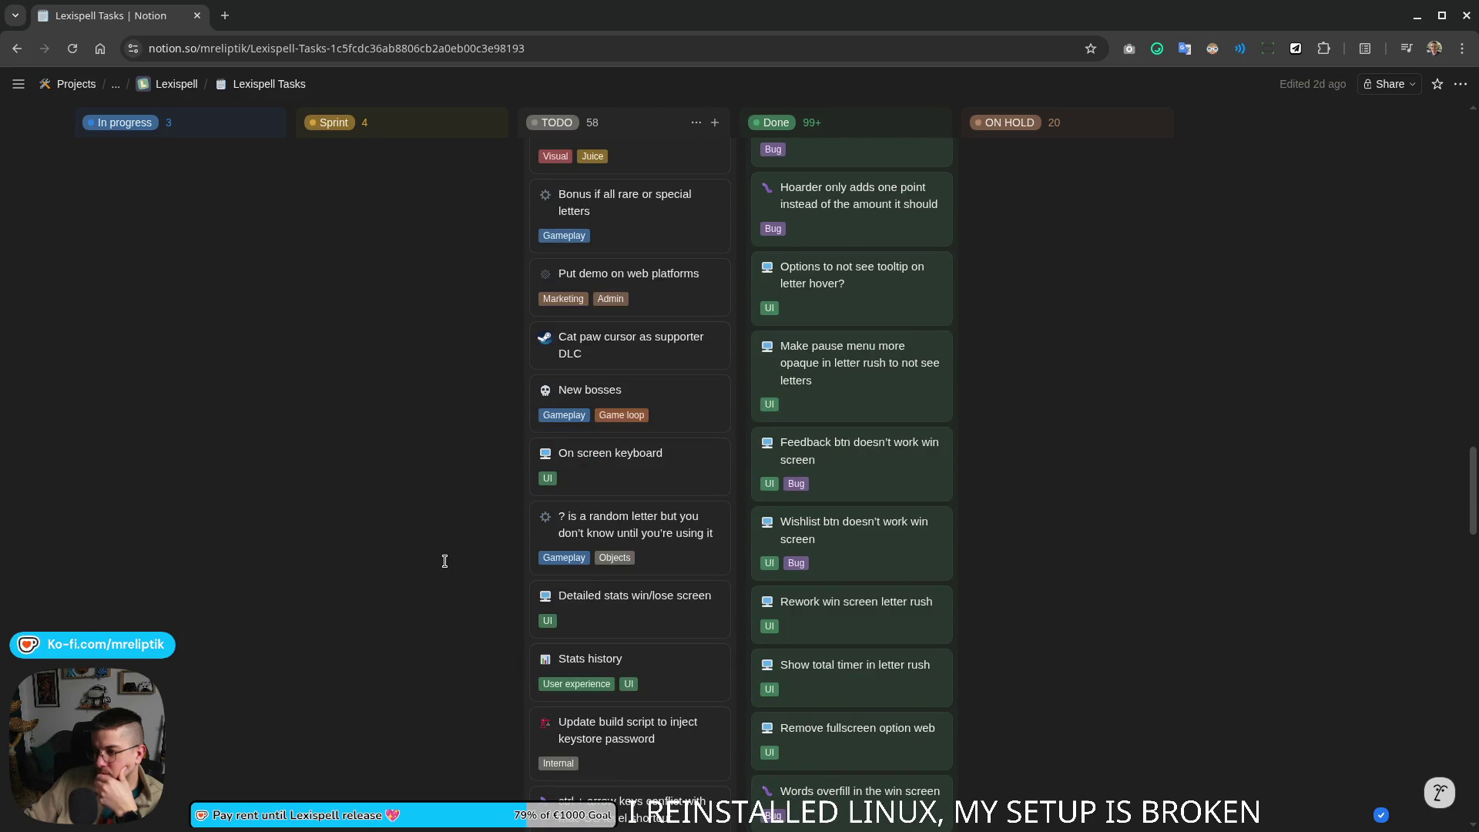
pyautogui.scroll(-2, 444, 560)
pyautogui.scroll(-1, 444, 560)
pyautogui.scroll(-3, 444, 561)
pyautogui.scroll(-2, 443, 562)
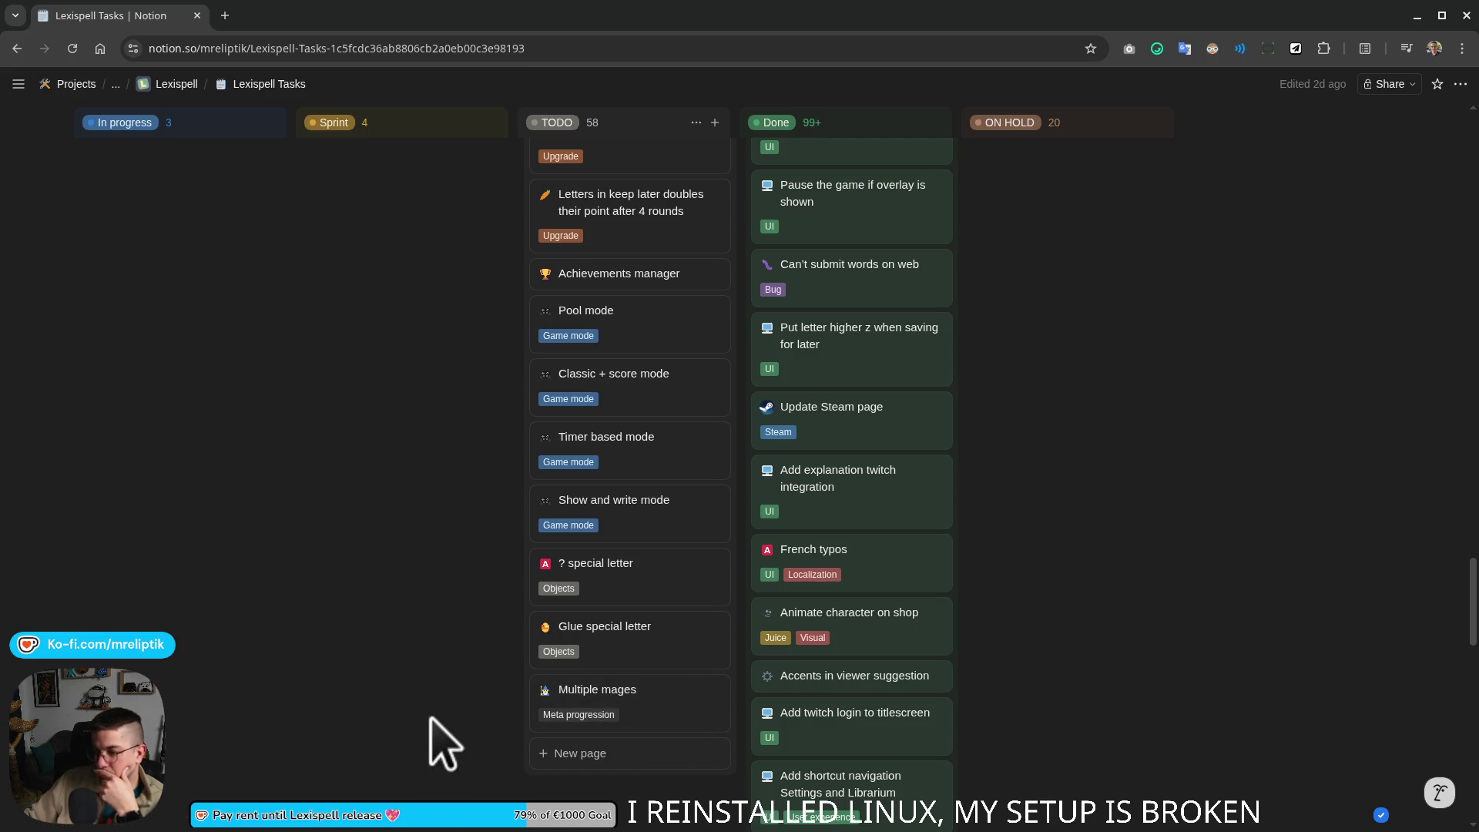
pyautogui.scroll(3, 456, 666)
pyautogui.scroll(2, 459, 666)
pyautogui.scroll(2, 459, 667)
pyautogui.scroll(3, 459, 667)
pyautogui.scroll(-4, 459, 667)
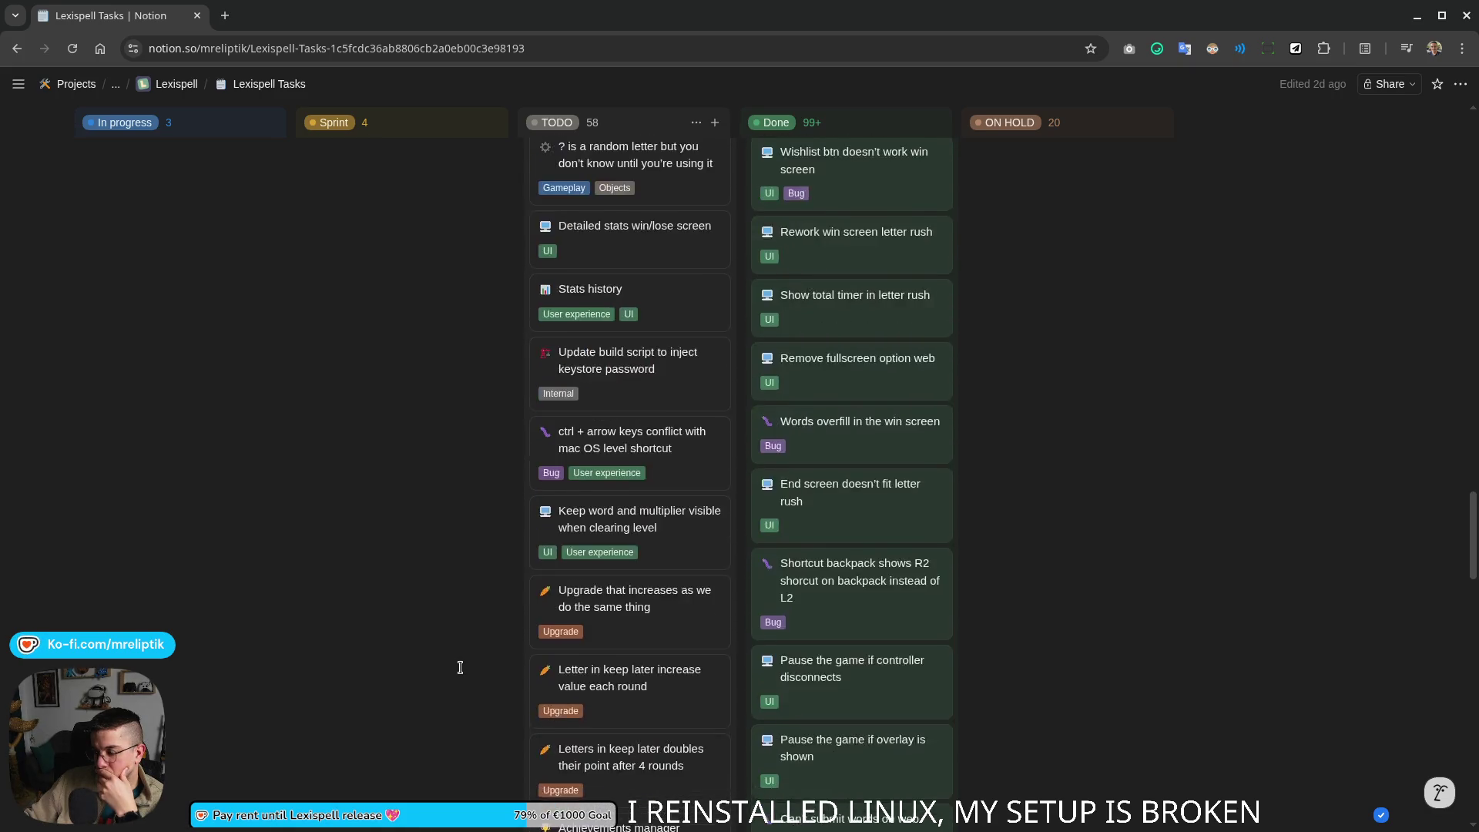
pyautogui.scroll(-2, 454, 668)
pyautogui.moveTo(630, 772); pyautogui.dragTo(707, 265)
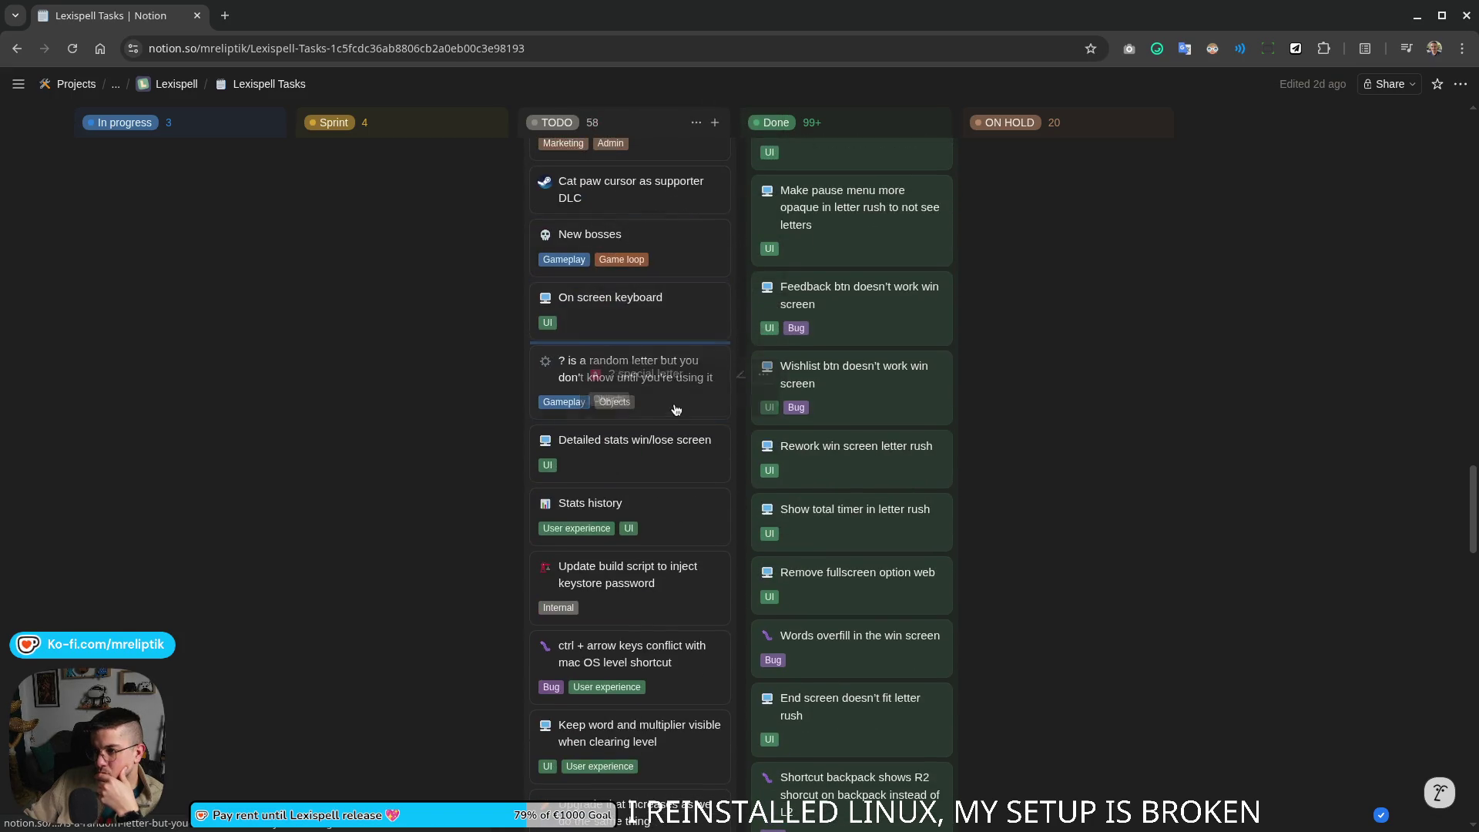
pyautogui.moveTo(684, 115); pyautogui.dragTo(625, 394)
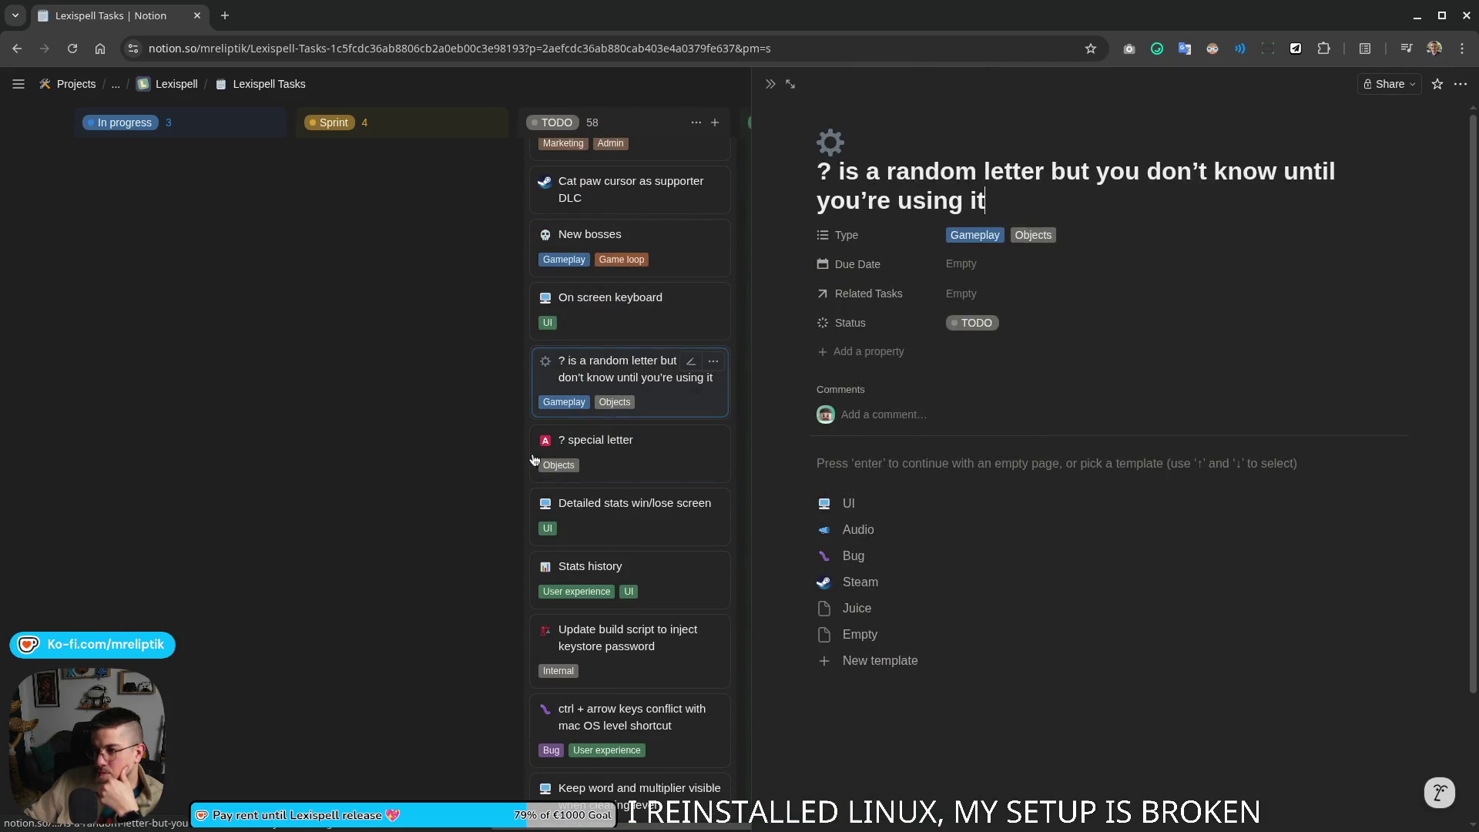
# Step: Cut the comment notes from '? special letter' and paste them into the '? is a random letter' task
pyautogui.click(621, 450)
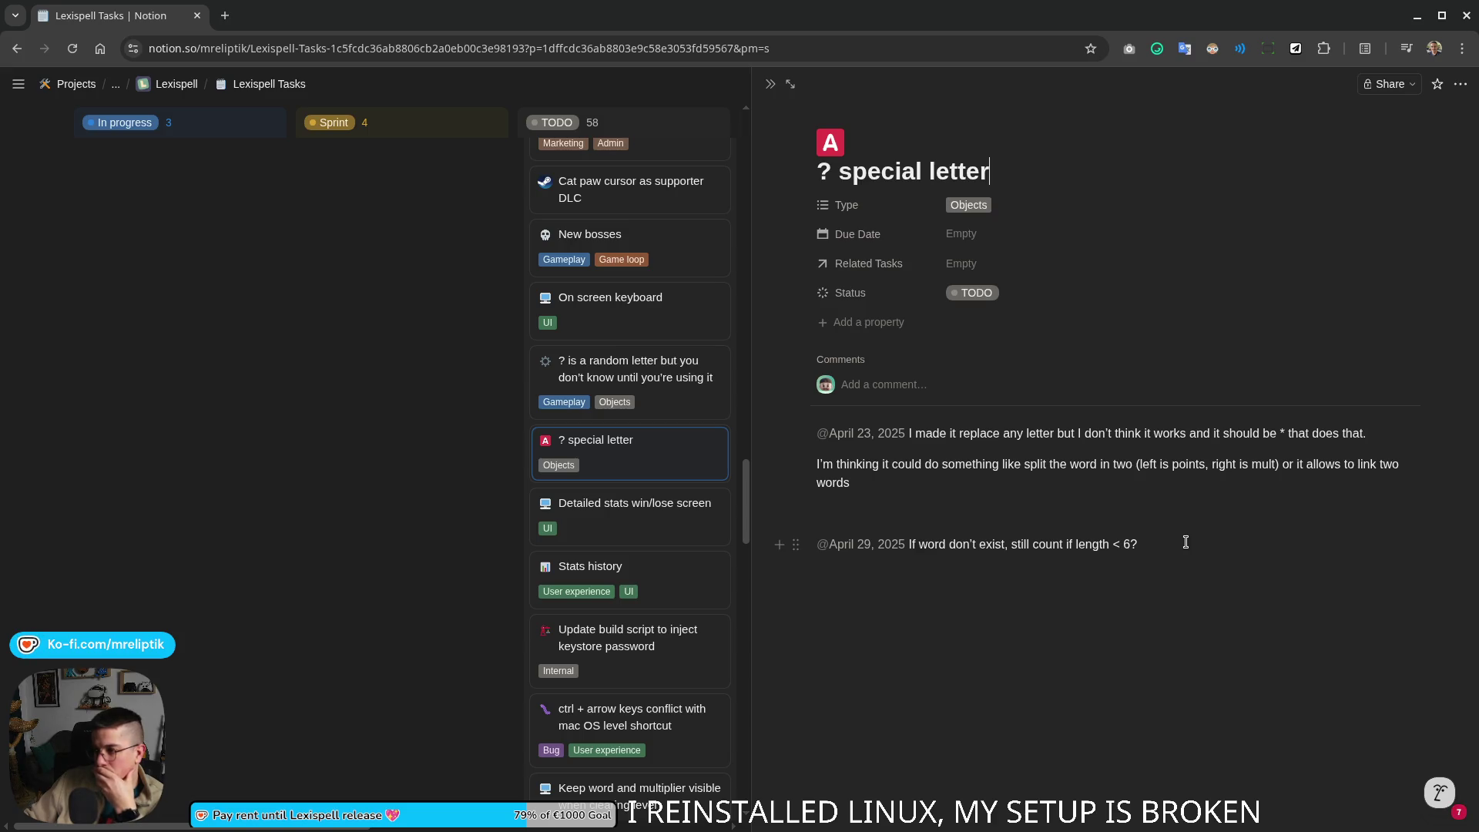
pyautogui.moveTo(1184, 551); pyautogui.dragTo(802, 428)
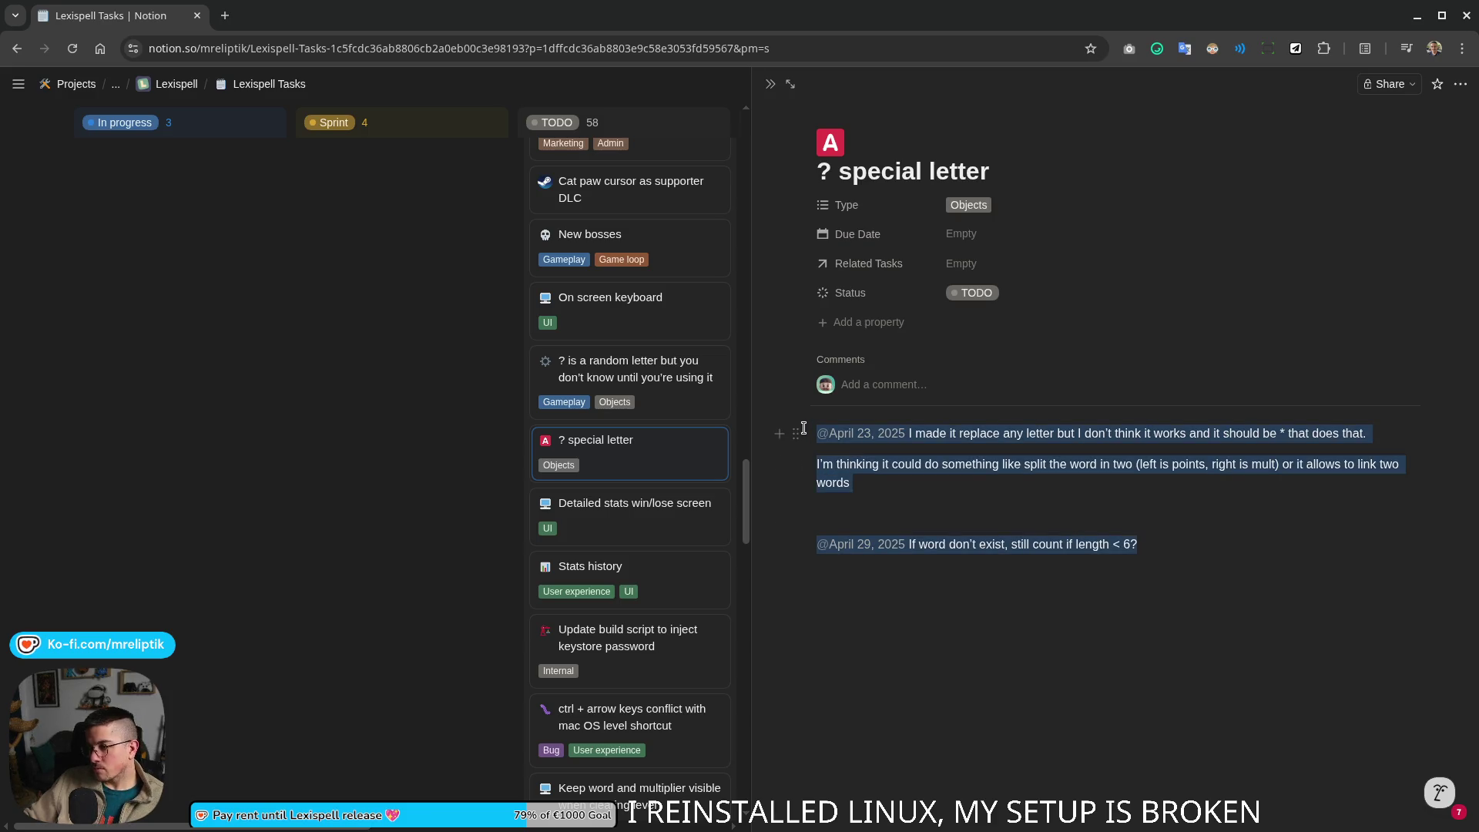
pyautogui.hotkey('ctrl', 'x')
pyautogui.click(608, 368)
pyautogui.click(890, 498)
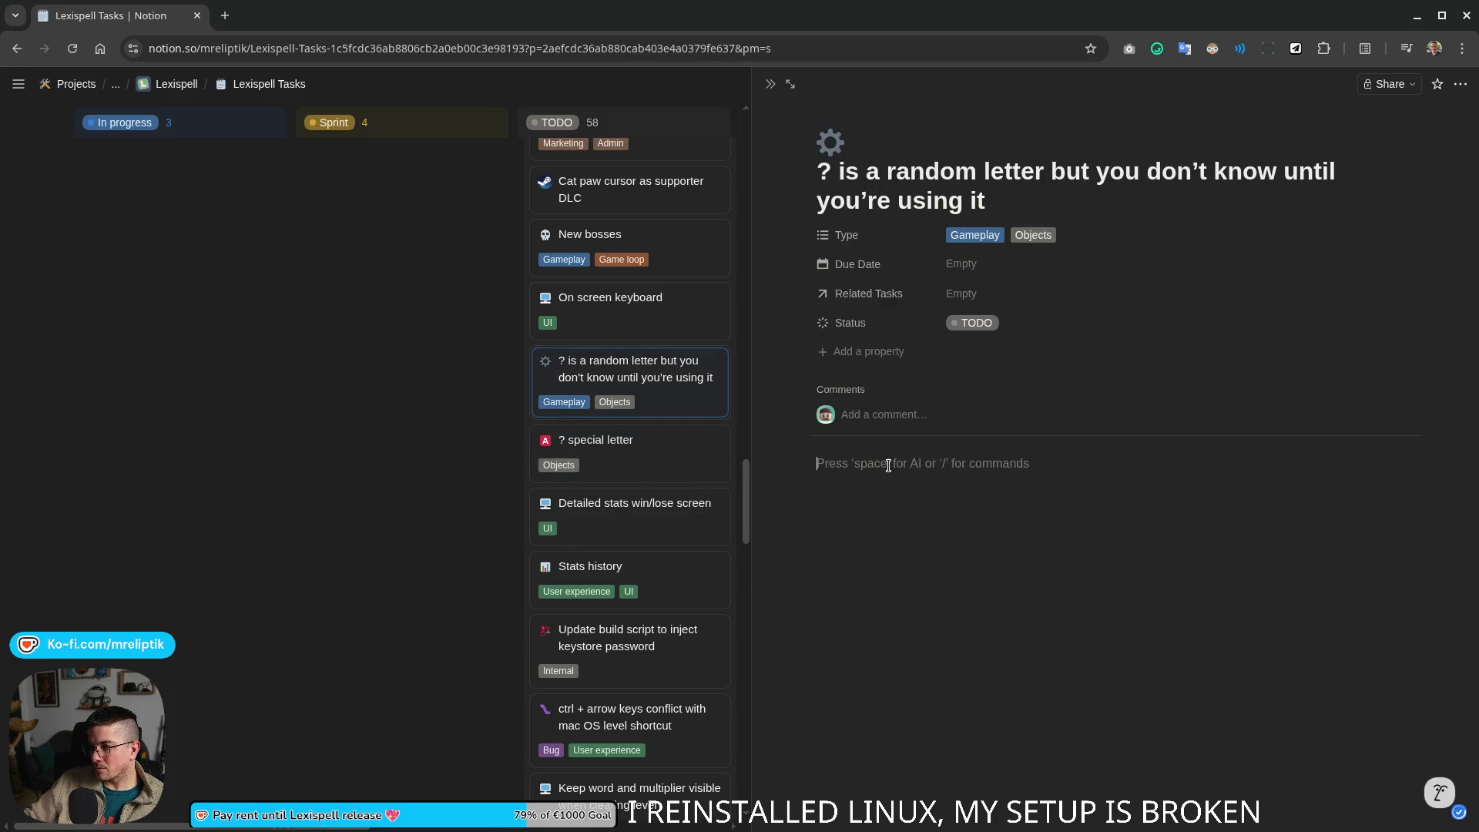
pyautogui.hotkey('ctrl', 'v')
# Step: Delete the '? special letter' card and give the random-letter task a red A emoji icon
pyautogui.rightClick(652, 459)
pyautogui.click(700, 406)
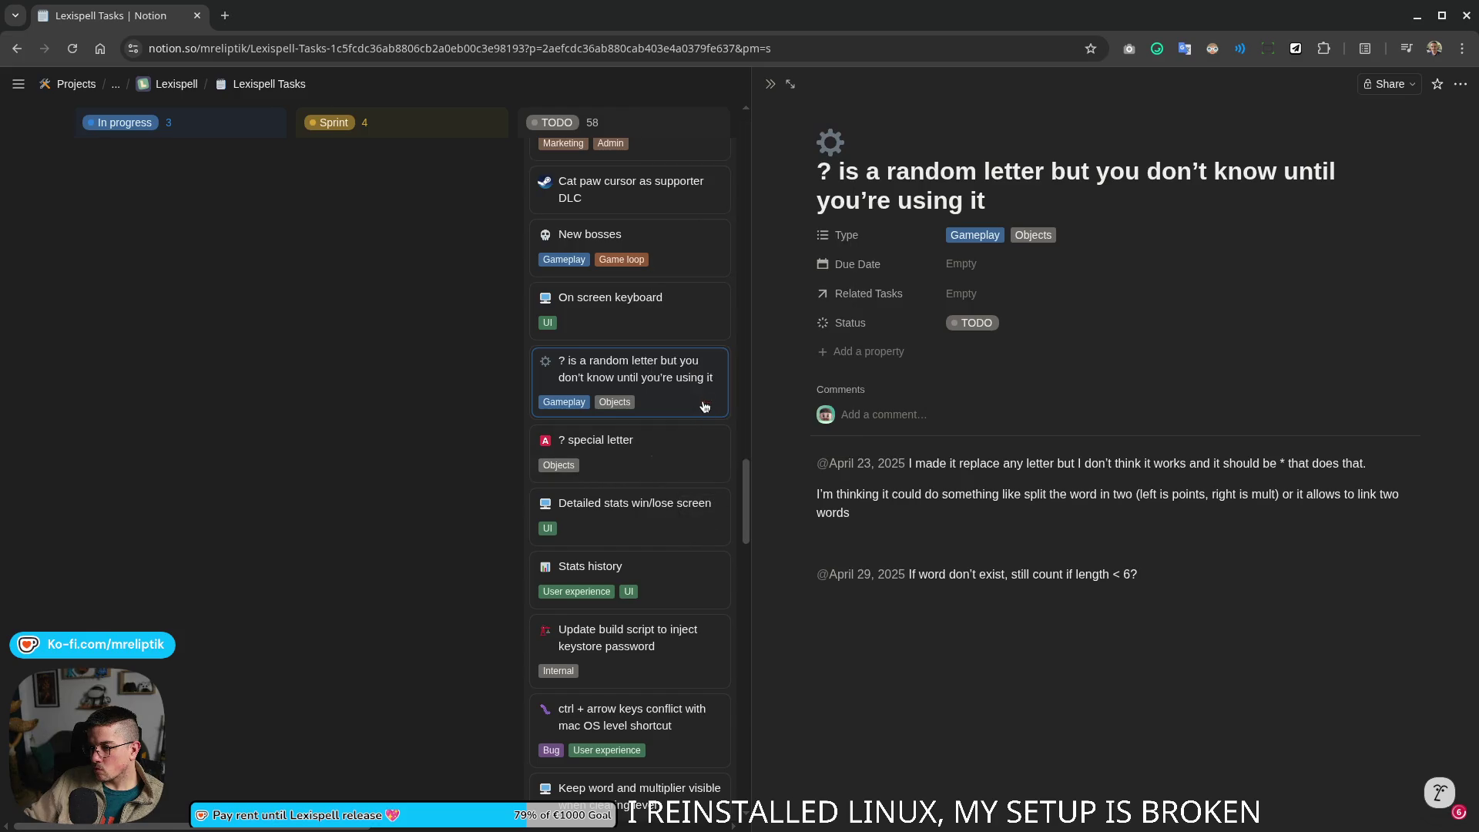
pyautogui.click(829, 141)
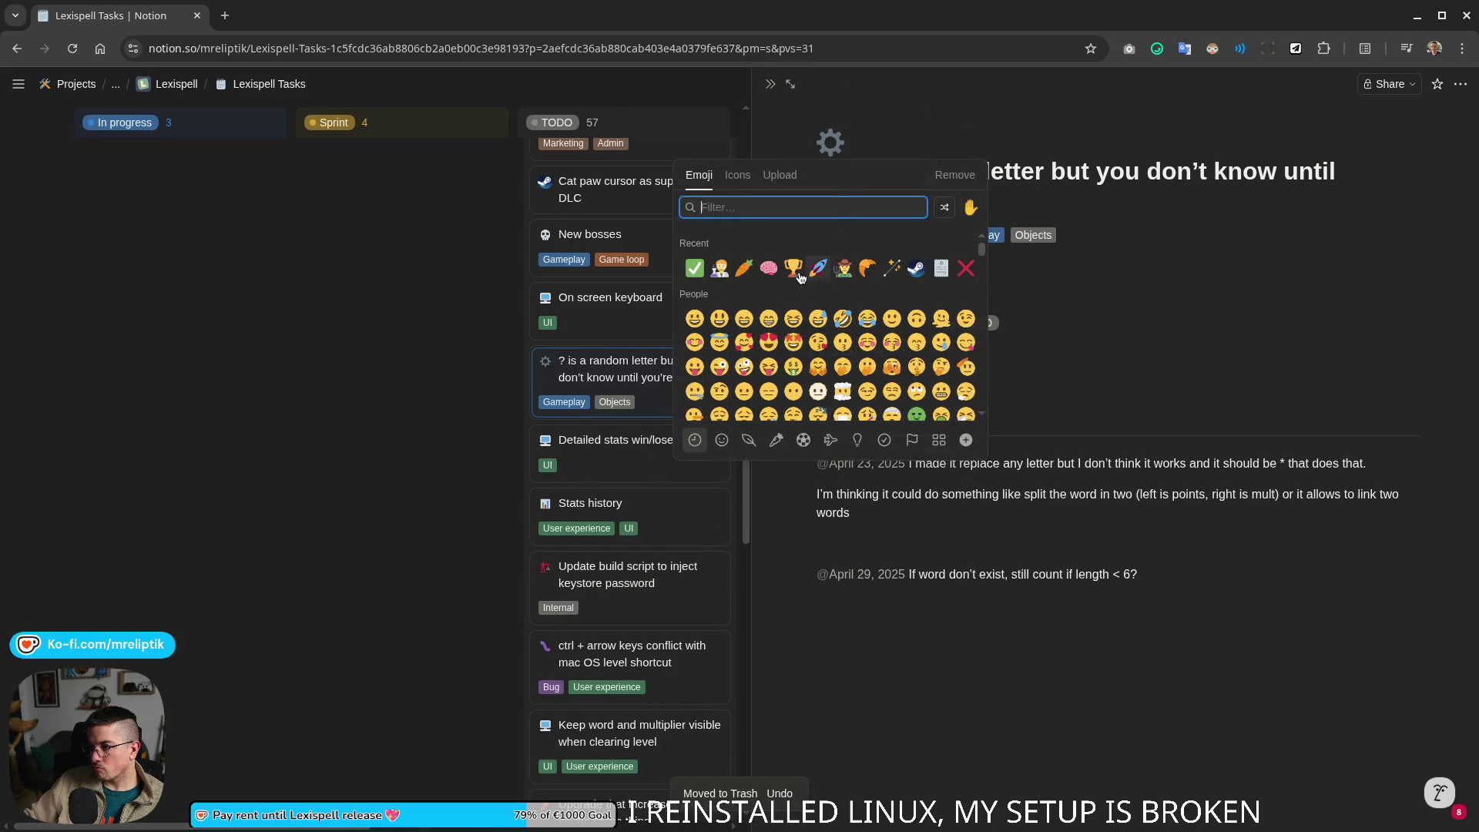
pyautogui.write('letter')
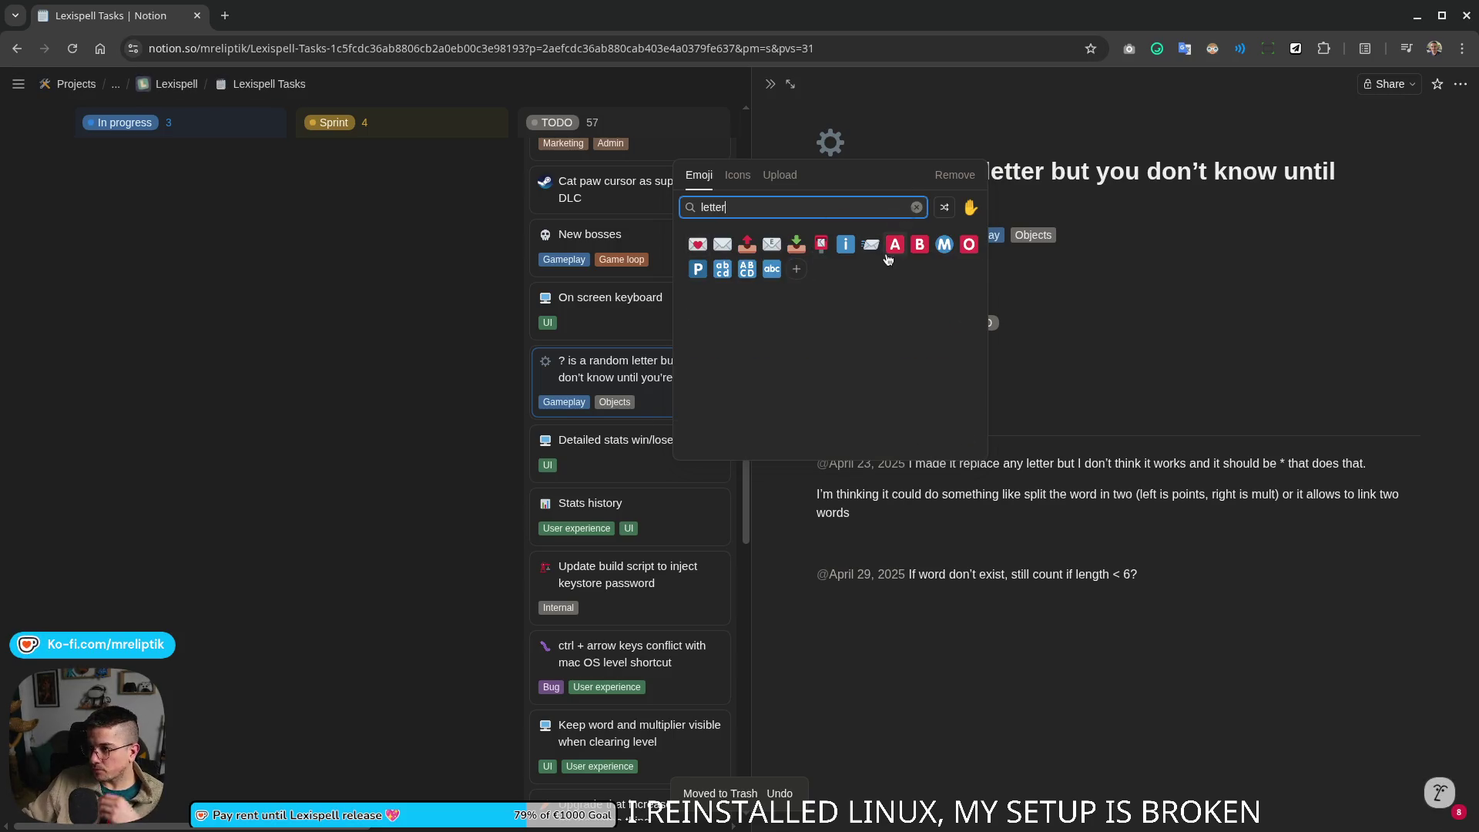
pyautogui.click(744, 242)
pyautogui.click(396, 452)
pyautogui.scroll(-4, 518, 497)
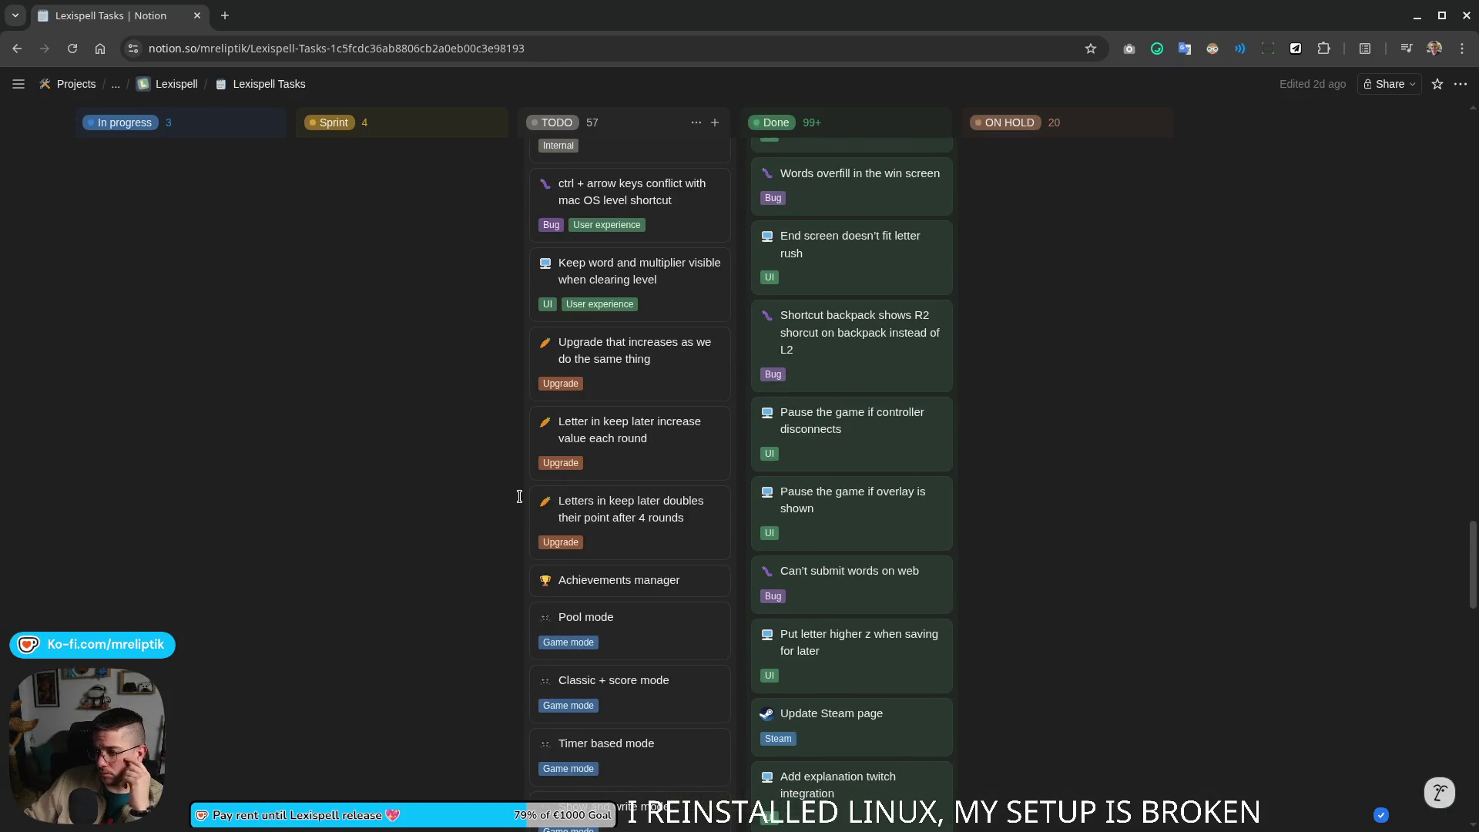
pyautogui.scroll(-2, 482, 552)
pyautogui.scroll(-1, 482, 555)
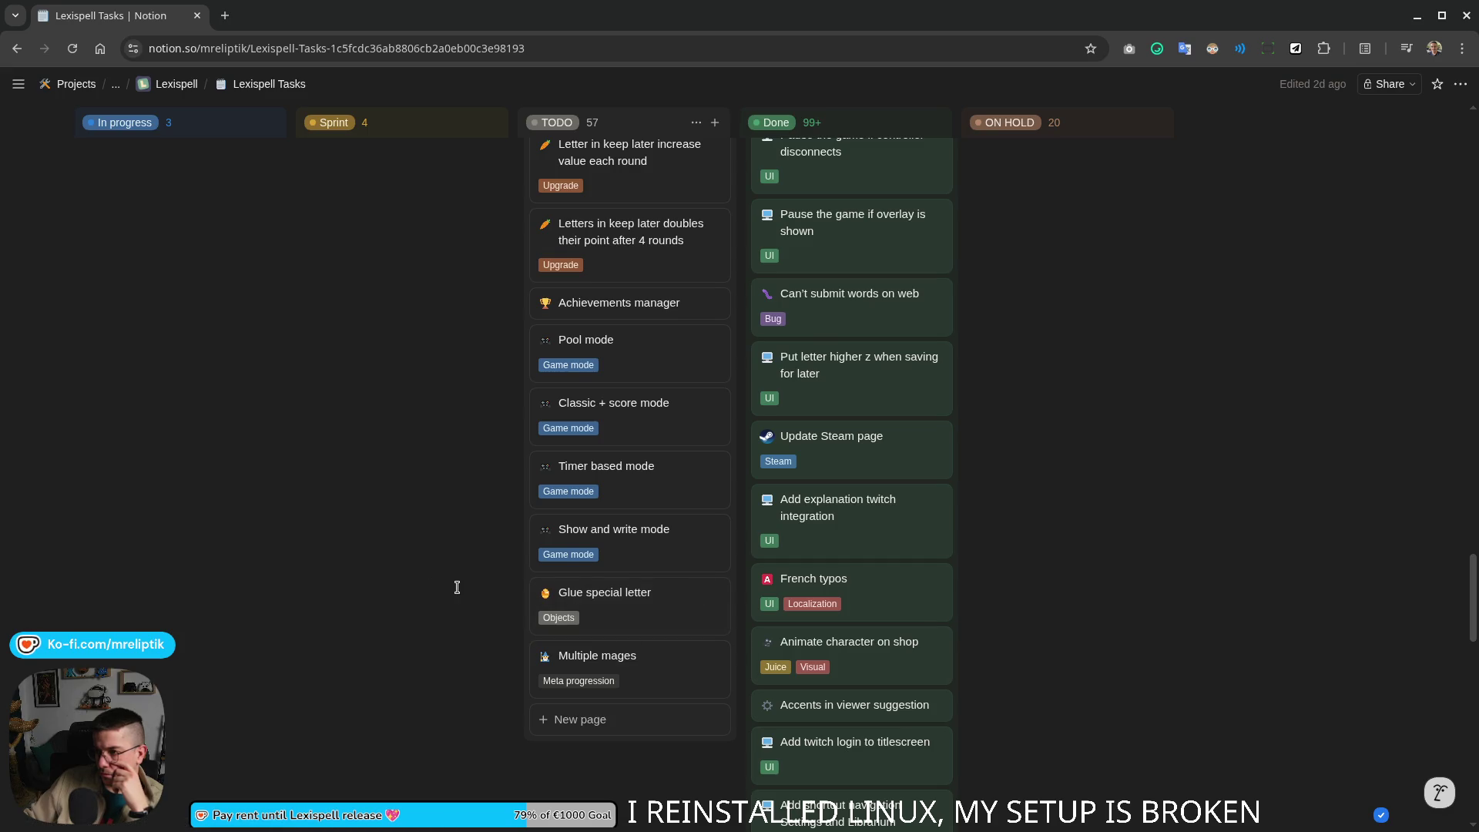
pyautogui.scroll(5, 451, 589)
pyautogui.scroll(5, 460, 613)
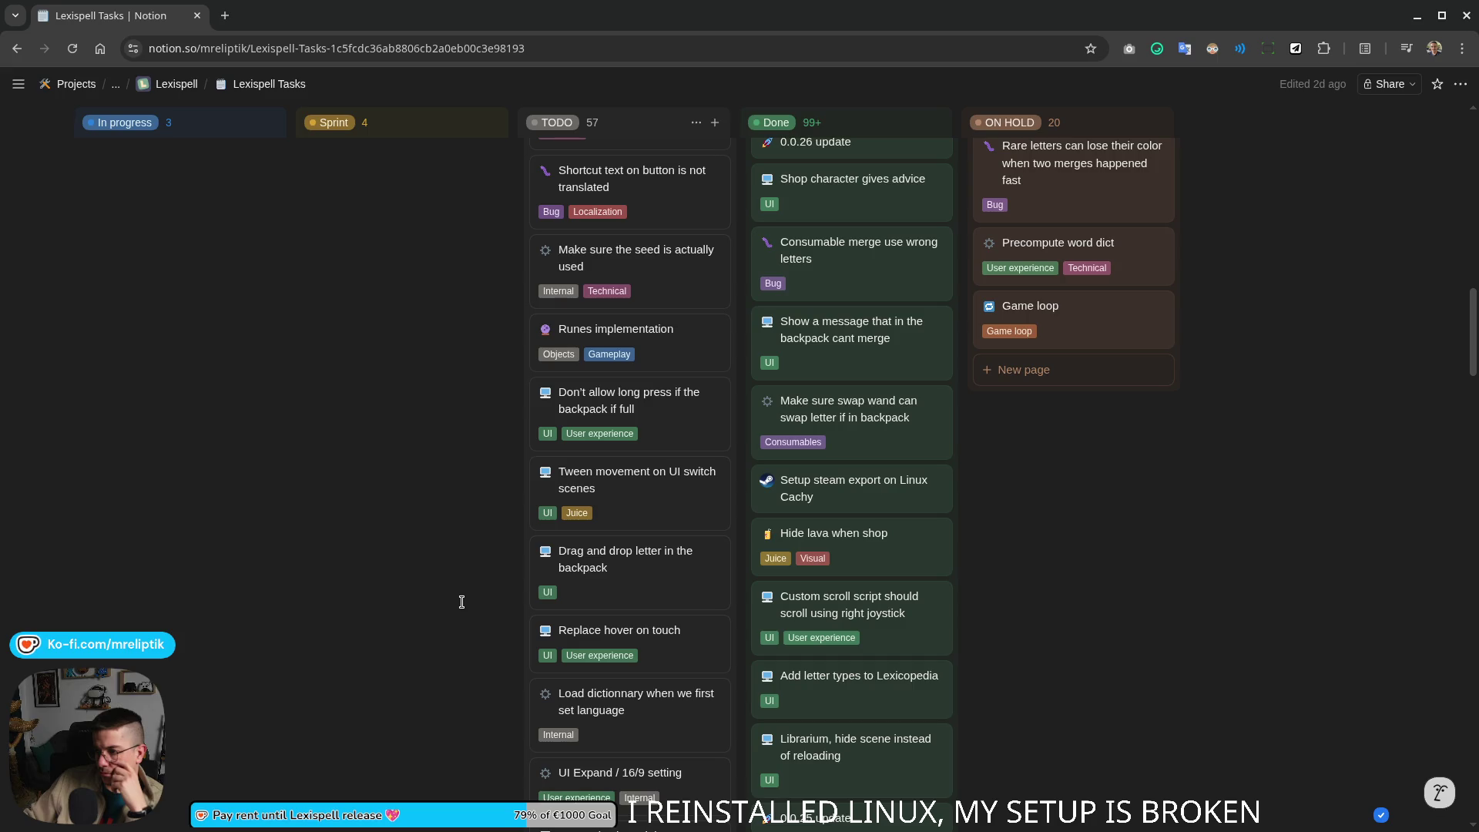
pyautogui.scroll(3, 461, 600)
pyautogui.scroll(5, 466, 602)
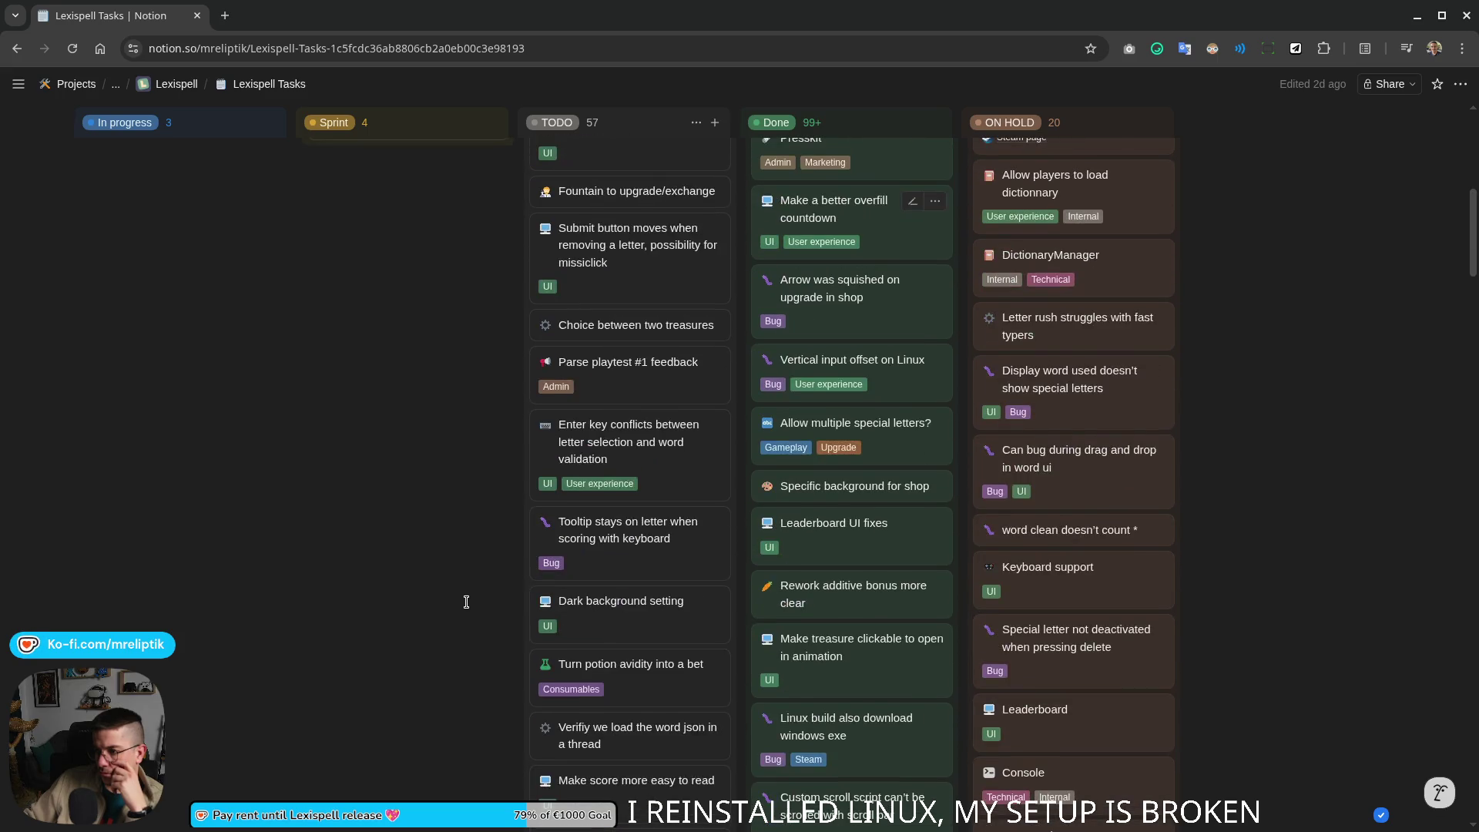
pyautogui.scroll(5, 450, 597)
pyautogui.scroll(5, 440, 597)
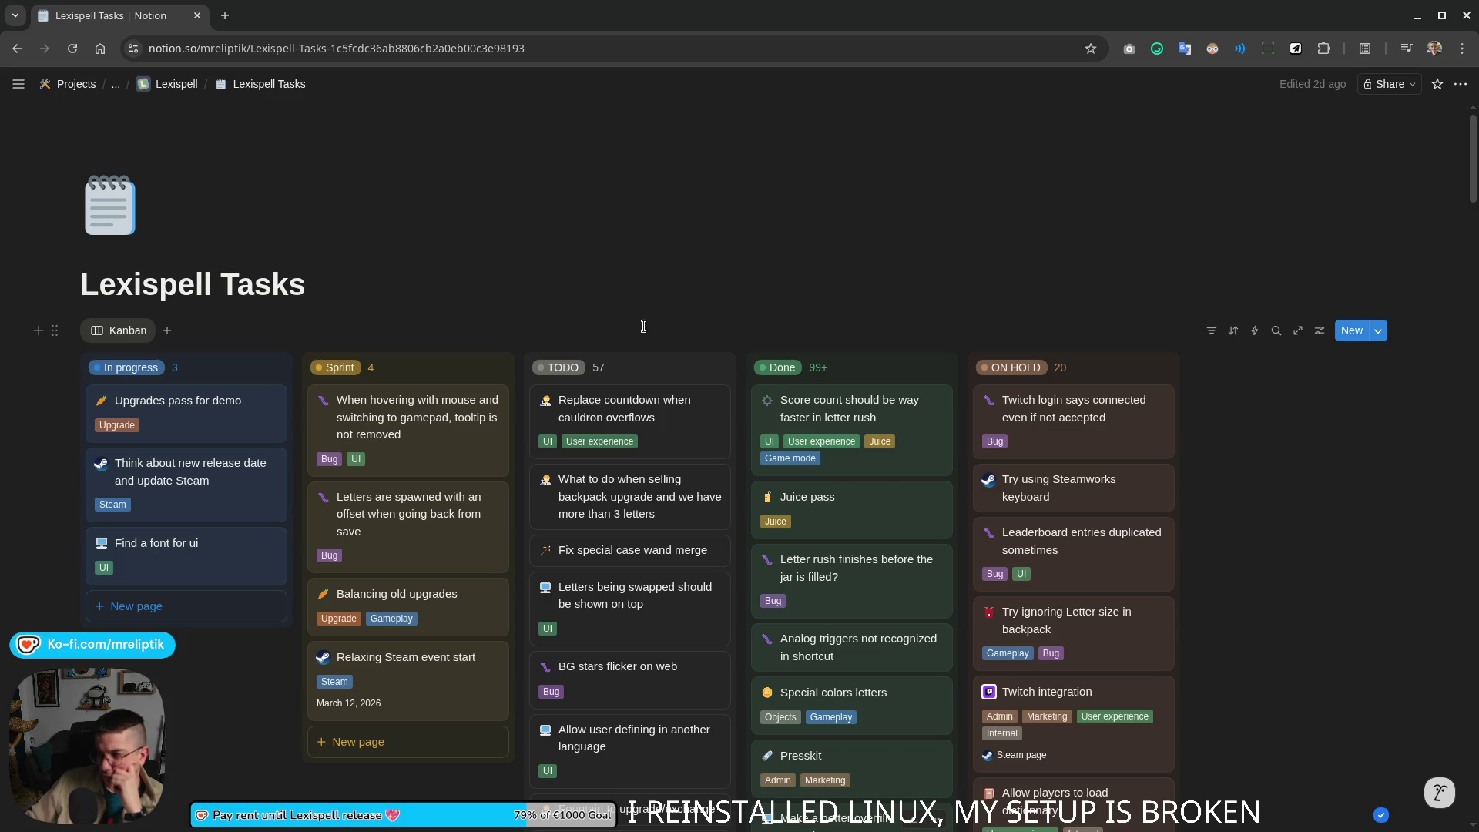
pyautogui.scroll(-2, 716, 242)
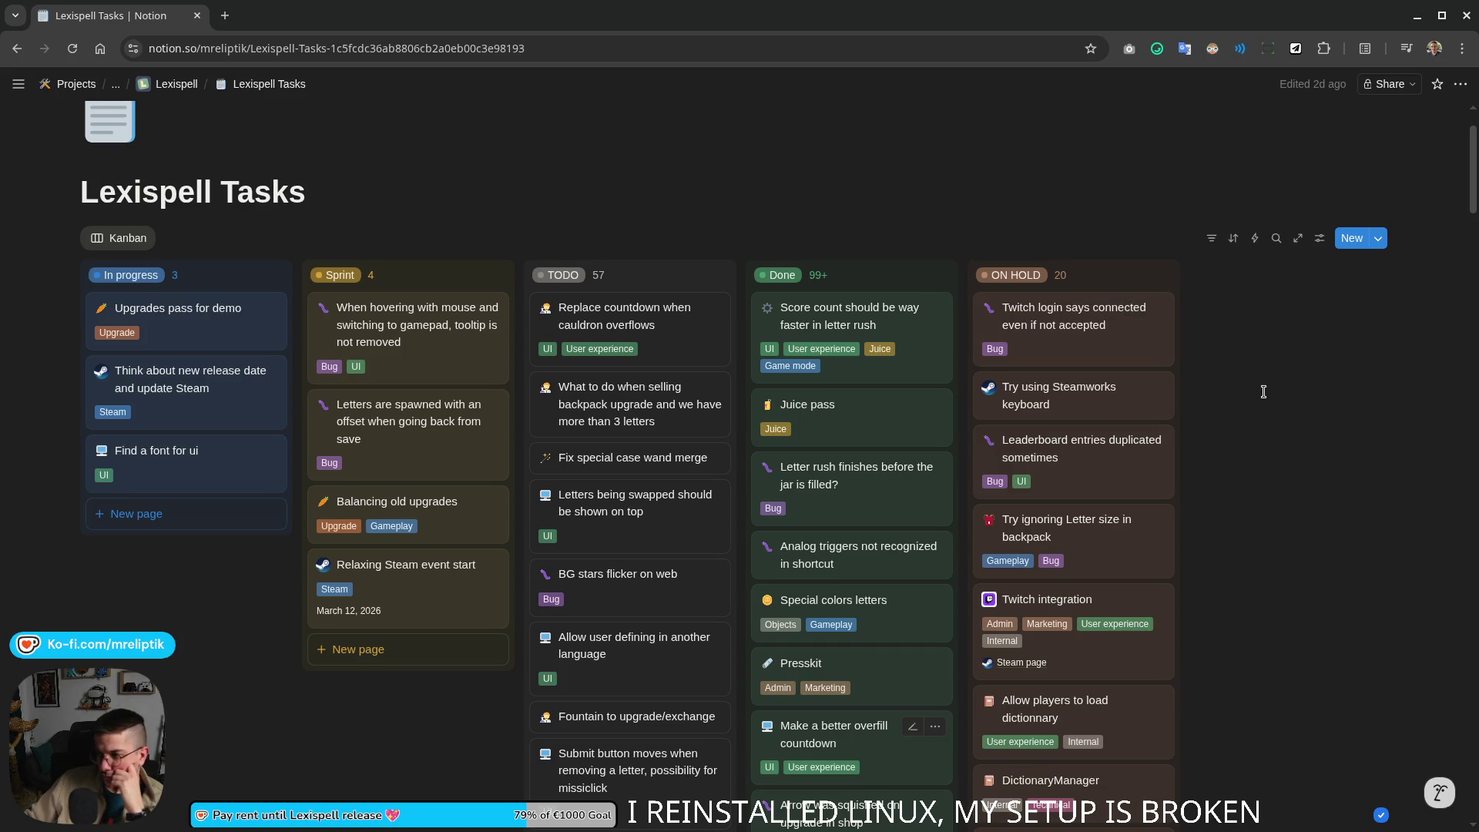
pyautogui.scroll(-3, 1263, 392)
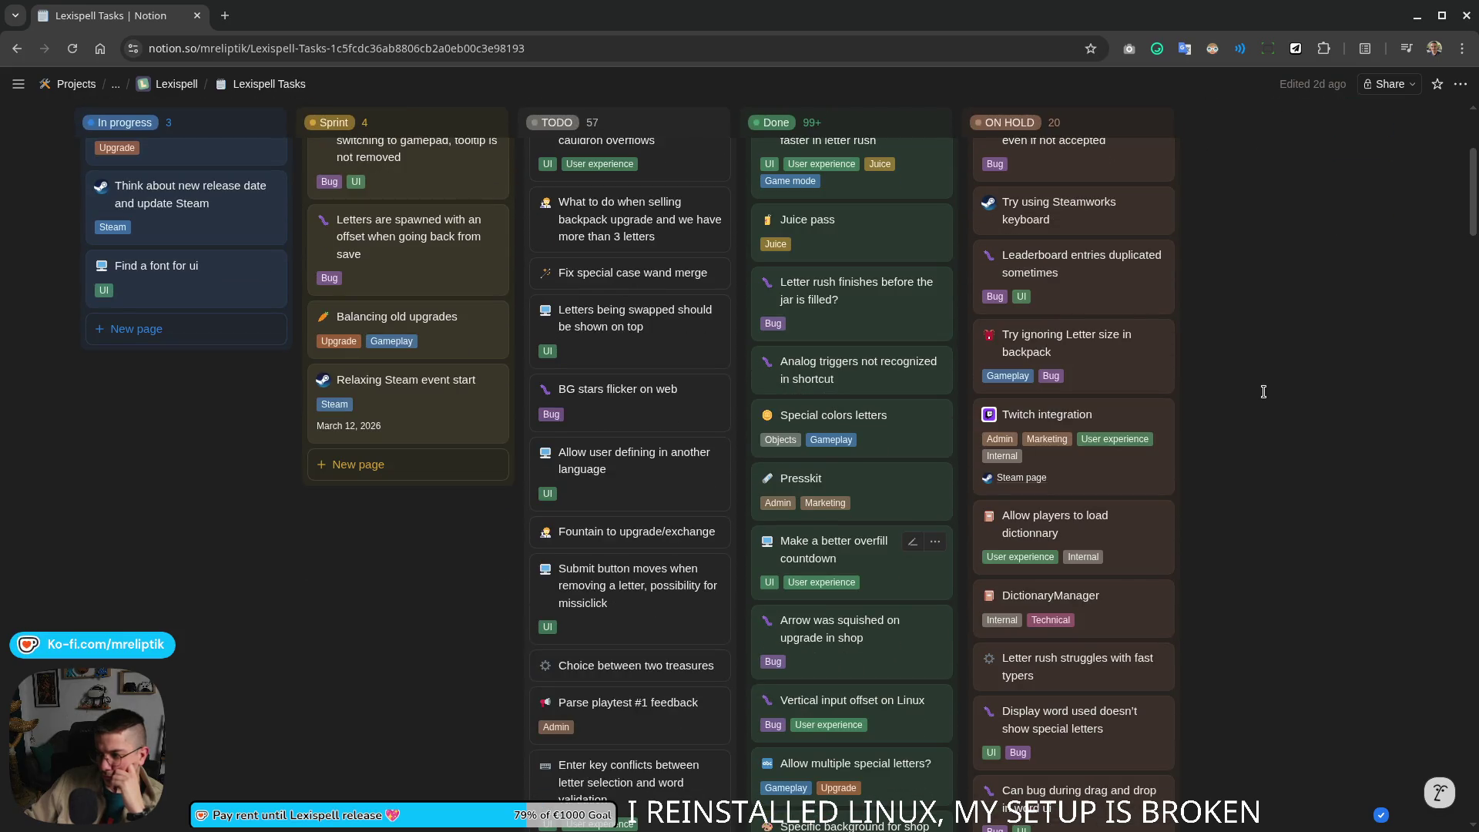
pyautogui.scroll(-3, 1263, 392)
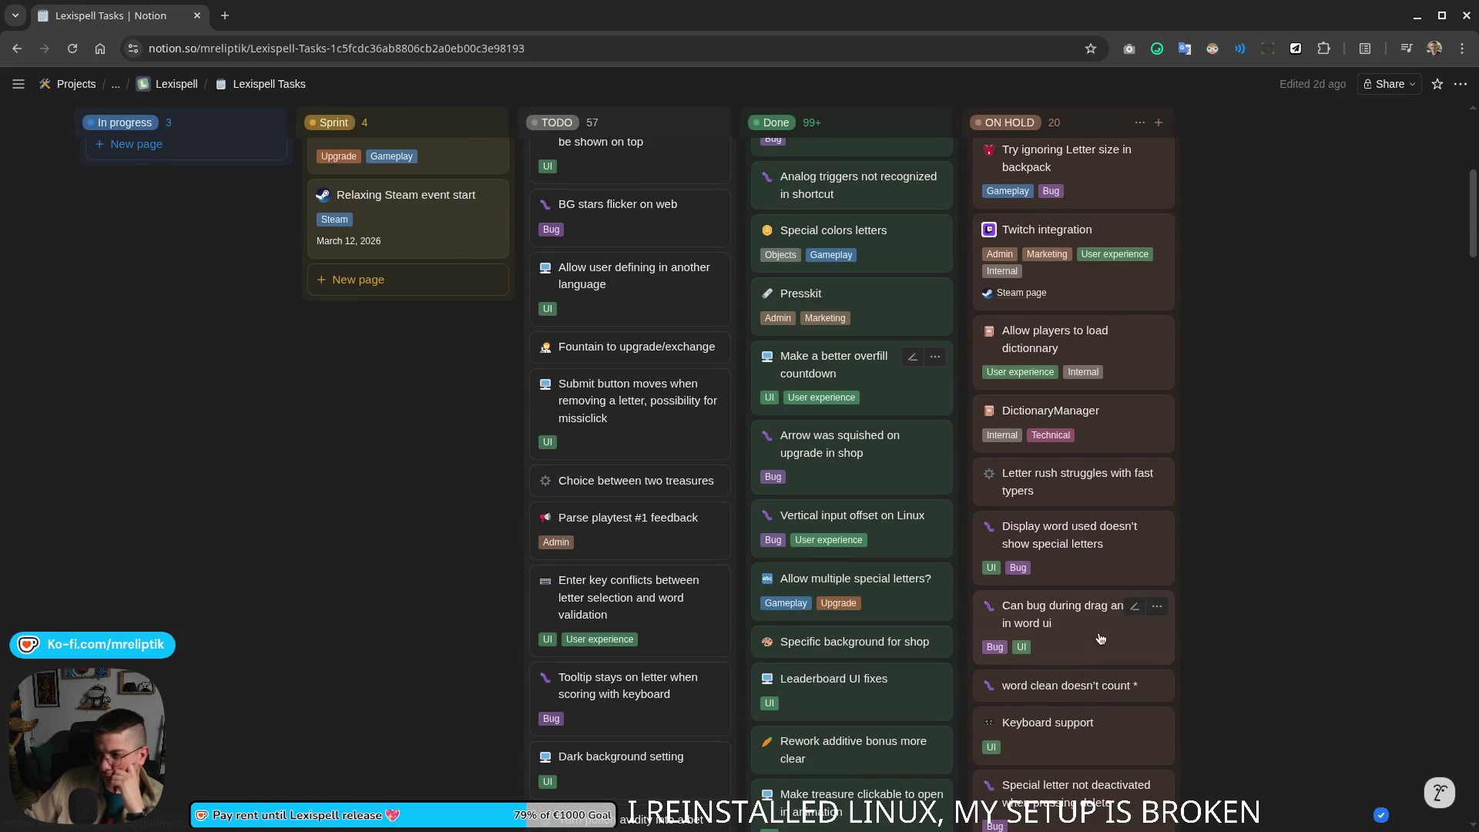
# Step: Review the drag-and-drop bug and Keyboard support cards, move Keyboard support into Done, and check Console
pyautogui.click(1100, 640)
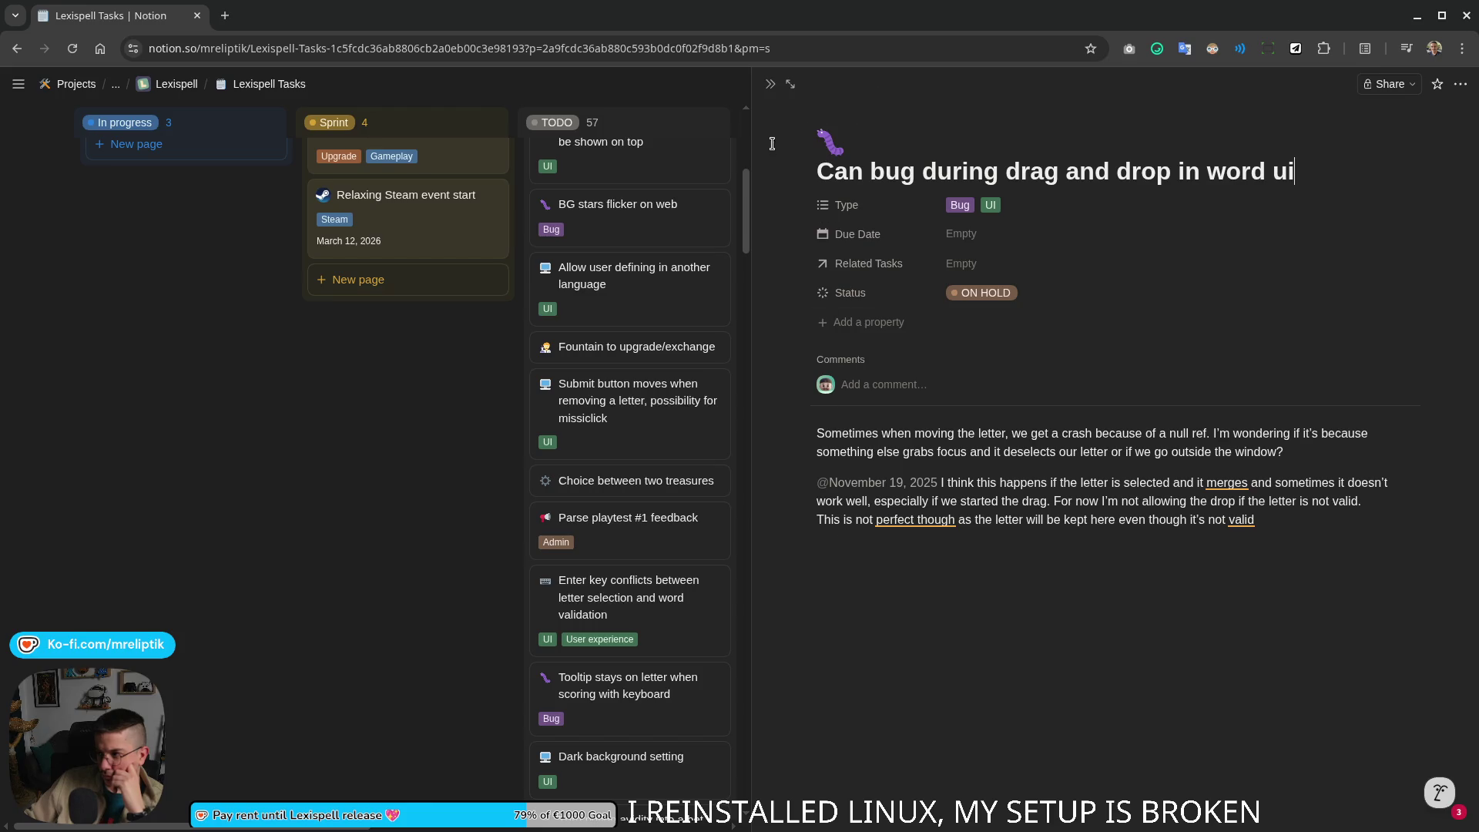
pyautogui.click(768, 88)
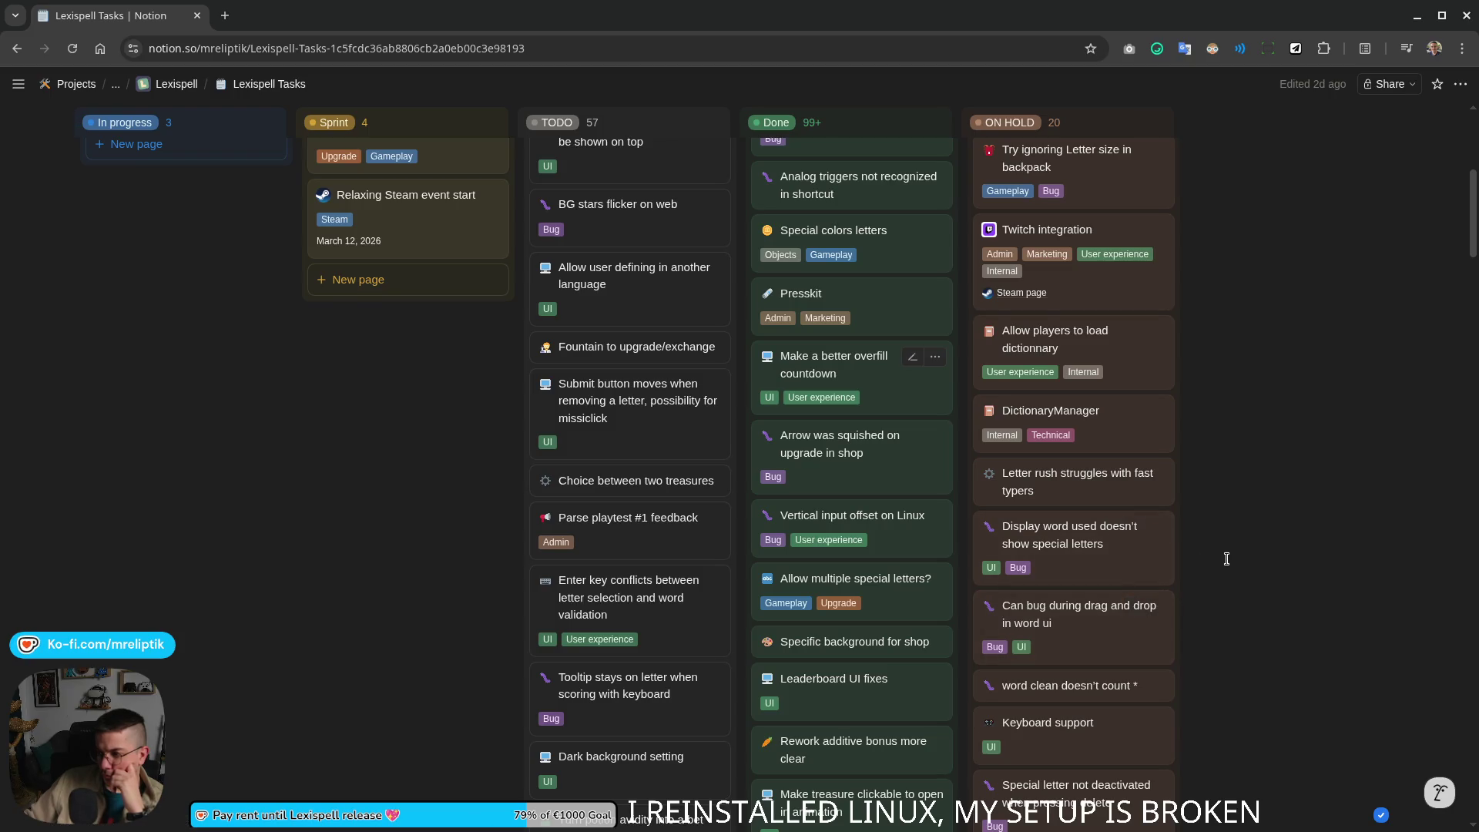
pyautogui.scroll(-3, 1226, 558)
pyautogui.click(1079, 559)
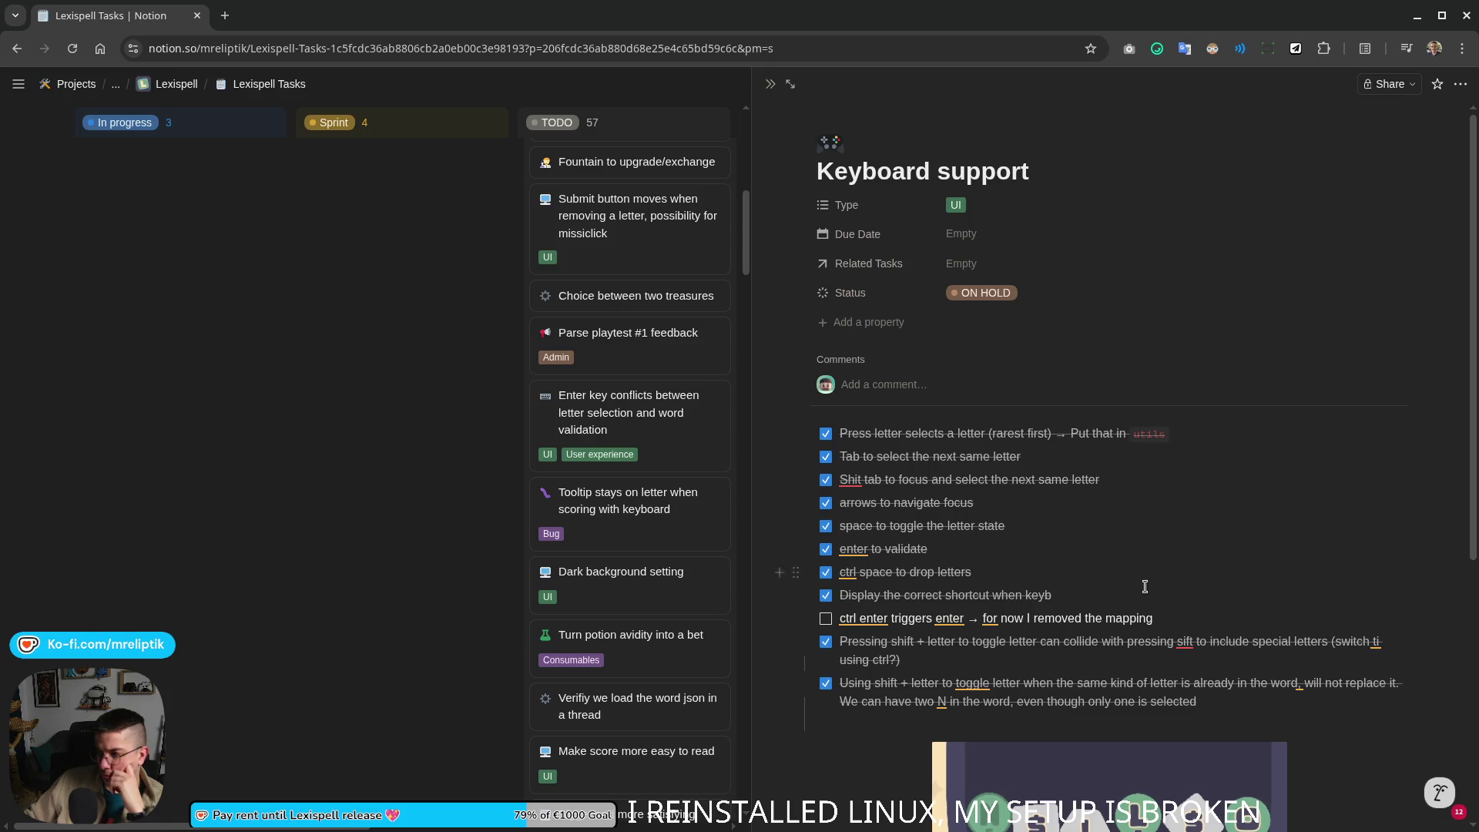
pyautogui.scroll(-1, 1148, 584)
pyautogui.scroll(-3, 1008, 511)
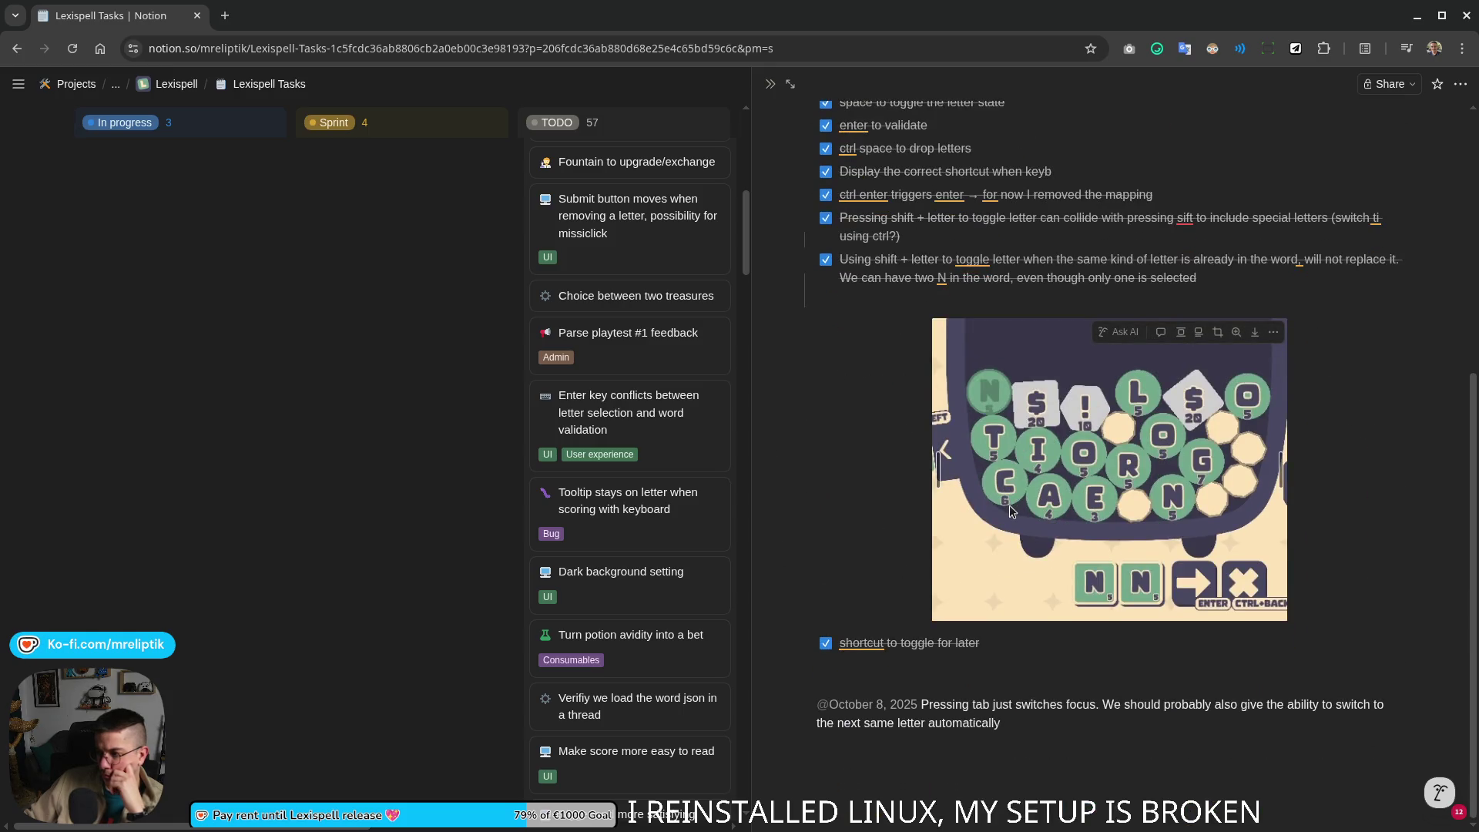
pyautogui.scroll(4, 1010, 511)
pyautogui.press('Escape')
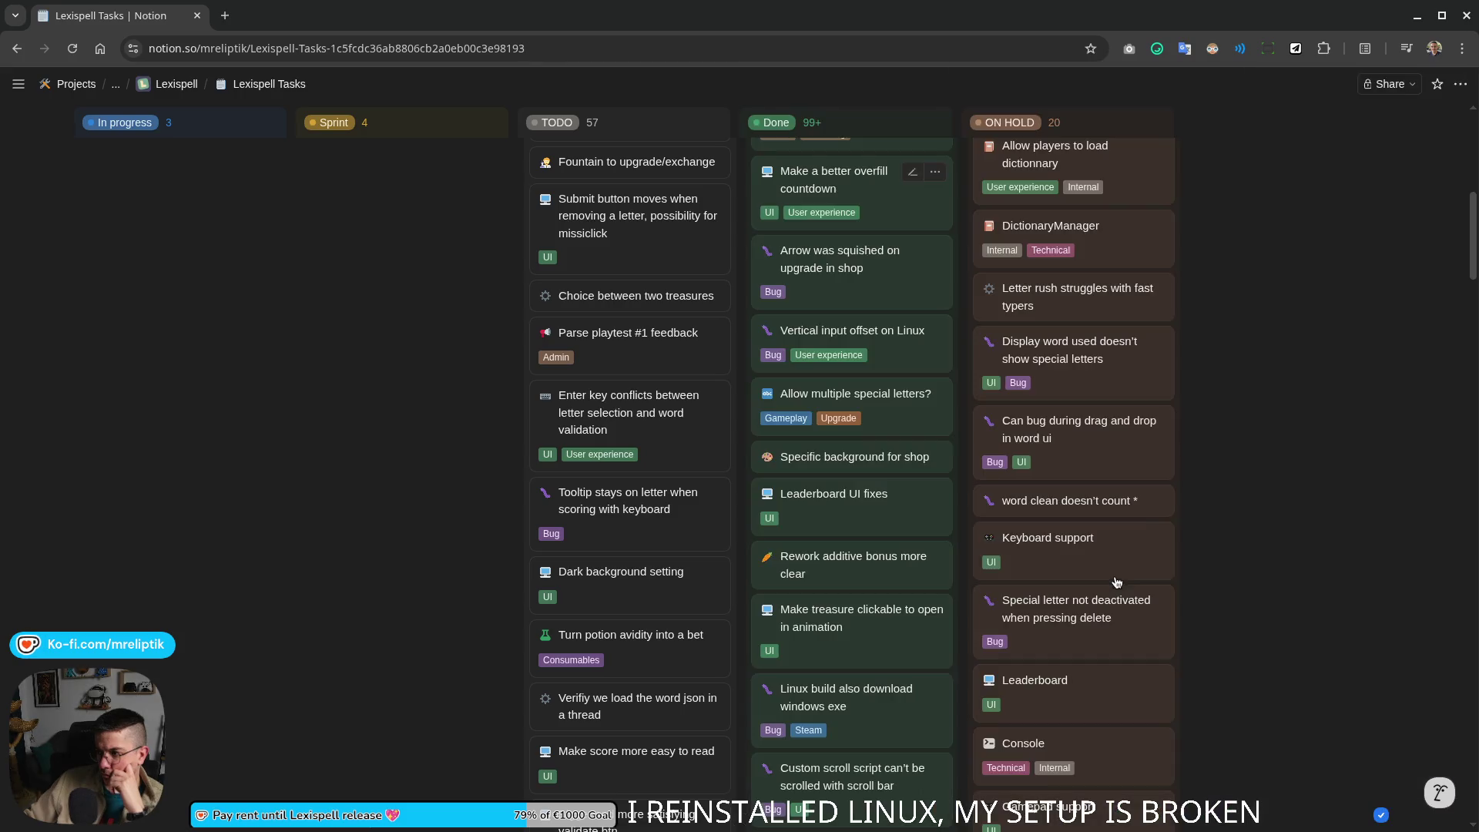
pyautogui.moveTo(1098, 552); pyautogui.dragTo(878, 152)
pyautogui.scroll(-5, 1260, 432)
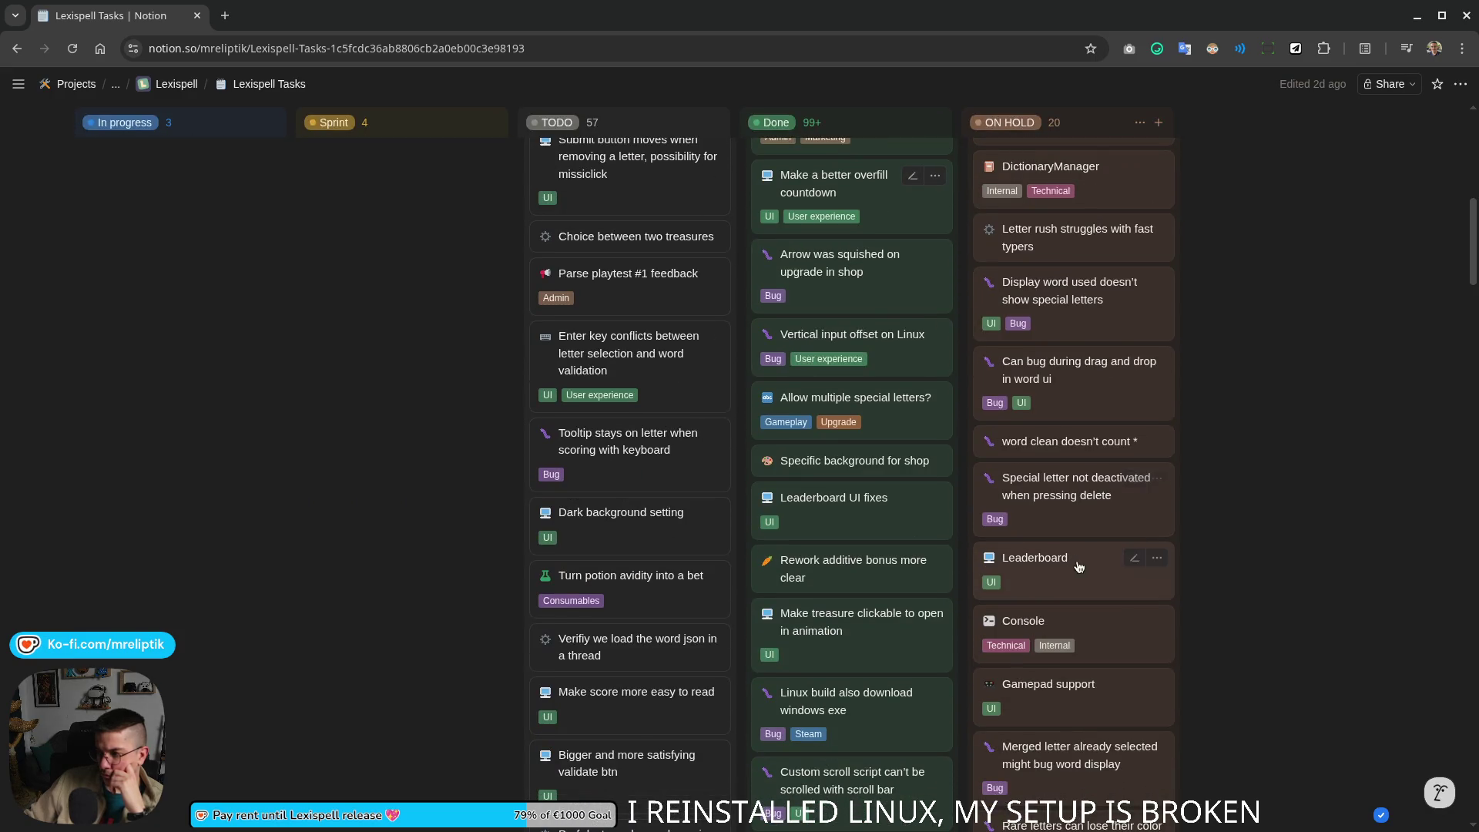
pyautogui.scroll(-2, 1083, 564)
pyautogui.click(1092, 463)
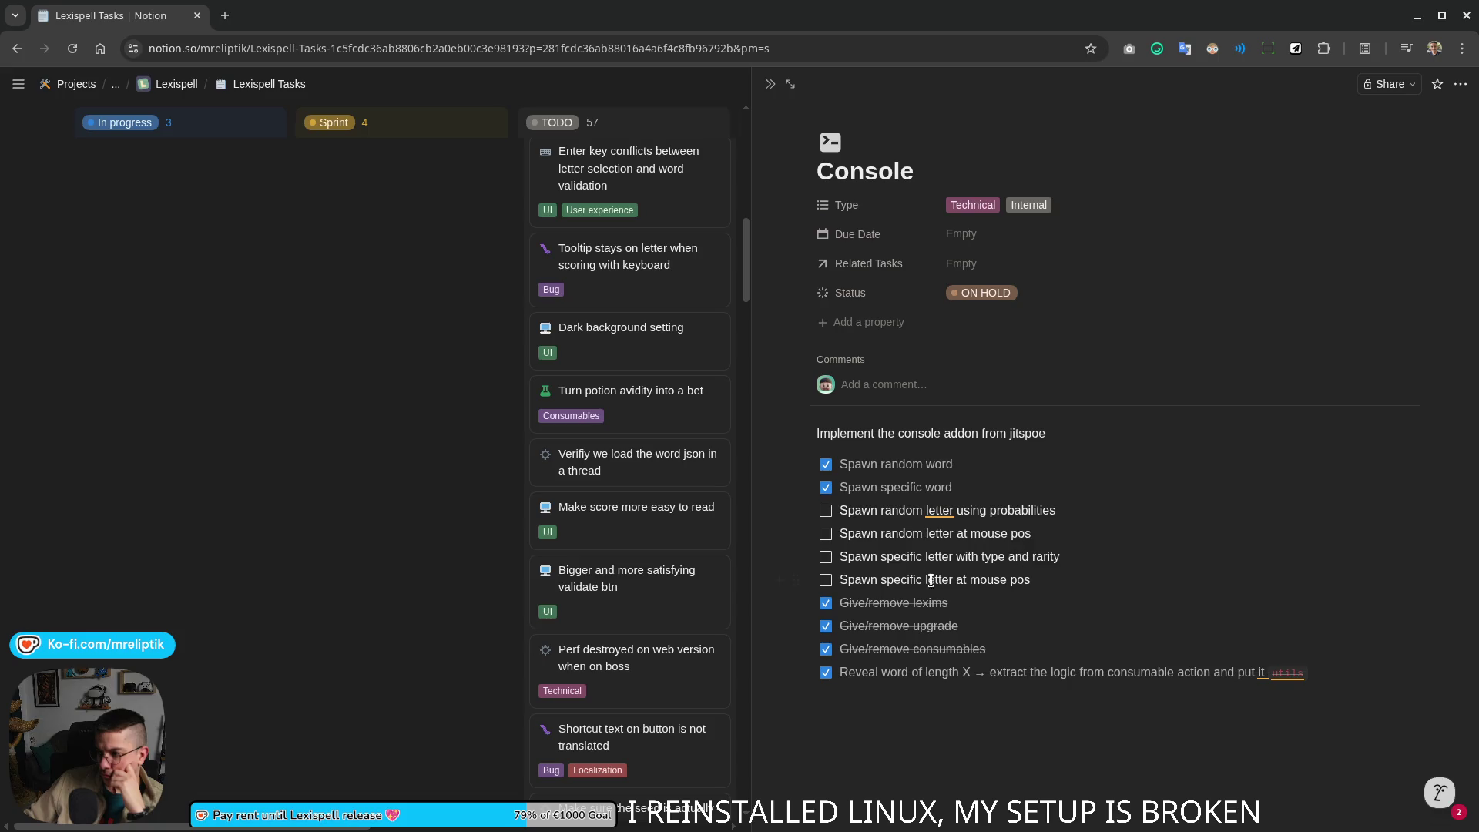
pyautogui.click(770, 83)
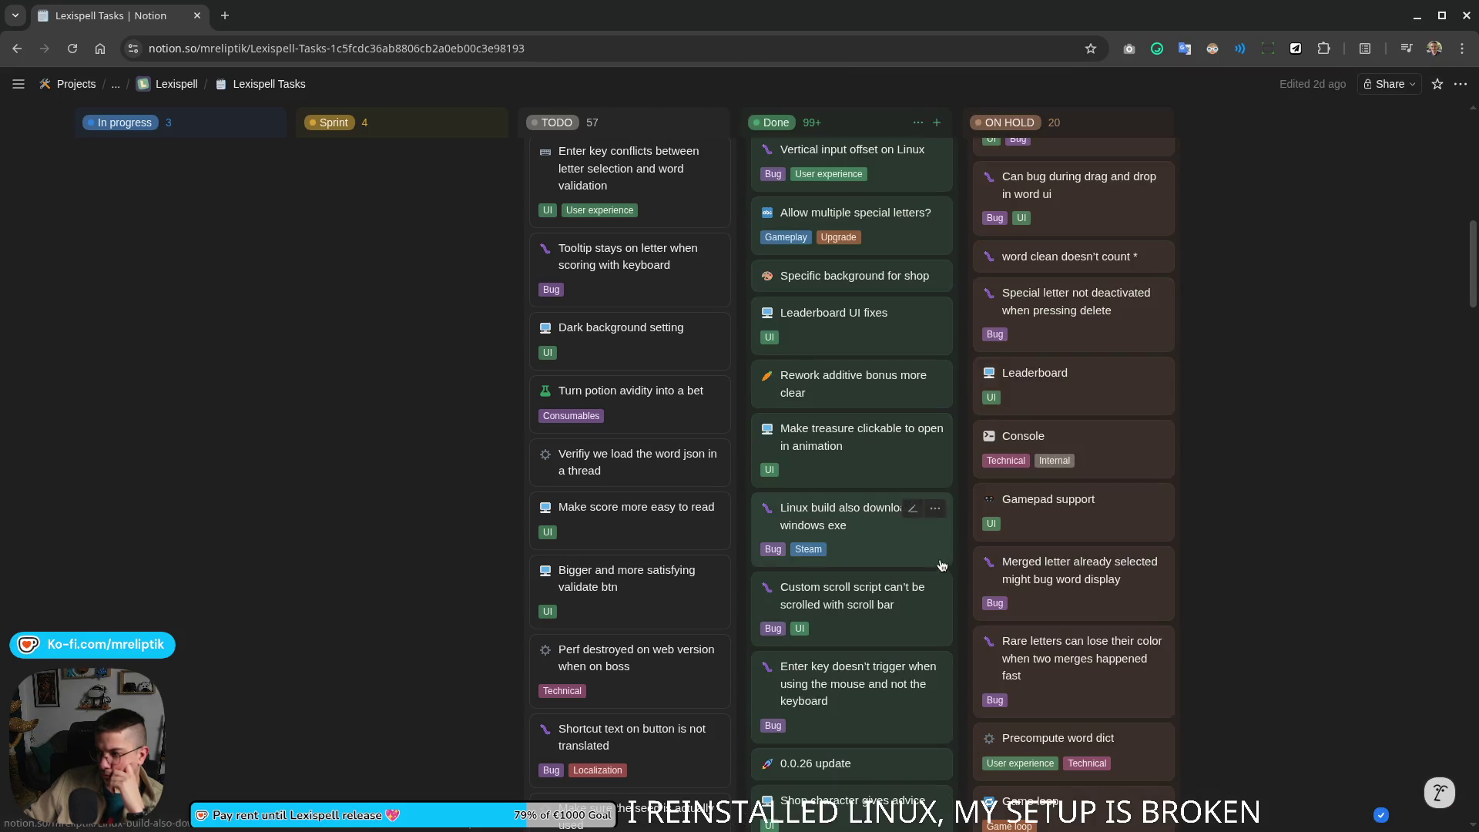
pyautogui.scroll(-3, 1136, 575)
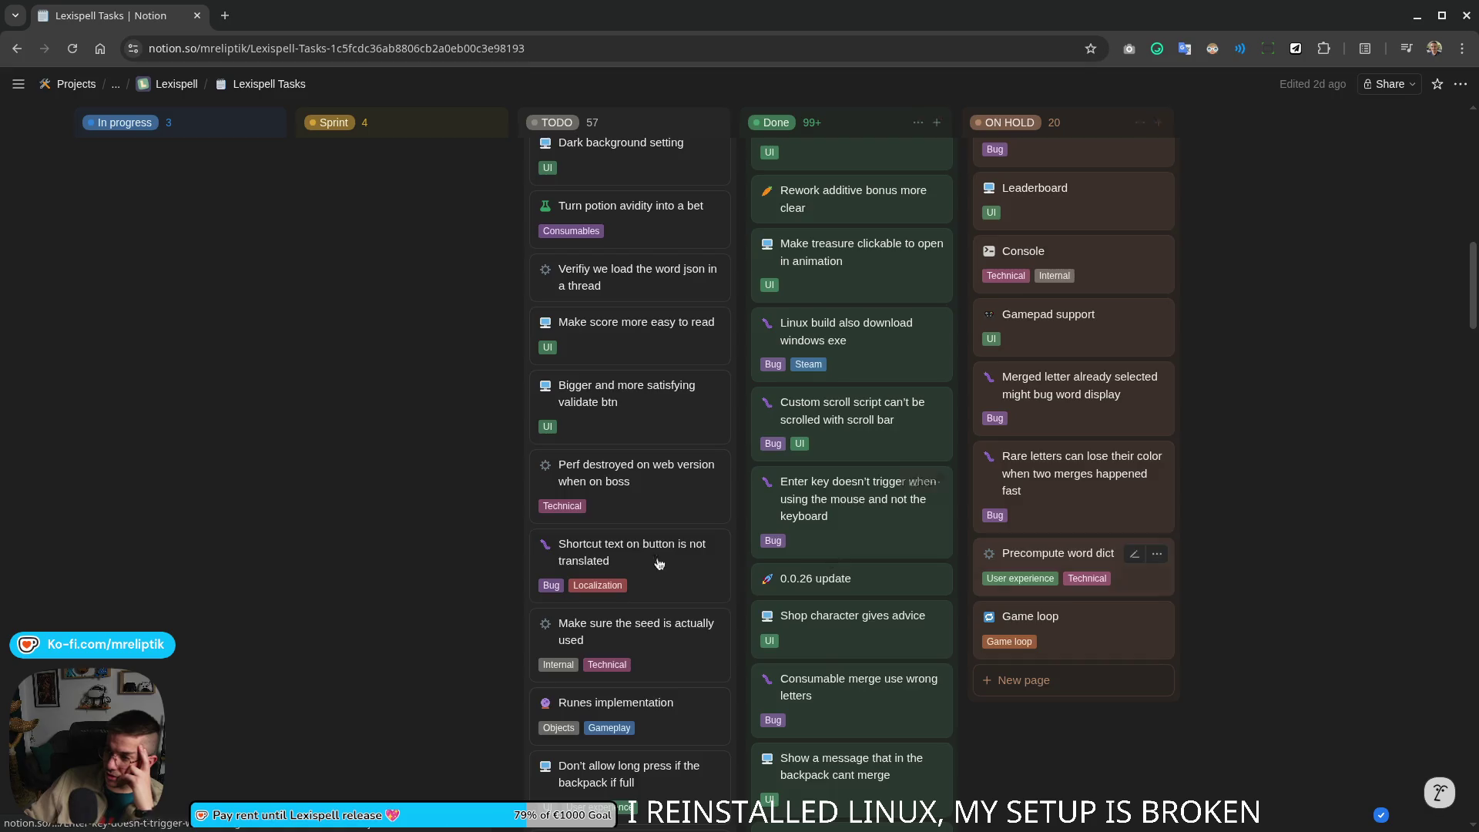
pyautogui.scroll(10, 197, 684)
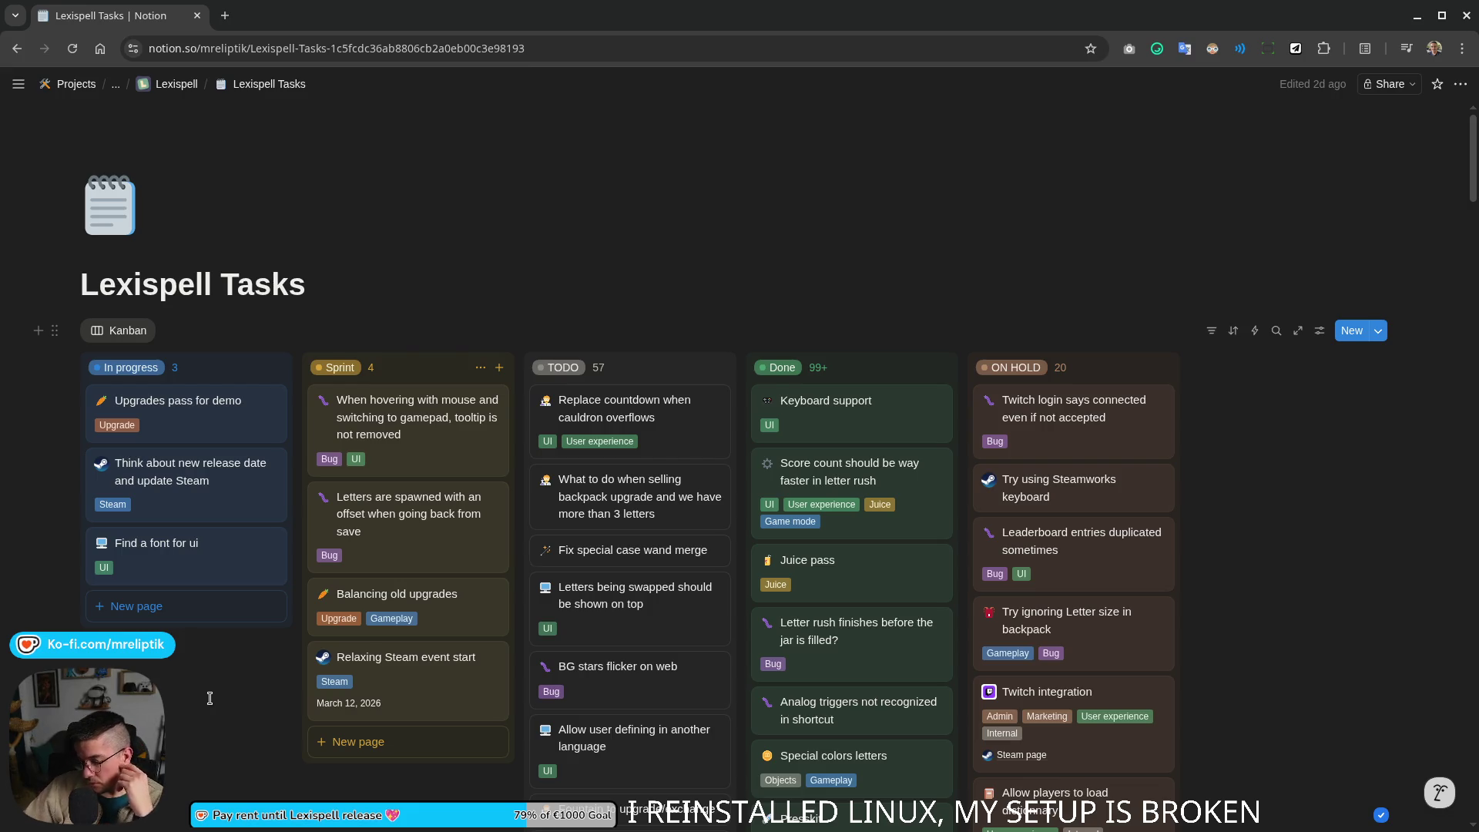
pyautogui.moveTo(406, 513)
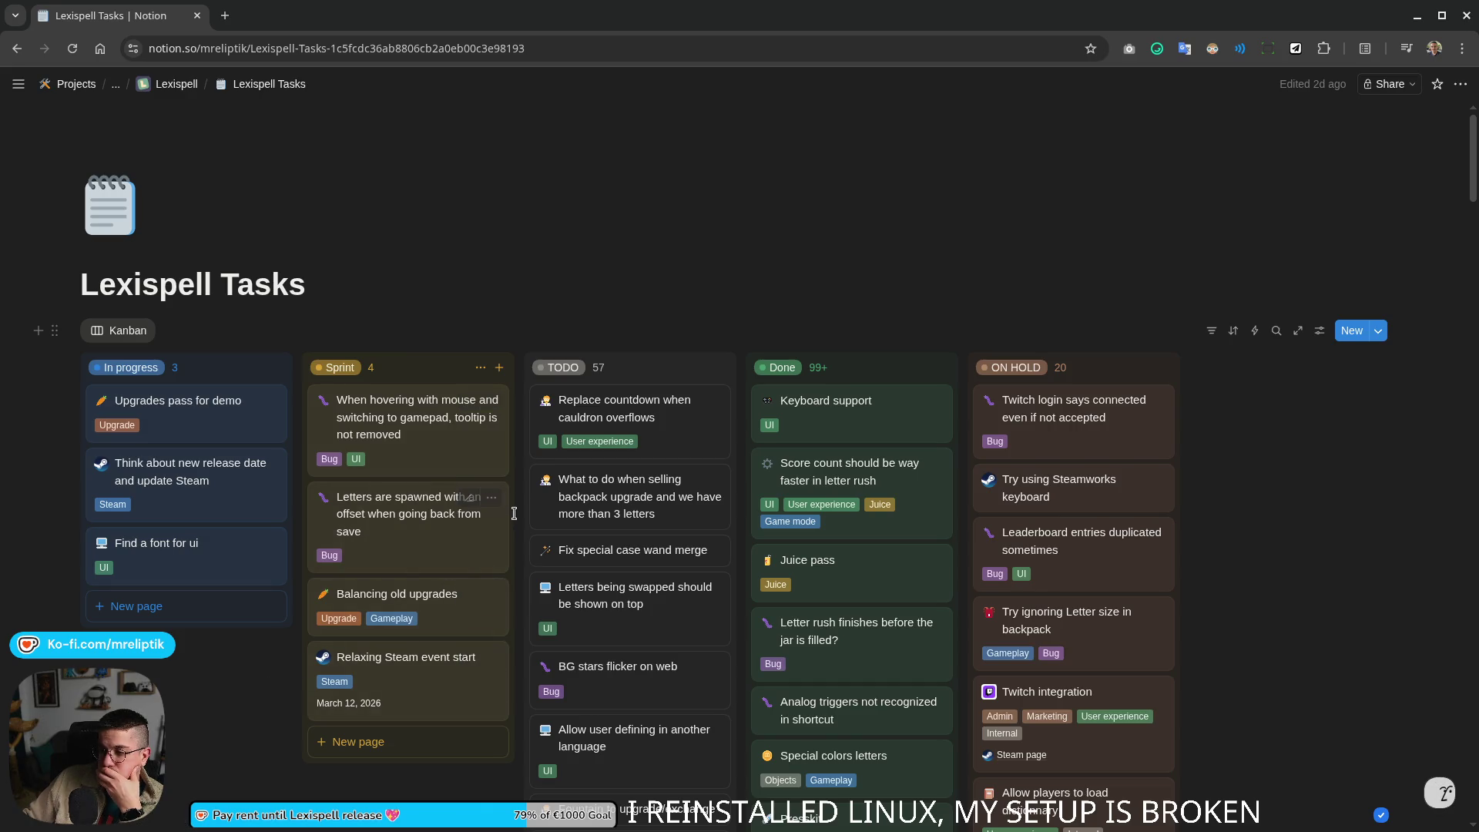
# Step: Glance at the Replace countdown task, then start a new card at the bottom of the Sprint column
pyautogui.click(602, 416)
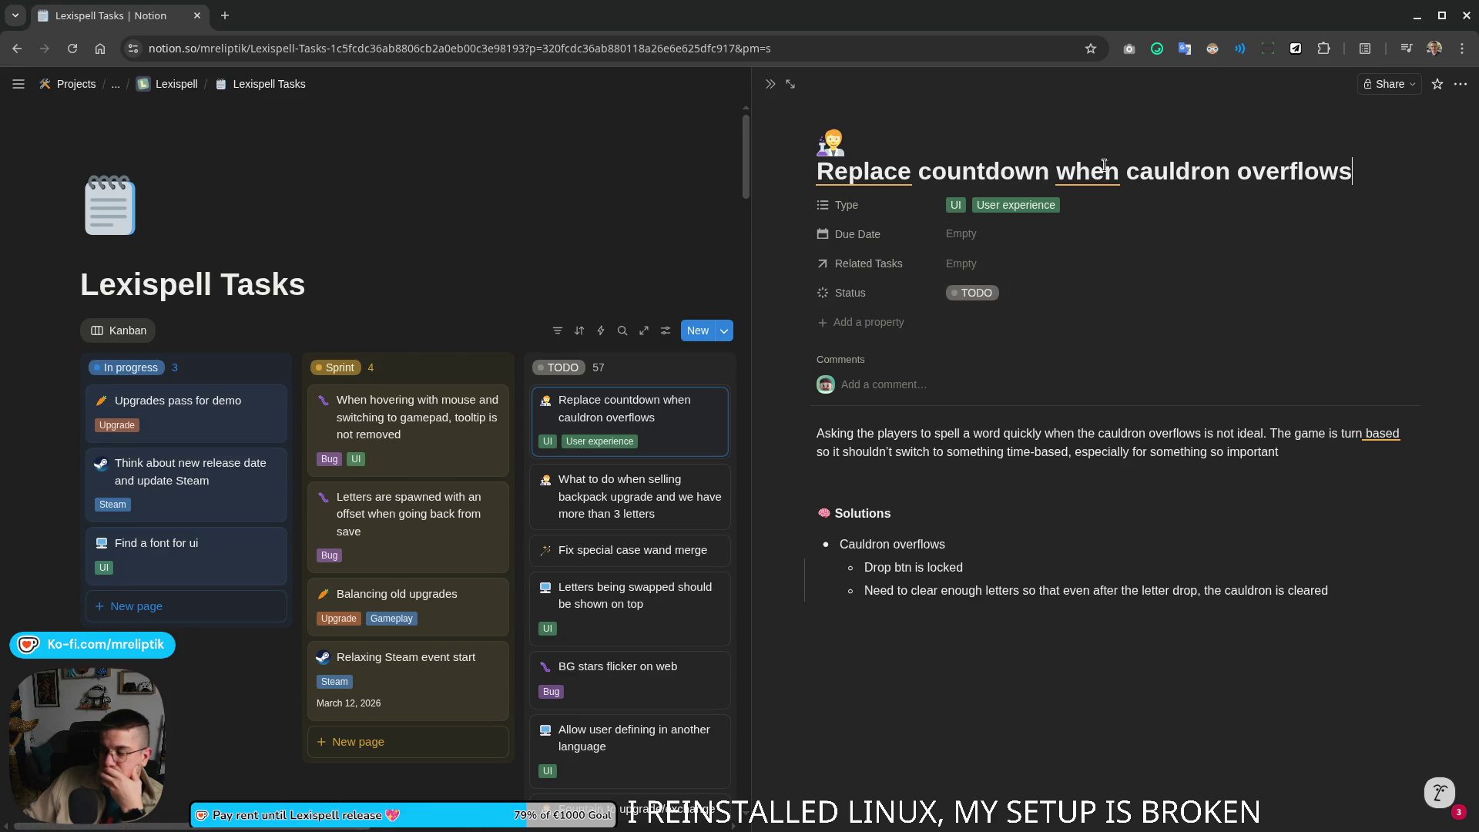
pyautogui.click(770, 84)
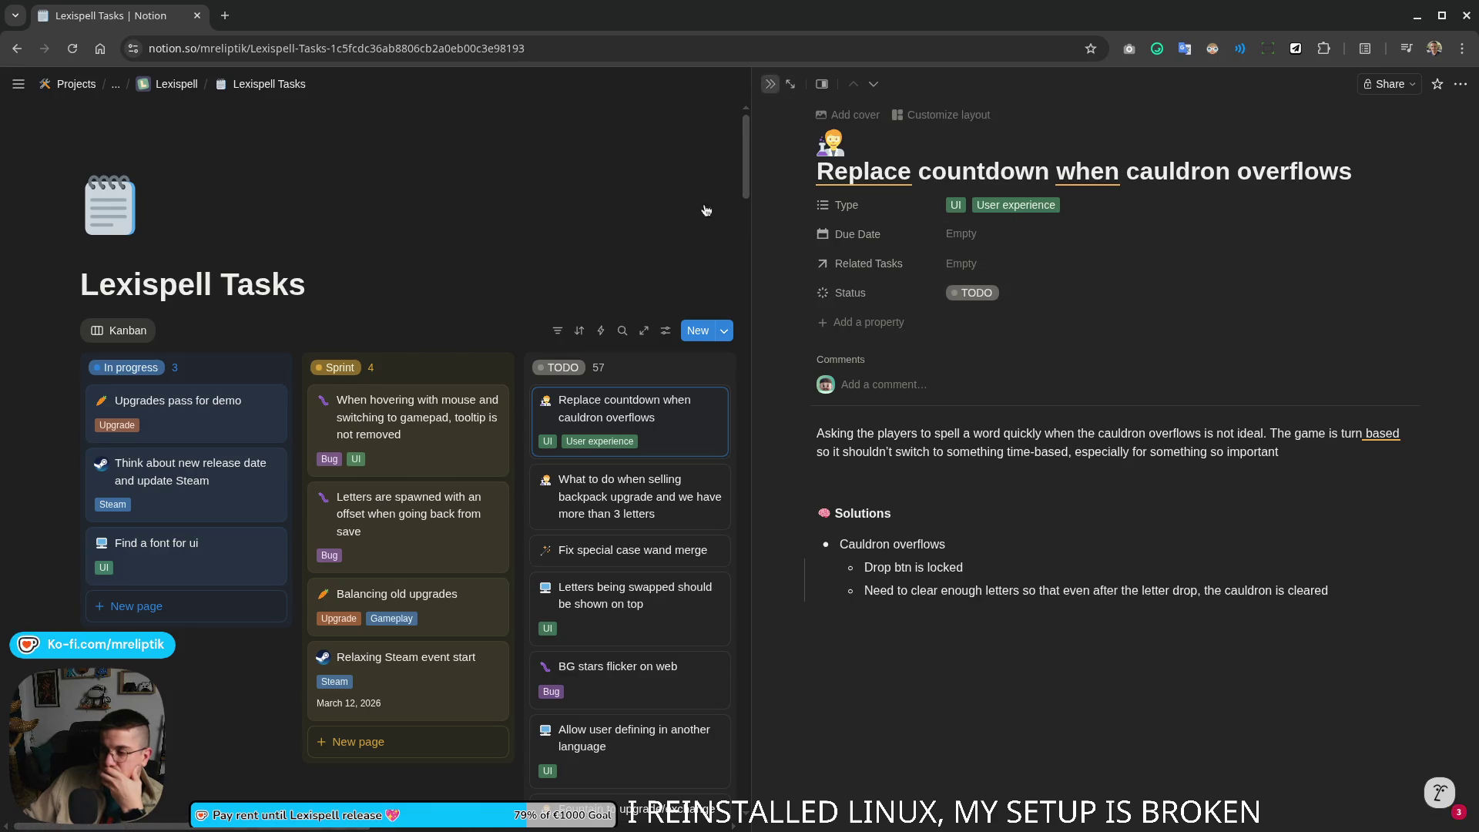
pyautogui.click(375, 747)
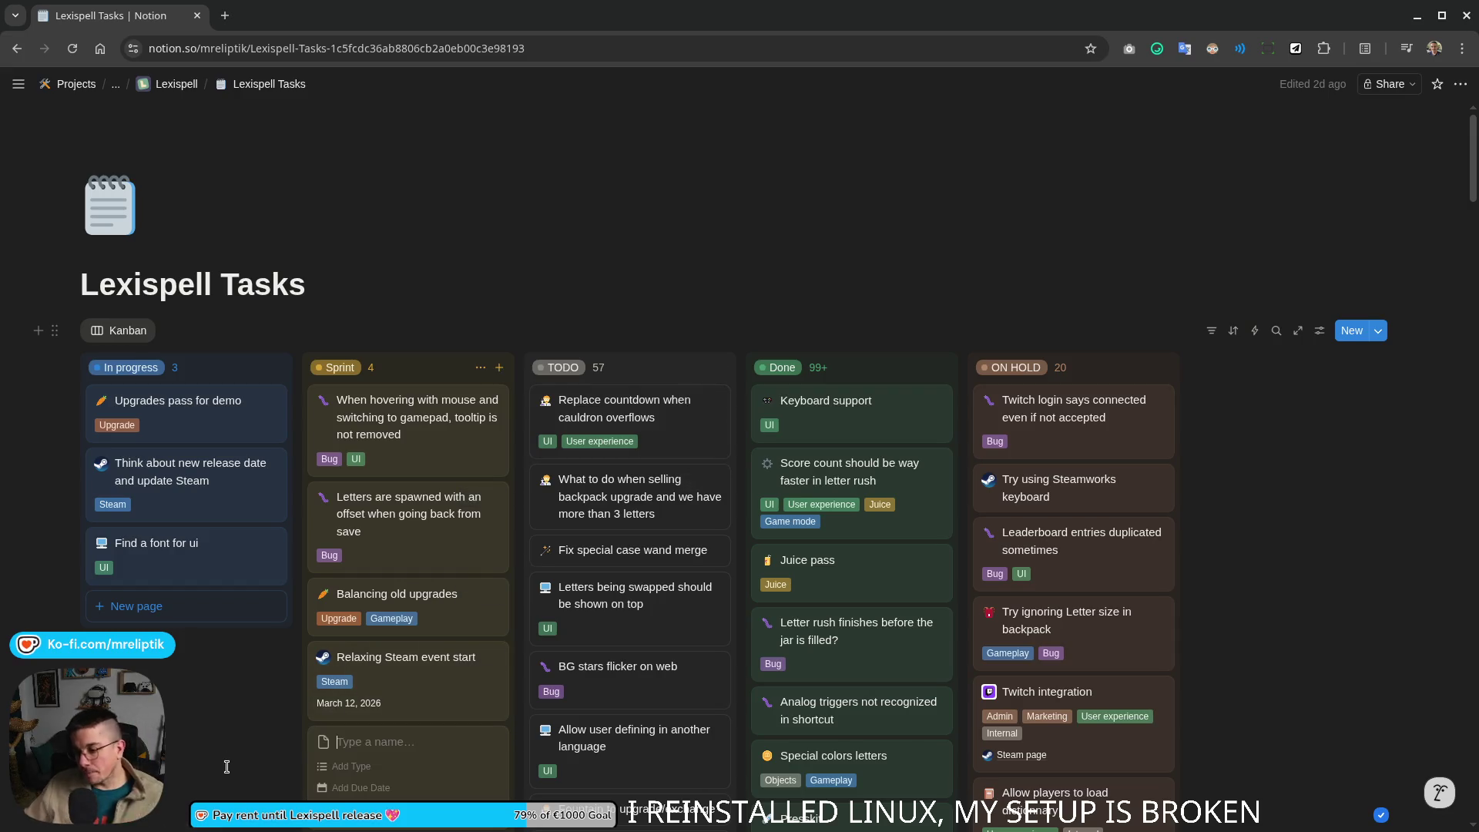
pyautogui.write('Increase the length')
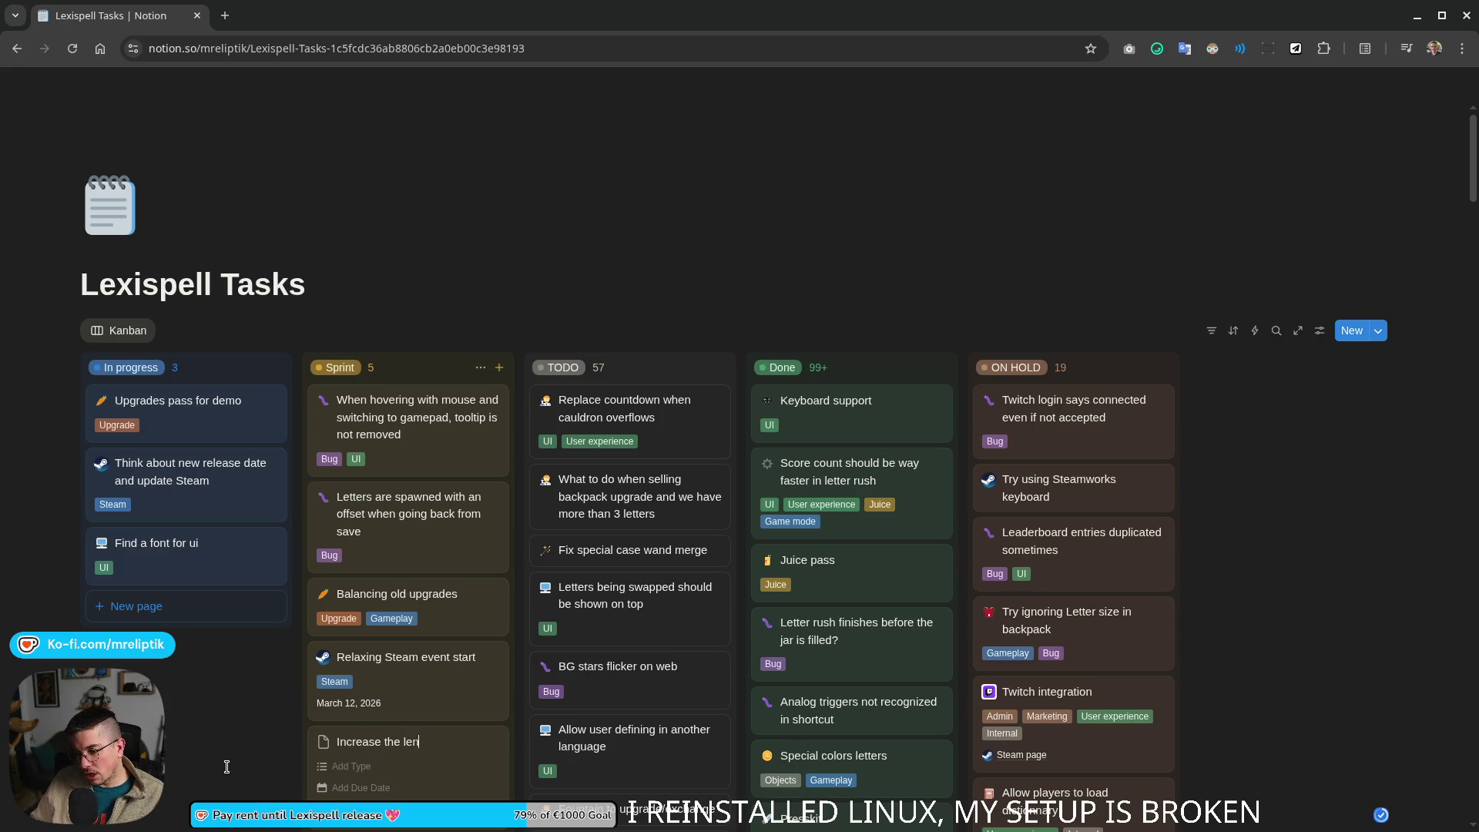
pyautogui.write(' o')
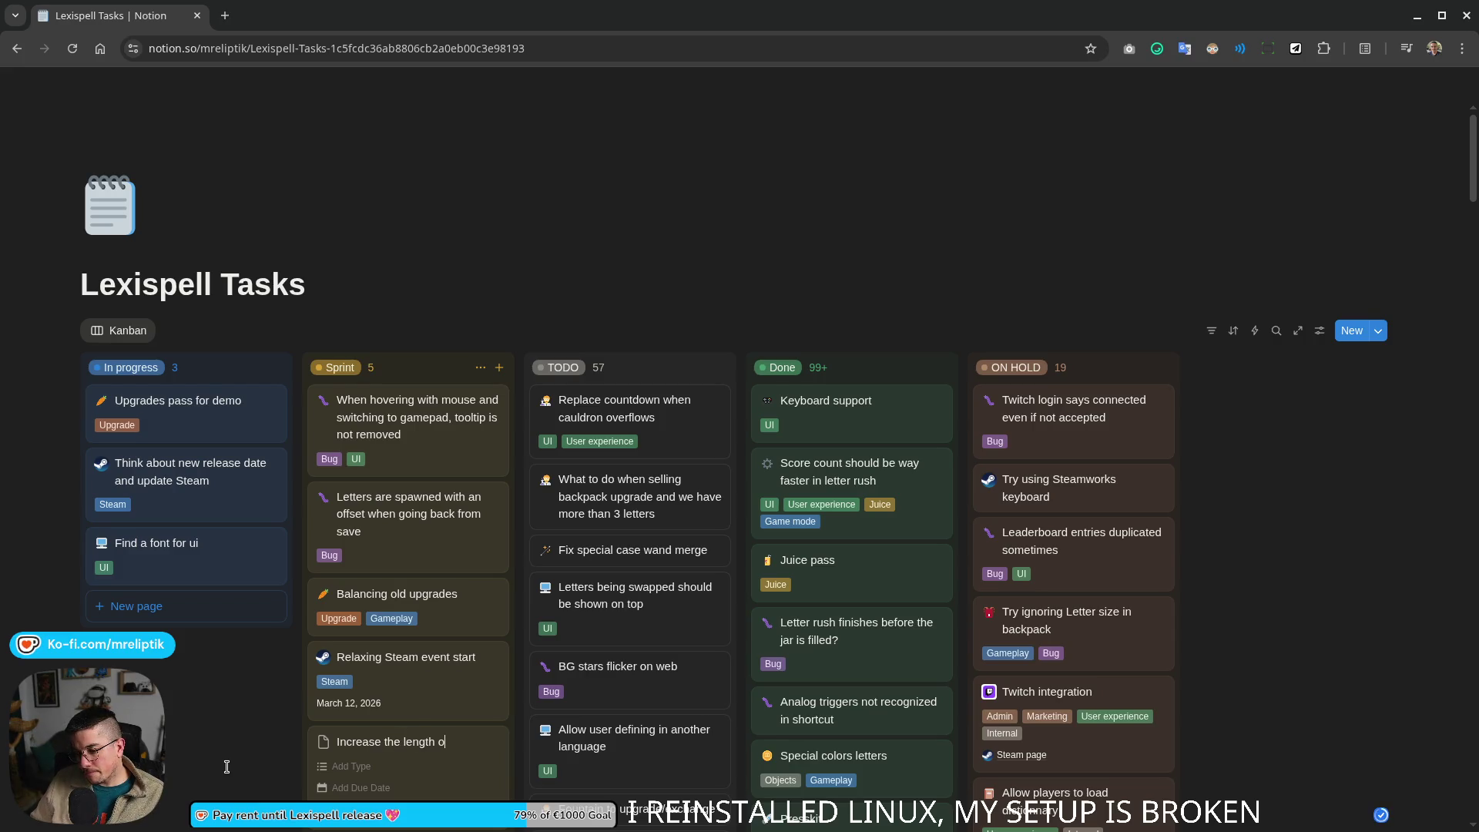
# Step: Finish the letter-spawning card title, give it a scientist icon and set Type to Gameplay
pyautogui.press('BackSpace')
pyautogui.press('BackSpace')
pyautogui.press('BackSpace')
pyautogui.press('BackSpace')
pyautogui.press('BackSpace')
pyautogui.press('BackSpace')
pyautogui.press('BackSpace')
pyautogui.press('BackSpace')
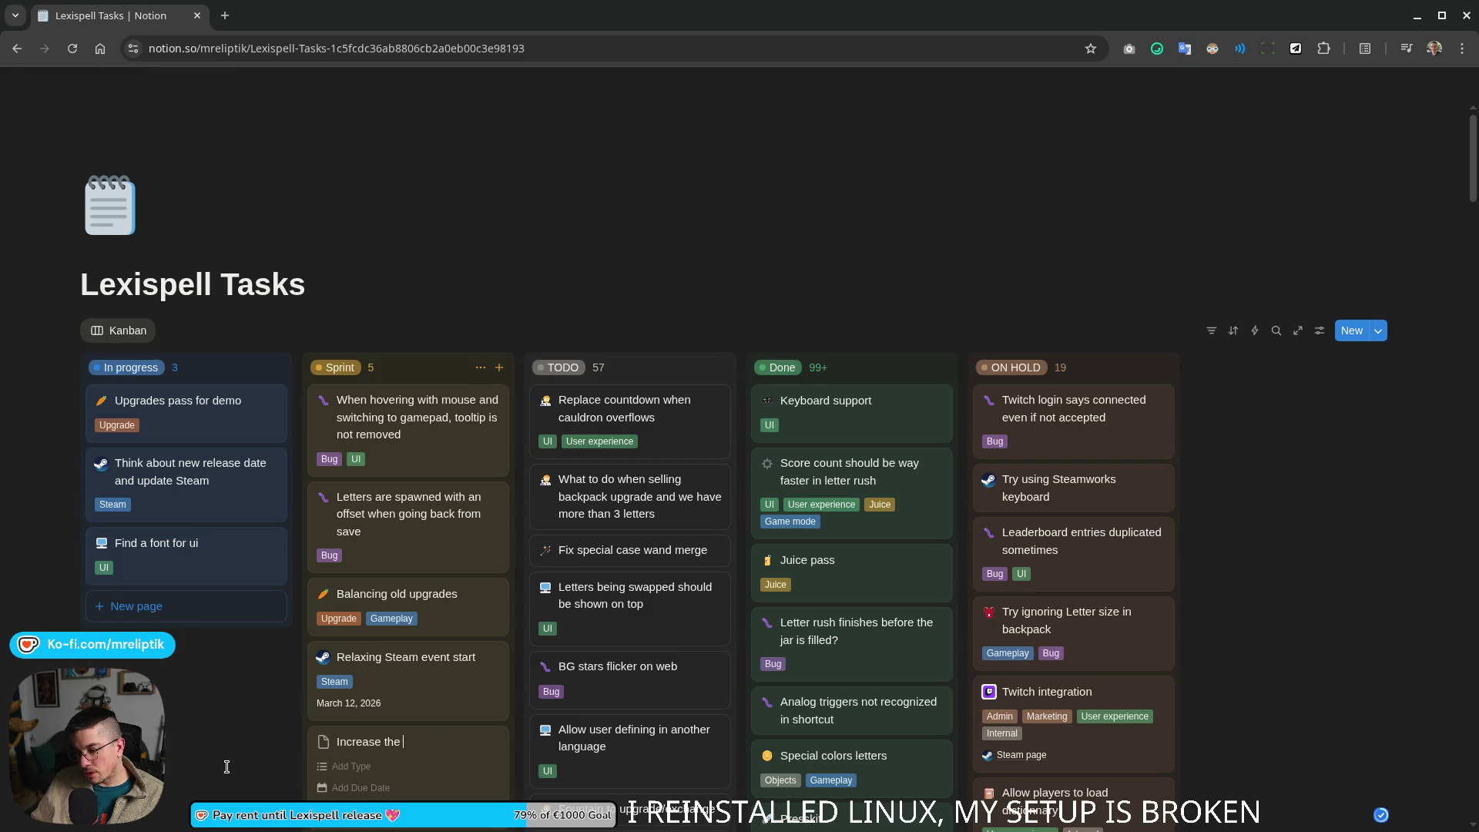
pyautogui.write('s spawned as we progr')
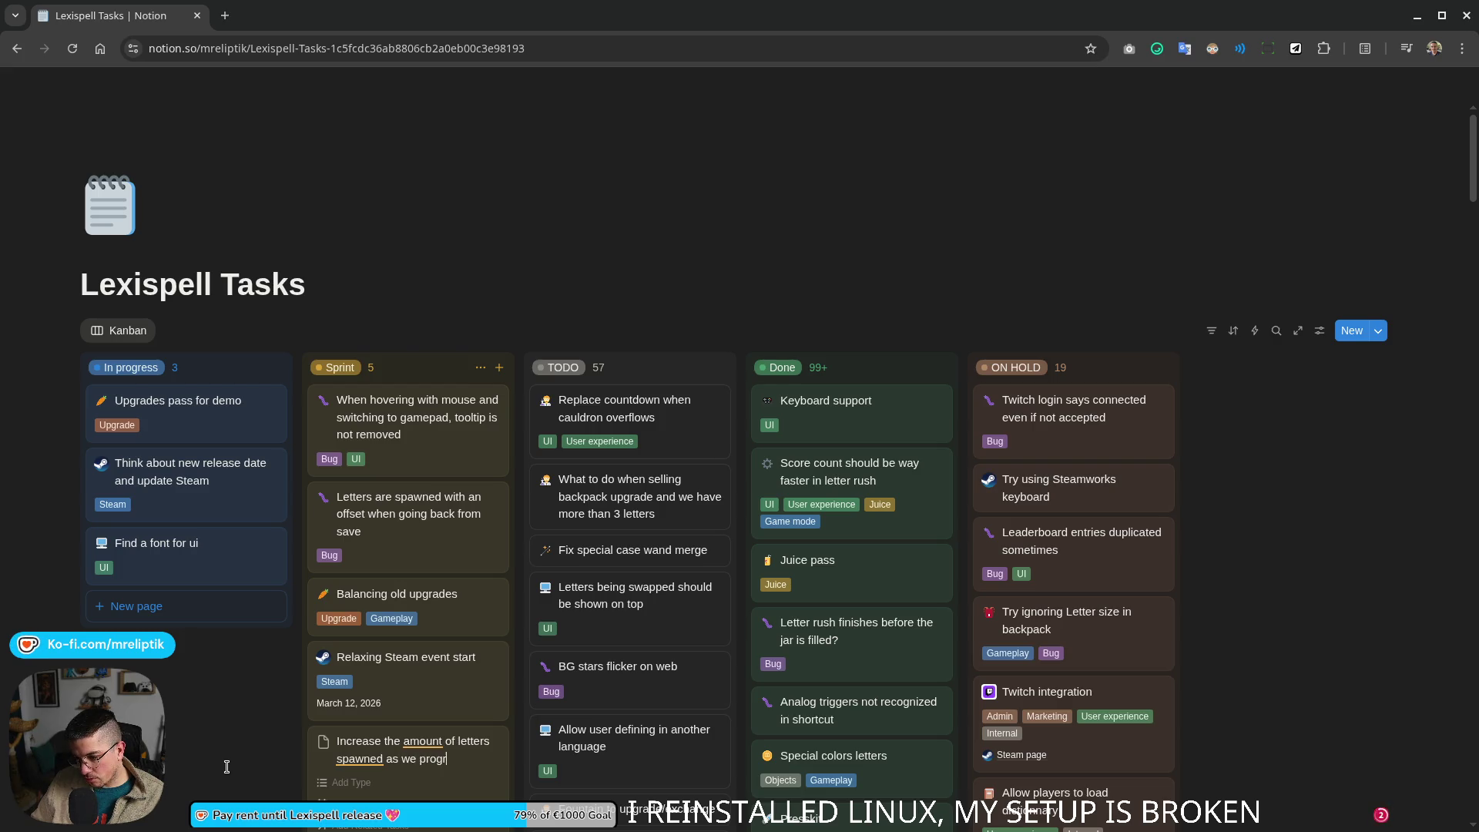
pyautogui.write(' s')
pyautogui.write('ide a chapter')
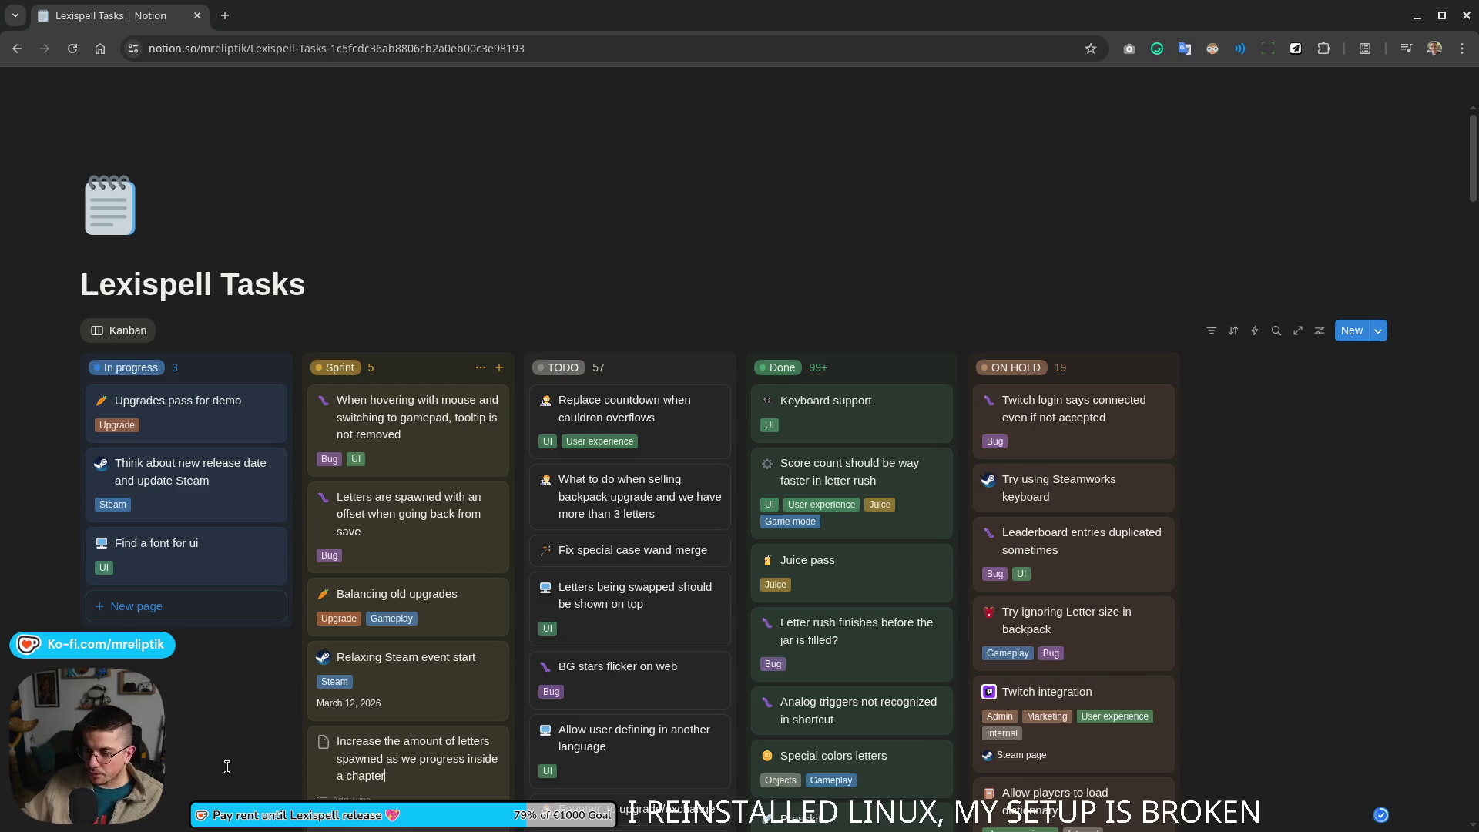
pyautogui.press('Return')
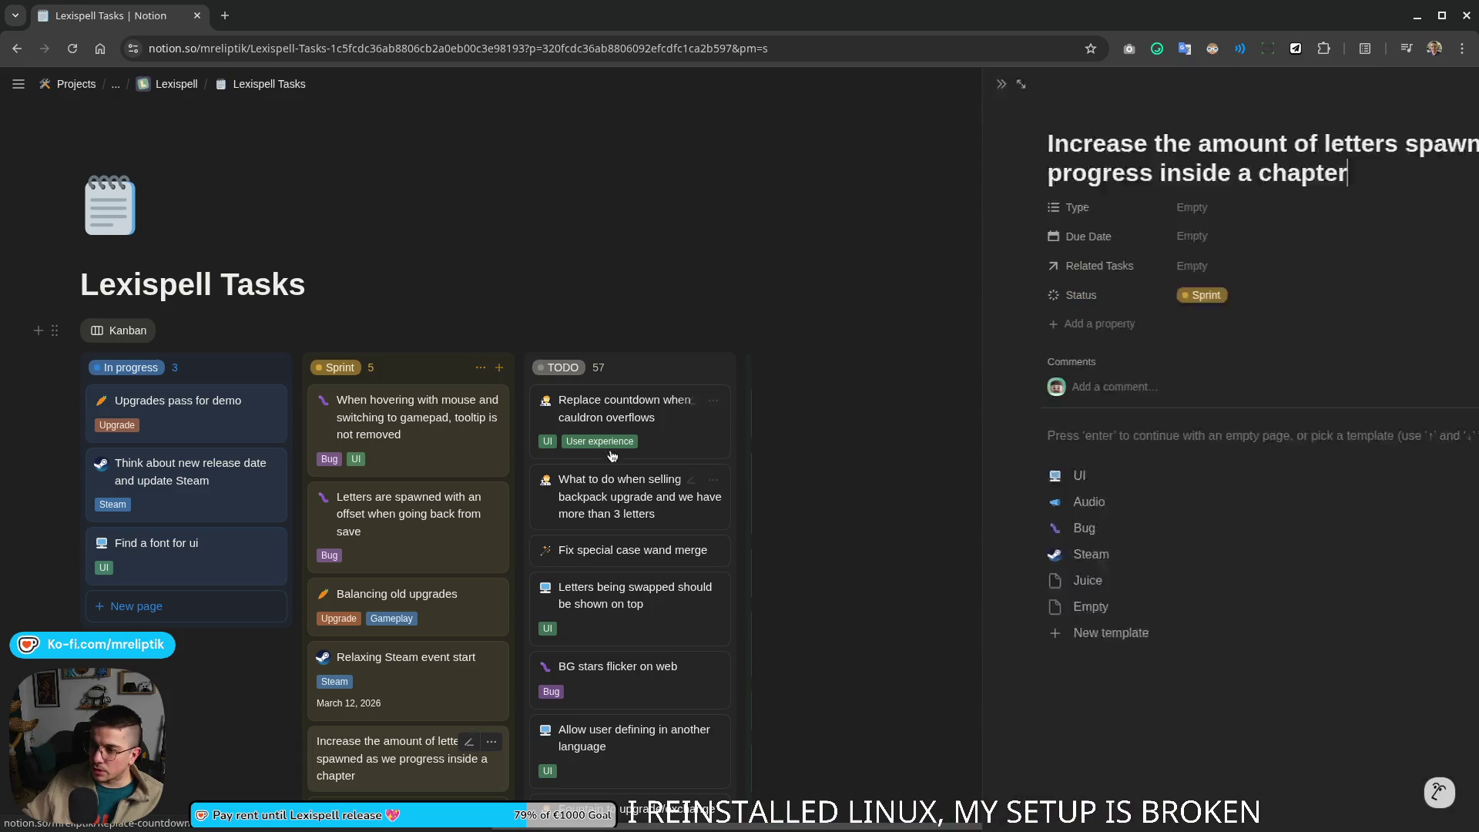
pyautogui.click(855, 117)
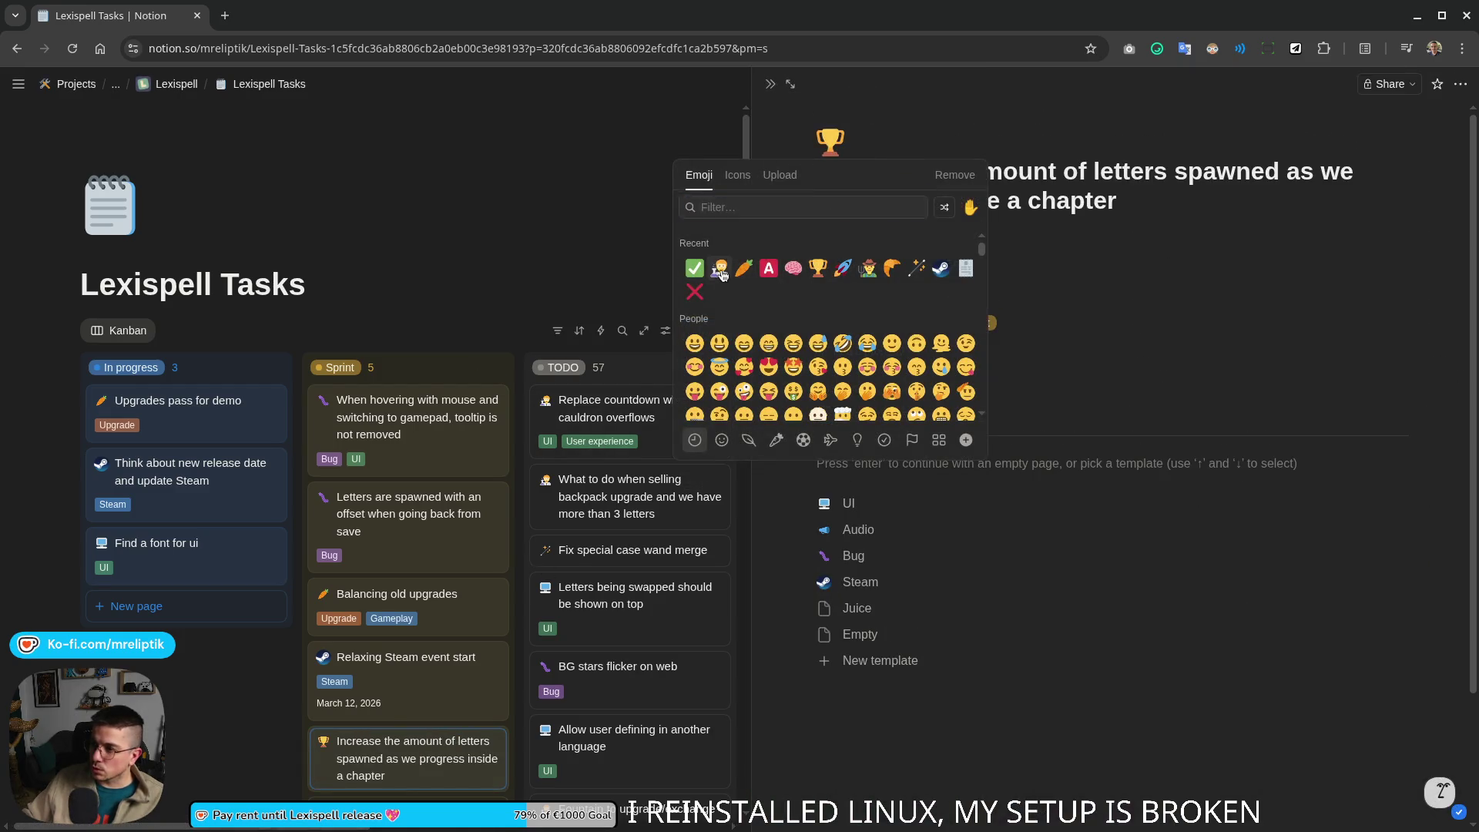
pyautogui.click(934, 478)
pyautogui.click(959, 235)
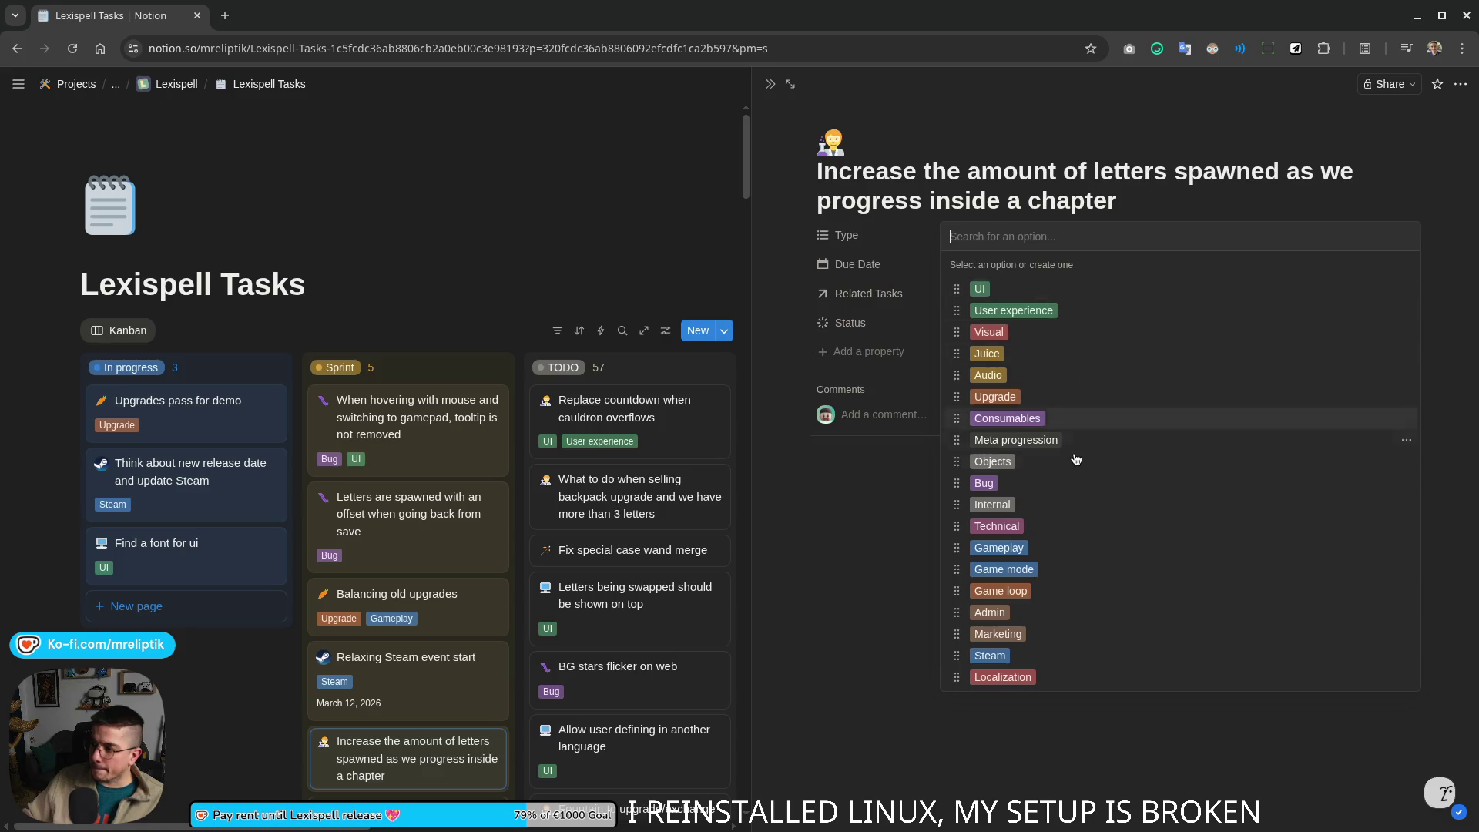
pyautogui.click(1022, 547)
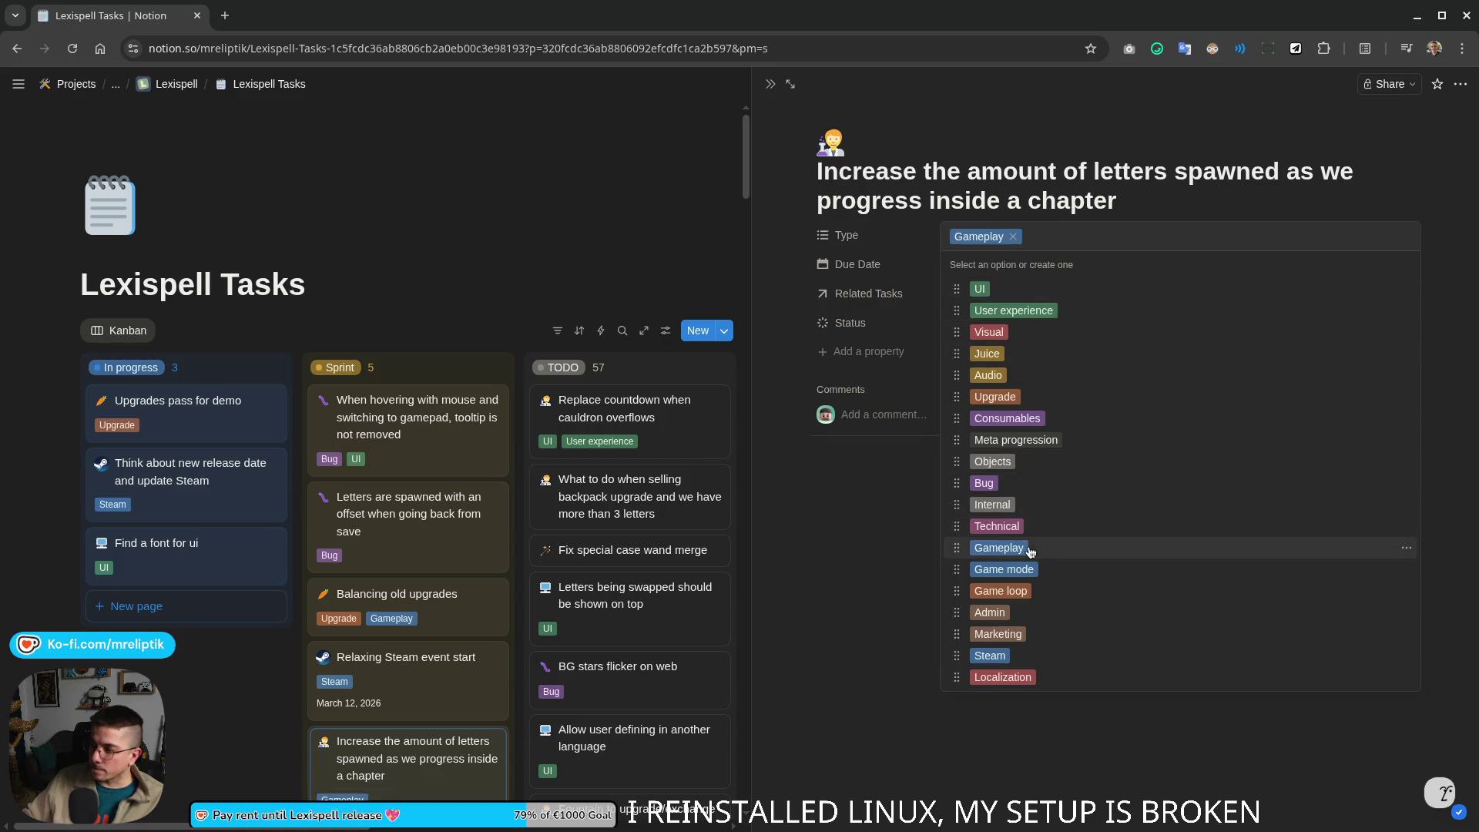
# Step: Describe that spawn size is random now and should grow with every drop, then return to the board
pyautogui.click(888, 500)
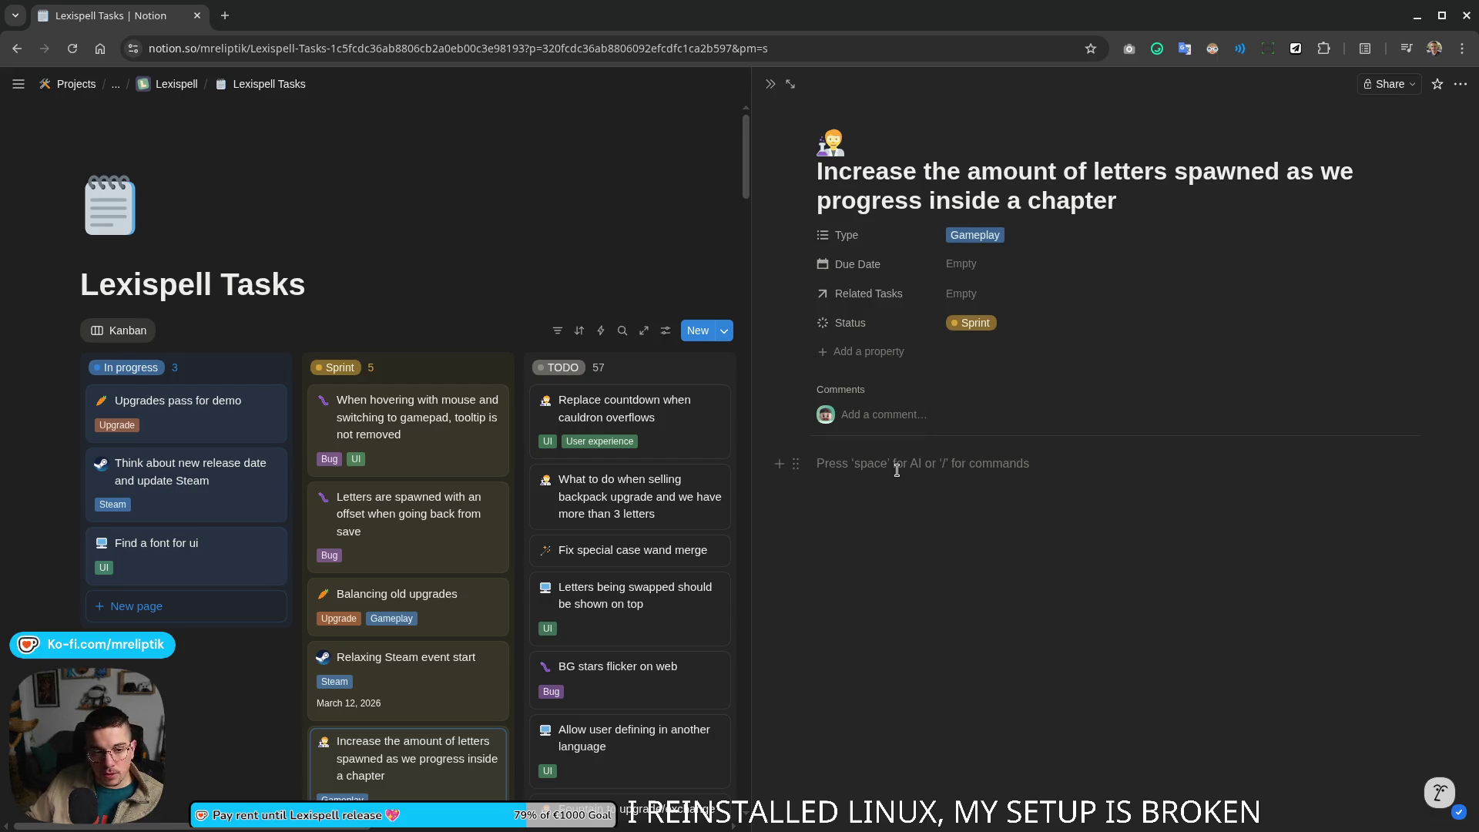
pyautogui.write('Right n')
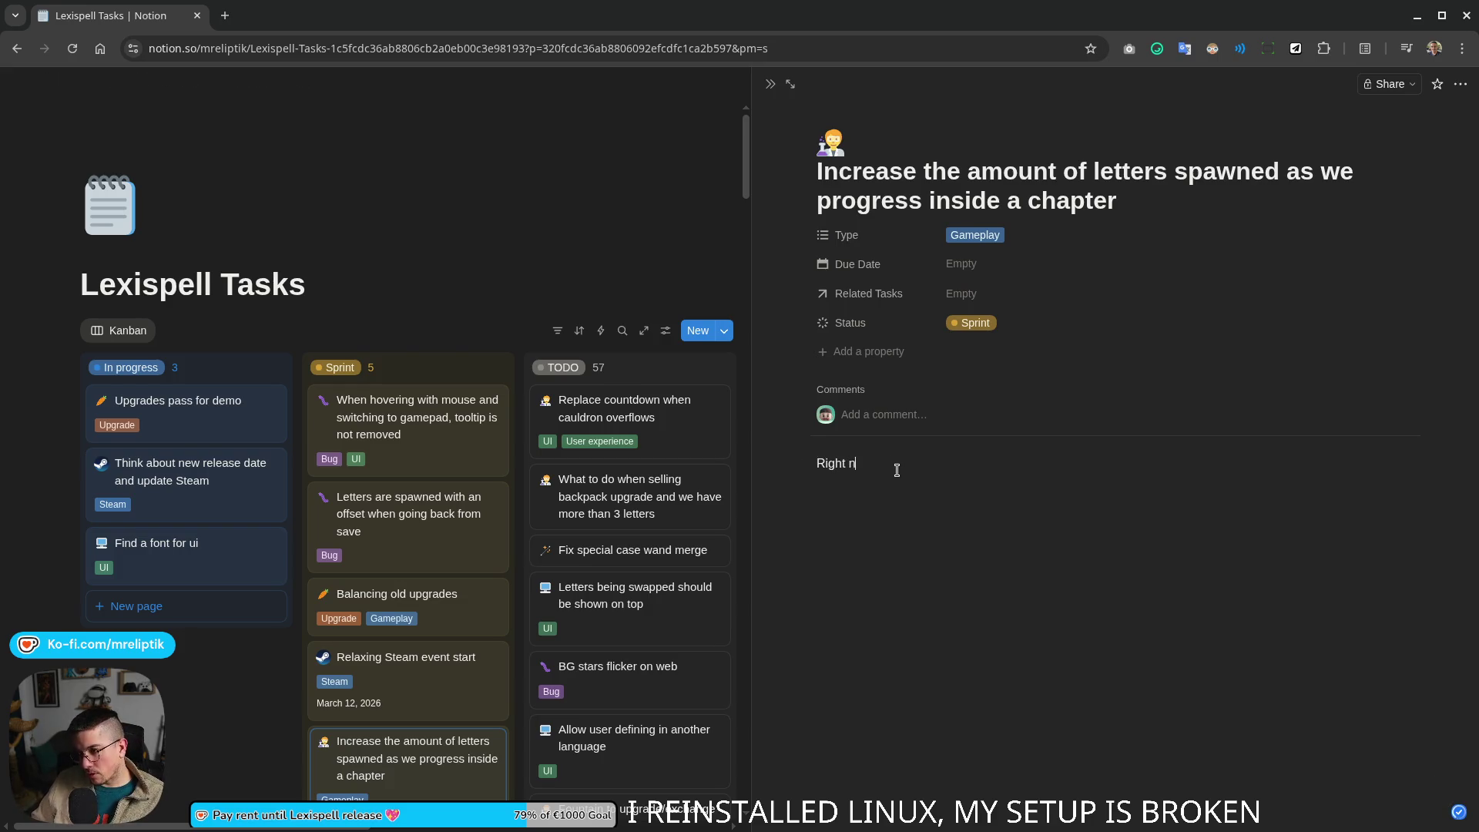
pyautogui.write('ow the s')
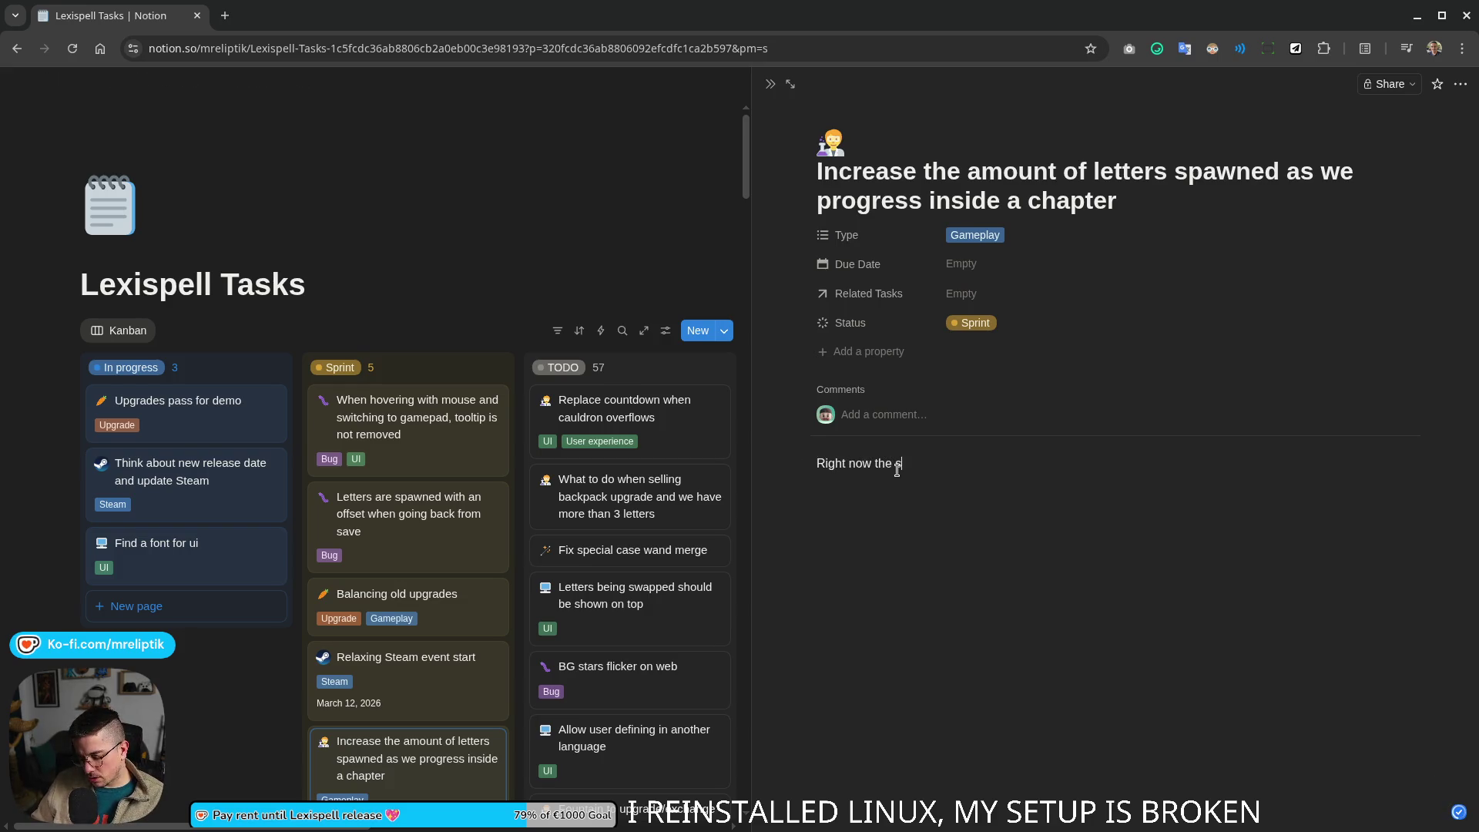
pyautogui.write(' randoim')
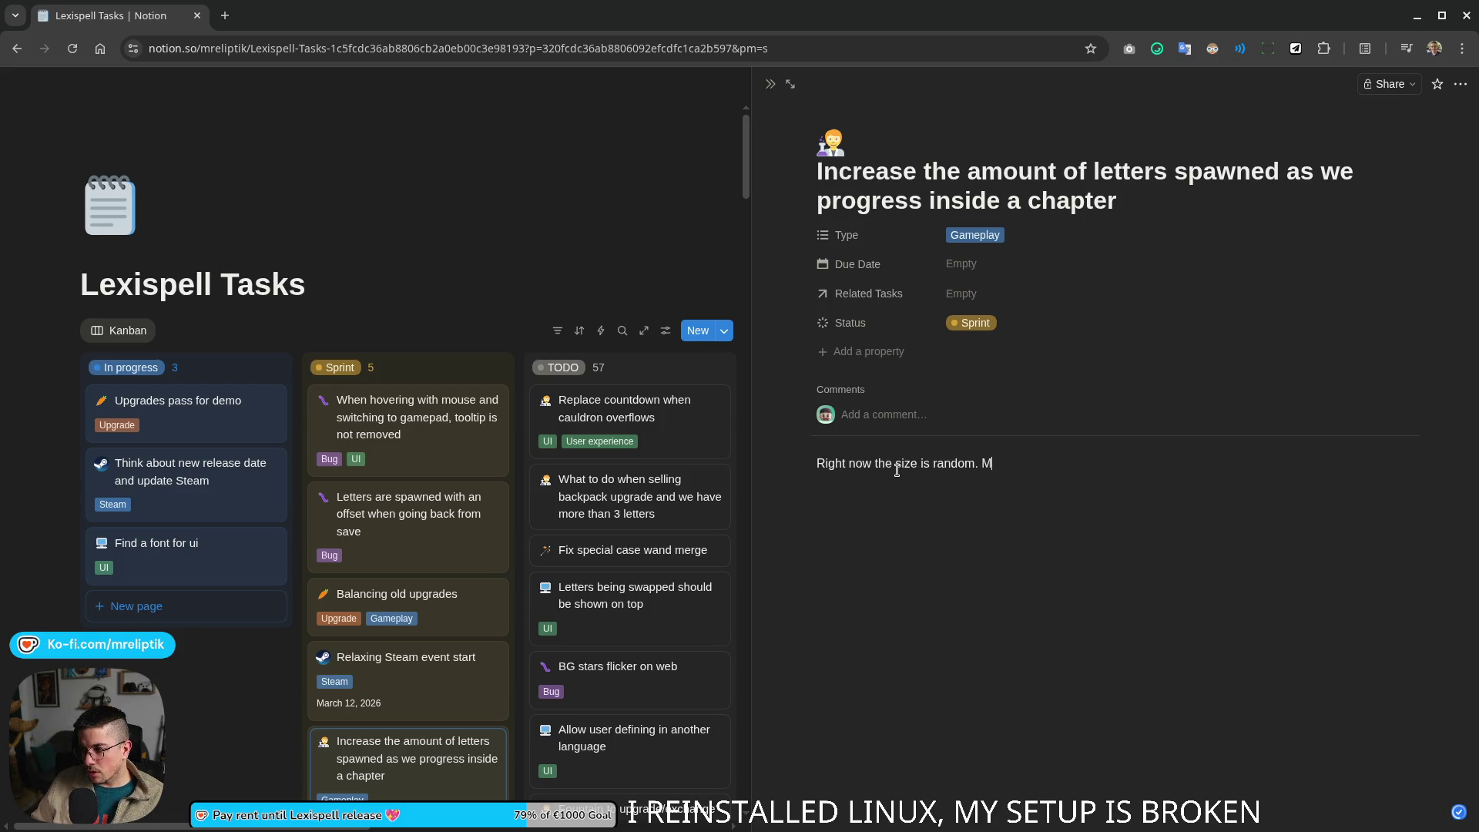
pyautogui.write('it ')
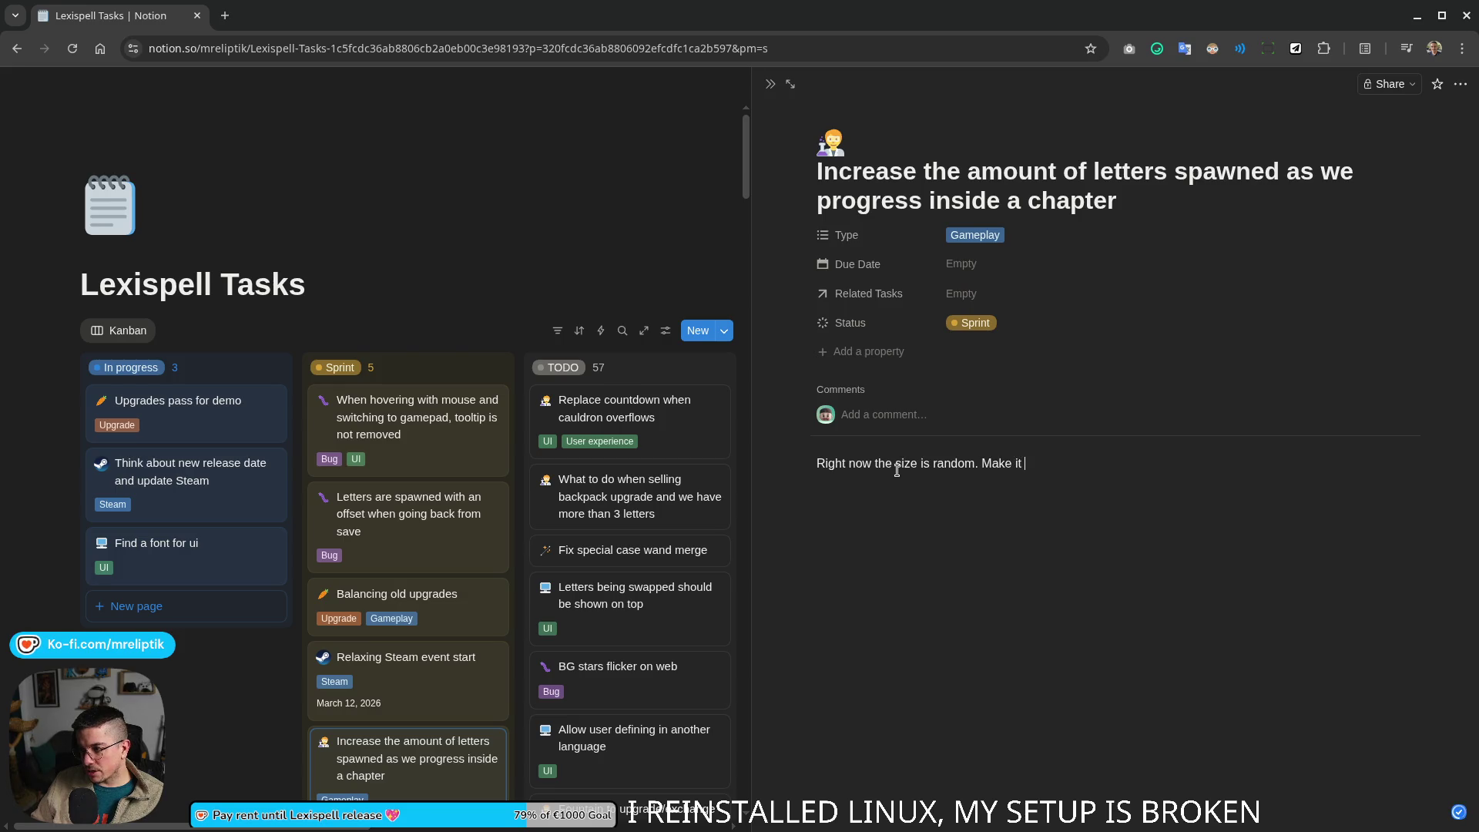
pyautogui.write('longer everytime ')
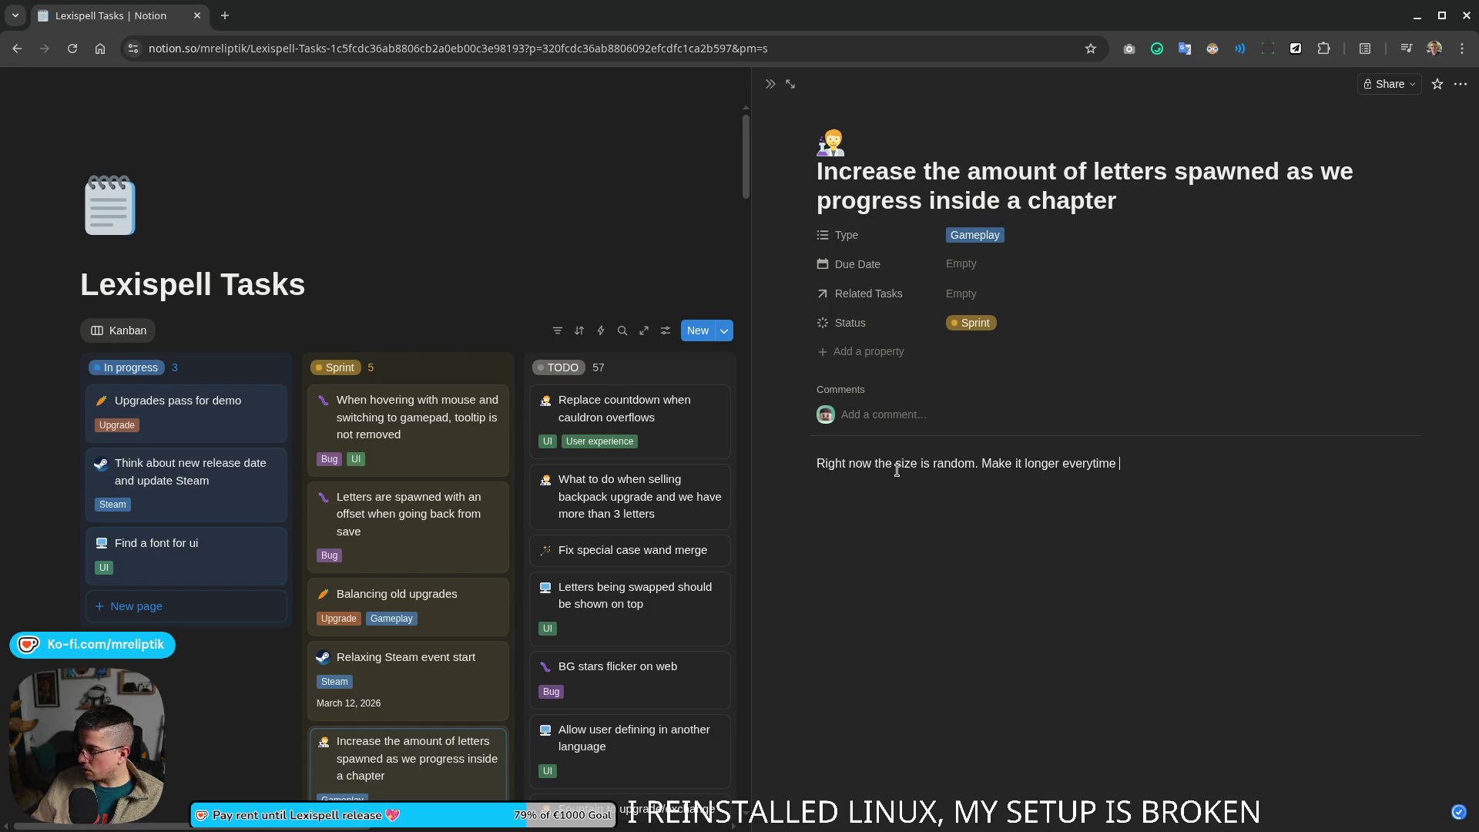
pyautogui.write('a drop is ')
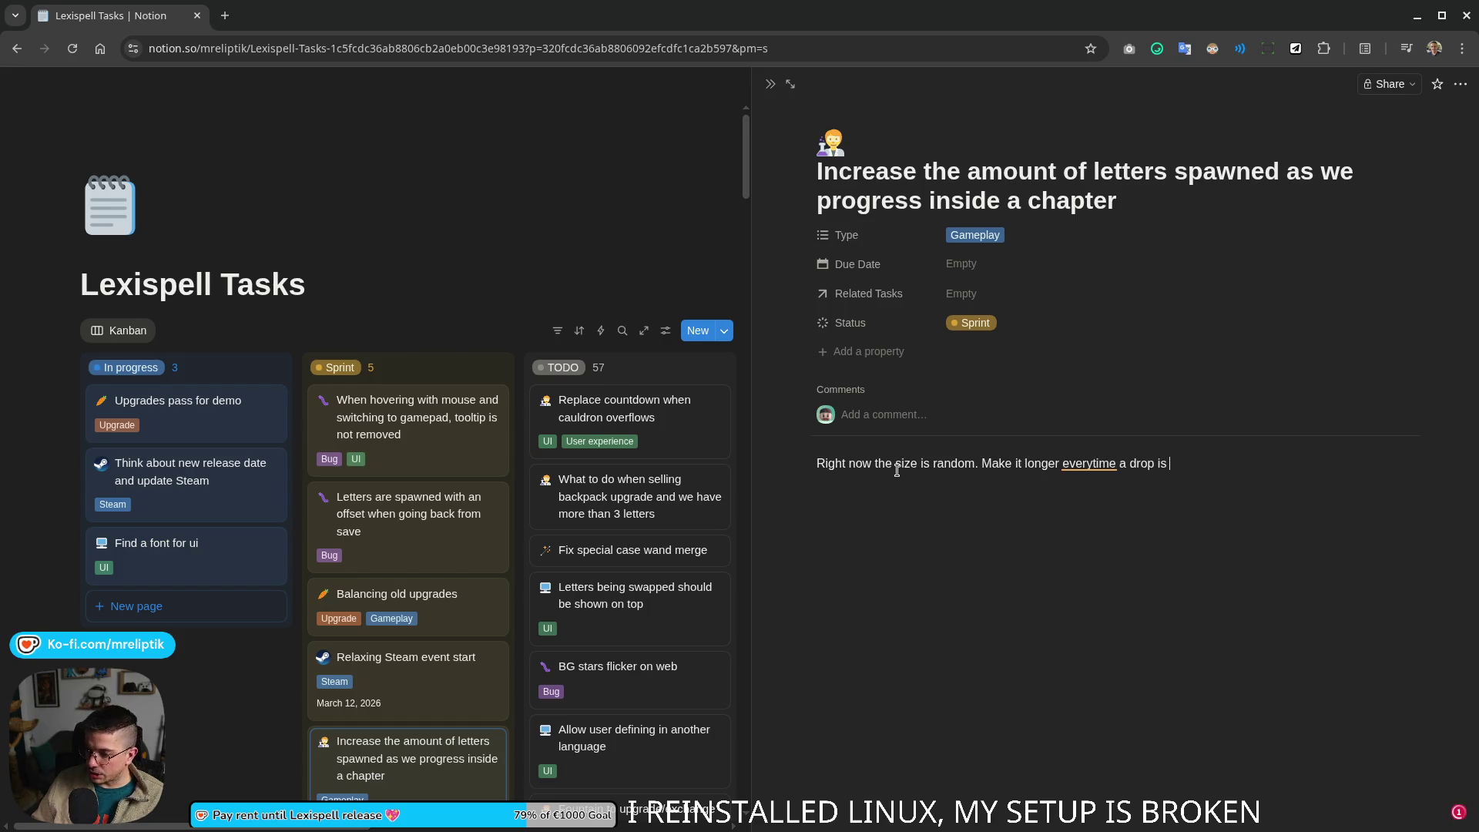
pyautogui.write('happening (requested or automatic')
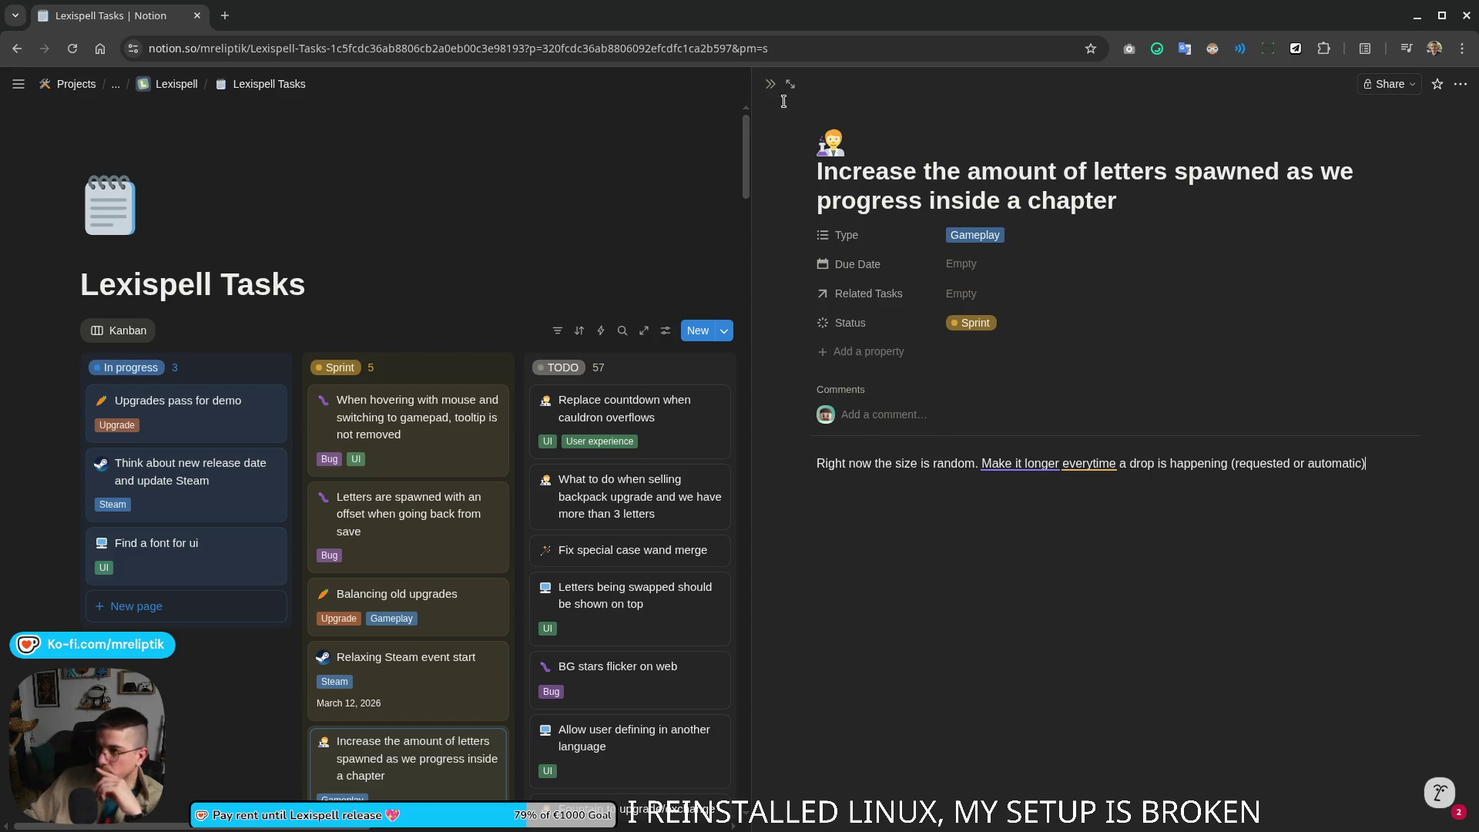
pyautogui.click(770, 84)
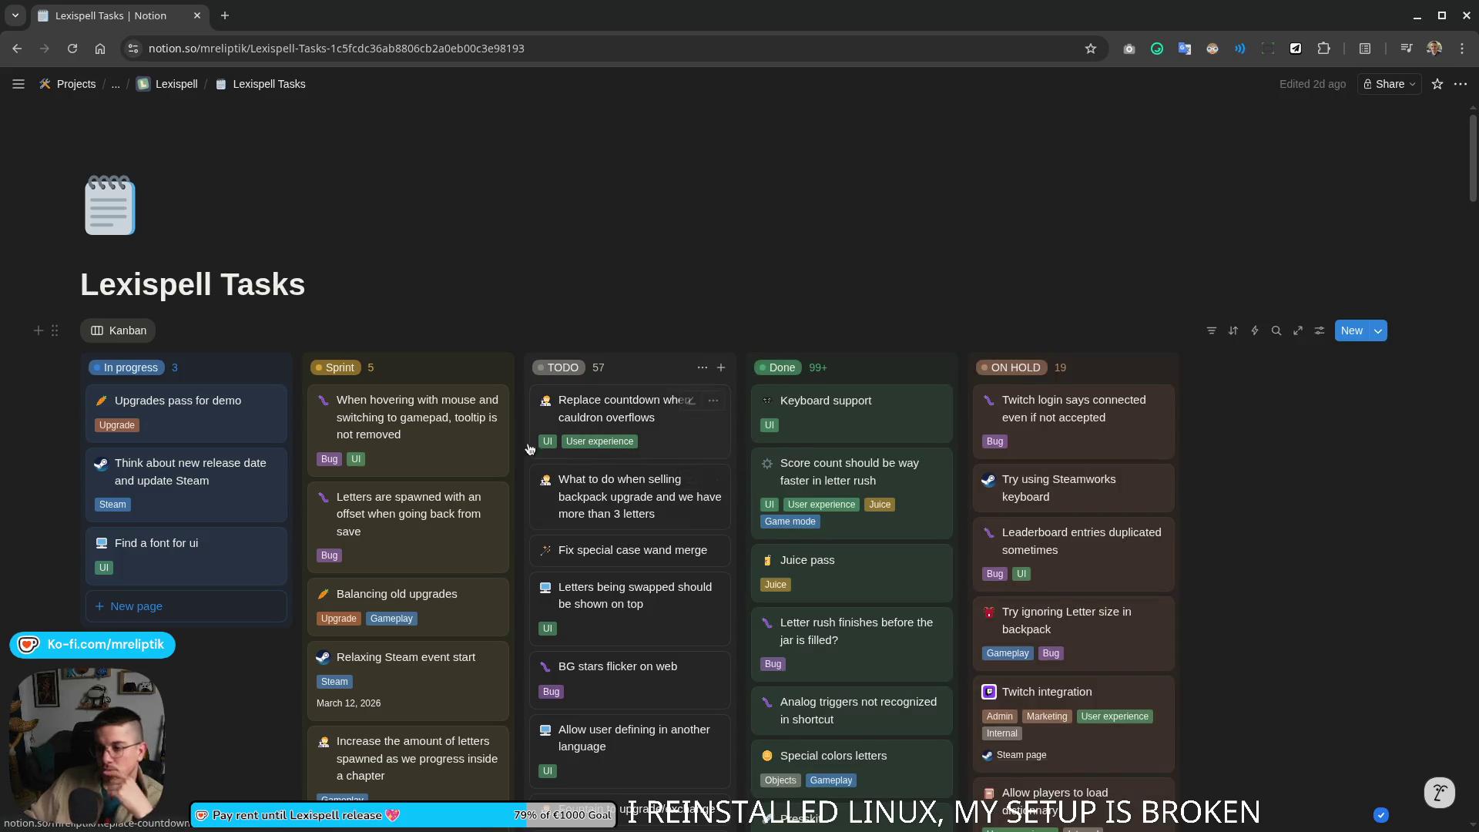
pyautogui.moveTo(191, 285)
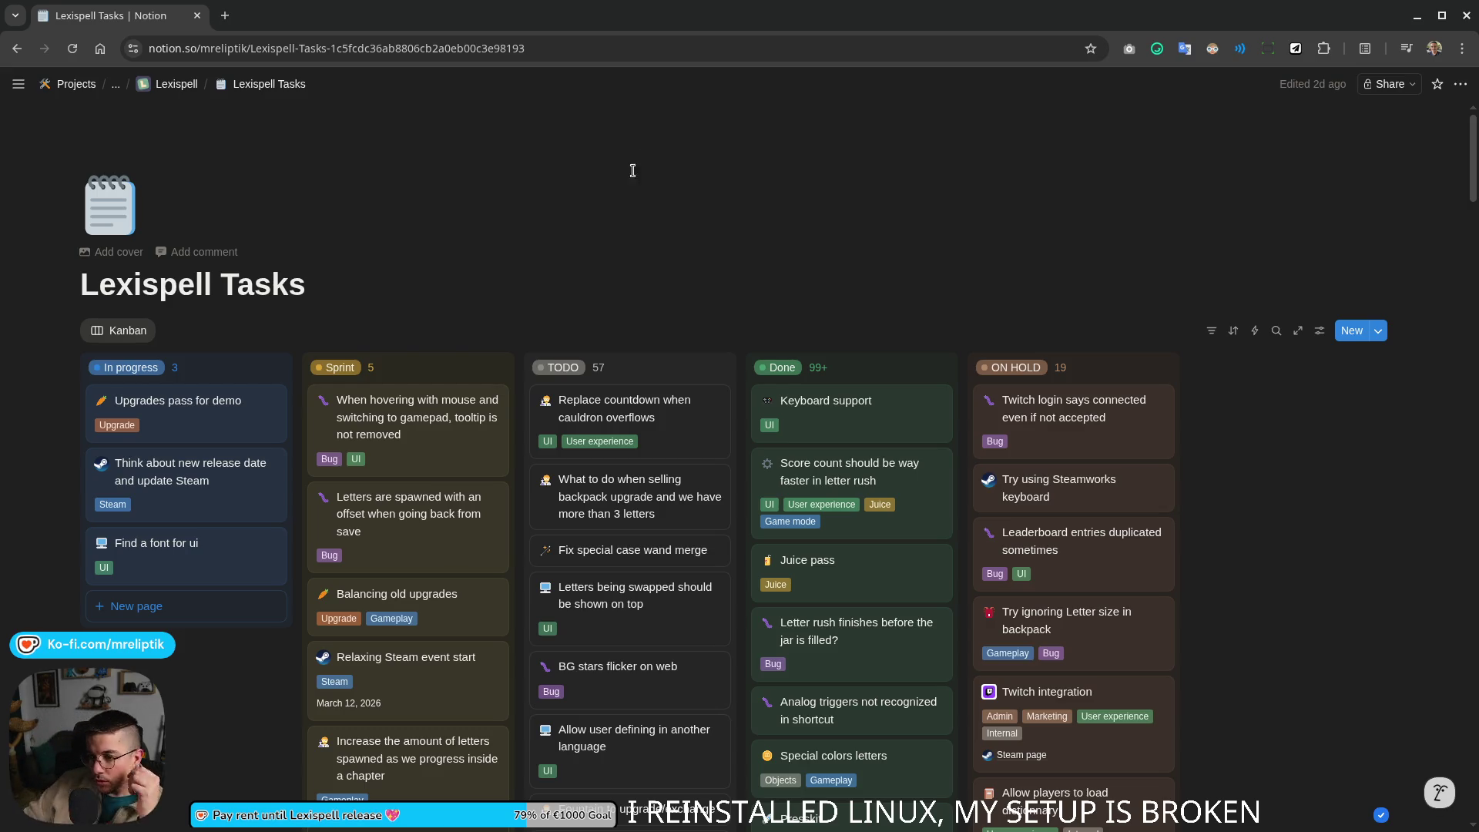
pyautogui.scroll(-3, 289, 693)
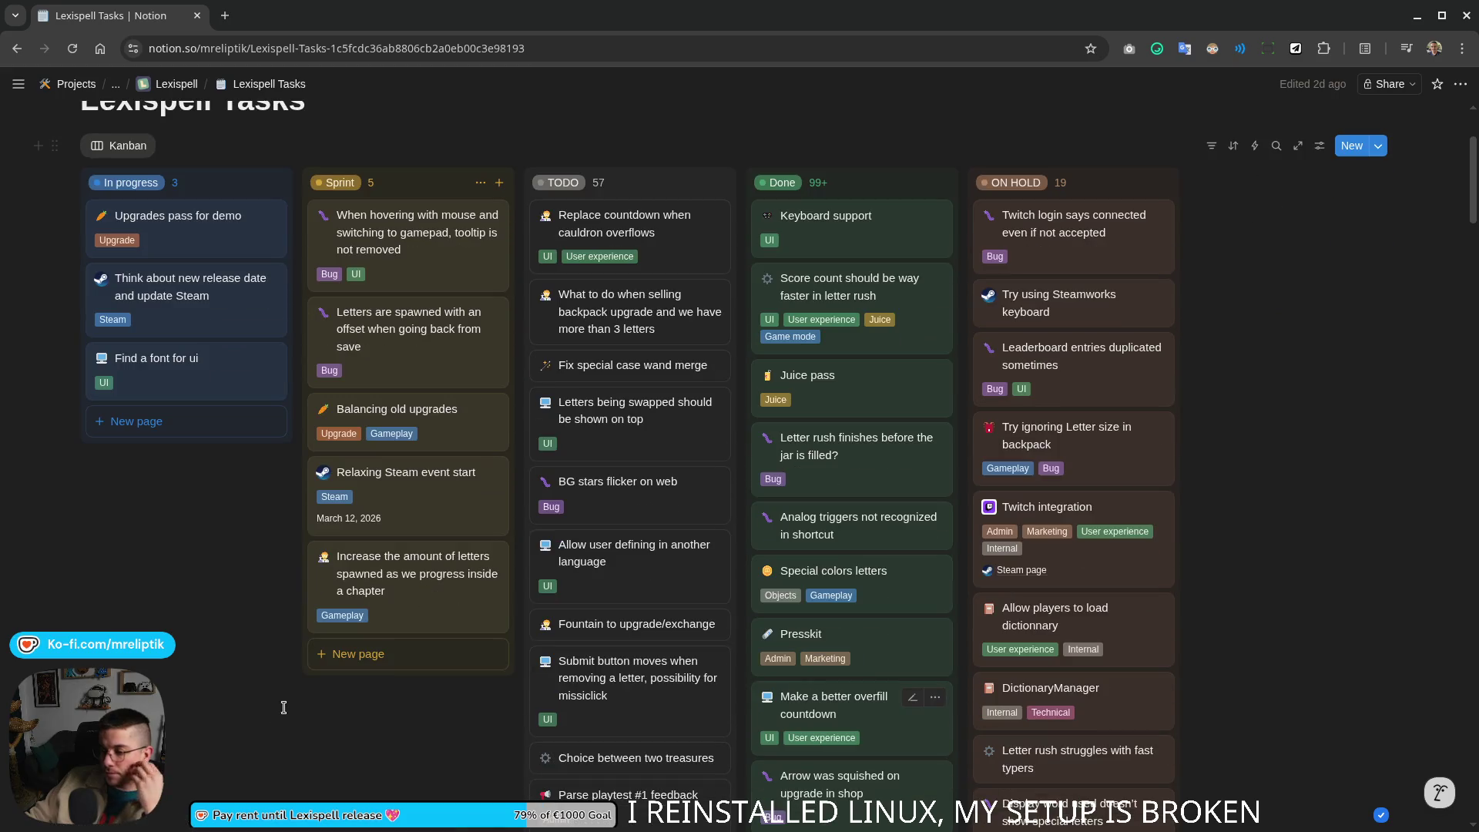
# Step: Peek at the letter-spawning task, then open 'Replace countdown when cauldron overflows' to review its notes
pyautogui.click(392, 609)
pyautogui.press('Escape')
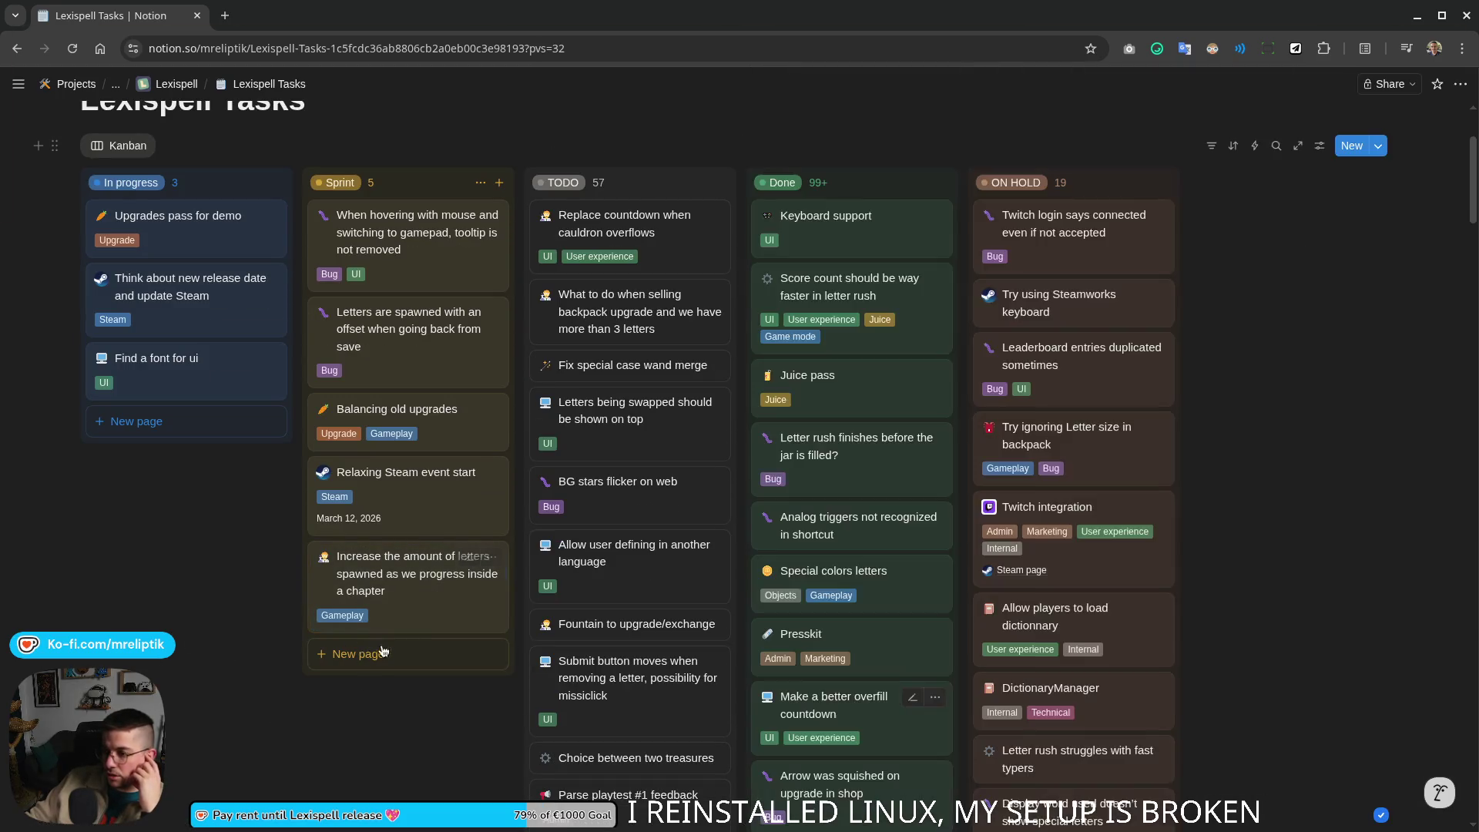
pyautogui.scroll(2, 426, 579)
pyautogui.moveTo(629, 327)
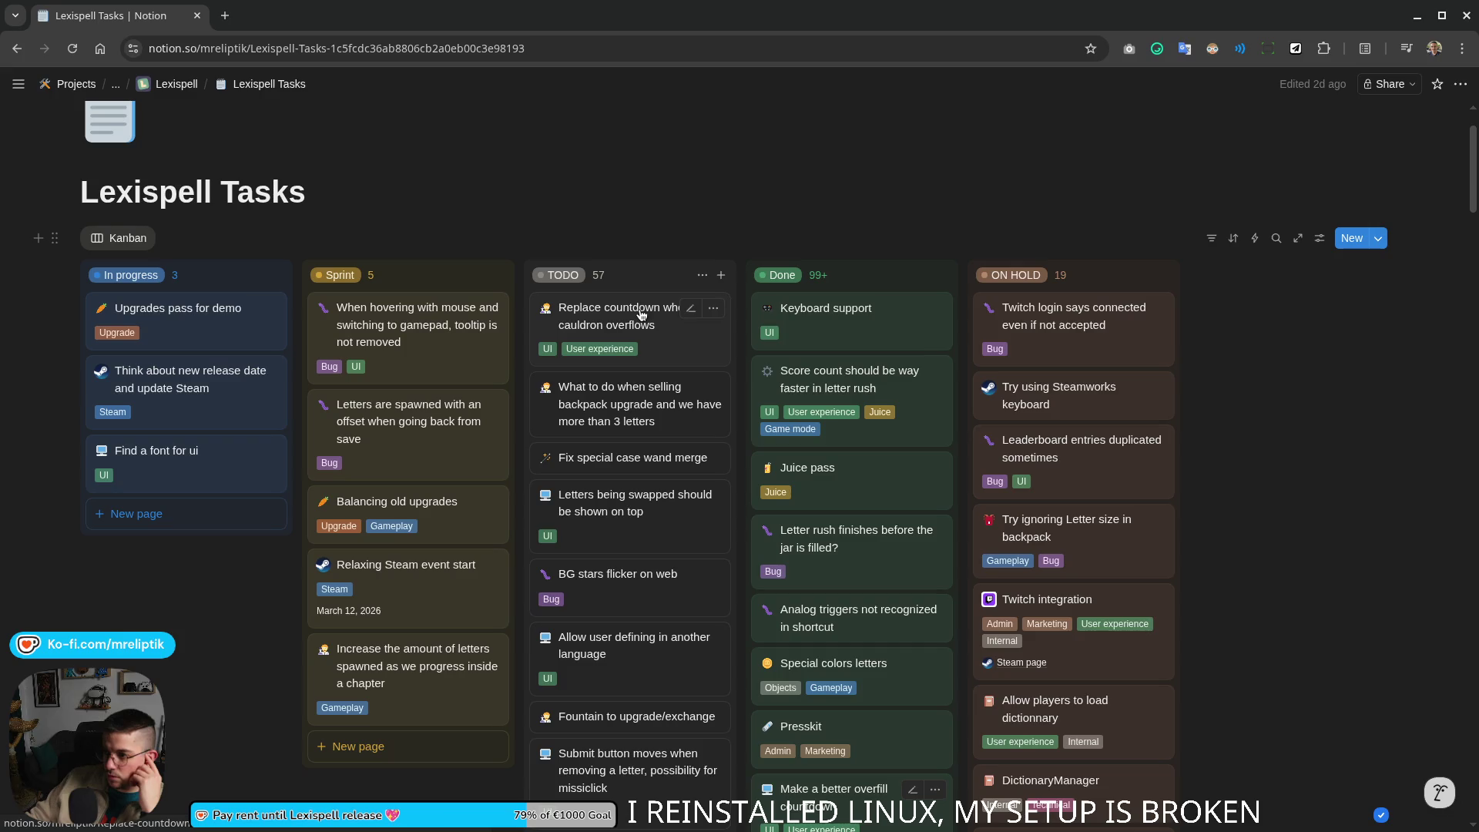
pyautogui.click(634, 326)
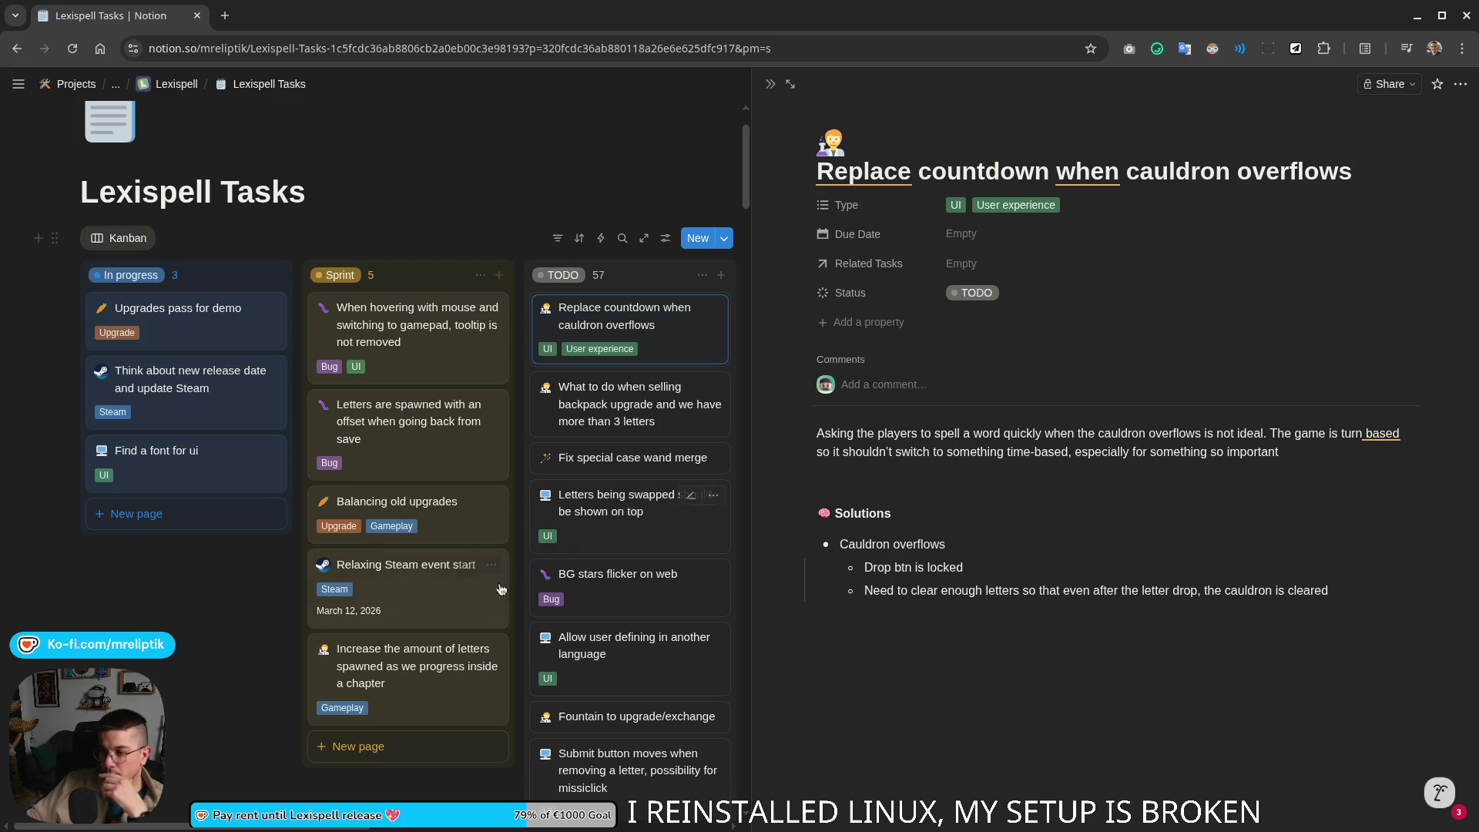
# Step: Close the cauldron overflow task and open 'Upgrades pass for demo' to review its checklist
pyautogui.click(769, 83)
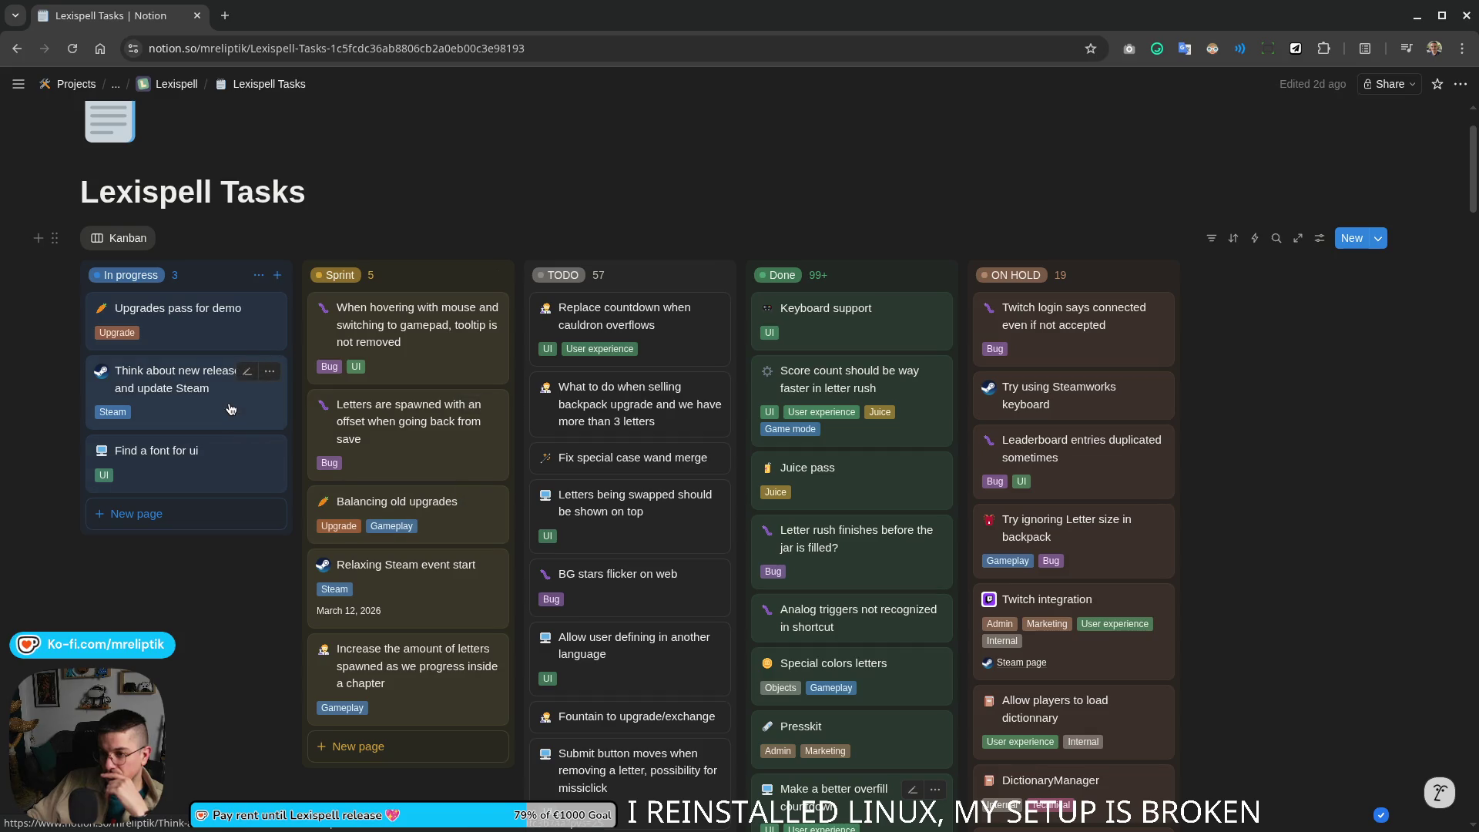
pyautogui.hotkey('alt', 'Right')
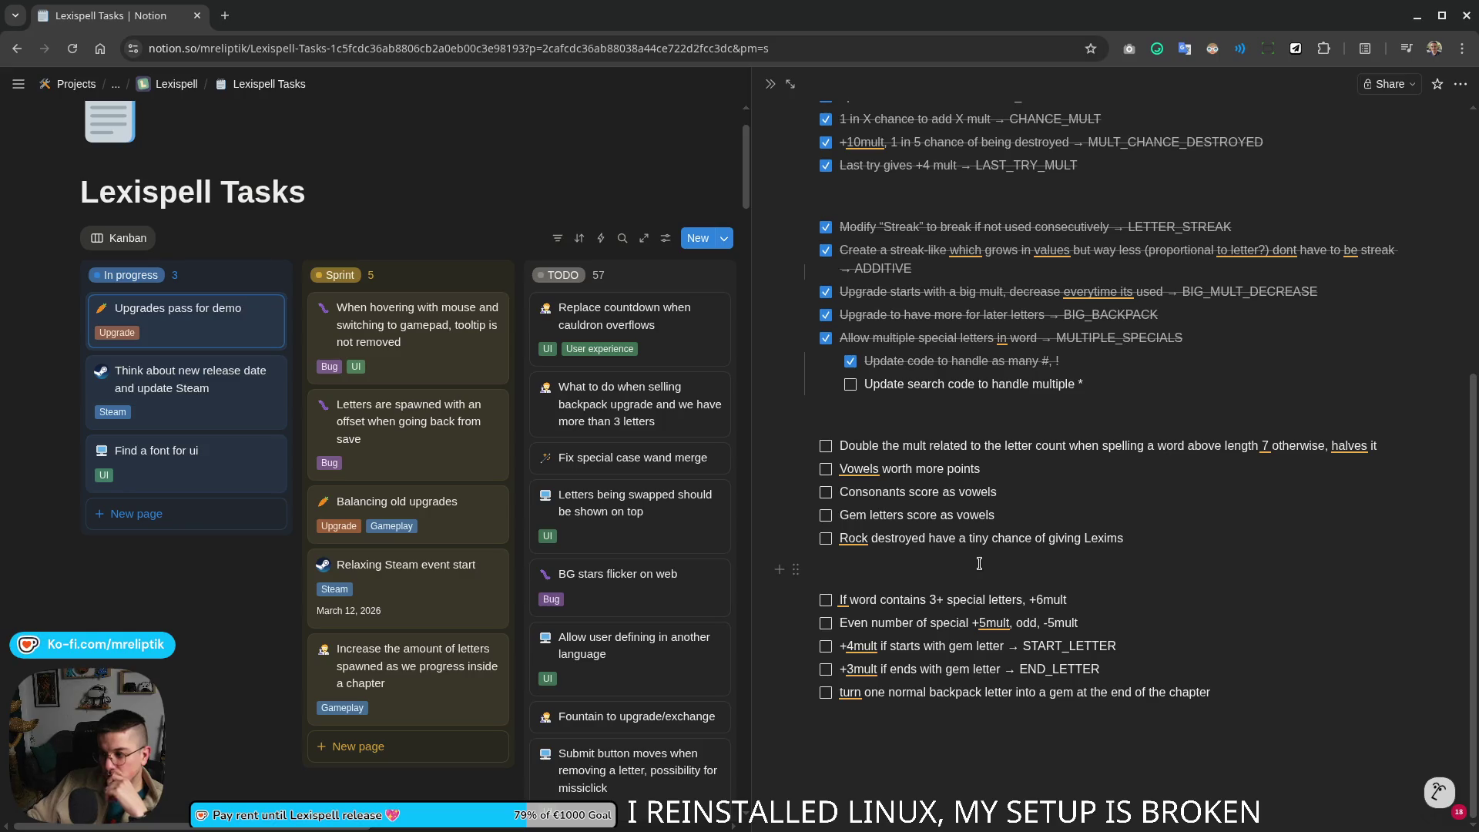
pyautogui.scroll(3, 978, 567)
pyautogui.scroll(-2, 977, 568)
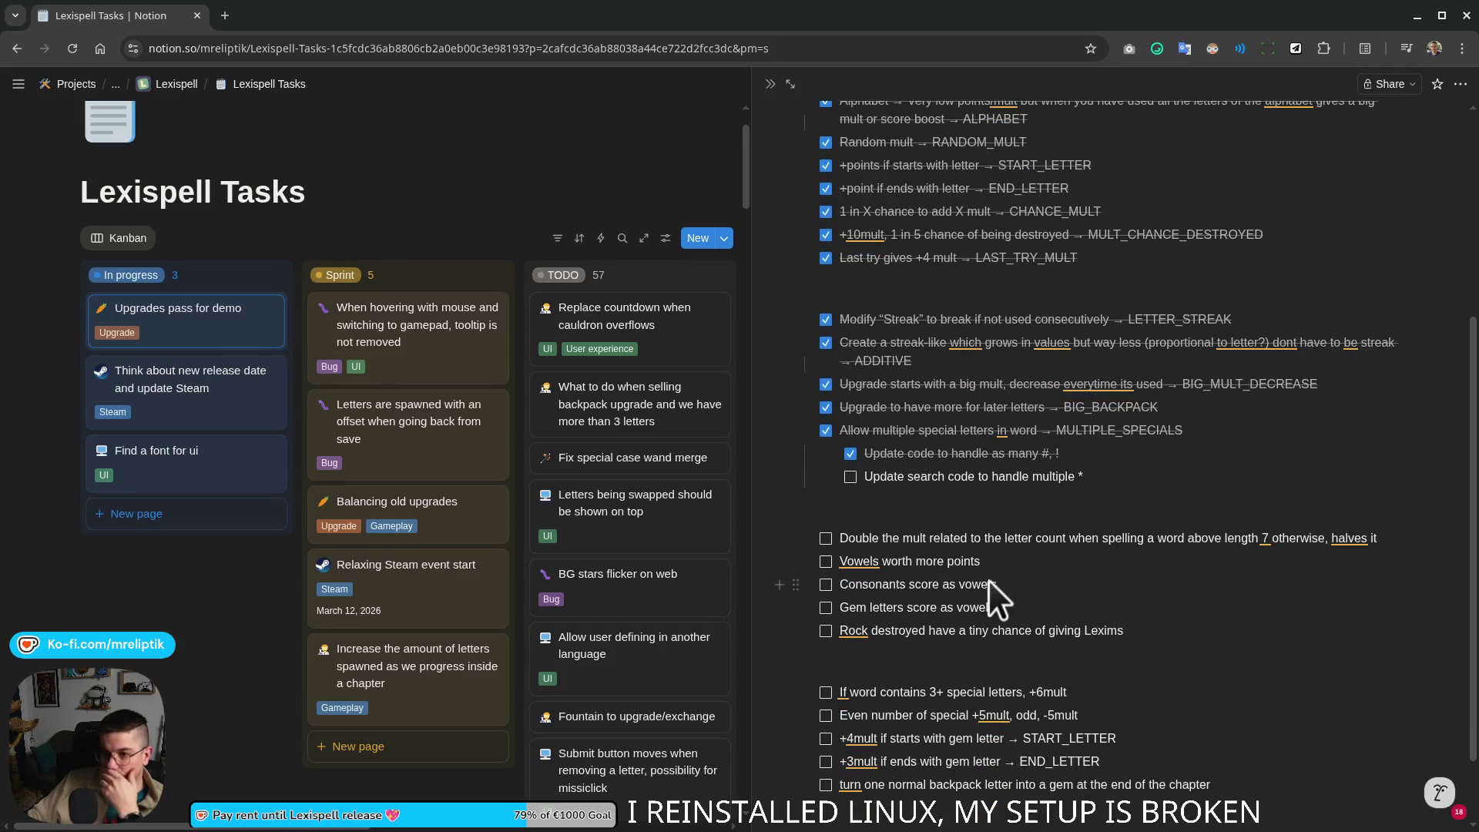
pyautogui.moveTo(990, 607)
pyautogui.scroll(-2, 1005, 462)
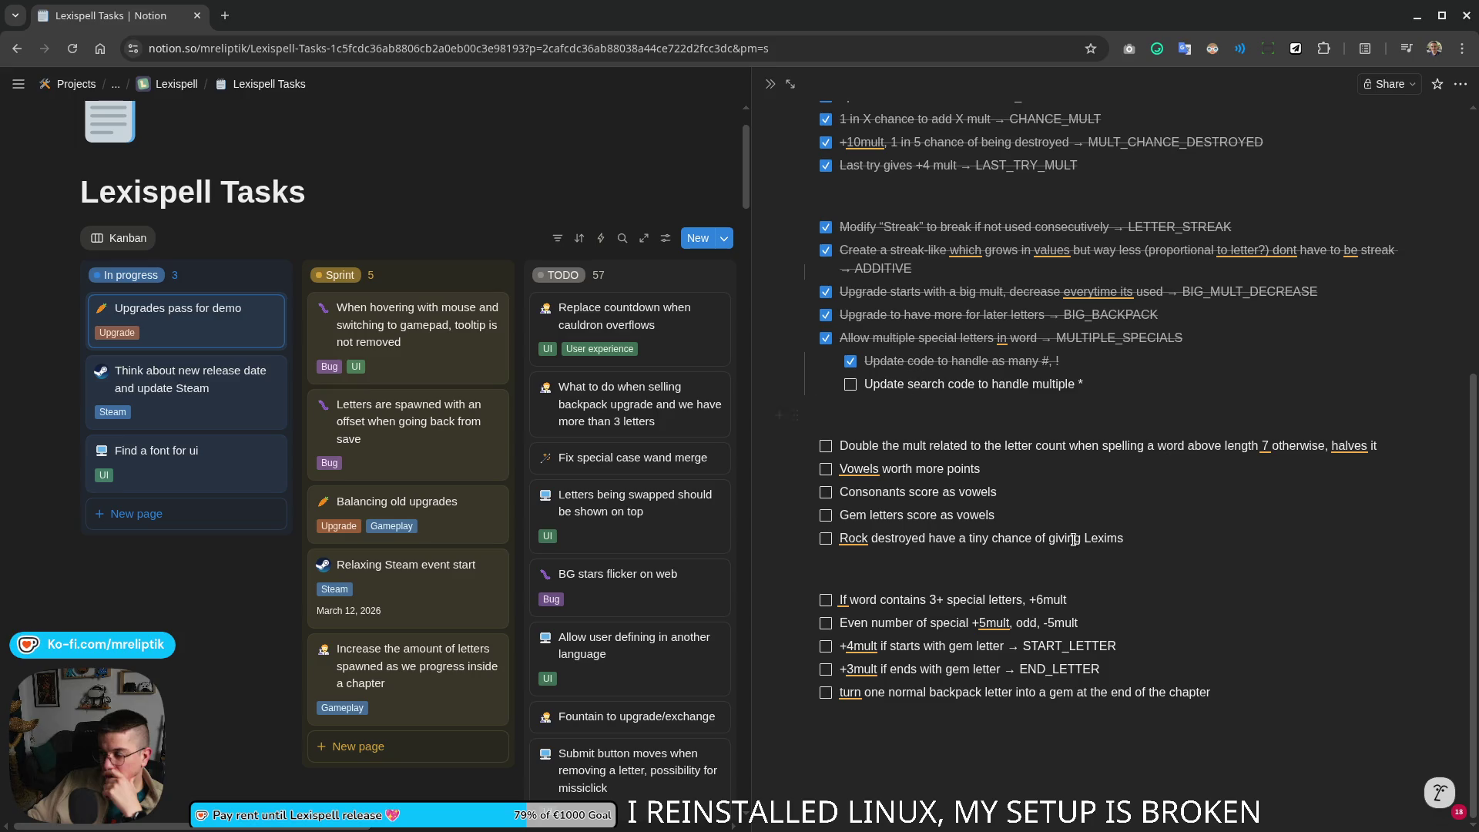
# Step: Delete the unchecked upgrade ideas and strike through the search-code to-do
pyautogui.moveTo(1253, 697); pyautogui.dragTo(817, 428)
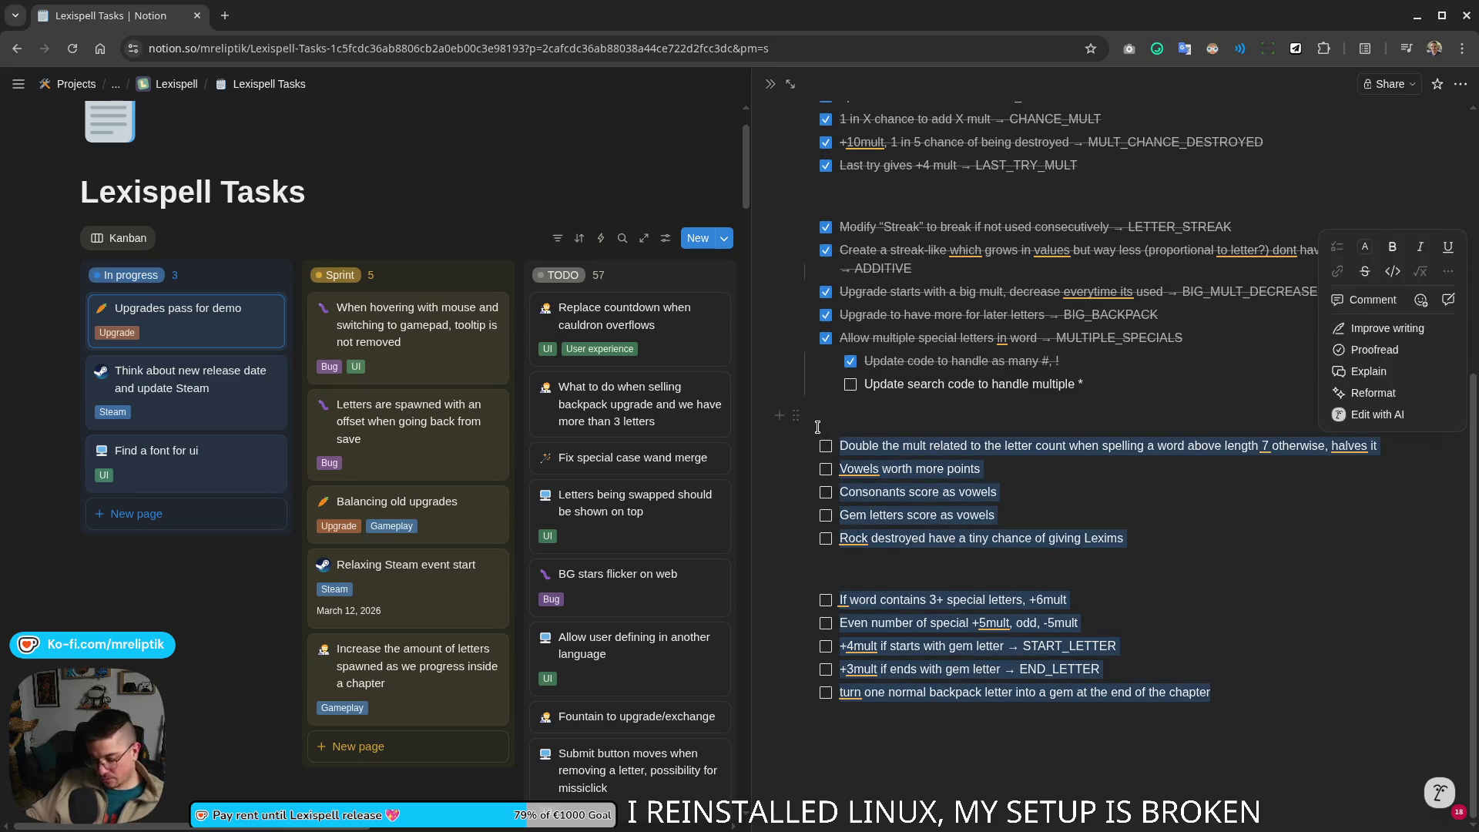
pyautogui.press('BackSpace')
pyautogui.press('BackSpace')
pyautogui.press('BackSpace')
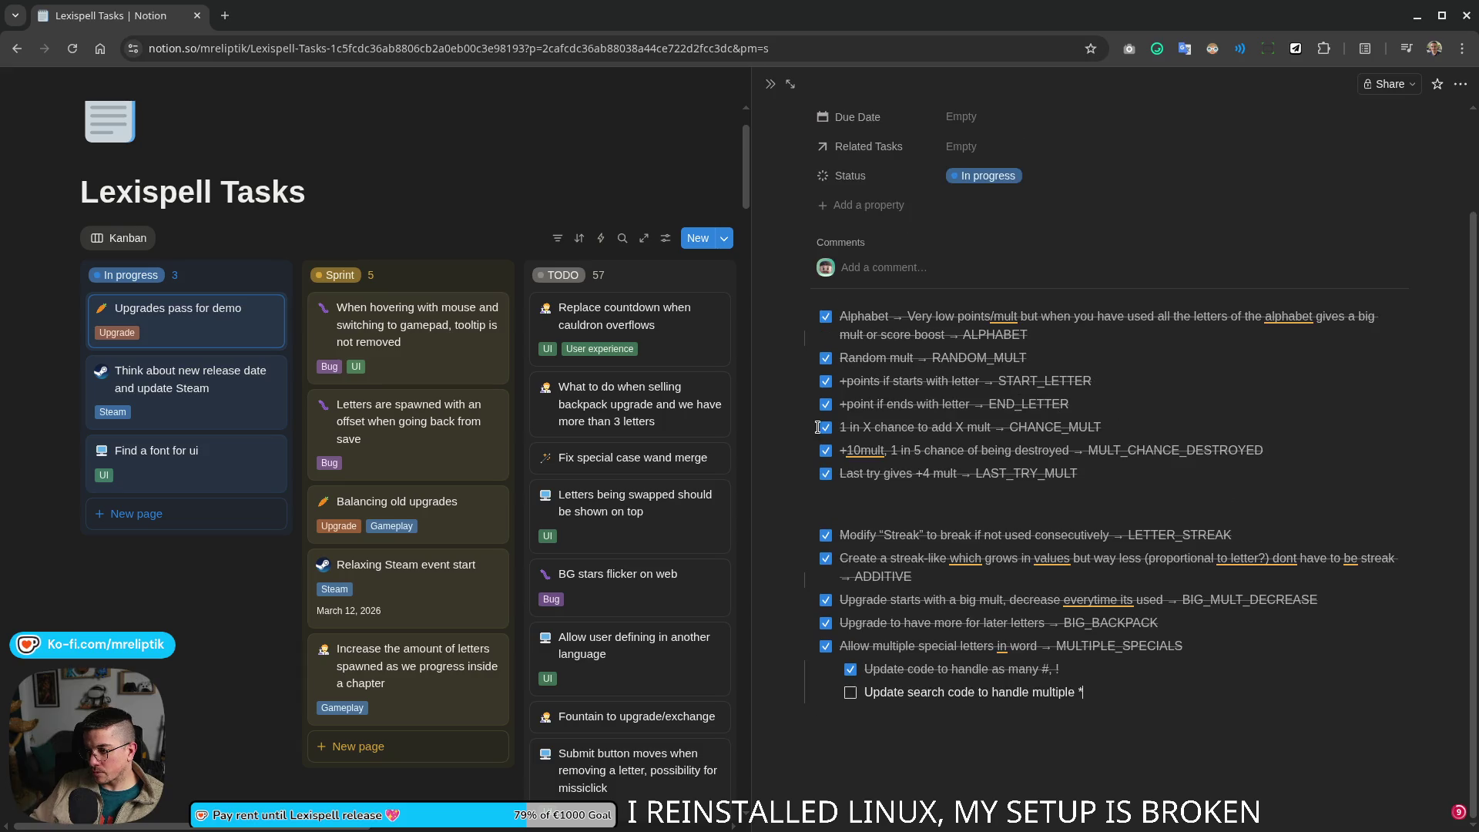
pyautogui.moveTo(850, 693)
pyautogui.press('Escape')
pyautogui.moveTo(1084, 691); pyautogui.dragTo(872, 692)
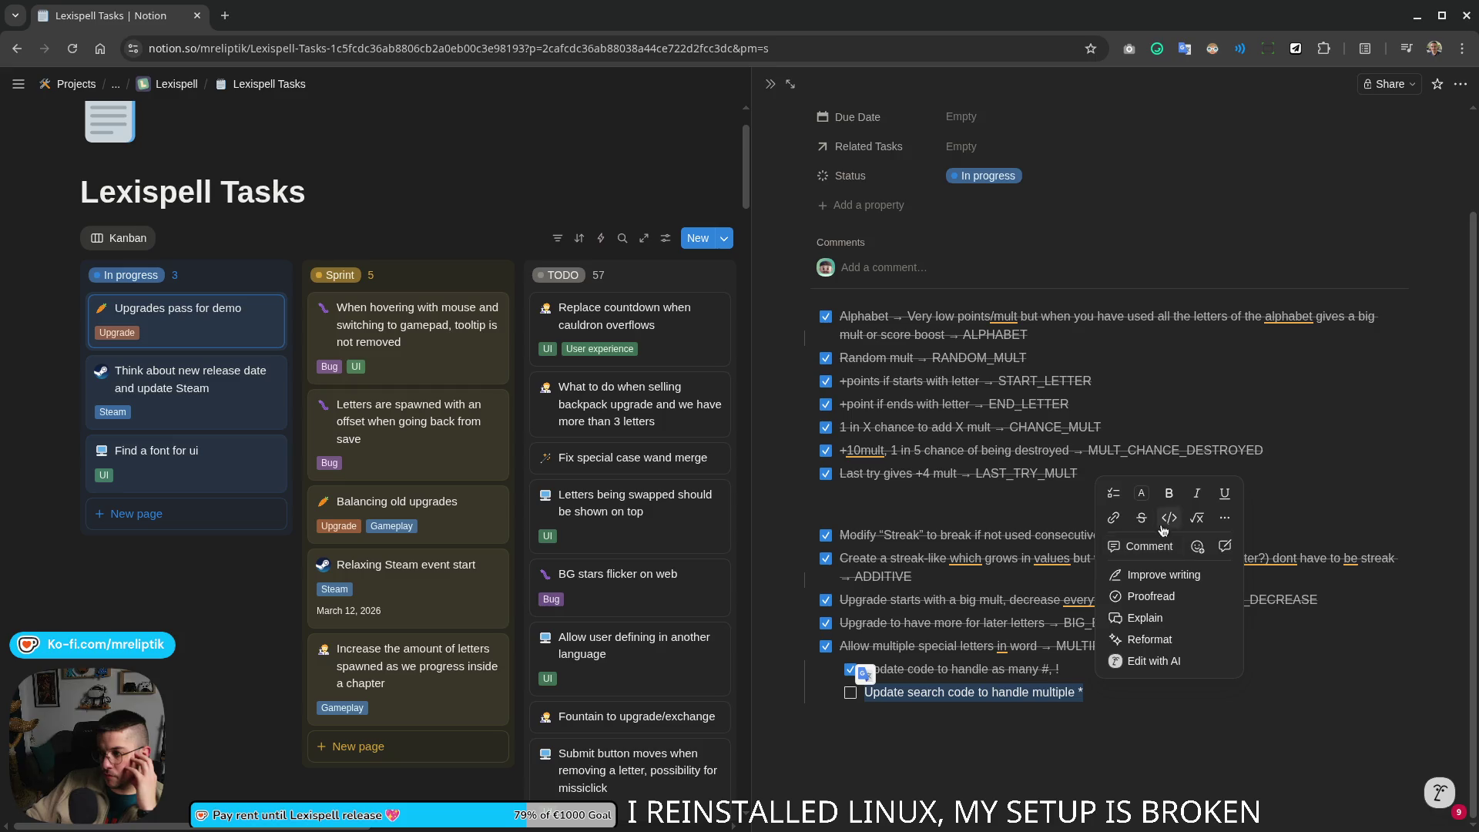
pyautogui.click(1140, 517)
# Step: Close the page and move 'Upgrades pass for demo' into the Done column
pyautogui.click(770, 83)
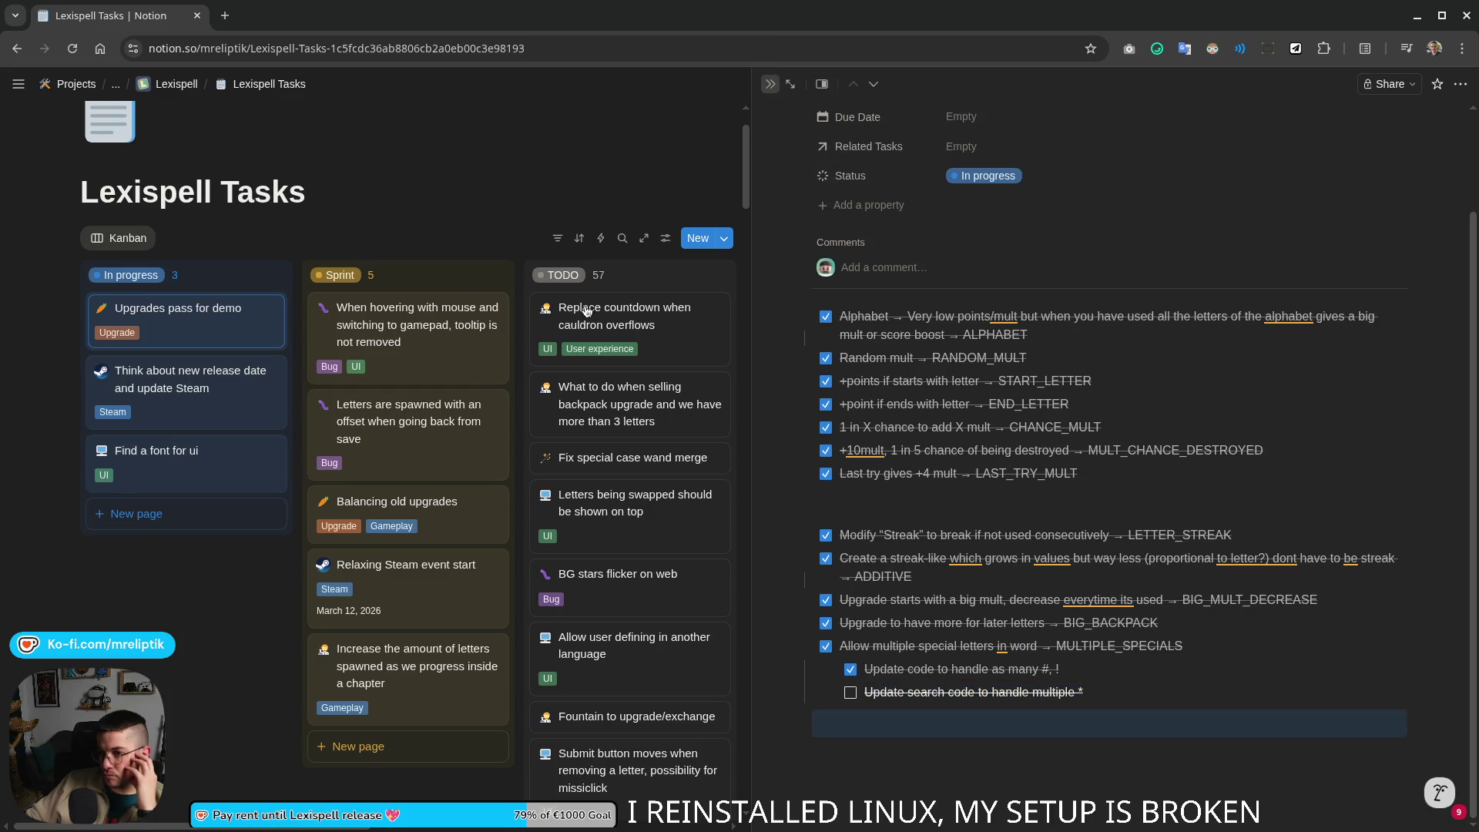
pyautogui.moveTo(172, 326); pyautogui.dragTo(849, 303)
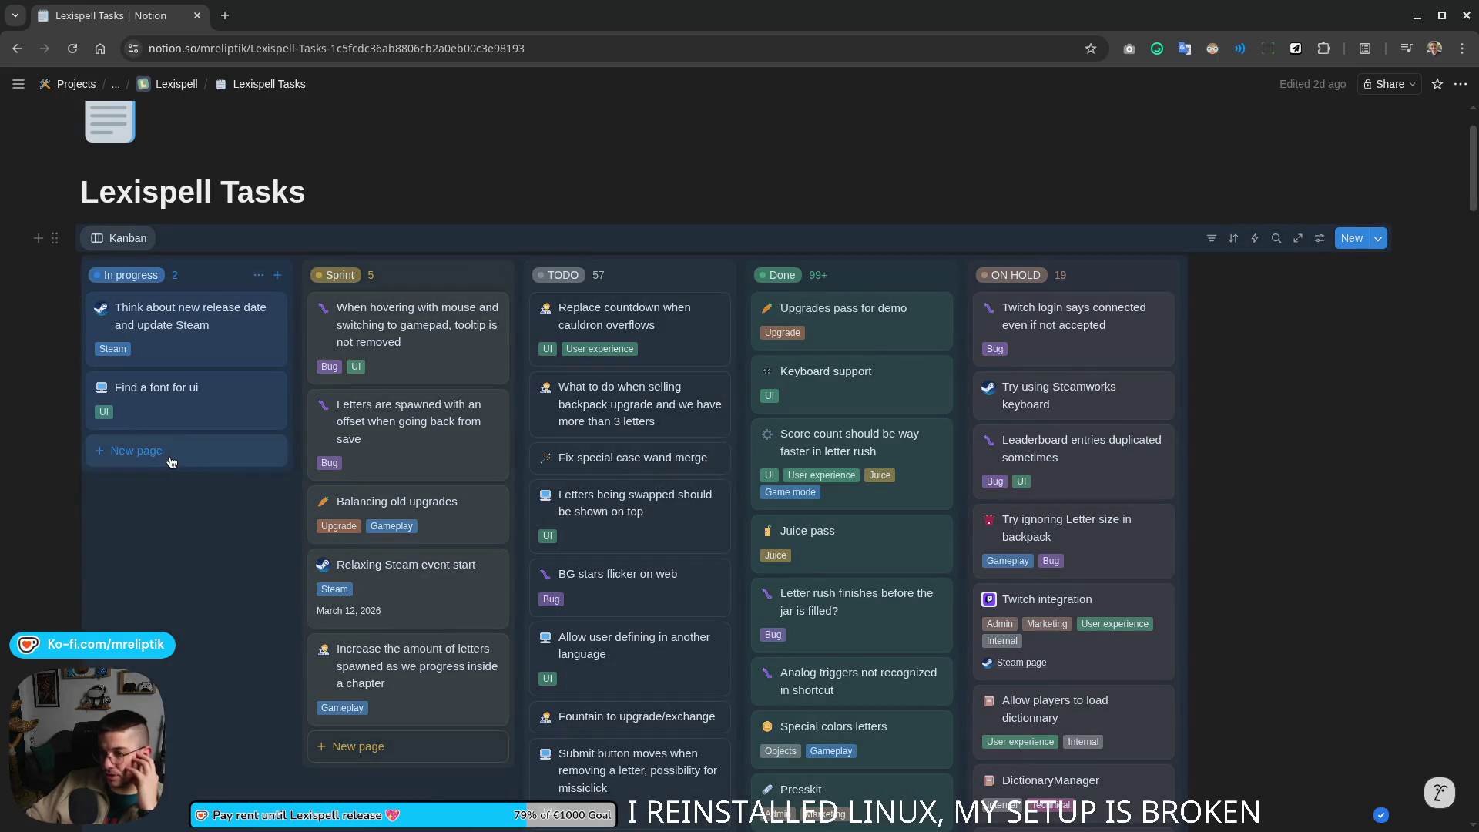
# Step: Create the In progress card 'Upgrade pass full game' with a carrot icon and Upgrade type
pyautogui.click(170, 460)
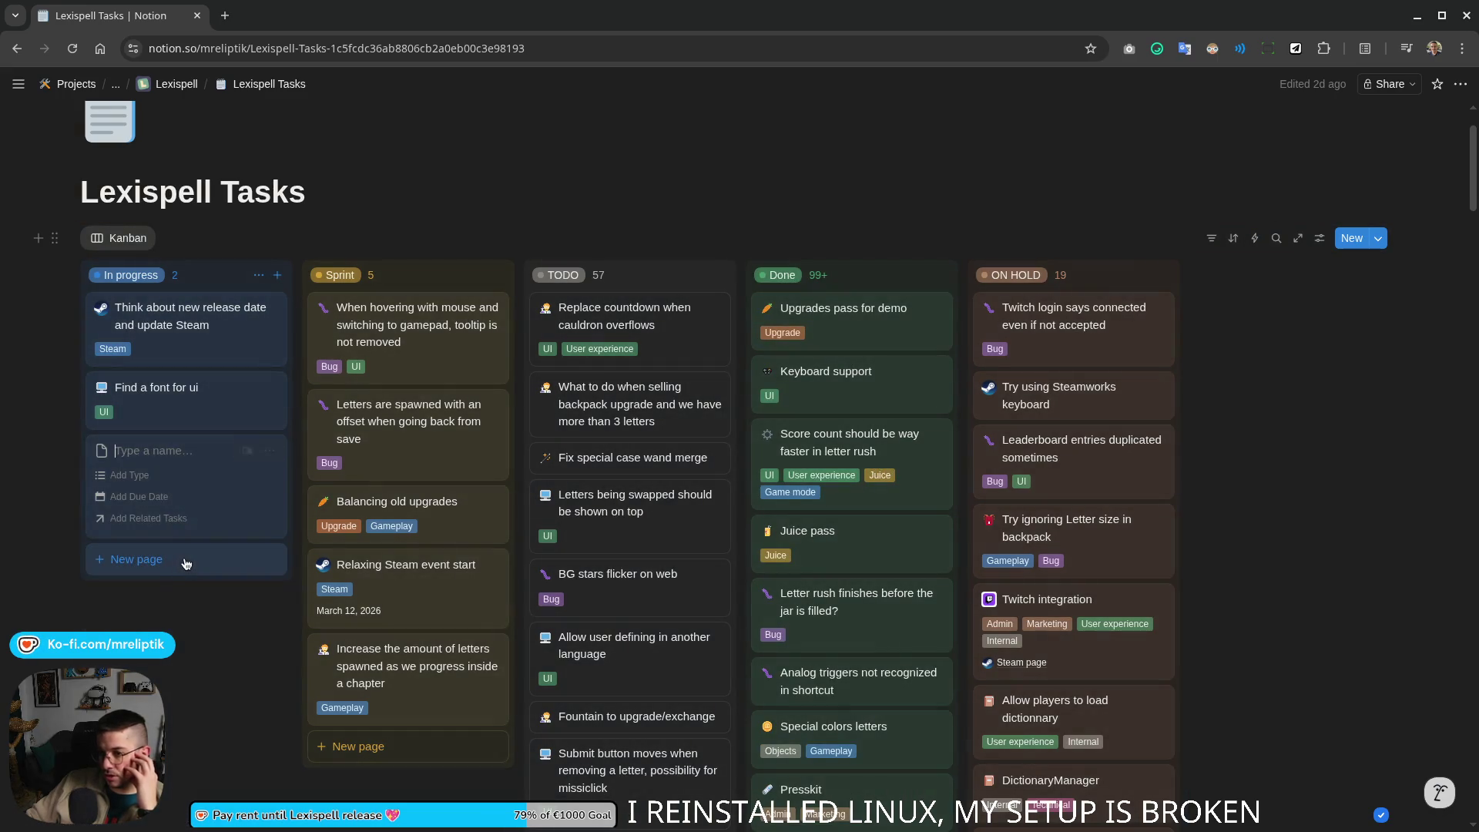
pyautogui.write('Upgrade pass full game')
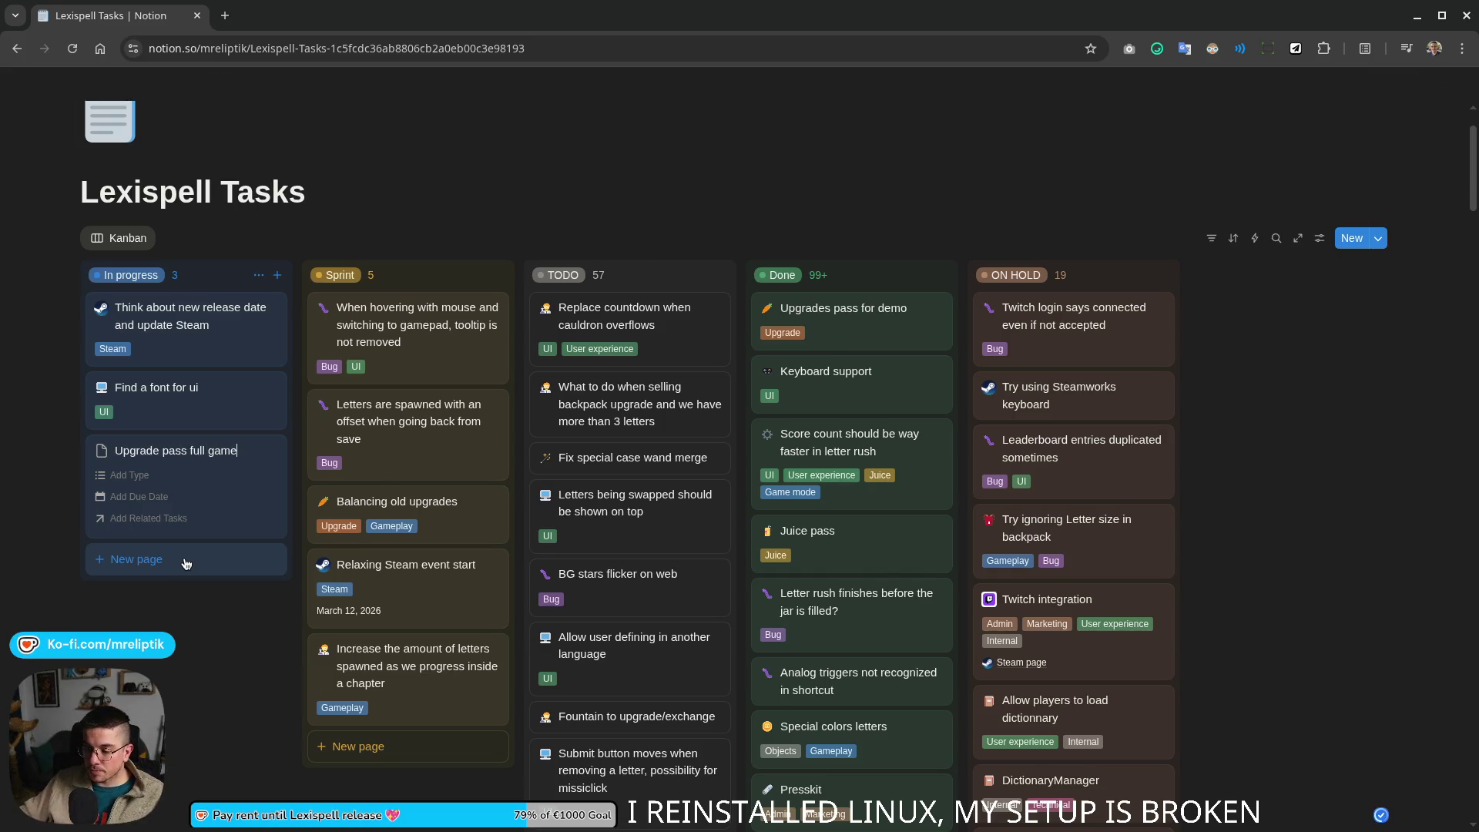
pyautogui.press('Return')
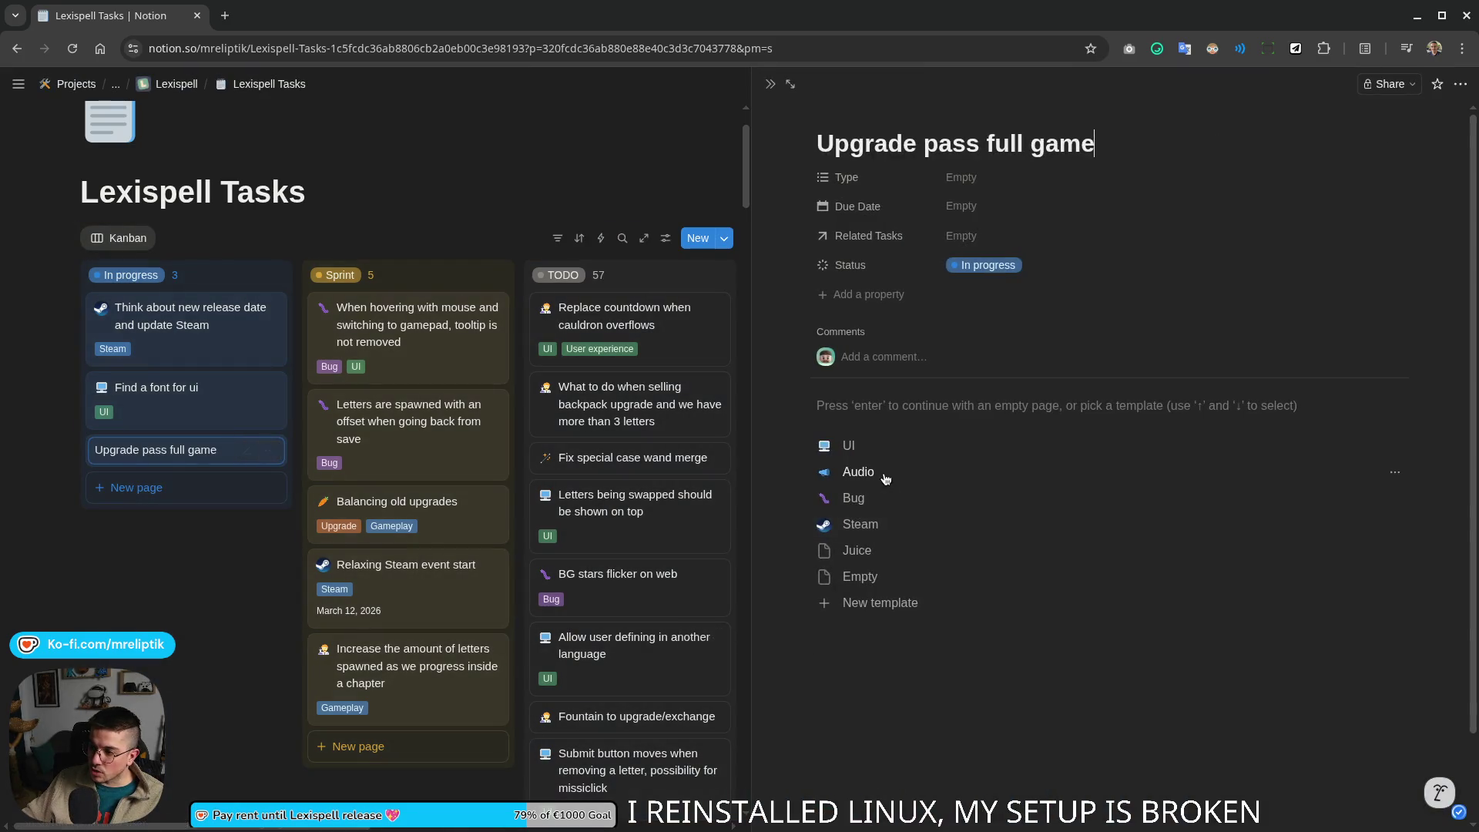
pyautogui.click(838, 118)
pyautogui.click(743, 269)
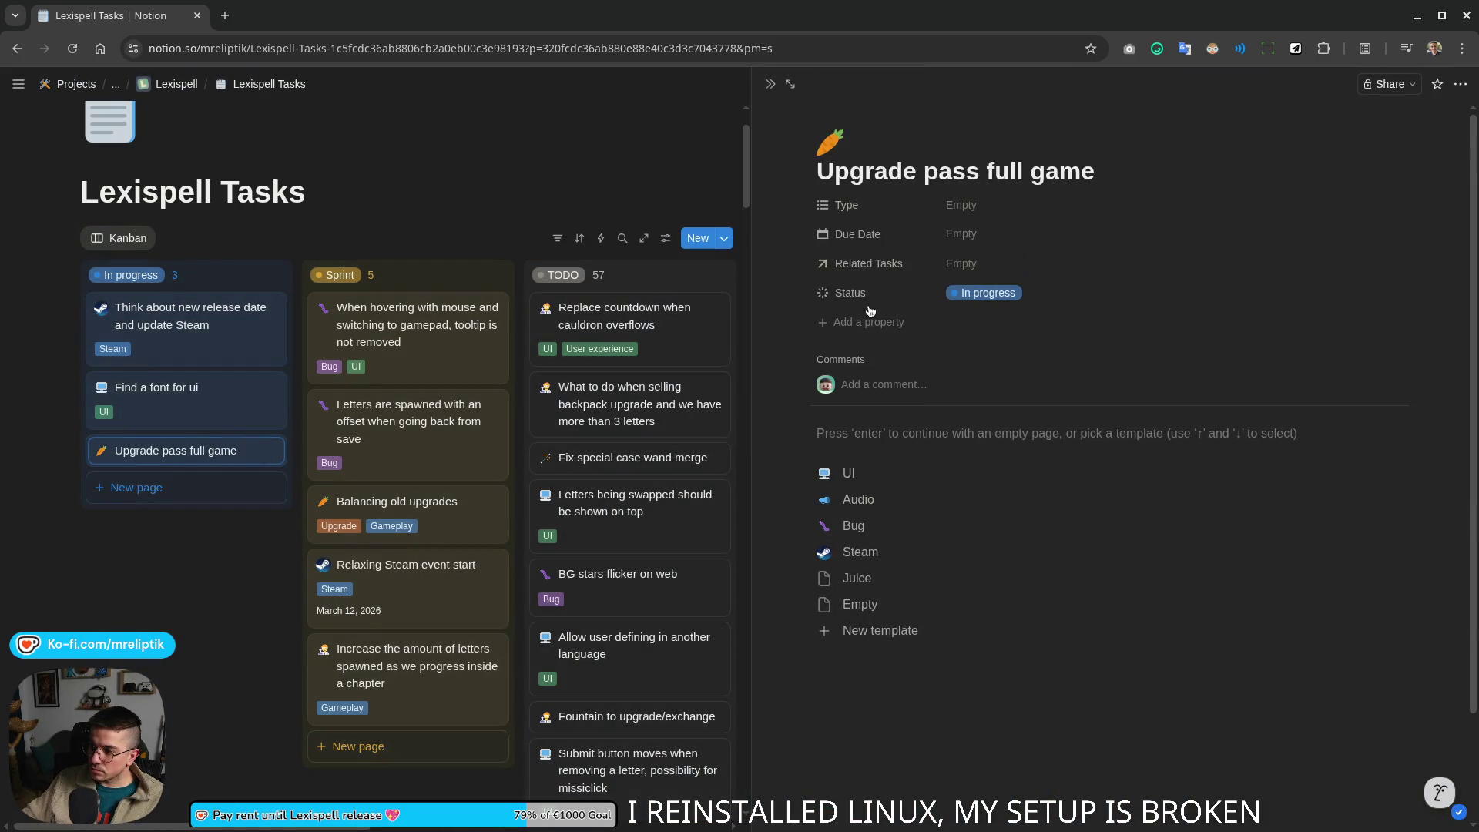
pyautogui.click(982, 204)
# Step: Paste the checklist of upgrade ideas into its body and start another In progress card
pyautogui.click(994, 367)
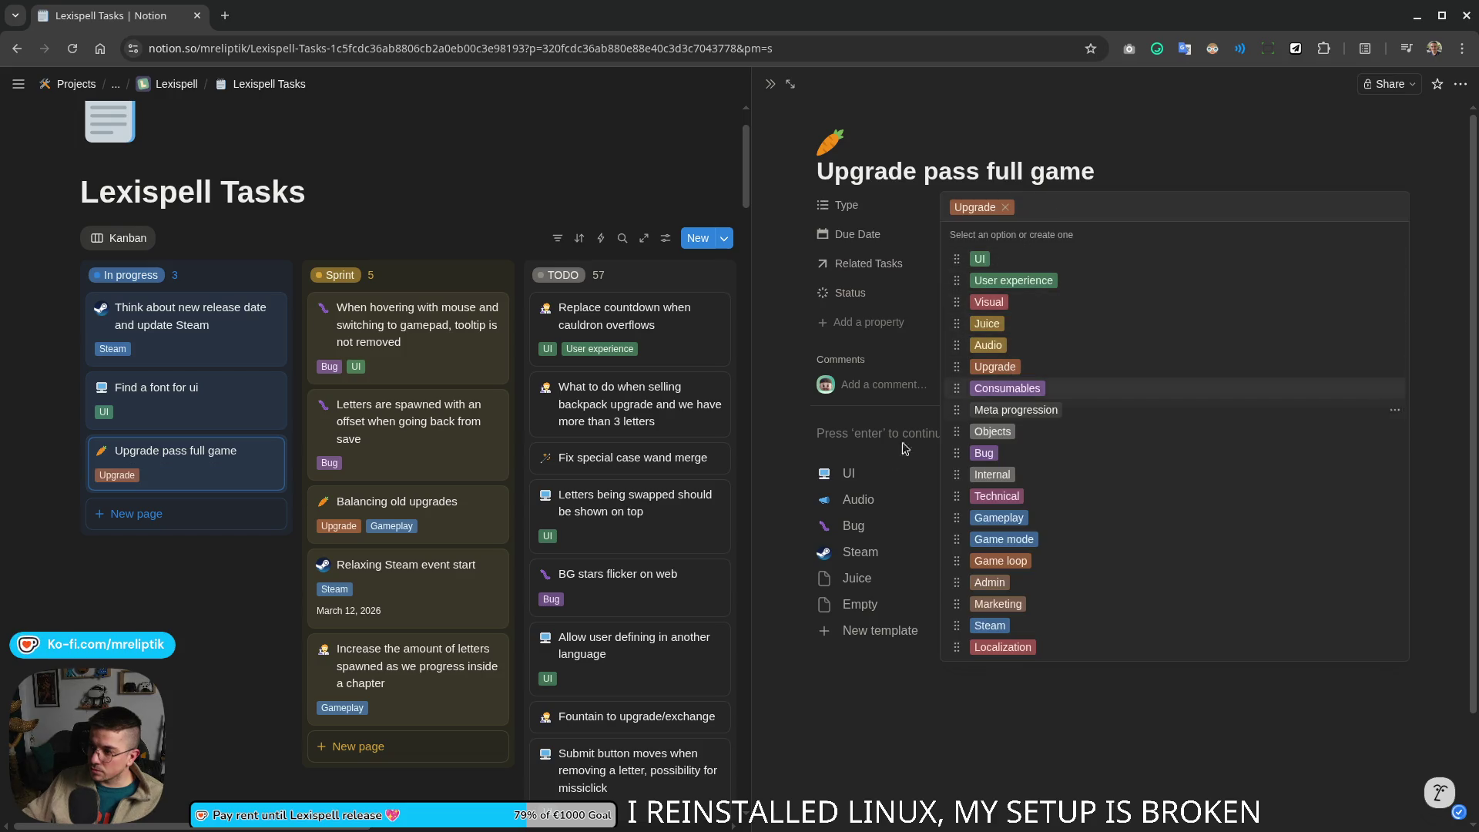
pyautogui.hotkey('ctrl', 'v')
pyautogui.press('Return')
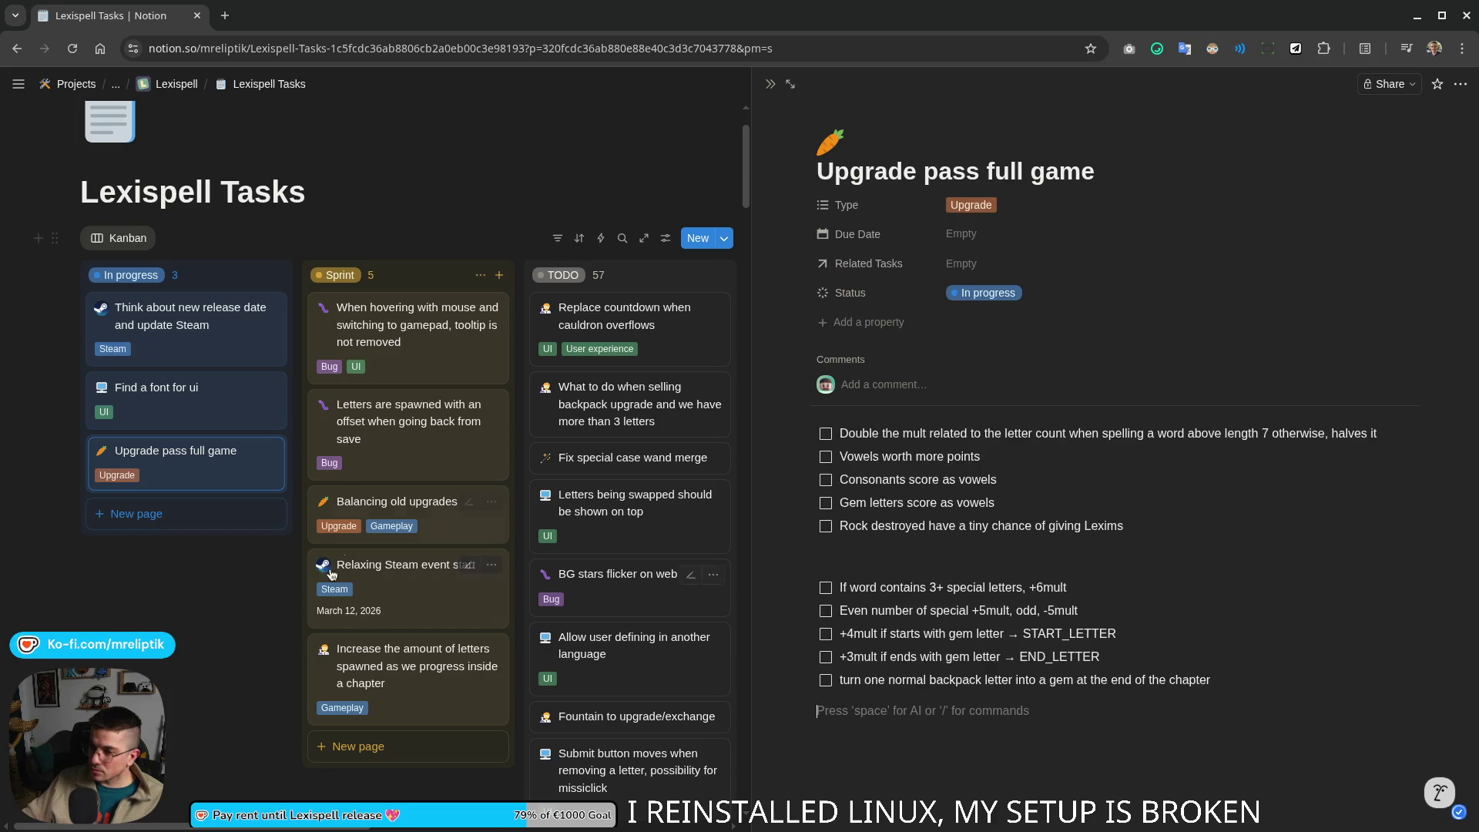
pyautogui.click(185, 515)
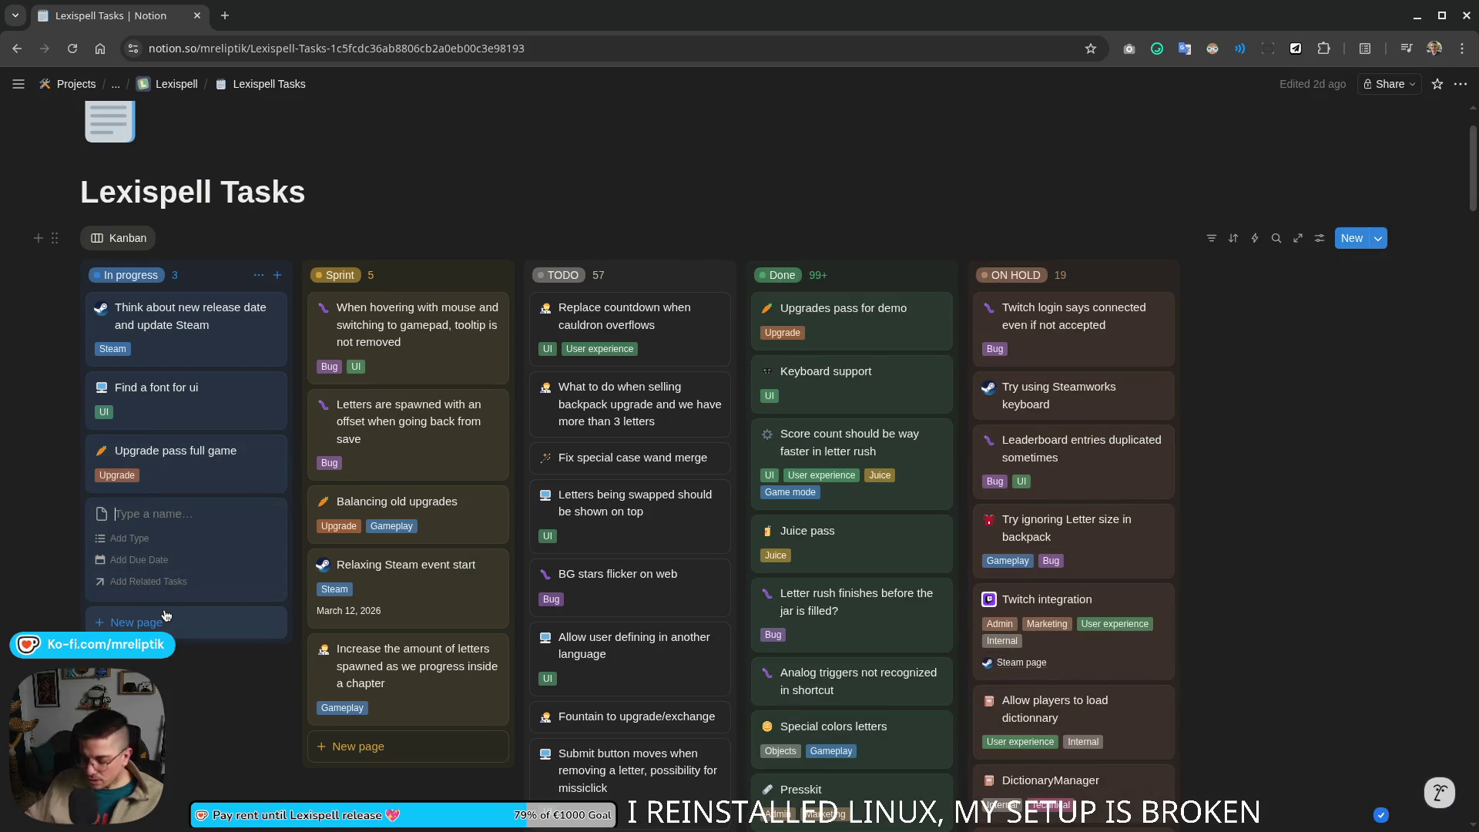
pyautogui.write('Separate')
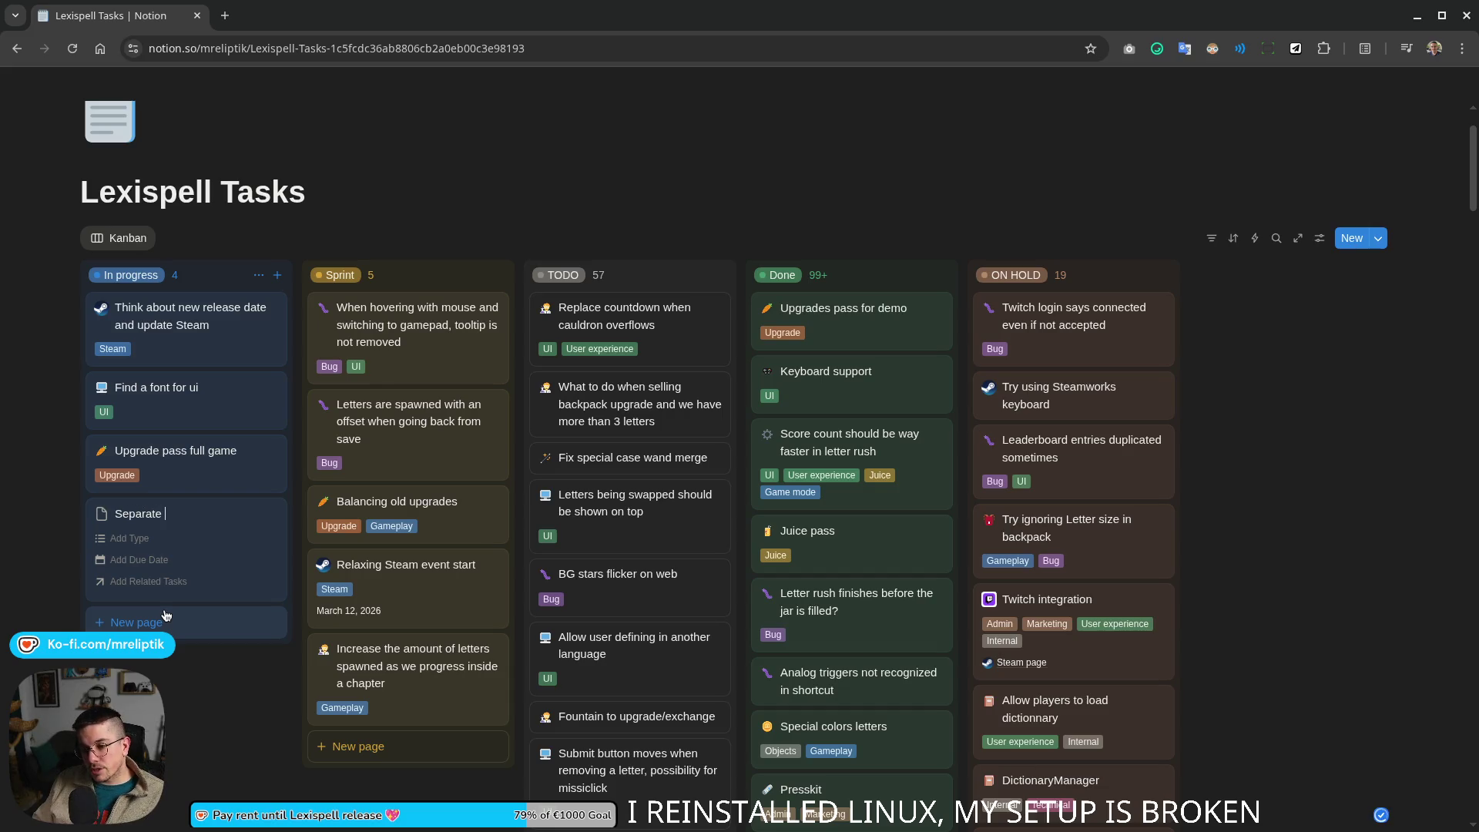
pyautogui.write('rade')
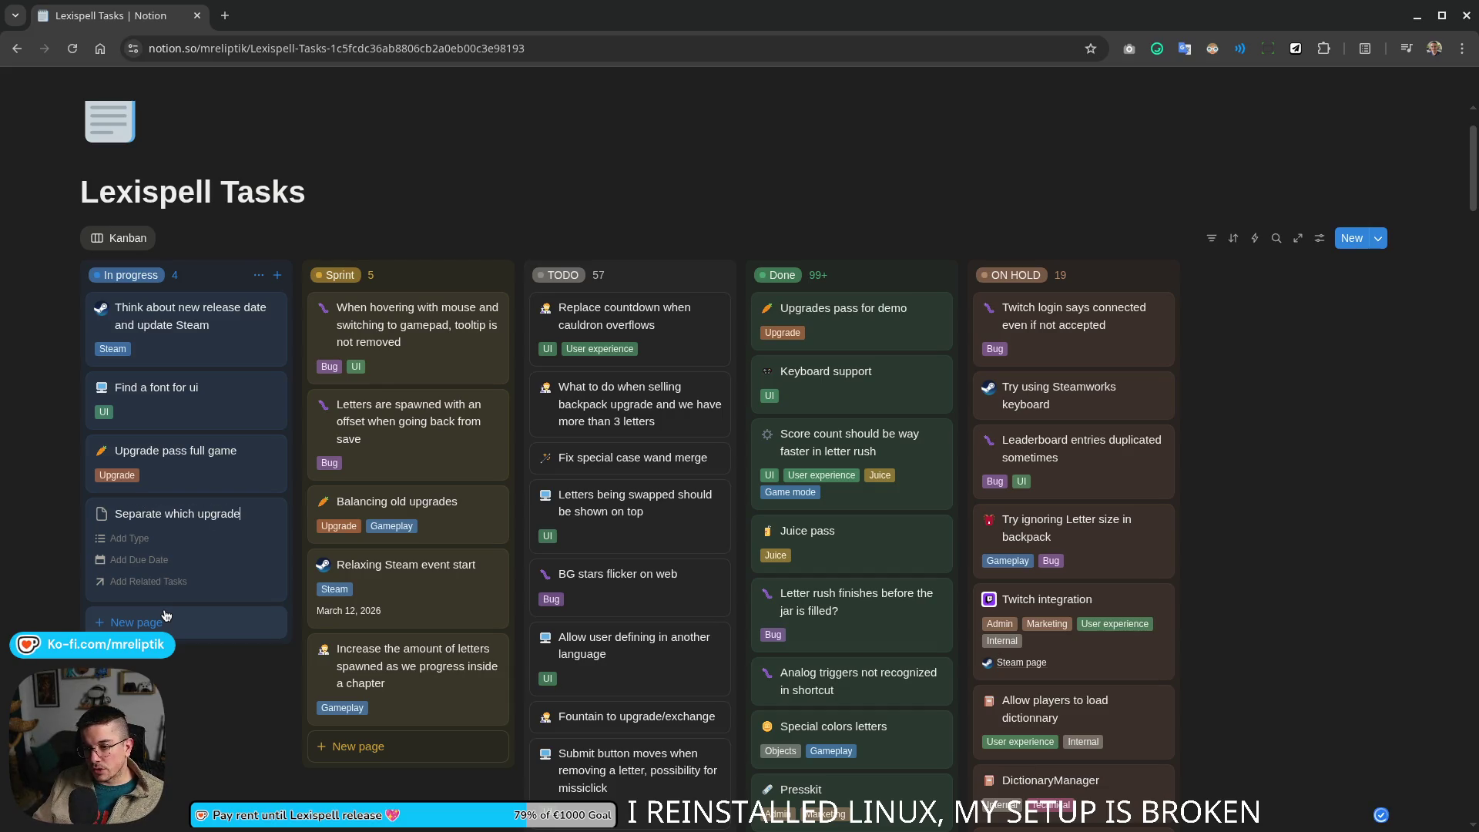
pyautogui.write('s are availab')
pyautogui.write('le in the demo')
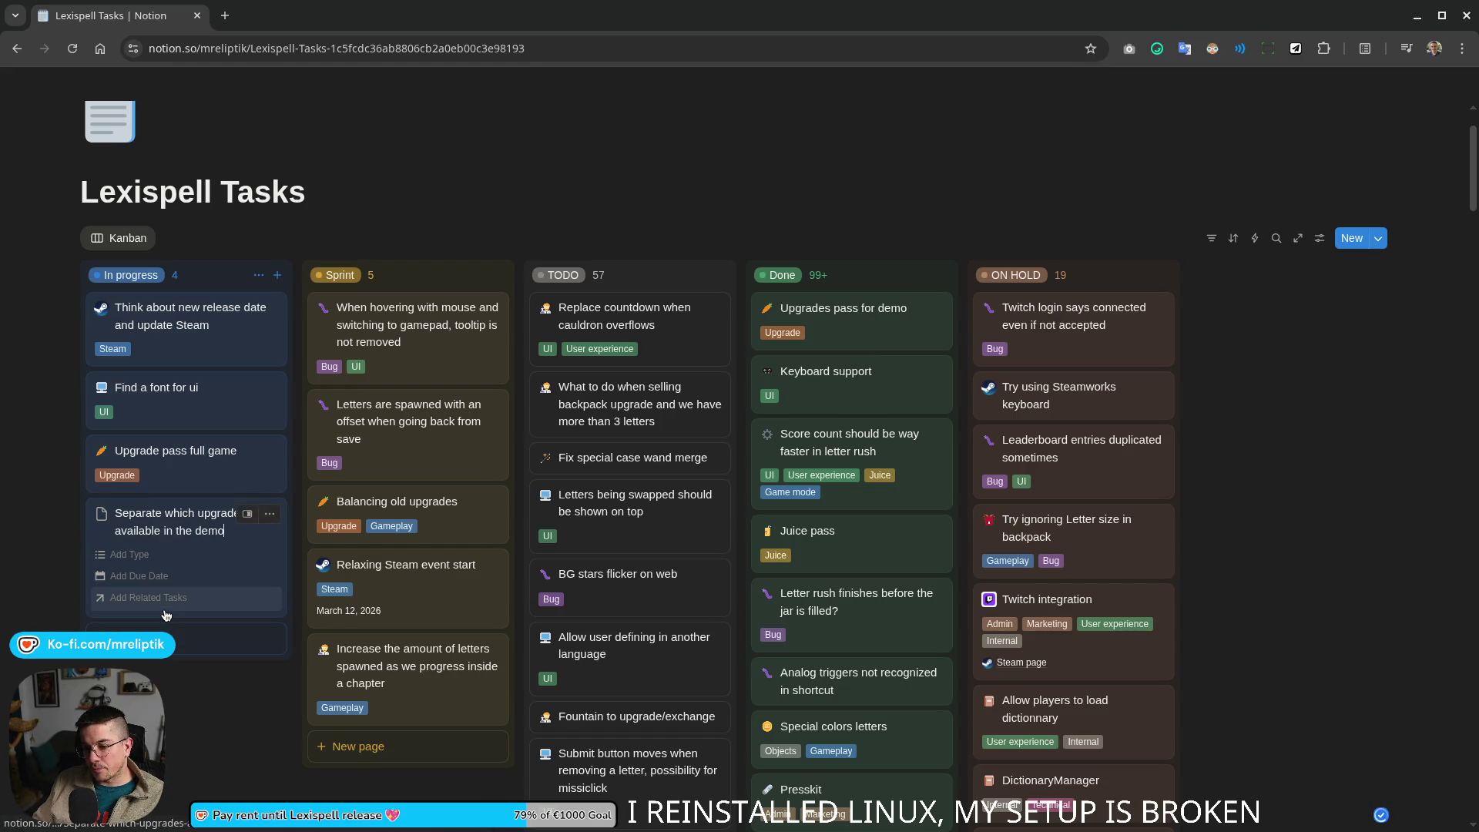
# Step: Name the card 'Separate which upgrades are available in the demo', give it a gear icon and Internal type
pyautogui.press('Return')
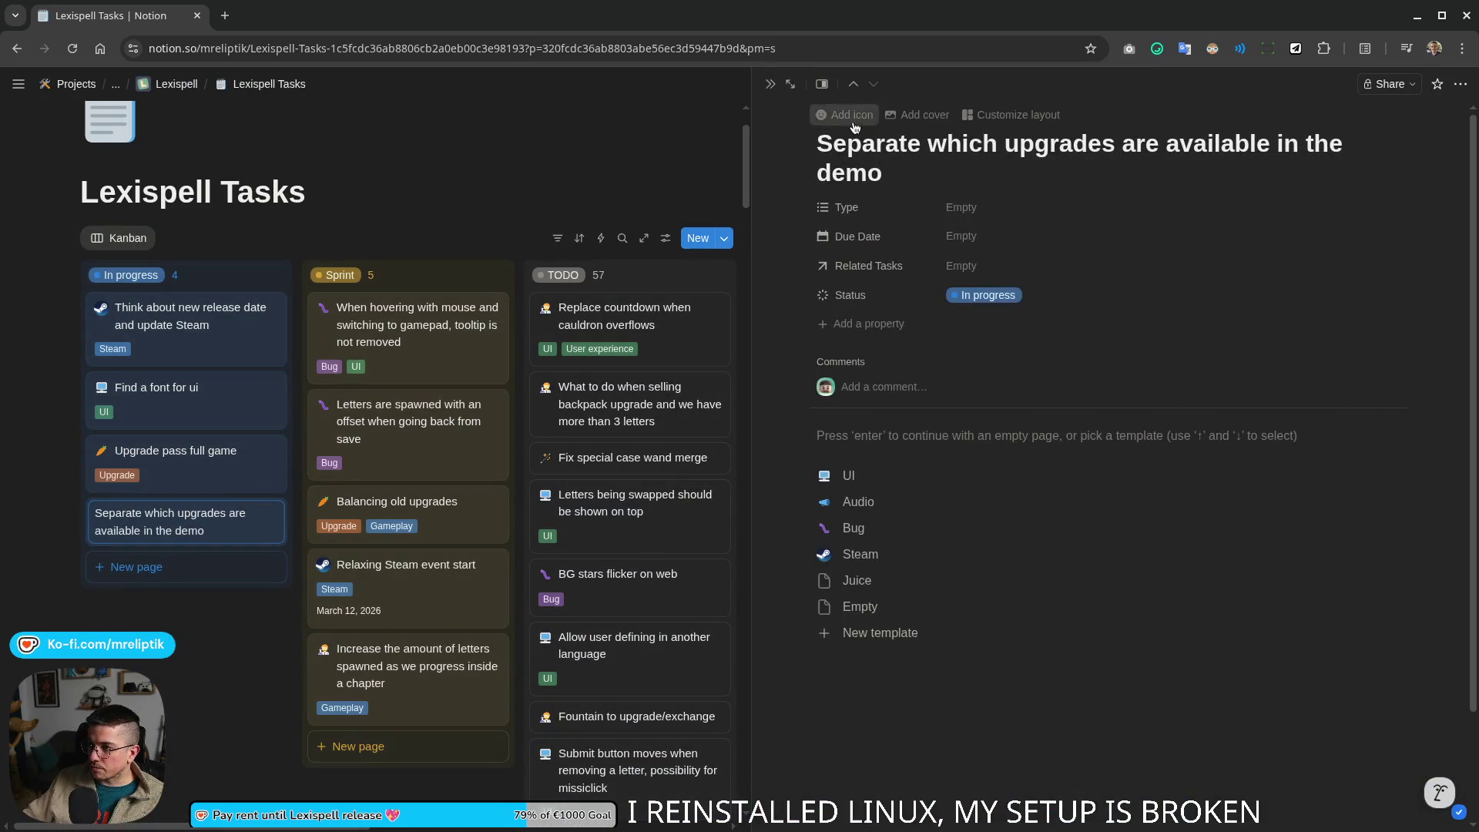
pyautogui.click(834, 114)
pyautogui.write('gear')
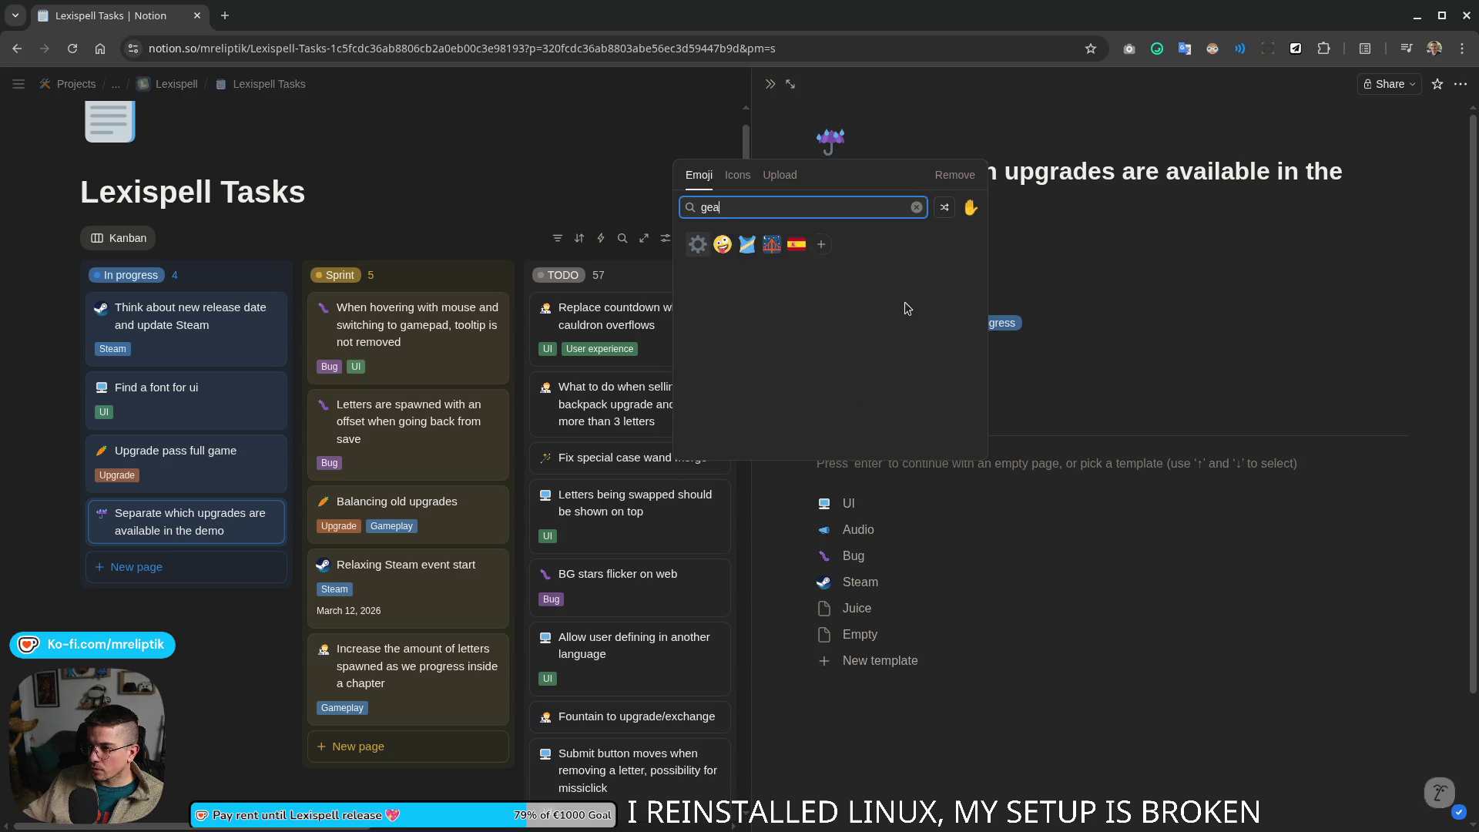
pyautogui.press('Return')
pyautogui.click(974, 221)
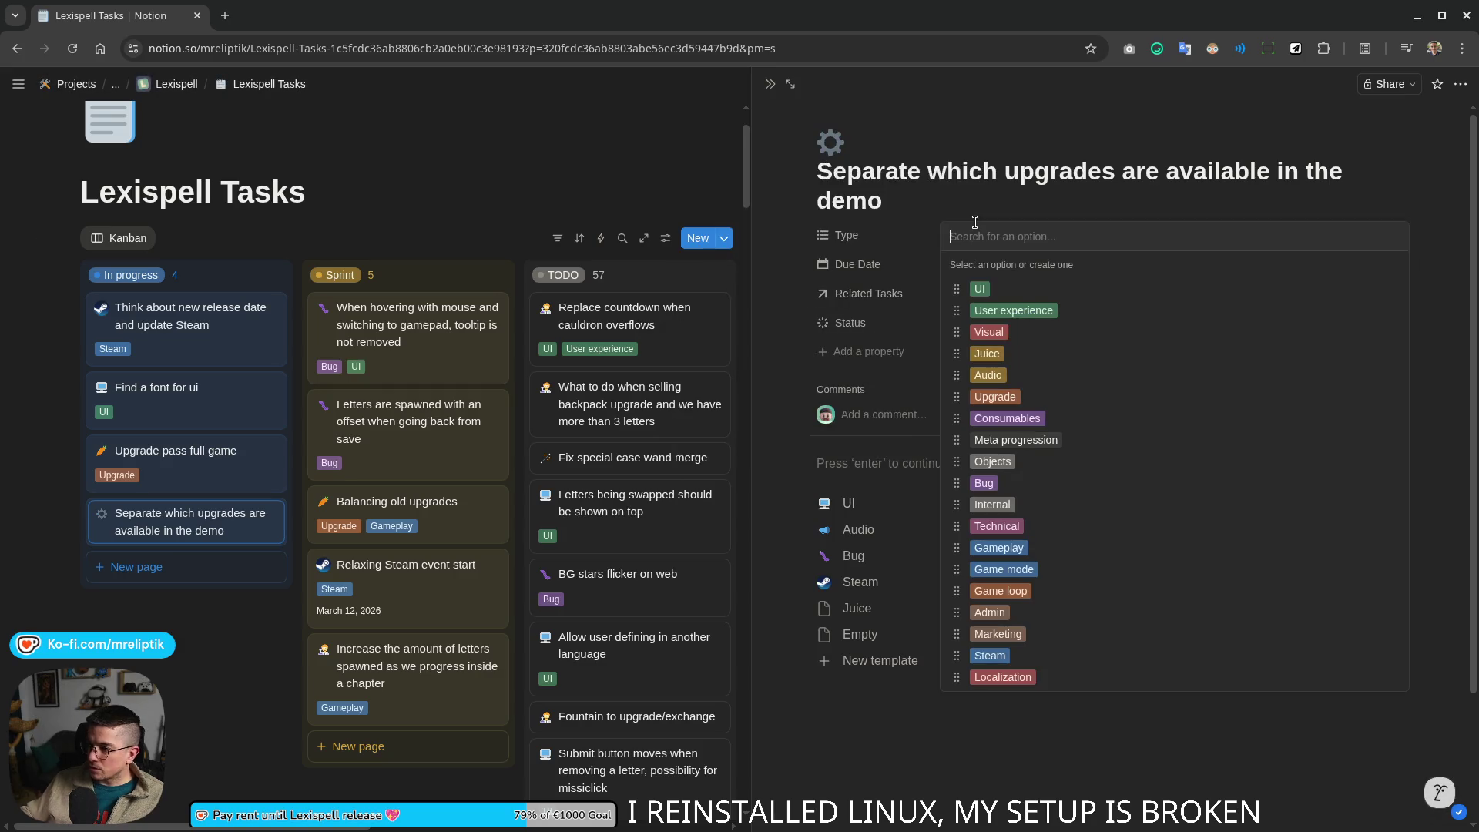
pyautogui.click(1008, 504)
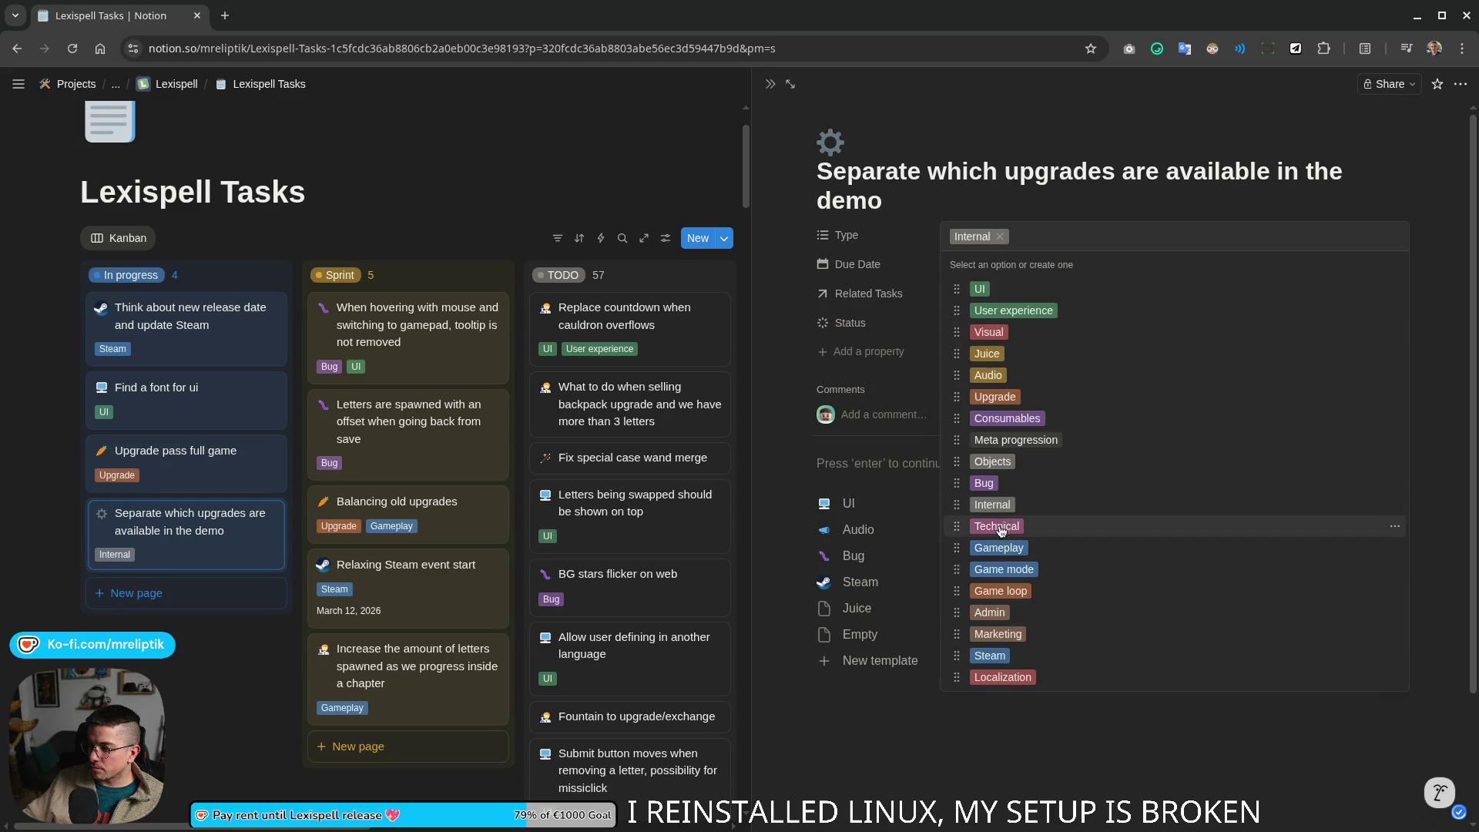
pyautogui.press('Escape')
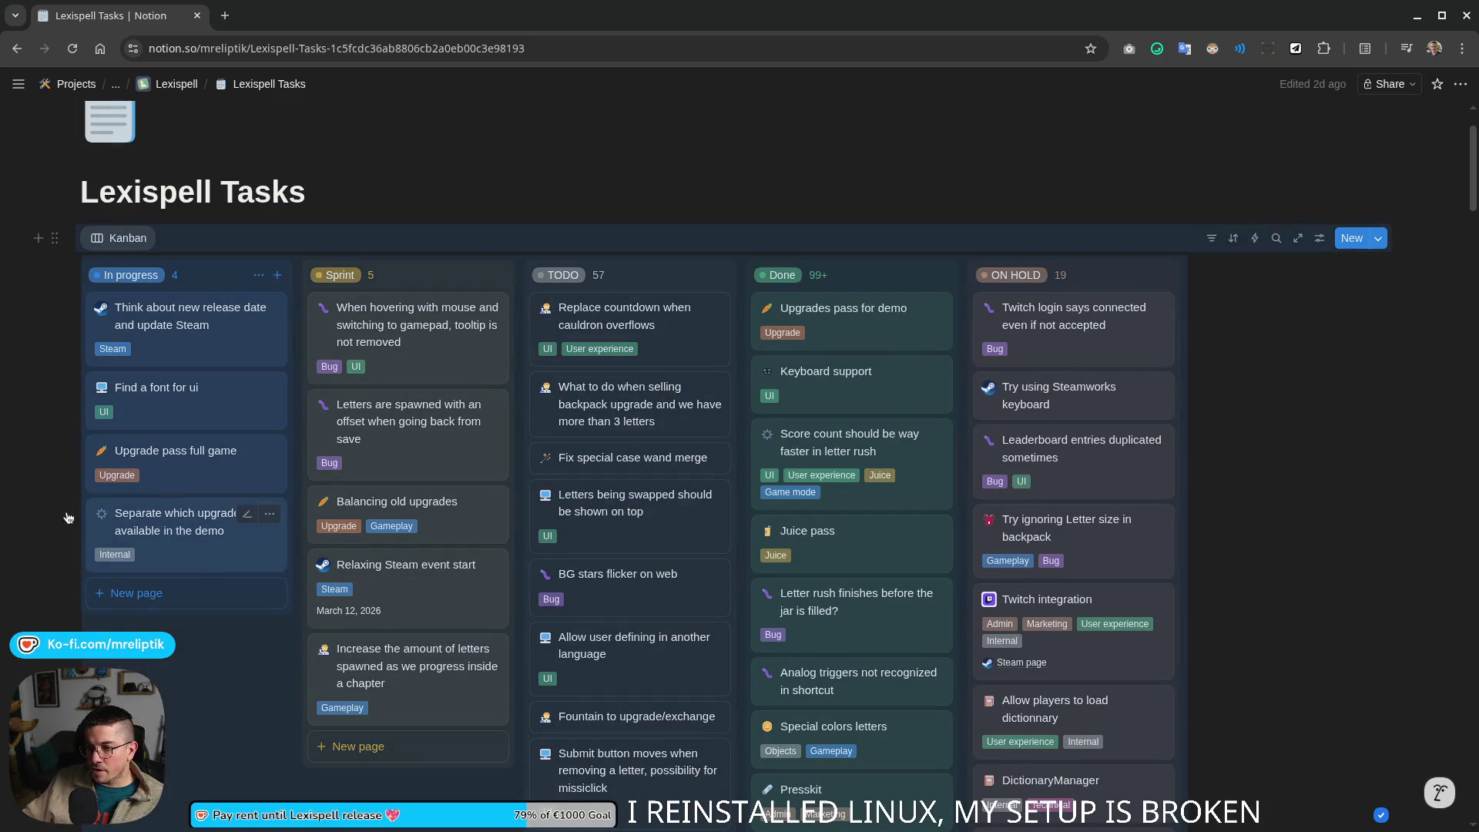
# Step: Move both upgrade cards to the top of Sprint and open the 'Find a font for ui' task
pyautogui.moveTo(91, 523); pyautogui.dragTo(405, 313)
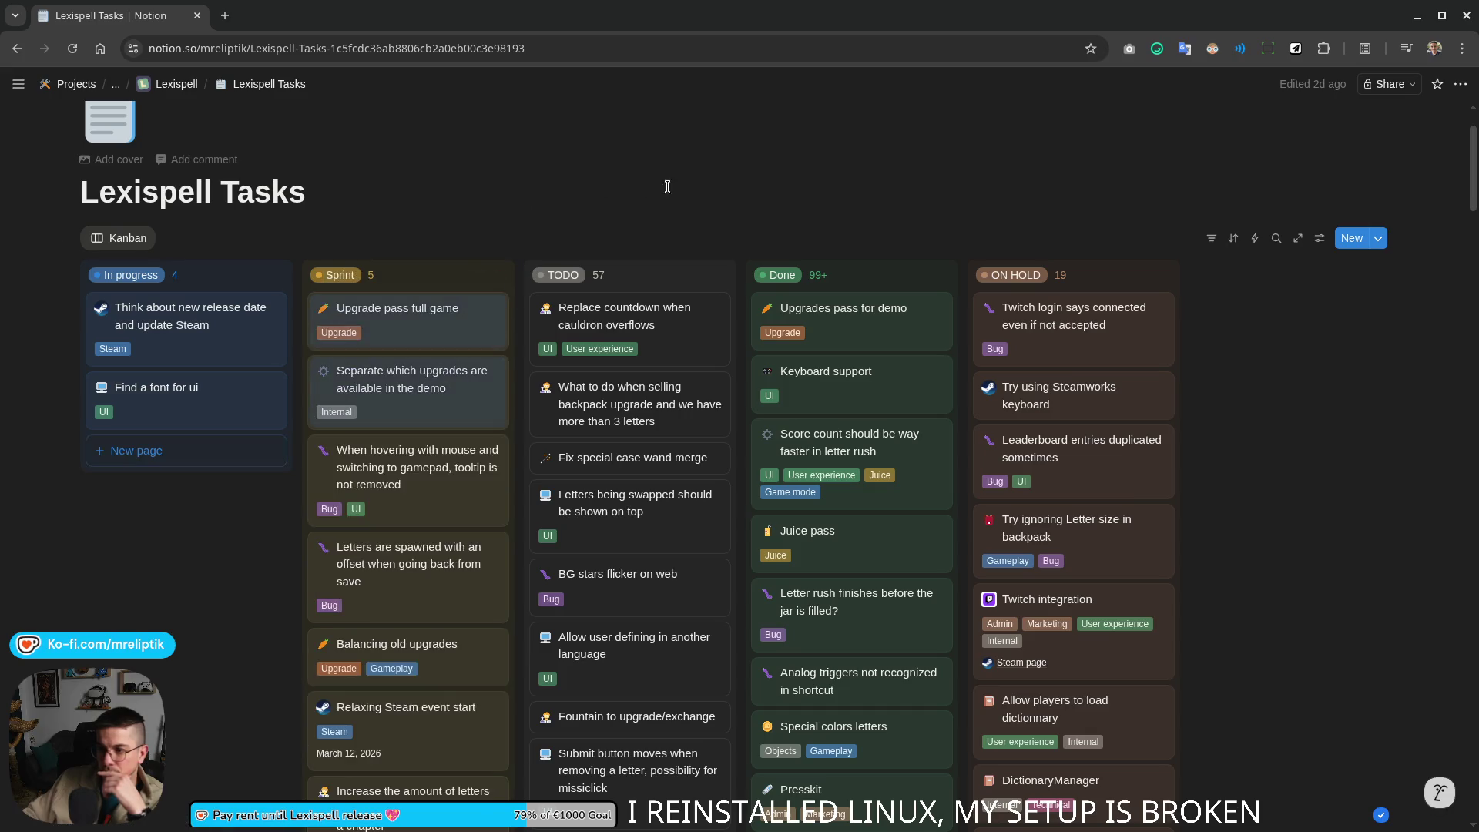
pyautogui.click(156, 388)
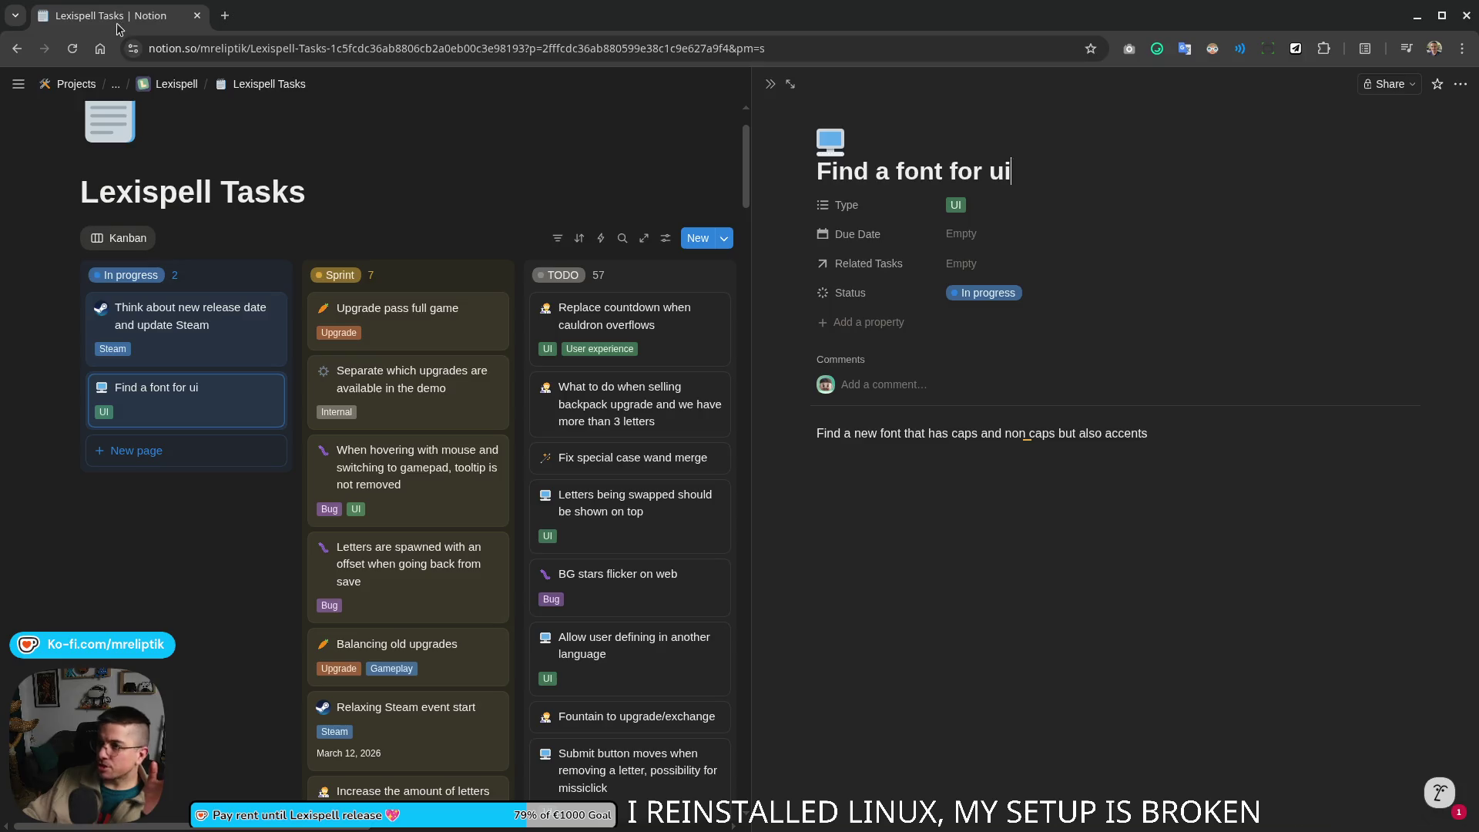
pyautogui.hotkey('alt', 'Tab')
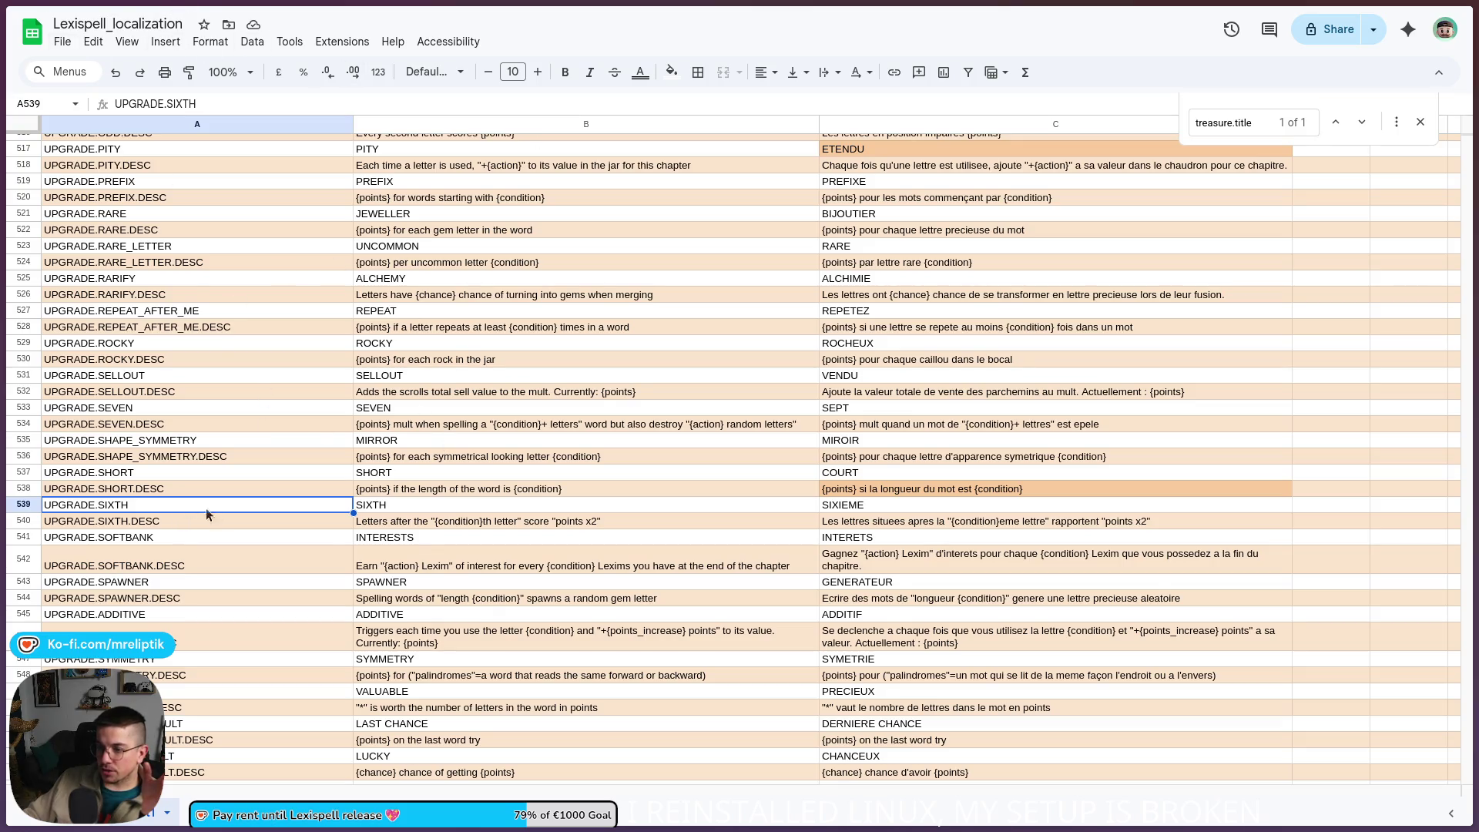
pyautogui.scroll(-5, 325, 521)
pyautogui.scroll(-5, 327, 515)
# Step: Select cell A584 below the achievement strings, then switch back to the Godot editor
pyautogui.click(324, 520)
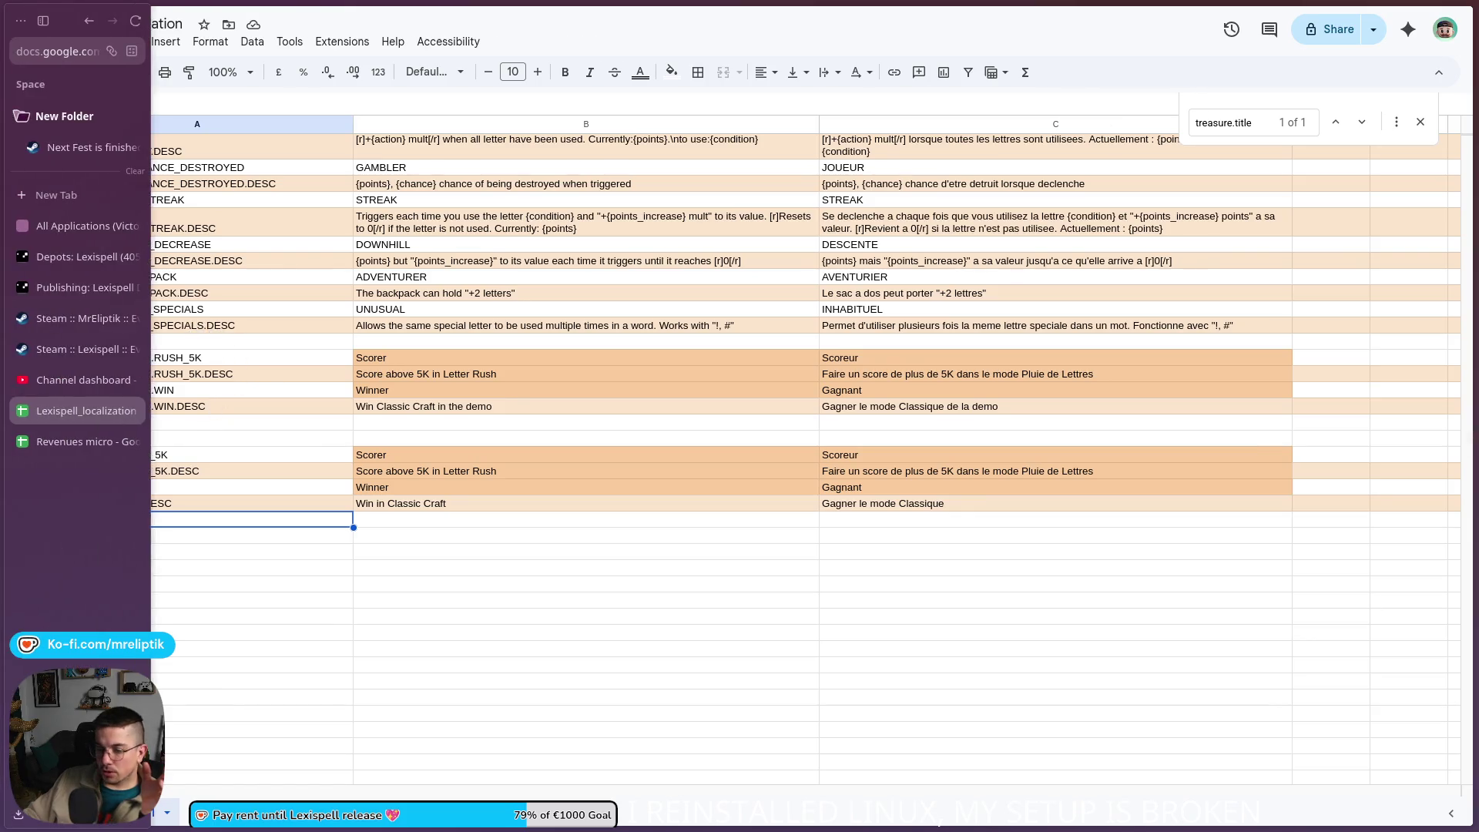
pyautogui.hotkey('alt', 'Tab')
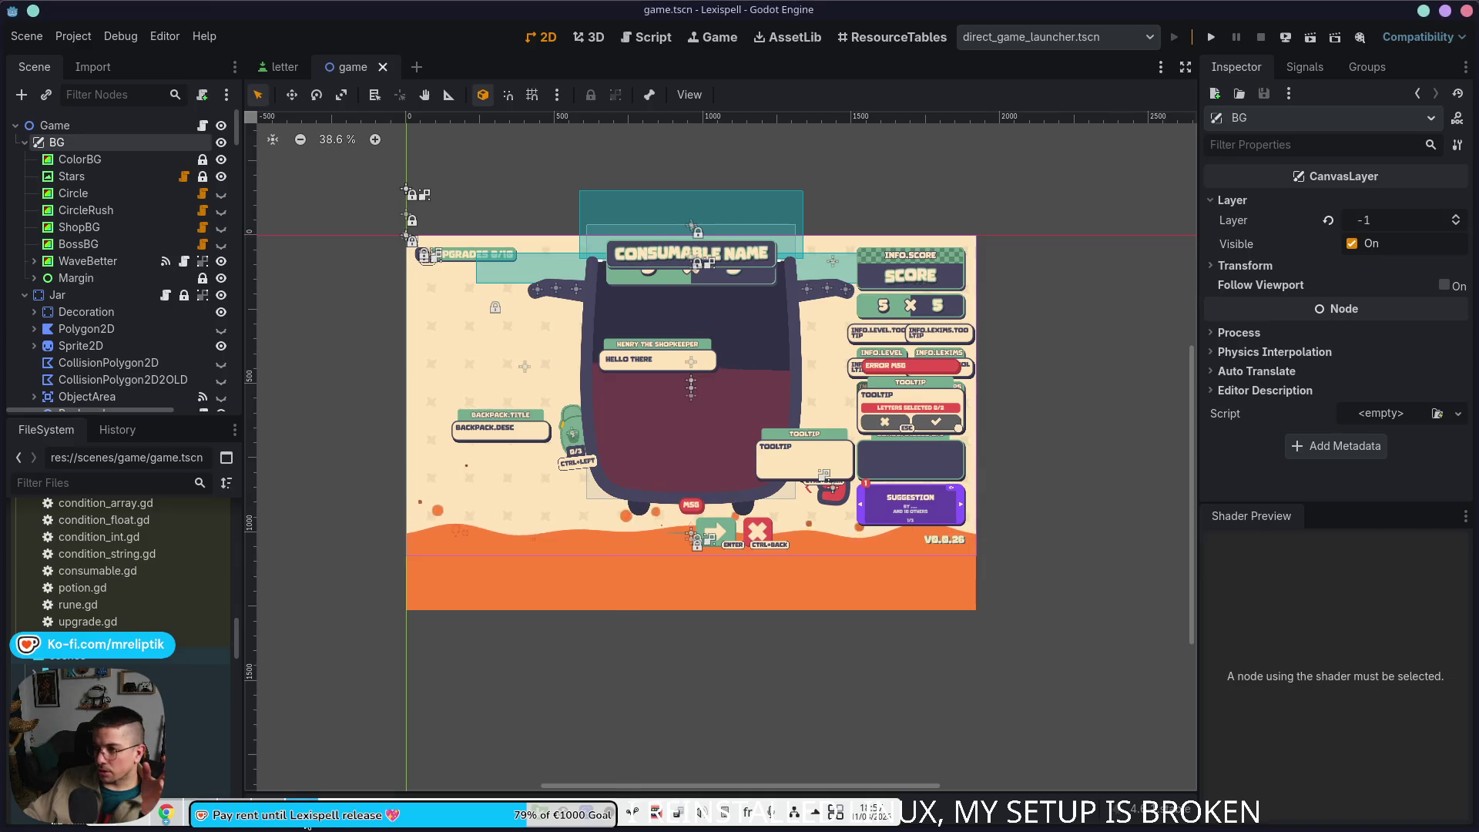
# Step: Run Lexispell, review the debug overlay's upgrade list, and glance at the localization sheet
pyautogui.click(1179, 38)
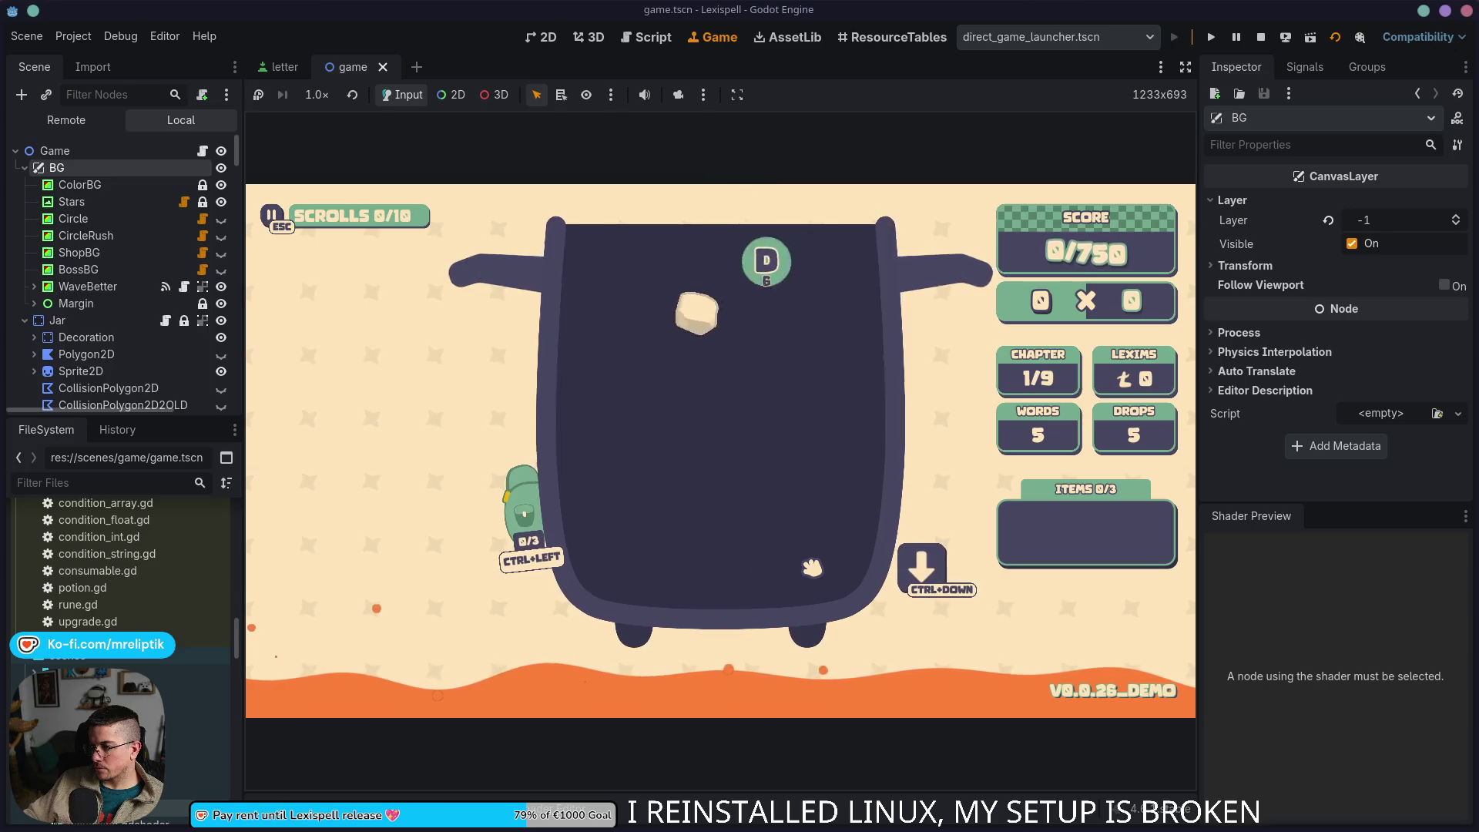
pyautogui.press('F1')
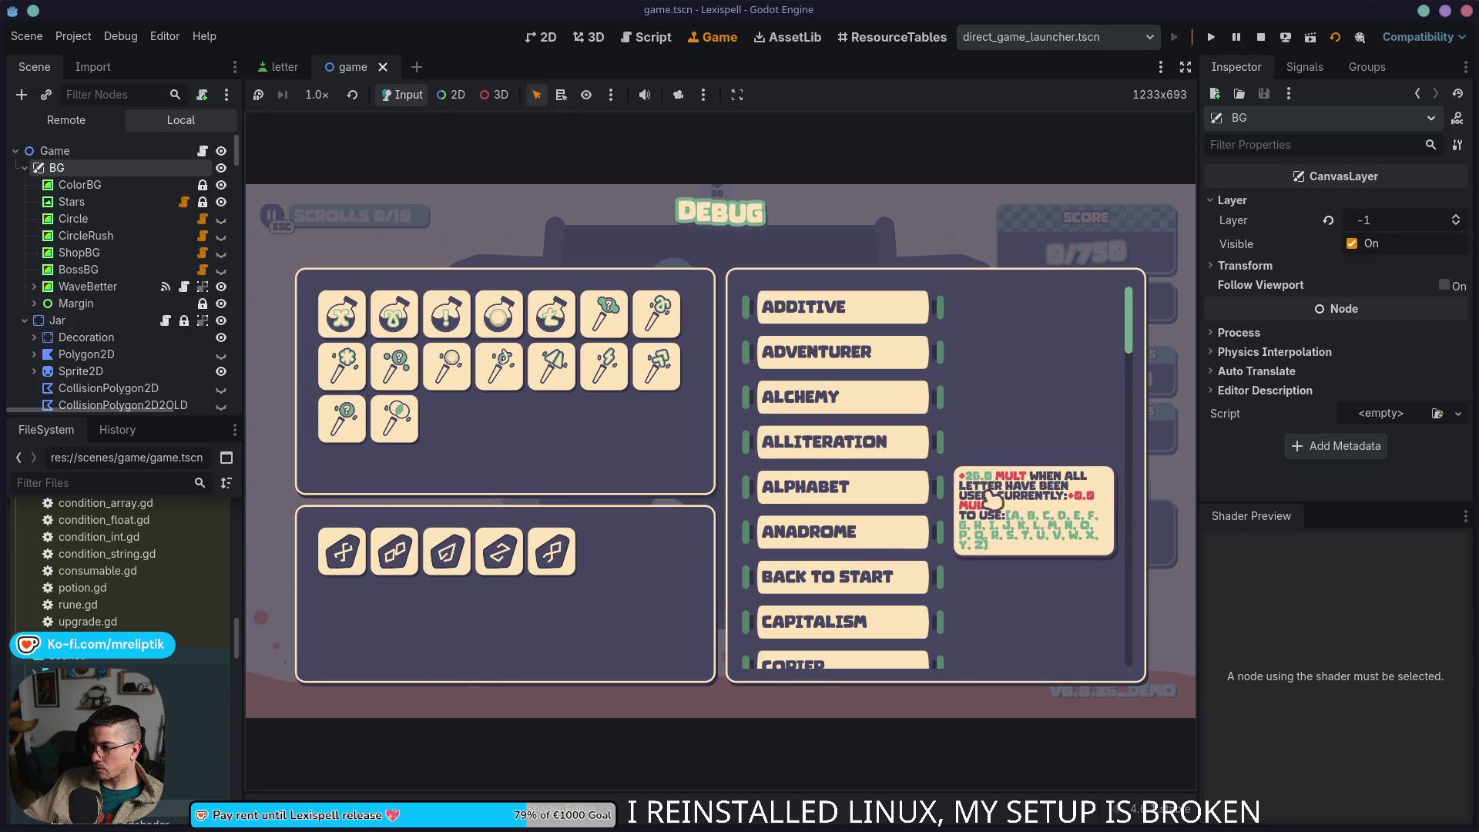
pyautogui.scroll(-2, 994, 500)
pyautogui.scroll(-5, 1029, 502)
pyautogui.scroll(-5, 1030, 501)
pyautogui.scroll(-5, 1005, 520)
pyautogui.scroll(-1, 980, 538)
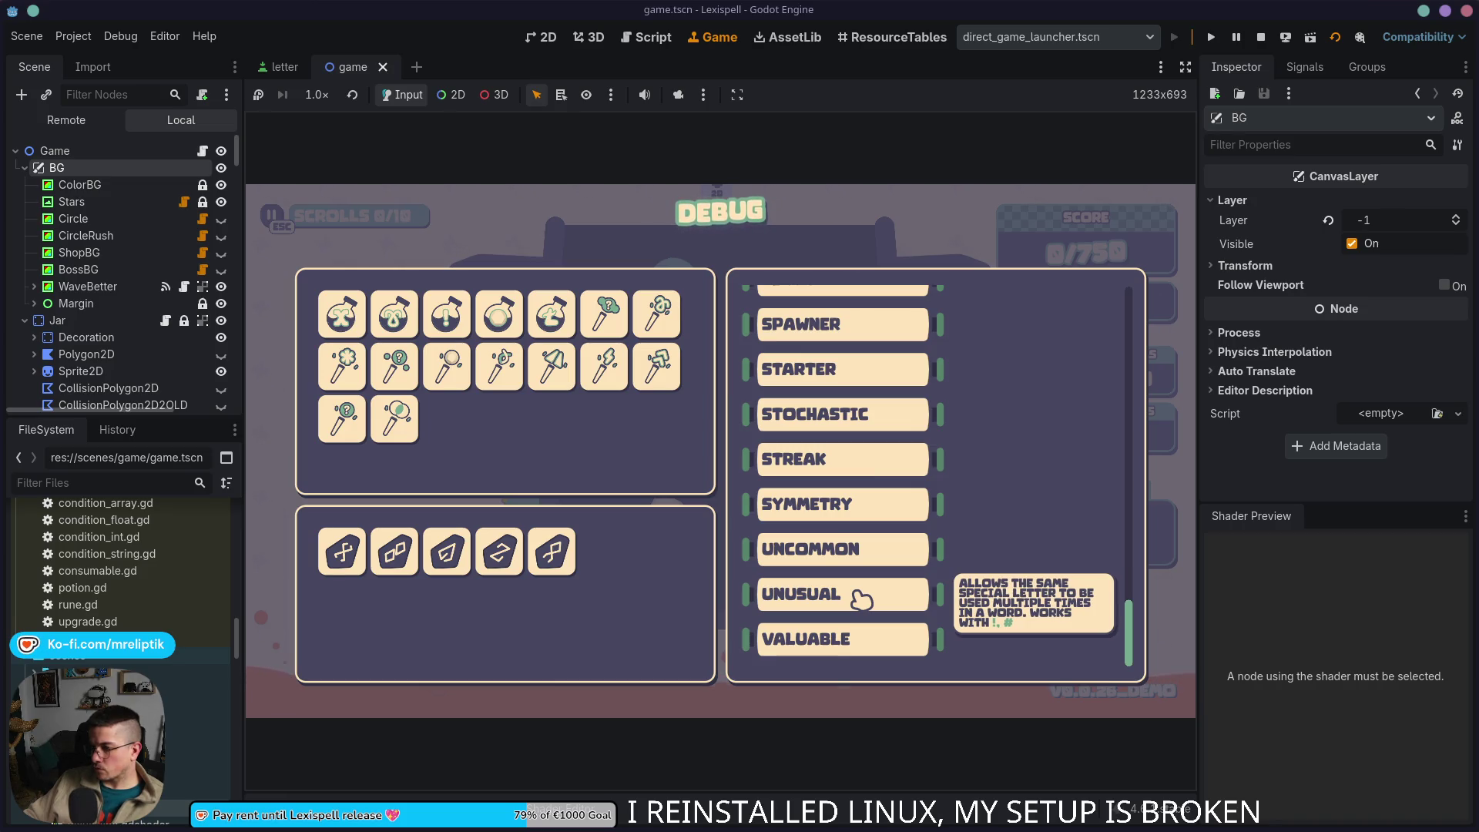
pyautogui.click(861, 598)
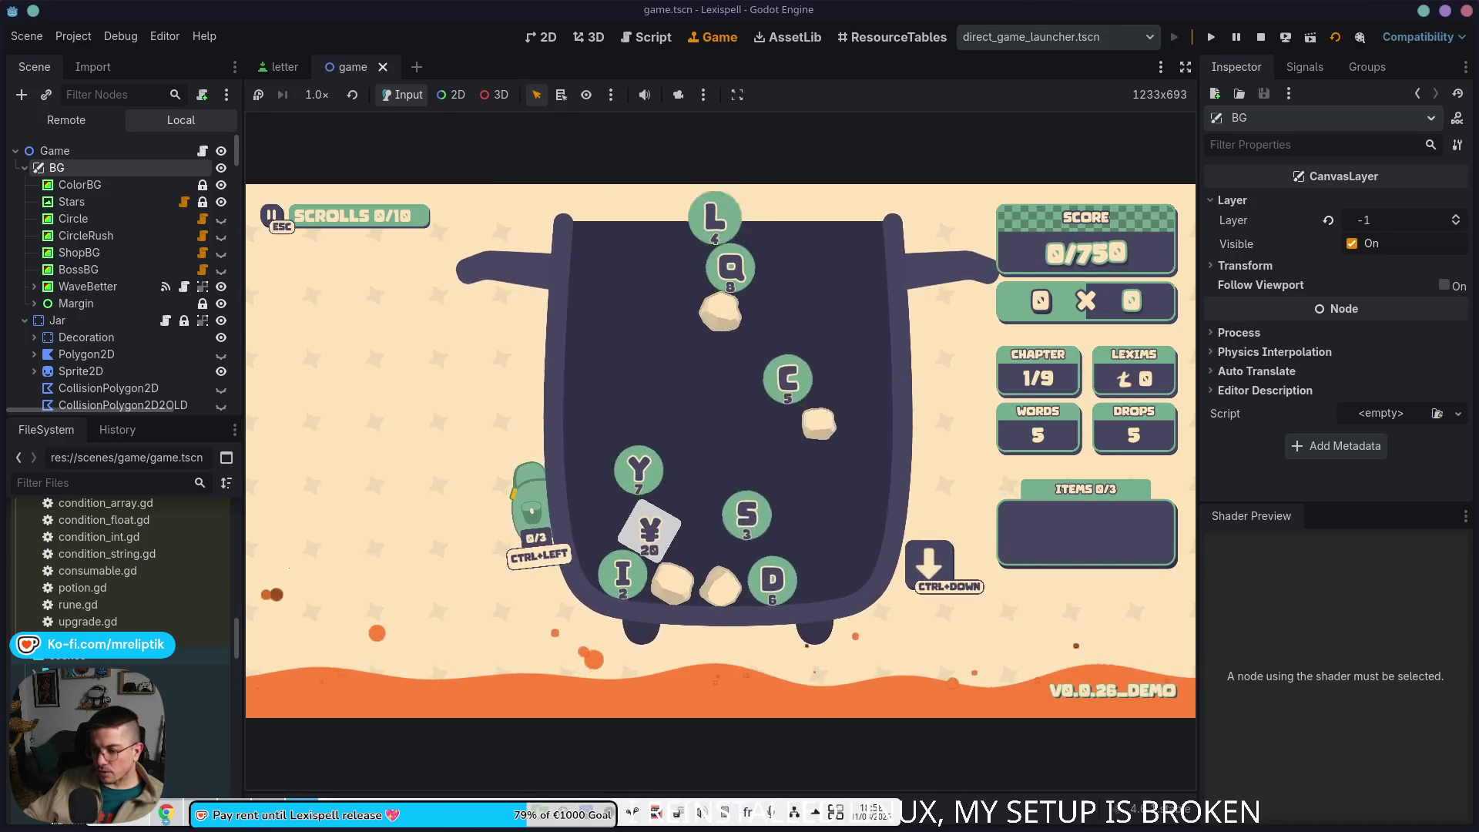
pyautogui.press('d')
pyautogui.press('d')
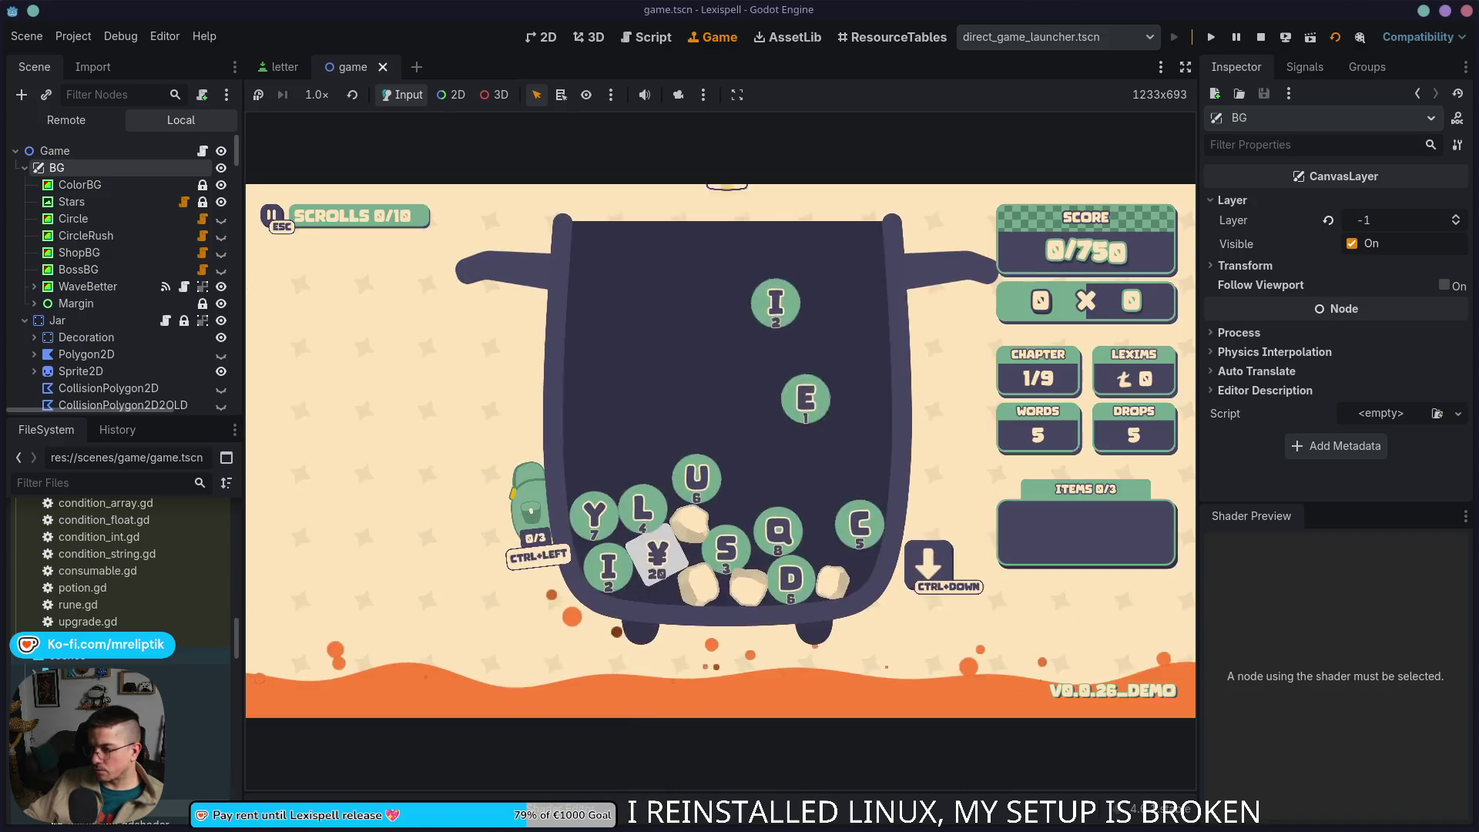
pyautogui.hotkey('alt', 'Tab')
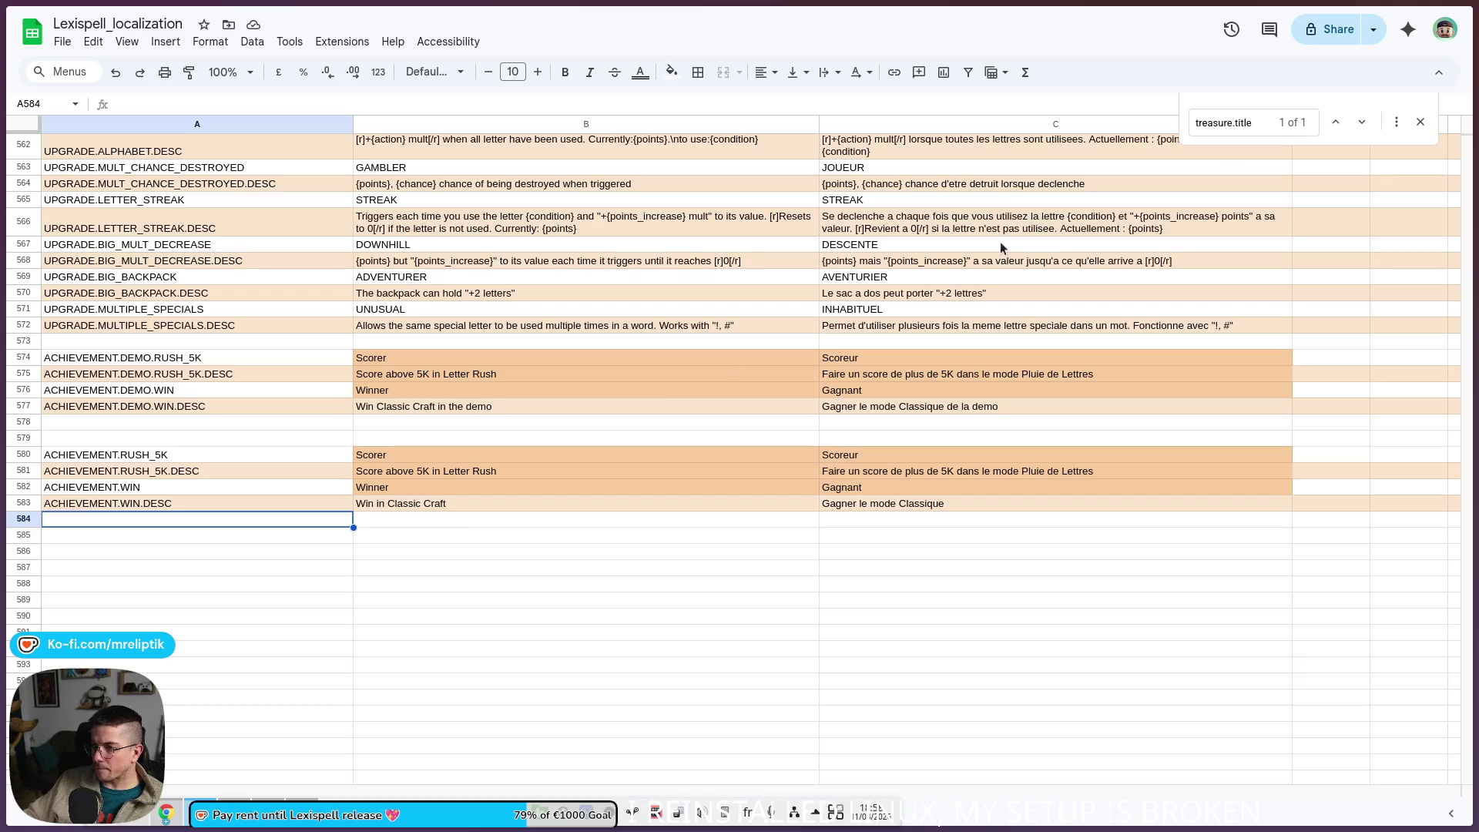
pyautogui.hotkey('alt', 'Tab')
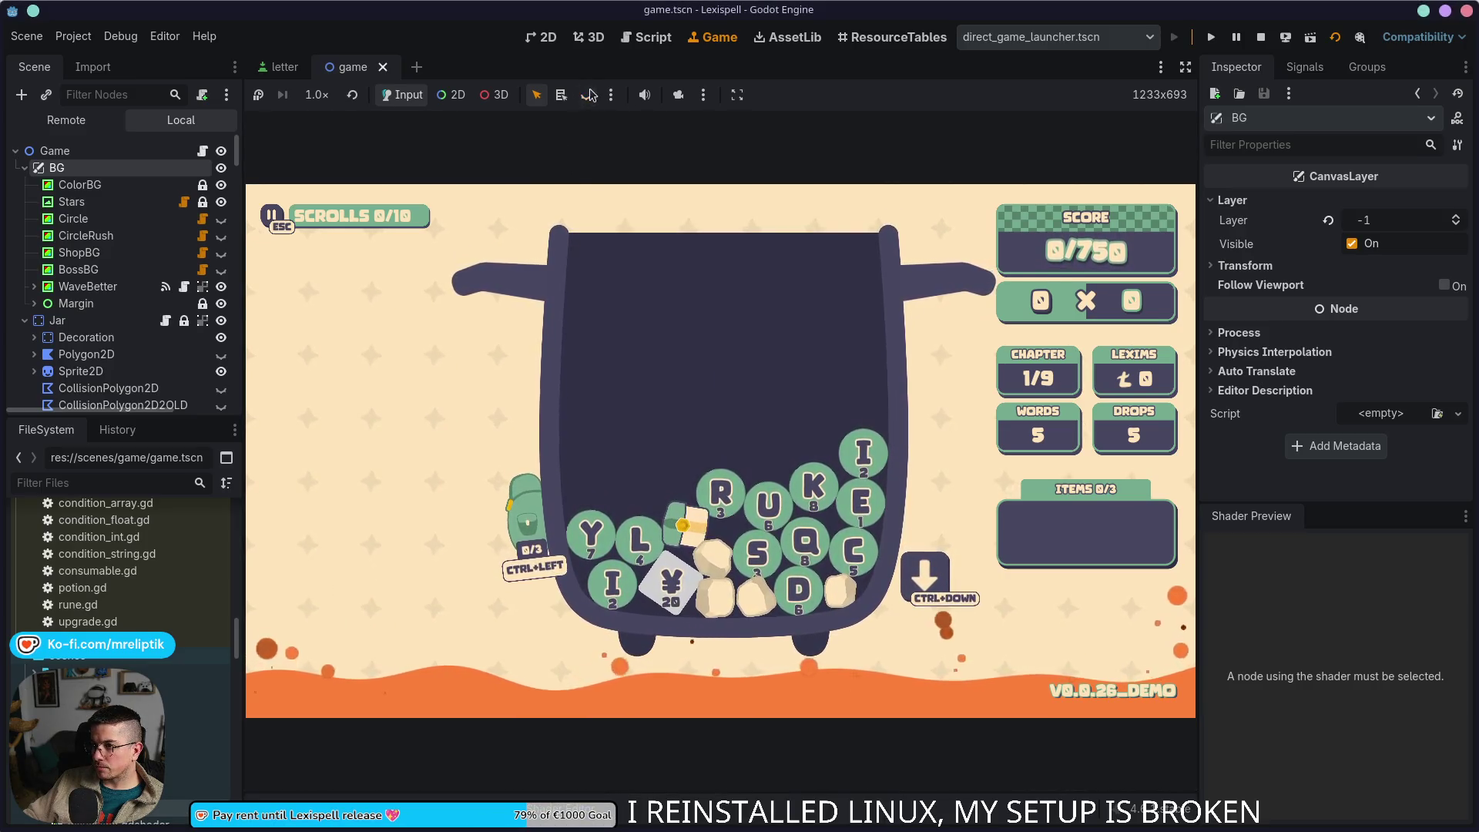
# Step: Stop the game, save the scene, and bring the Fontesk cartoon fonts browser up over Godot
pyautogui.click(1261, 37)
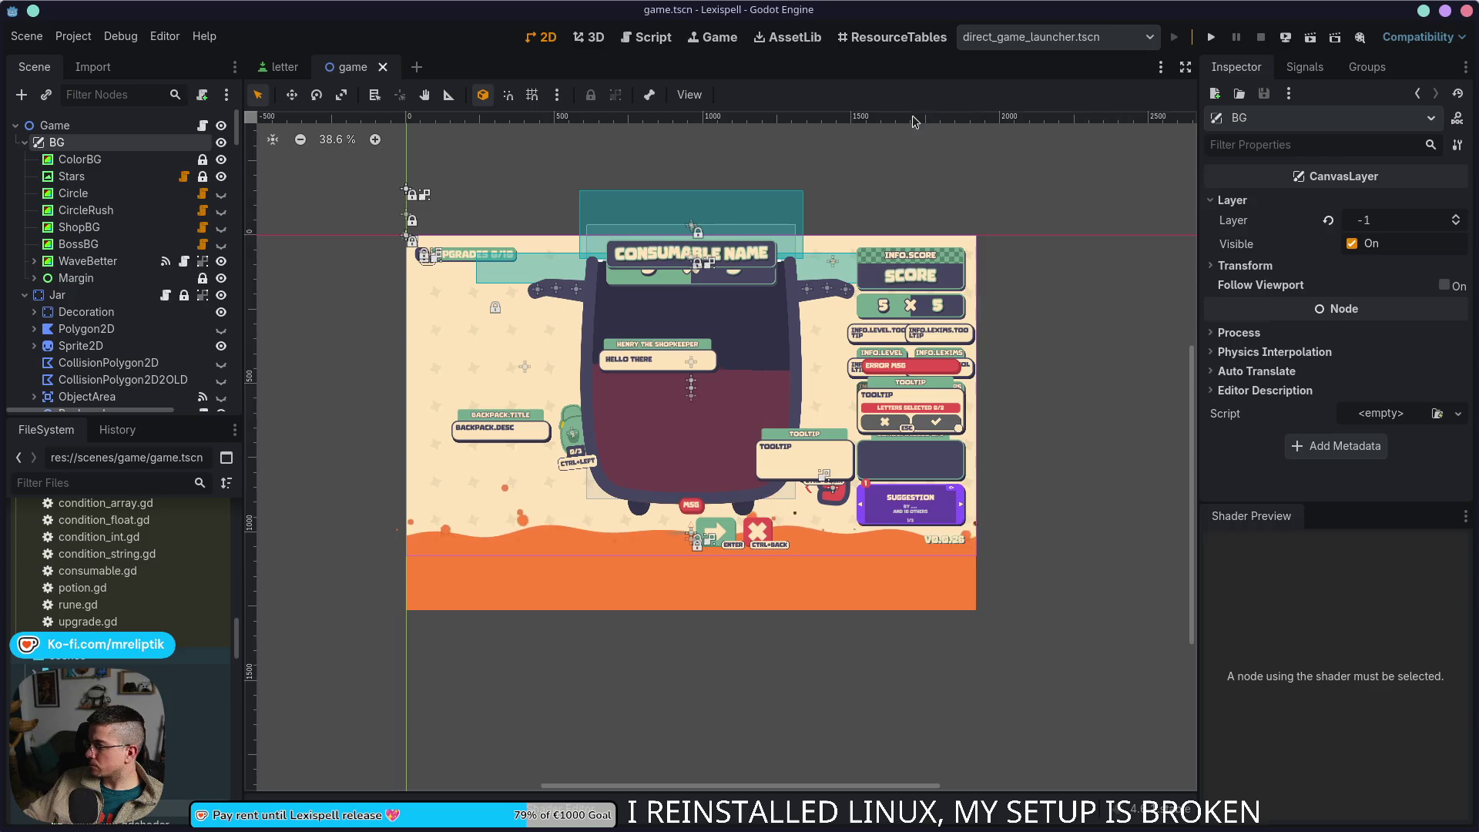
pyautogui.hotkey('ctrl', 's')
pyautogui.scroll(1, 716, 372)
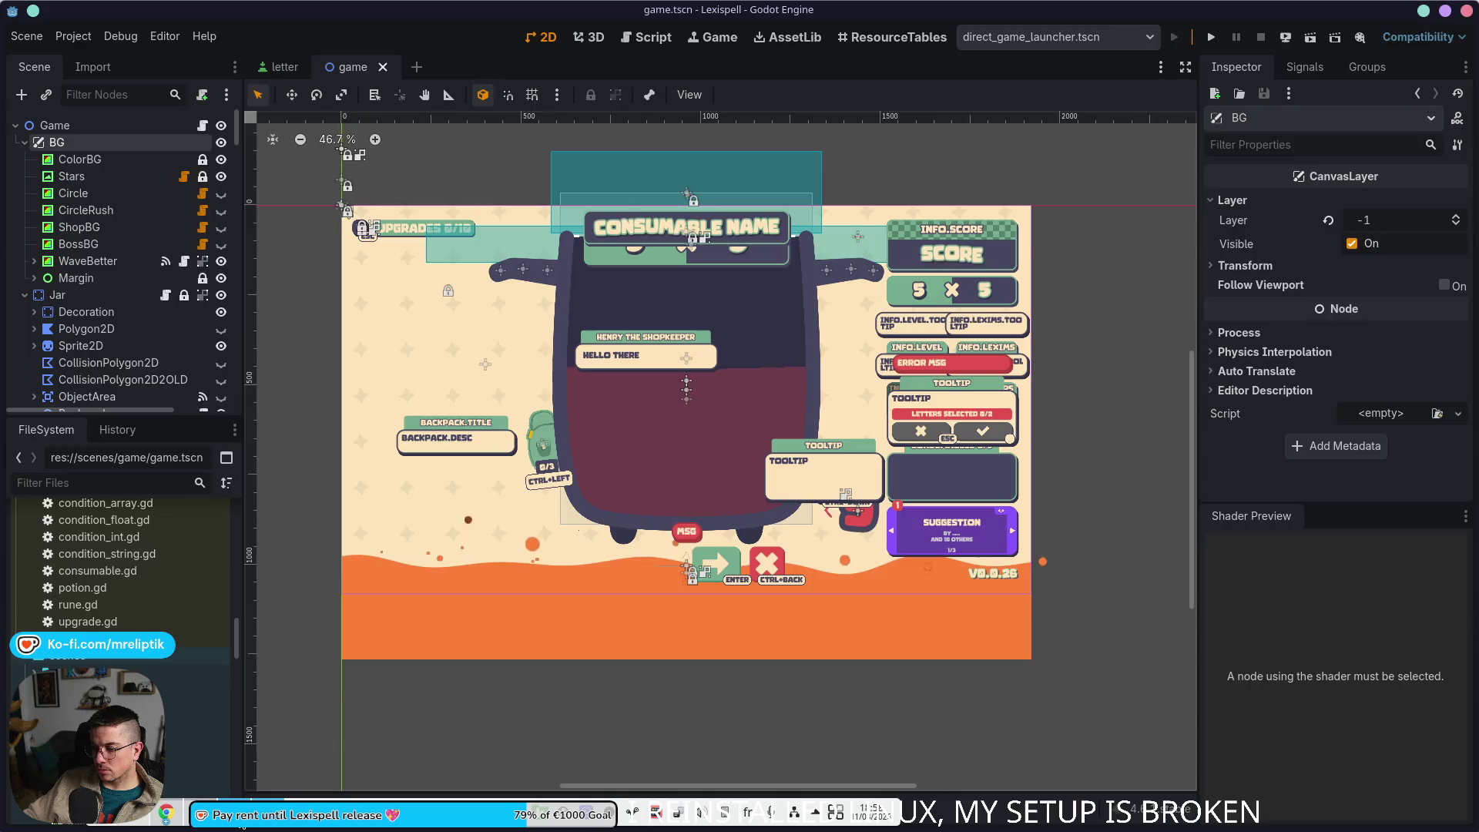
pyautogui.hotkey('alt', 'Tab')
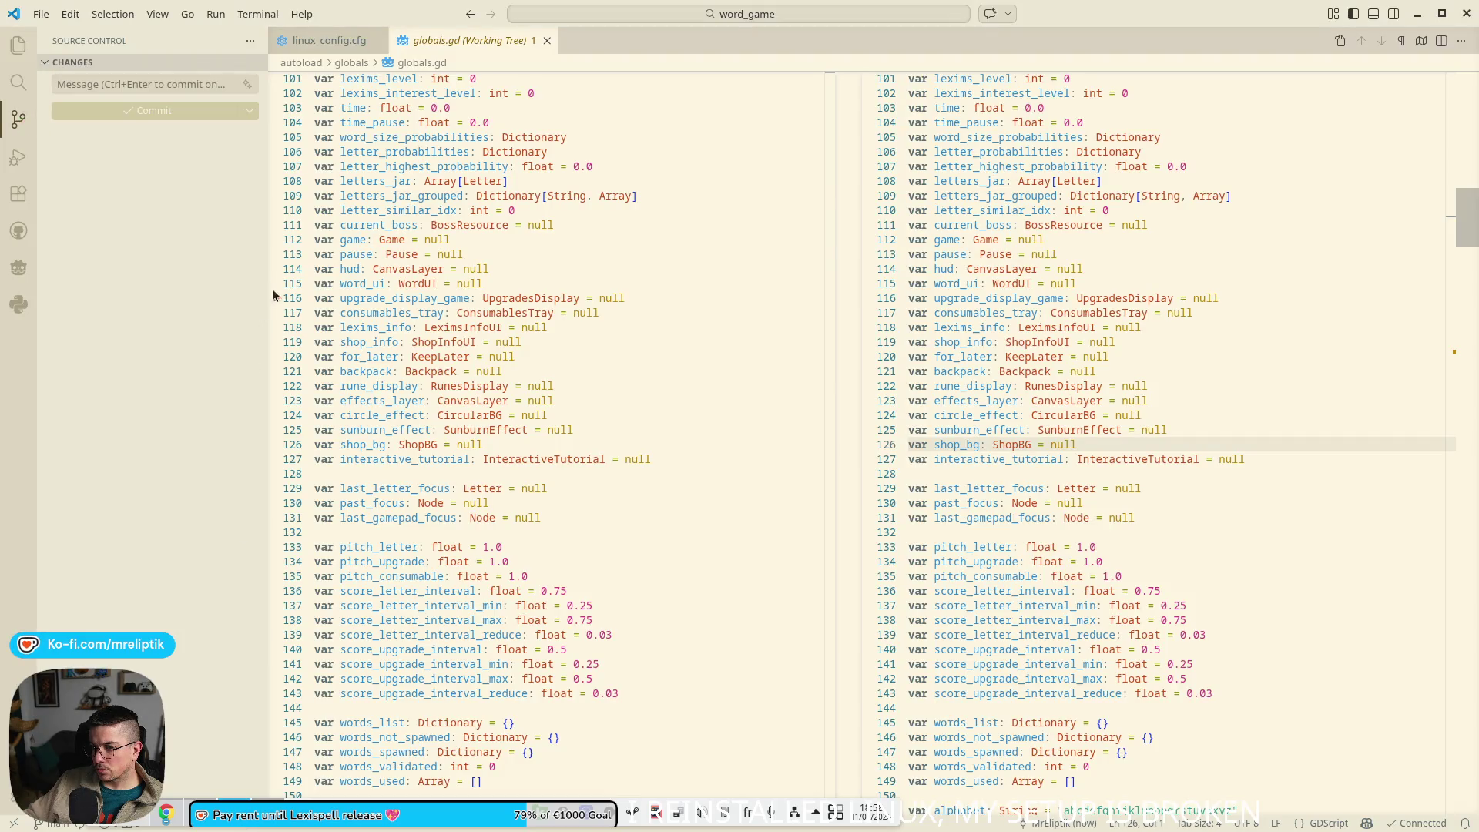
pyautogui.hotkey('alt', 'Tab')
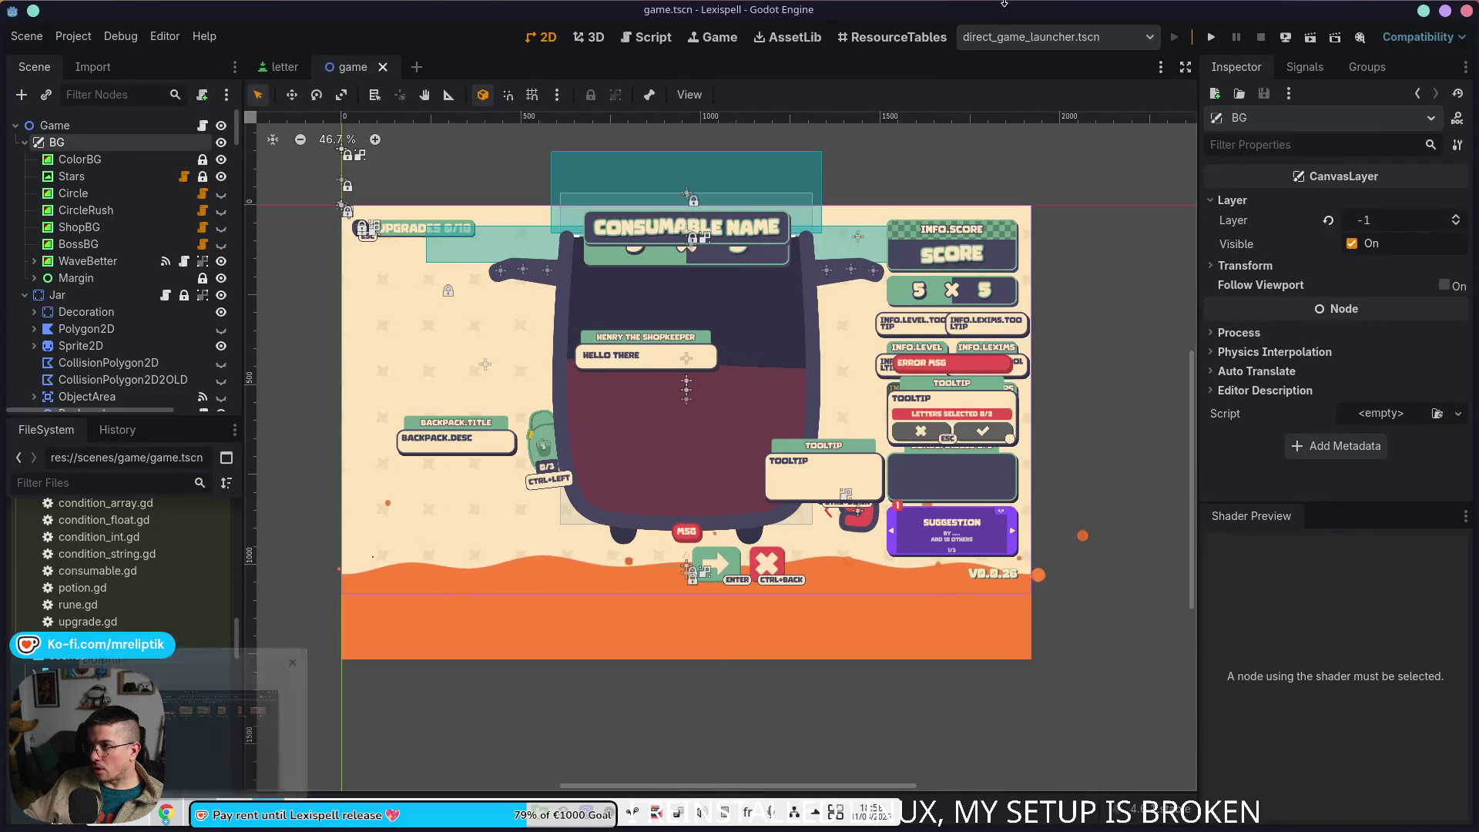
pyautogui.hotkey('alt', 'Tab')
pyautogui.moveTo(1183, 418)
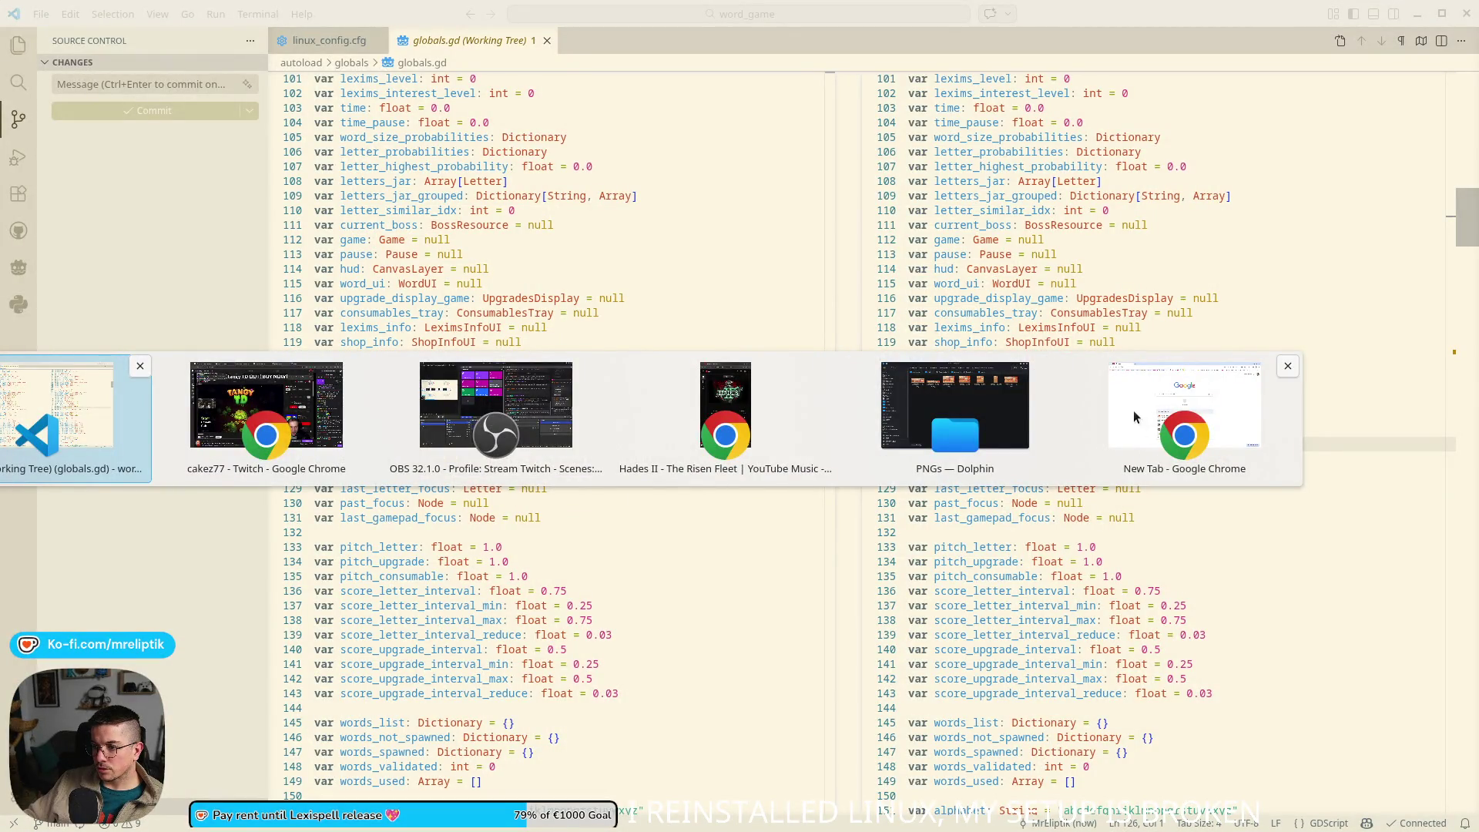
pyautogui.hotkey('alt', 'shift', 'Tab')
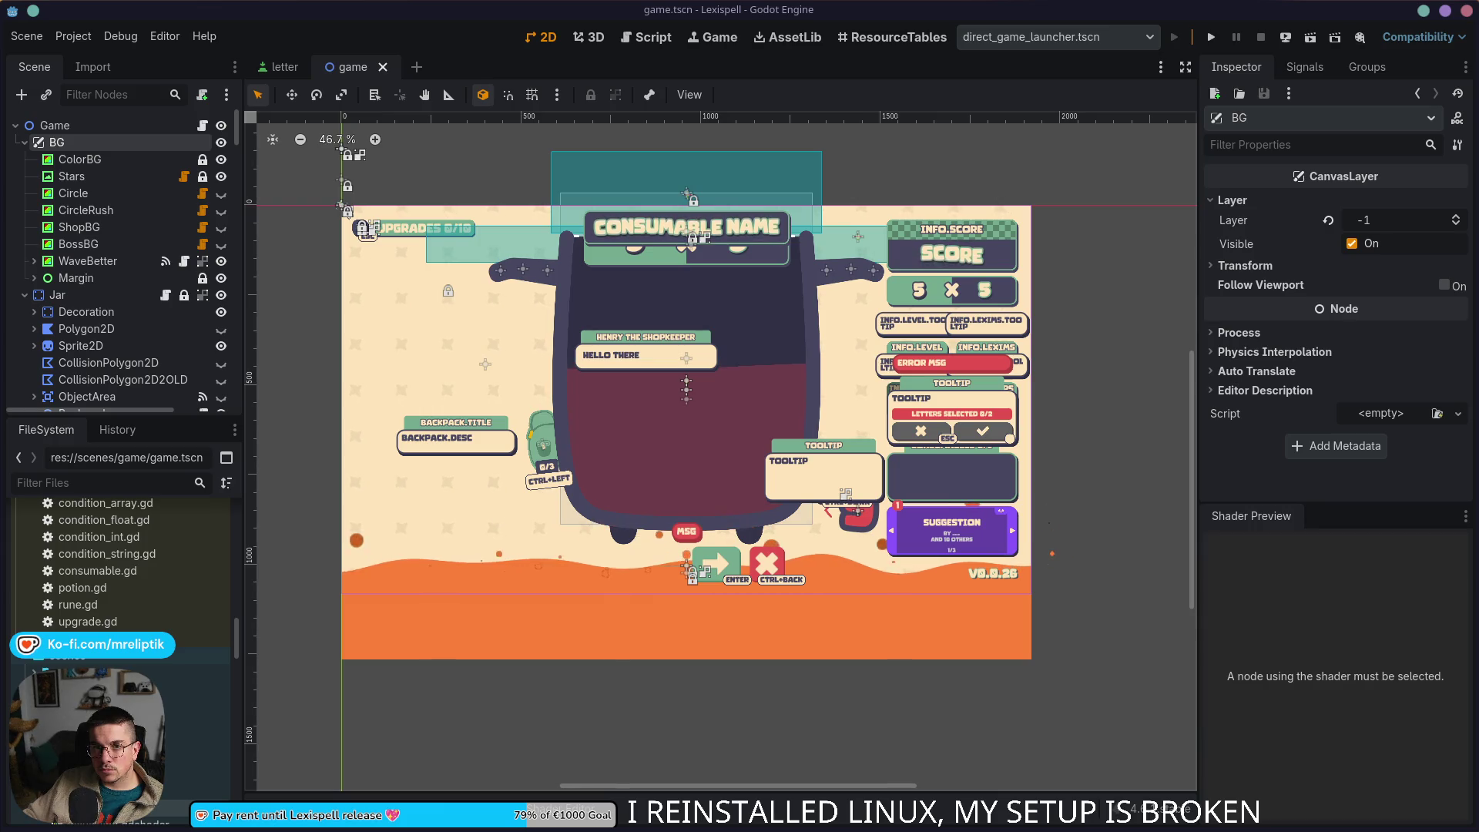
pyautogui.moveTo(479, 165); pyautogui.dragTo(368, 63)
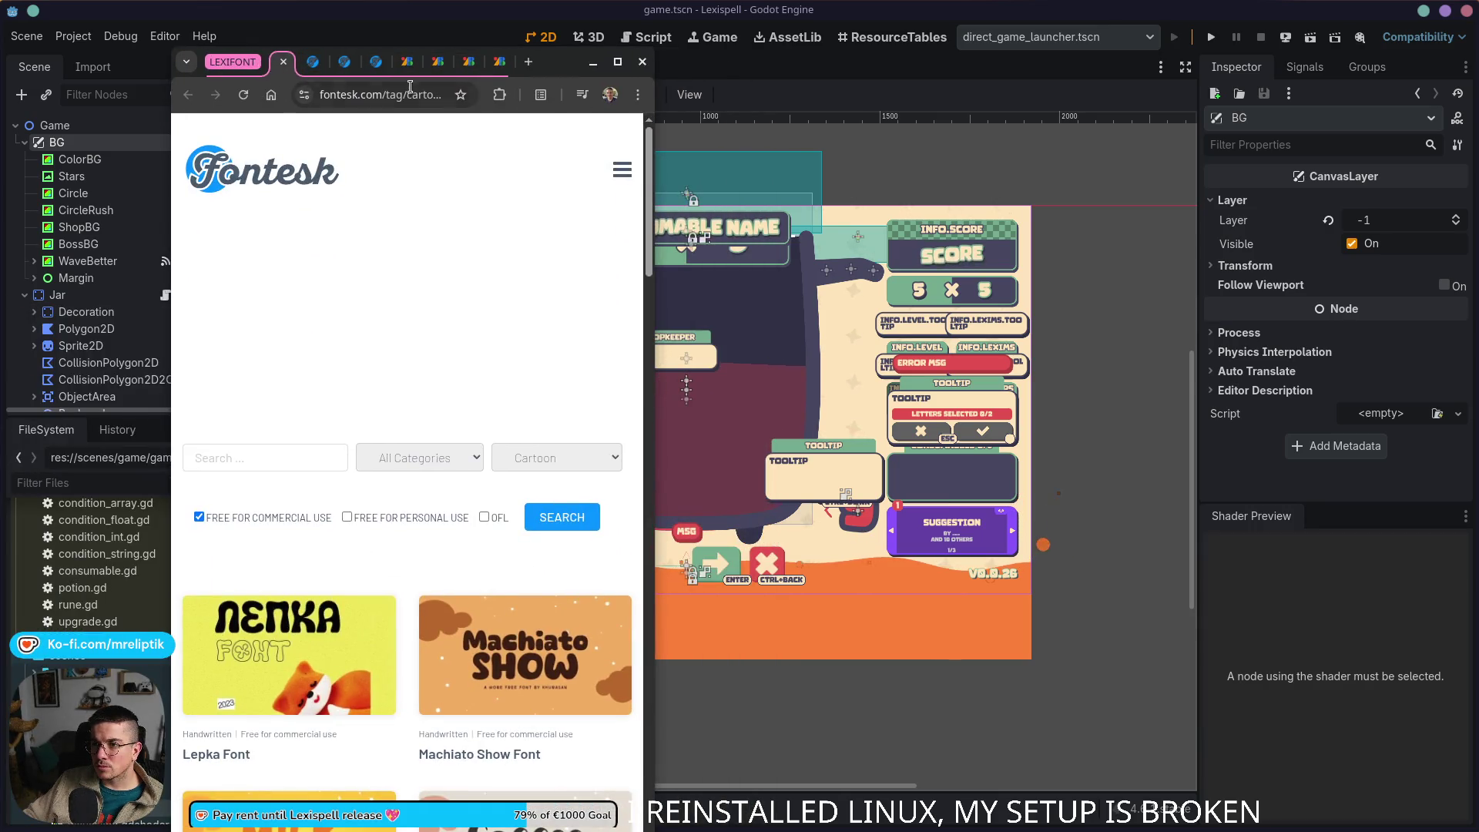
# Step: Compare Free Royalty against Lonely Cake, advance Lonely Cake's preview to its character set, then start a system search
pyautogui.click(617, 61)
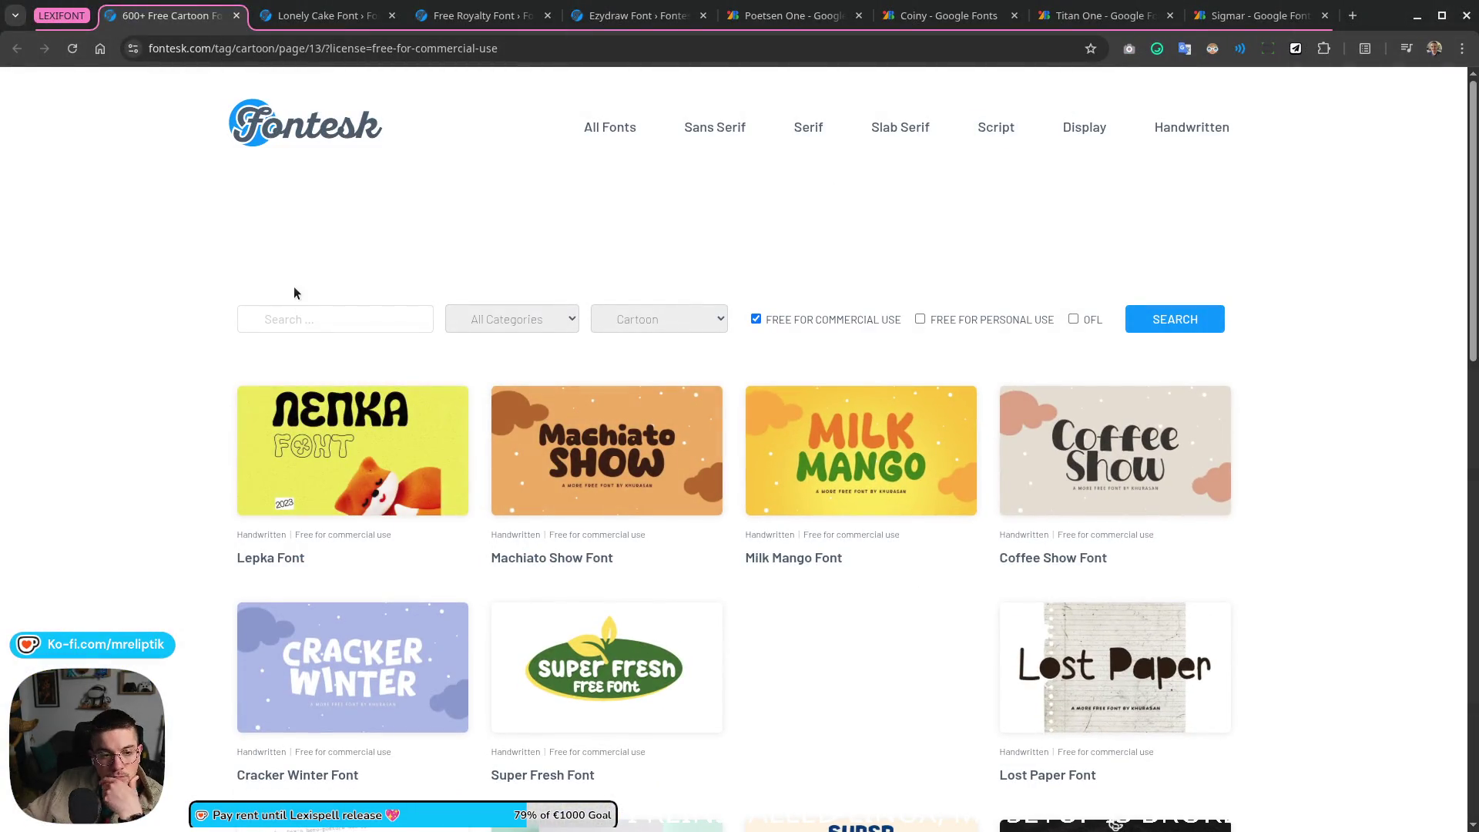
pyautogui.hotkey('ctrl', 'Tab')
pyautogui.hotkey('ctrl', 'Tab')
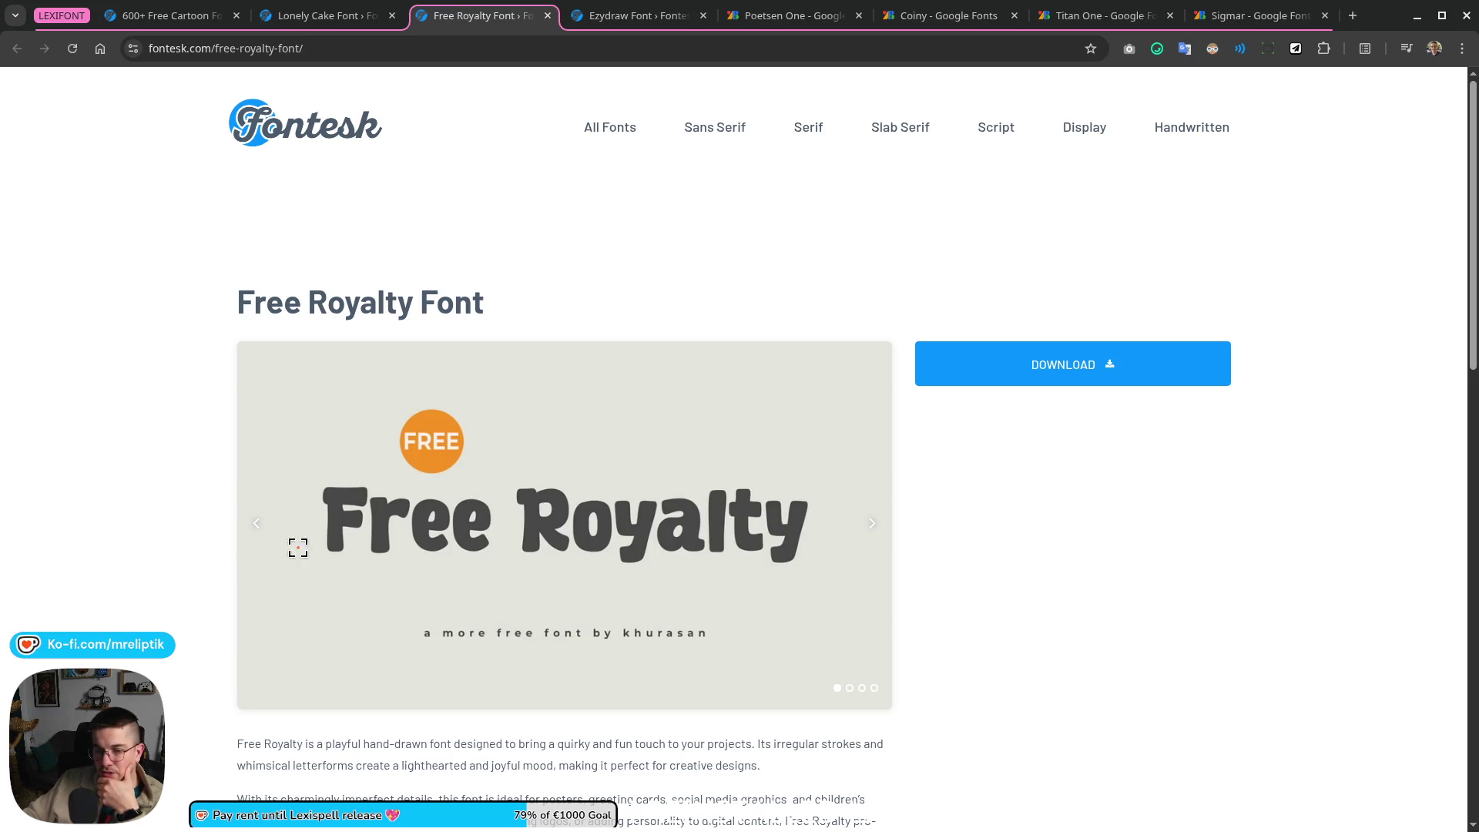
pyautogui.scroll(-3, 424, 473)
pyautogui.scroll(2, 519, 512)
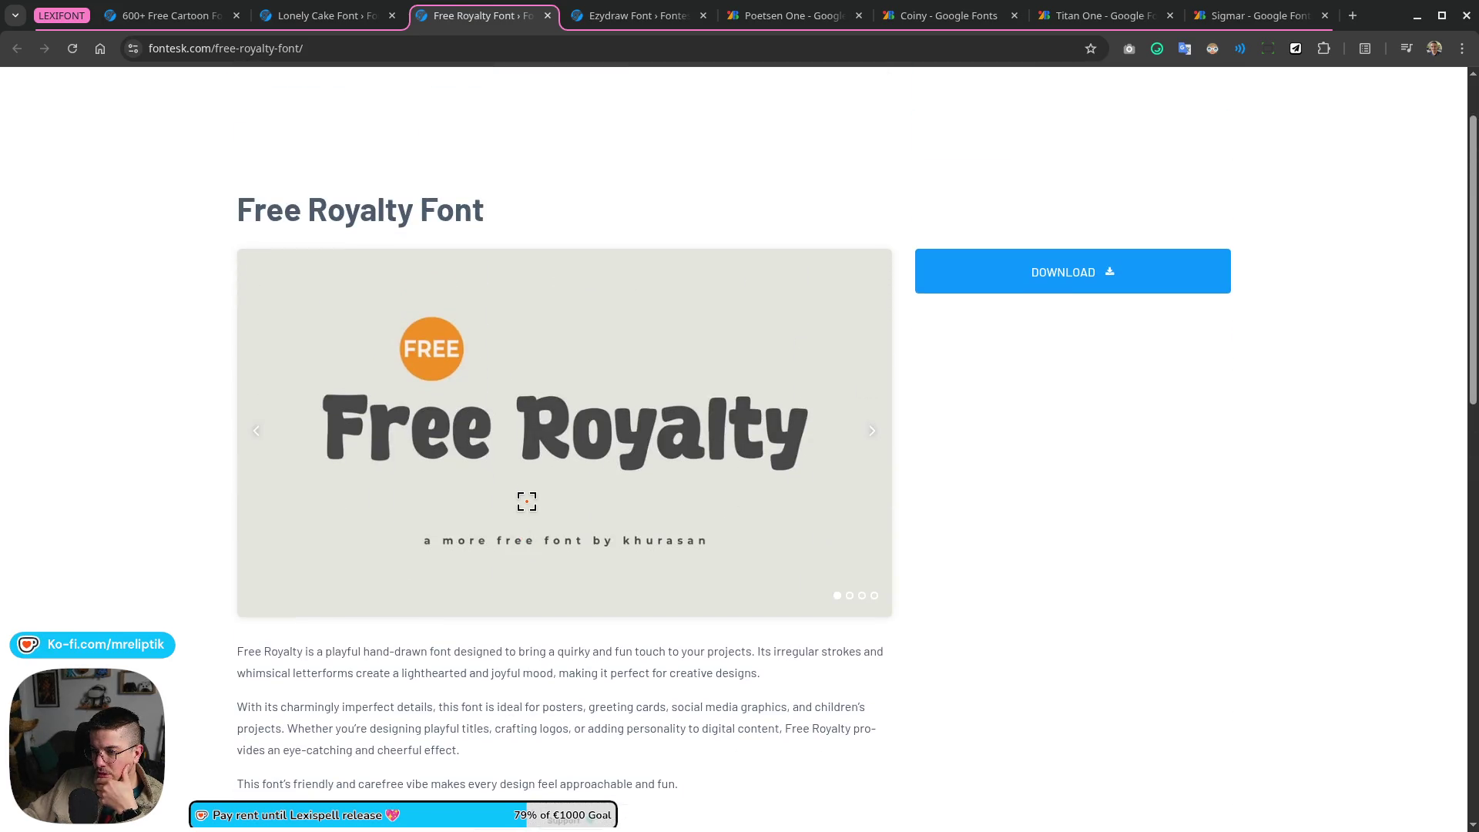
pyautogui.scroll(2, 475, 429)
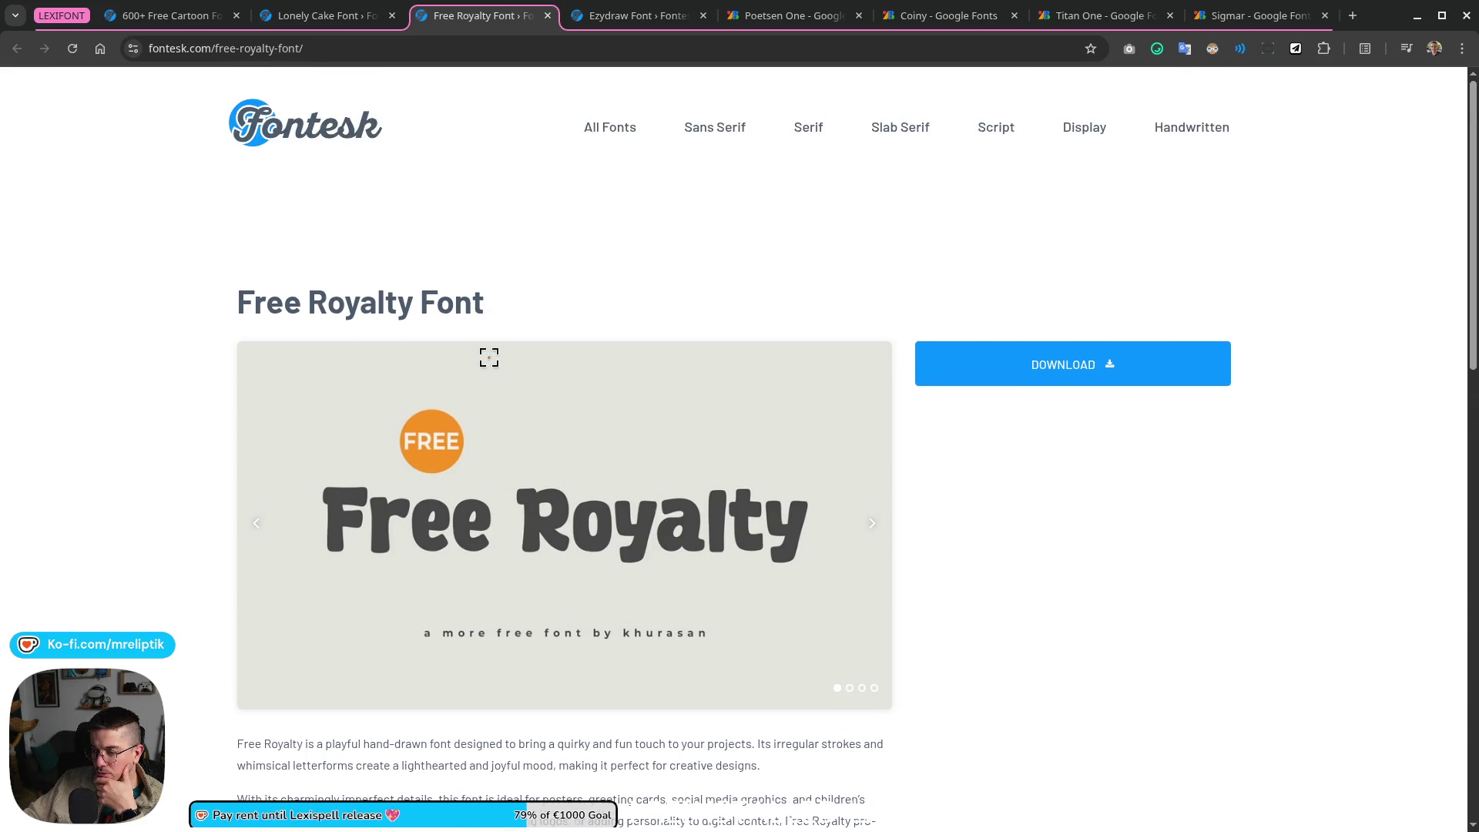
pyautogui.click(317, 26)
pyautogui.click(872, 523)
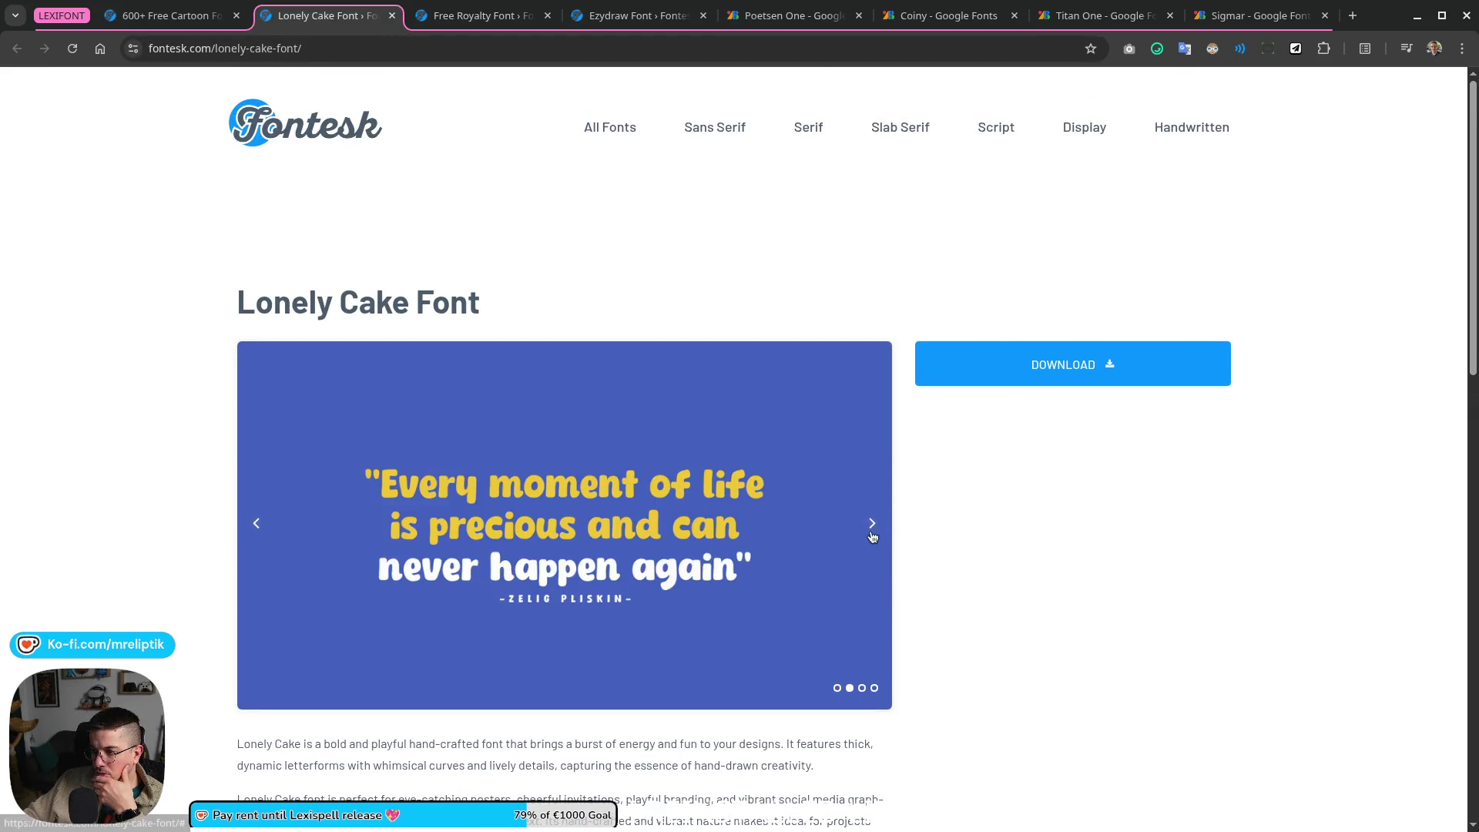
pyautogui.click(872, 524)
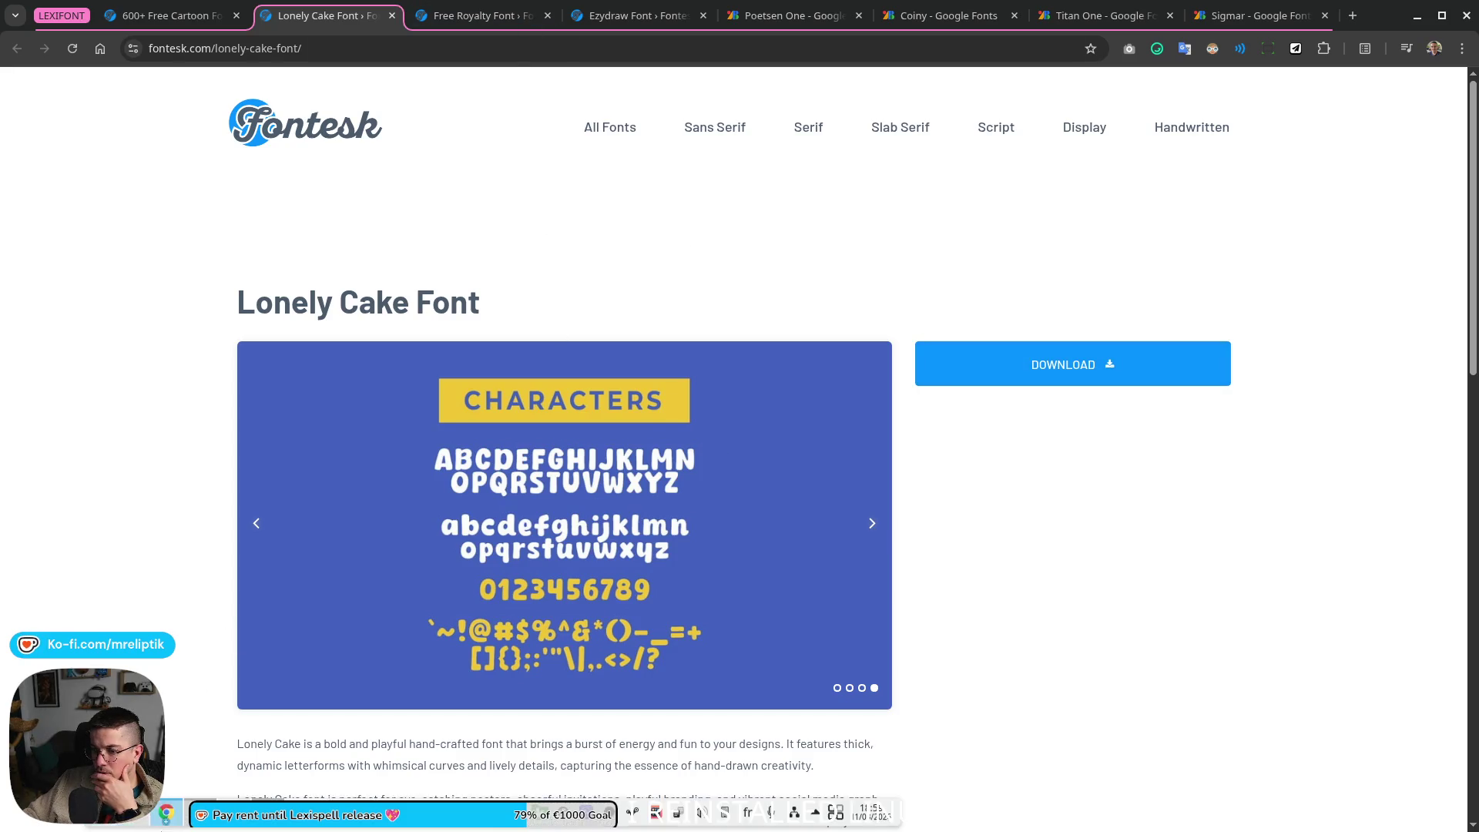
pyautogui.press('super')
pyautogui.write('font')
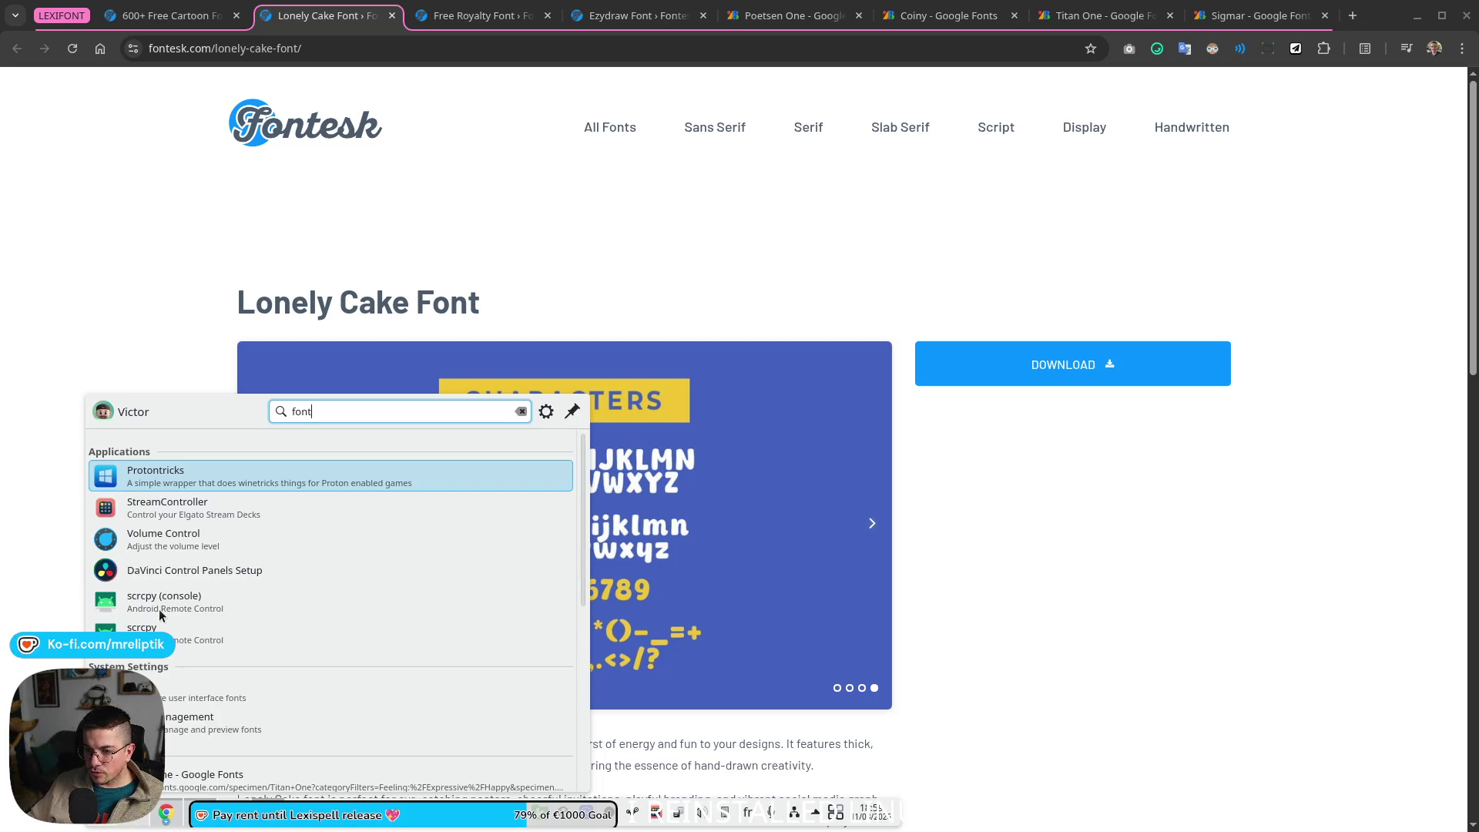
# Step: Bring up KDE Font Management and confirm no Lonely Cake font is installed yet
pyautogui.press('Down')
pyautogui.press('Down')
pyautogui.press('Down')
pyautogui.press('Down')
pyautogui.press('Down')
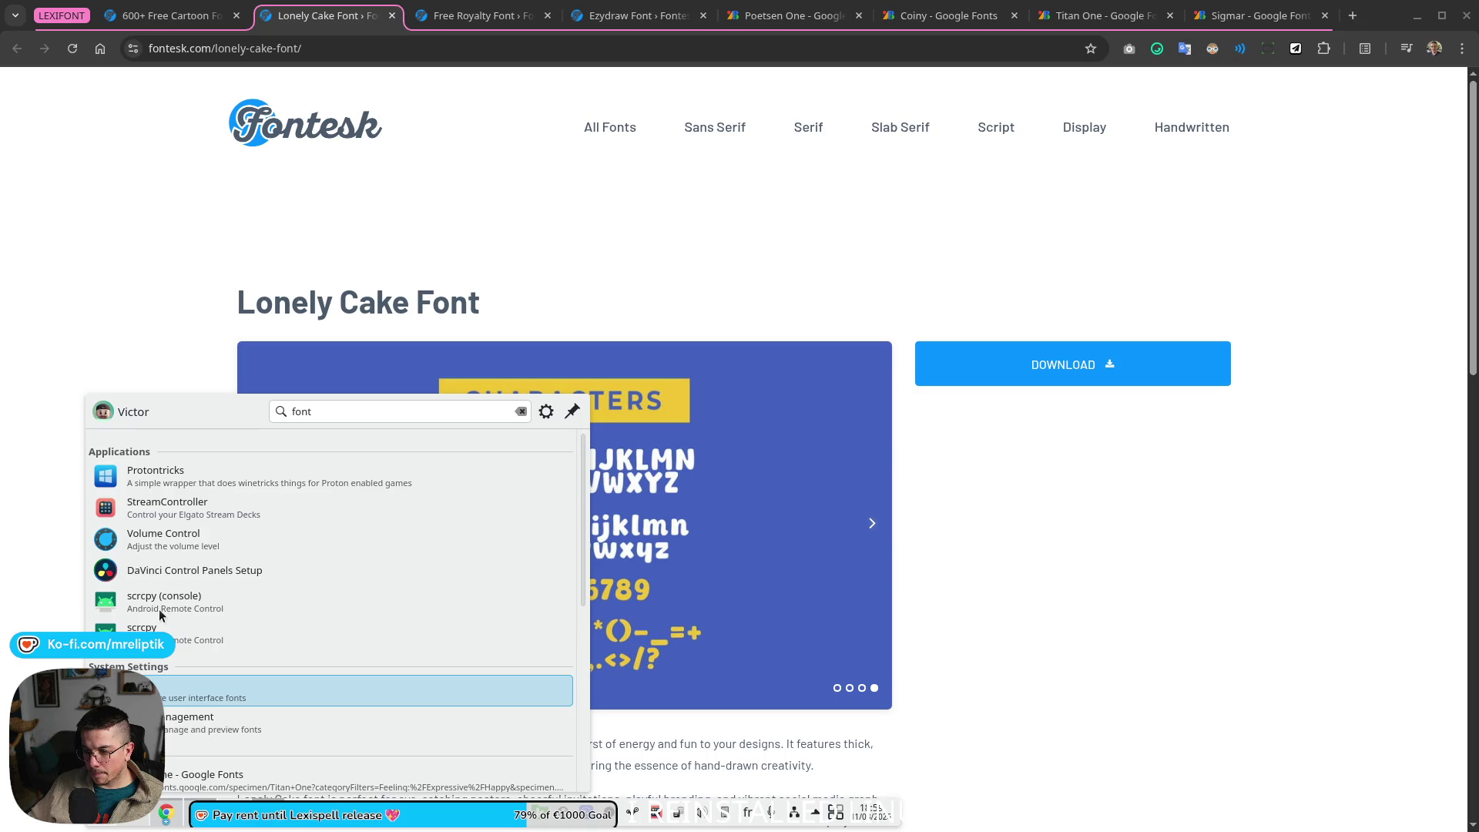
pyautogui.press('Return')
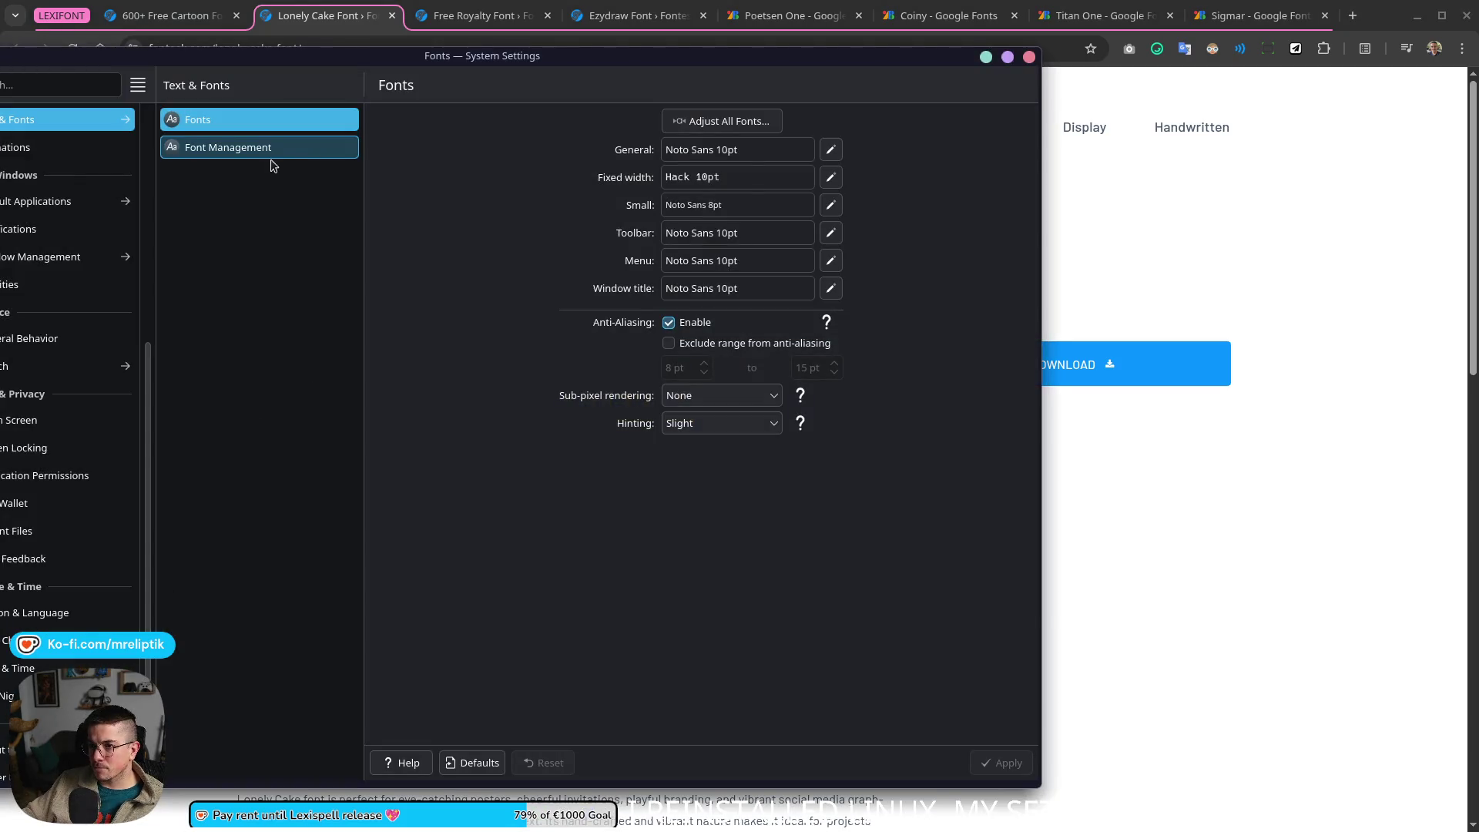
pyautogui.click(267, 162)
pyautogui.moveTo(483, 57); pyautogui.dragTo(181, 375)
pyautogui.write('lonel')
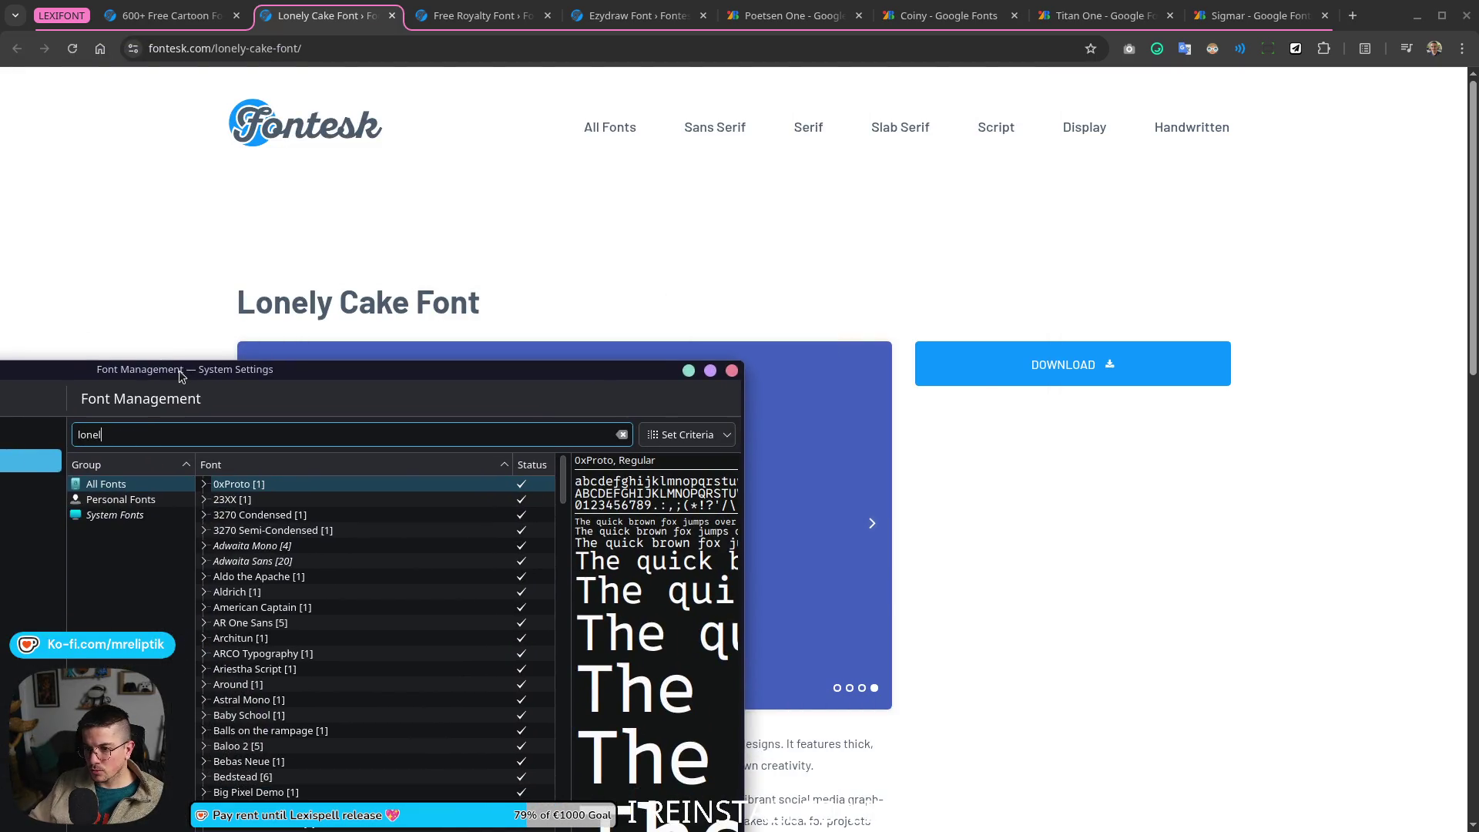
# Step: Download the Lonely Cake font from its Fontesk page
pyautogui.click(180, 357)
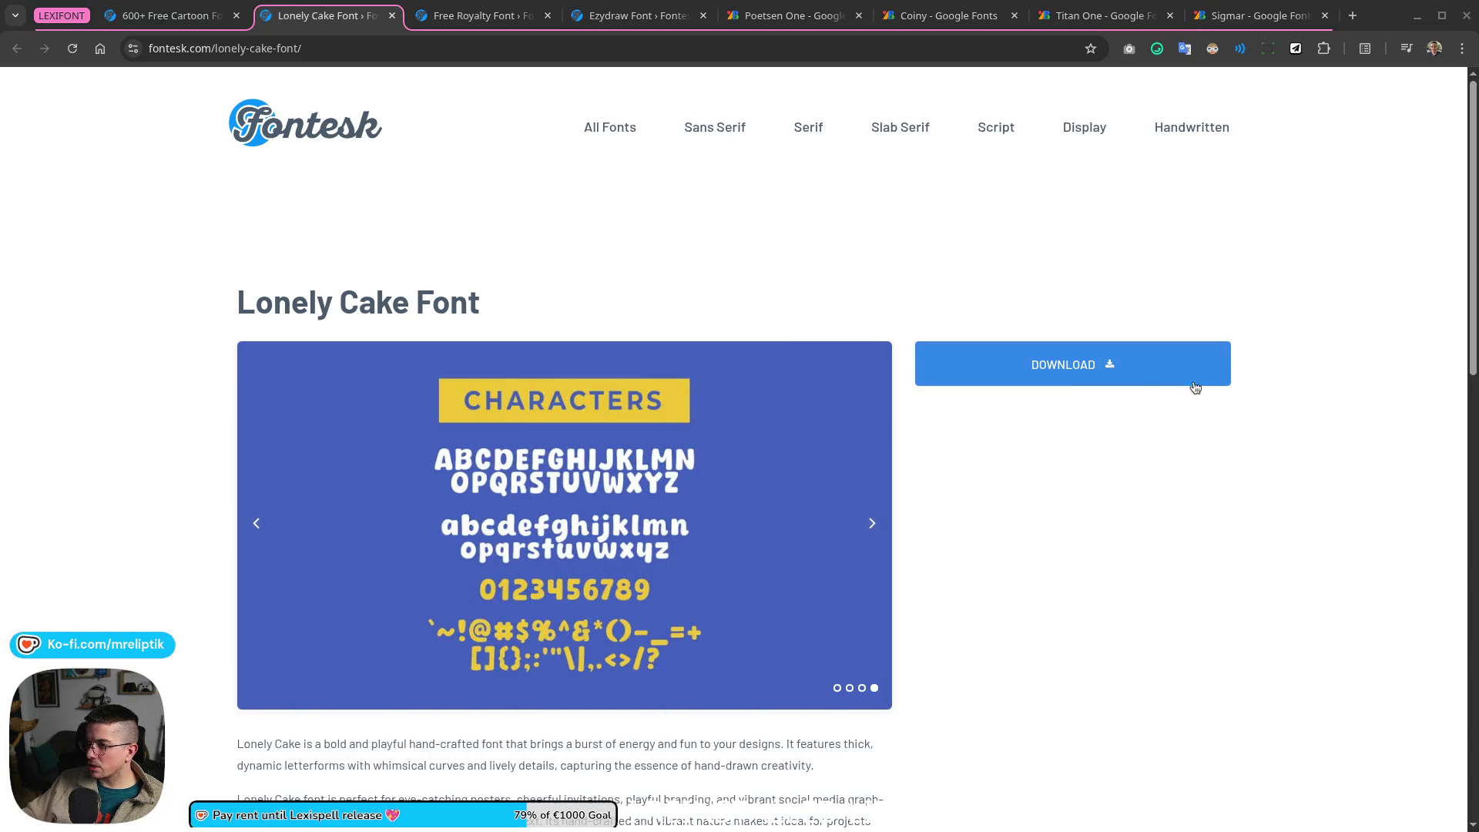
pyautogui.click(1190, 379)
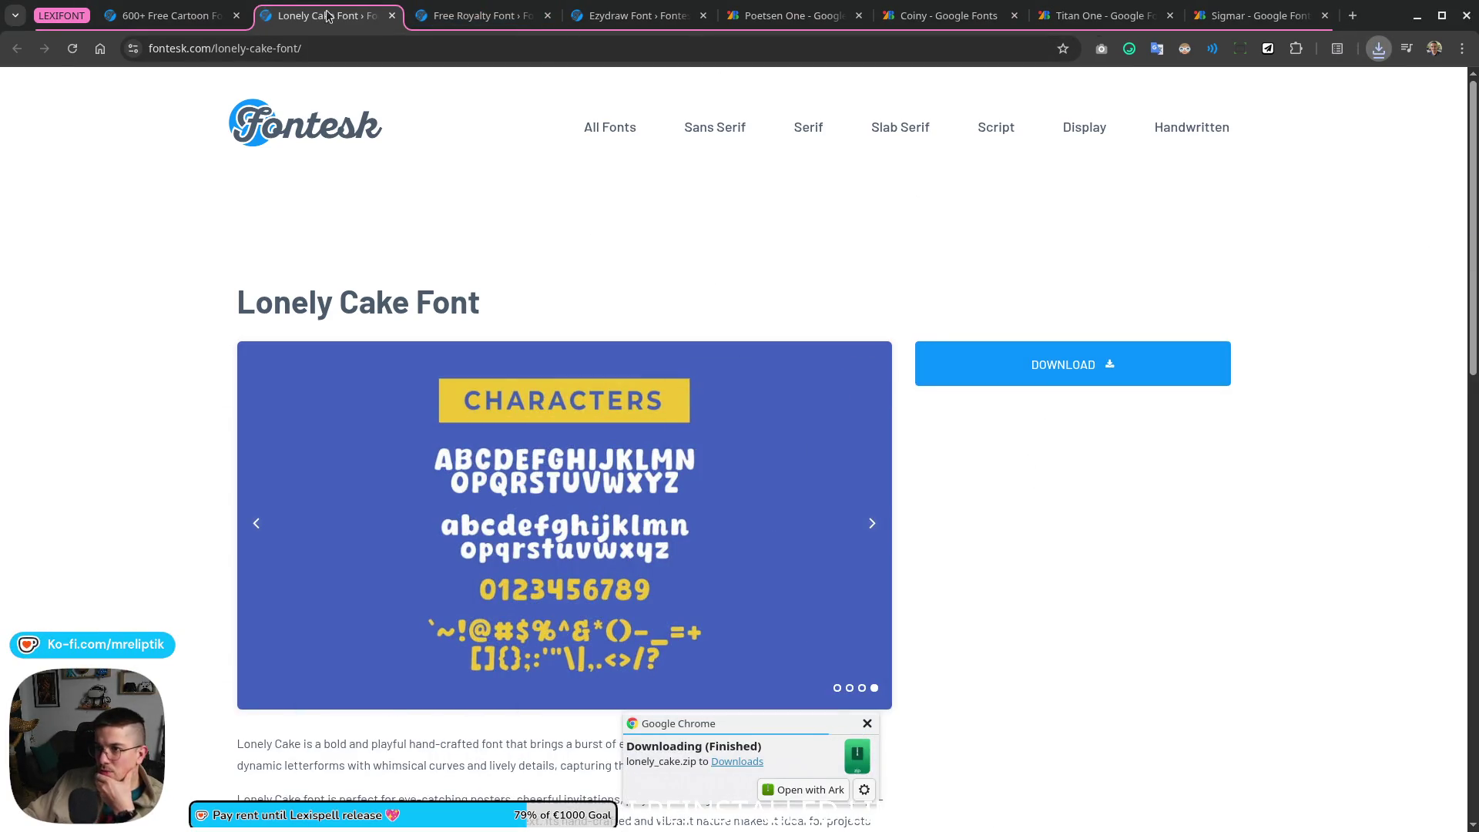
# Step: Close the Lonely Cake and Free Royalty tabs, download Ezydraw, and move to the Poetsen One page
pyautogui.hotkey('ctrl', 'w')
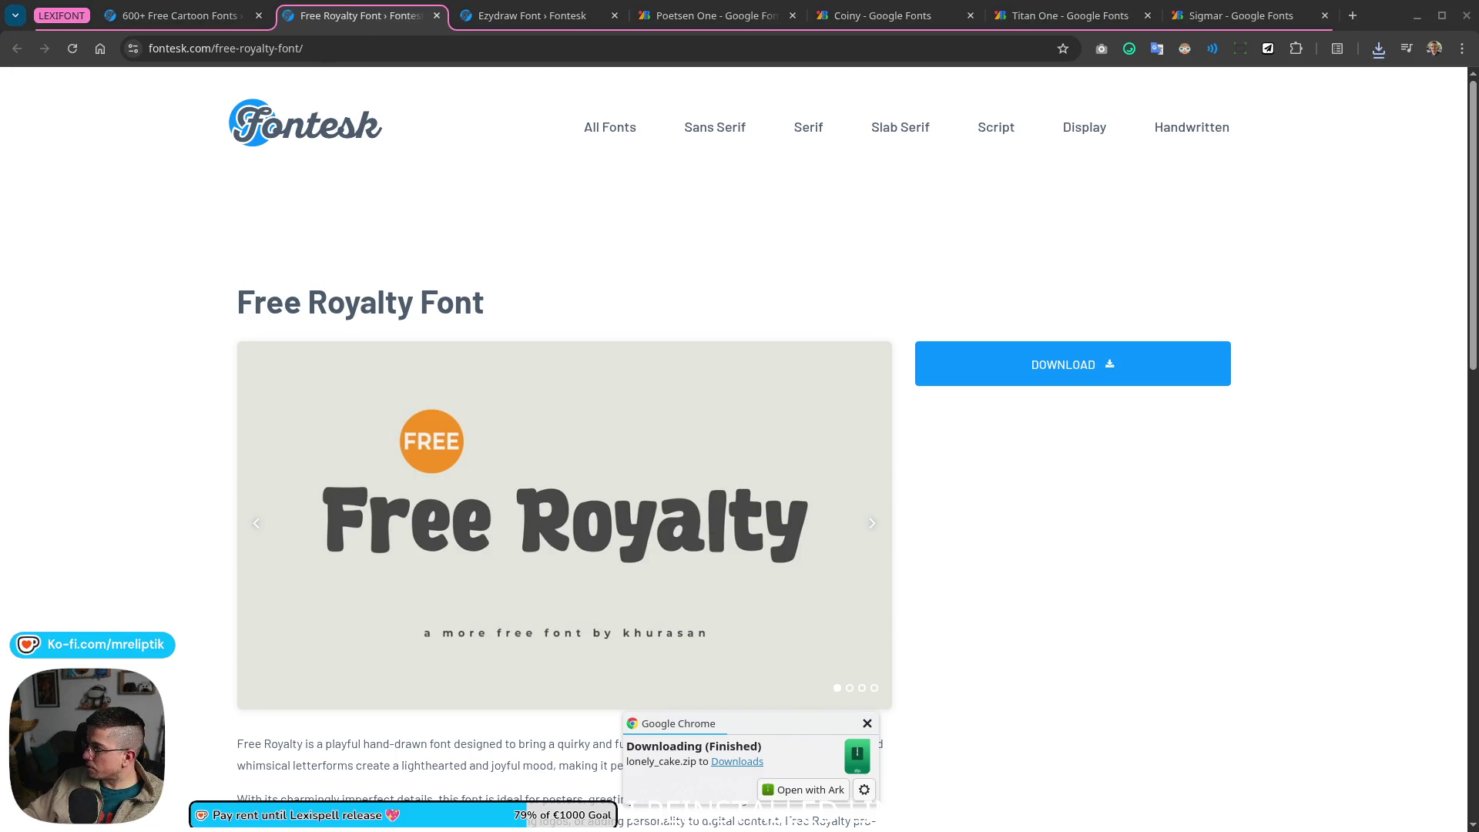
pyautogui.middleClick(307, 9)
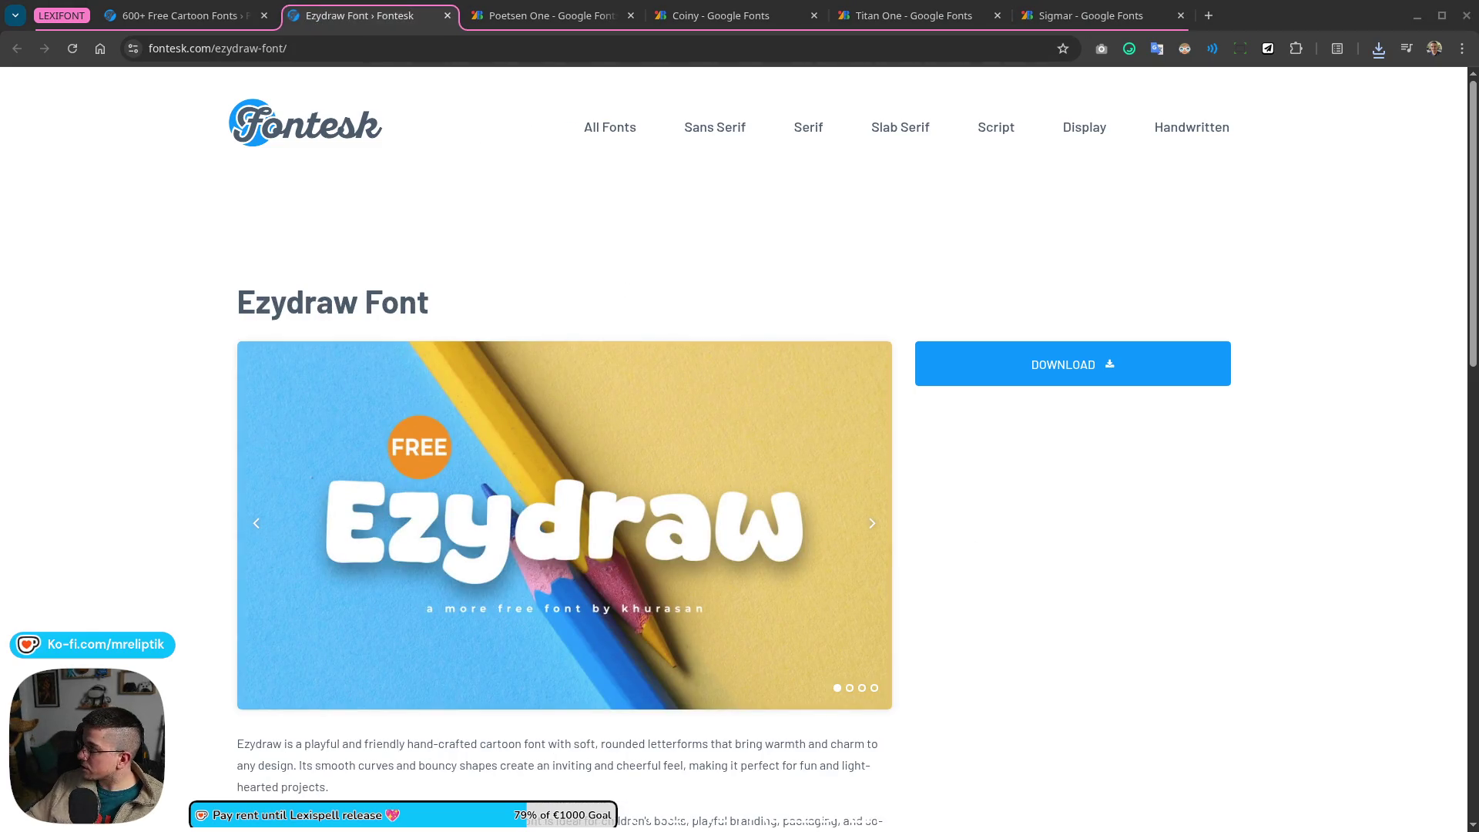
pyautogui.click(1045, 365)
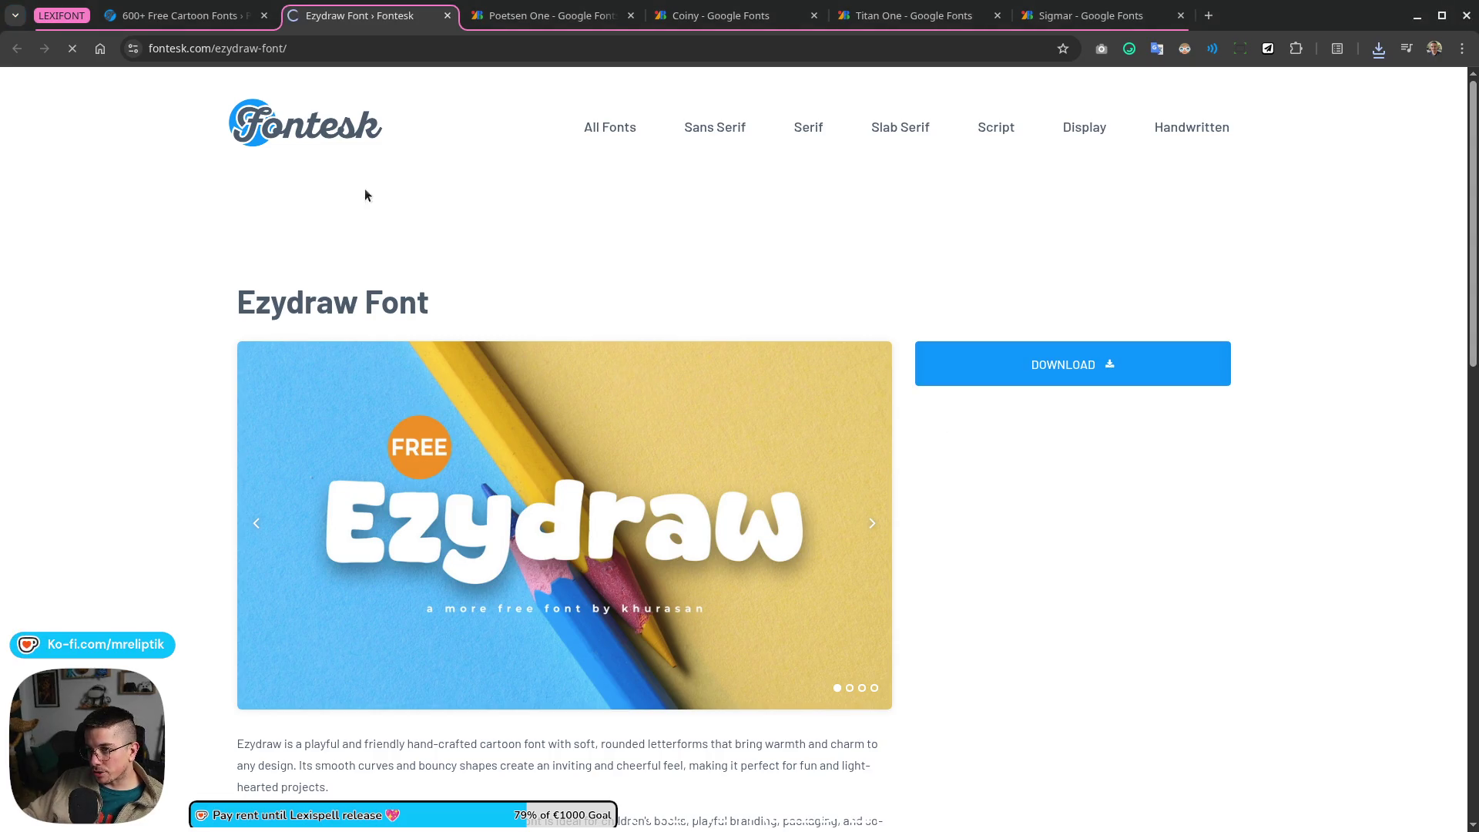
pyautogui.hotkey('ctrl', 'Tab')
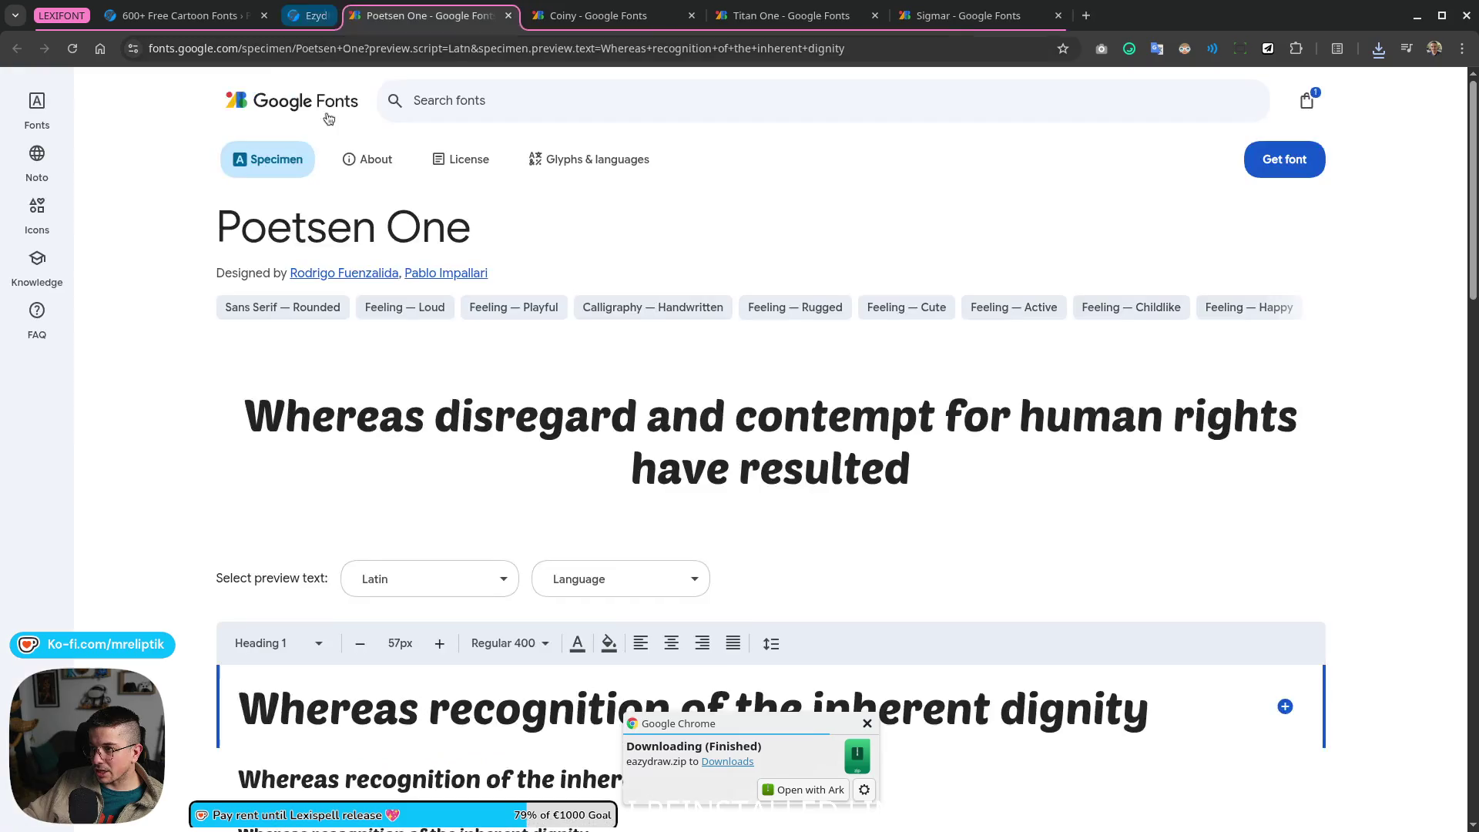
# Step: In Dolphin's Downloads, close the duplicate view and trash the leftover PNGs archive
pyautogui.click(677, 814)
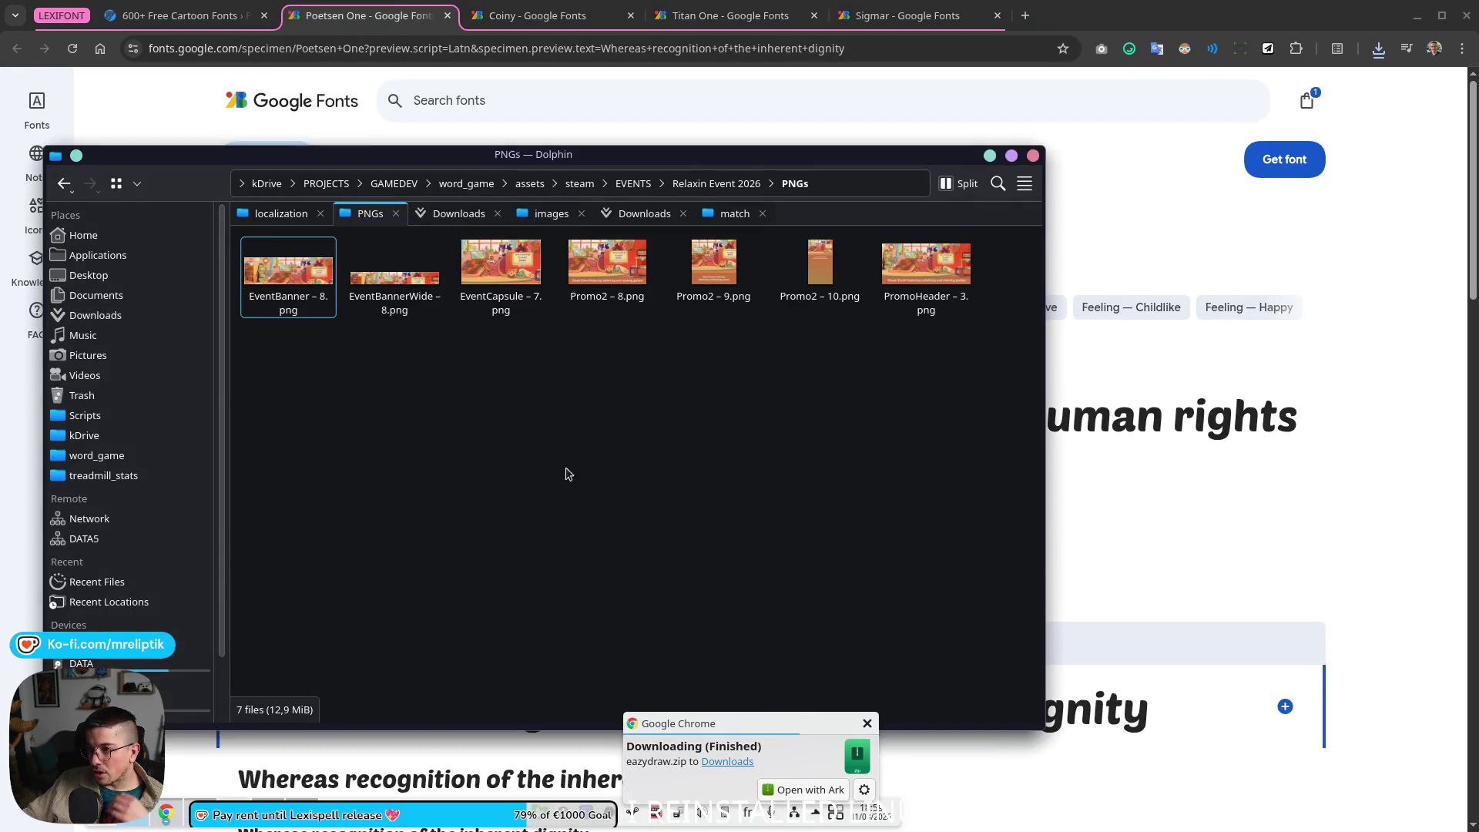
pyautogui.click(644, 213)
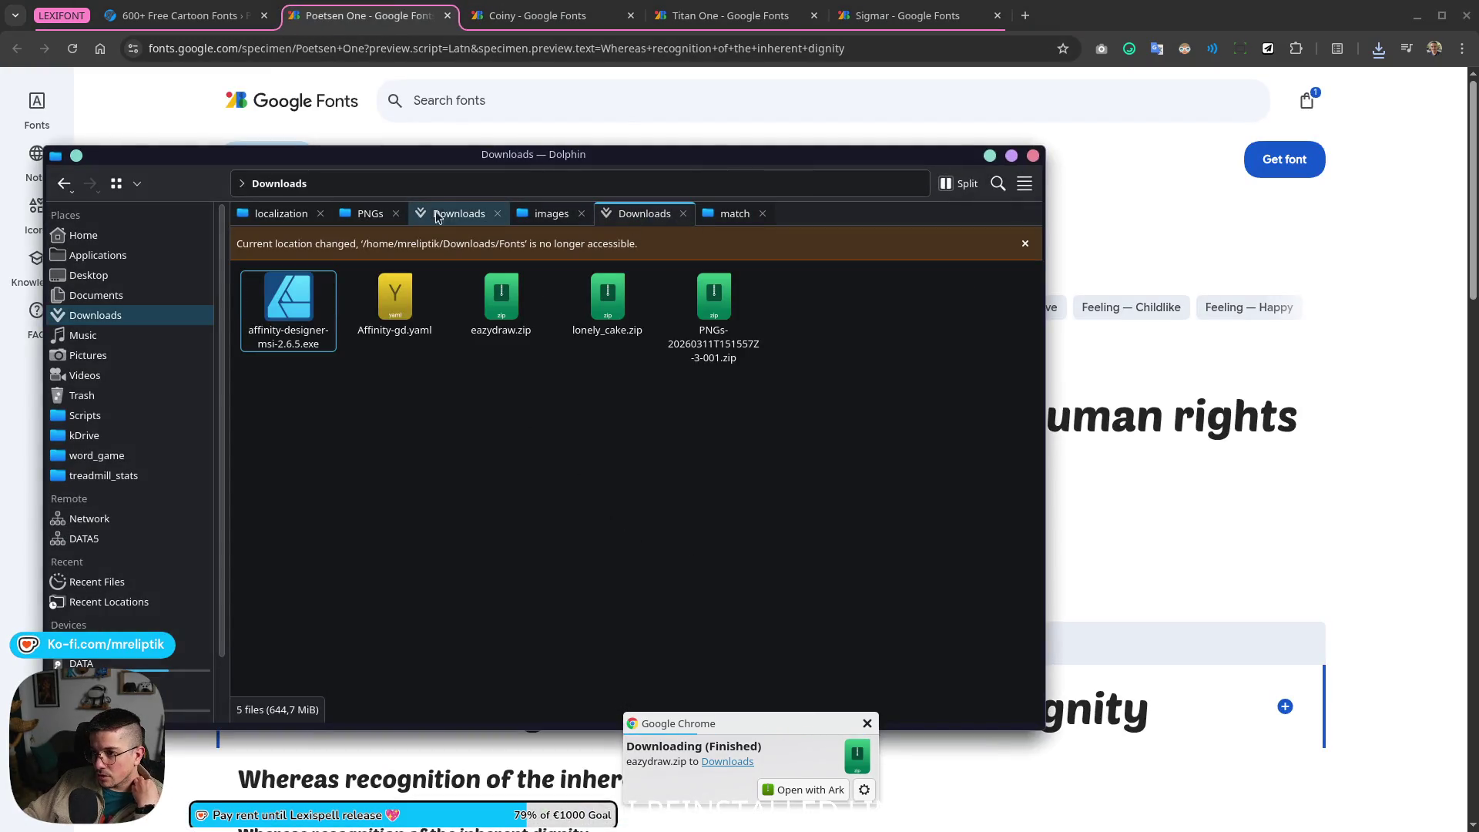
pyautogui.click(438, 217)
pyautogui.middleClick(654, 218)
pyautogui.click(484, 270)
pyautogui.click(728, 283)
pyautogui.press('Delete')
# Step: Extract the Ezydraw and Lonely Cake zips into Downloads and delete both archives
pyautogui.click(509, 286)
pyautogui.moveTo(640, 340); pyautogui.dragTo(512, 252)
pyautogui.rightClick(512, 253)
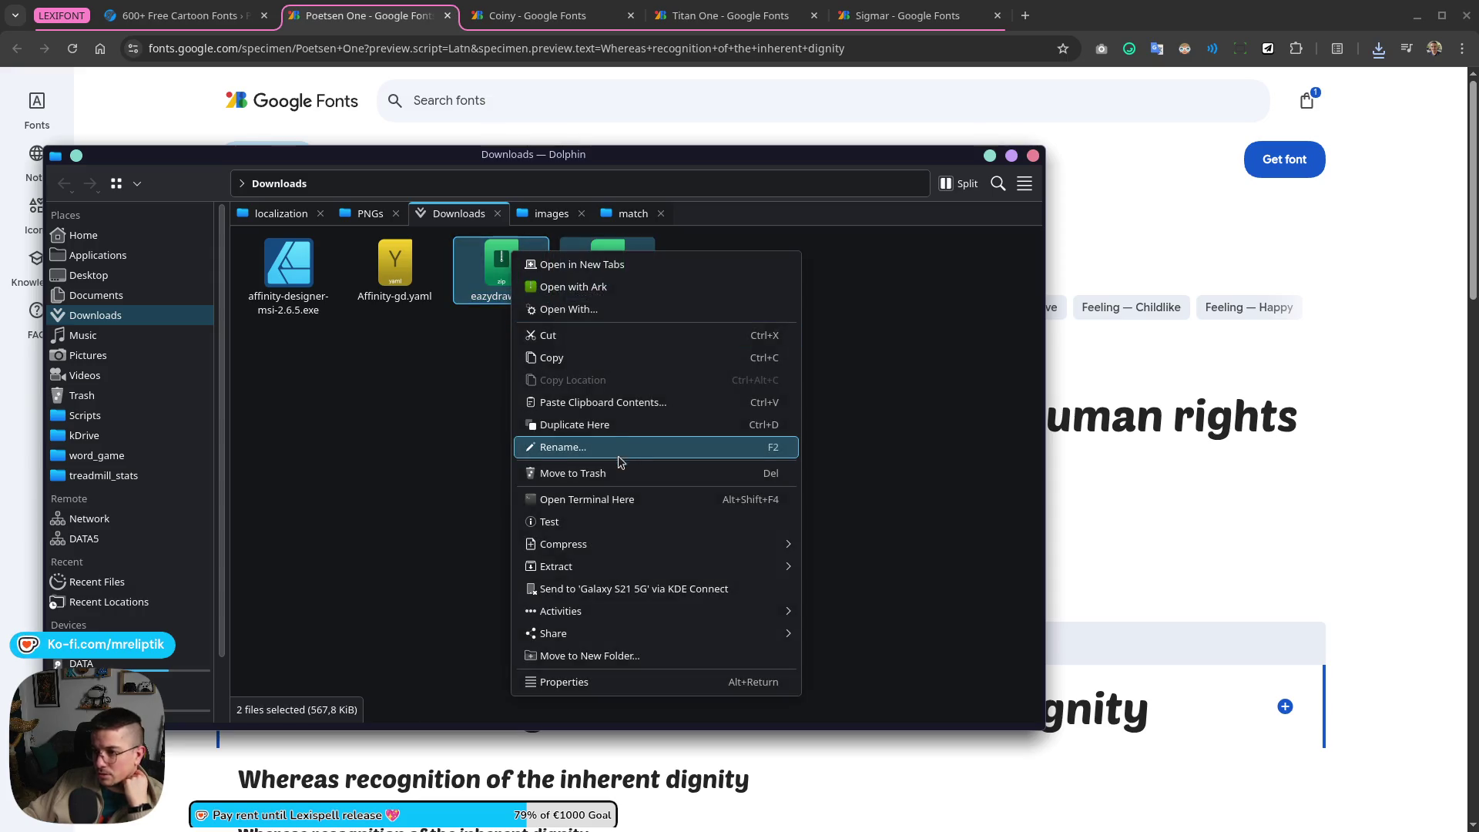
pyautogui.moveTo(555, 566)
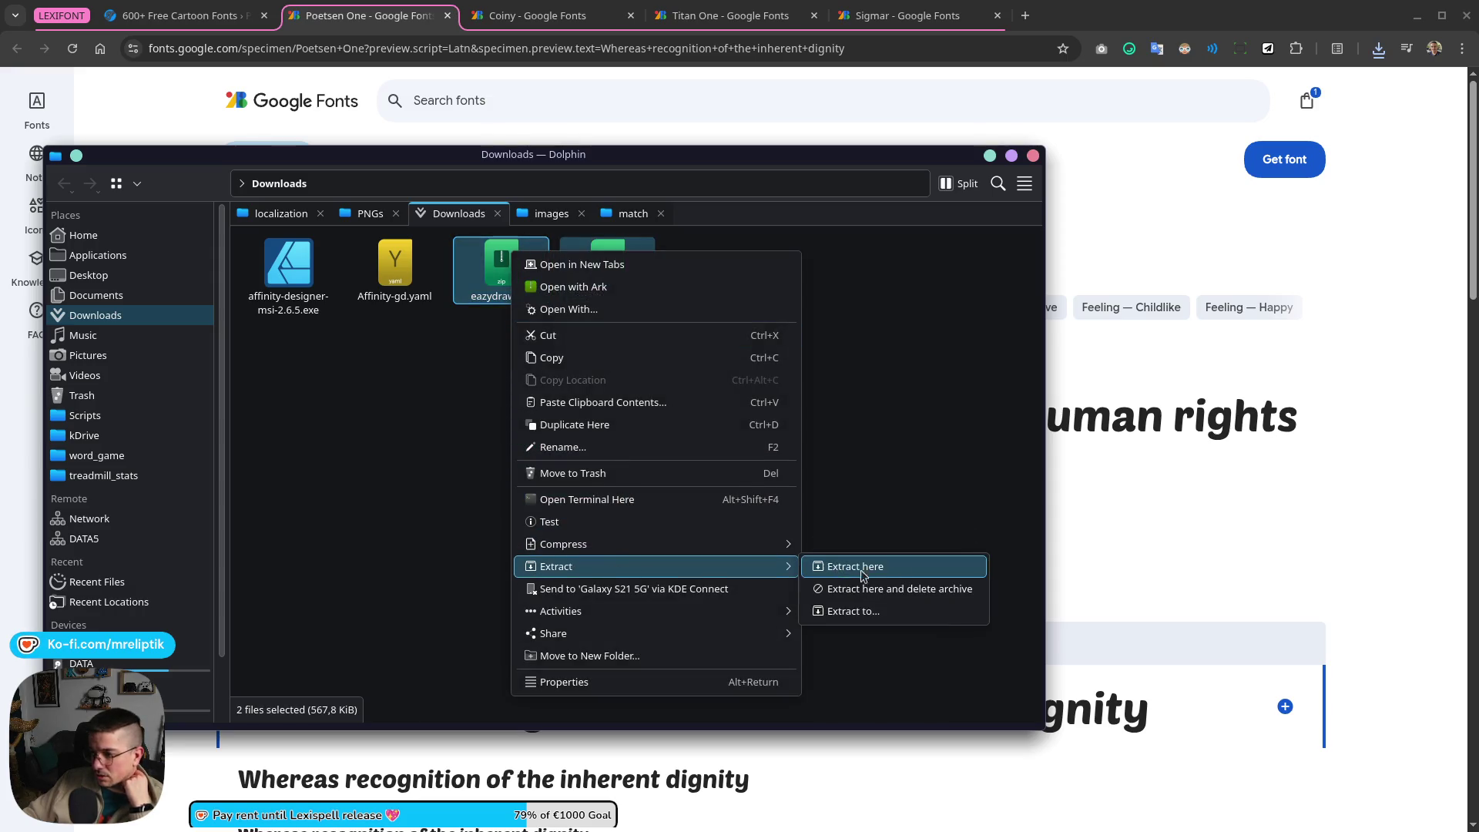
pyautogui.click(838, 574)
pyautogui.moveTo(895, 404); pyautogui.dragTo(785, 327)
pyautogui.press('Delete')
# Step: Install the Ezydraw .otf as a personal font
pyautogui.doubleClick(288, 269)
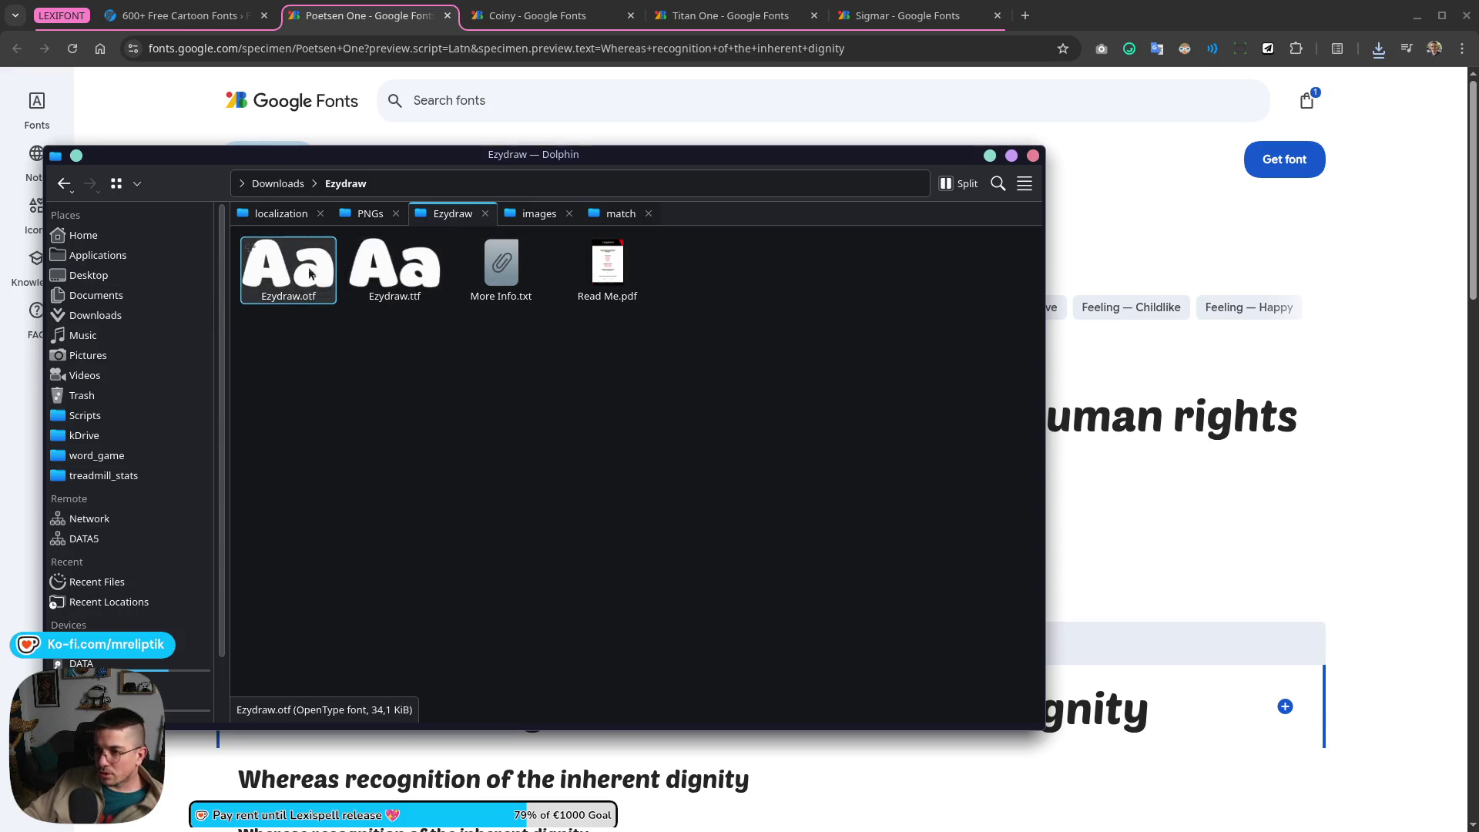
pyautogui.rightClick(297, 306)
pyautogui.click(590, 480)
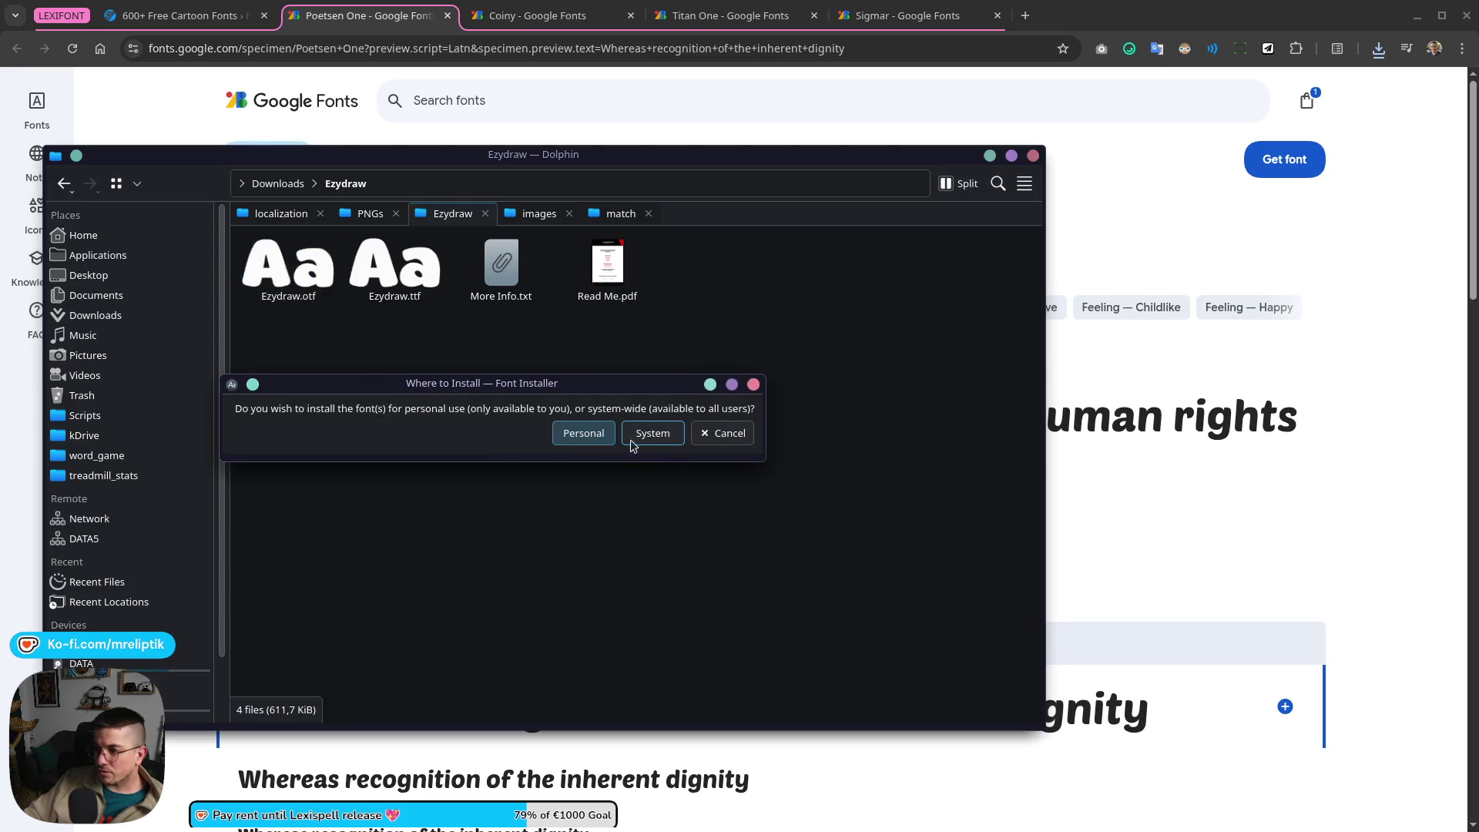
pyautogui.click(582, 444)
pyautogui.click(702, 586)
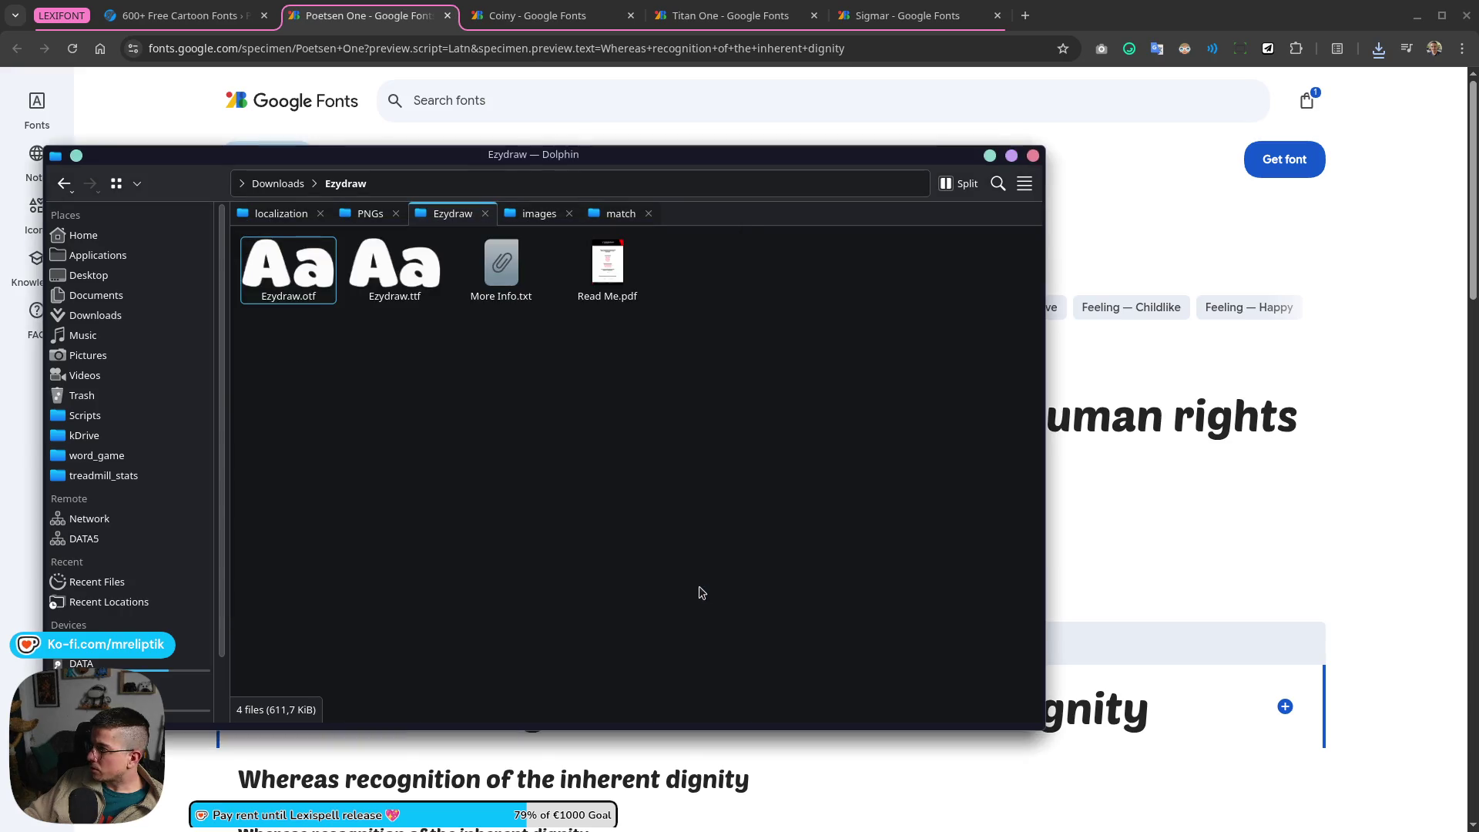
pyautogui.click(278, 183)
# Step: Install the Lonely Cake .otf as a personal font
pyautogui.doubleClick(393, 265)
pyautogui.click(288, 272)
pyautogui.rightClick(288, 272)
pyautogui.click(595, 468)
pyautogui.click(584, 435)
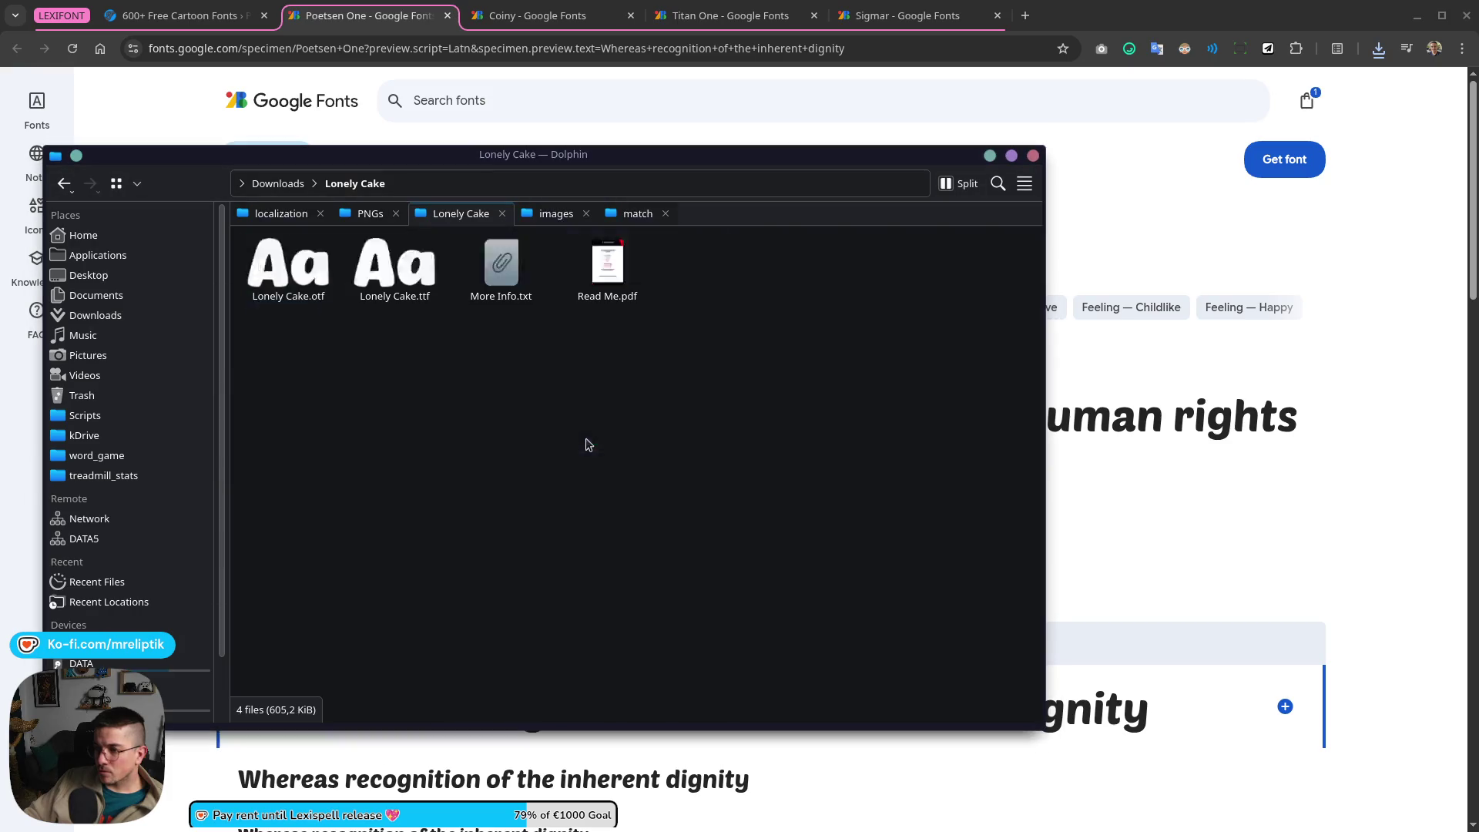
pyautogui.click(702, 587)
pyautogui.click(278, 183)
# Step: Delete the extracted Ezydraw and Lonely Cake folders and return to the Poetsen One page
pyautogui.moveTo(405, 391); pyautogui.dragTo(307, 291)
pyautogui.press('Delete')
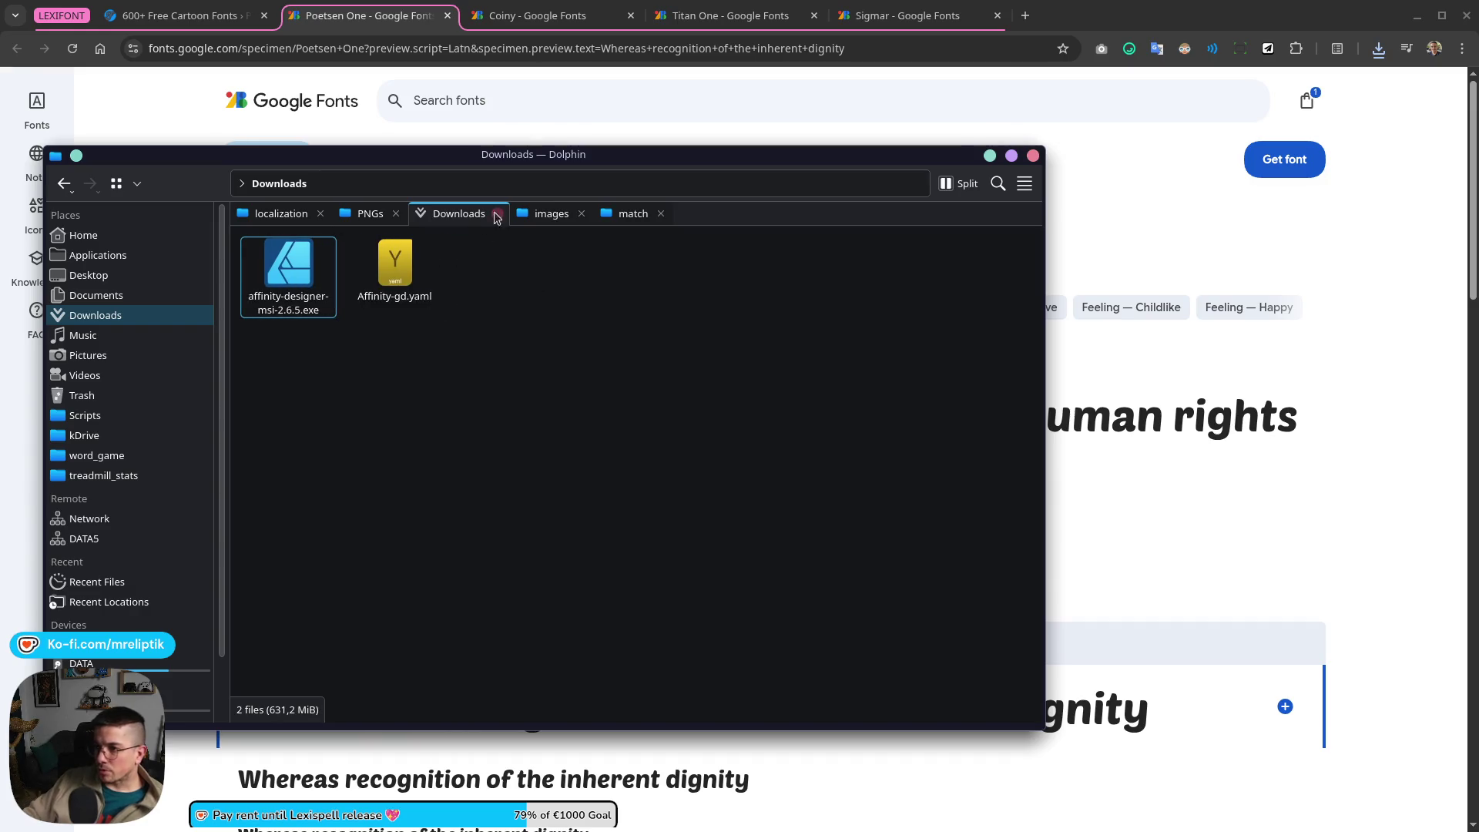
pyautogui.click(368, 15)
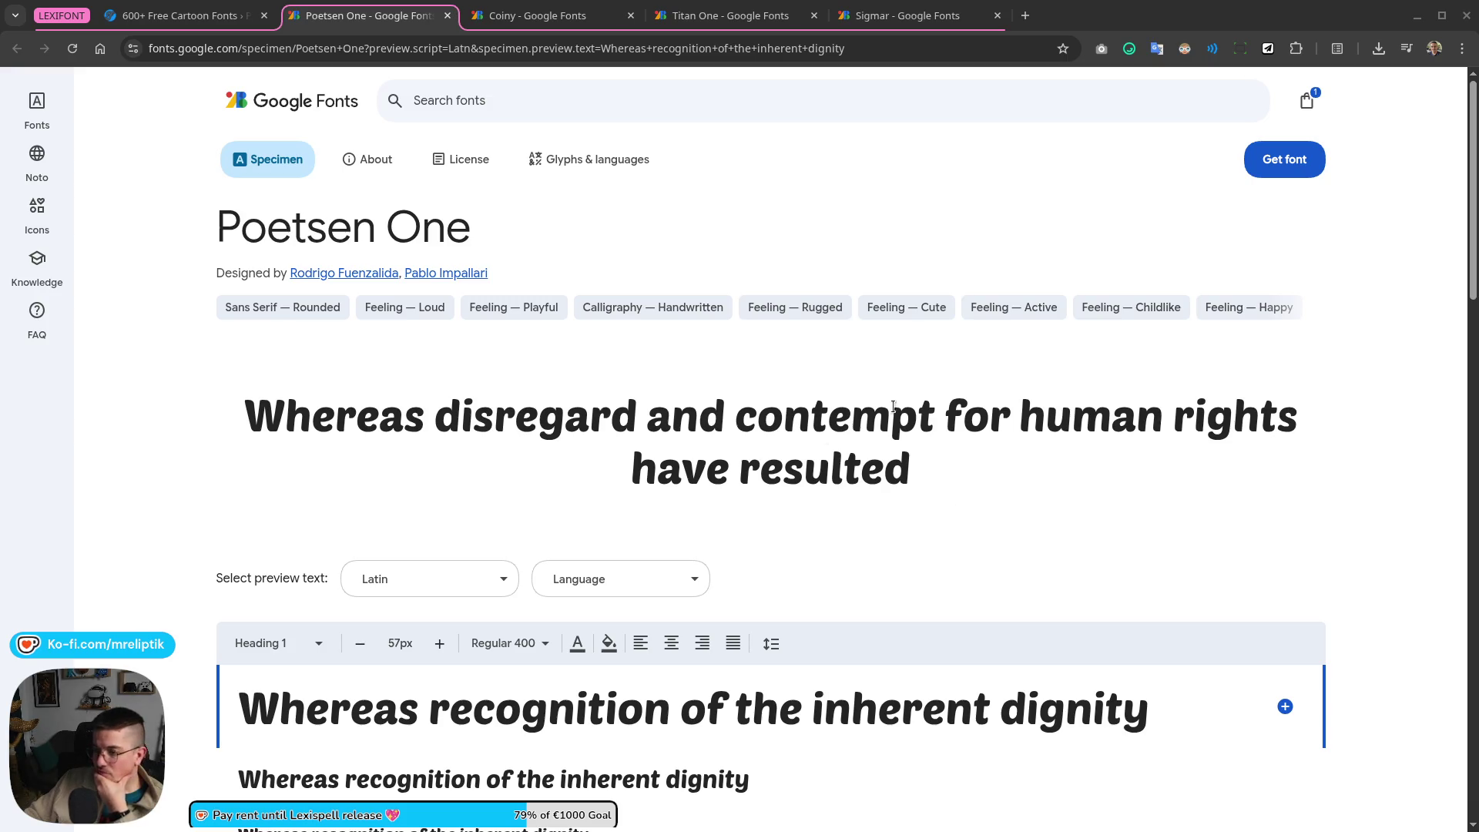
# Step: Copy the sample 'Il part à l'intérieur' from Coiny's preview and apply it to Poetsen One
pyautogui.click(509, 23)
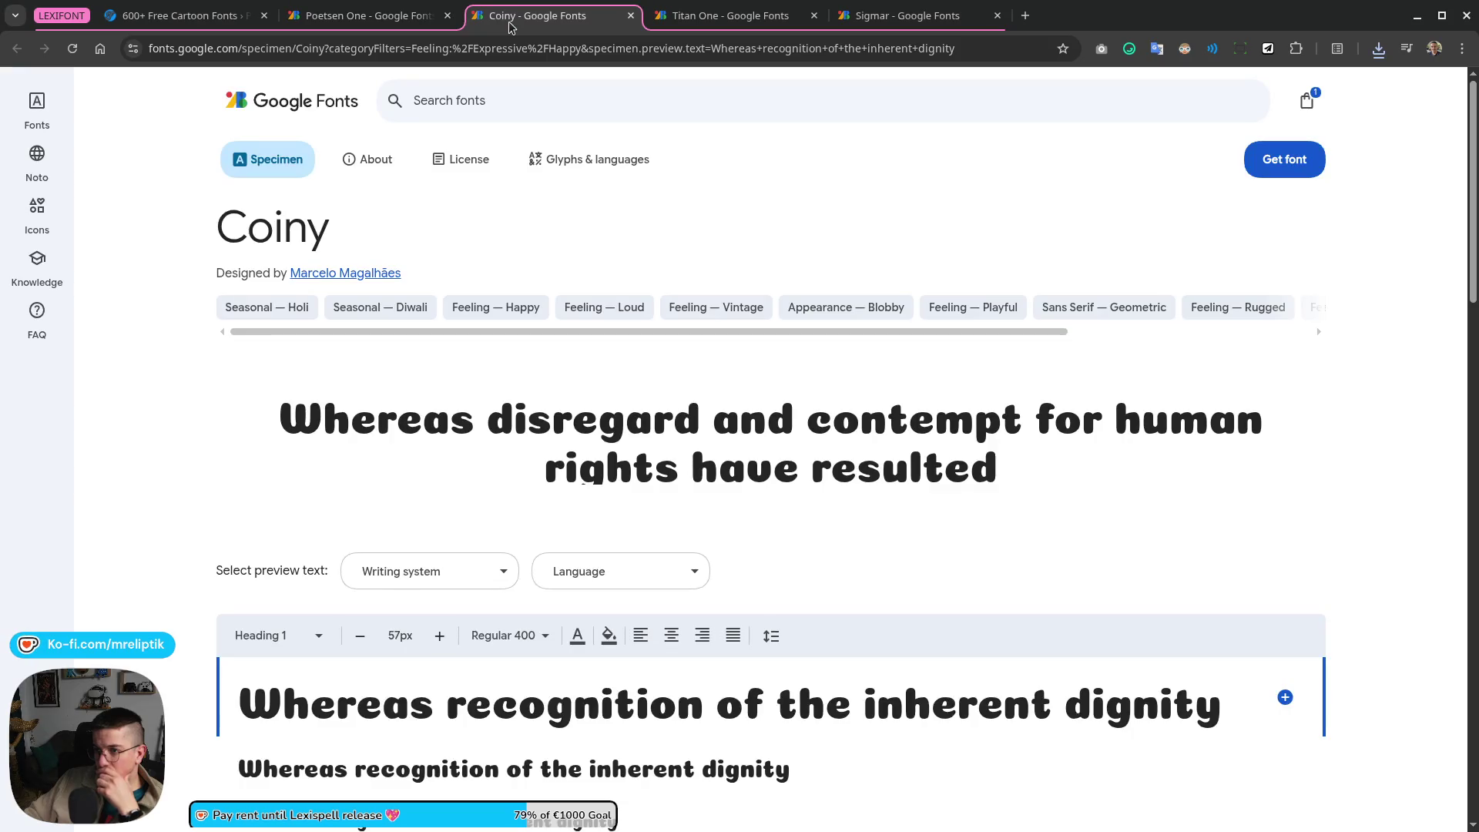
pyautogui.scroll(-3, 319, 474)
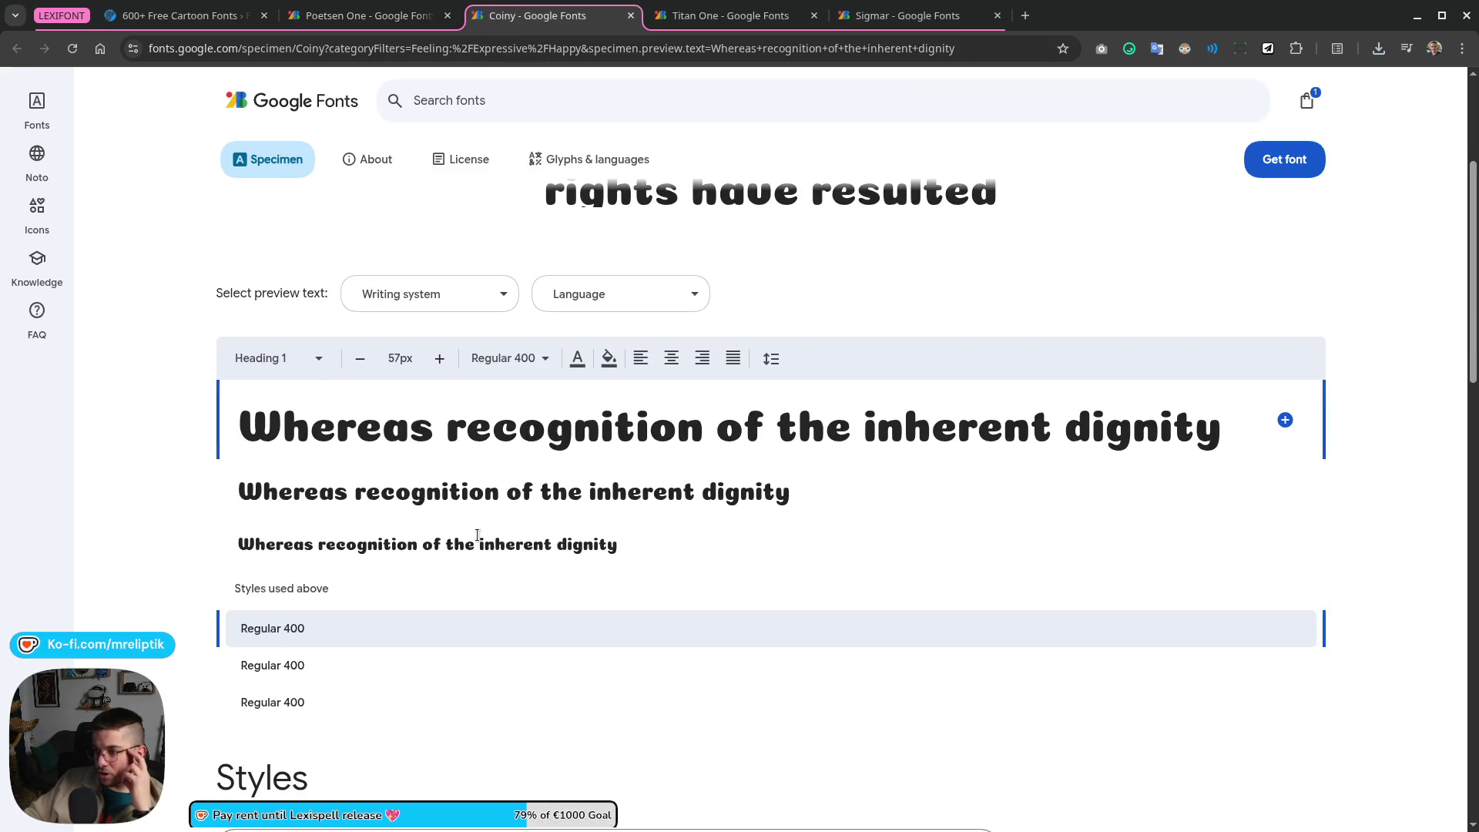
pyautogui.scroll(-4, 637, 517)
pyautogui.scroll(-3, 637, 513)
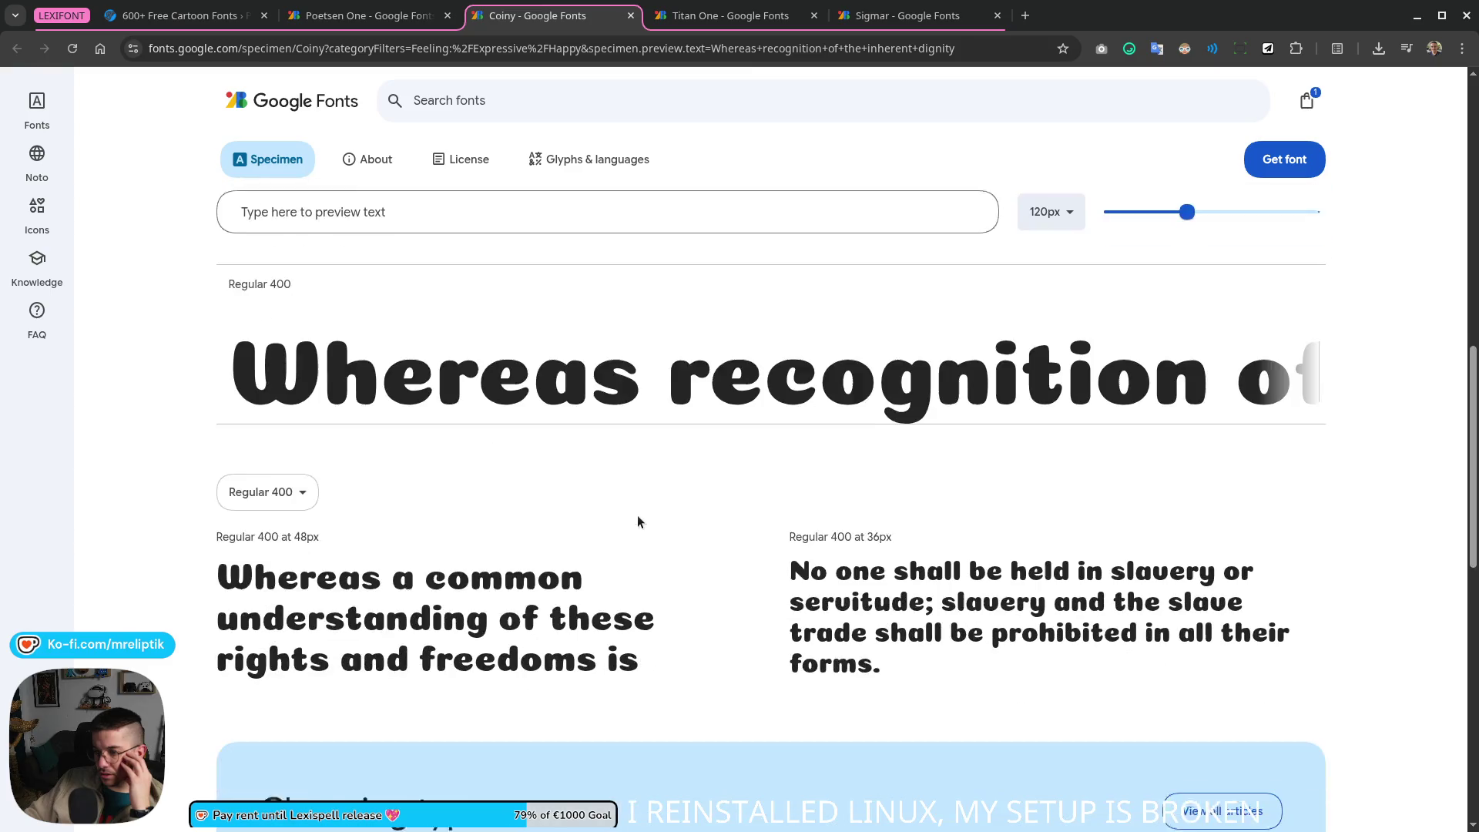
pyautogui.scroll(-3, 637, 519)
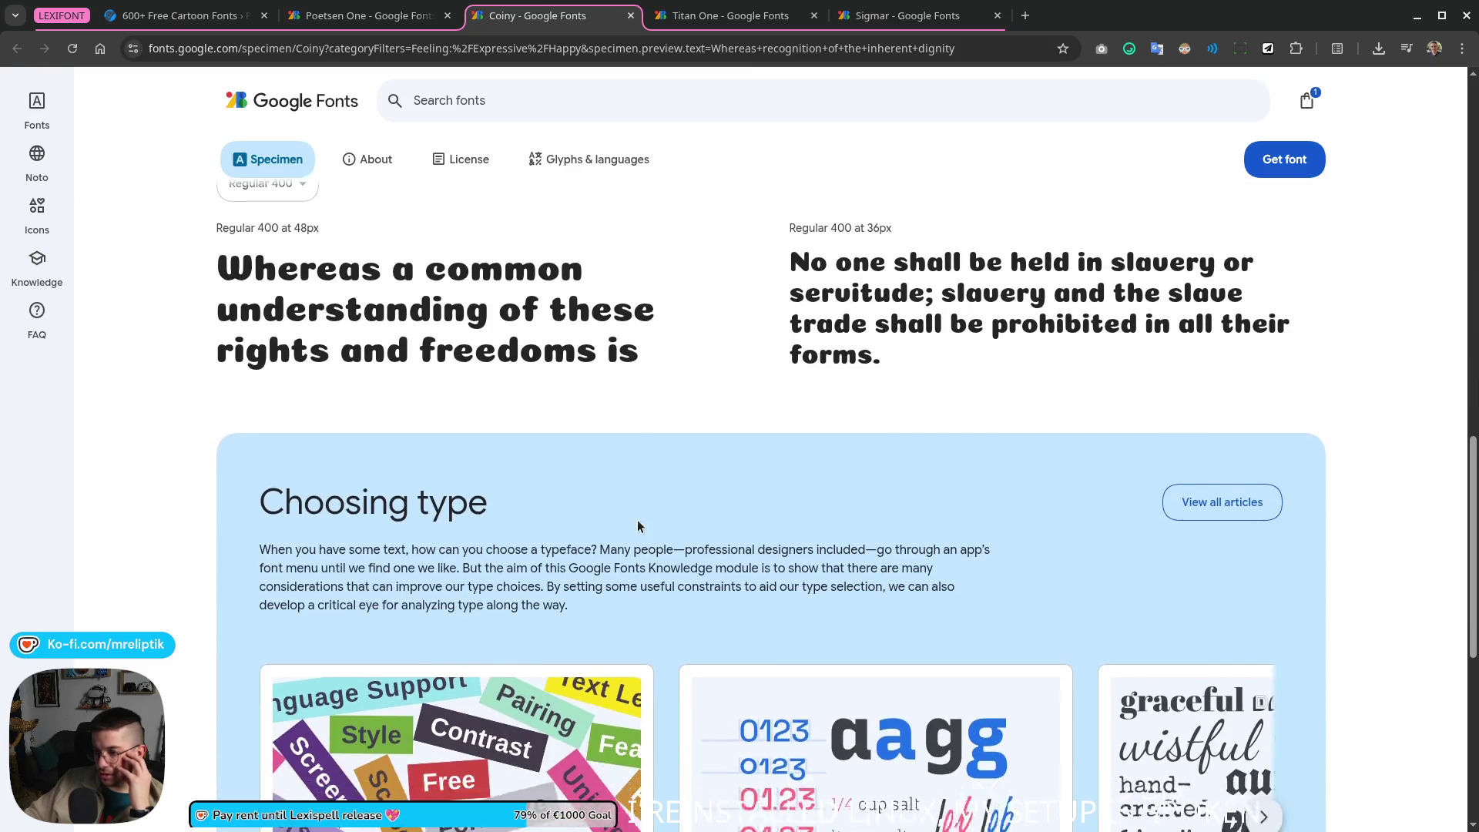
pyautogui.scroll(-3, 636, 519)
pyautogui.scroll(-2, 637, 519)
pyautogui.scroll(7, 636, 507)
pyautogui.scroll(3, 623, 517)
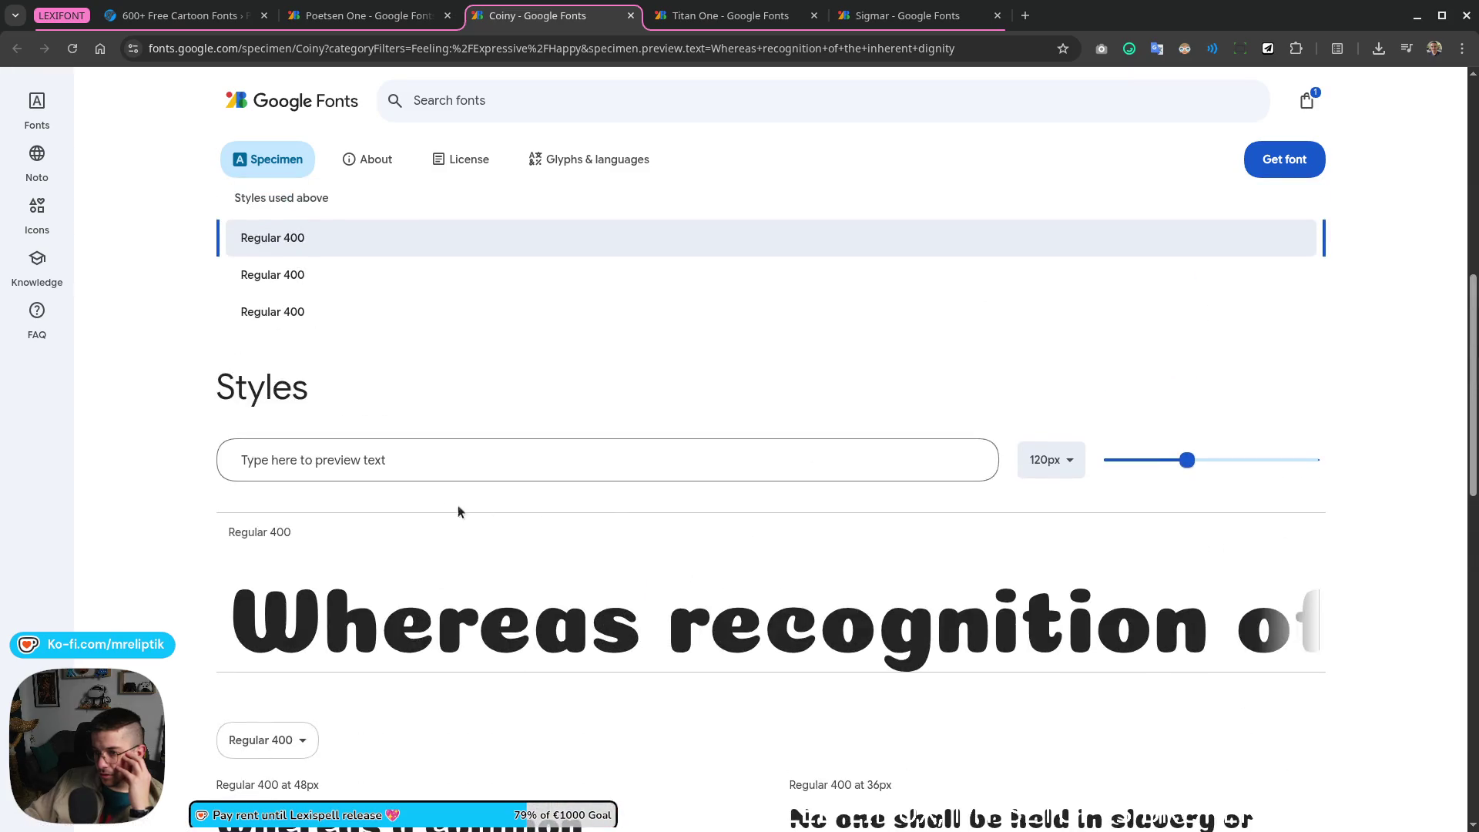
pyautogui.click(411, 461)
pyautogui.write('à')
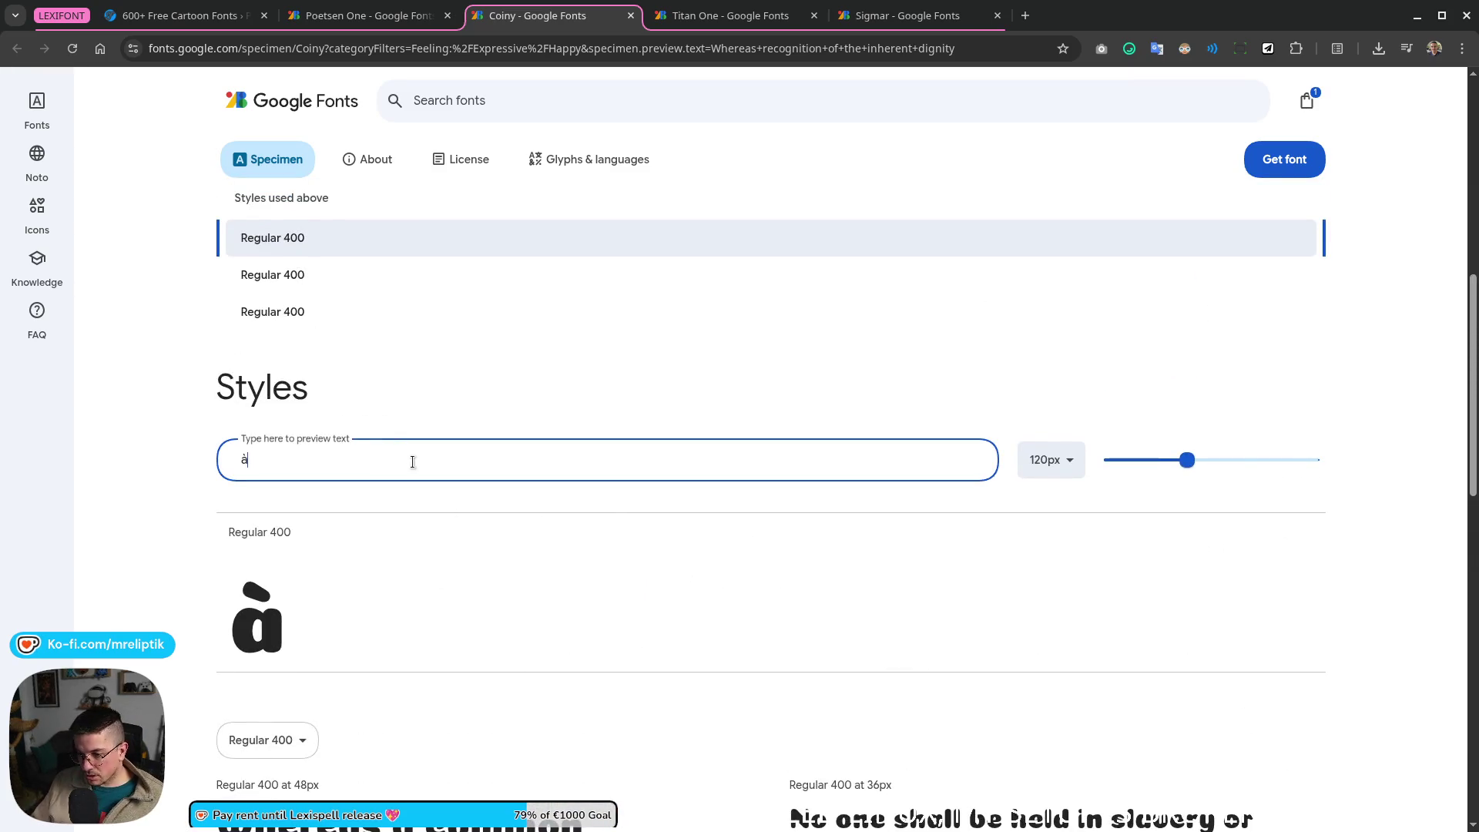
pyautogui.write(" l'intérieur")
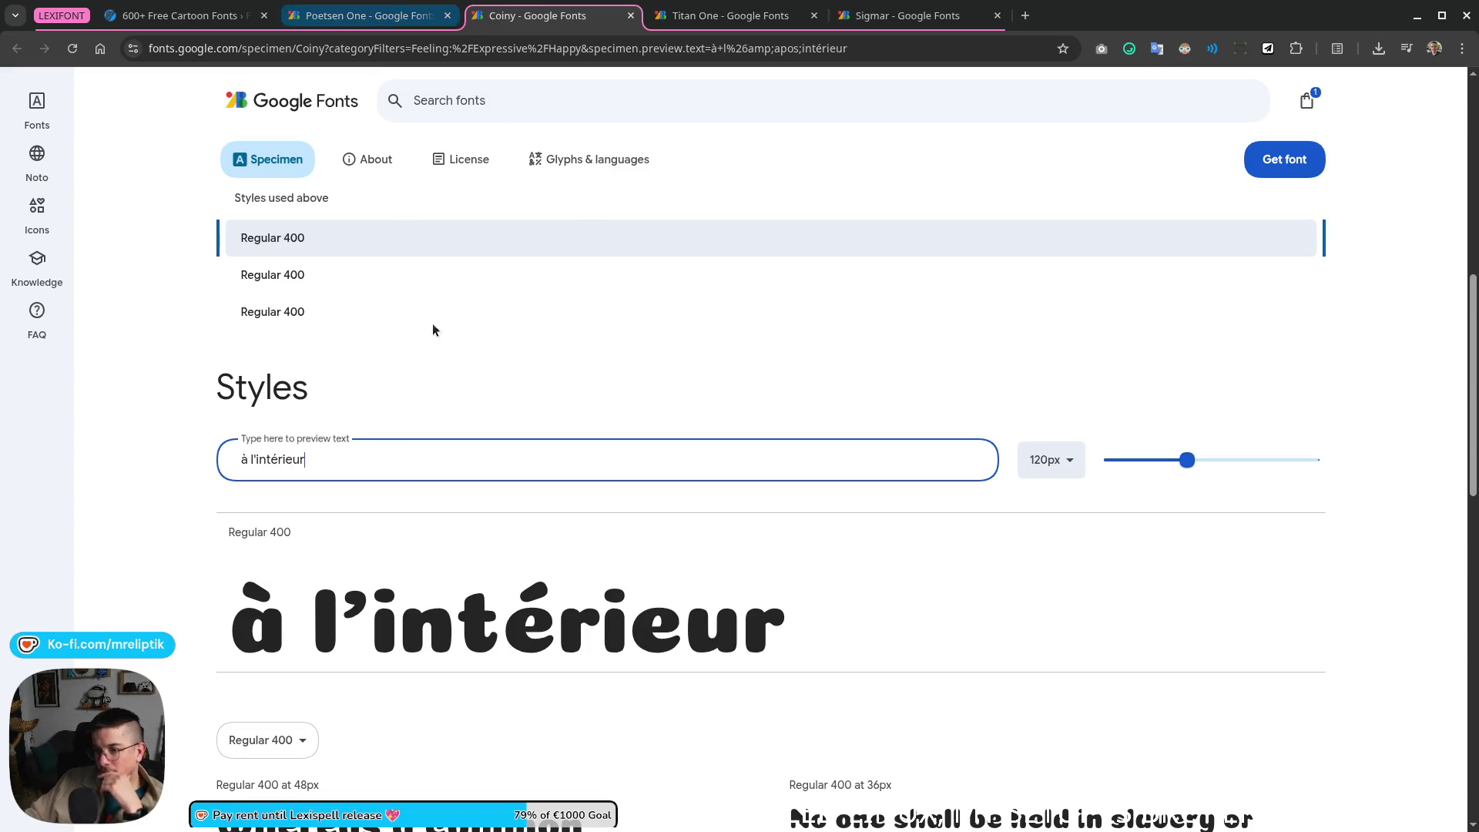
pyautogui.tripleClick(344, 458)
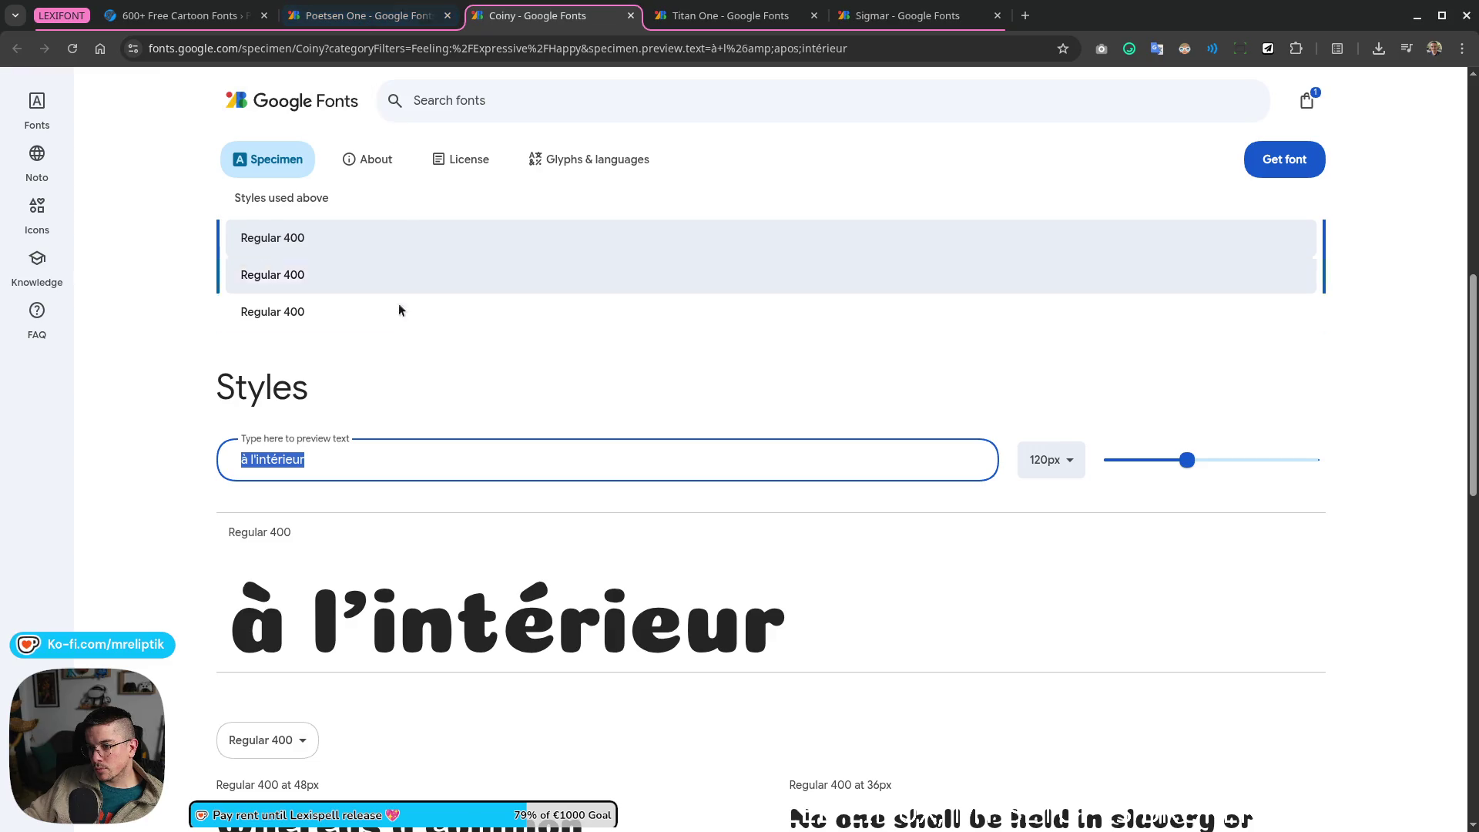
pyautogui.click(355, 455)
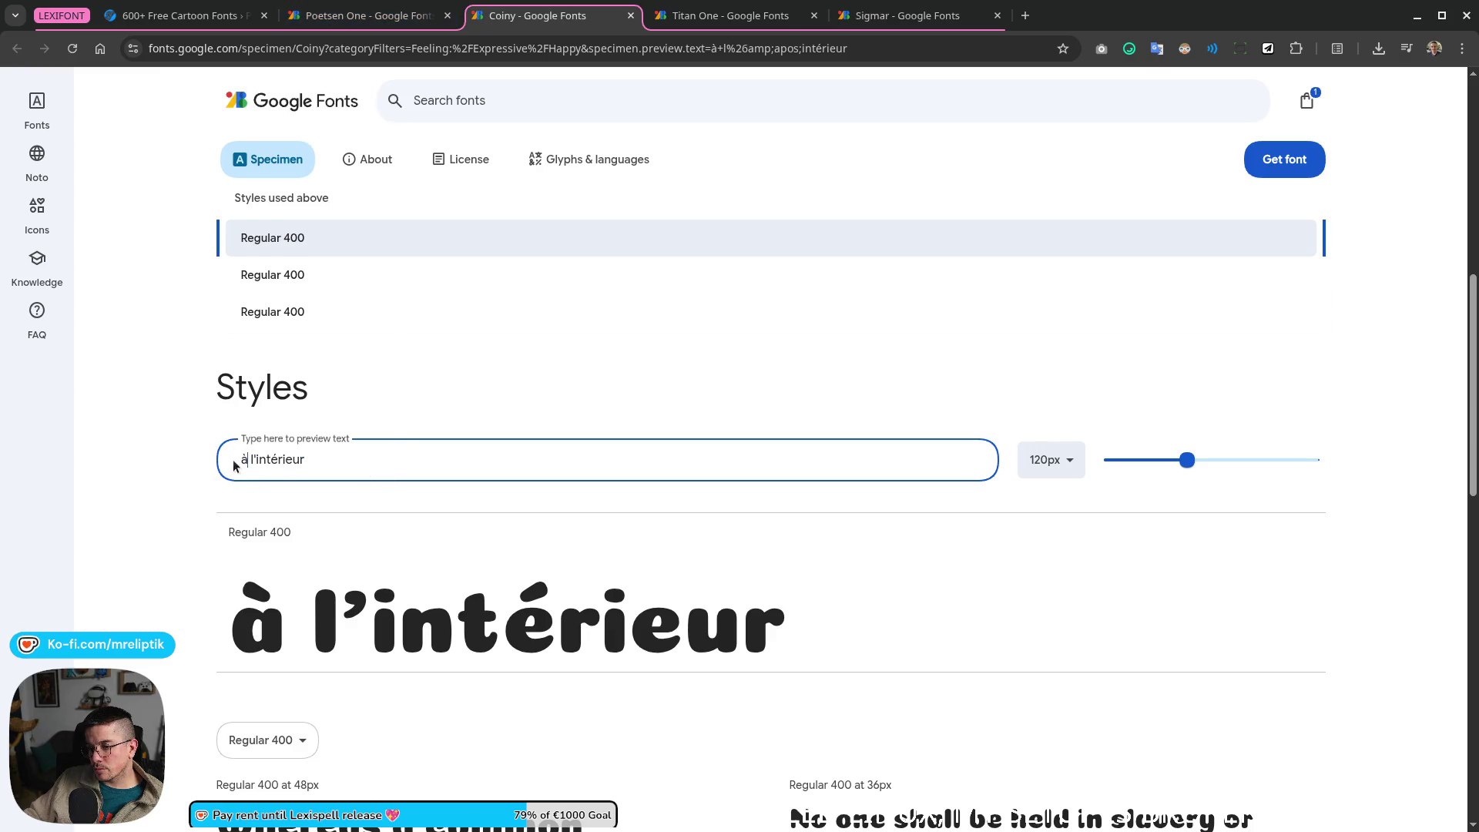
pyautogui.write('Il pa')
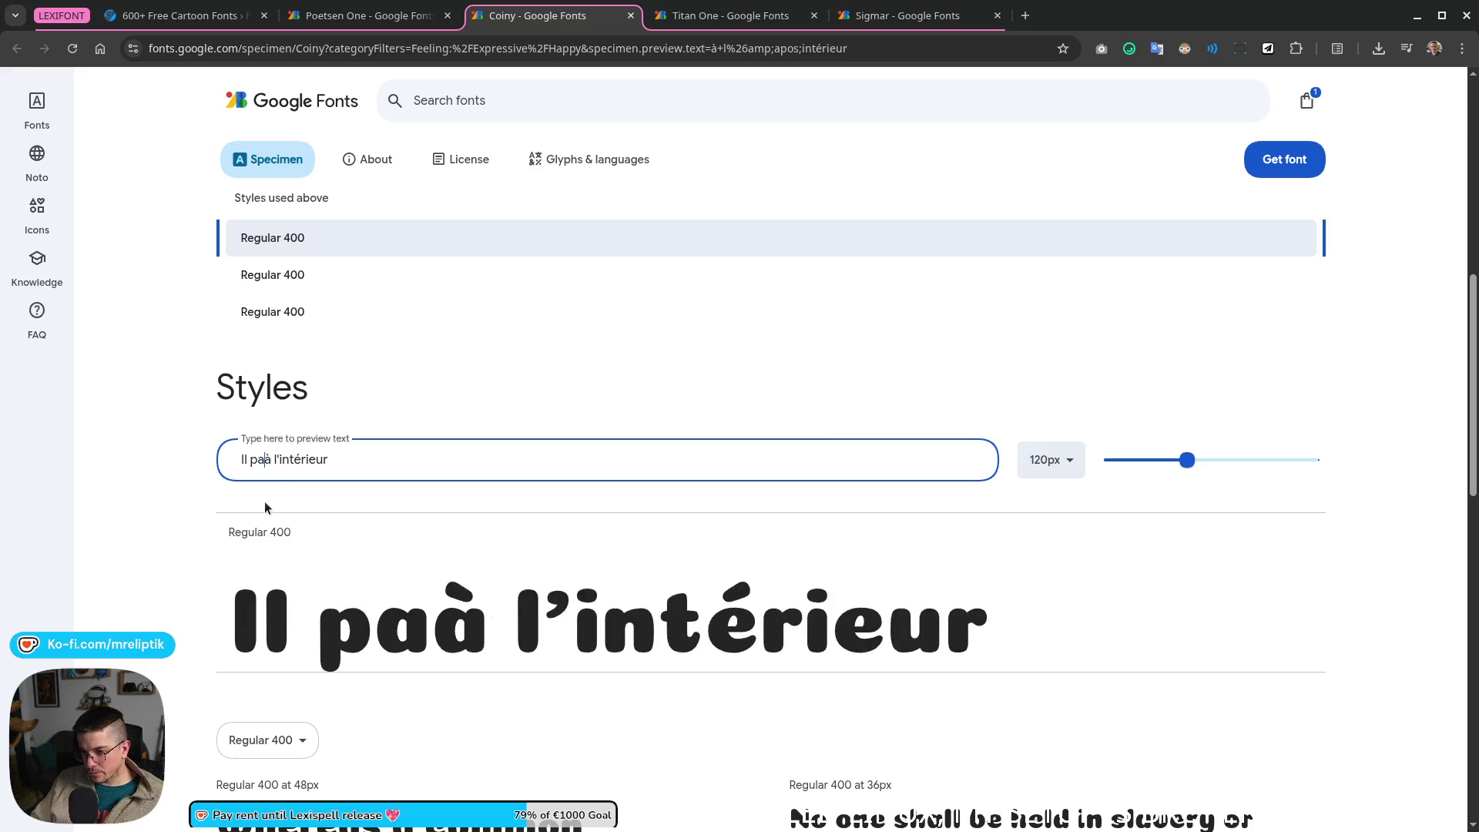
pyautogui.write('rt')
pyautogui.hotkey('ctrl', 'a')
pyautogui.hotkey('ctrl', 'c')
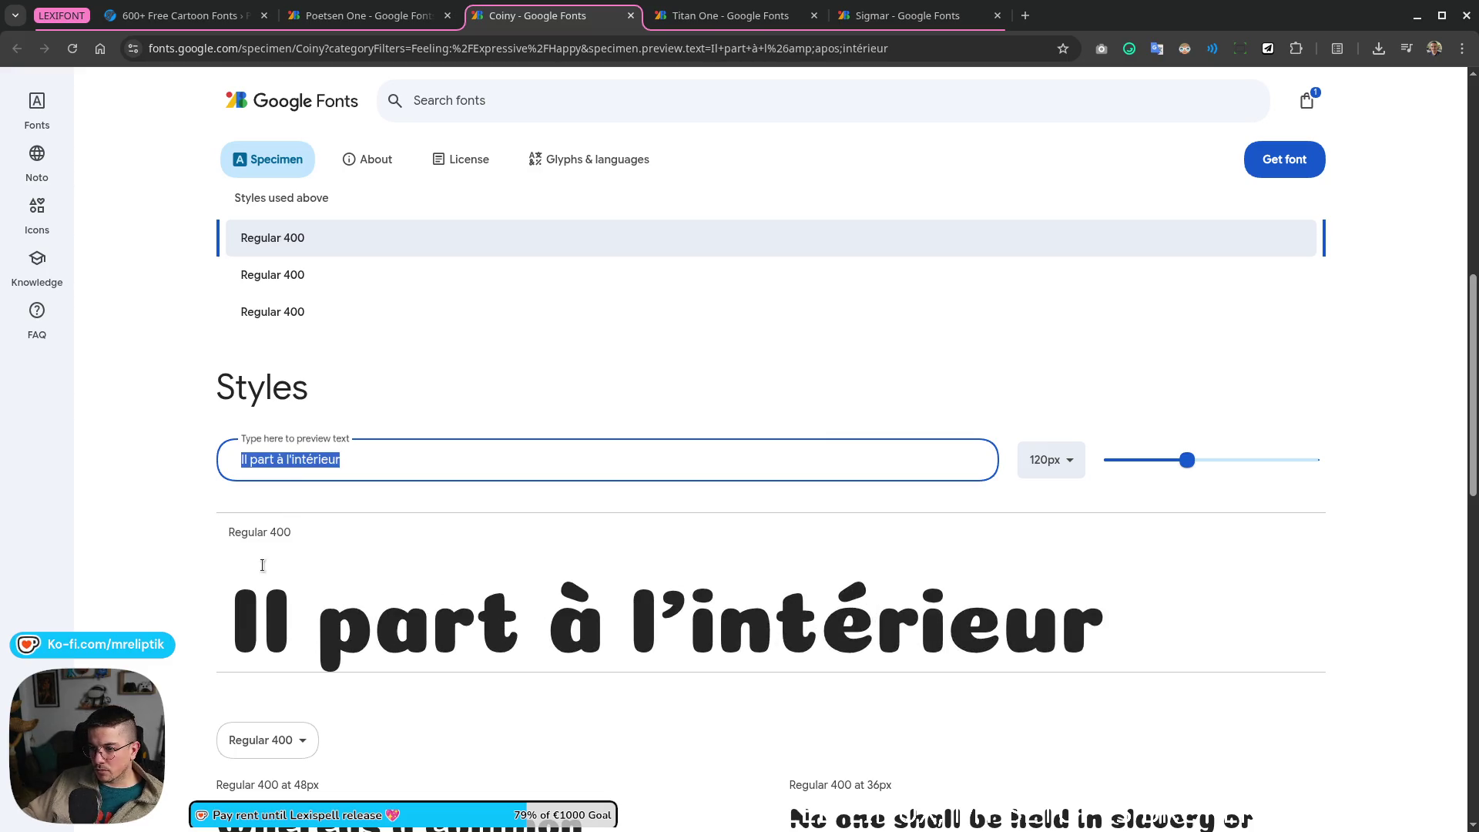
pyautogui.hotkey('ctrl', 'shift', 'Tab')
pyautogui.scroll(-4, 356, 520)
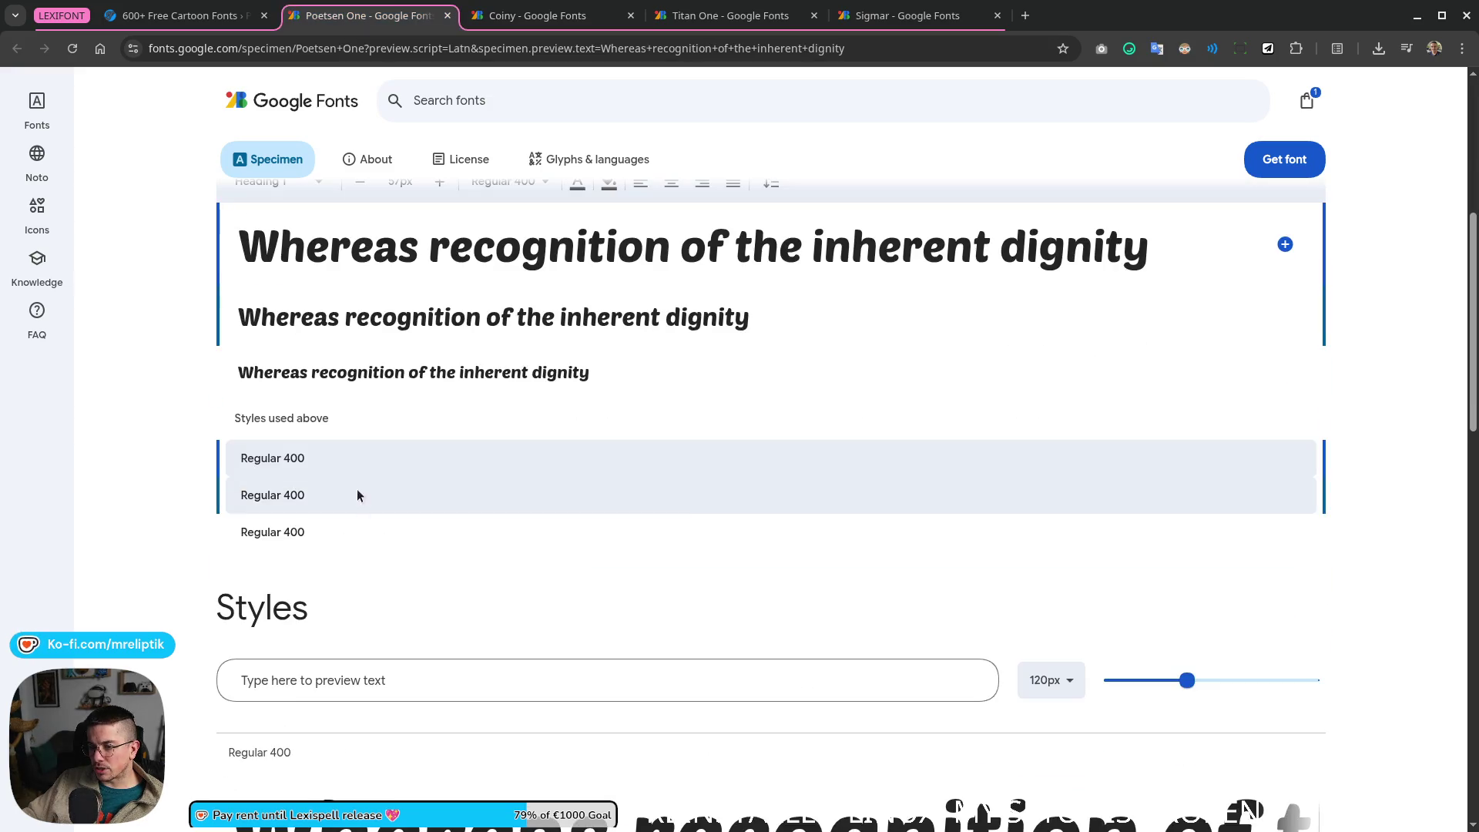
pyautogui.click(342, 666)
pyautogui.hotkey('ctrl', 'v')
pyautogui.scroll(-2, 341, 661)
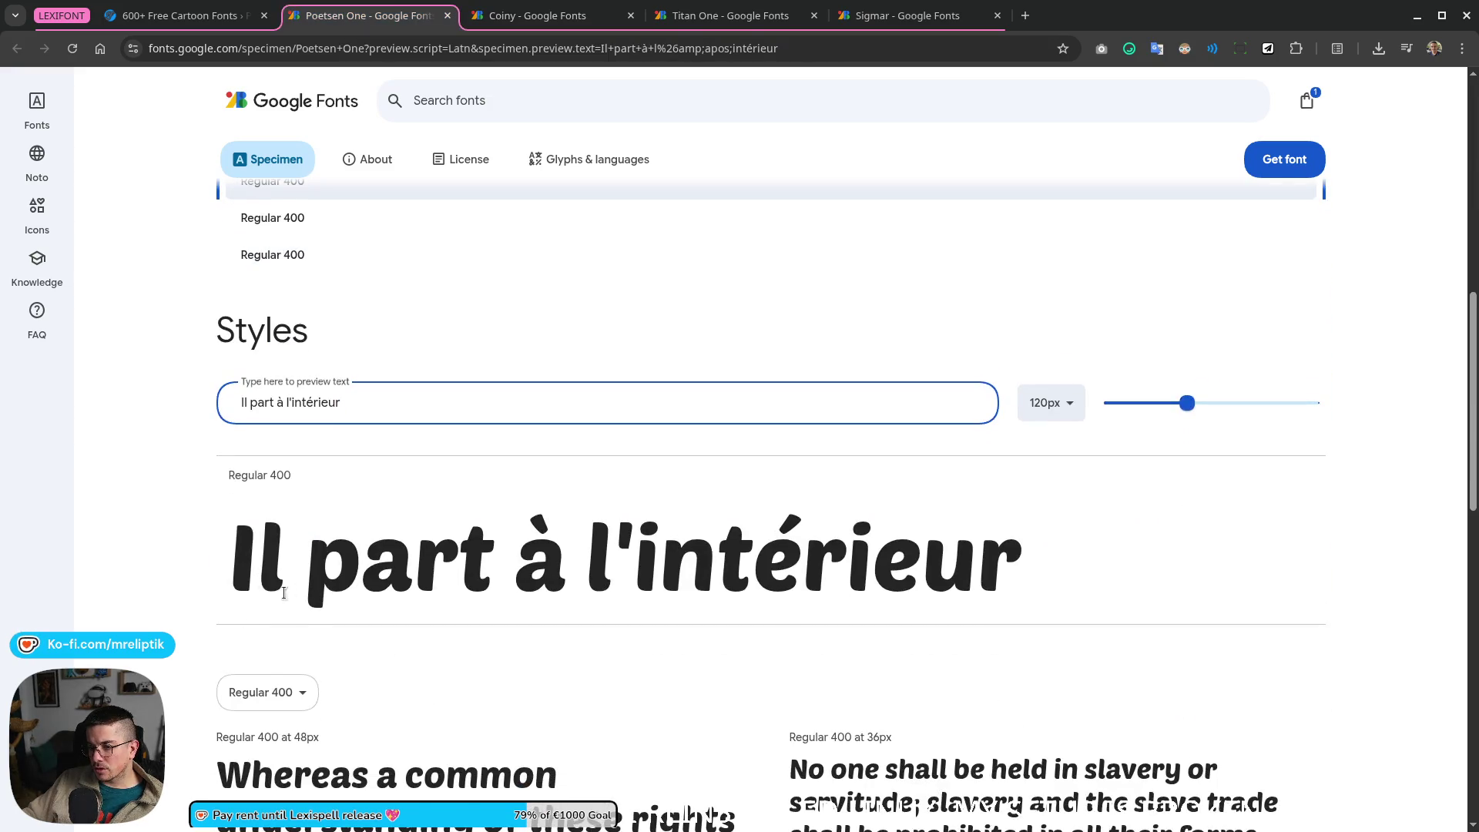
# Step: Preview the same sample sentence in Titan One and Sigmar
pyautogui.click(542, 14)
pyautogui.click(725, 17)
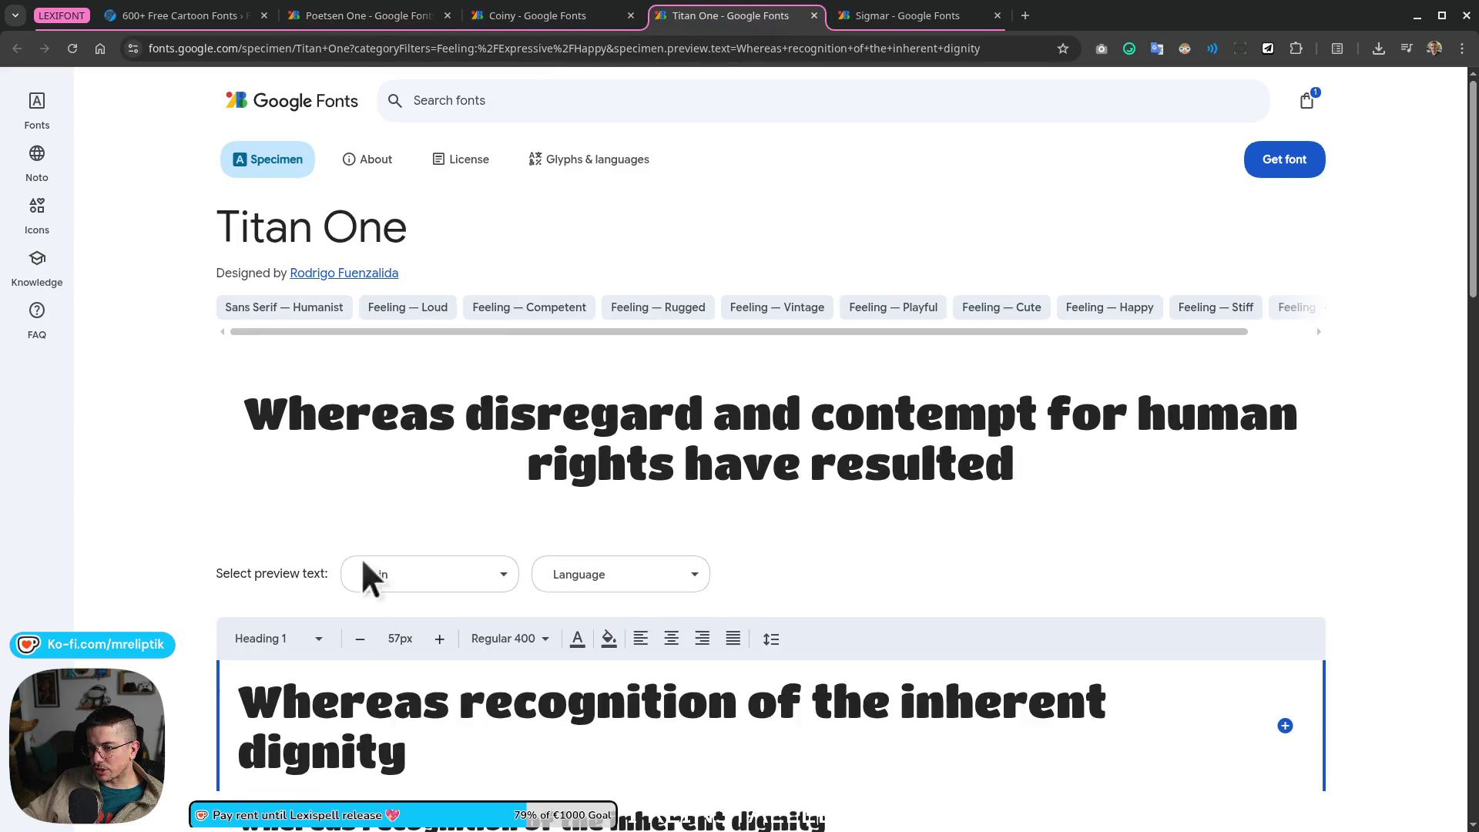
pyautogui.scroll(-4, 362, 540)
pyautogui.click(317, 706)
pyautogui.hotkey('ctrl', 'v')
pyautogui.scroll(-2, 320, 651)
pyautogui.scroll(-2, 338, 583)
pyautogui.click(903, 16)
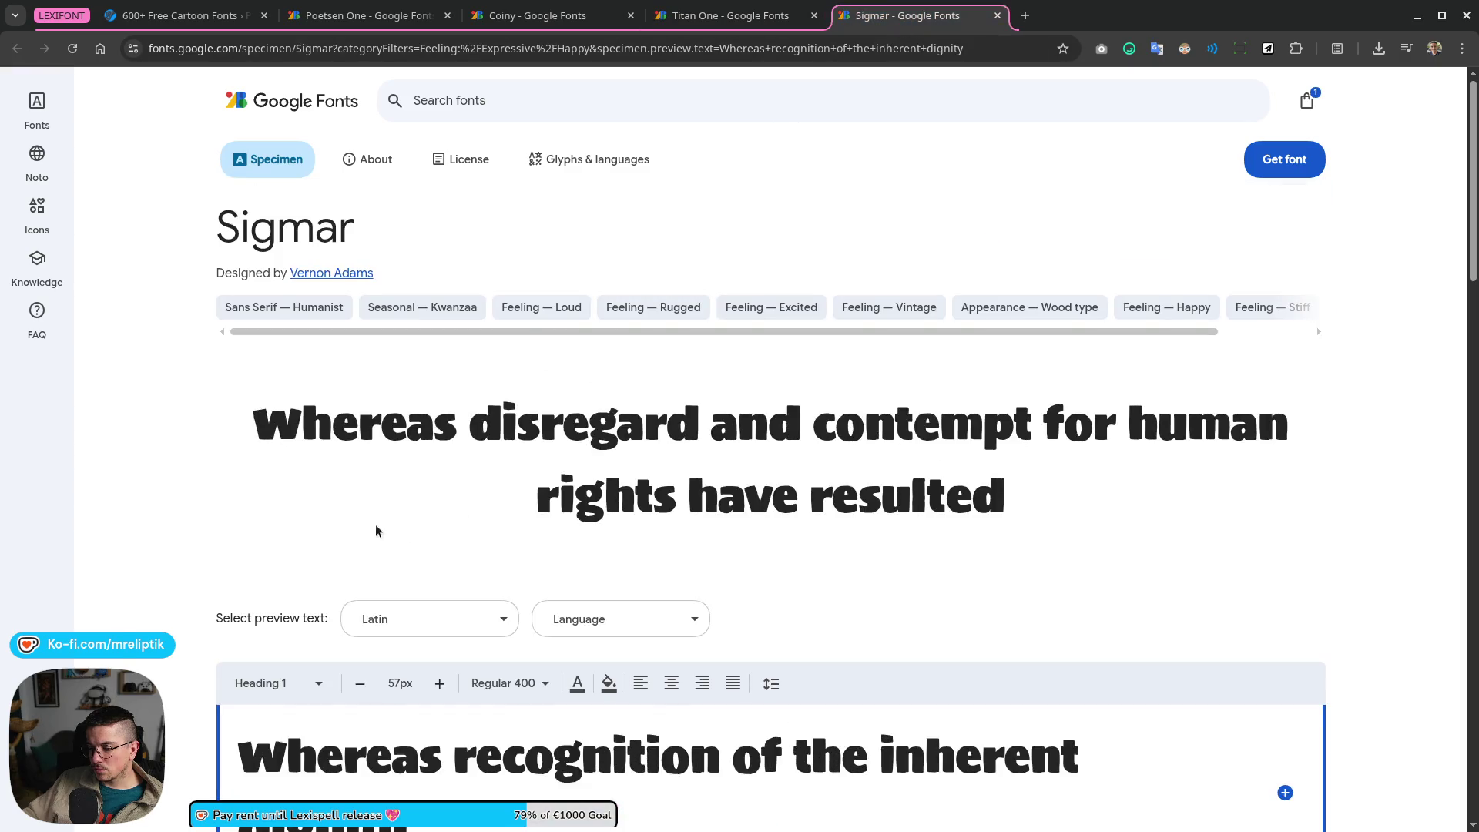
pyautogui.scroll(-3, 375, 532)
pyautogui.scroll(-2, 348, 583)
pyautogui.click(335, 643)
pyautogui.hotkey('ctrl', 'v')
pyautogui.scroll(-1, 403, 594)
pyautogui.scroll(-1, 402, 596)
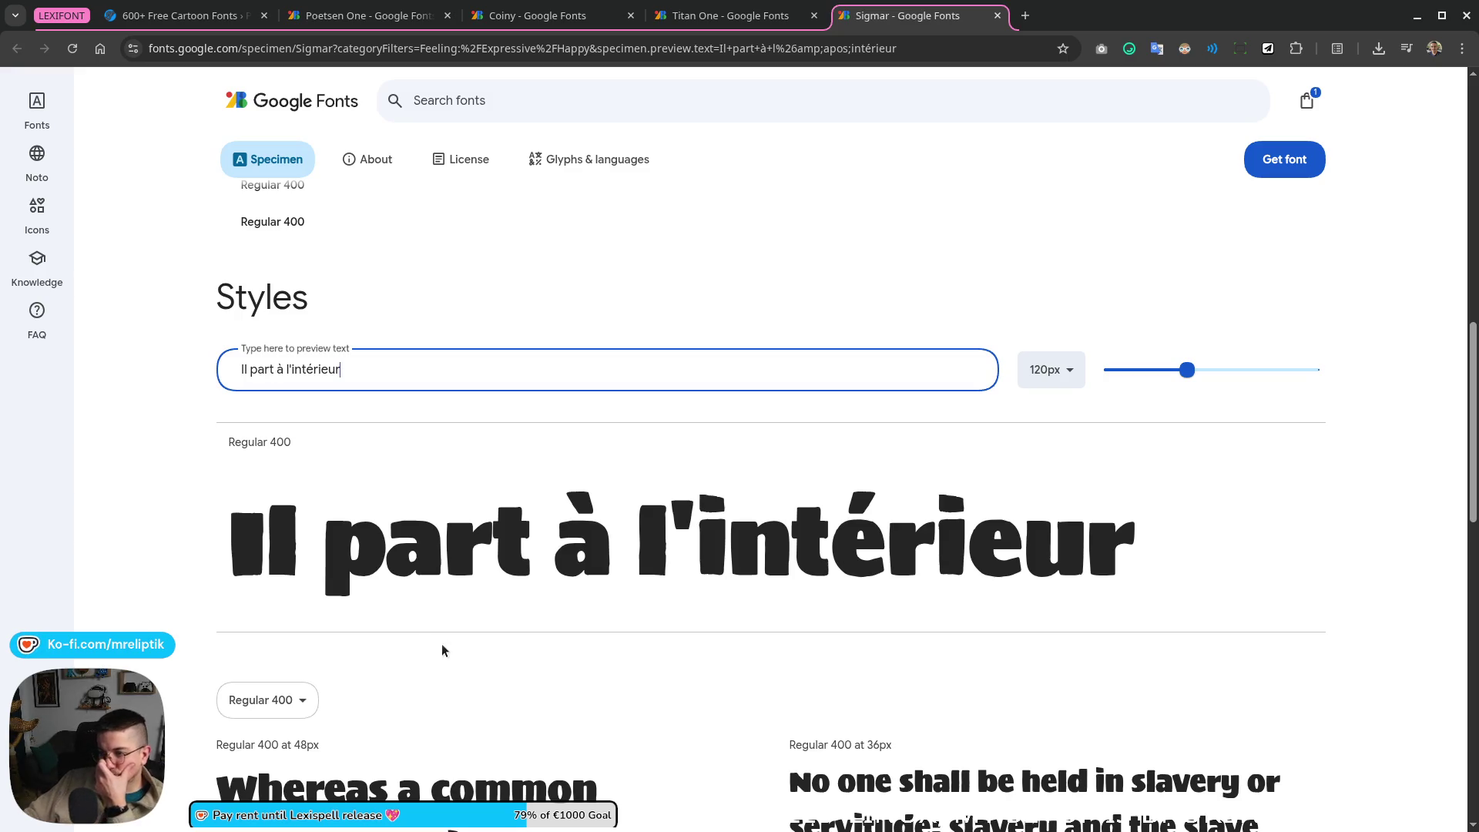
pyautogui.click(739, 16)
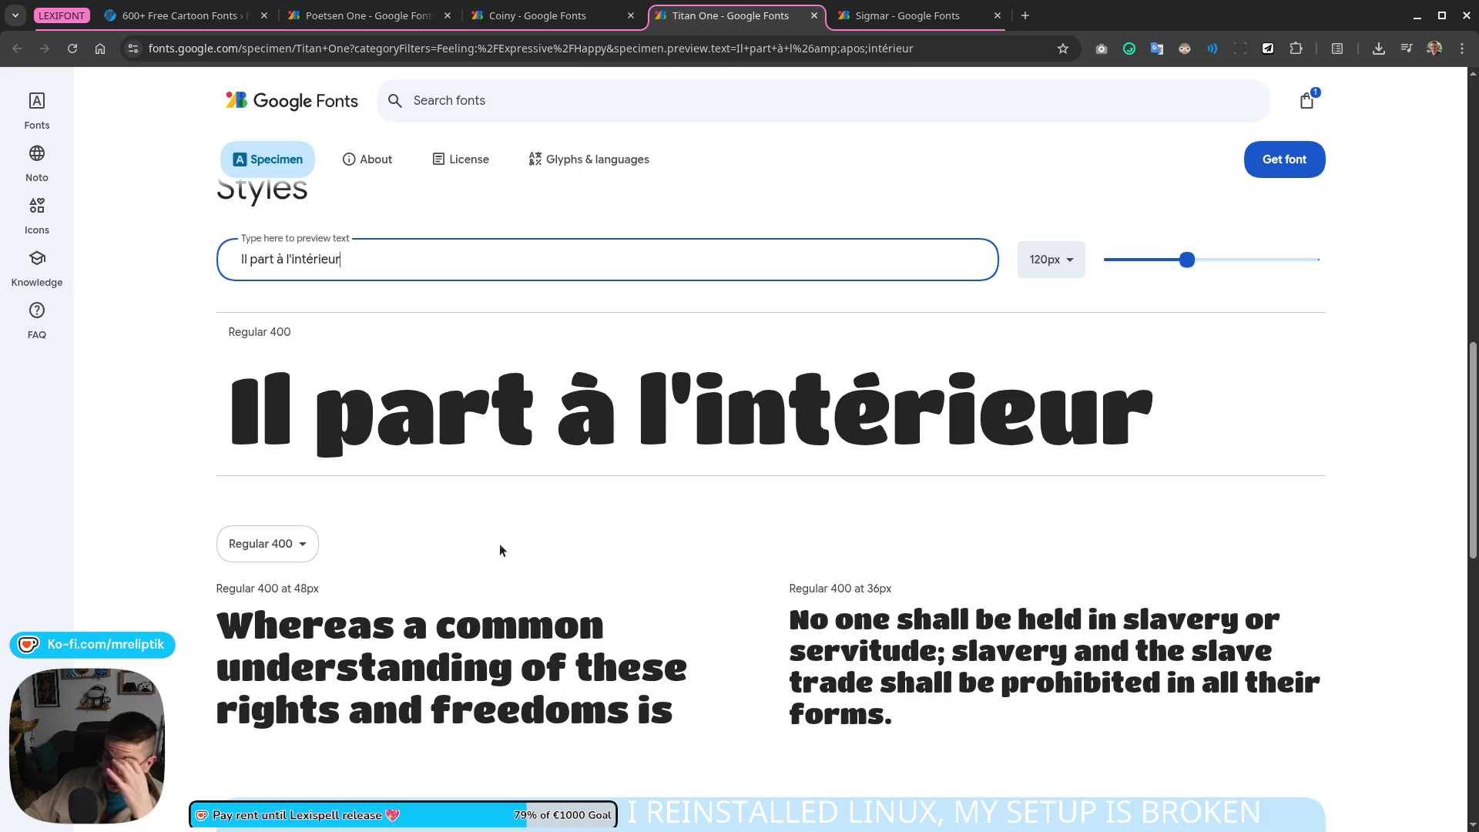
# Step: Re-enter the sample in Coiny, reject it and close the Coiny tab
pyautogui.click(533, 24)
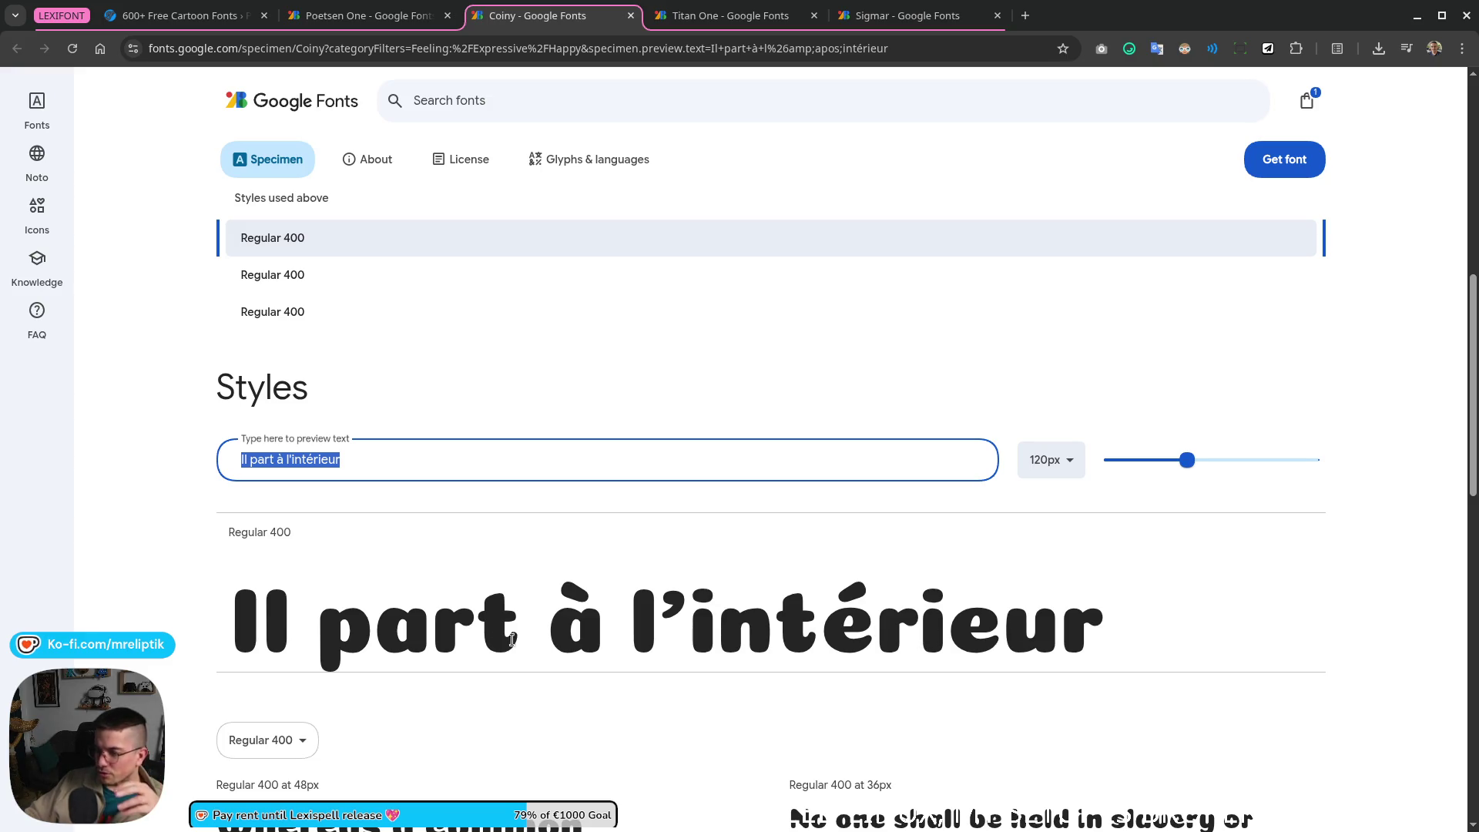
pyautogui.press('BackSpace')
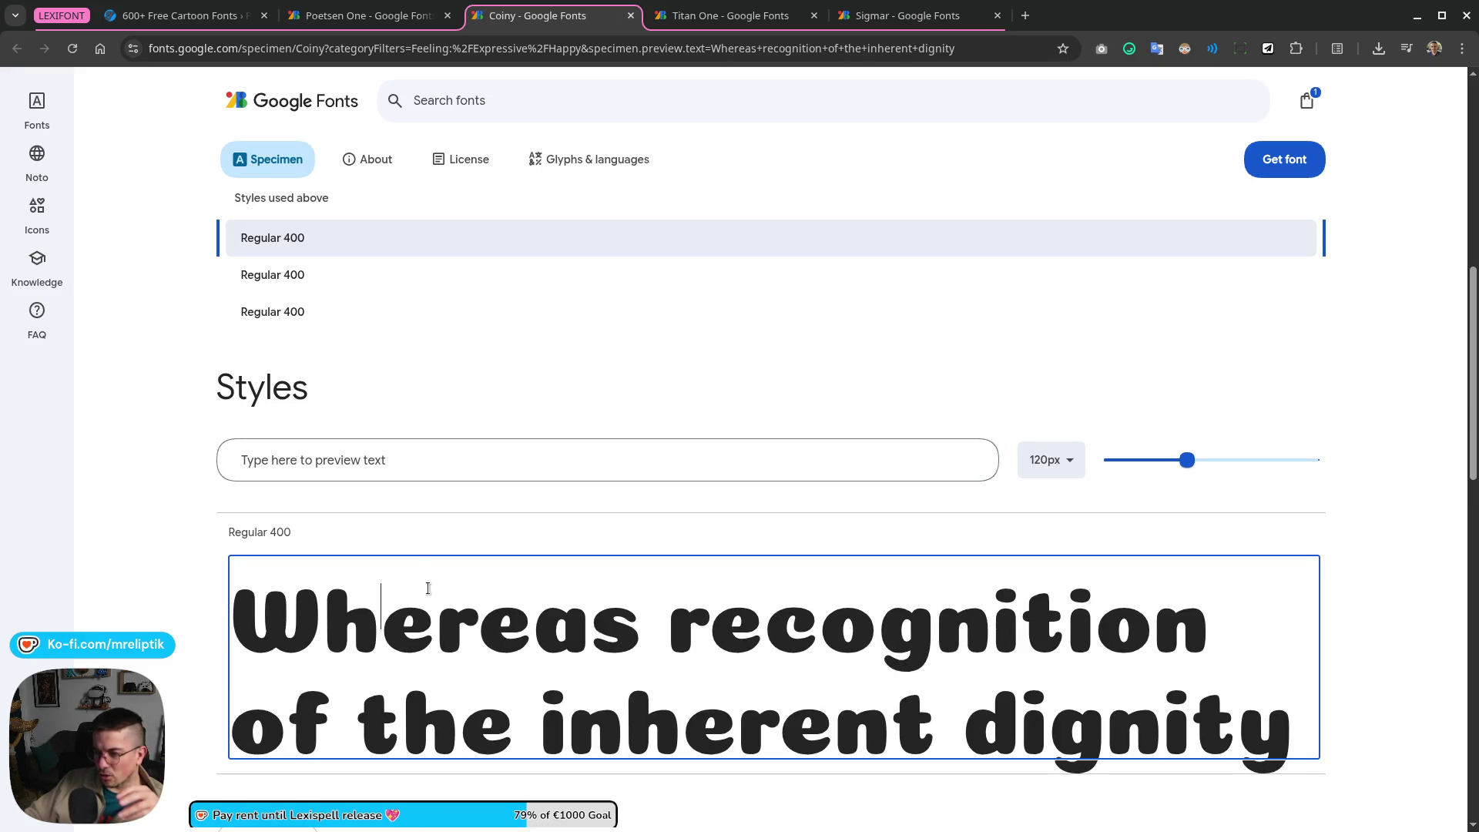
pyautogui.click(370, 456)
pyautogui.write("Il part à l'intérieur")
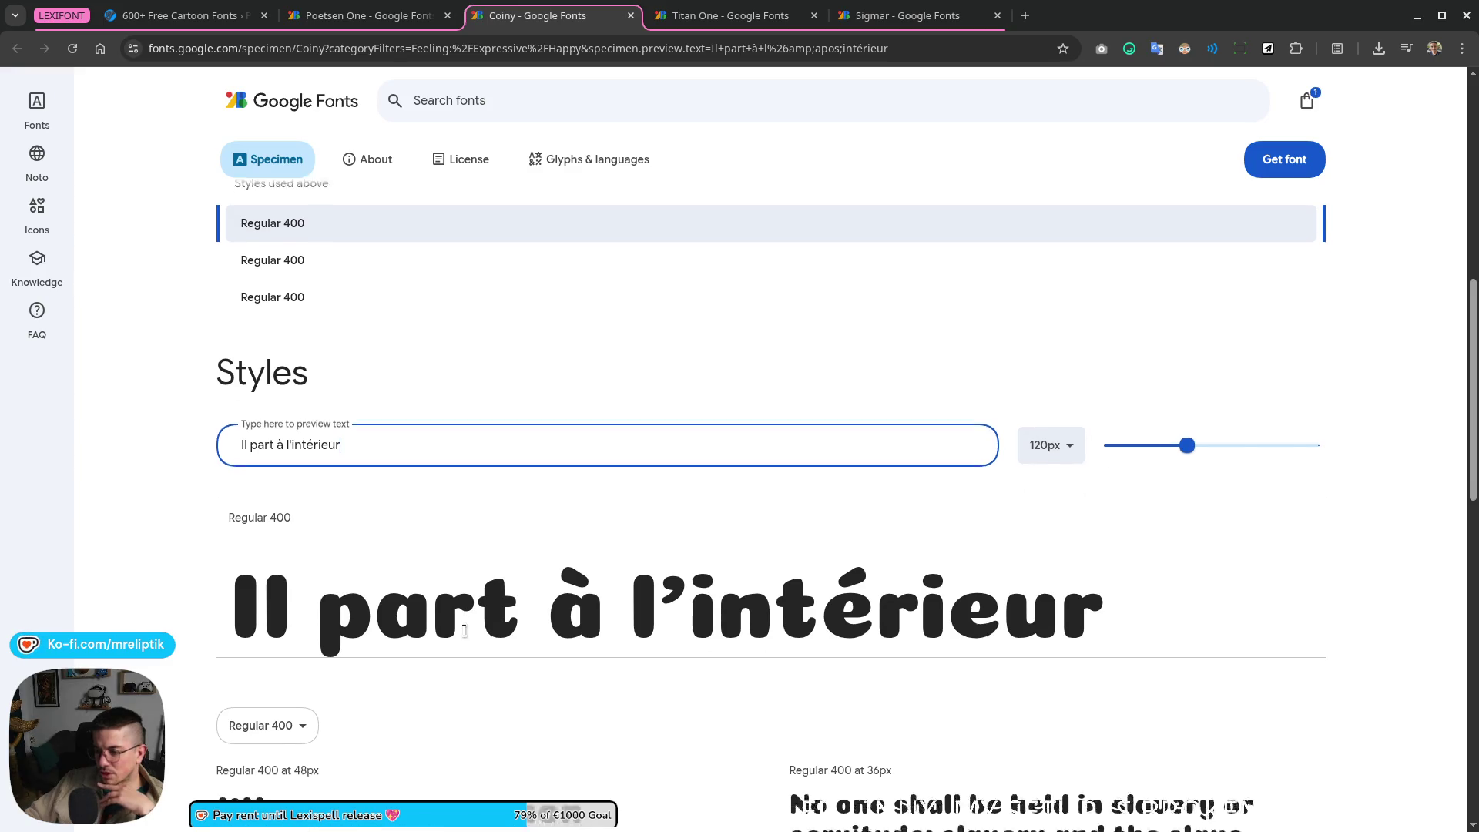
pyautogui.scroll(-2, 489, 466)
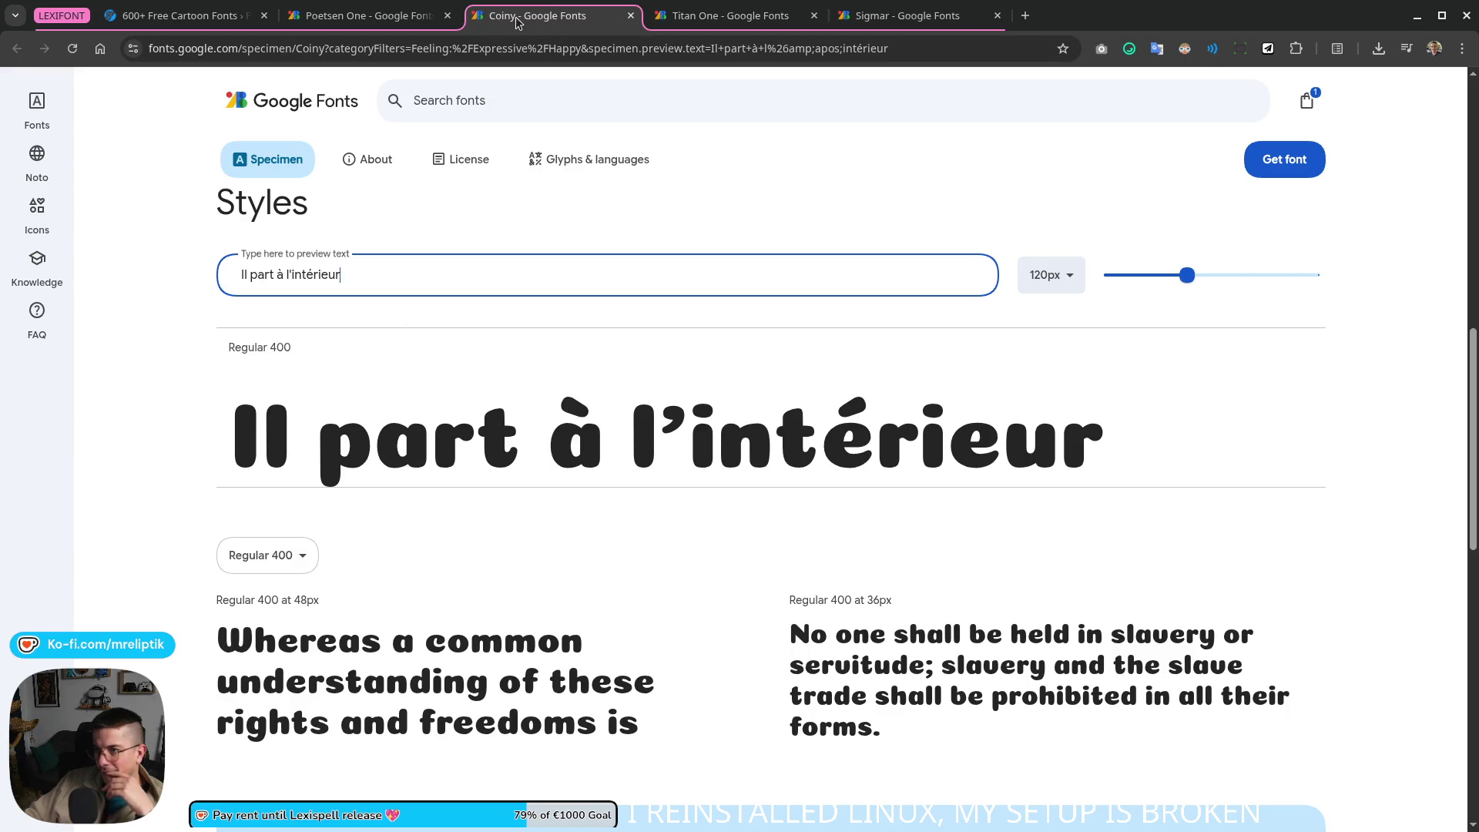
pyautogui.hotkey('ctrl', 'w')
pyautogui.click(394, 26)
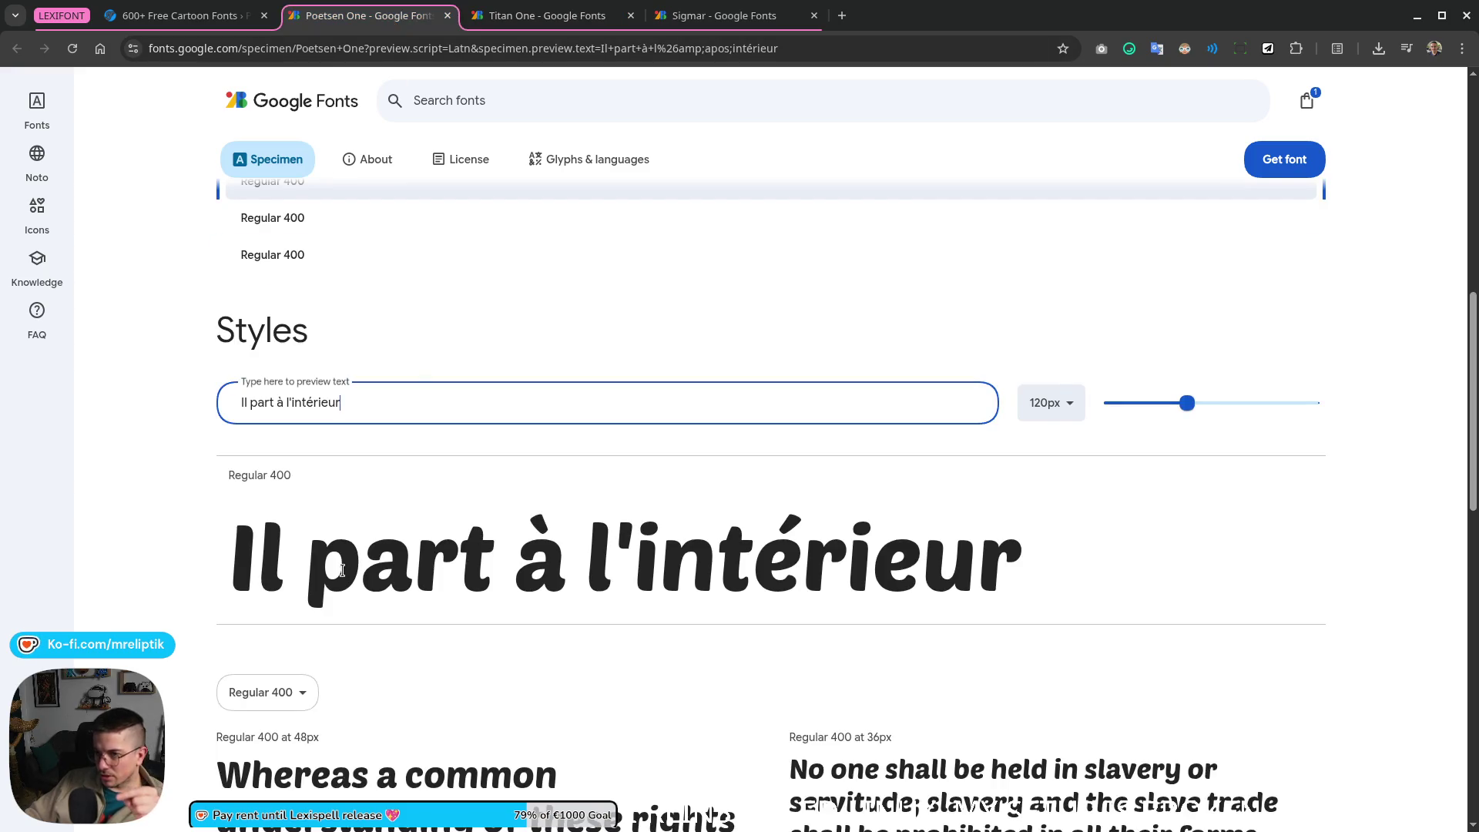
pyautogui.scroll(-3, 647, 480)
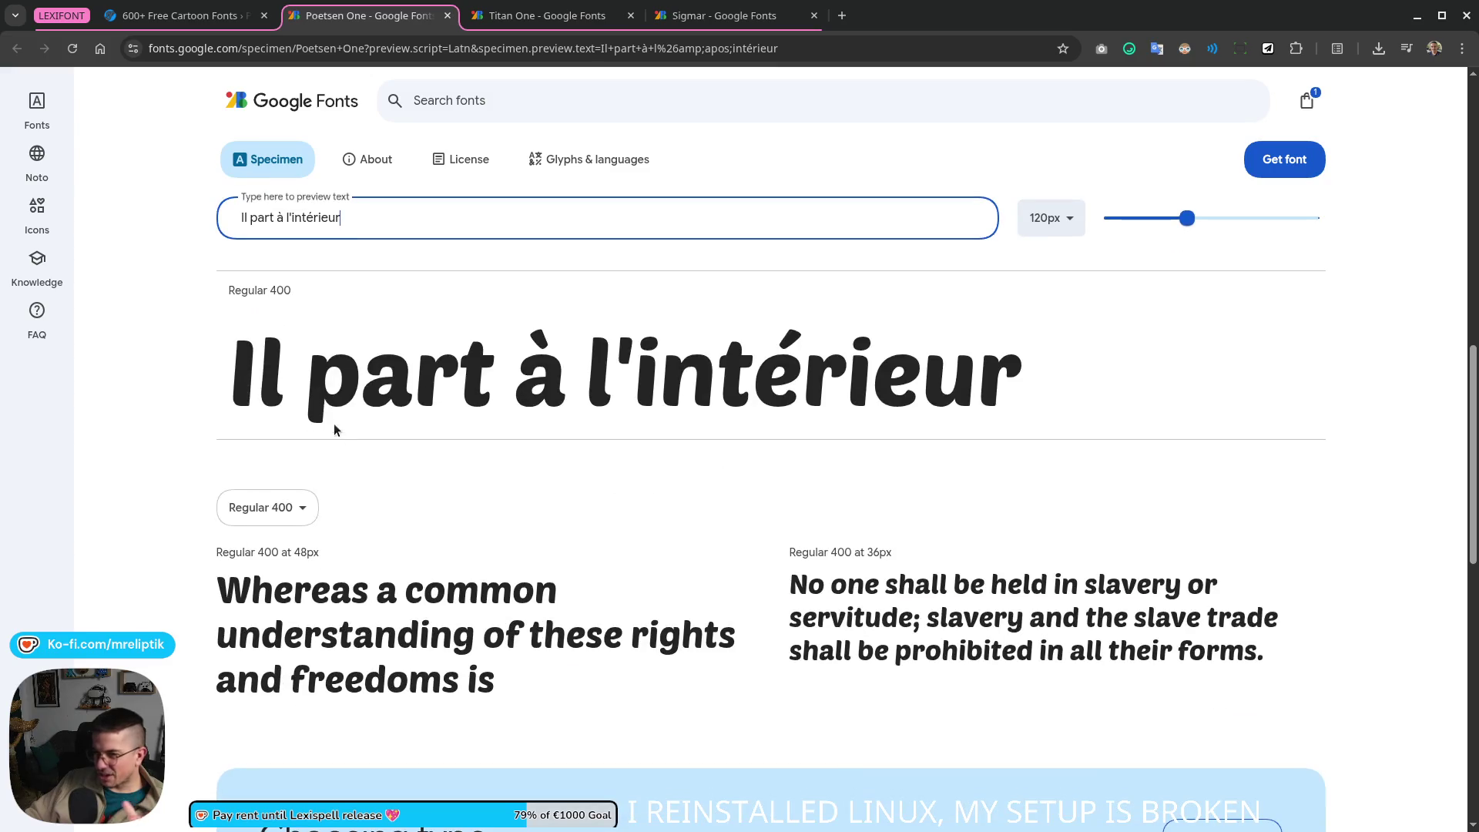
pyautogui.scroll(-4, 379, 399)
pyautogui.scroll(2, 402, 433)
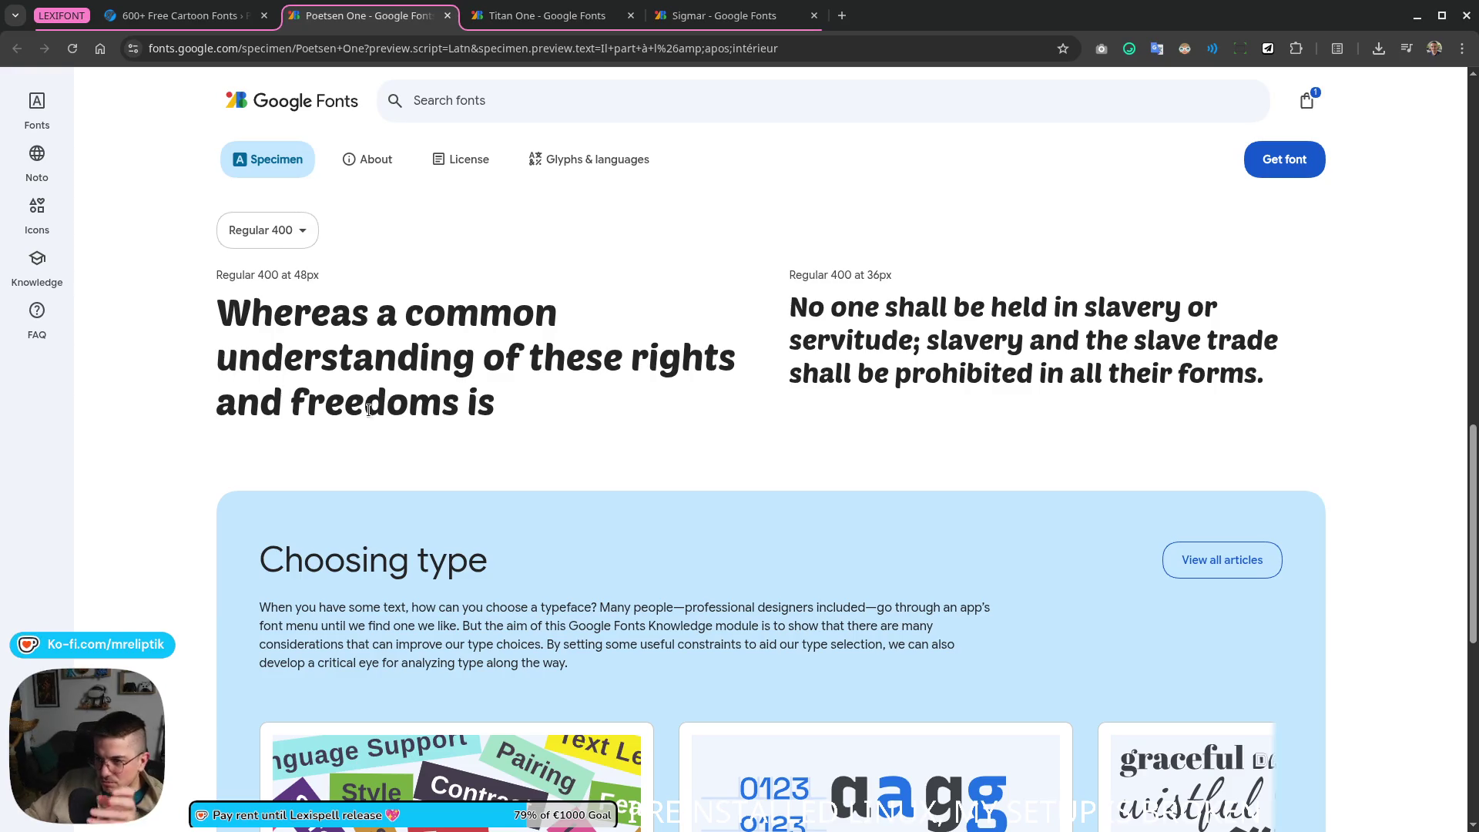
pyautogui.scroll(1, 495, 460)
pyautogui.scroll(4, 496, 460)
pyautogui.scroll(1, 472, 519)
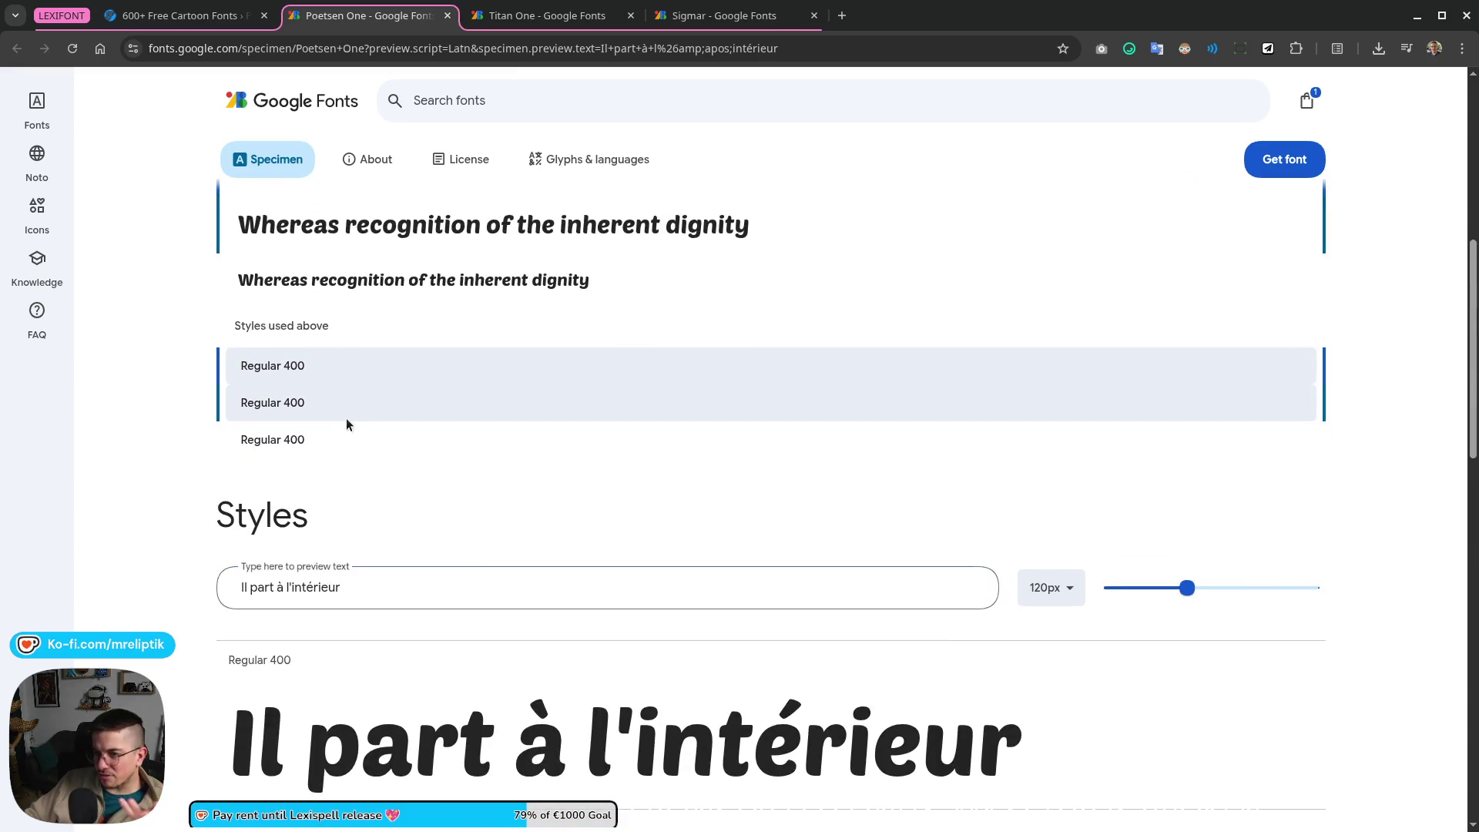
pyautogui.scroll(-3, 501, 440)
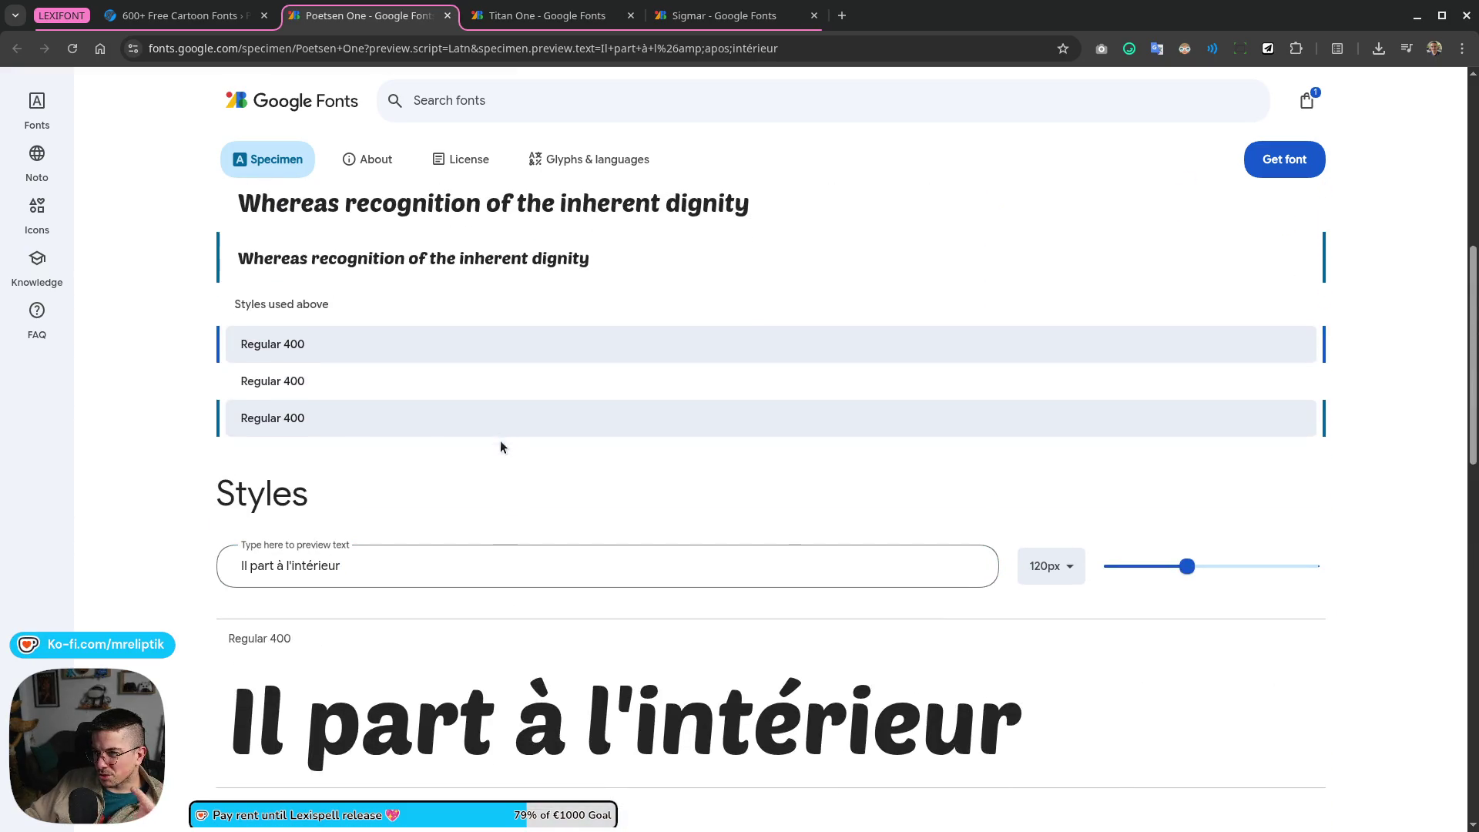
pyautogui.scroll(-1, 460, 494)
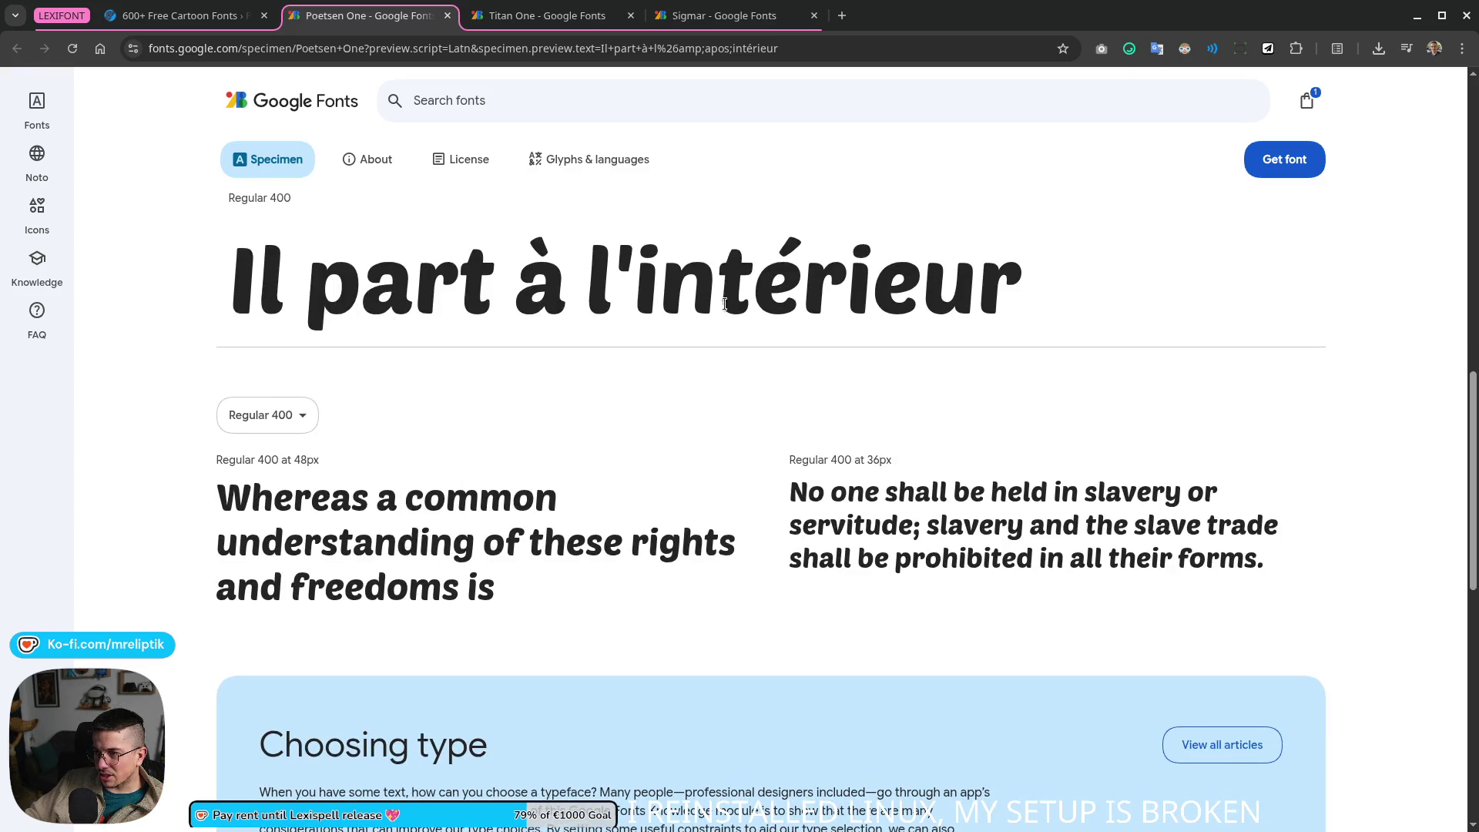
# Step: Download Baloo 2 and Poetsen One as one zip and show it in Downloads
pyautogui.click(1283, 159)
pyautogui.click(1176, 322)
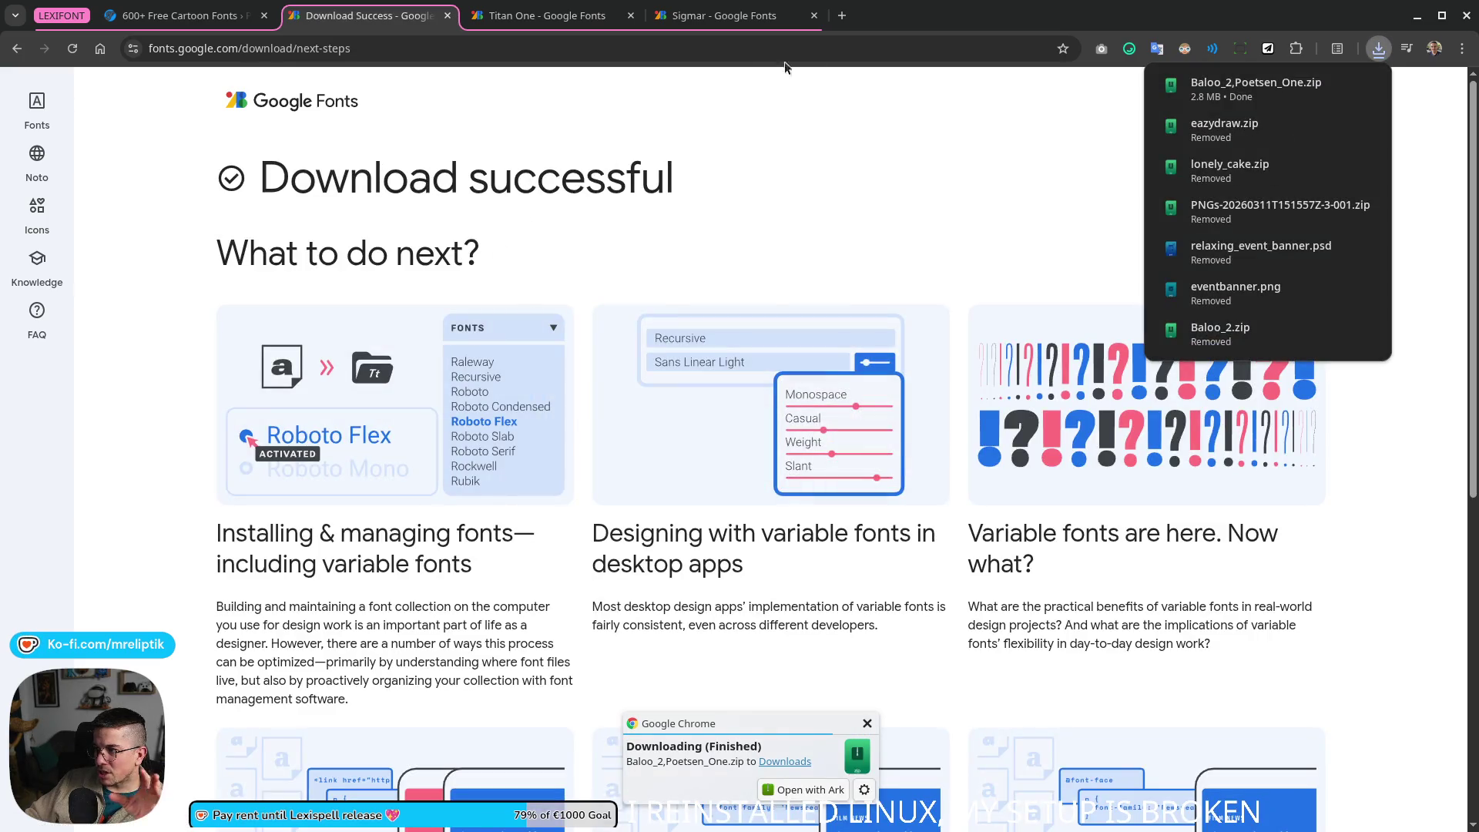
pyautogui.middleClick(381, 19)
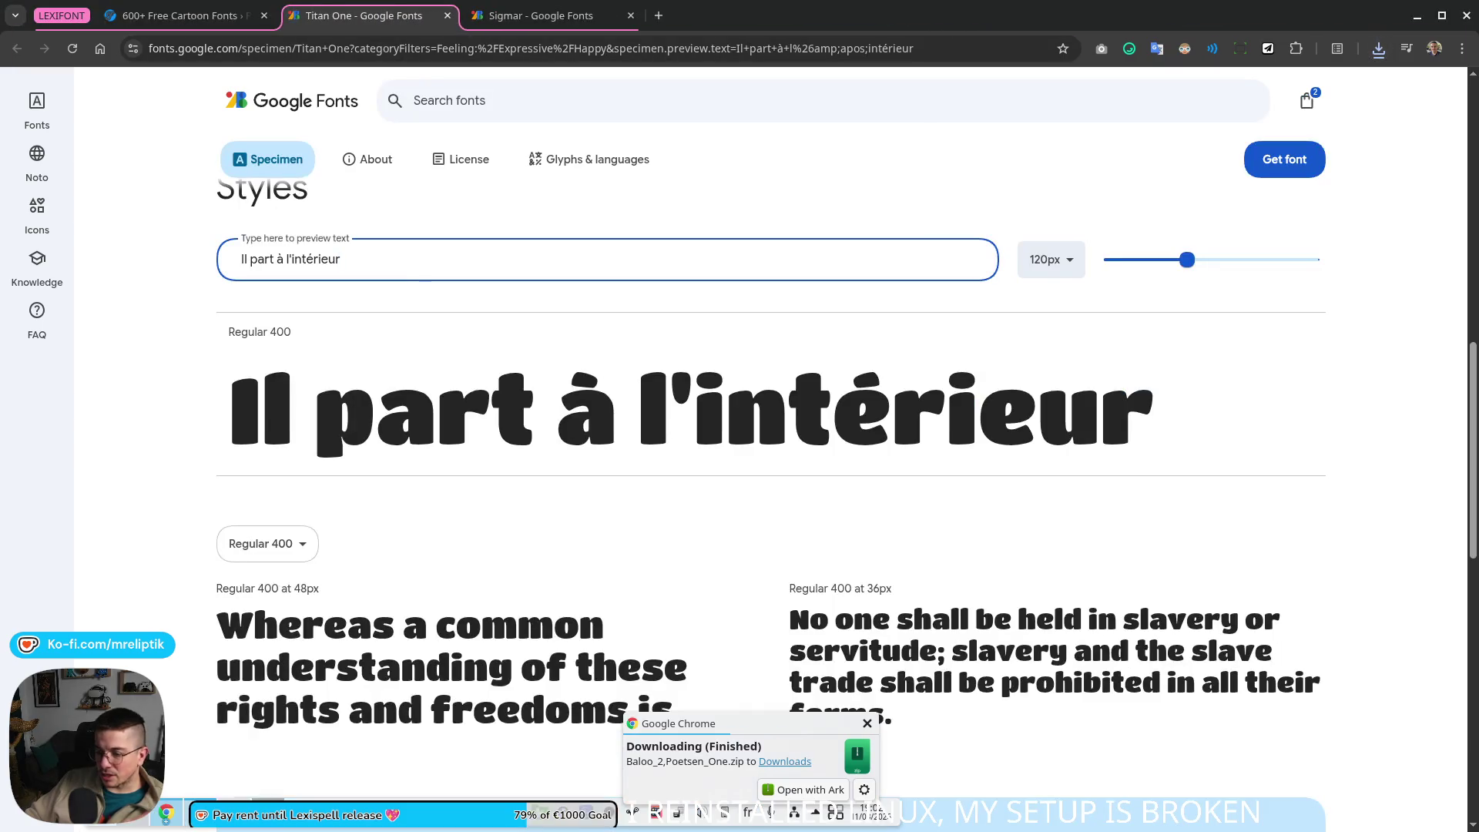
pyautogui.click(163, 817)
# Step: Extract the Baloo 2 / Poetsen One zip in Downloads and open the Poetsen_One folder
pyautogui.rightClick(476, 281)
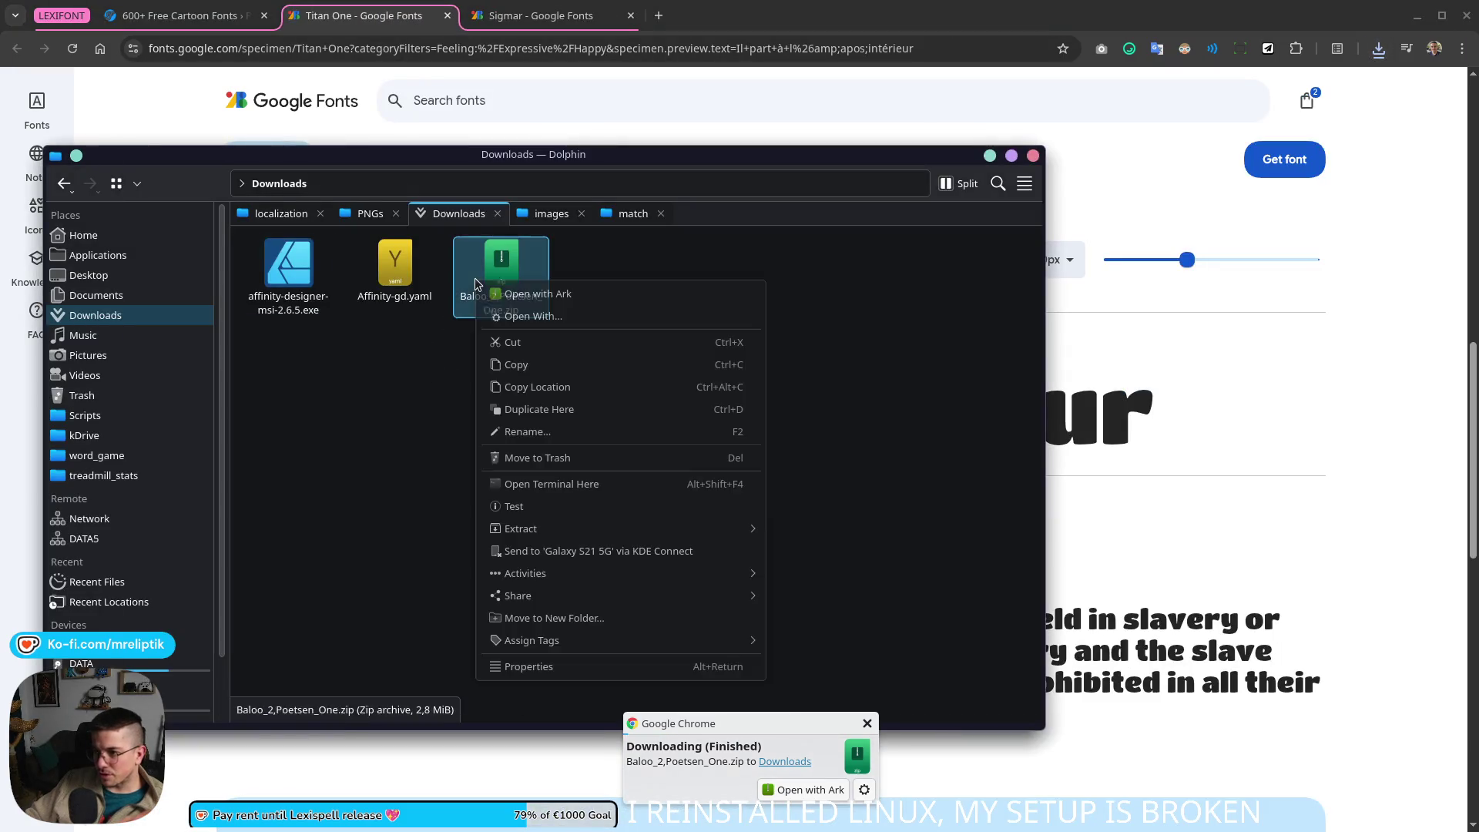
pyautogui.click(420, 459)
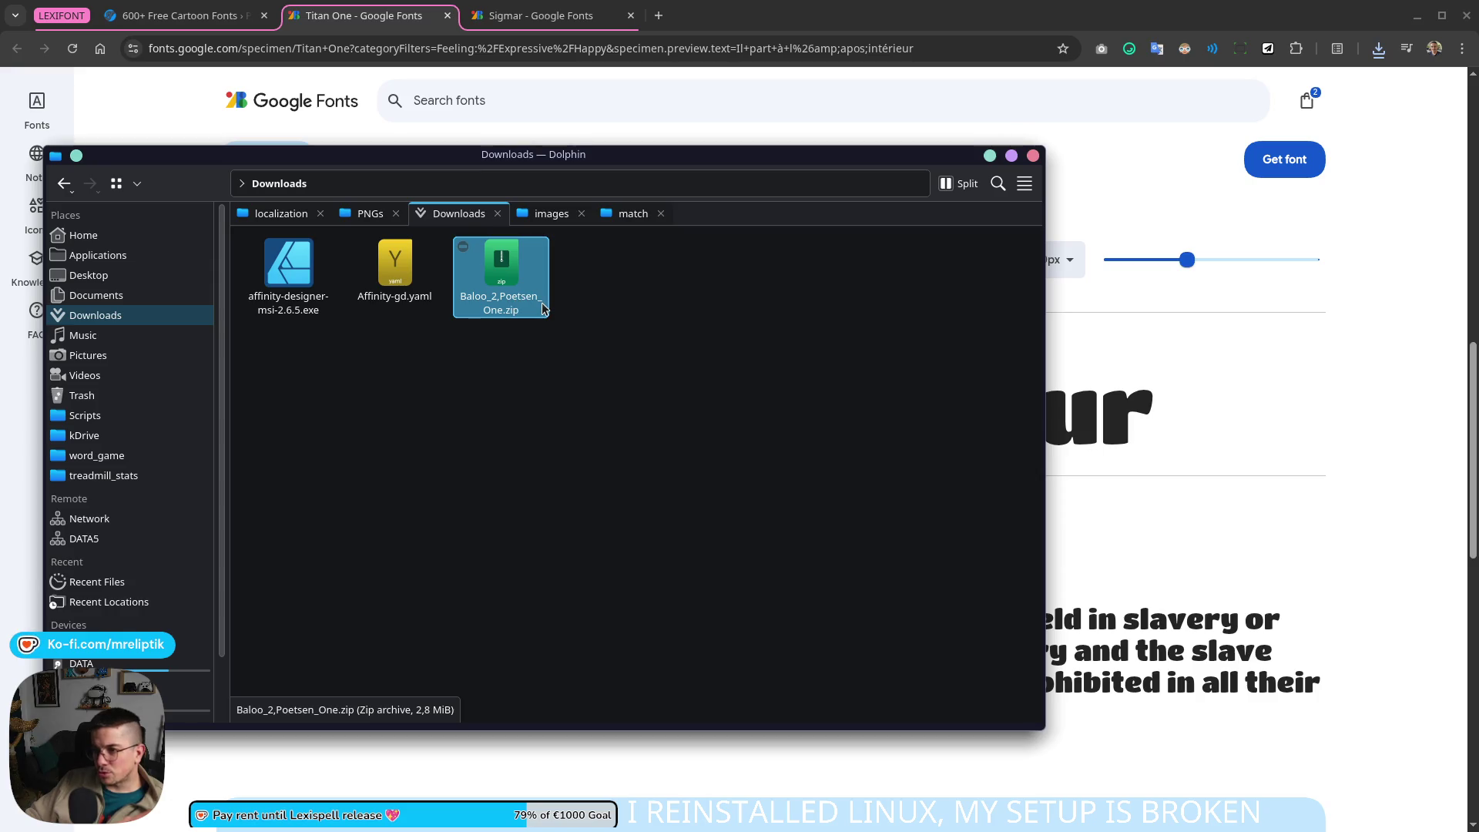
pyautogui.rightClick(542, 309)
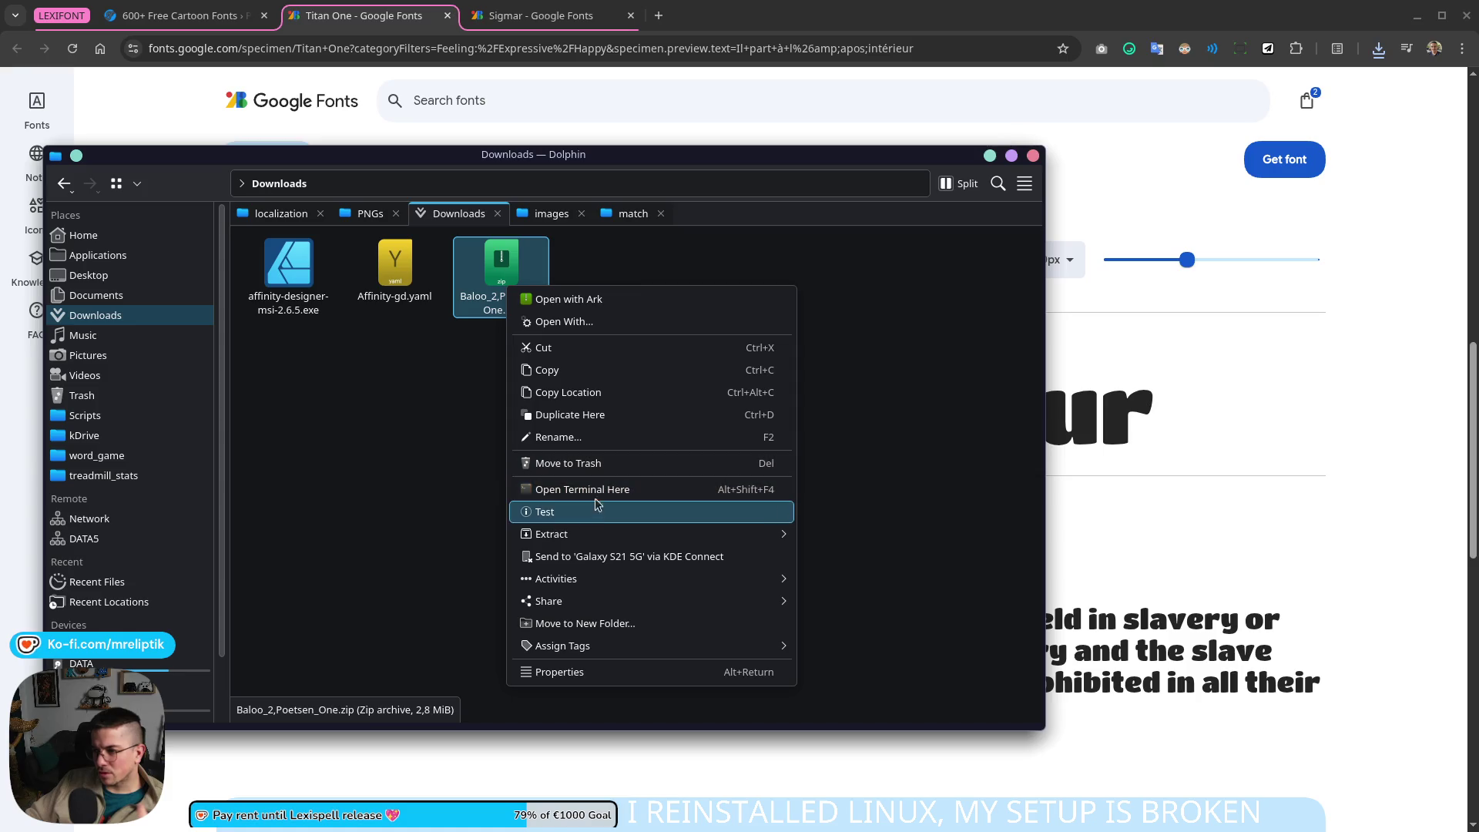
pyautogui.moveTo(552, 534)
pyautogui.click(823, 532)
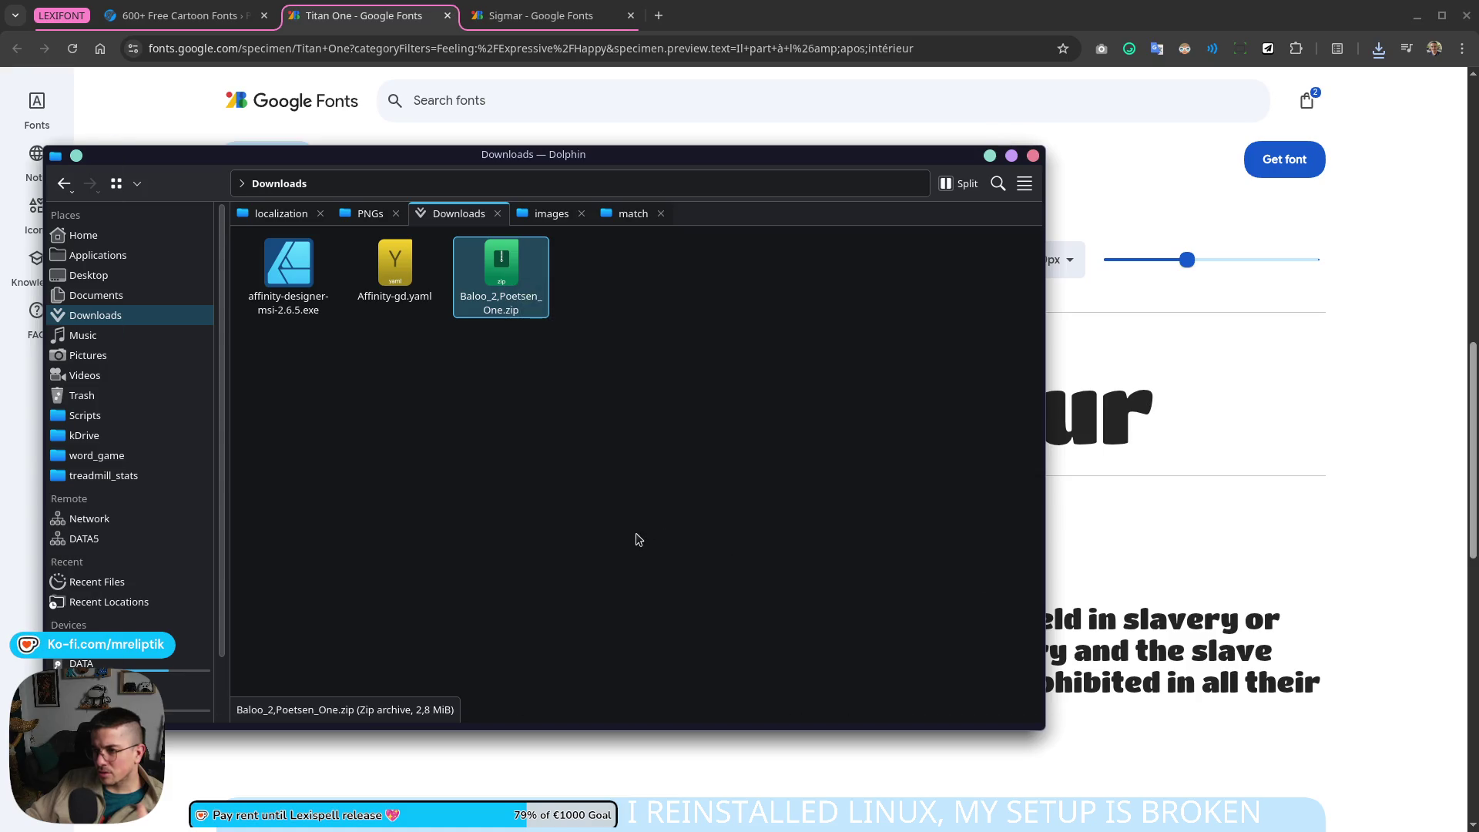
pyautogui.doubleClick(288, 278)
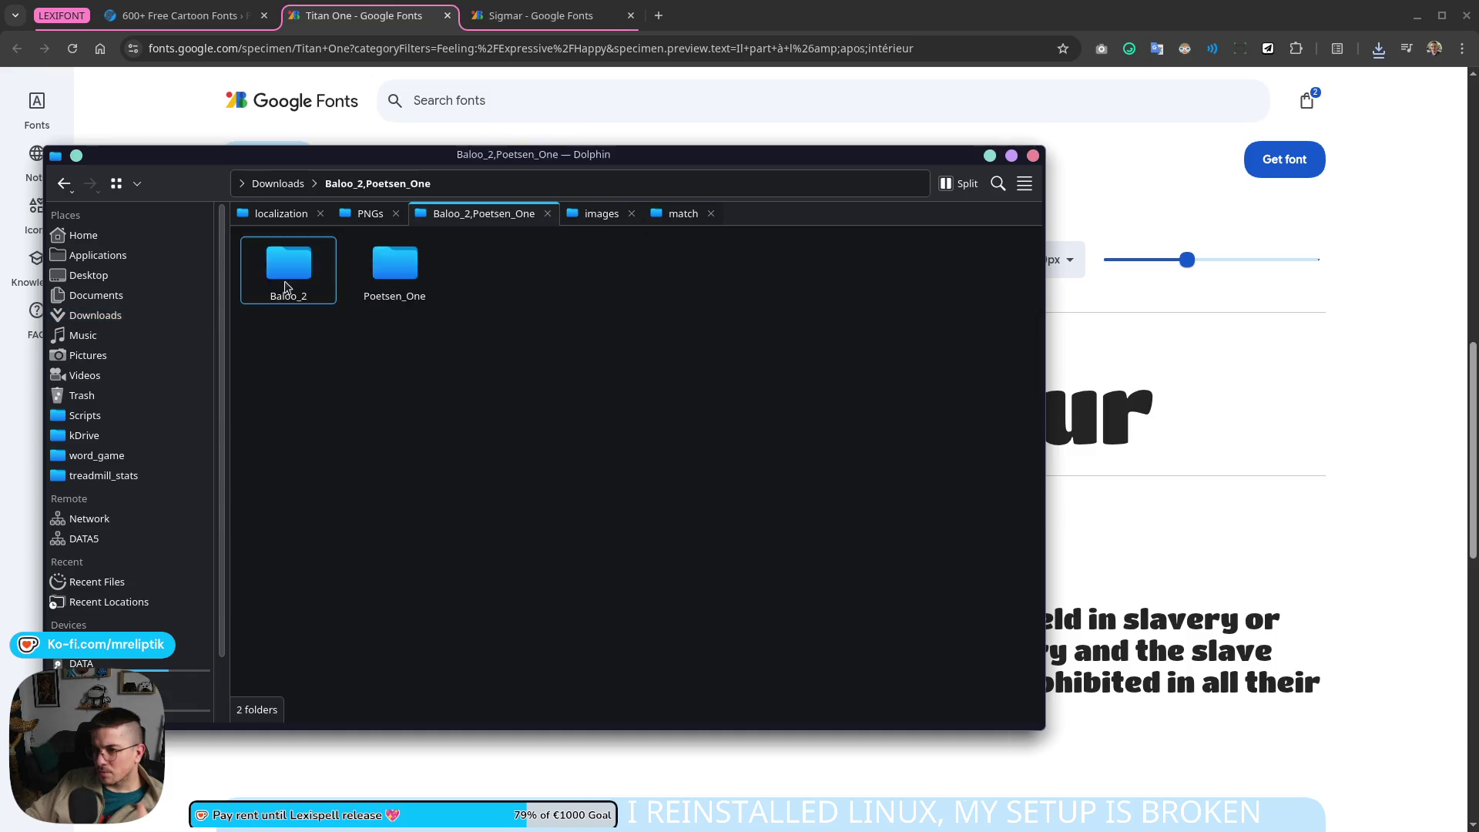
pyautogui.doubleClick(376, 274)
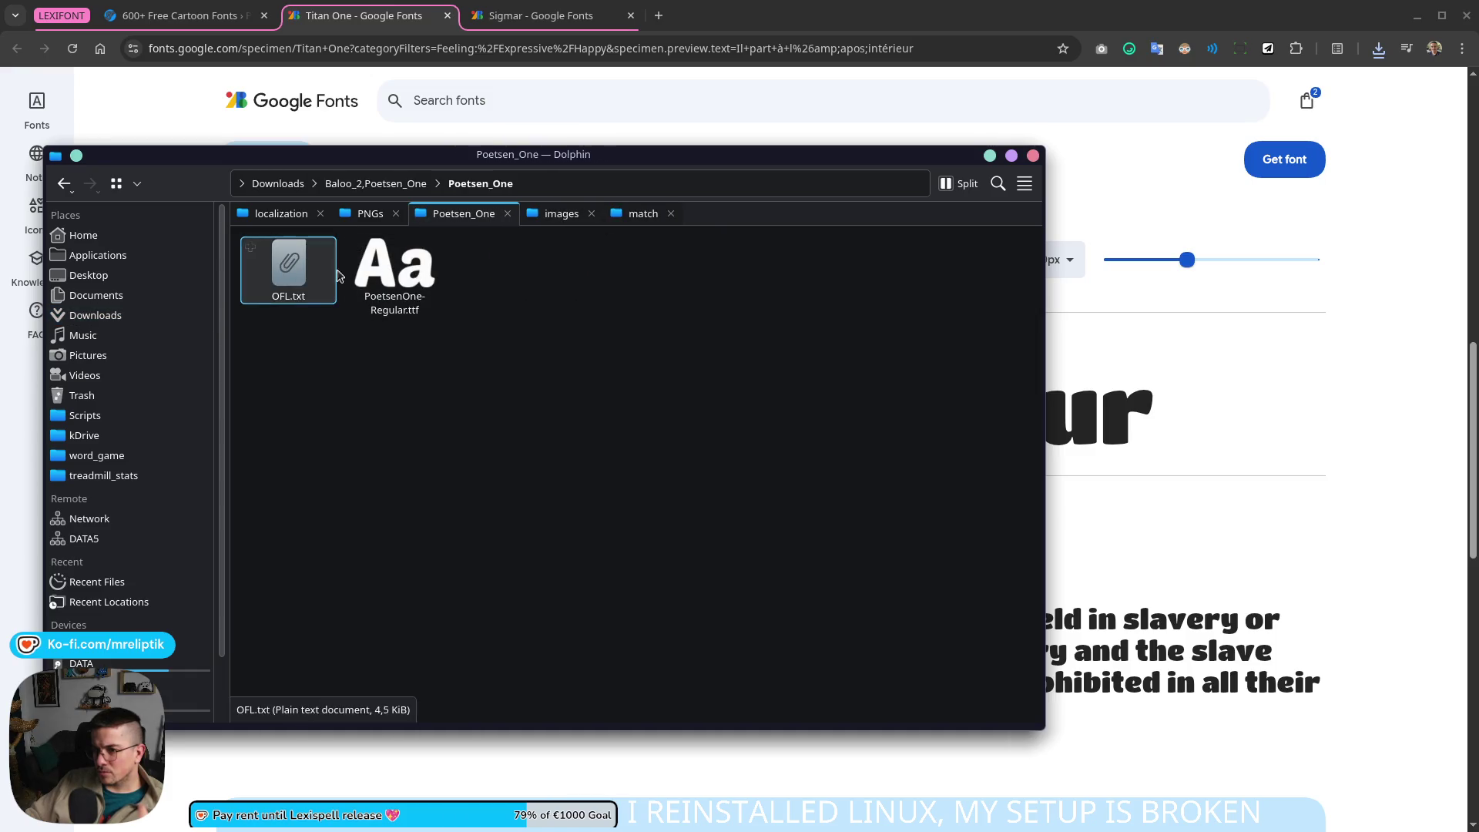
# Step: Install the Poetsen One .ttf as a personal font
pyautogui.doubleClick(428, 284)
pyautogui.click(572, 429)
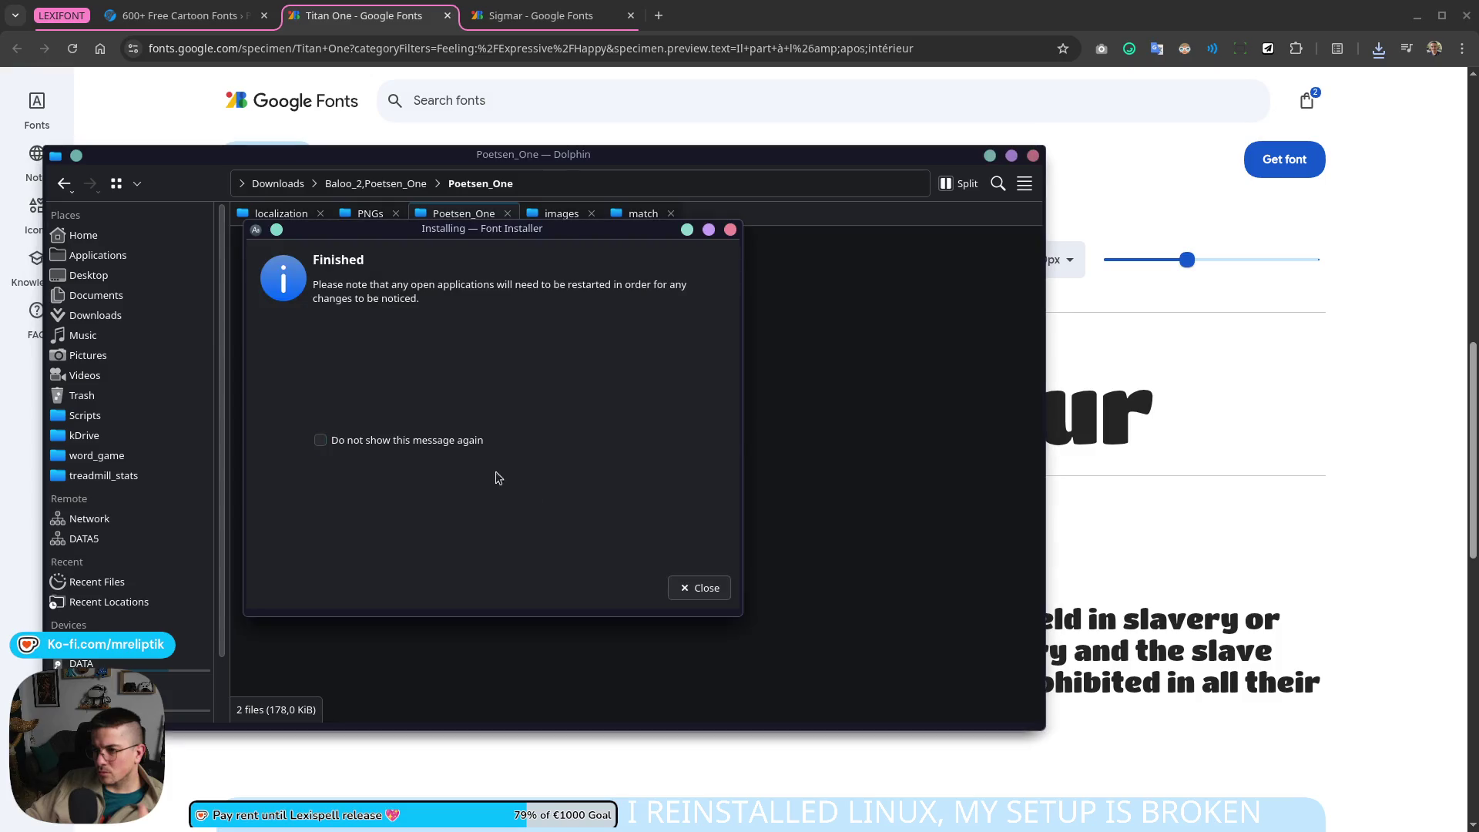
pyautogui.click(699, 588)
# Step: Delete the font zip and its extracted folder from Downloads
pyautogui.click(375, 183)
pyautogui.click(277, 183)
pyautogui.click(607, 271)
pyautogui.keyDown('ctrl'); pyautogui.click(297, 302); pyautogui.keyUp('ctrl')
pyautogui.press('Delete')
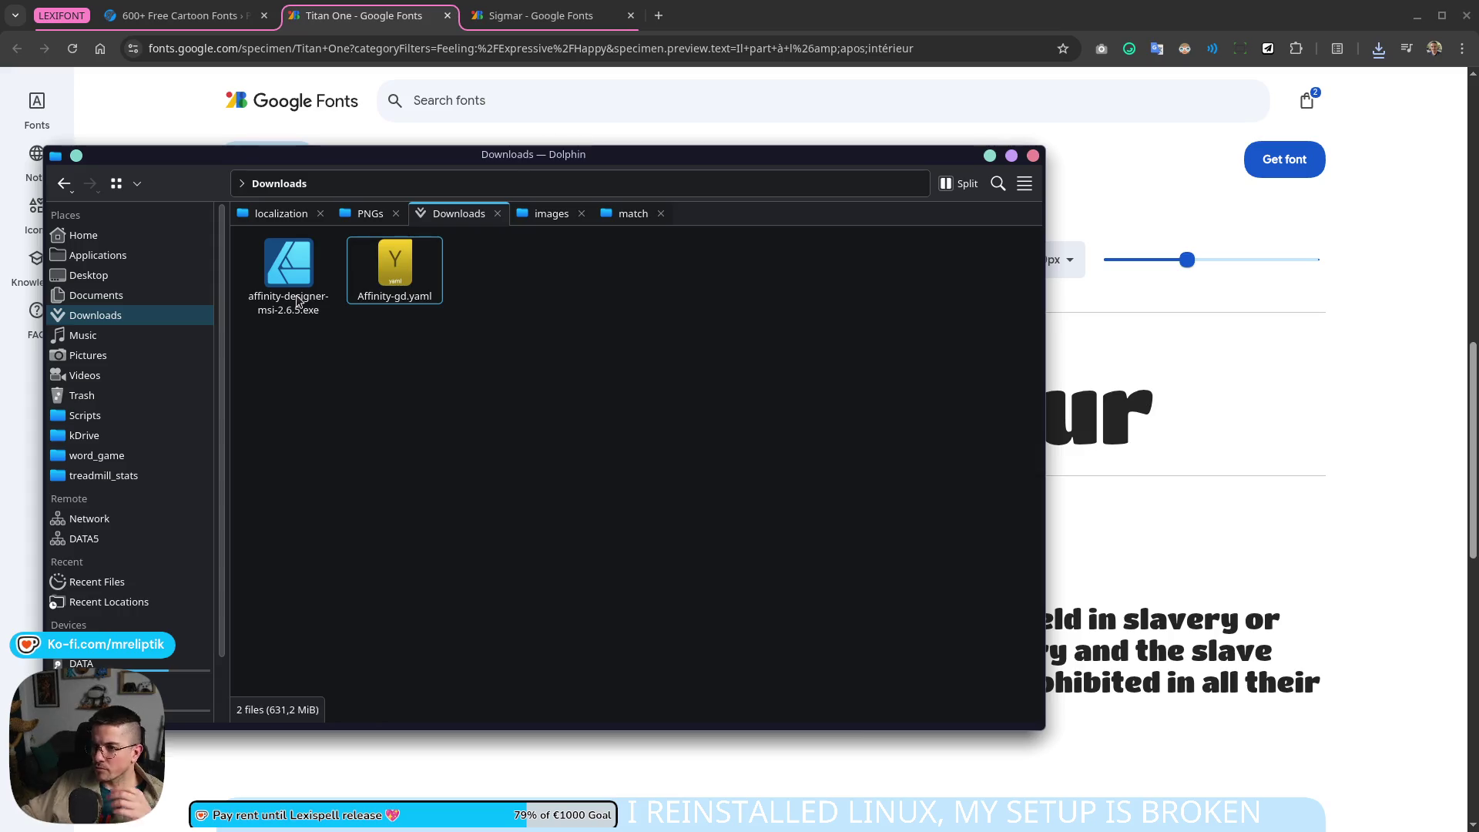
# Step: Flip between the Titan One and Sigmar specimens to compare them
pyautogui.click(989, 155)
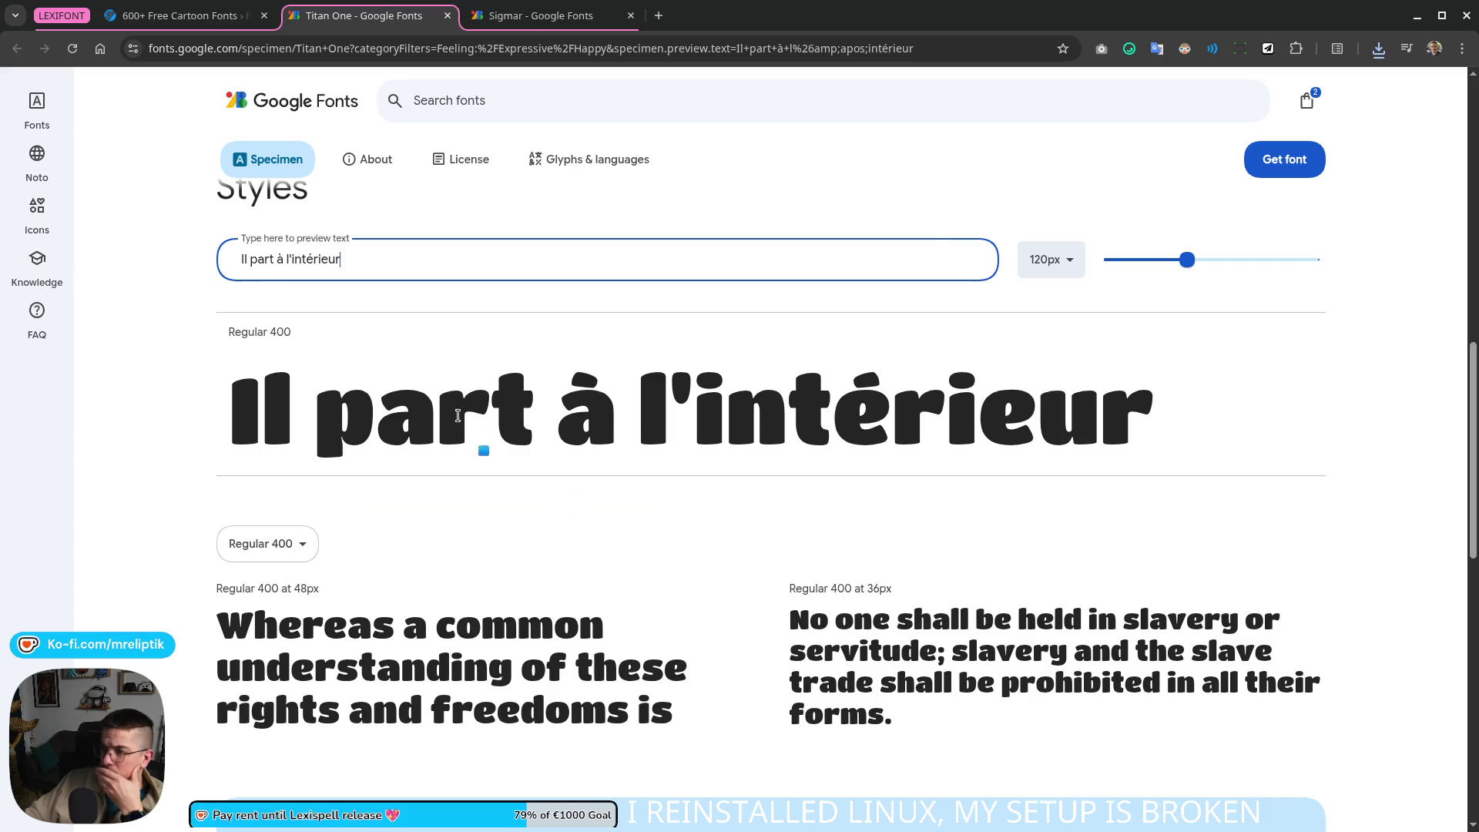
pyautogui.scroll(-5, 434, 382)
pyautogui.scroll(3, 346, 417)
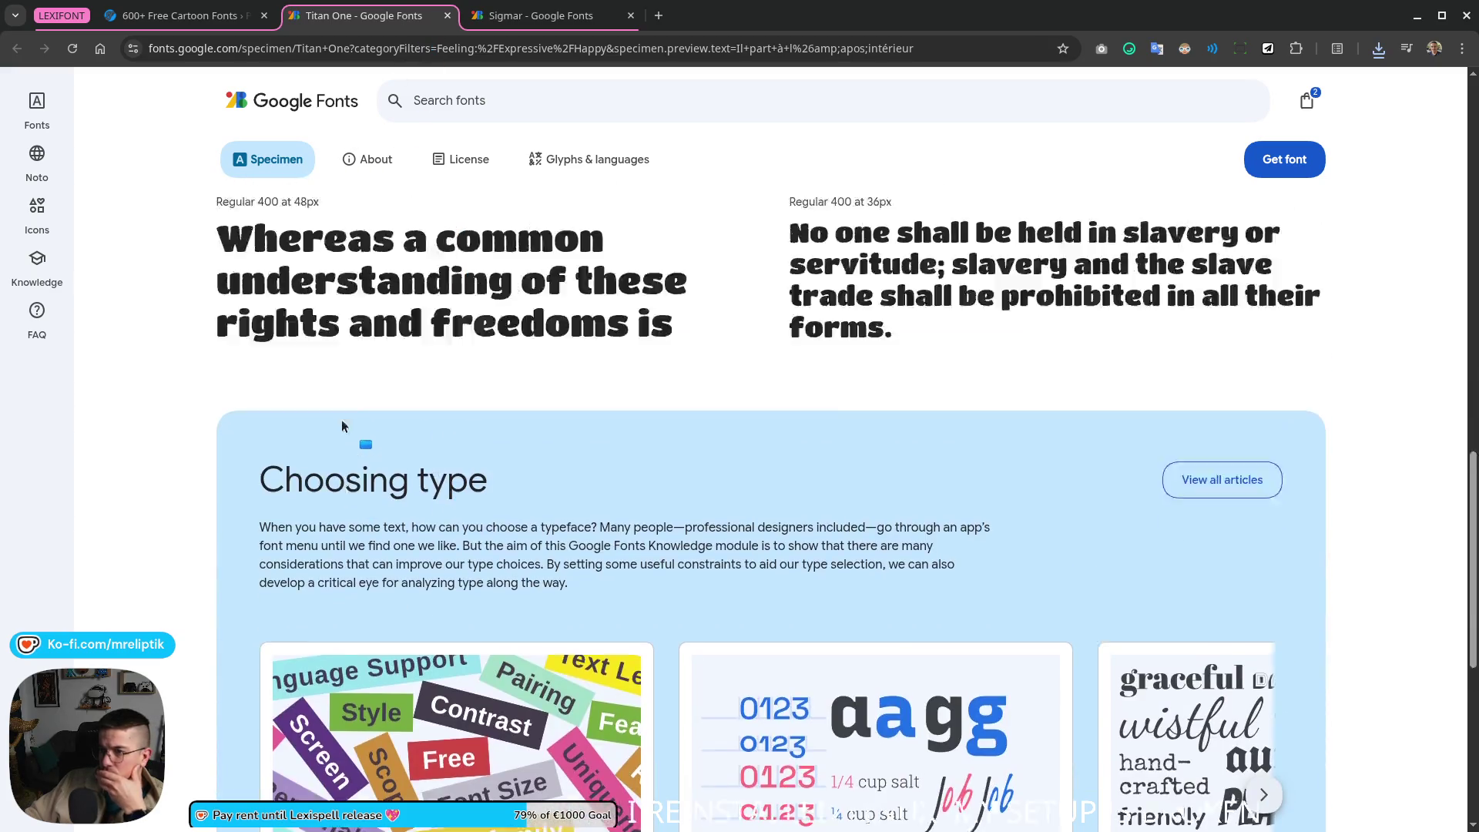
pyautogui.scroll(3, 408, 539)
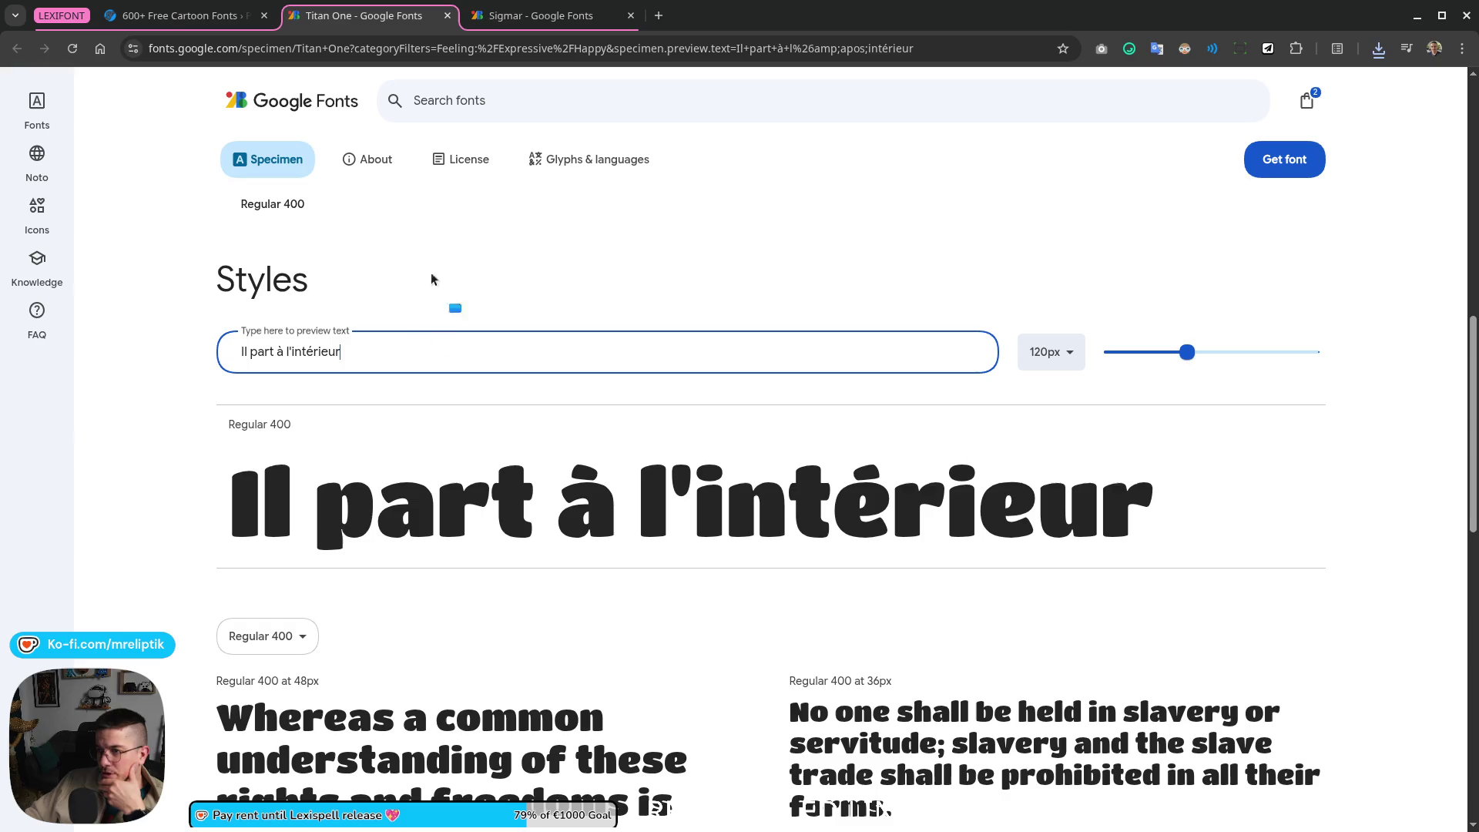
pyautogui.click(504, 22)
pyautogui.click(358, 24)
pyautogui.click(539, 20)
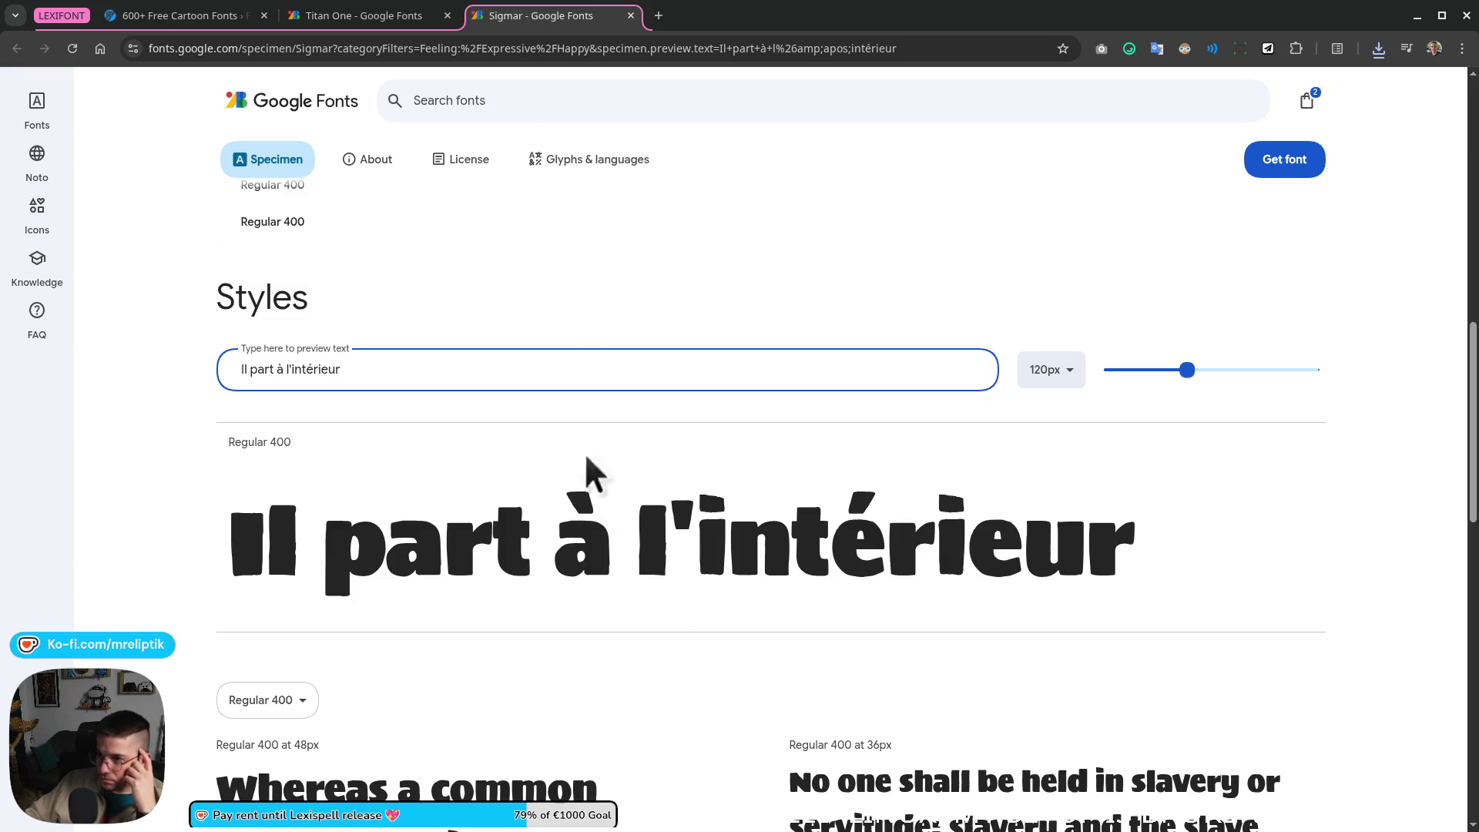
pyautogui.scroll(4, 388, 342)
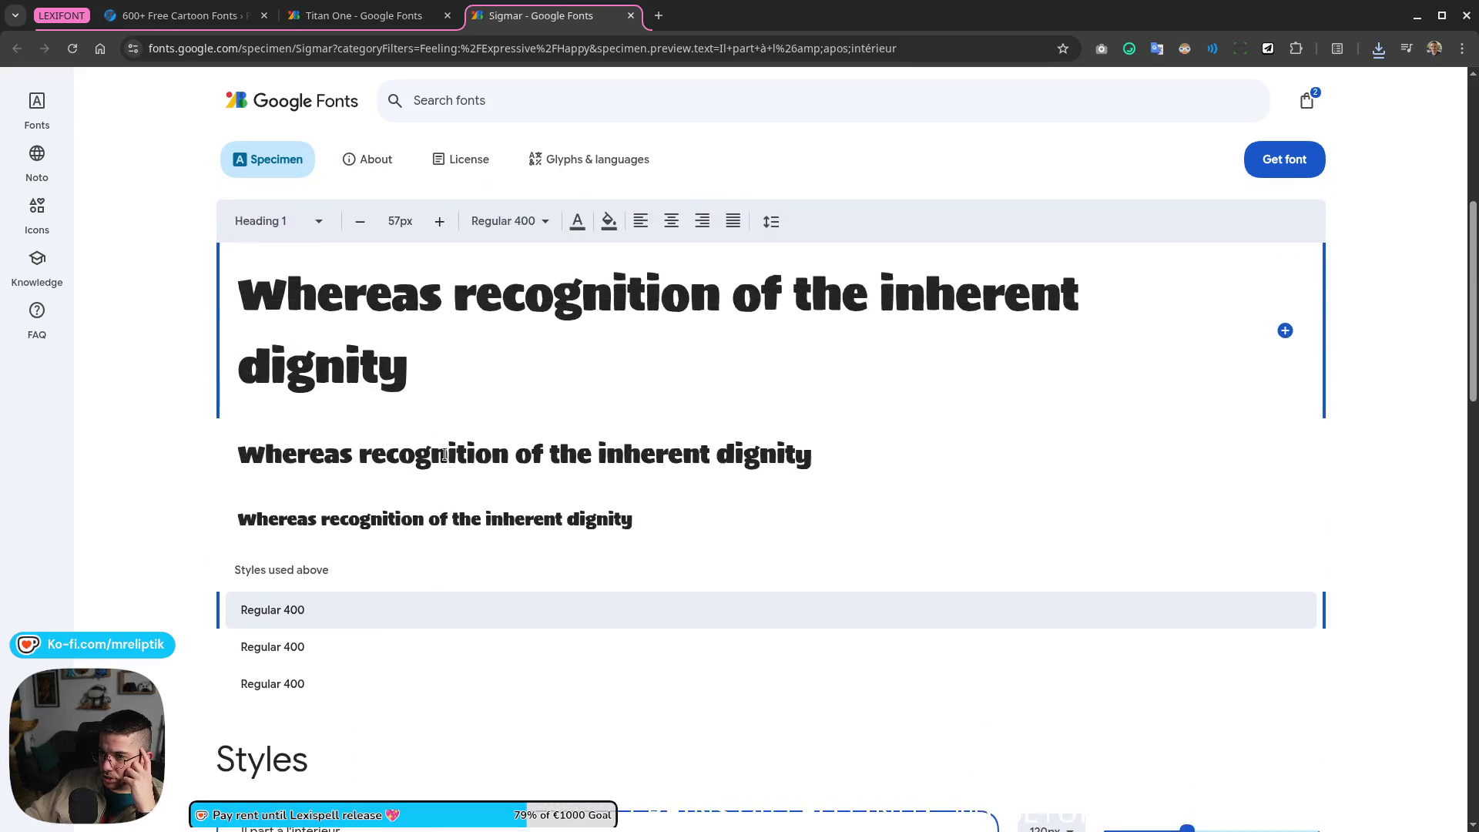
pyautogui.scroll(3, 444, 454)
pyautogui.click(428, 542)
pyautogui.scroll(-2, 439, 374)
pyautogui.hotkey('ctrl', 'pageup')
pyautogui.scroll(5, 433, 381)
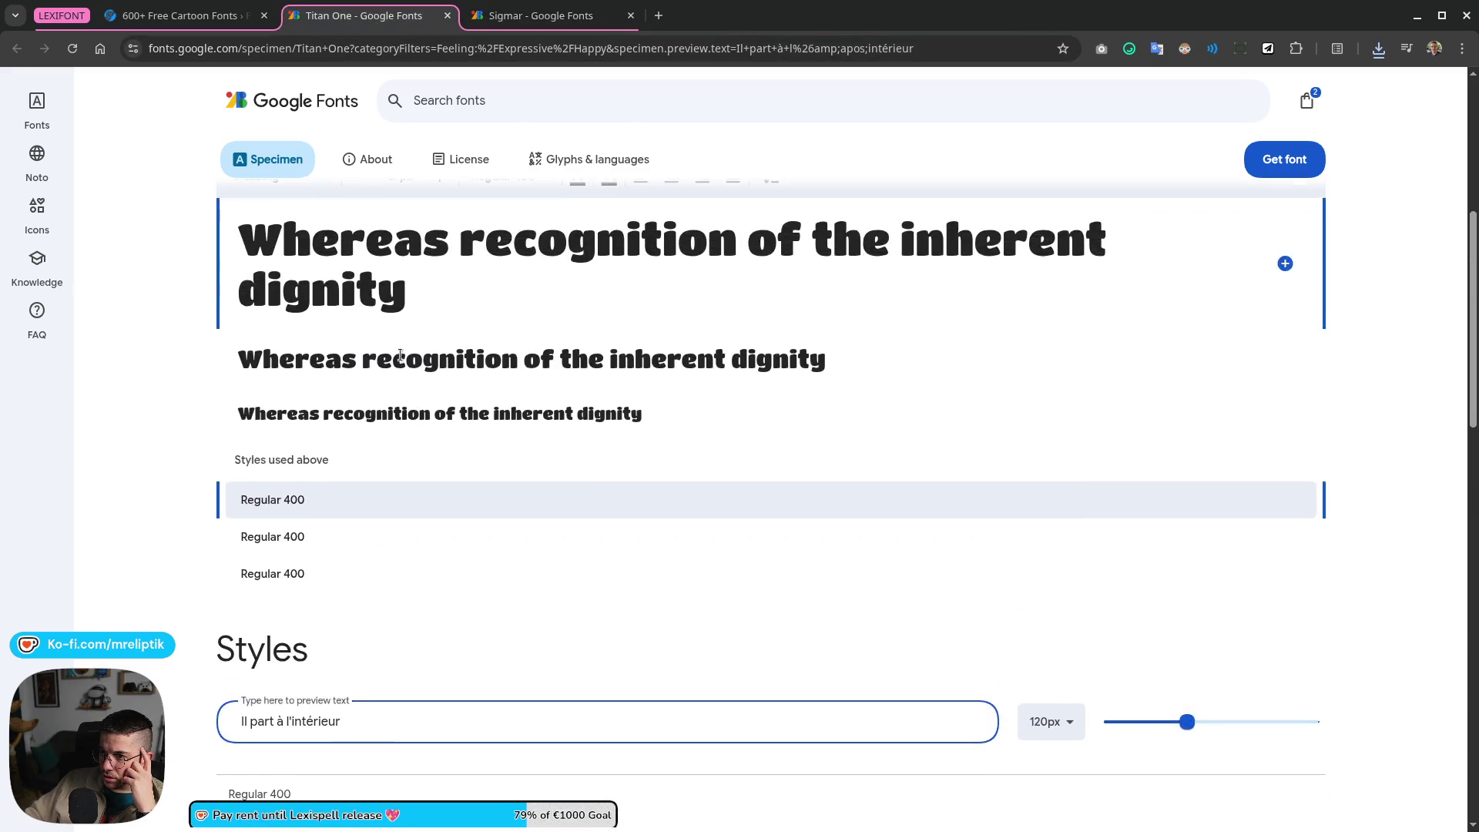
# Step: Adjust Titan One's preview writing-system and language choices
pyautogui.click(418, 389)
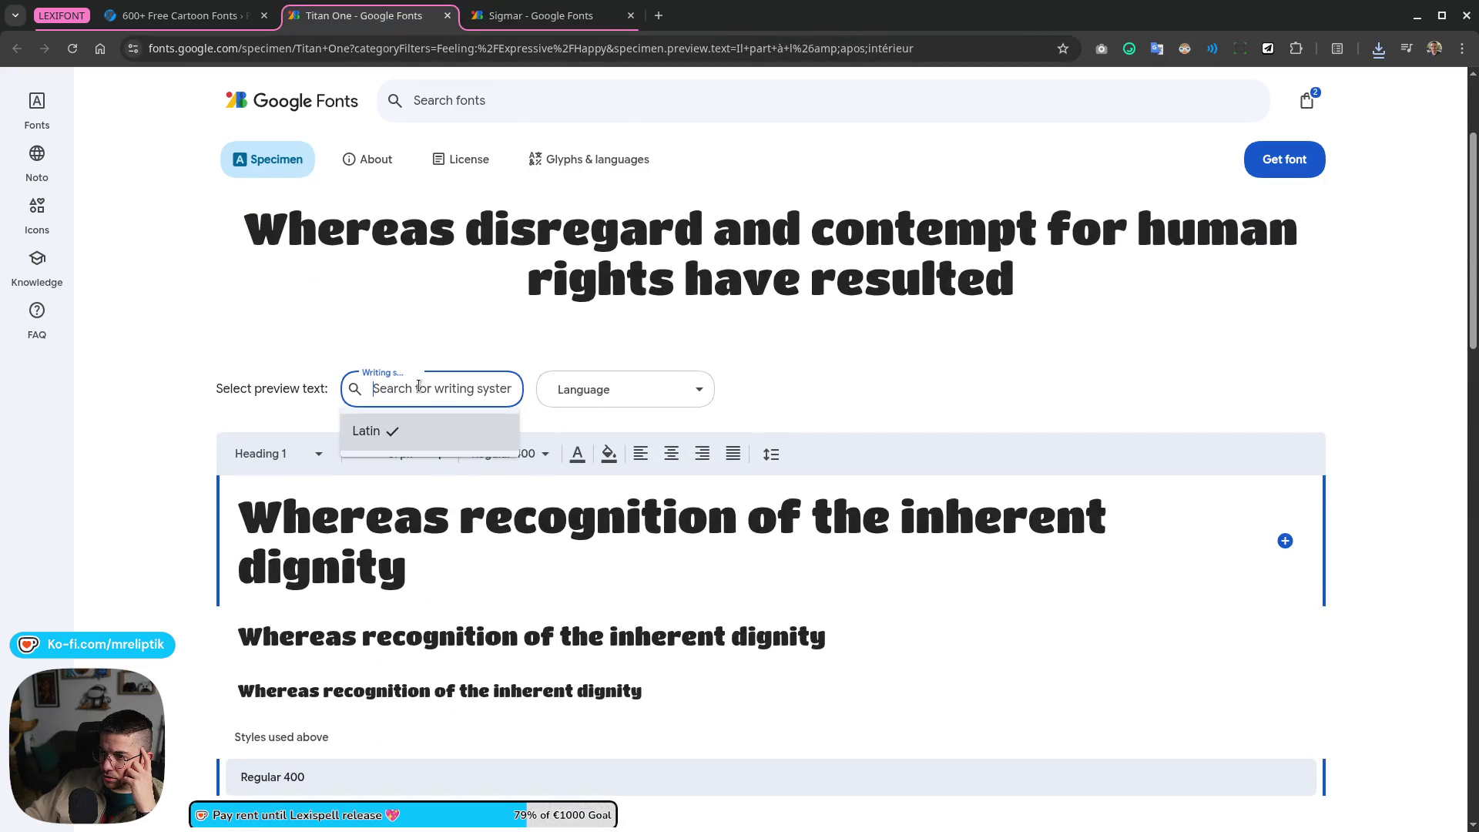
pyautogui.click(389, 434)
pyautogui.click(652, 396)
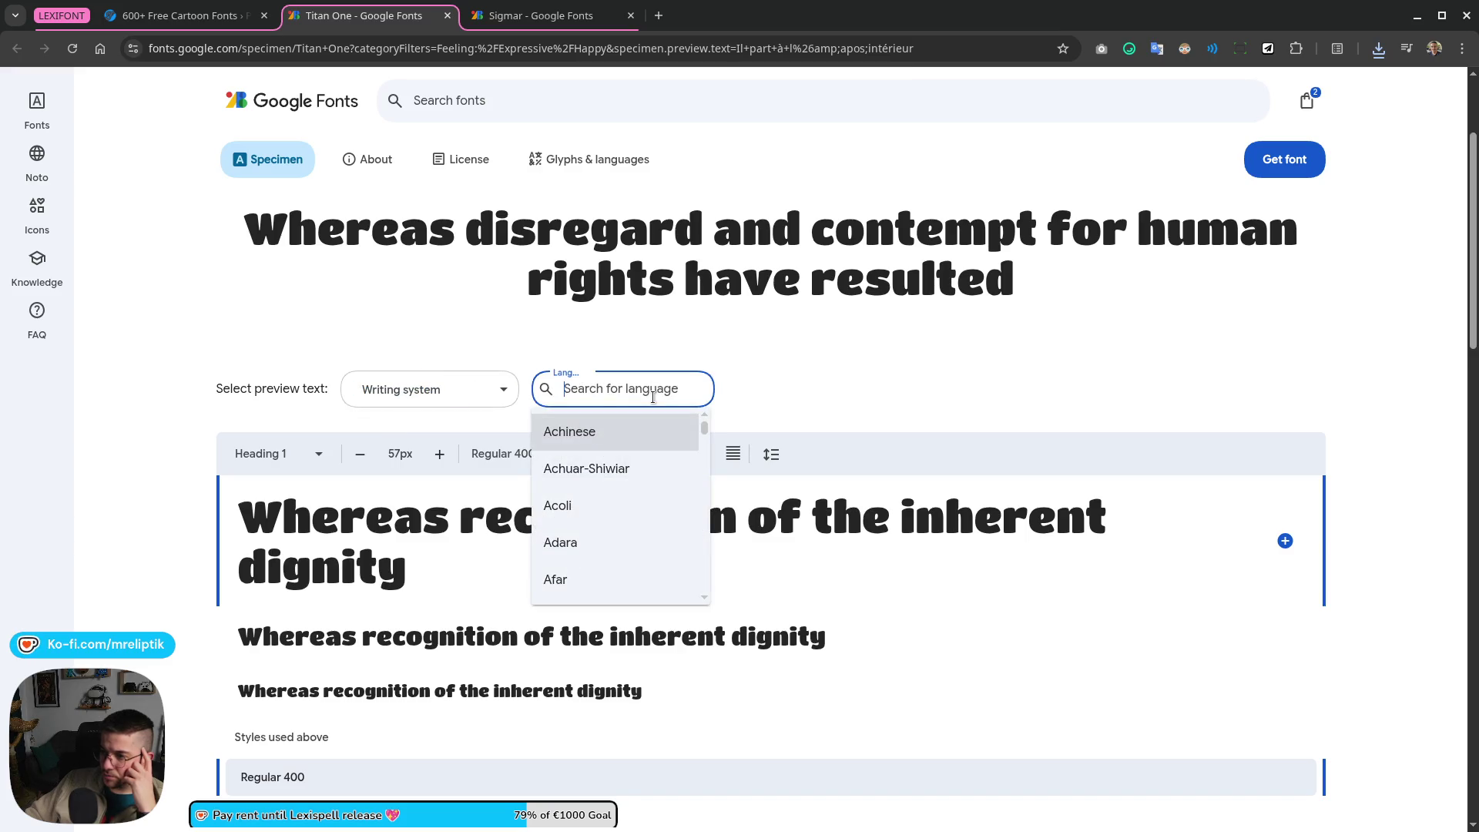
pyautogui.click(451, 391)
pyautogui.click(446, 370)
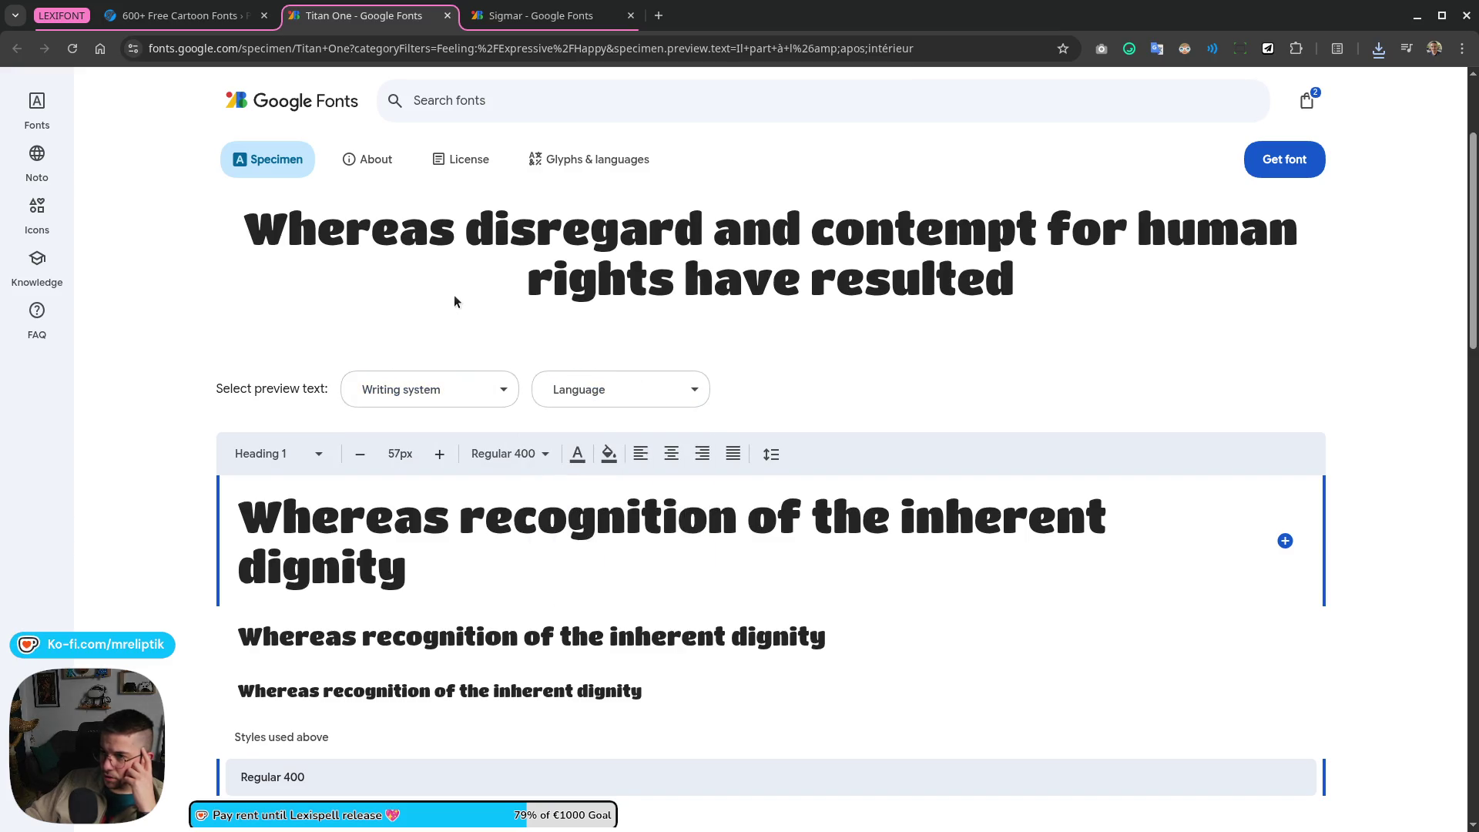
pyautogui.scroll(-2, 493, 379)
pyautogui.scroll(3, 486, 324)
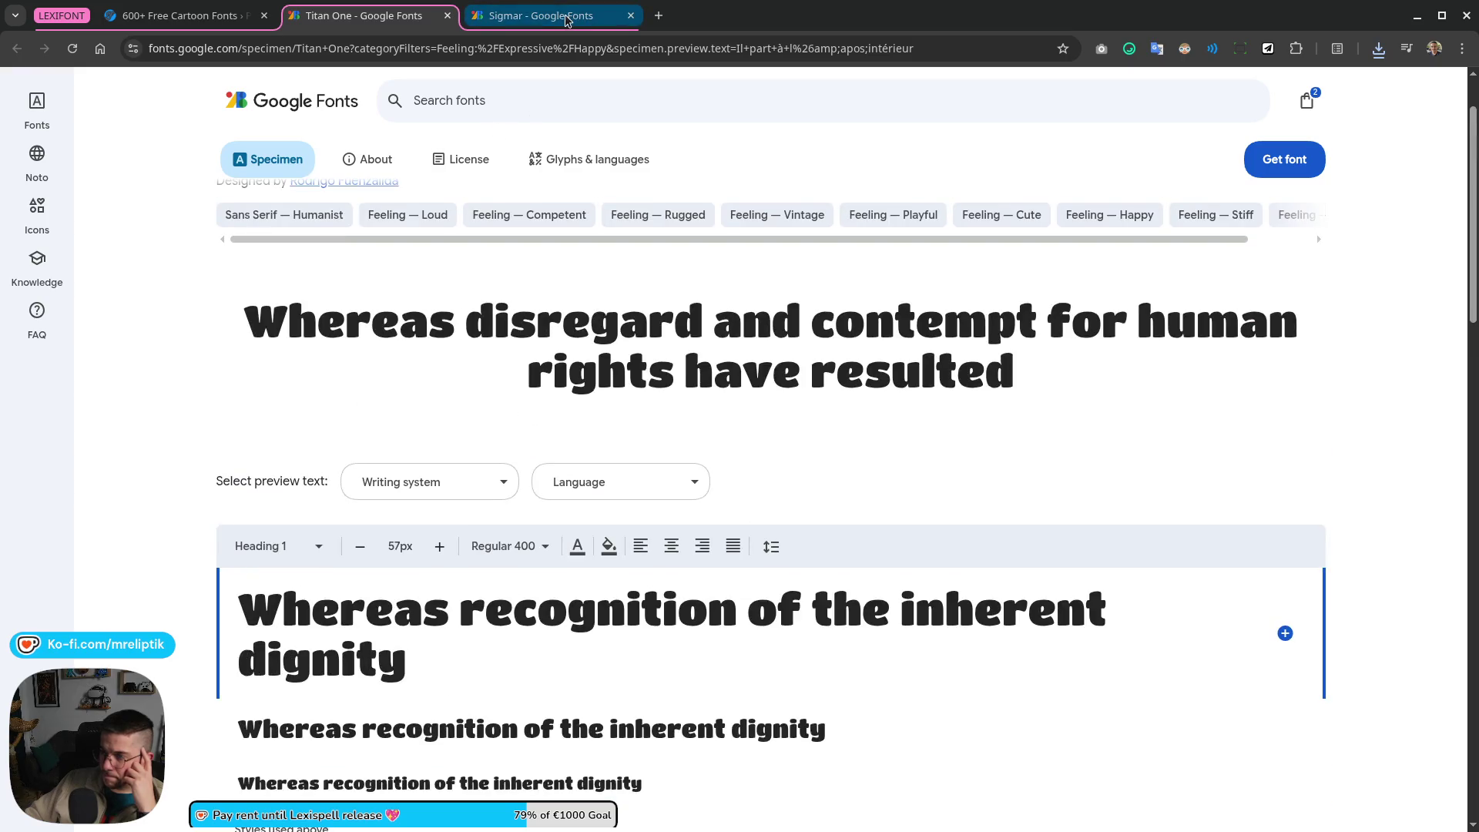
pyautogui.scroll(-4, 364, 397)
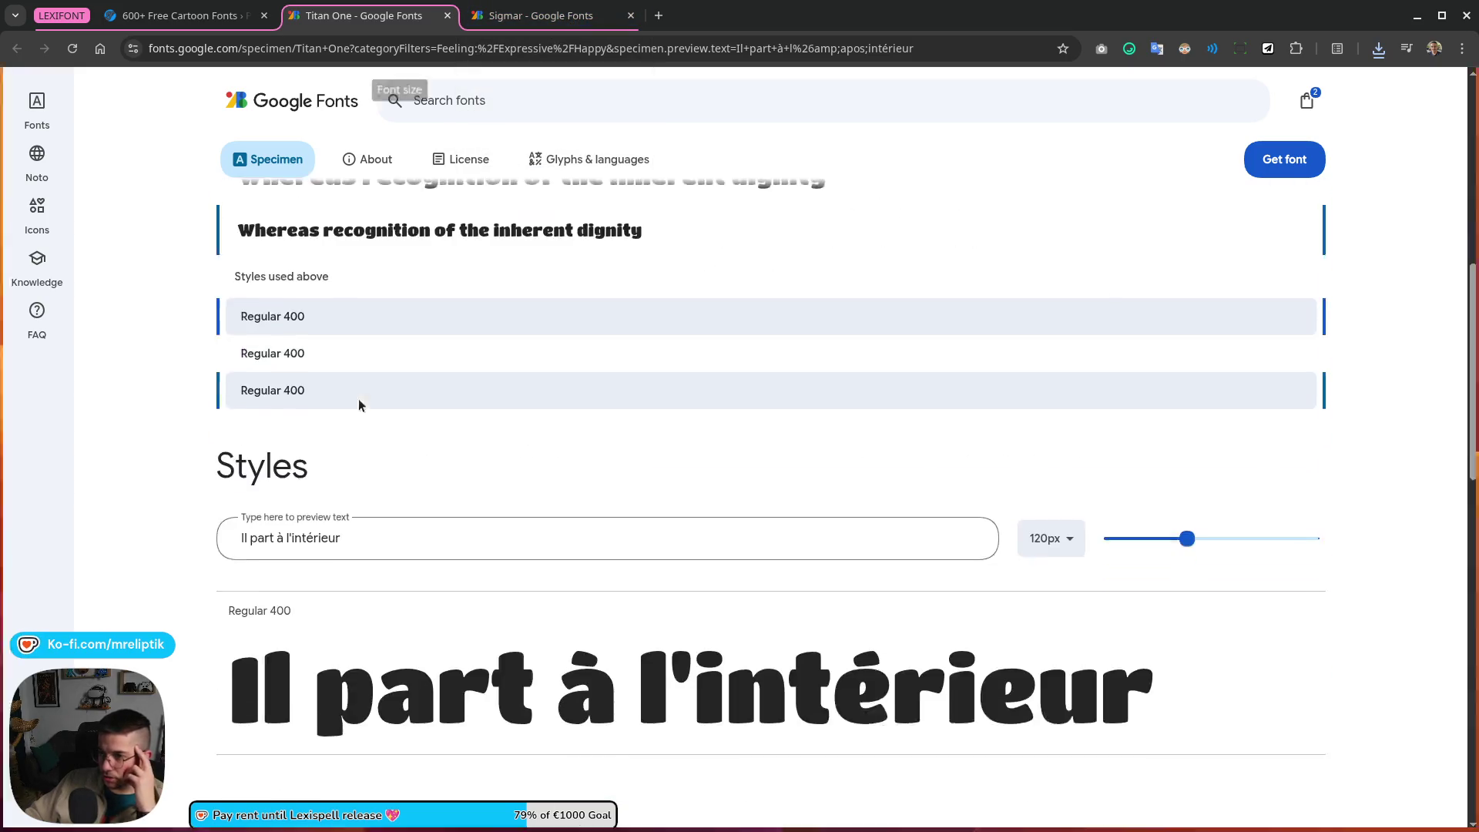
pyautogui.scroll(-3, 381, 497)
pyautogui.scroll(1, 396, 598)
pyautogui.scroll(-2, 713, 515)
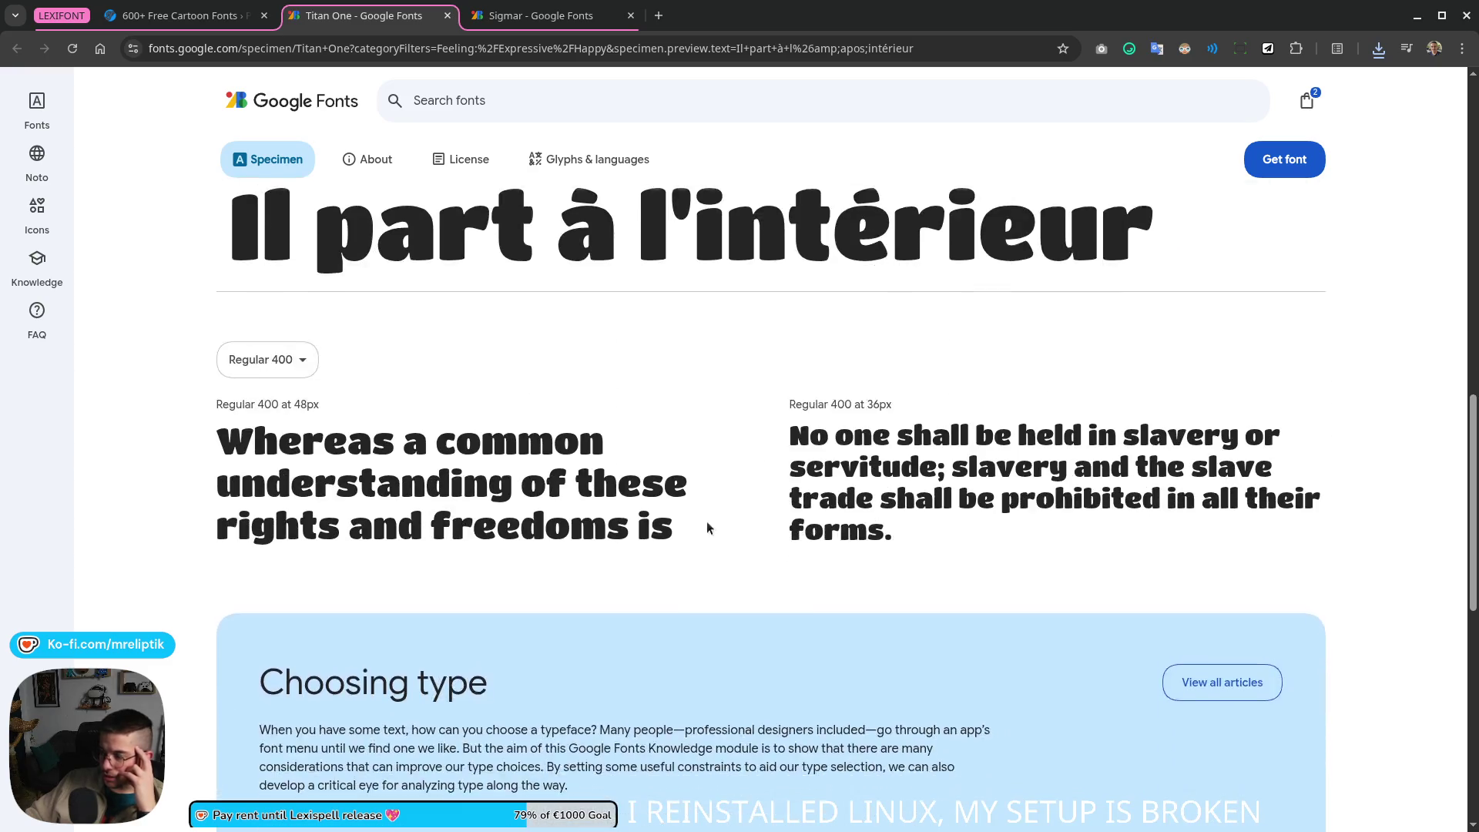
pyautogui.scroll(3, 512, 570)
pyautogui.scroll(1, 441, 559)
pyautogui.scroll(-1, 451, 578)
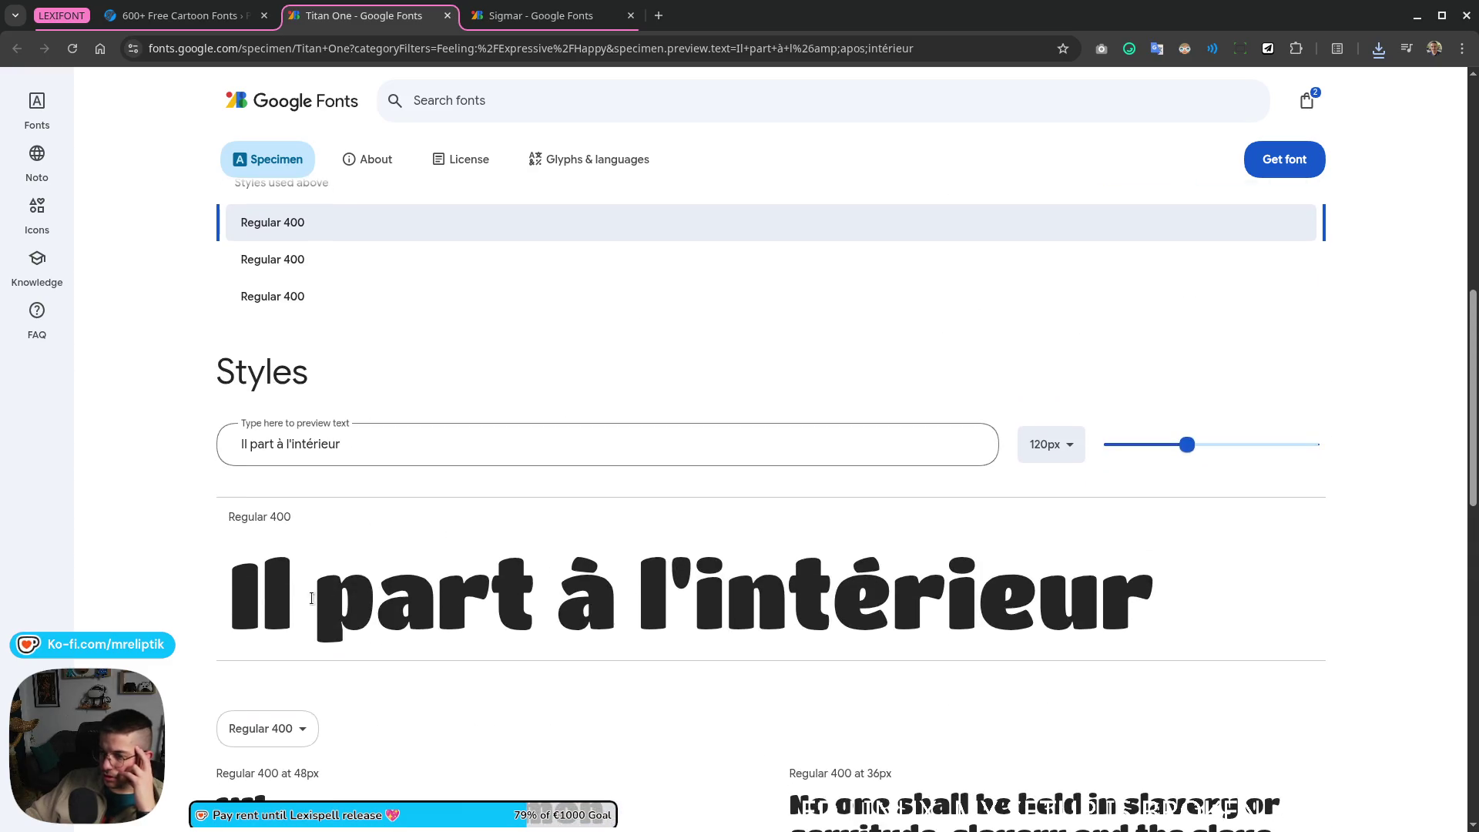
pyautogui.scroll(-2, 474, 624)
pyautogui.scroll(-2, 500, 672)
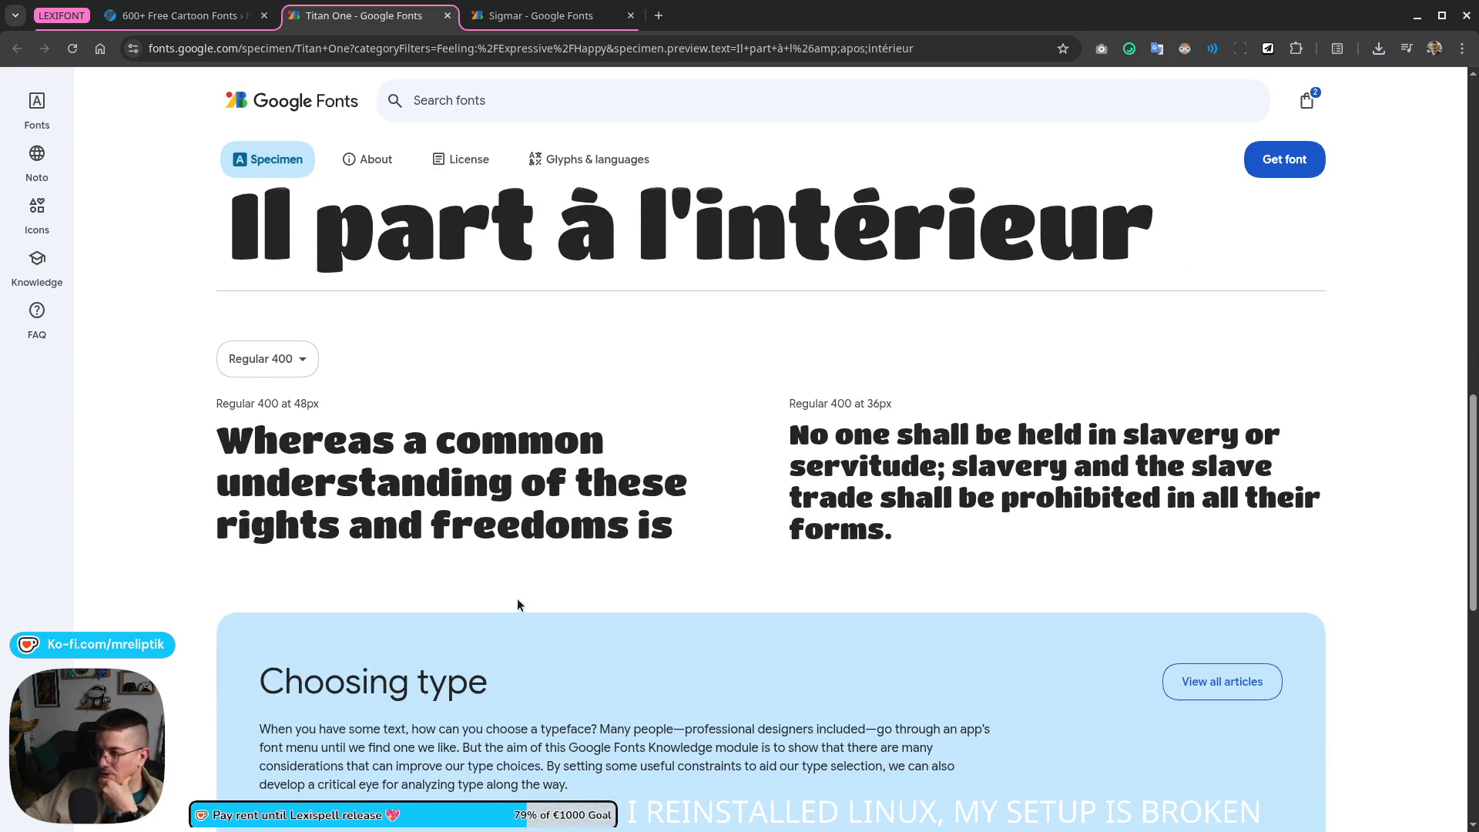
pyautogui.scroll(-2, 517, 601)
pyautogui.scroll(-2, 532, 577)
pyautogui.scroll(-2, 546, 561)
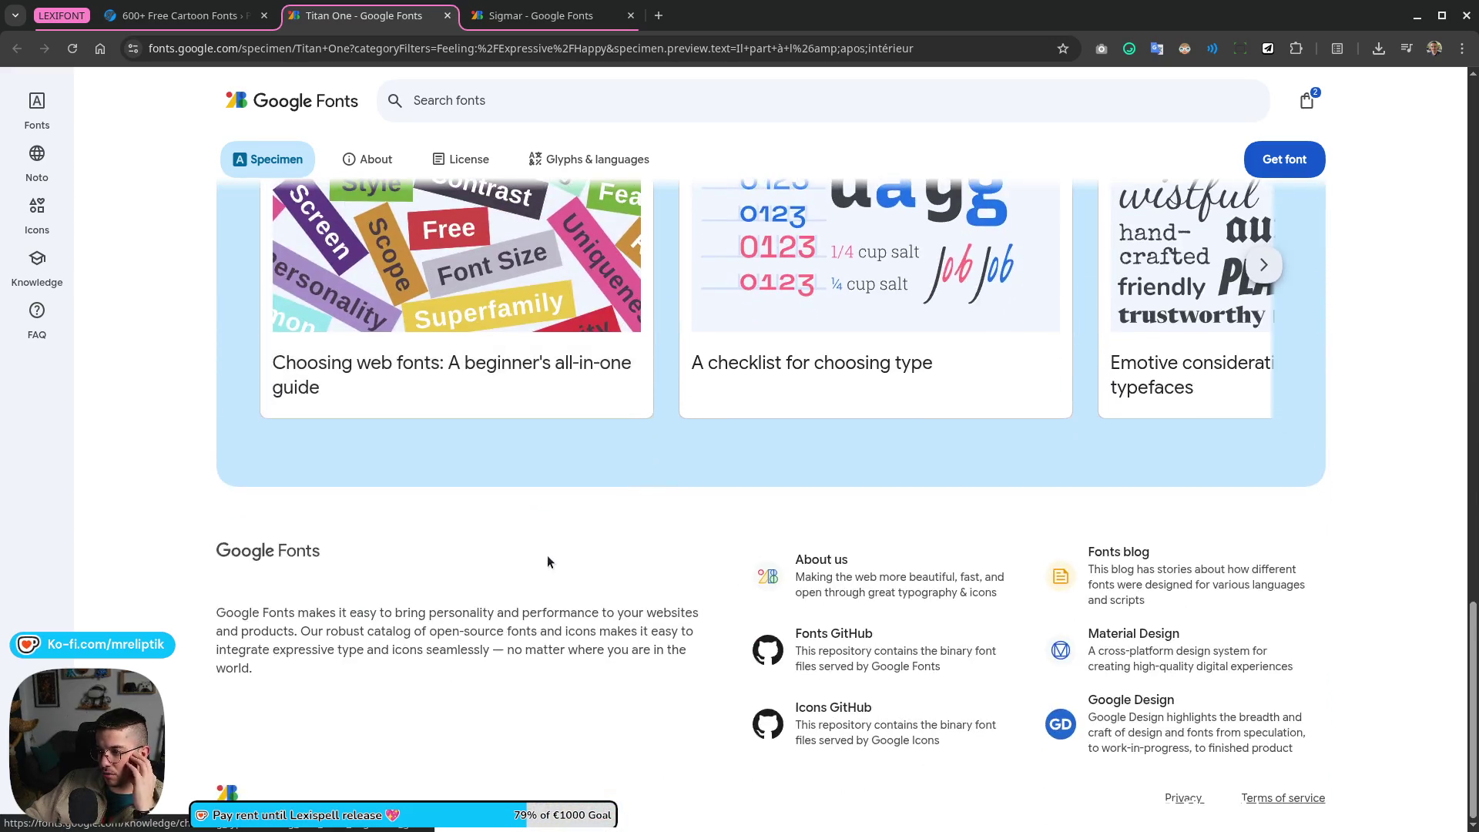
pyautogui.scroll(8, 547, 562)
pyautogui.scroll(1, 512, 590)
pyautogui.scroll(-2, 526, 600)
pyautogui.scroll(1, 563, 624)
pyautogui.scroll(3, 563, 625)
# Step: Close Sigmar and bring up the selection of Baloo 2, Poetsen One and Titan One
pyautogui.middleClick(535, 17)
pyautogui.click(1284, 158)
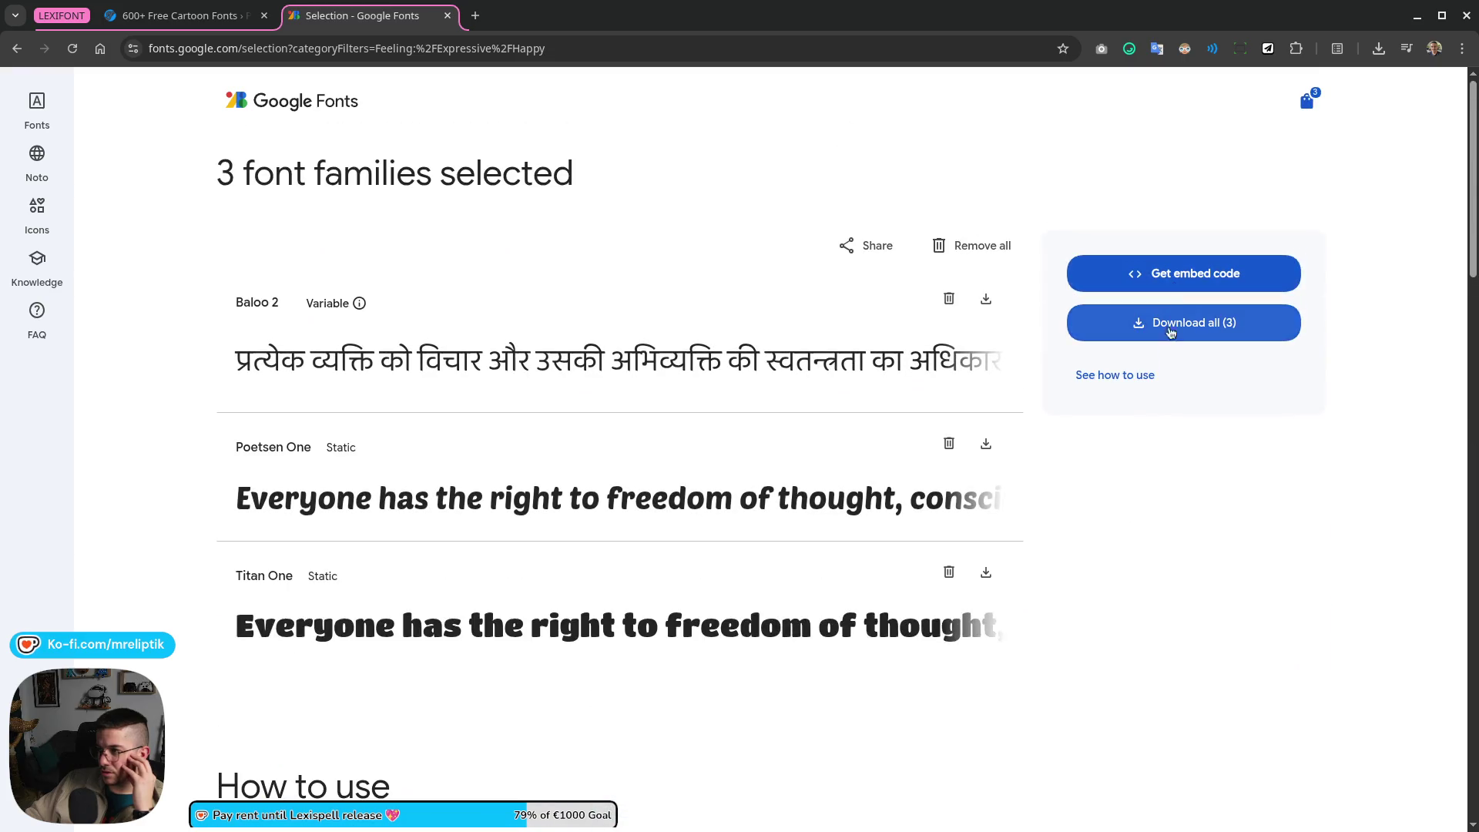
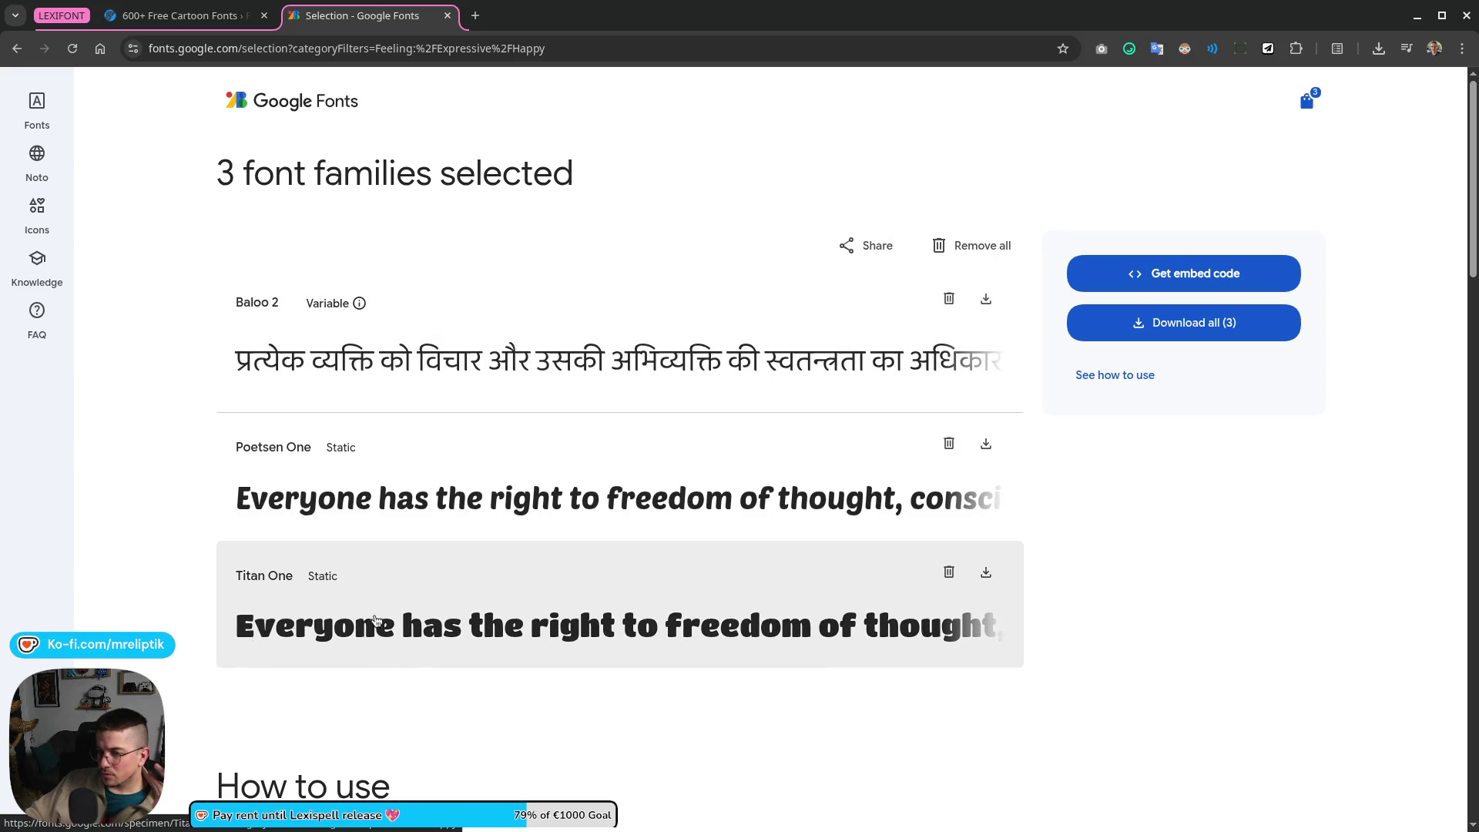
pyautogui.scroll(-10, 351, 624)
pyautogui.scroll(-5, 404, 589)
pyautogui.scroll(3, 466, 561)
pyautogui.scroll(10, 404, 563)
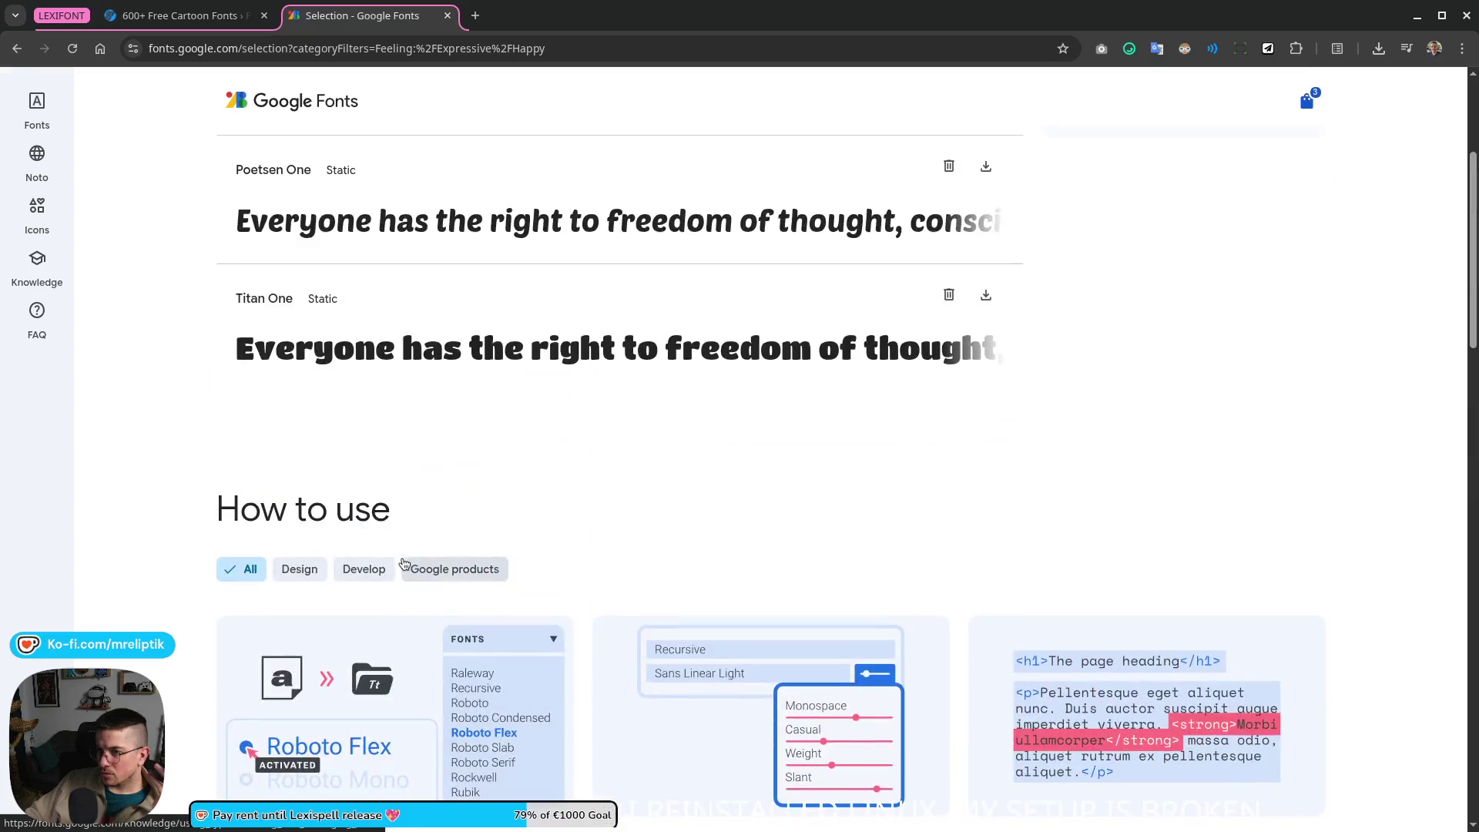
pyautogui.scroll(3, 410, 567)
# Step: Download the Titan One family zip from Google Fonts, then return to the Fontesk cartoon fonts listing
pyautogui.click(16, 49)
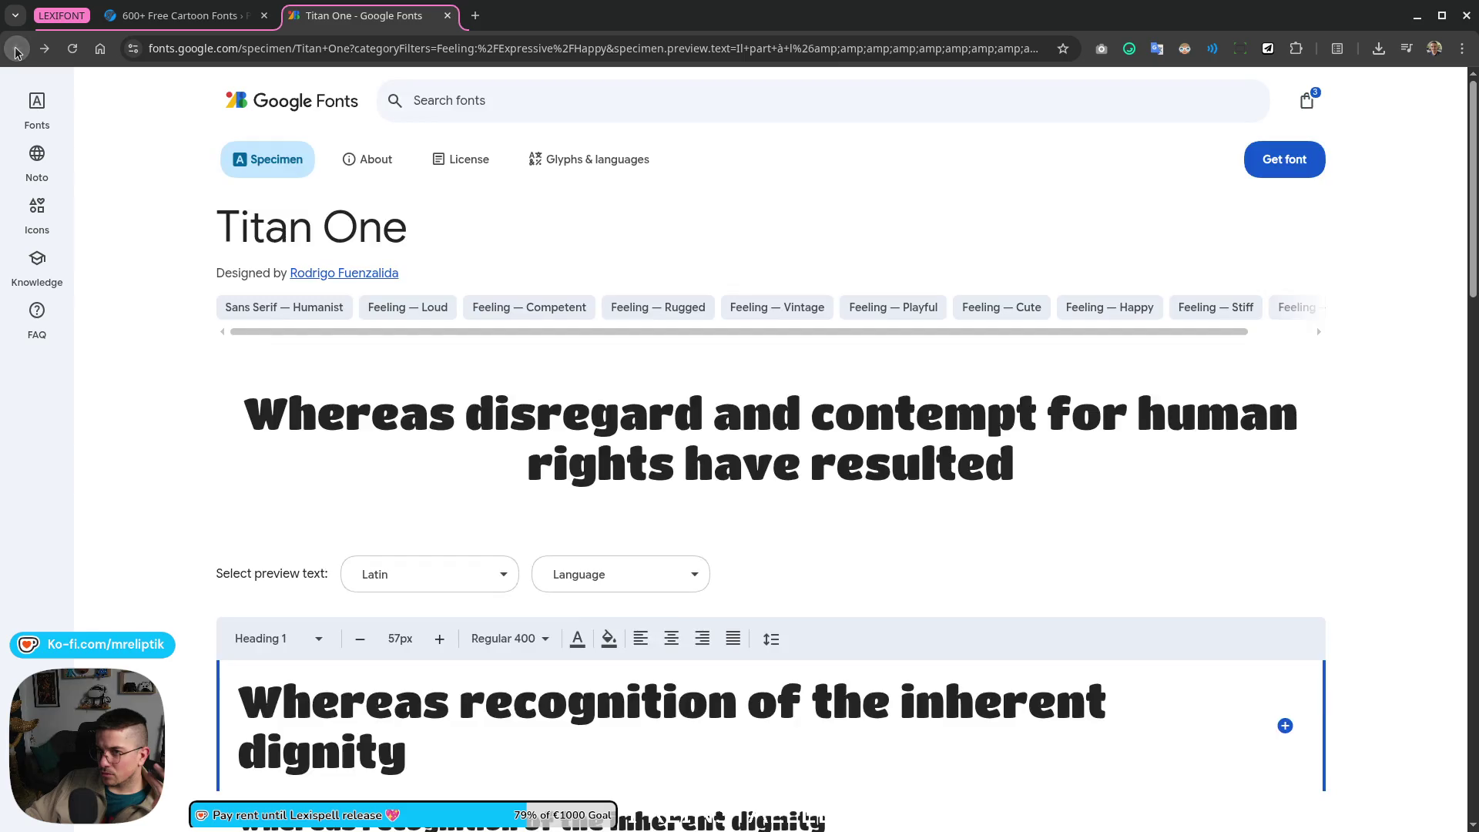
pyautogui.click(41, 49)
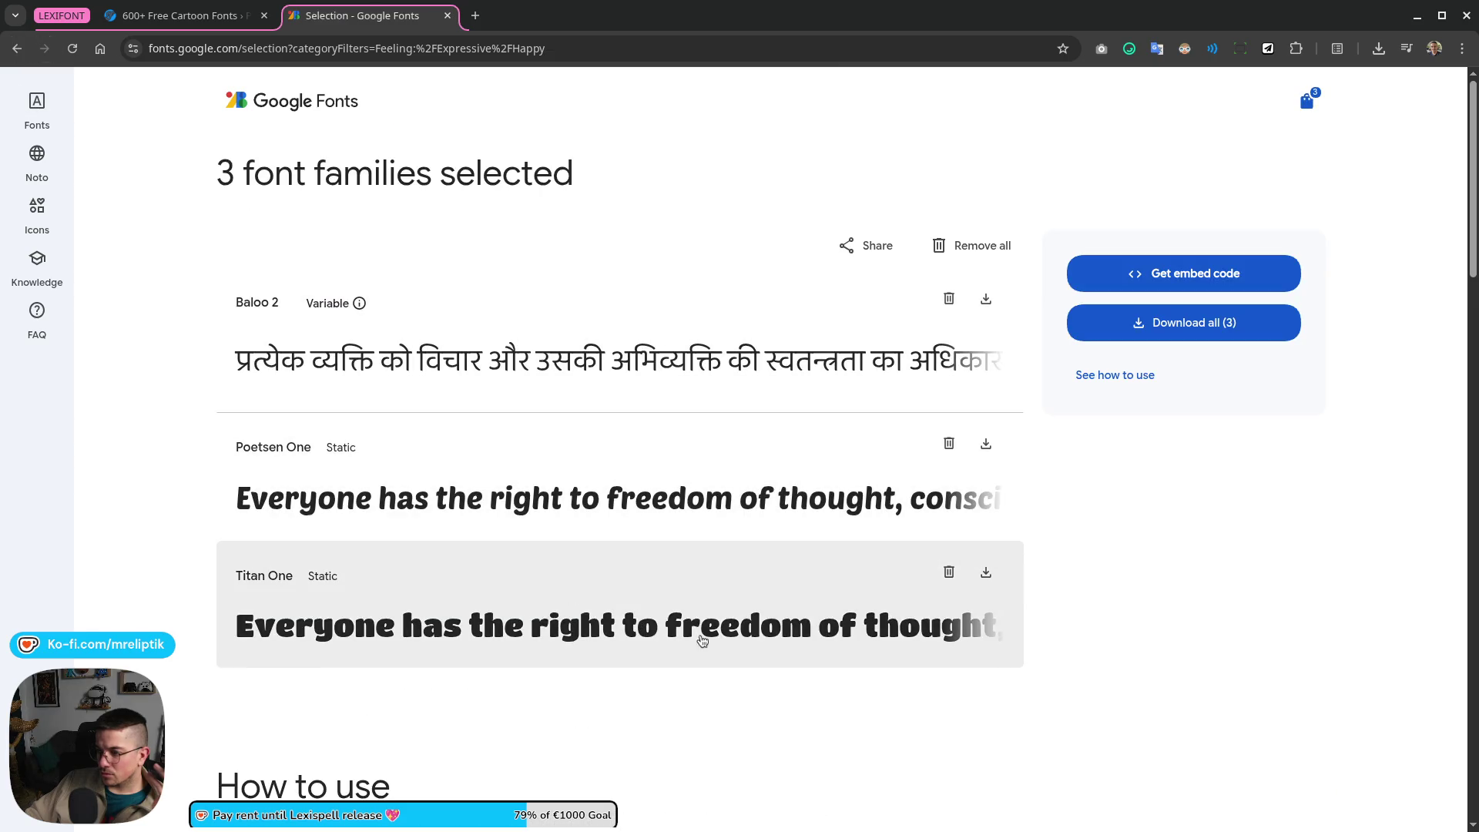
pyautogui.click(986, 572)
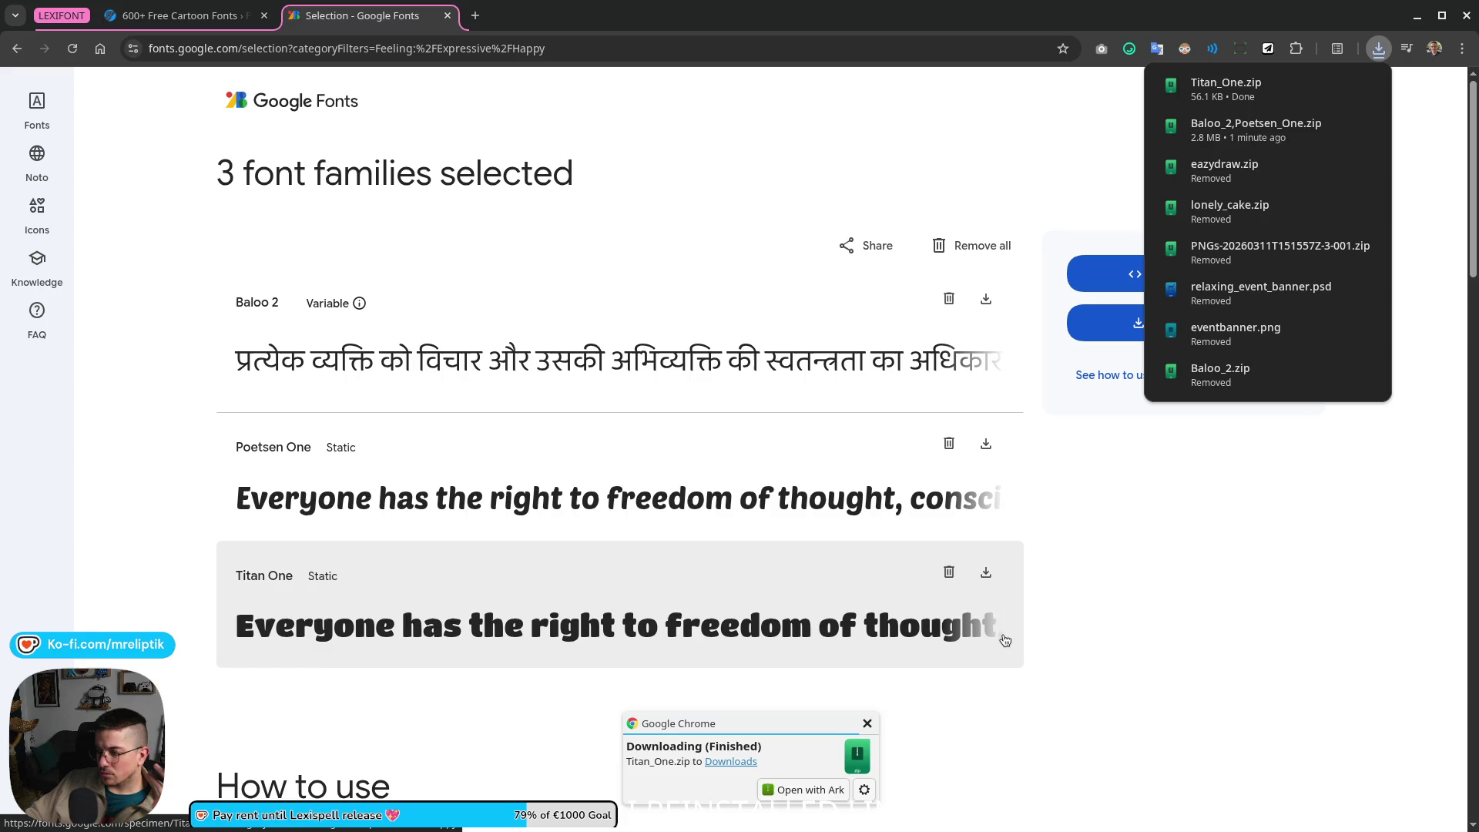
pyautogui.click(237, 22)
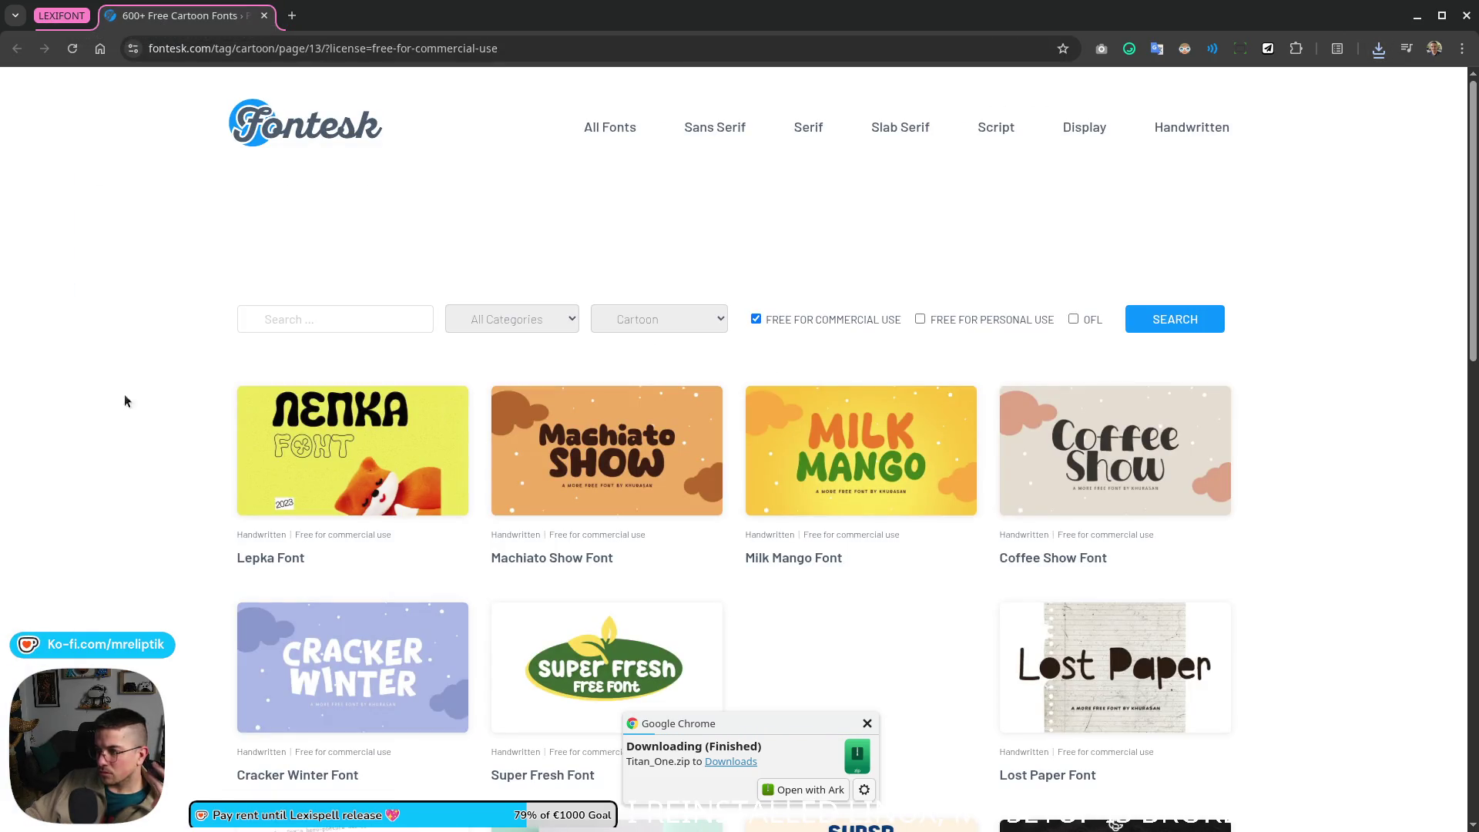
pyautogui.scroll(-2, 122, 433)
pyautogui.scroll(-3, 104, 450)
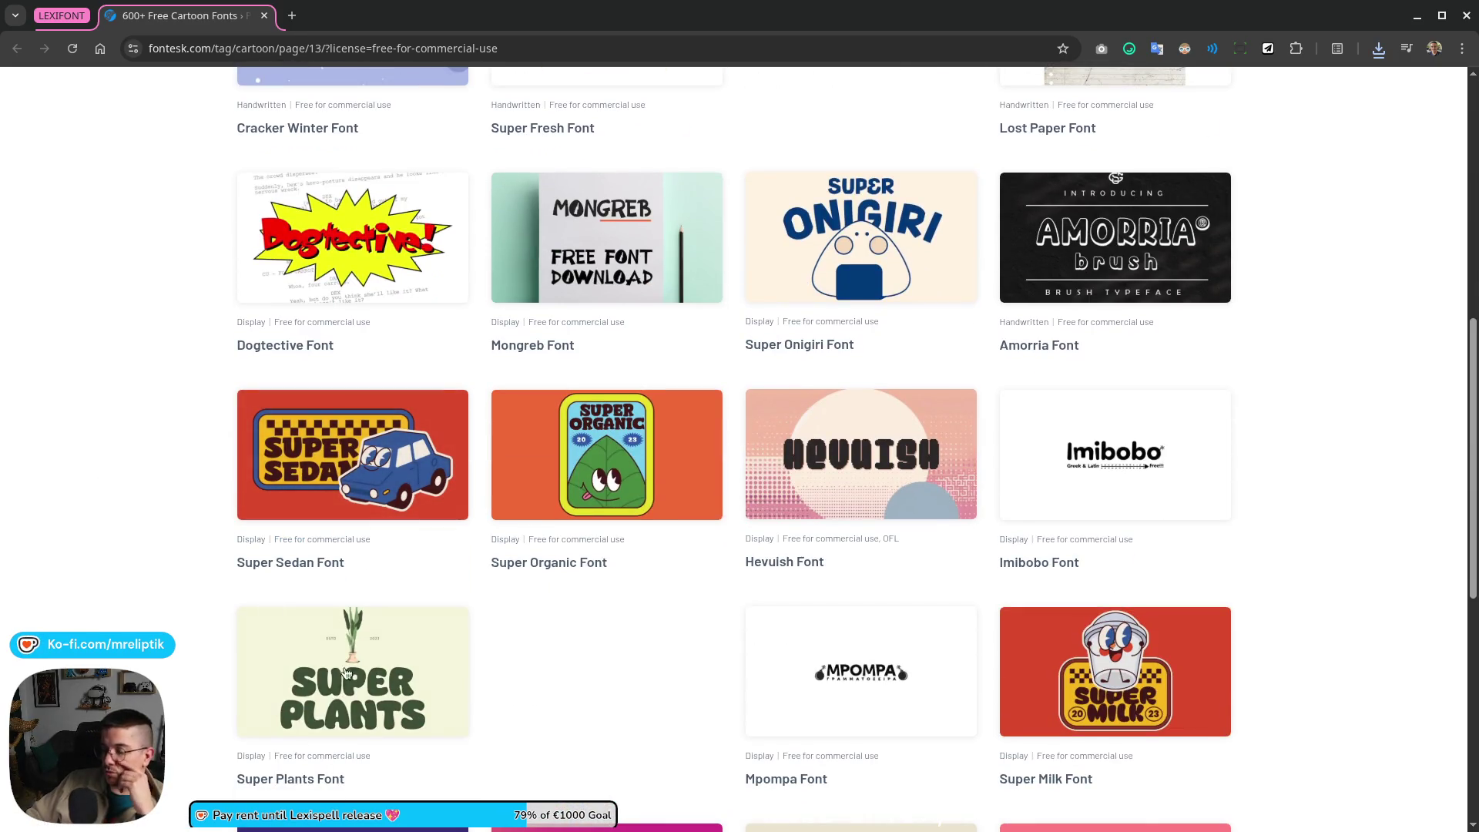
pyautogui.scroll(-2, 624, 662)
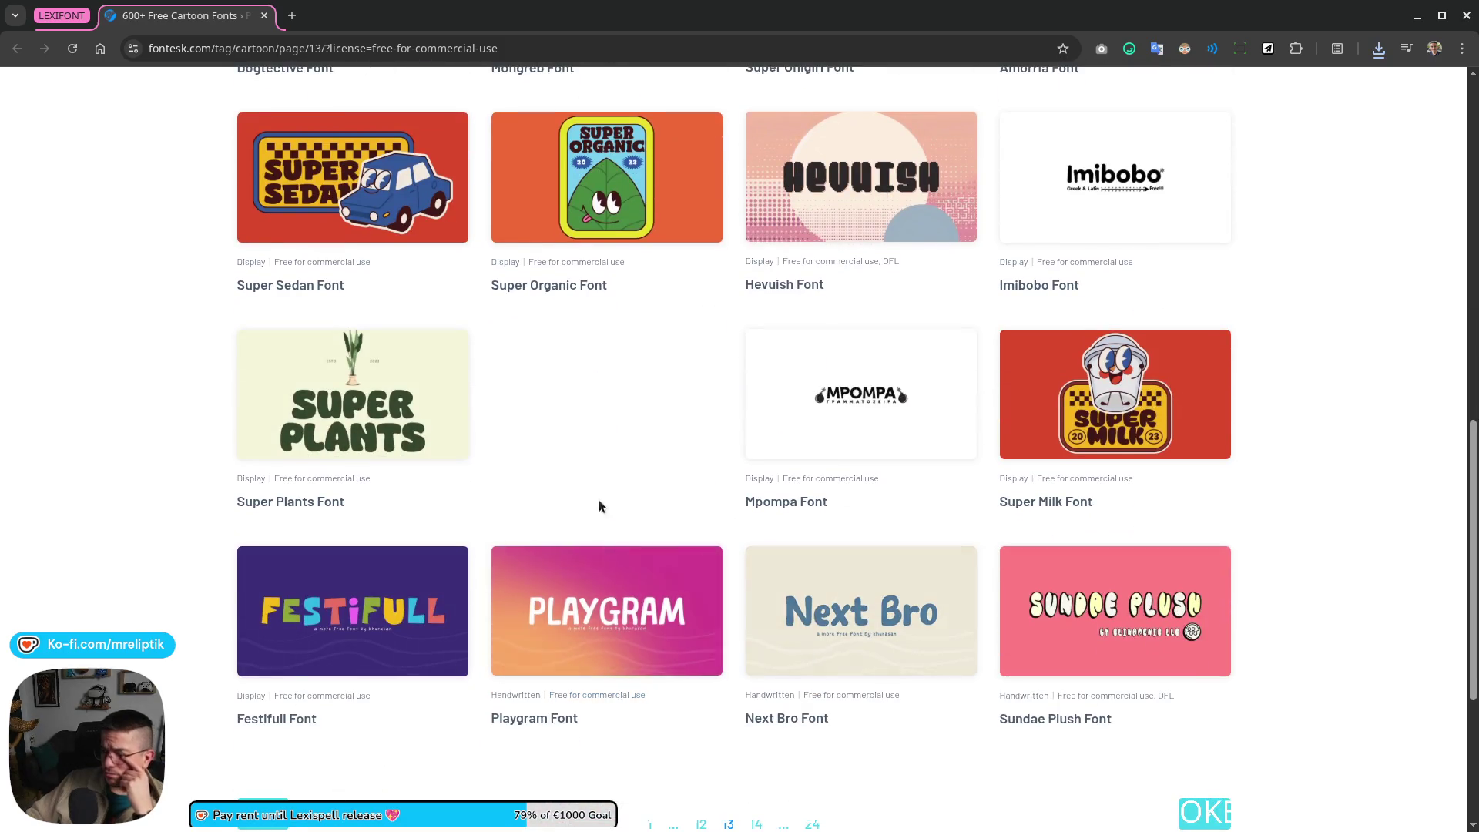
pyautogui.scroll(-1, 356, 398)
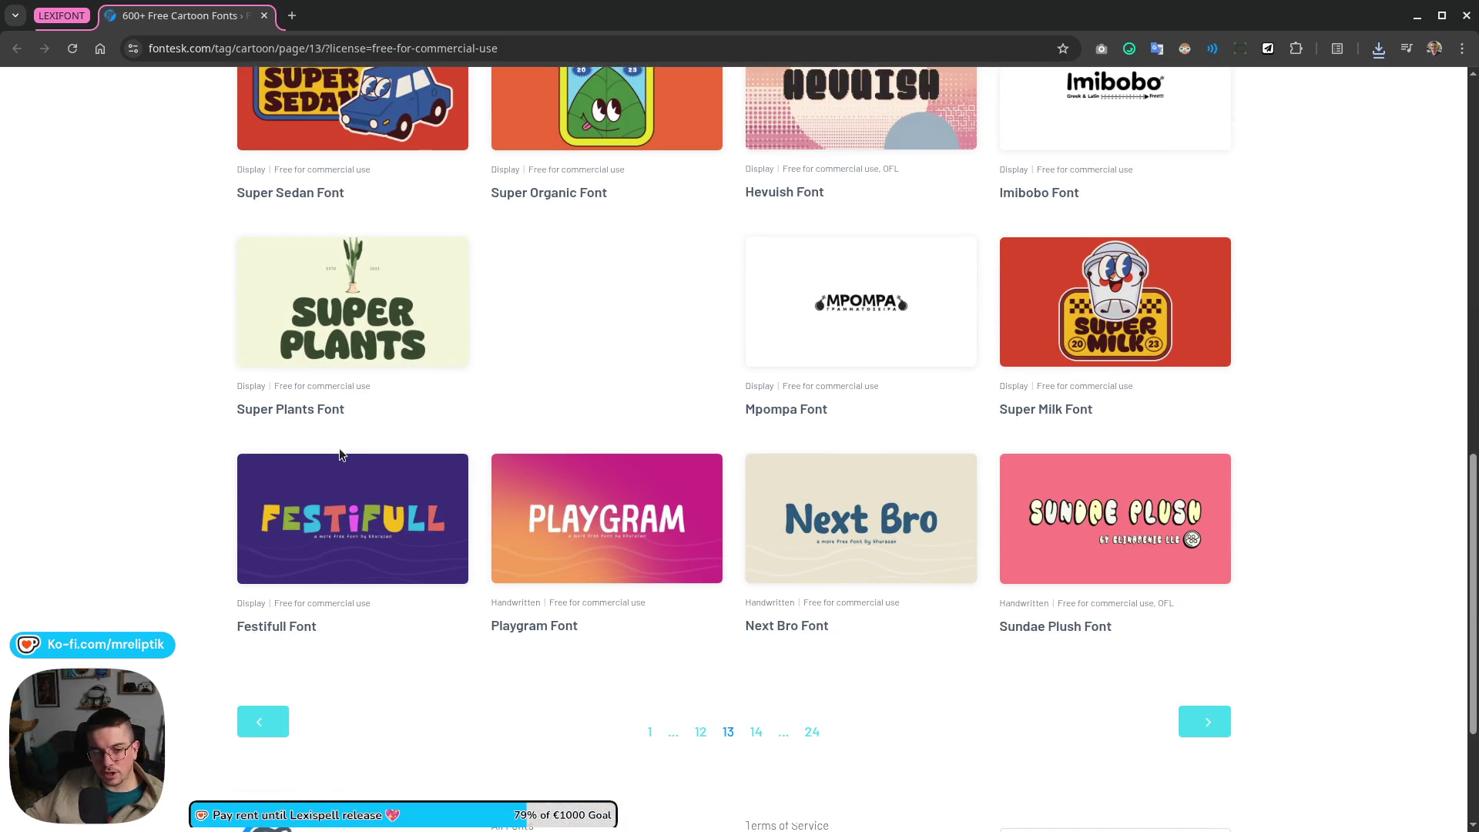
pyautogui.scroll(-2, 254, 462)
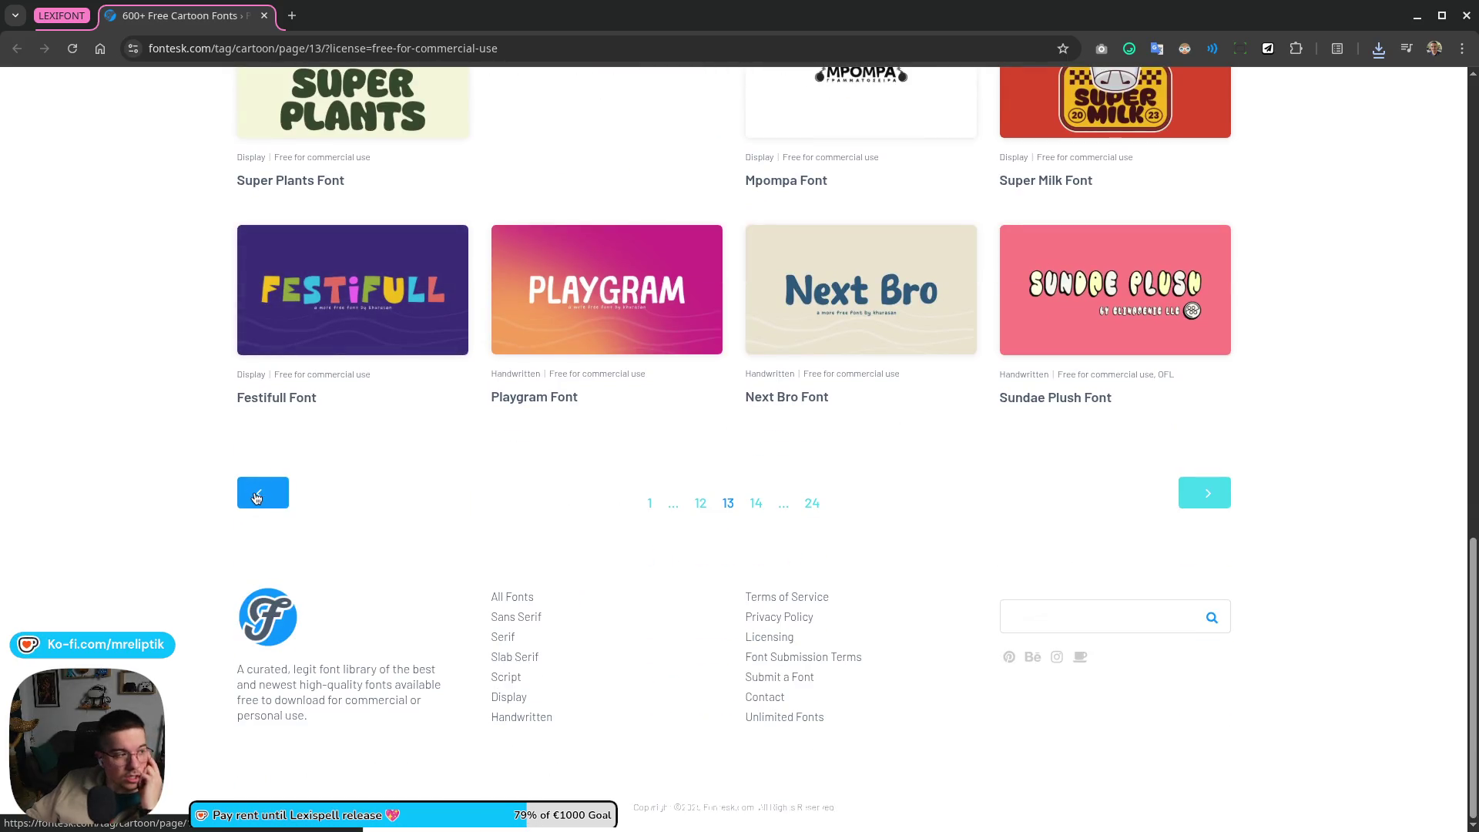
# Step: Preview the Halimount font's carousel images, close its page, and advance the cartoon listing to the next page
pyautogui.click(1204, 493)
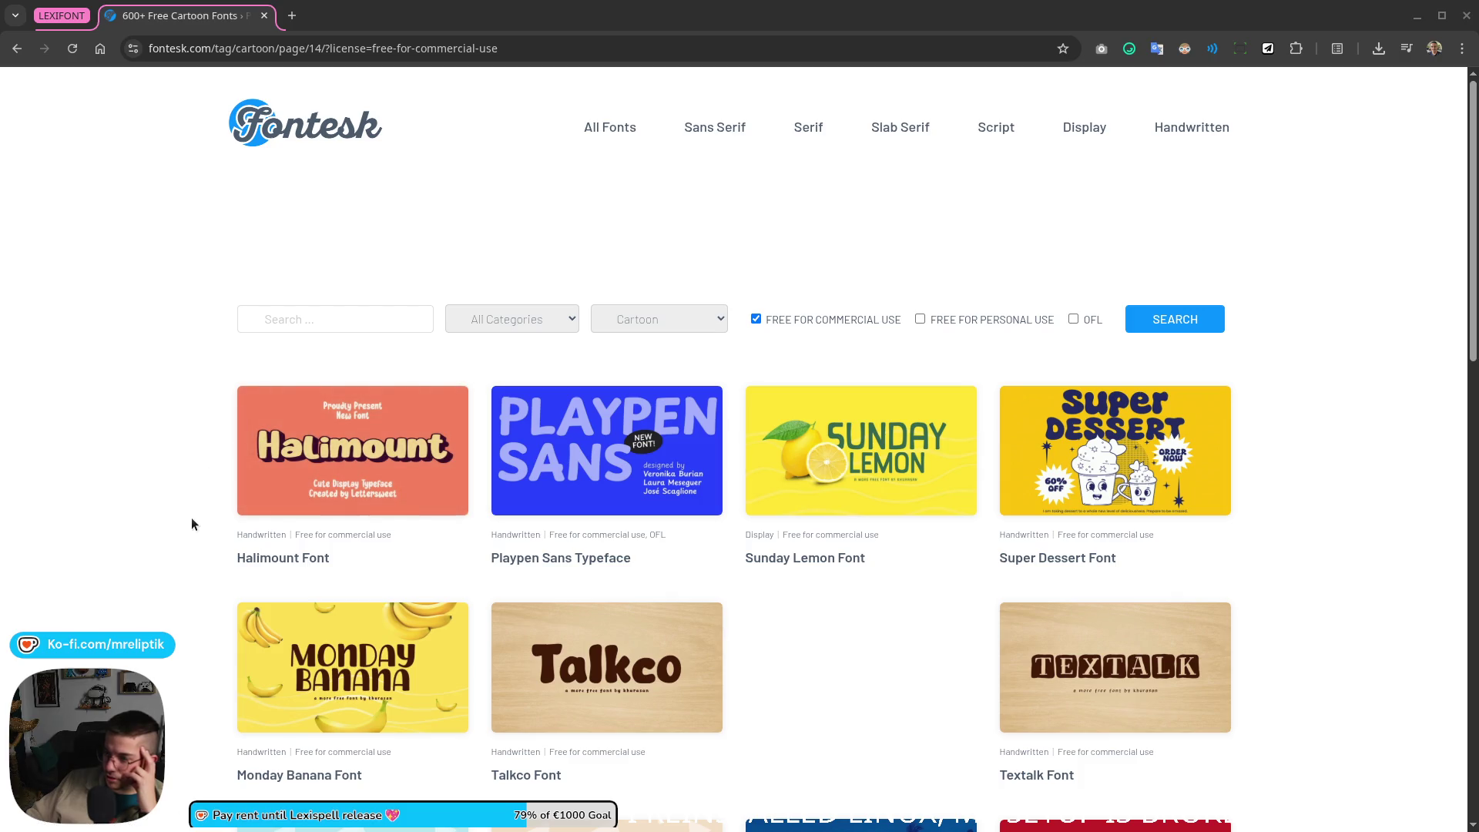
pyautogui.click(346, 463)
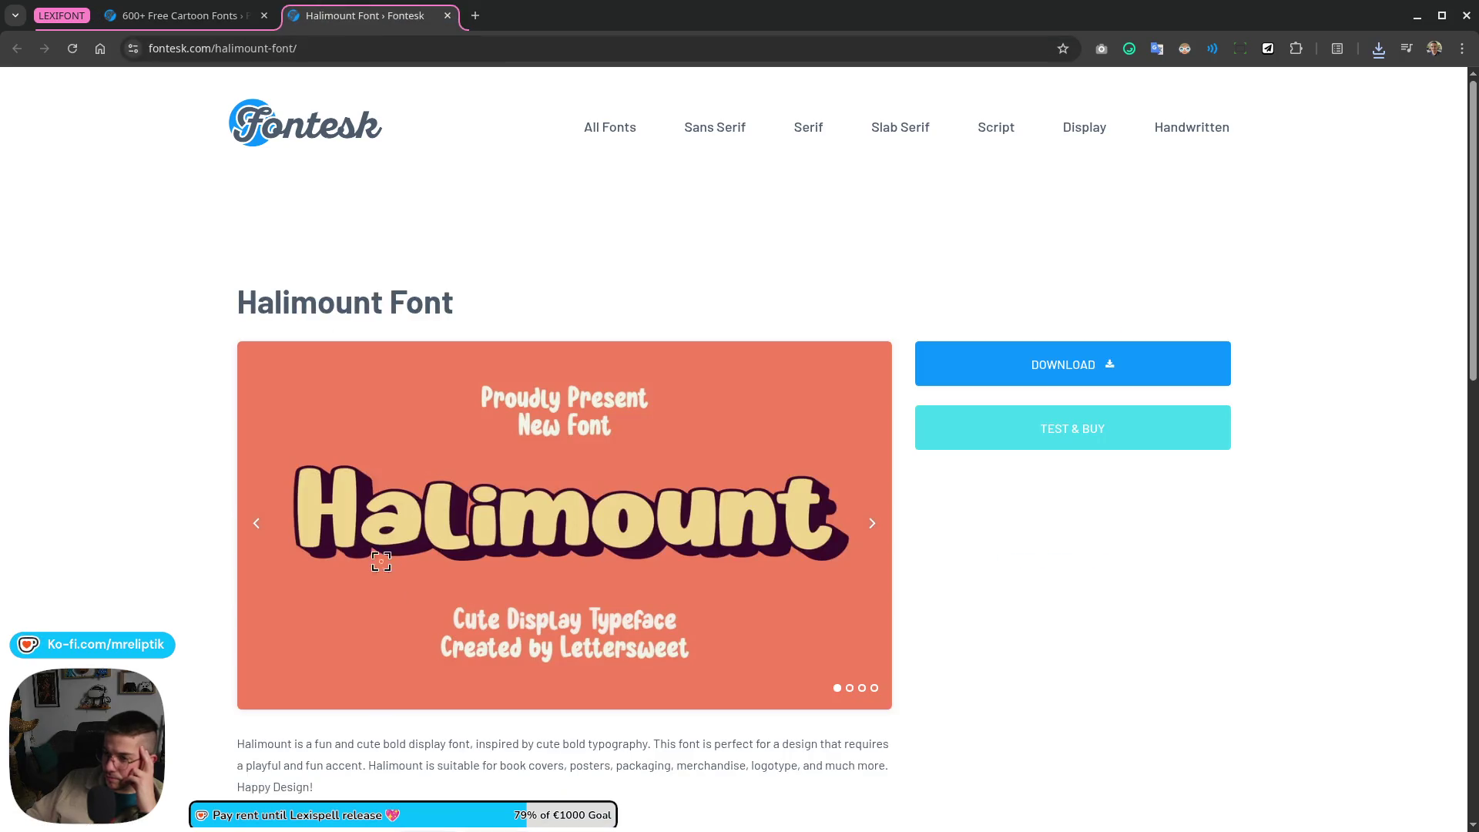
pyautogui.click(872, 526)
pyautogui.click(872, 527)
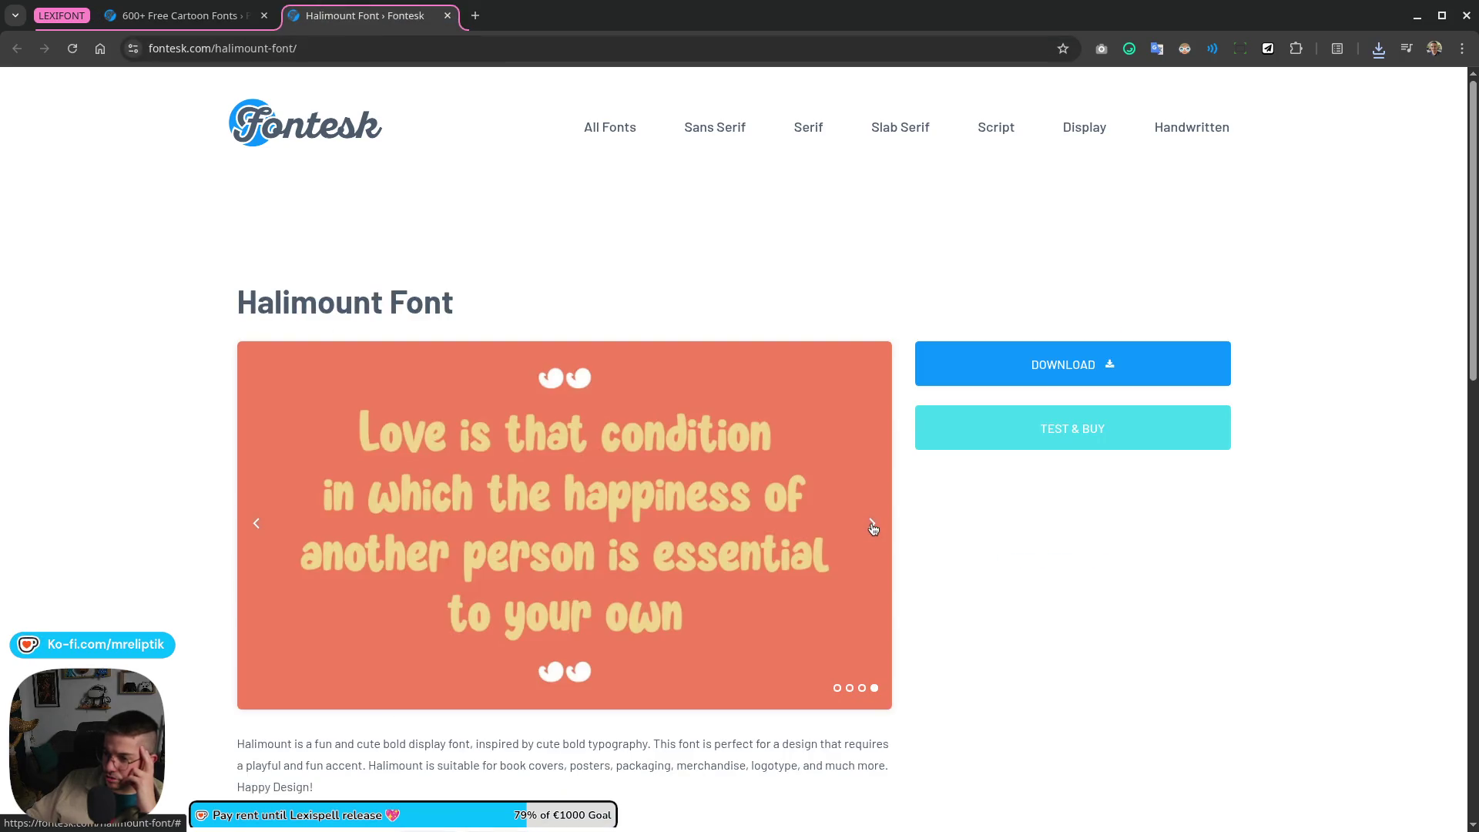
pyautogui.click(872, 527)
pyautogui.click(872, 528)
pyautogui.click(871, 525)
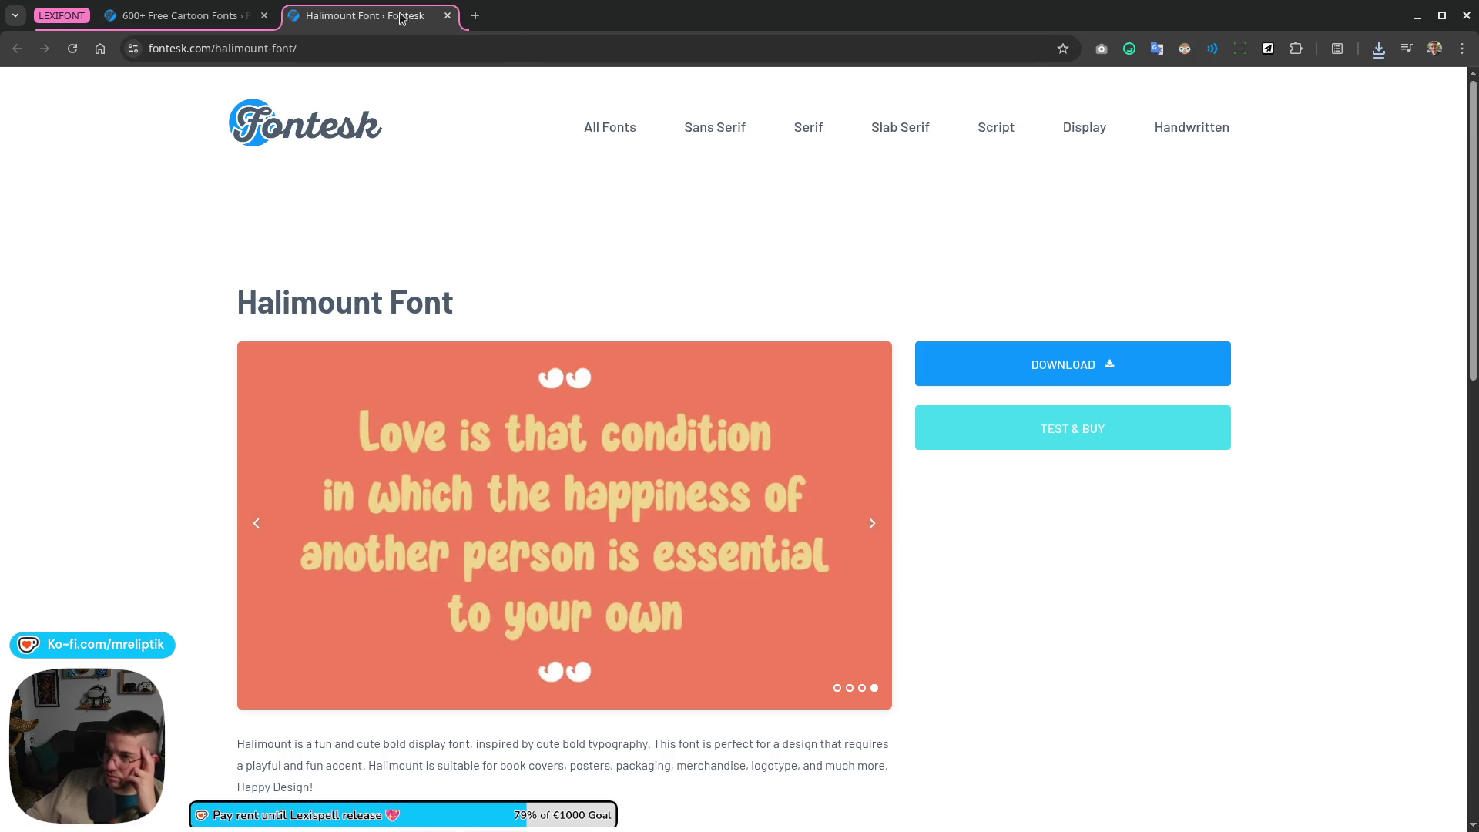
pyautogui.click(448, 15)
pyautogui.scroll(-3, 899, 499)
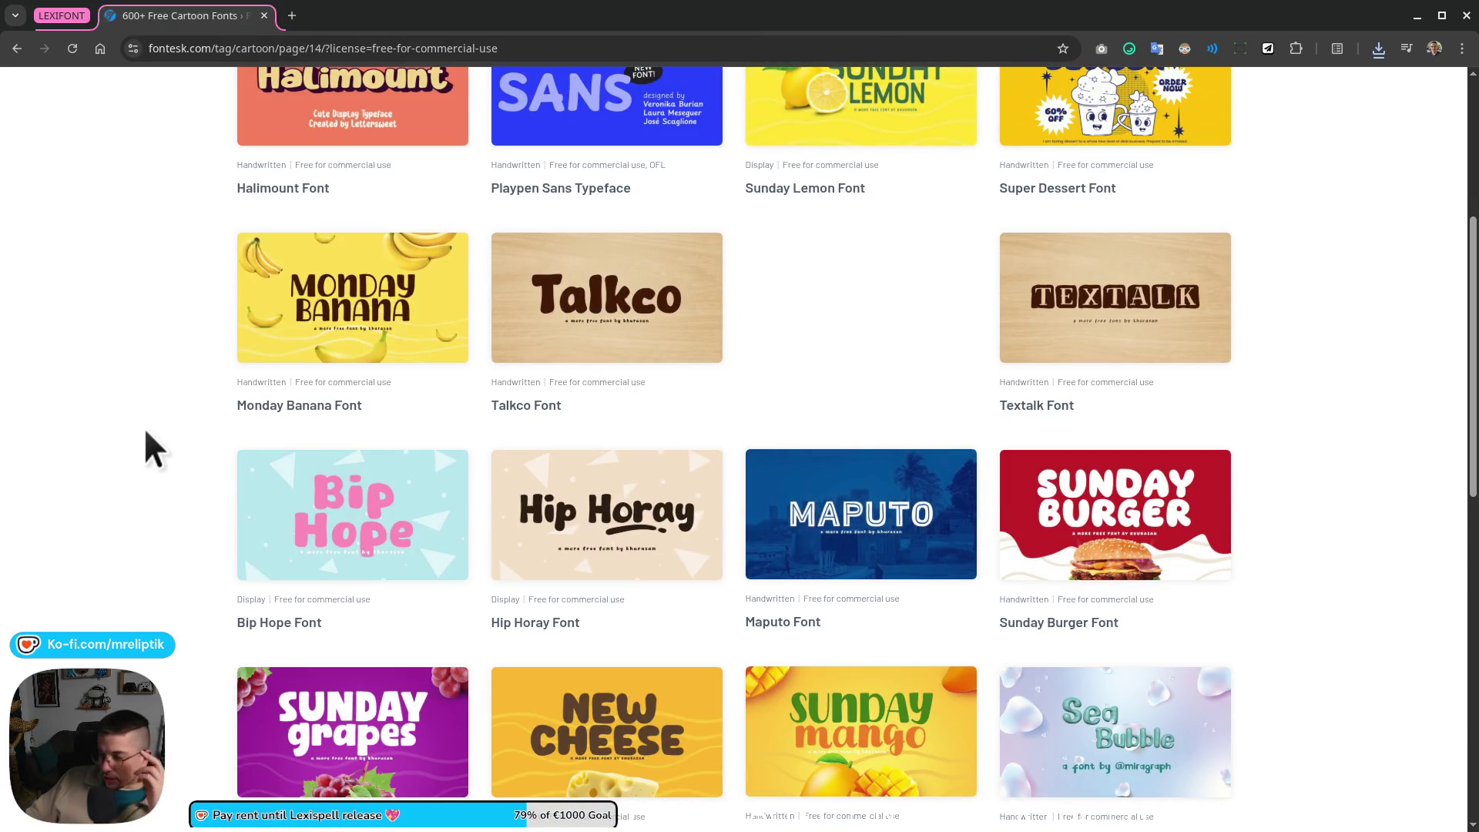
pyautogui.scroll(-4, 163, 433)
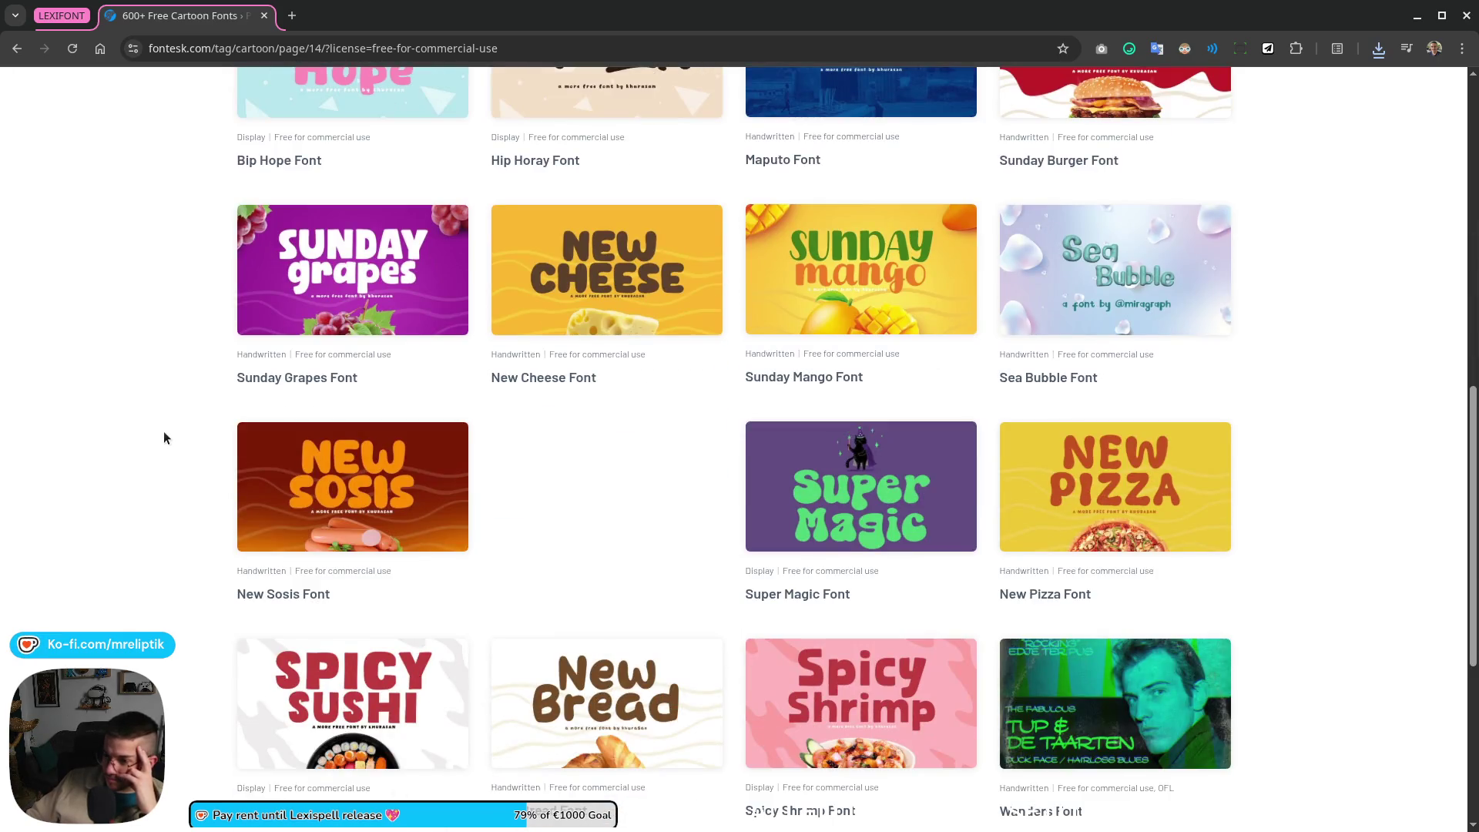
pyautogui.scroll(-4, 164, 439)
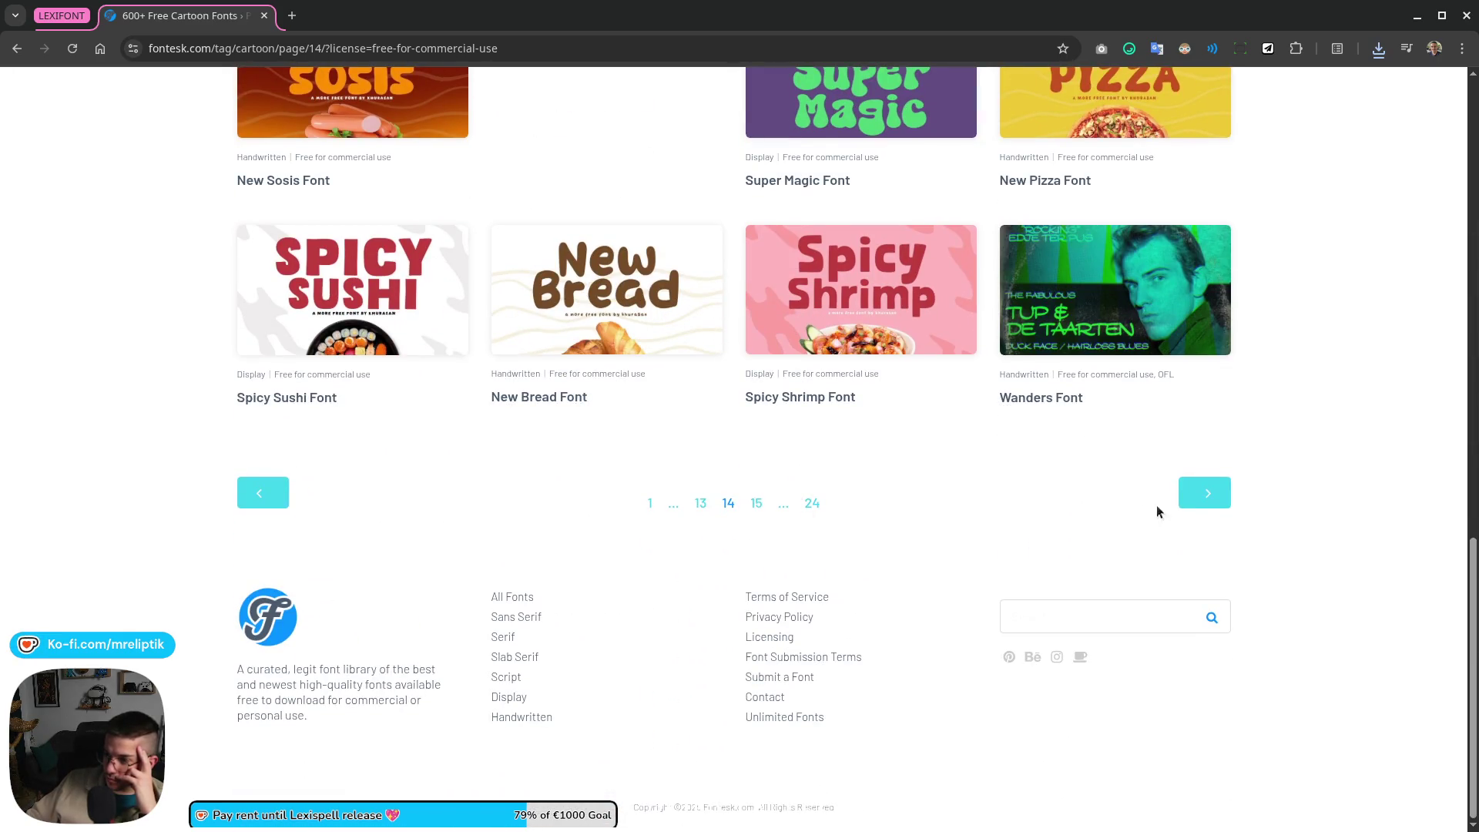
pyautogui.click(811, 504)
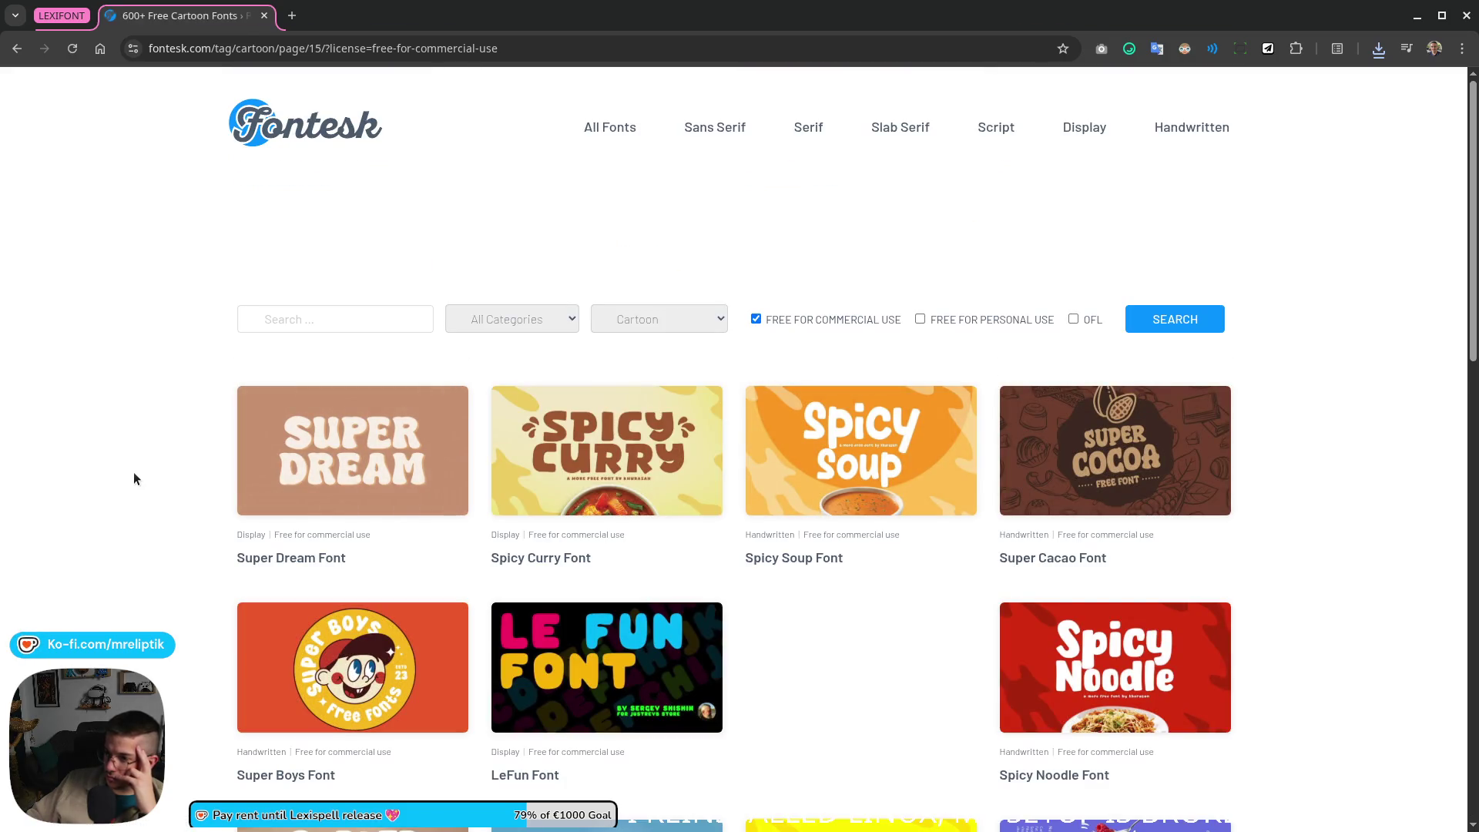
pyautogui.scroll(-3, 130, 471)
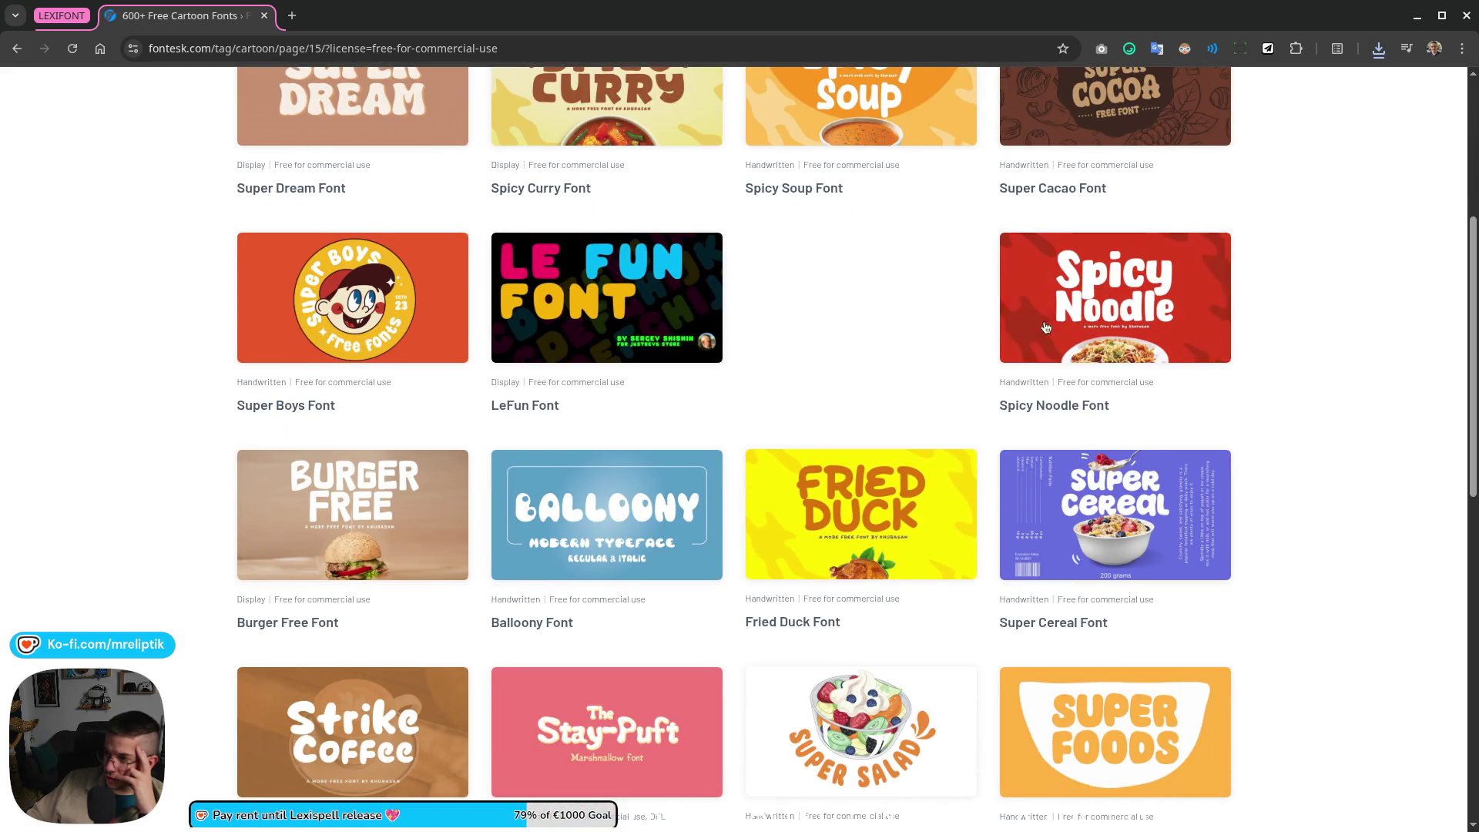
# Step: Keep Spicy Noodle in a background tab, move to a later listing page, then view the Spicy Noodle page
pyautogui.middleClick(1115, 297)
pyautogui.scroll(-15, 234, 497)
pyautogui.click(1203, 628)
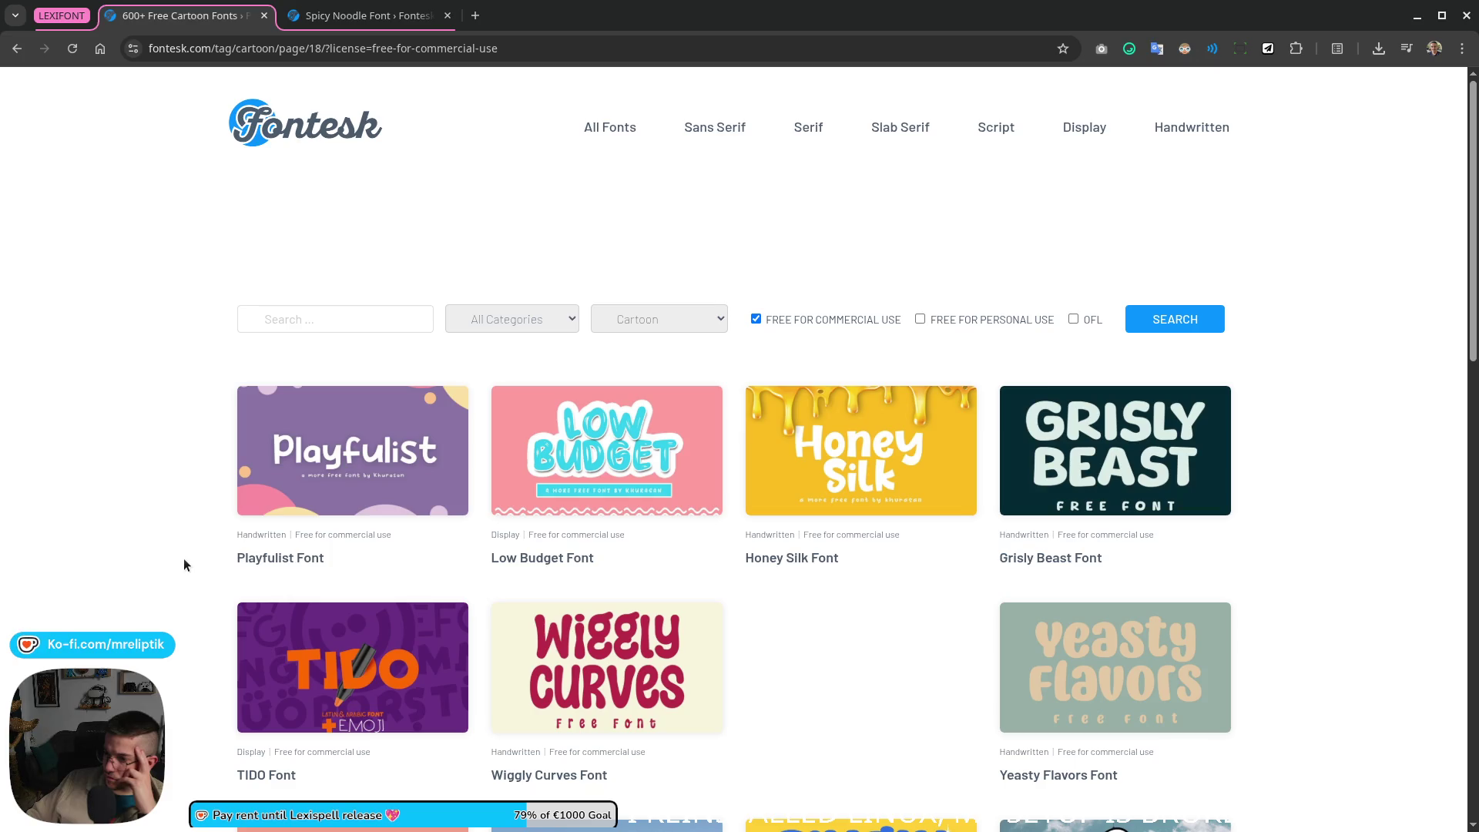
pyautogui.scroll(-3, 184, 563)
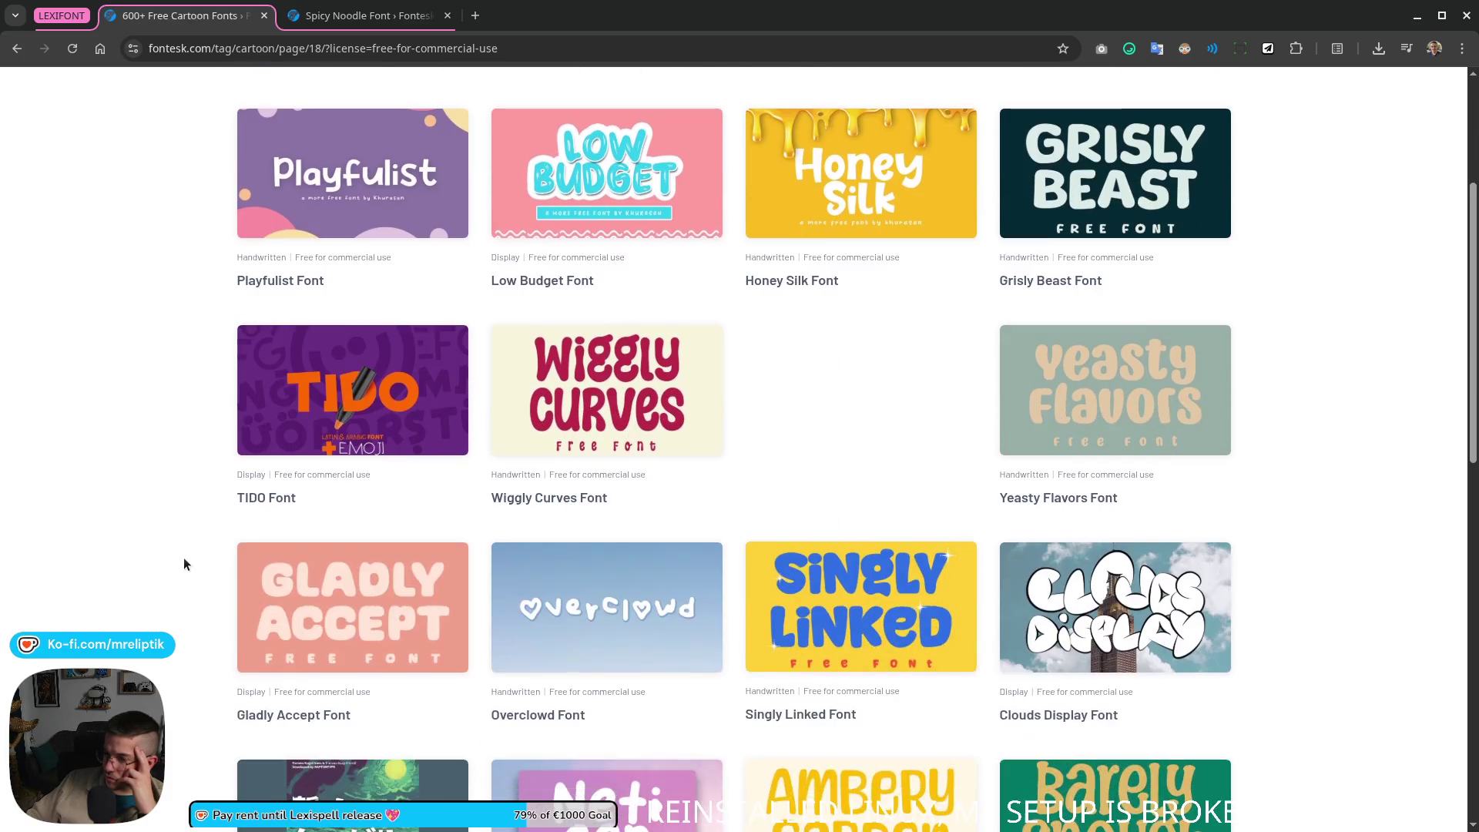
pyautogui.scroll(-2, 184, 563)
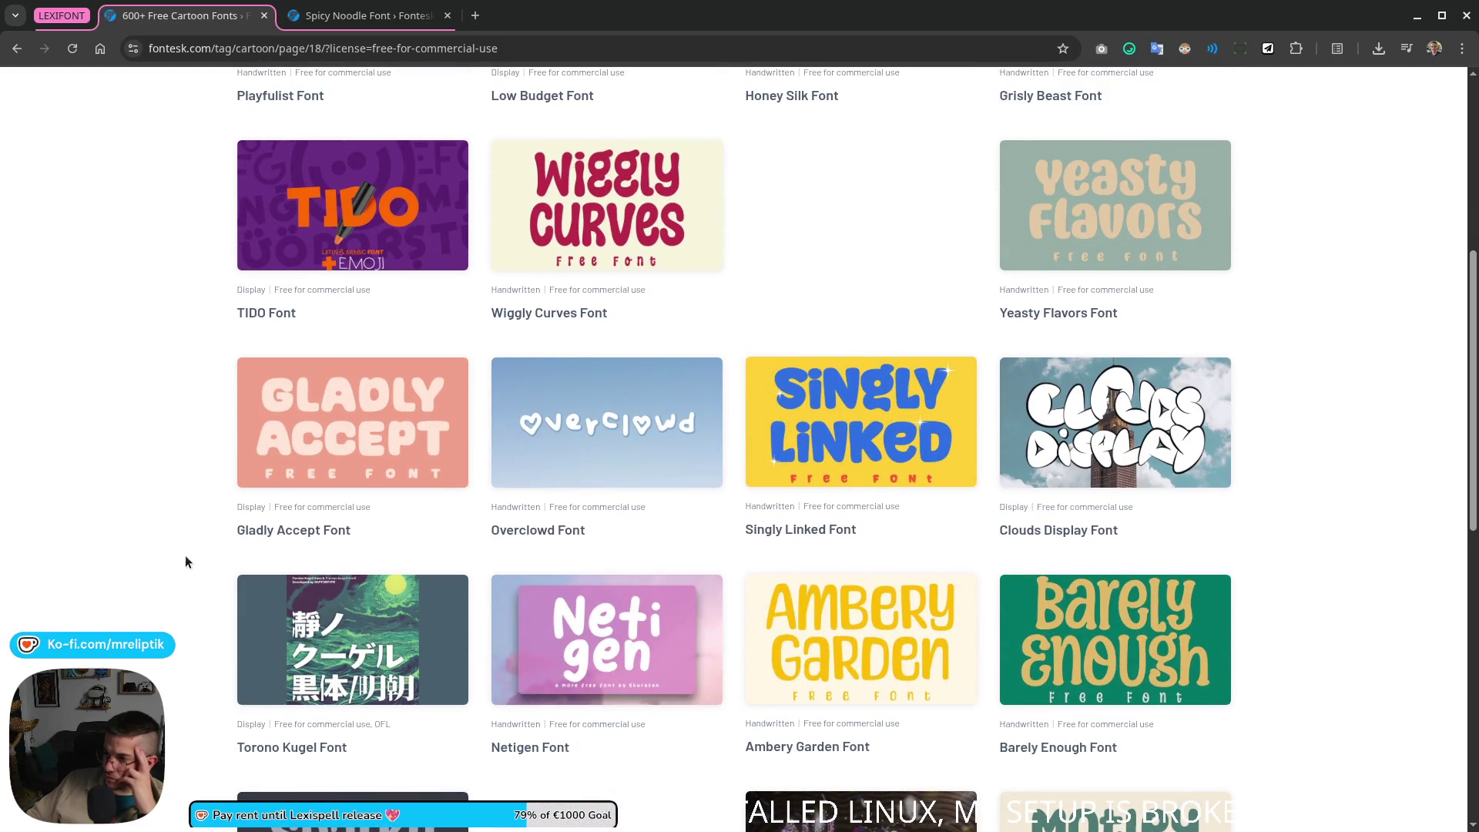
pyautogui.scroll(-5, 186, 561)
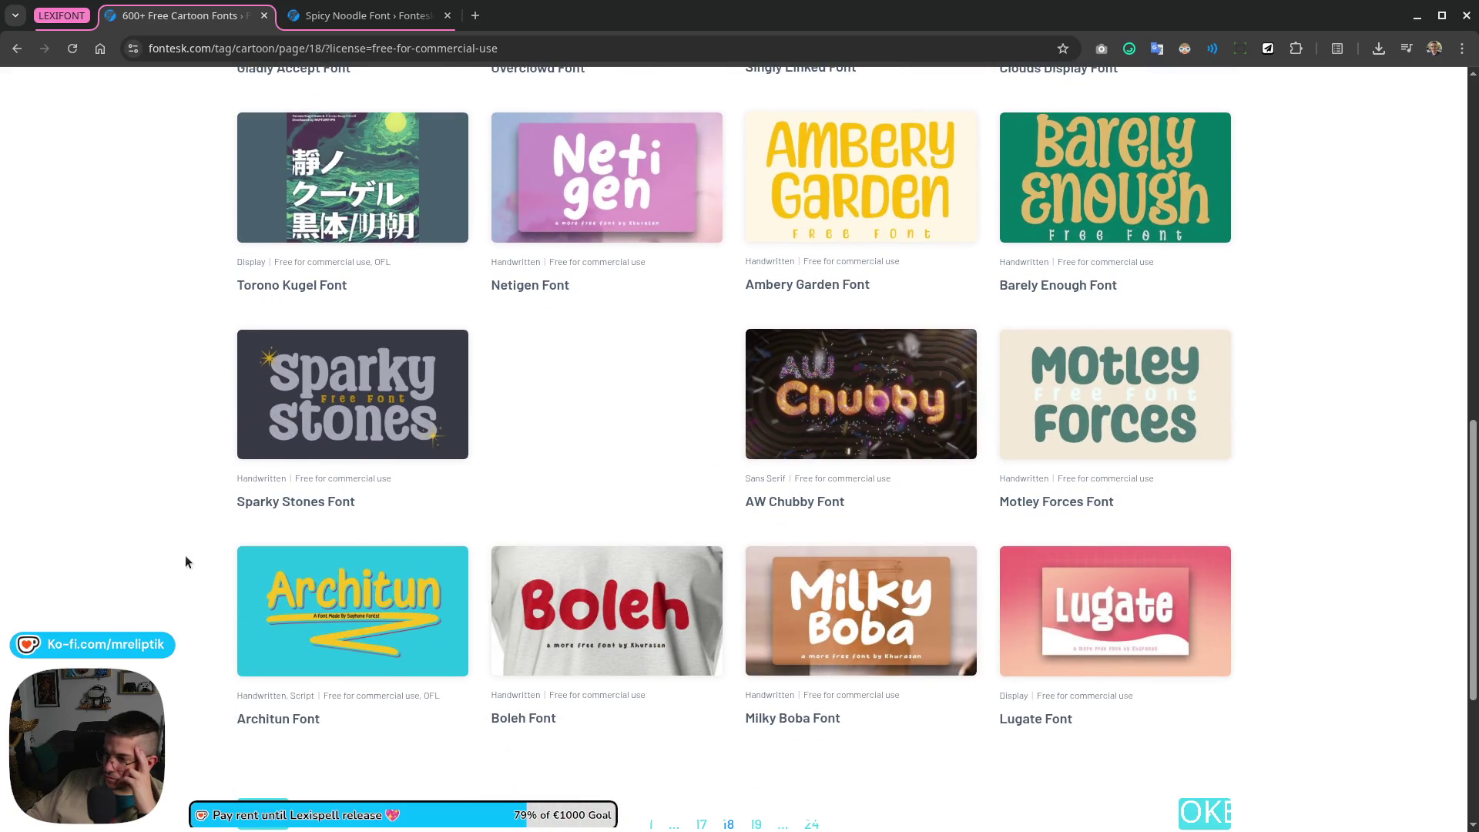
pyautogui.scroll(-2, 185, 562)
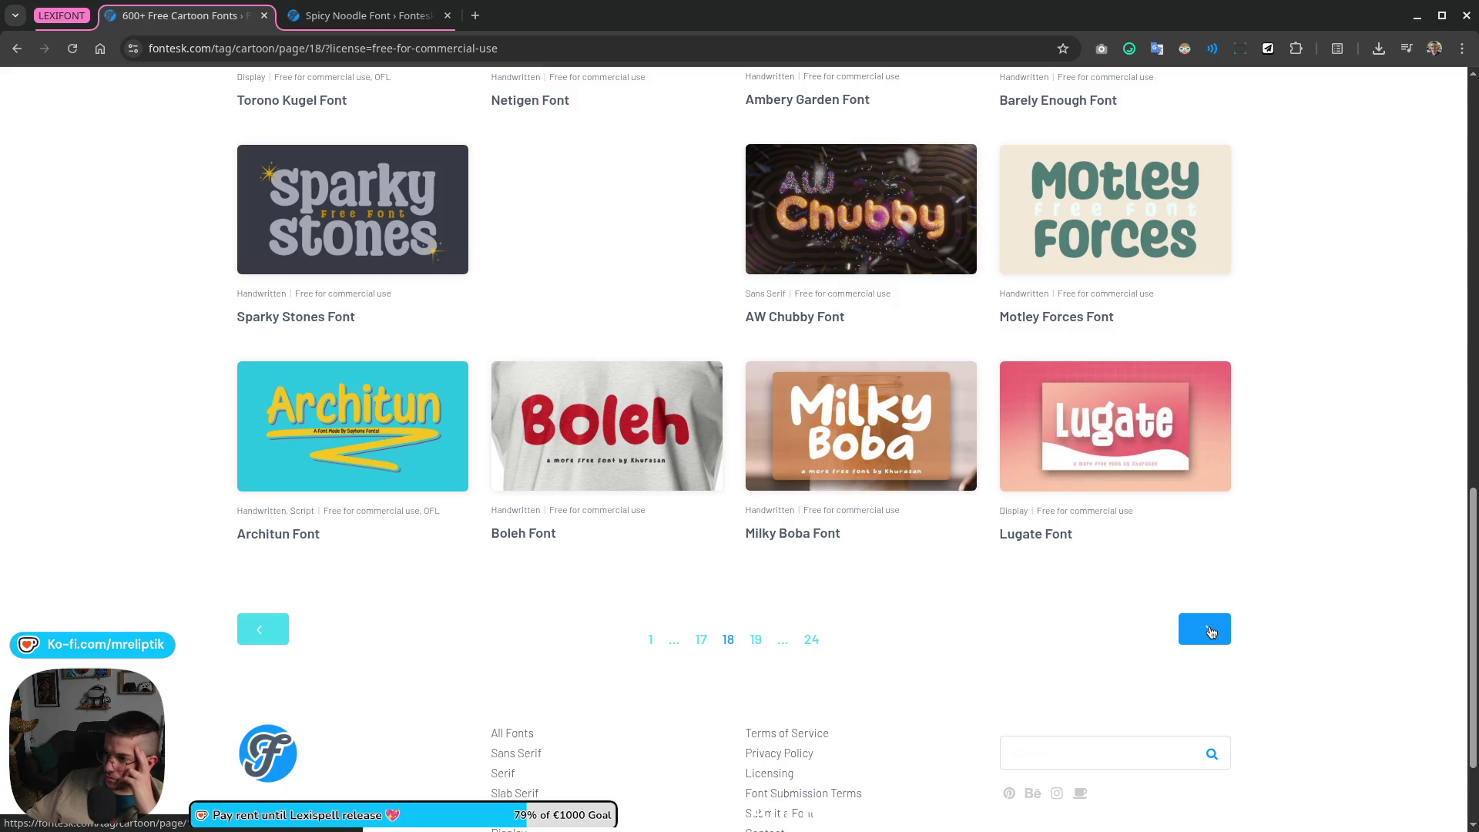
pyautogui.hotkey('ctrl', 'Tab')
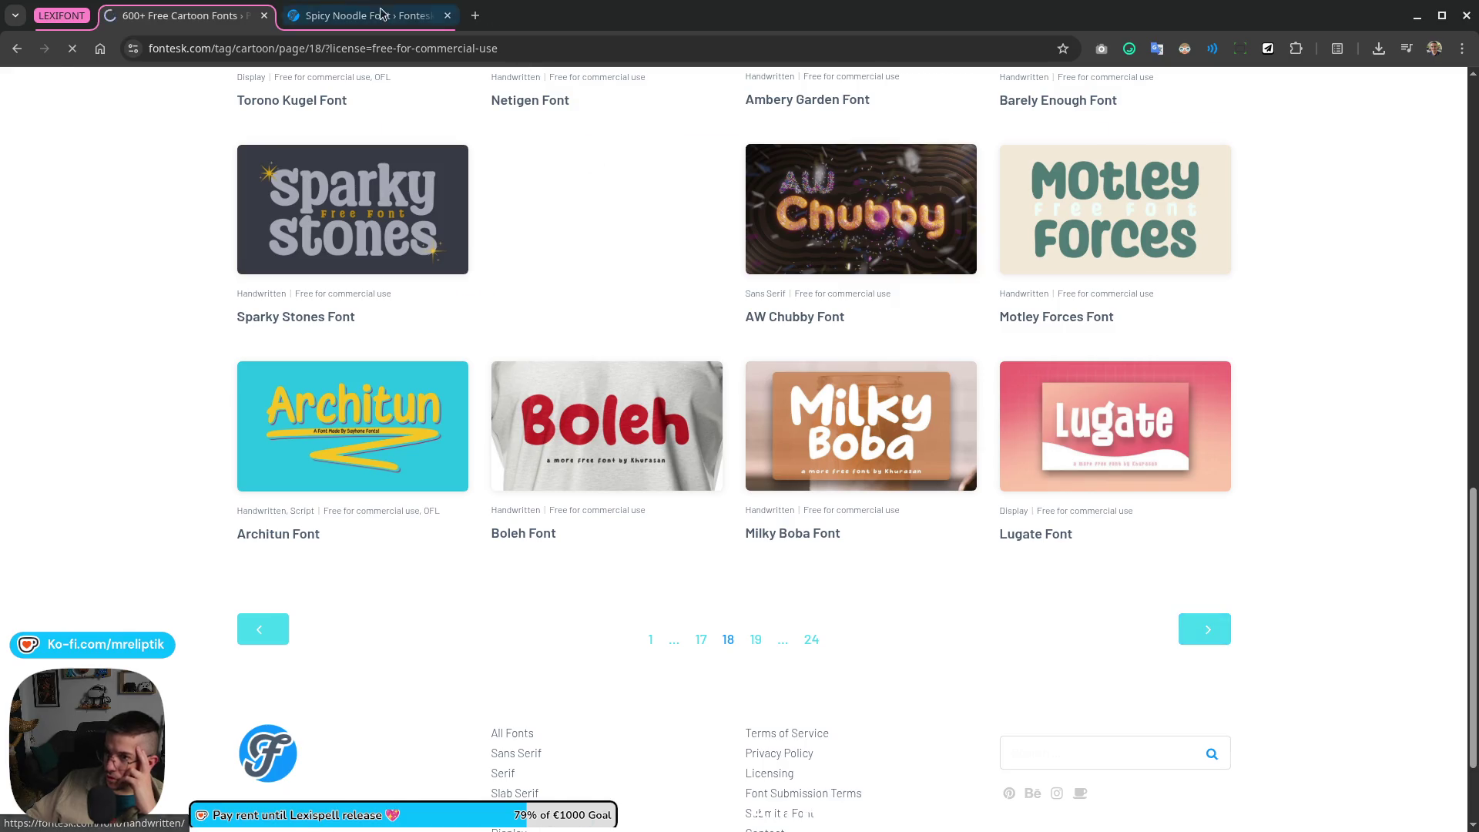
pyautogui.click(873, 532)
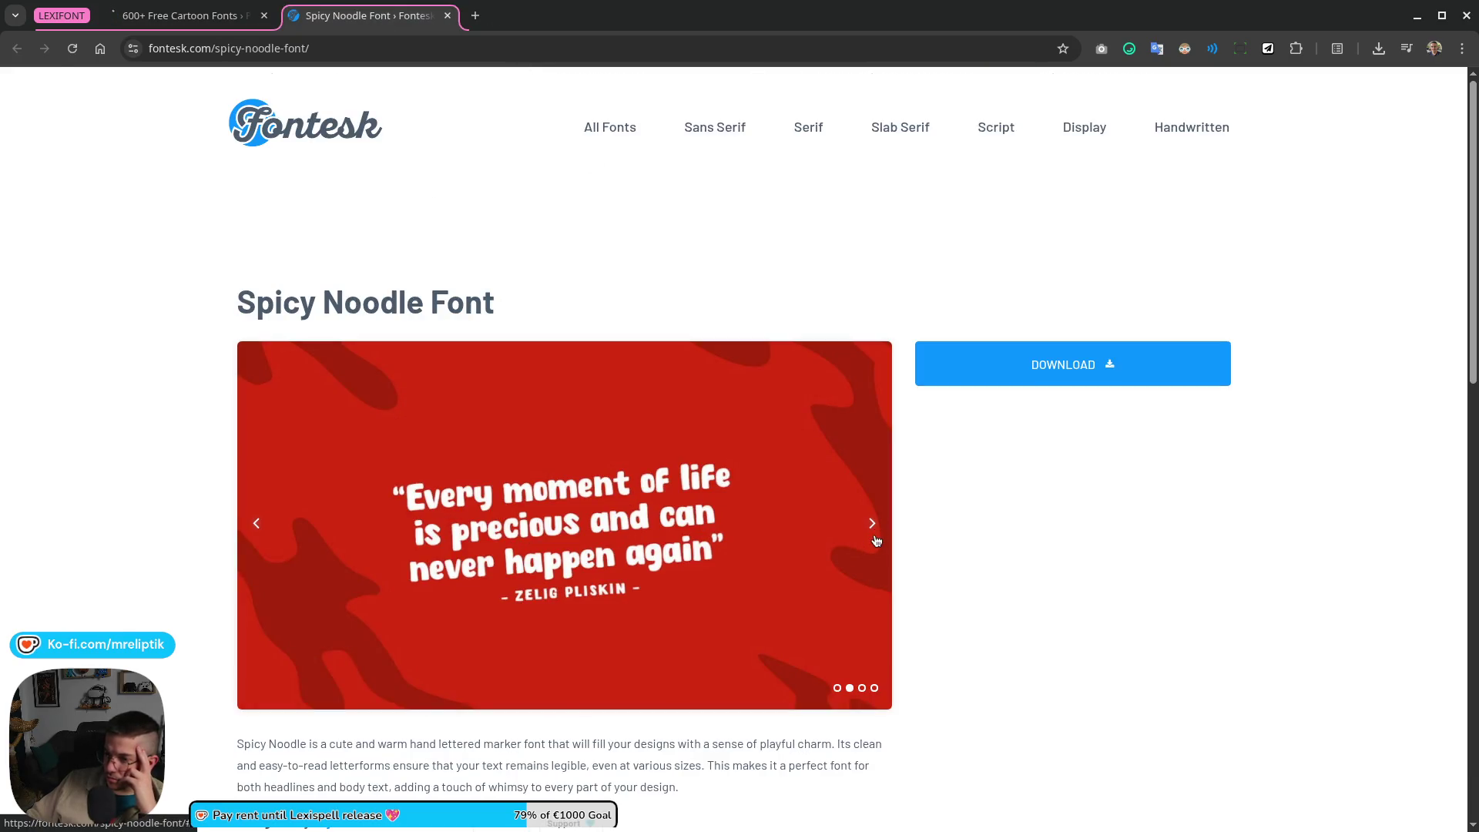
# Step: Flip through Spicy Noodle's previews, download the font zip, and close its page
pyautogui.click(872, 526)
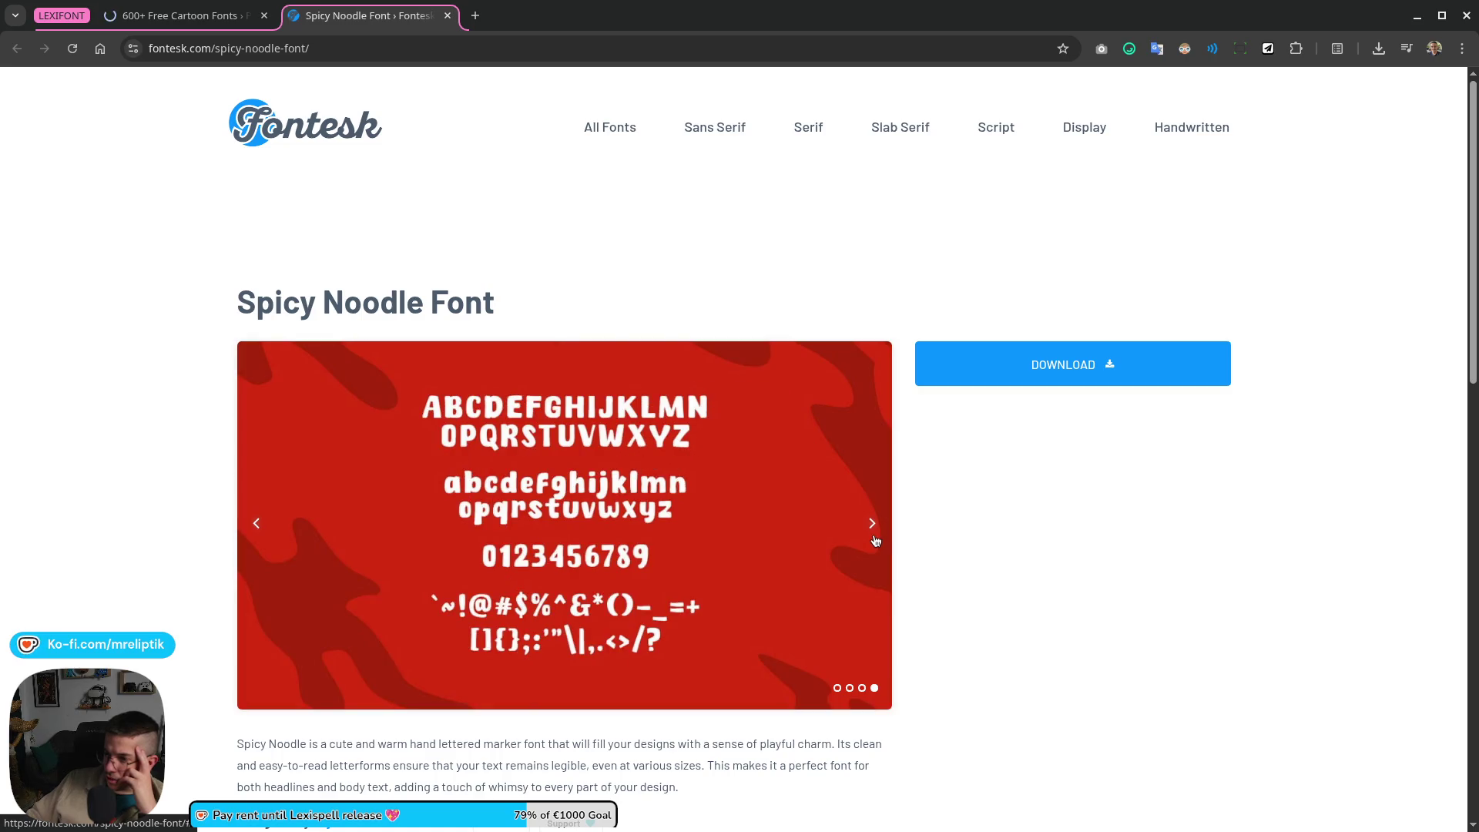
pyautogui.click(875, 540)
pyautogui.click(875, 539)
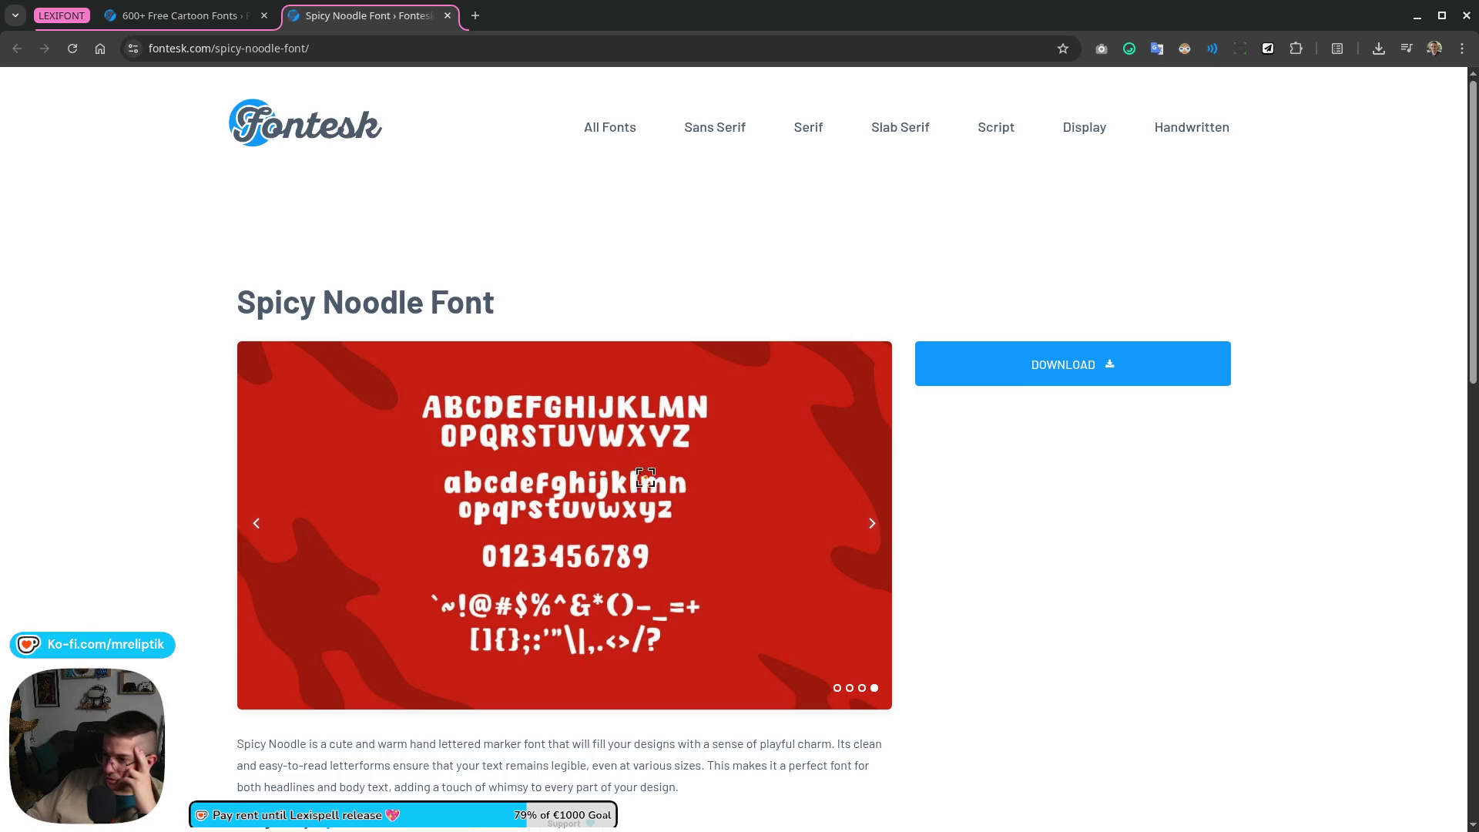
pyautogui.click(1048, 370)
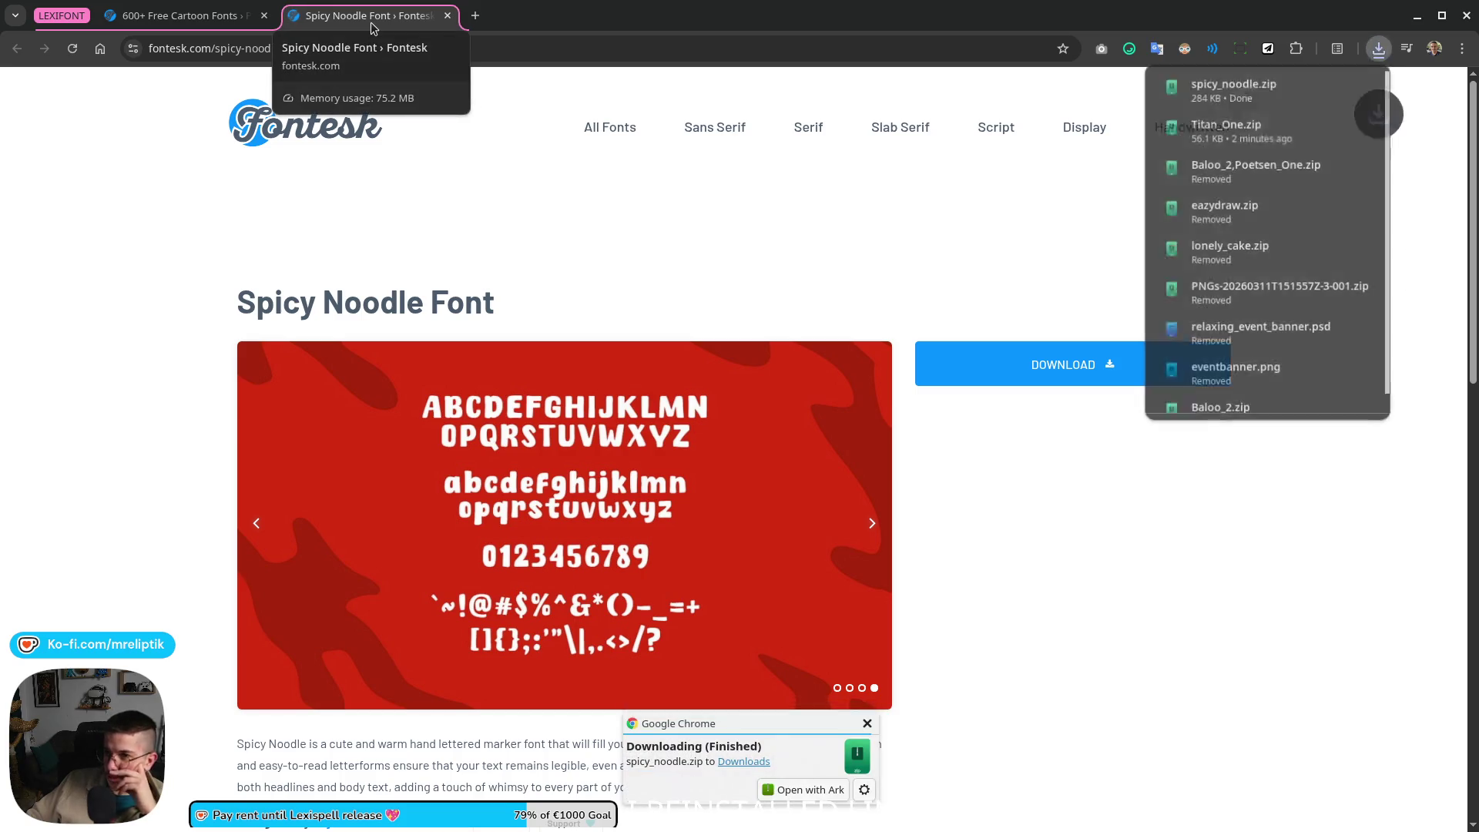
pyautogui.middleClick(372, 26)
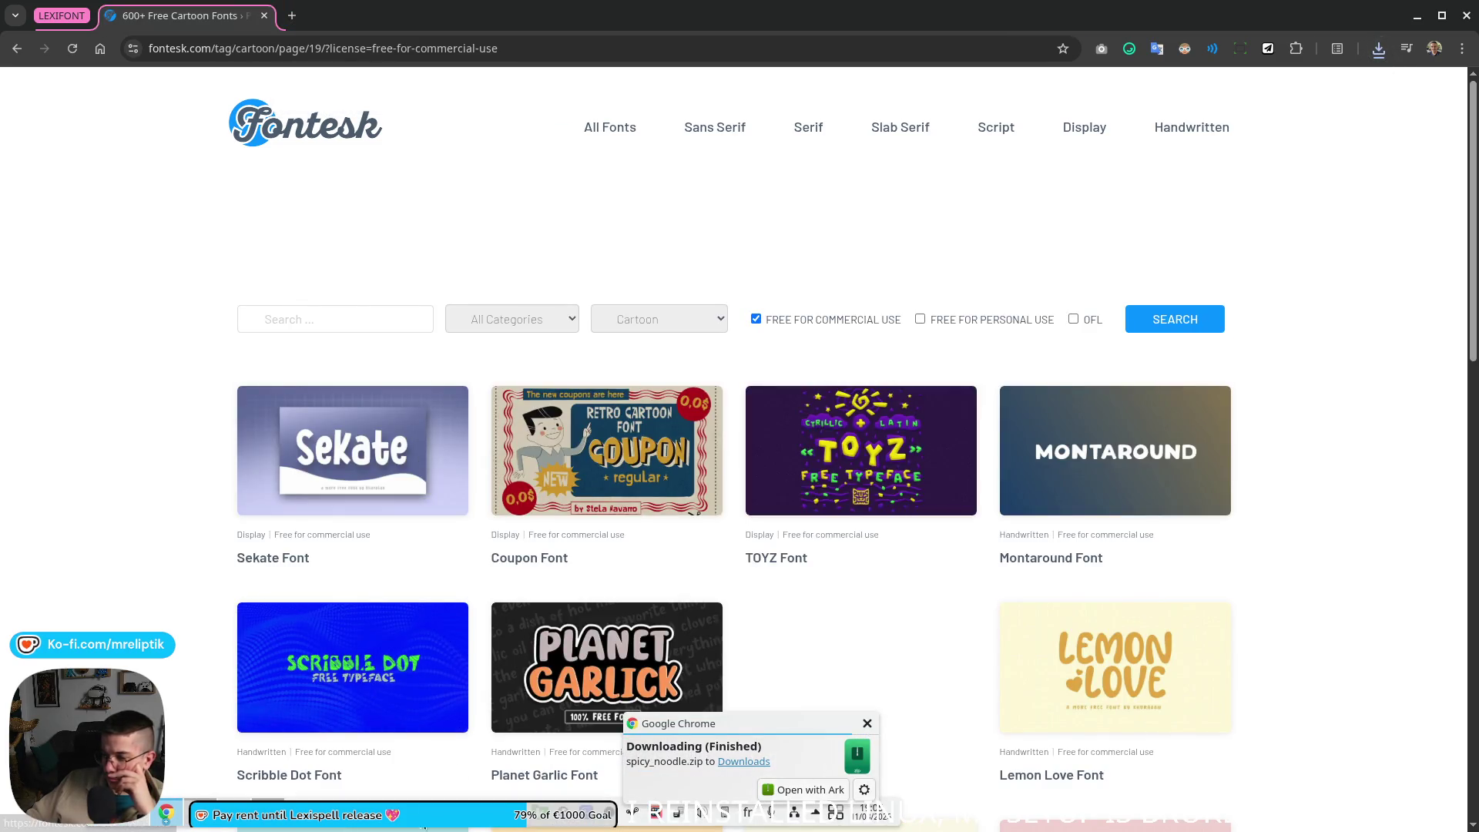
pyautogui.click(164, 816)
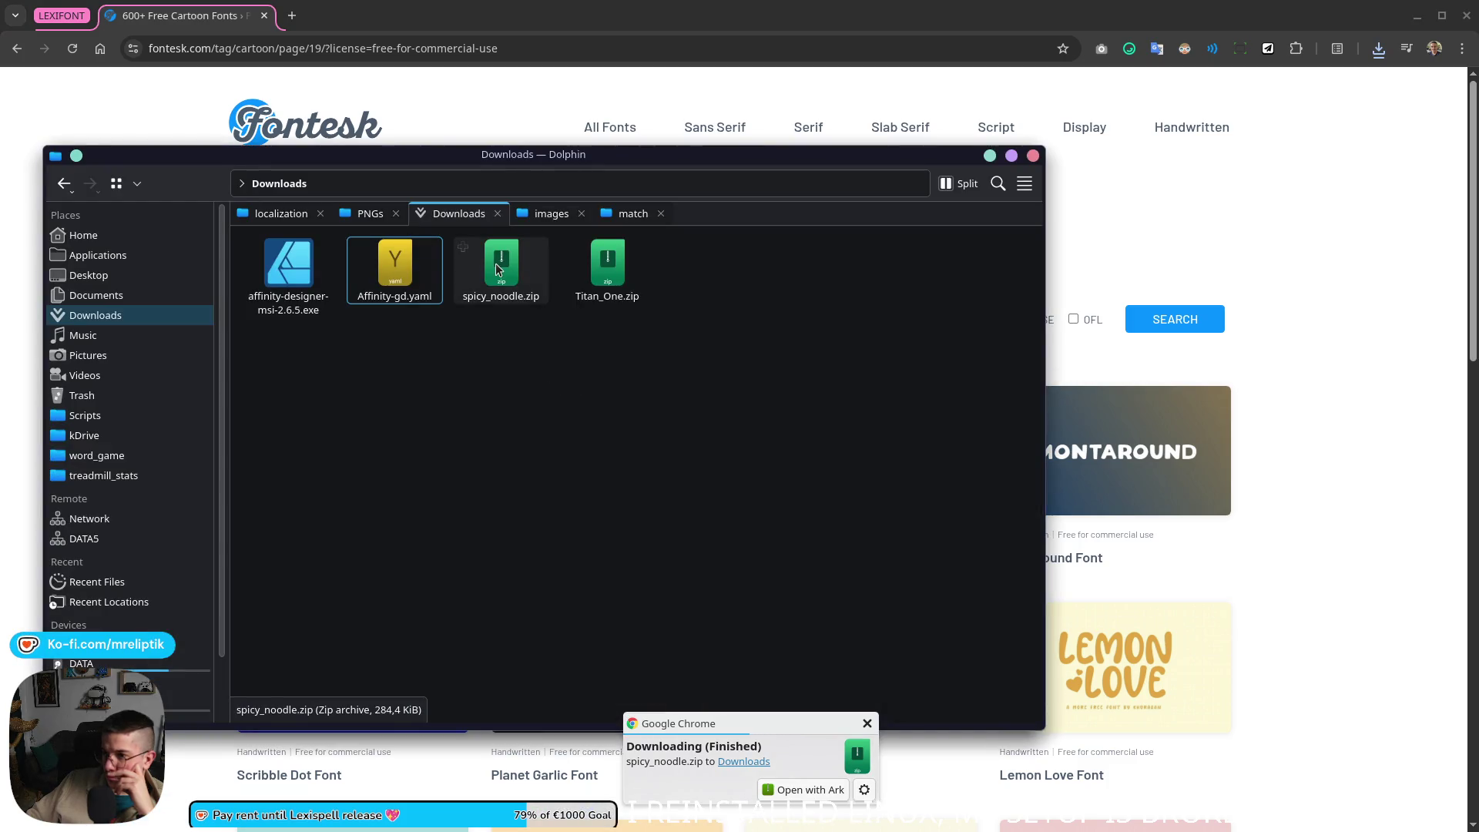
# Step: Extract both downloaded font zips into Downloads and delete the archives
pyautogui.rightClick(497, 270)
pyautogui.click(443, 452)
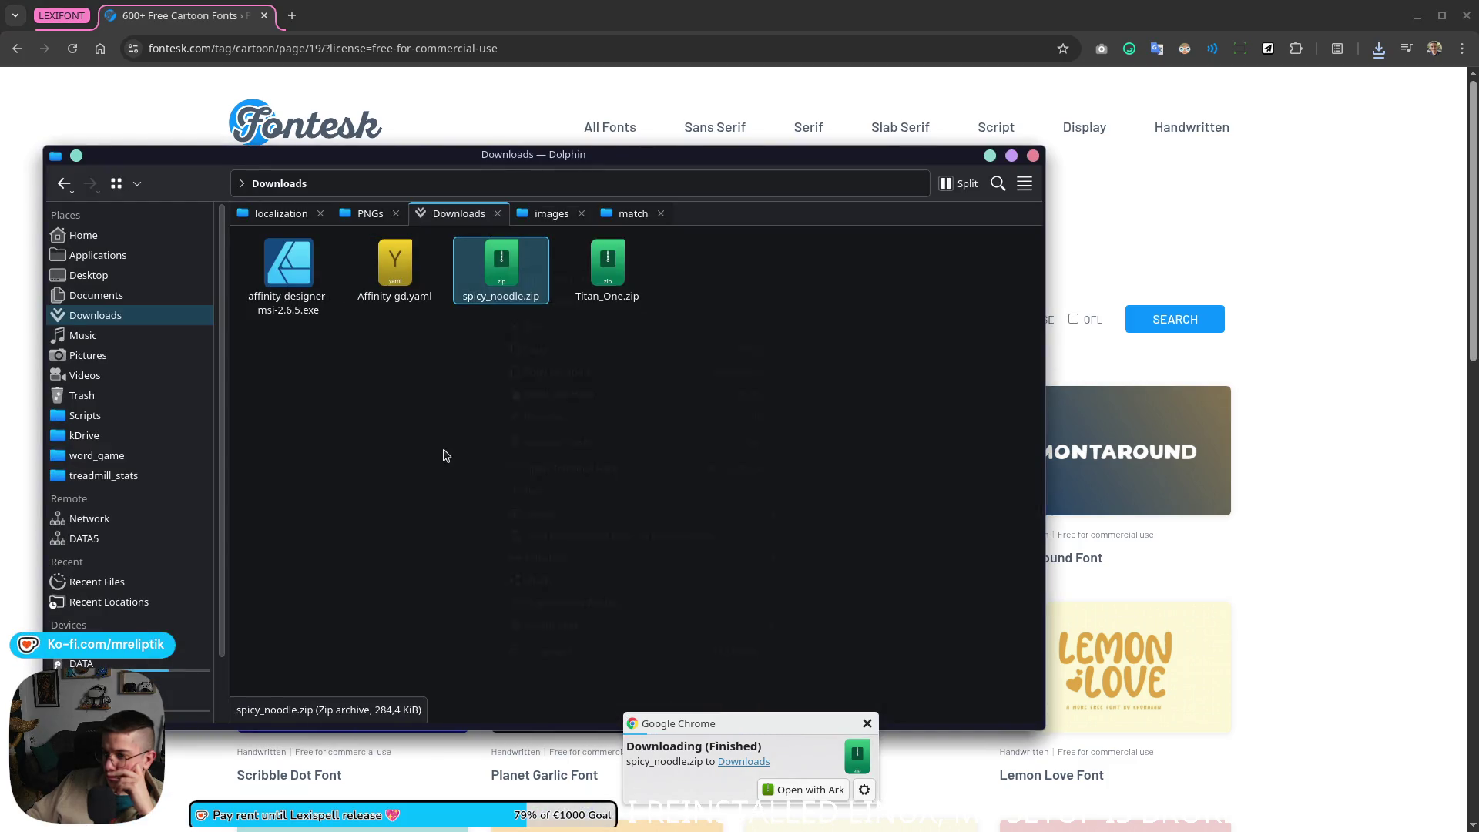
pyautogui.moveTo(663, 373); pyautogui.dragTo(492, 262)
pyautogui.rightClick(492, 262)
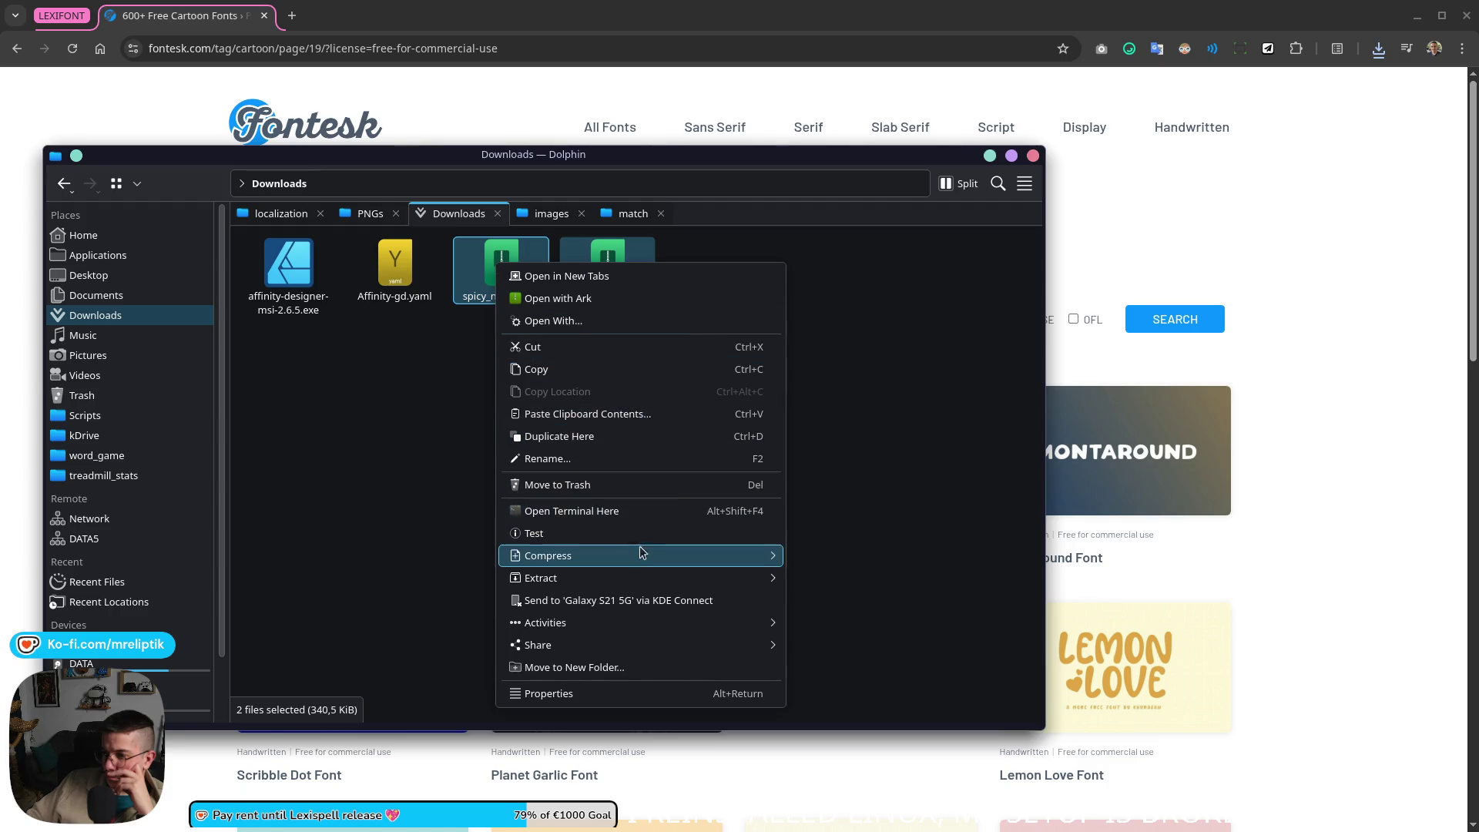
pyautogui.moveTo(612, 578)
pyautogui.click(850, 579)
pyautogui.moveTo(873, 403); pyautogui.dragTo(743, 336)
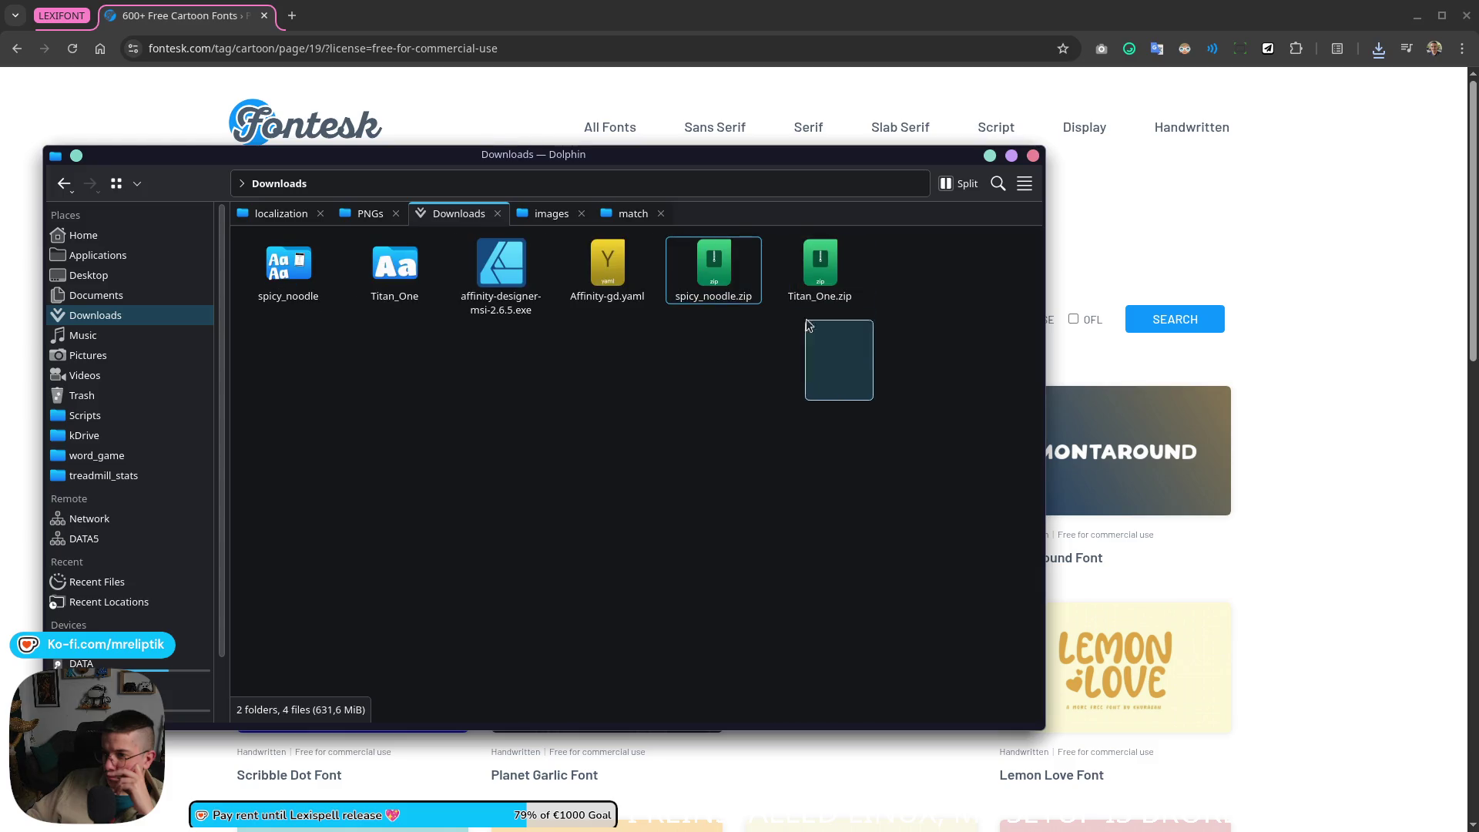
pyautogui.press('Delete')
# Step: Install the Spicy Noodle font for personal use, then delete its extracted folder
pyautogui.doubleClick(287, 266)
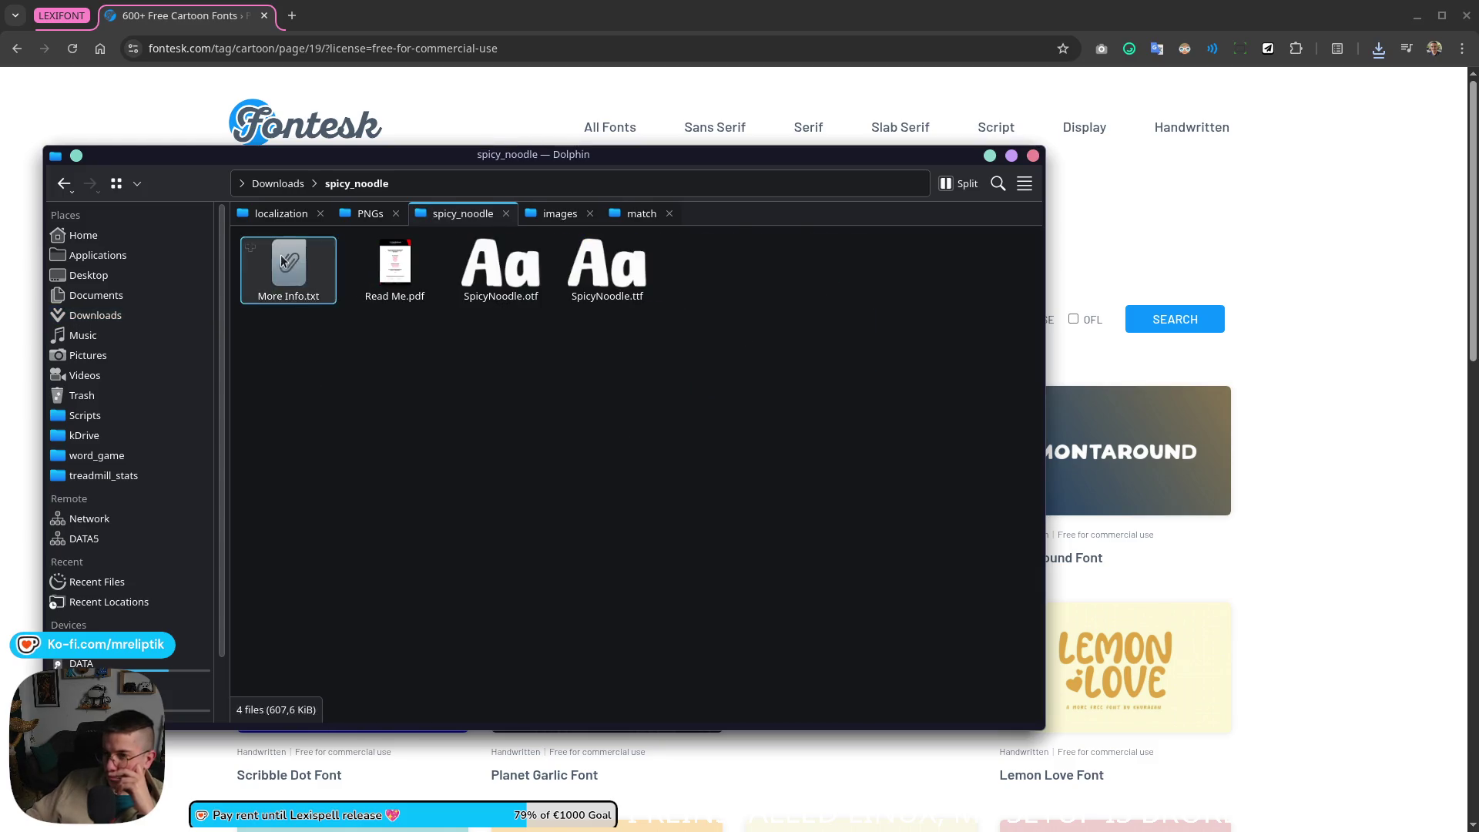
pyautogui.doubleClick(500, 269)
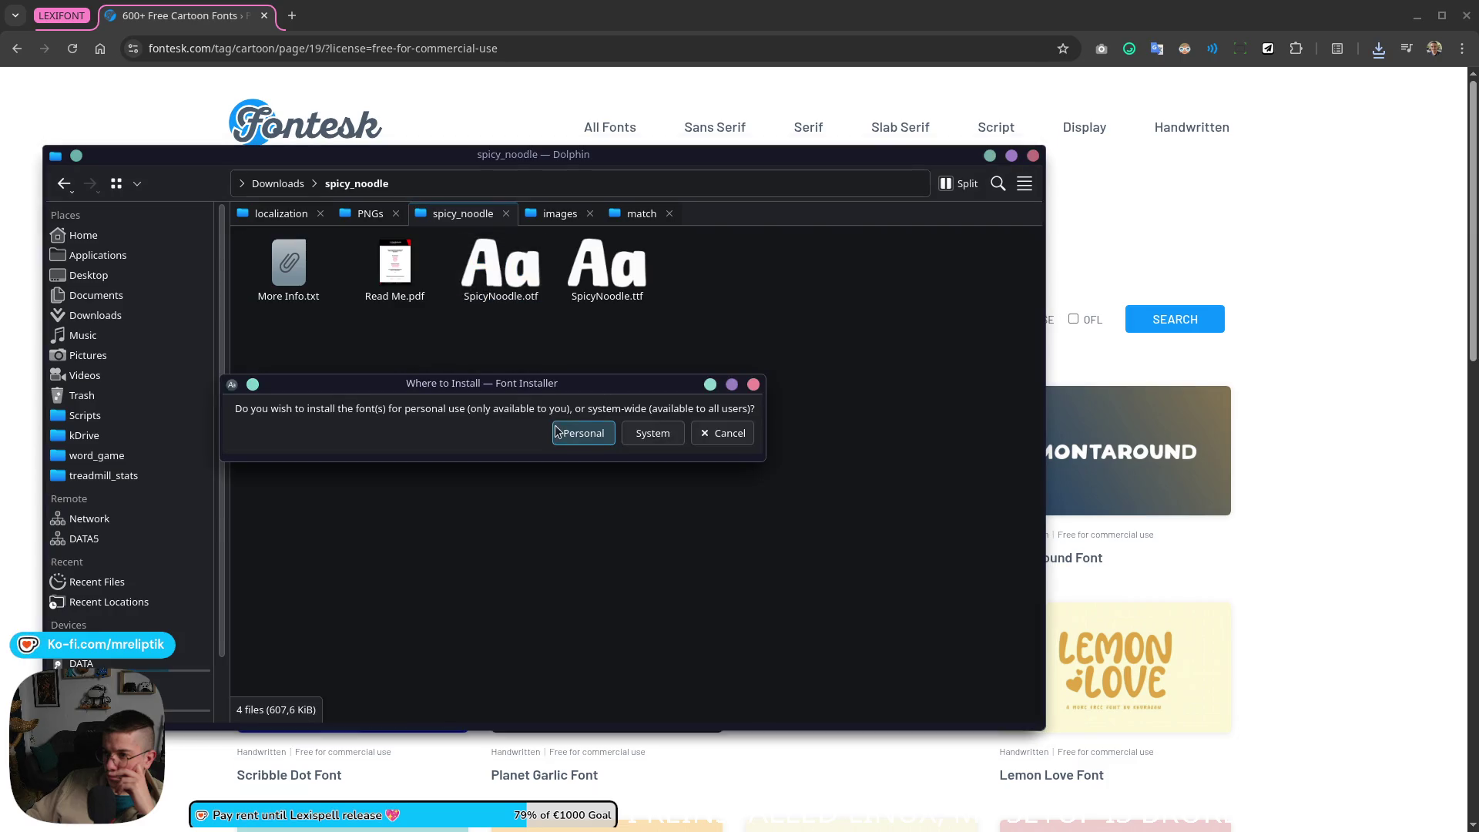
pyautogui.click(583, 433)
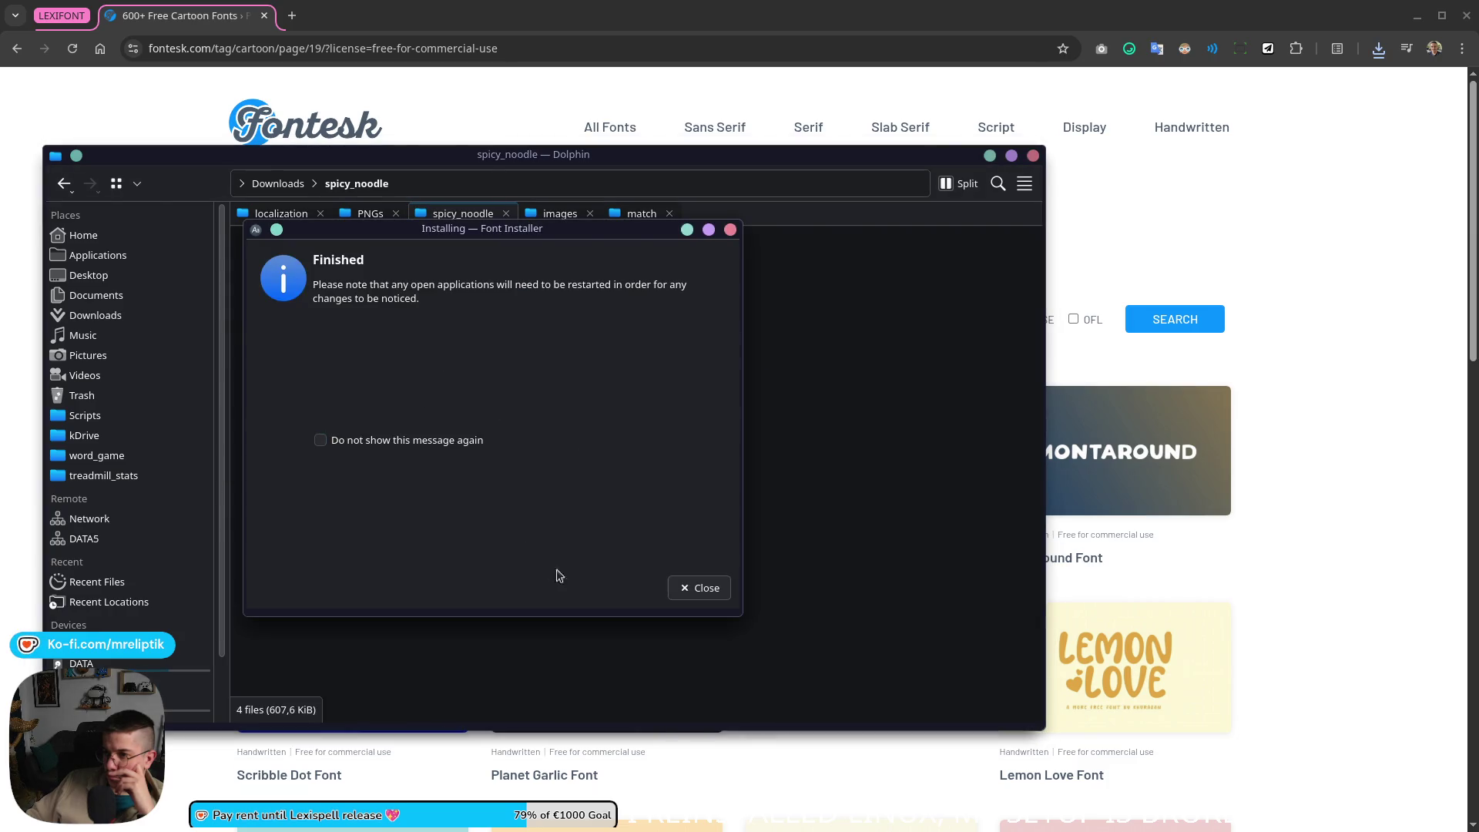
pyautogui.click(697, 586)
pyautogui.click(289, 183)
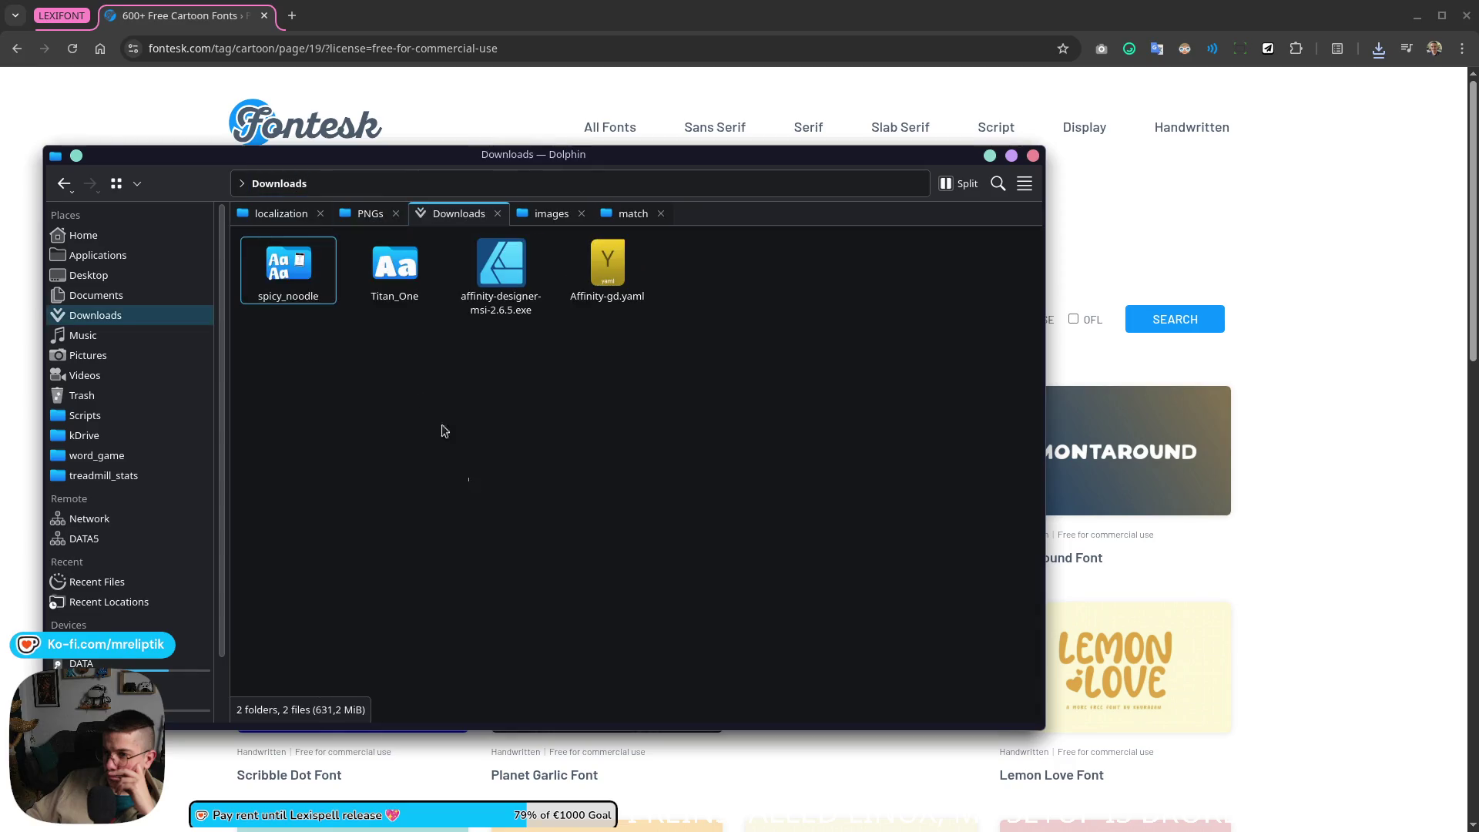
pyautogui.click(288, 265)
pyautogui.press('Delete')
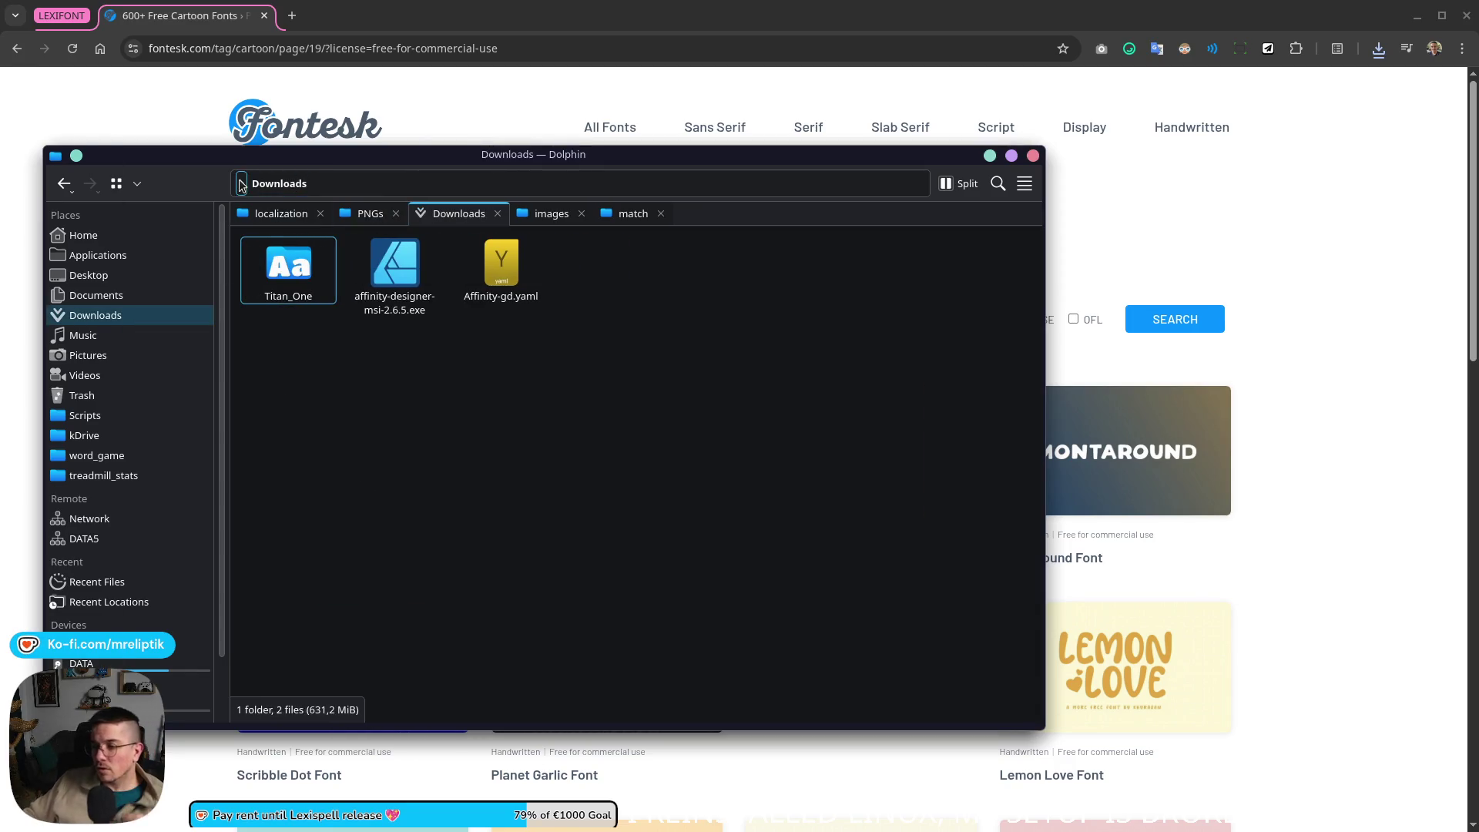
# Step: Move the Titan_One folder into the word_game project's shared/font directory
pyautogui.click(281, 212)
pyautogui.click(276, 183)
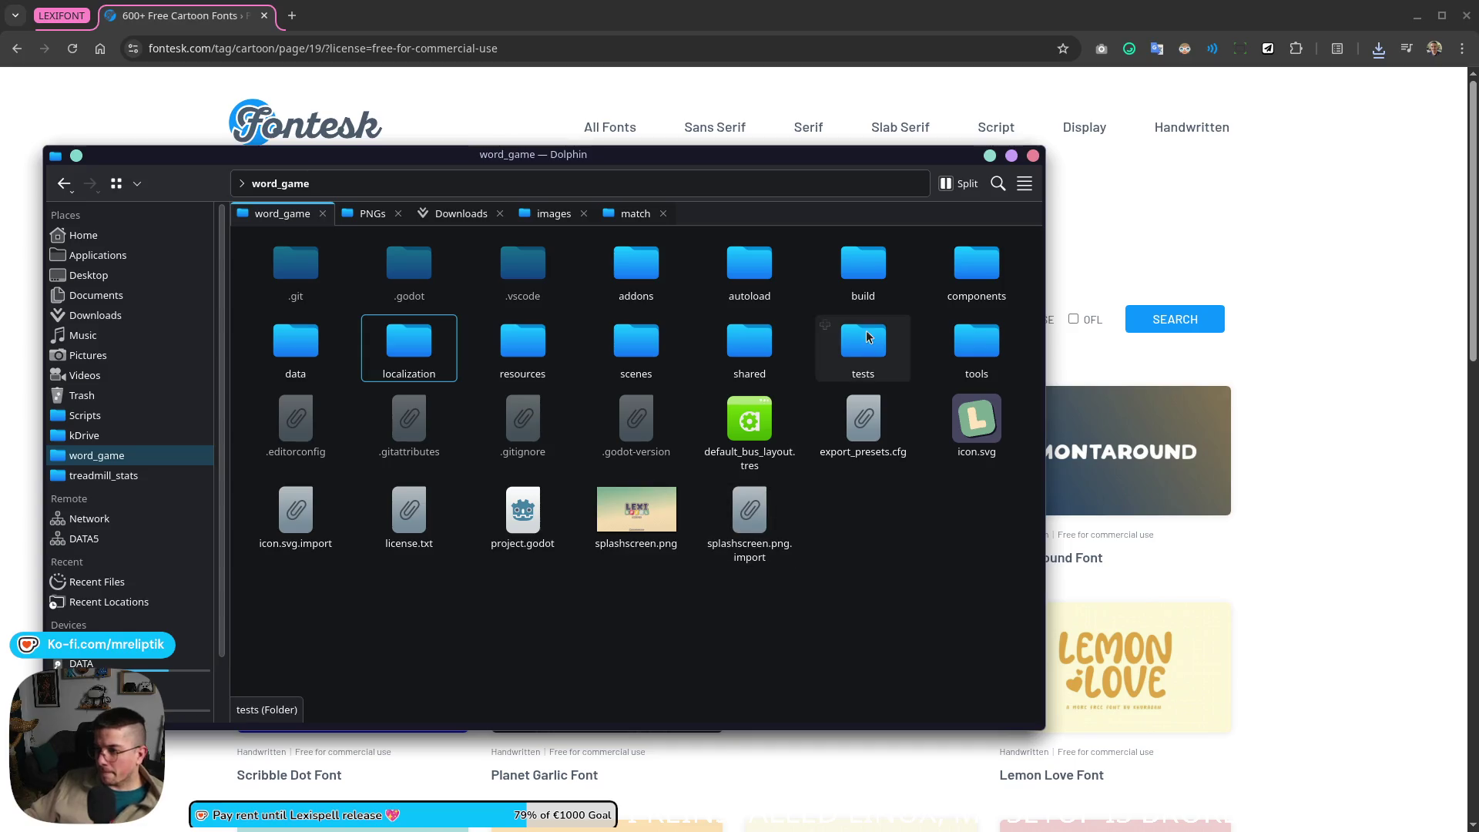
pyautogui.doubleClick(749, 347)
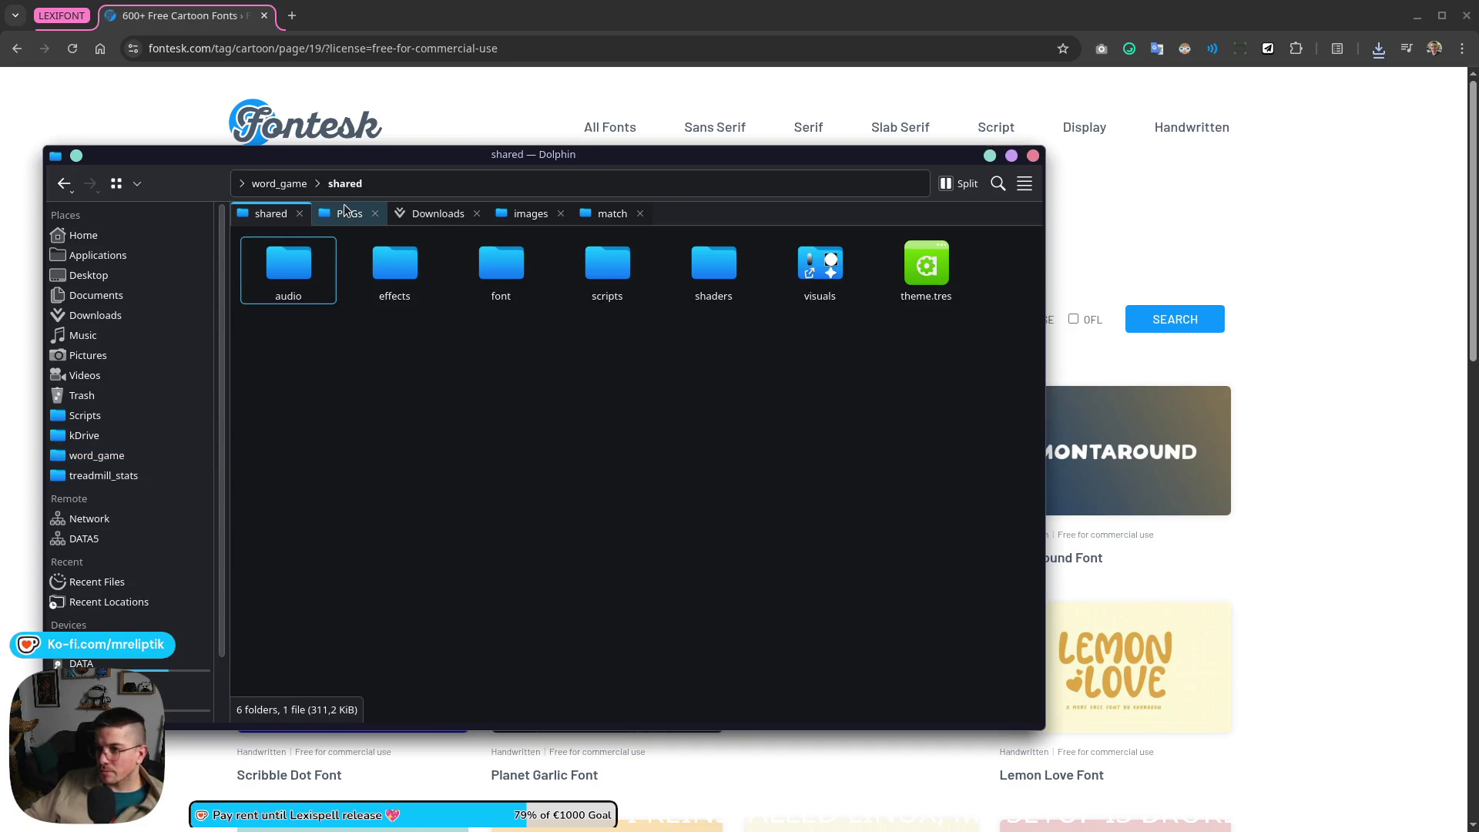
pyautogui.click(346, 214)
pyautogui.click(439, 214)
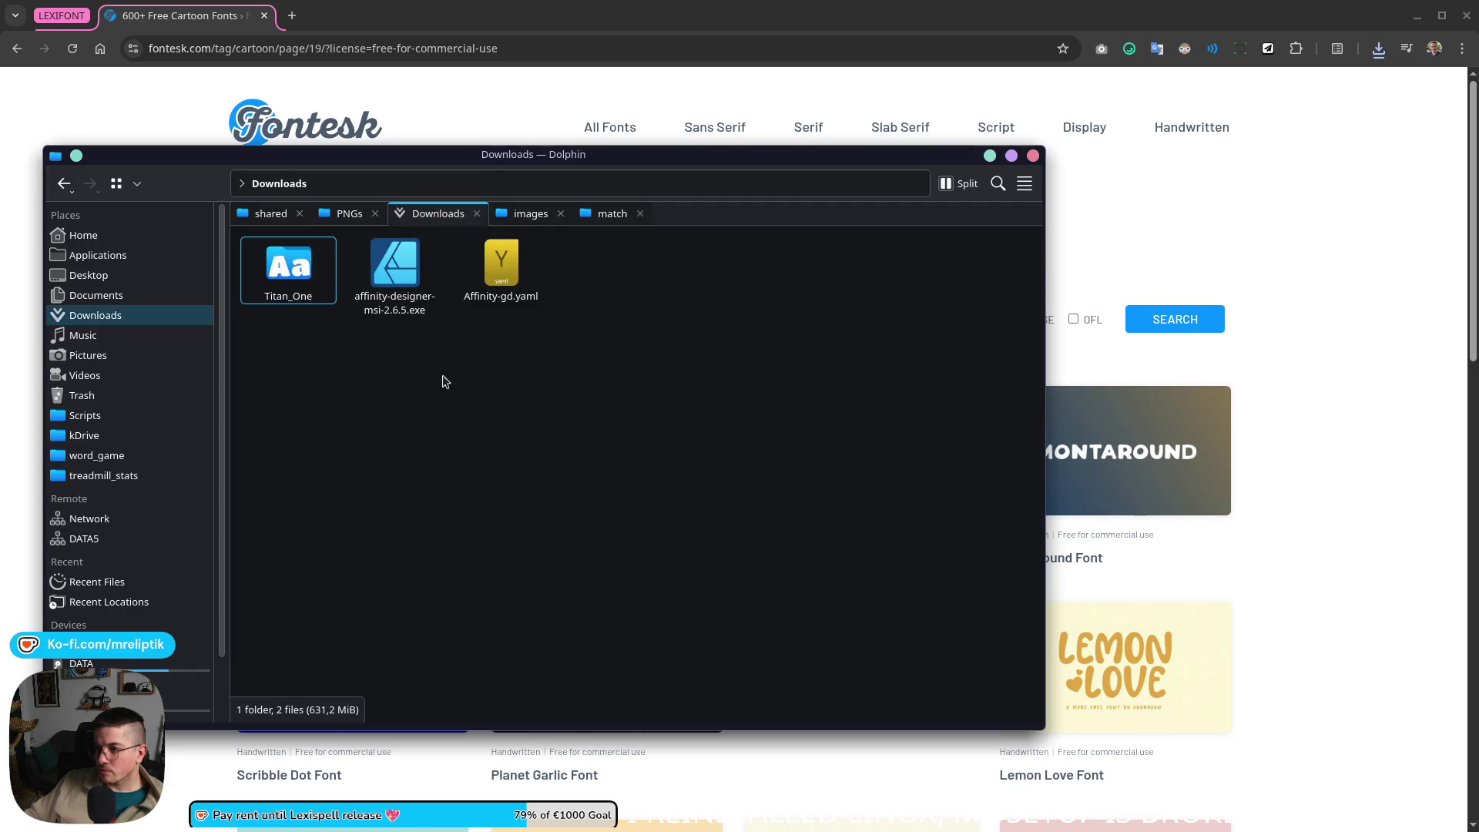
pyautogui.click(269, 213)
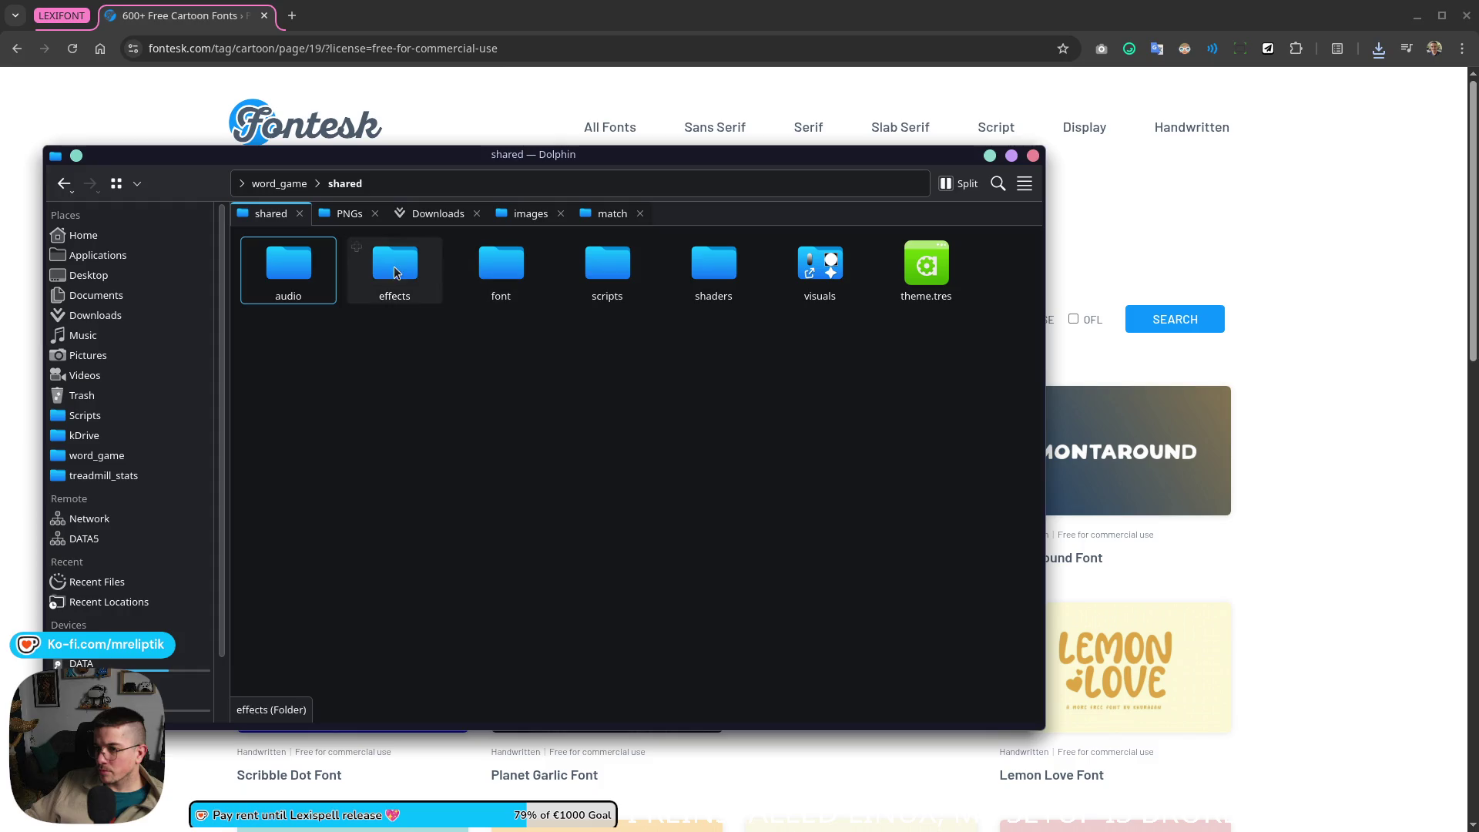
pyautogui.doubleClick(501, 266)
pyautogui.hotkey('ctrl', 'v')
# Step: Install the Titan One font for personal use and close Dolphin
pyautogui.doubleClick(508, 264)
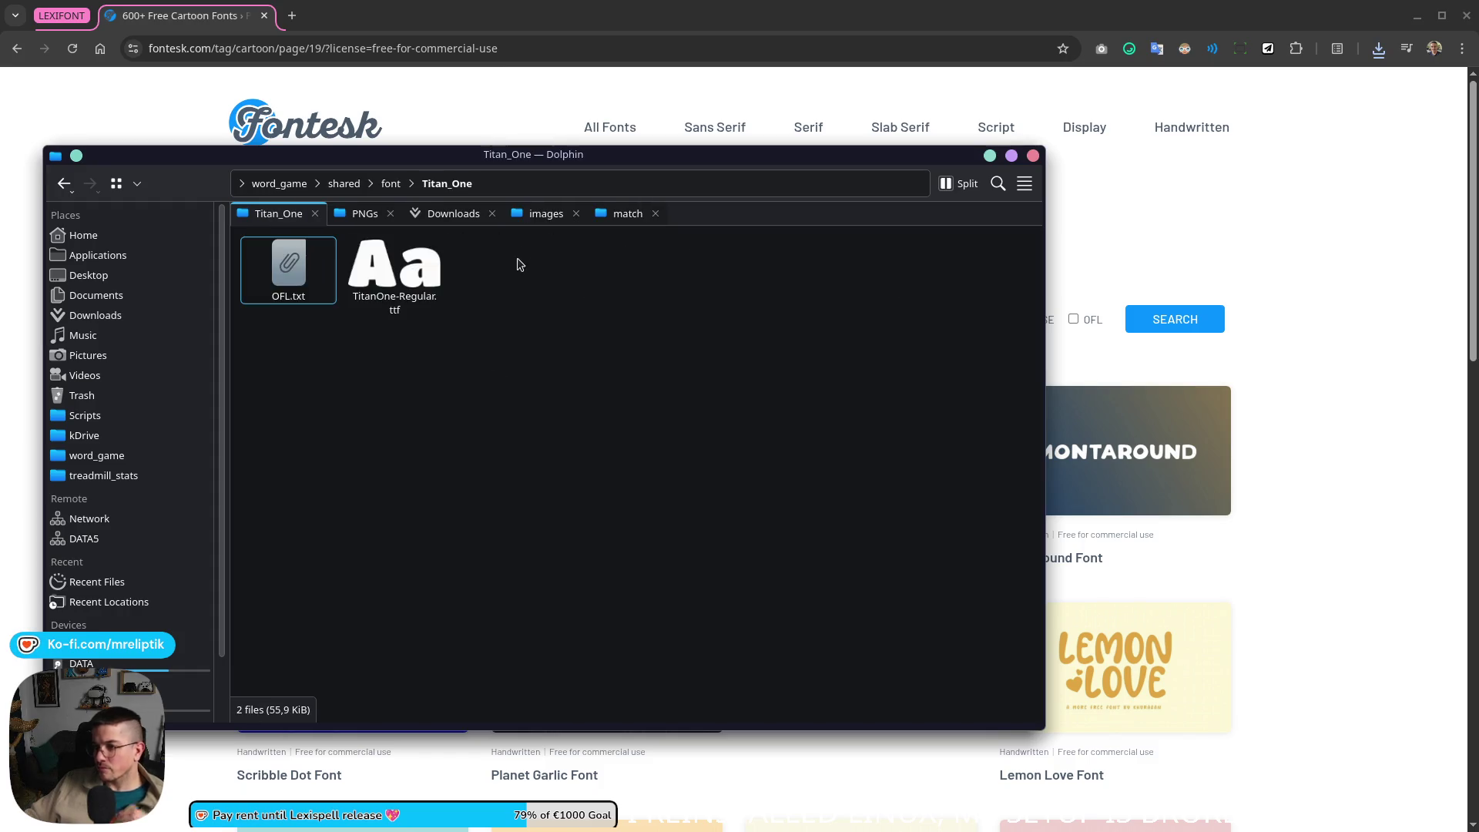
pyautogui.doubleClick(380, 275)
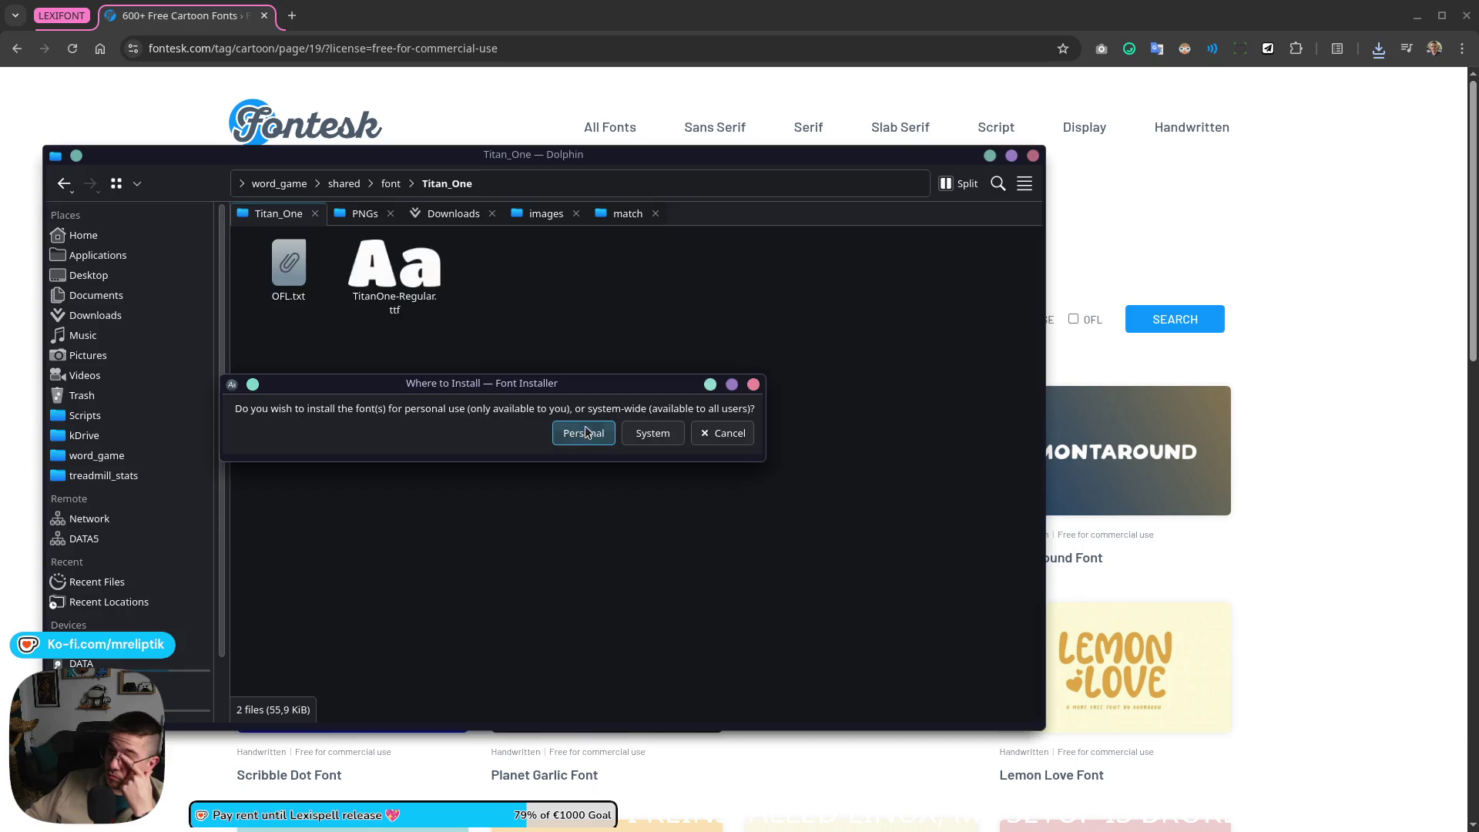
pyautogui.click(575, 431)
pyautogui.click(706, 588)
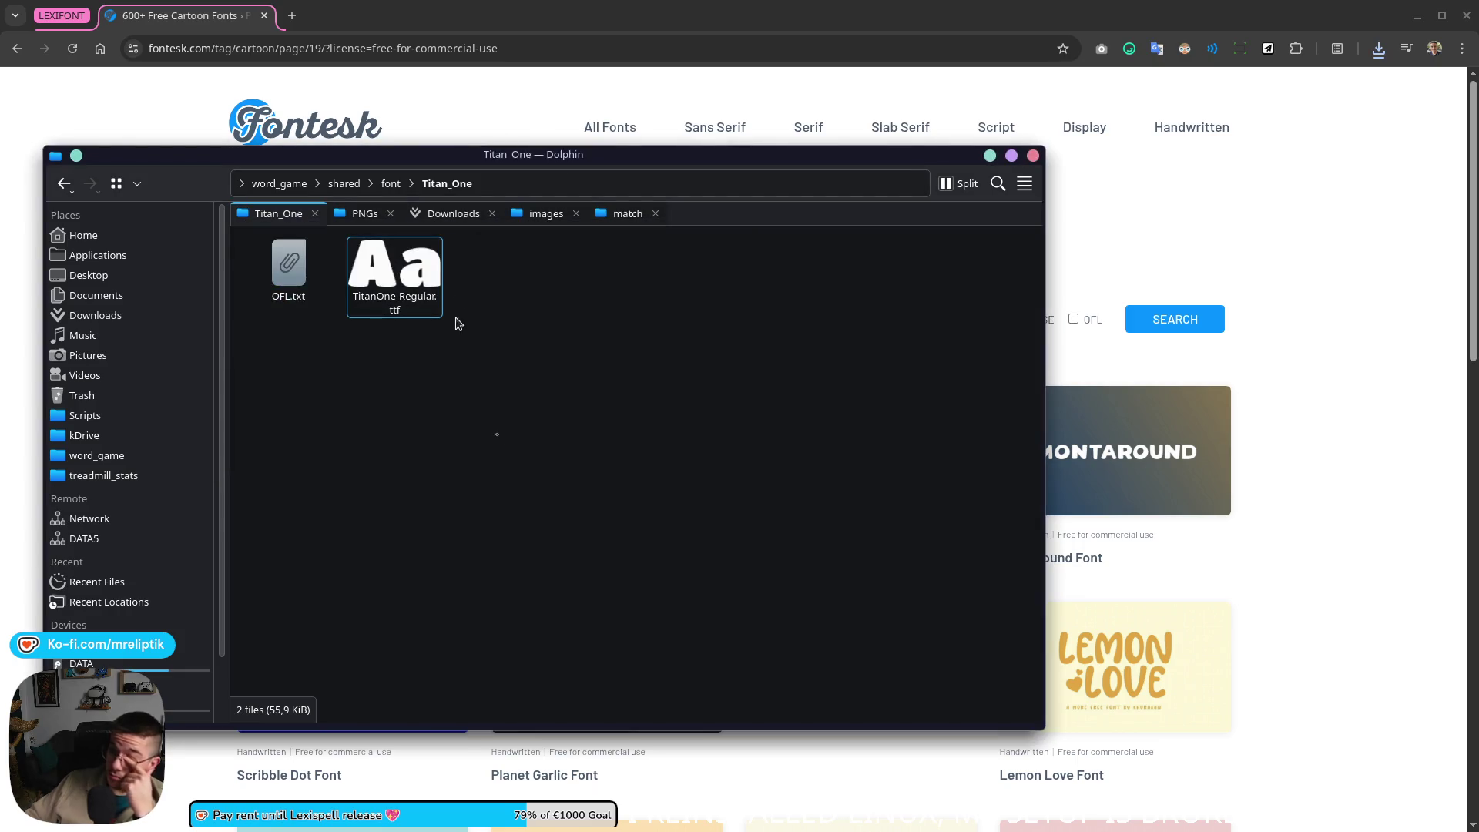
pyautogui.click(390, 182)
pyautogui.click(416, 213)
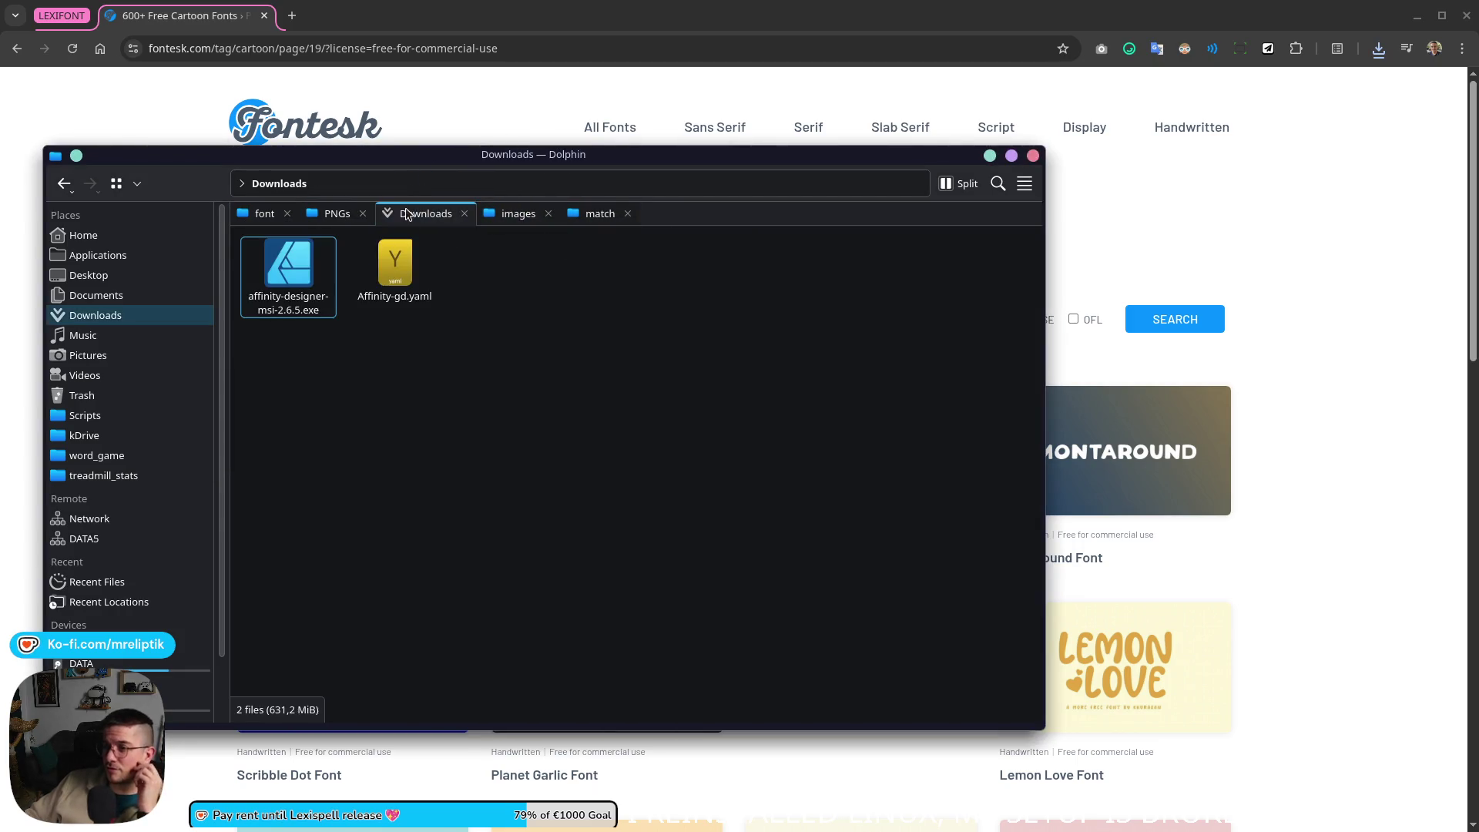
pyautogui.click(188, 32)
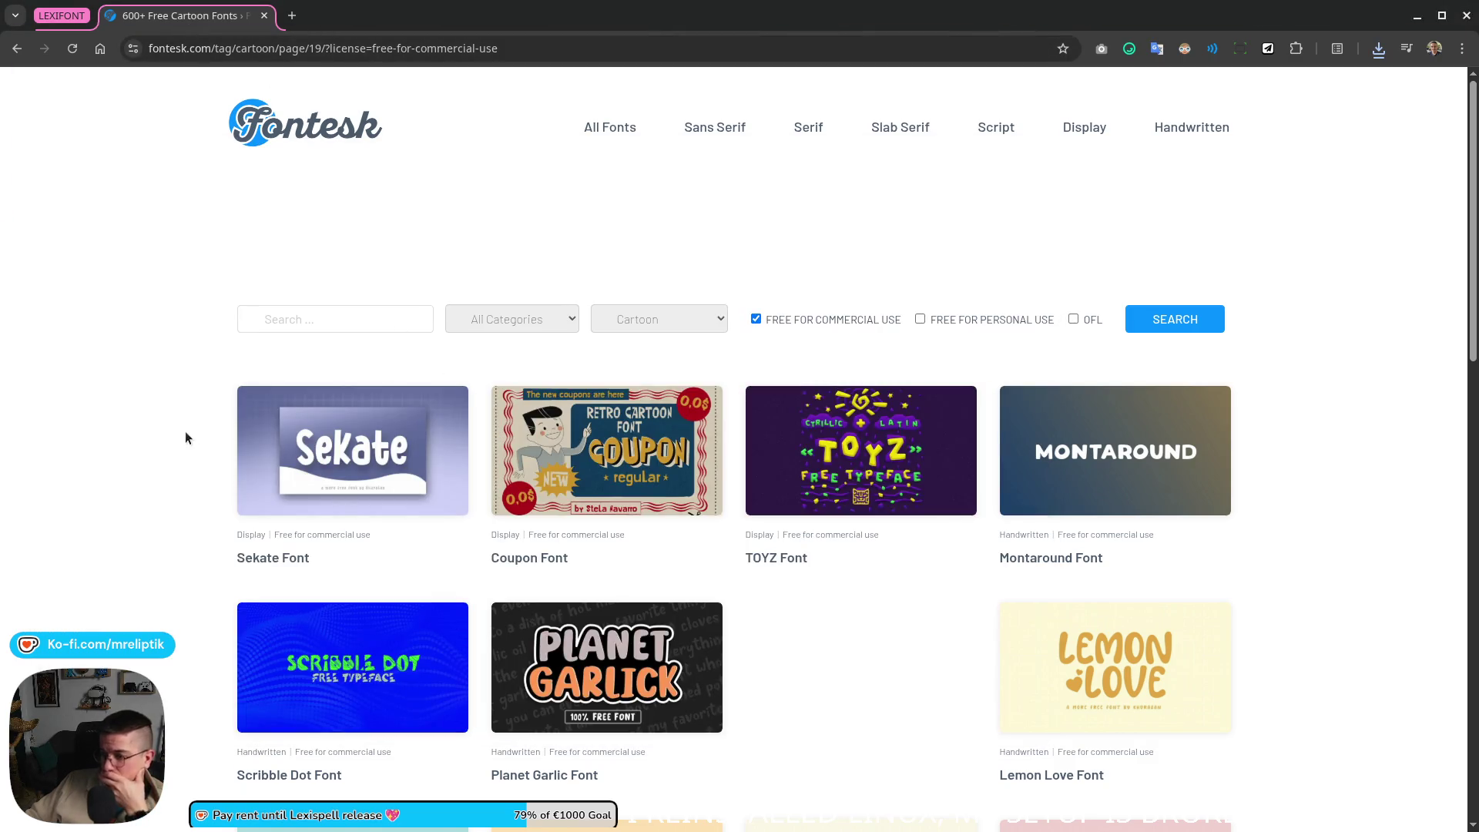
pyautogui.scroll(-2, 185, 437)
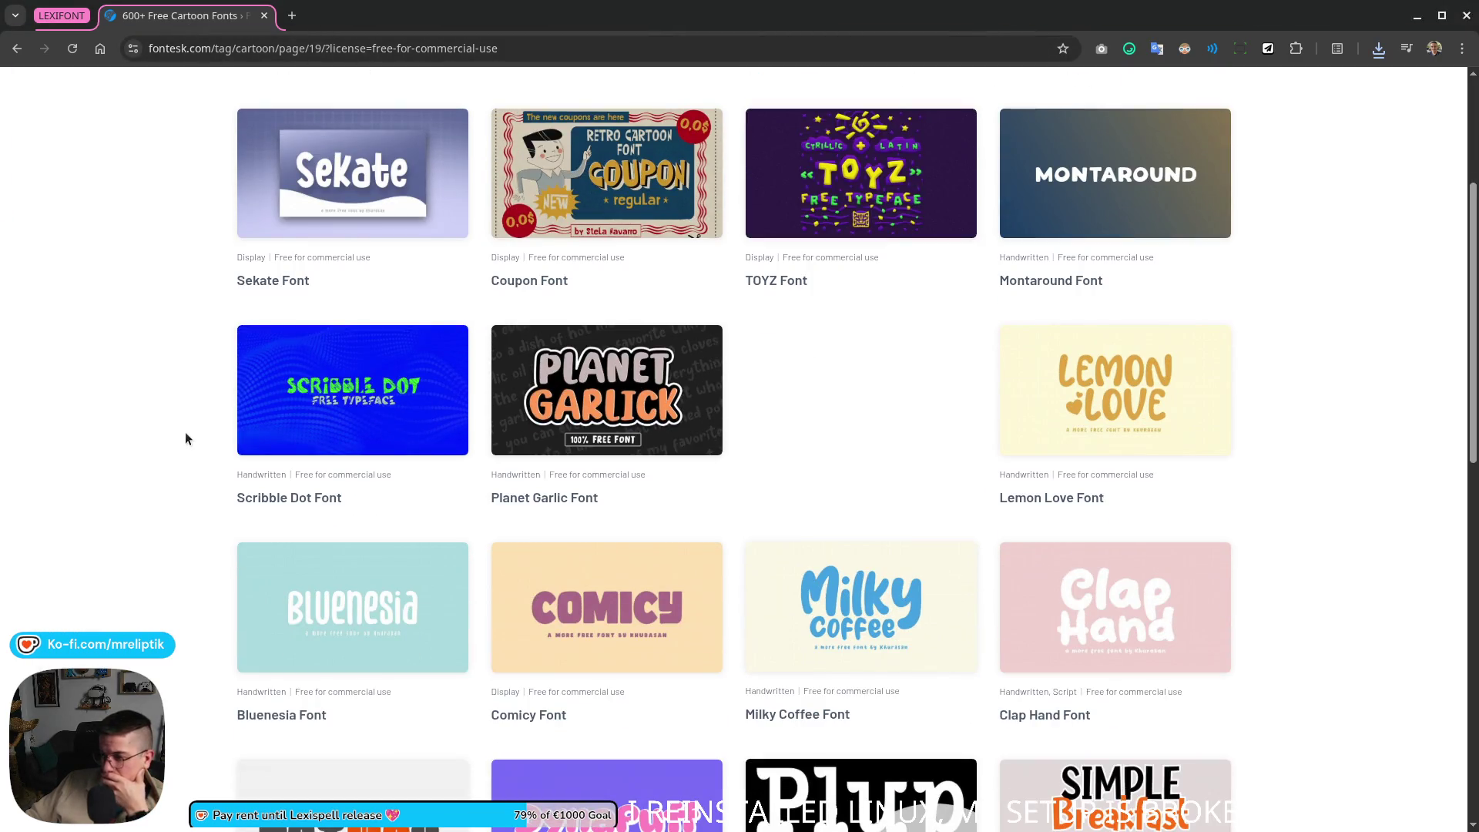
pyautogui.scroll(-2, 184, 438)
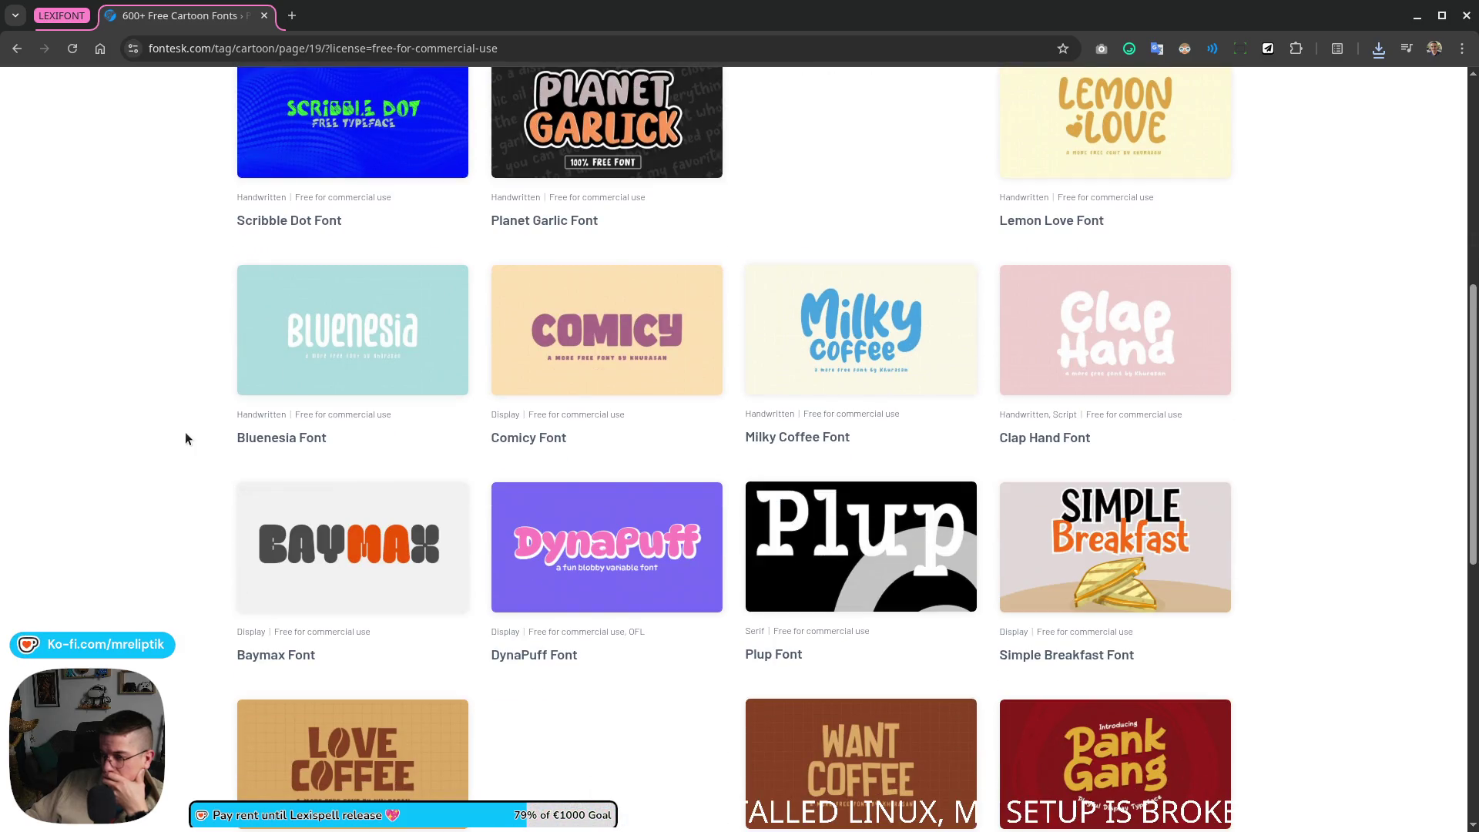
pyautogui.scroll(-2, 185, 438)
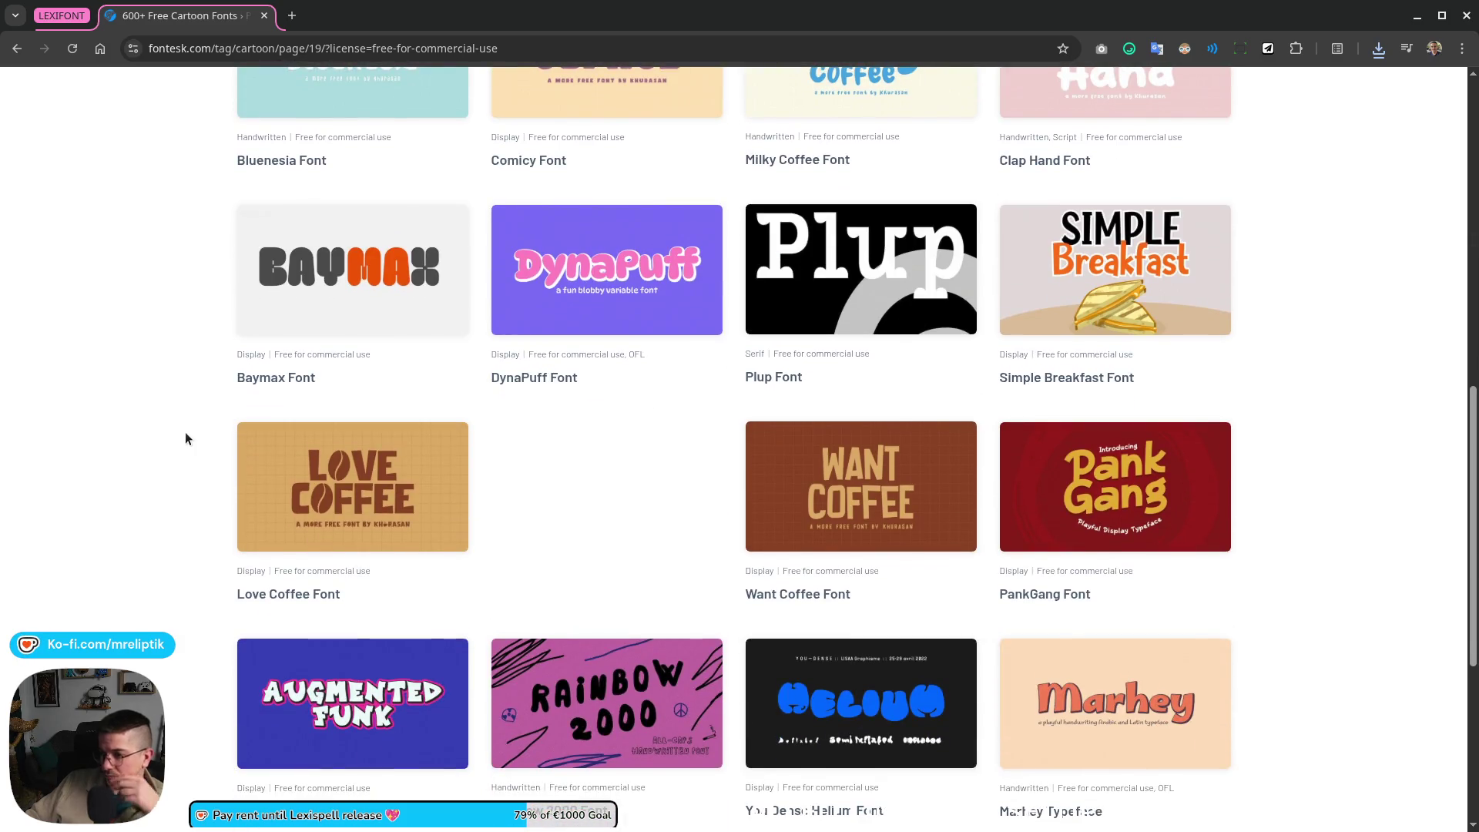
pyautogui.scroll(-3, 185, 438)
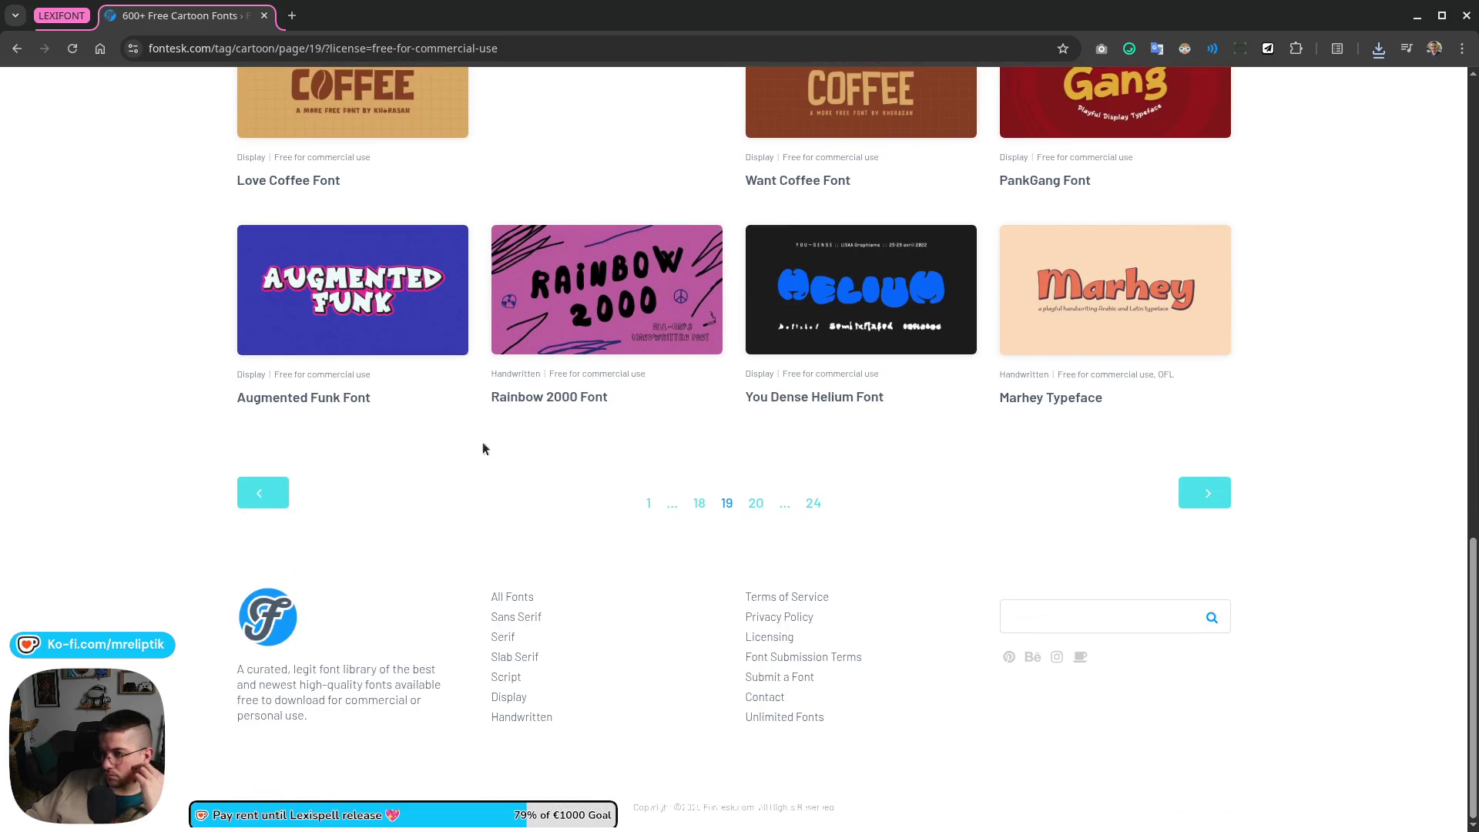
# Step: Advance the cartoon font listing through pages 20 and 21 to page 22
pyautogui.click(754, 504)
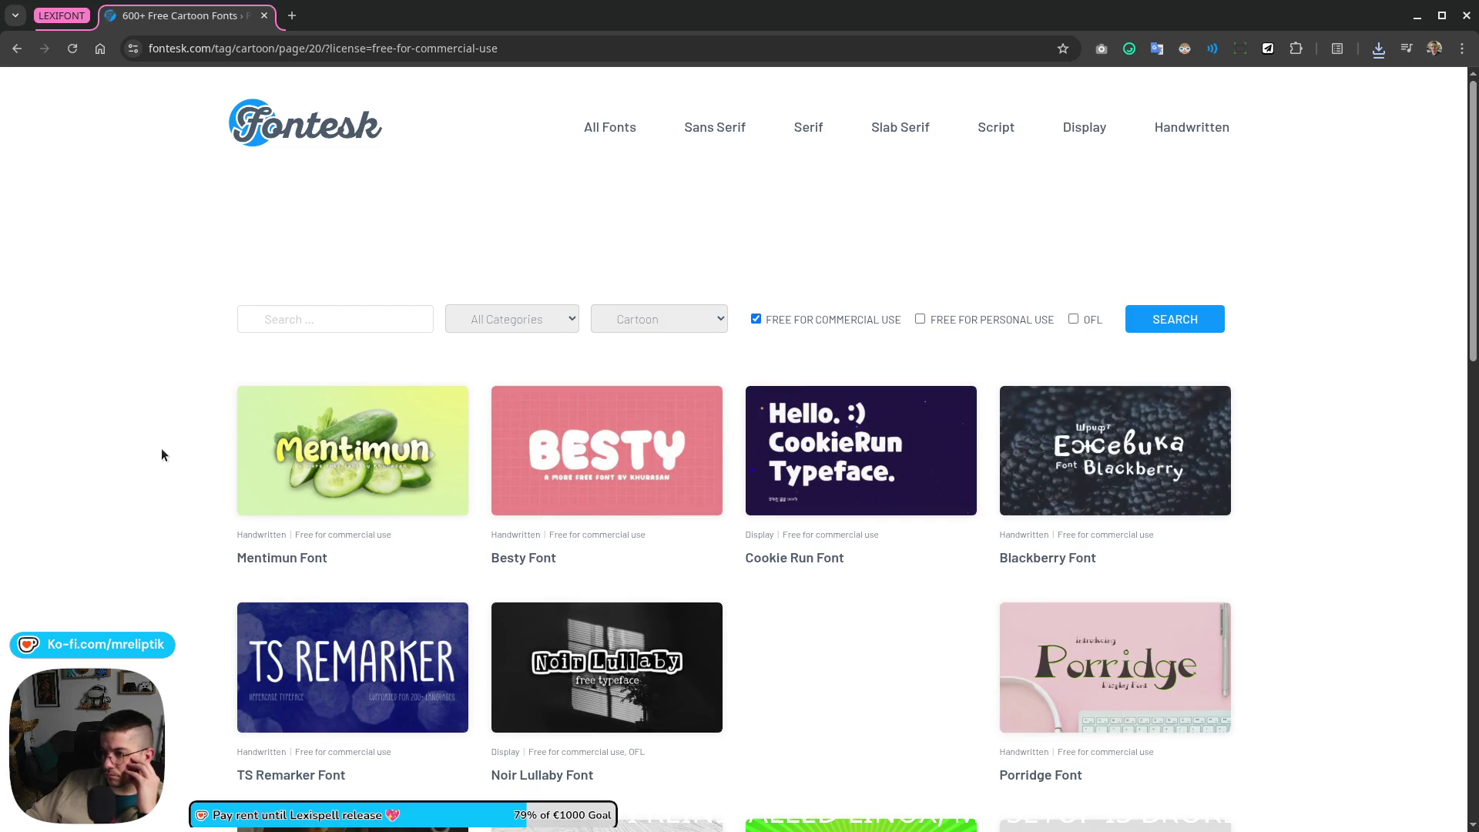
pyautogui.scroll(-2, 161, 454)
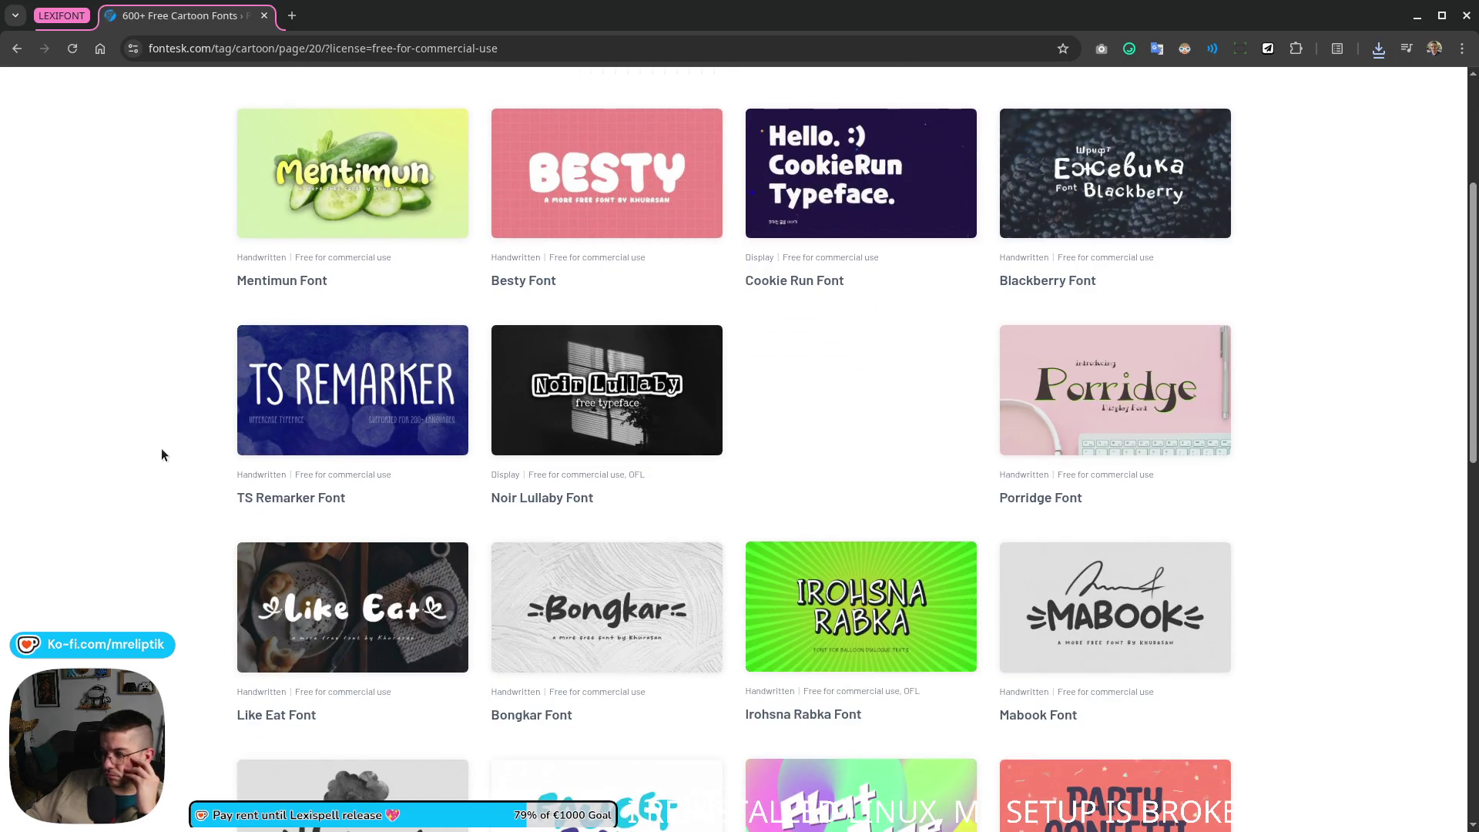
pyautogui.scroll(-3, 163, 454)
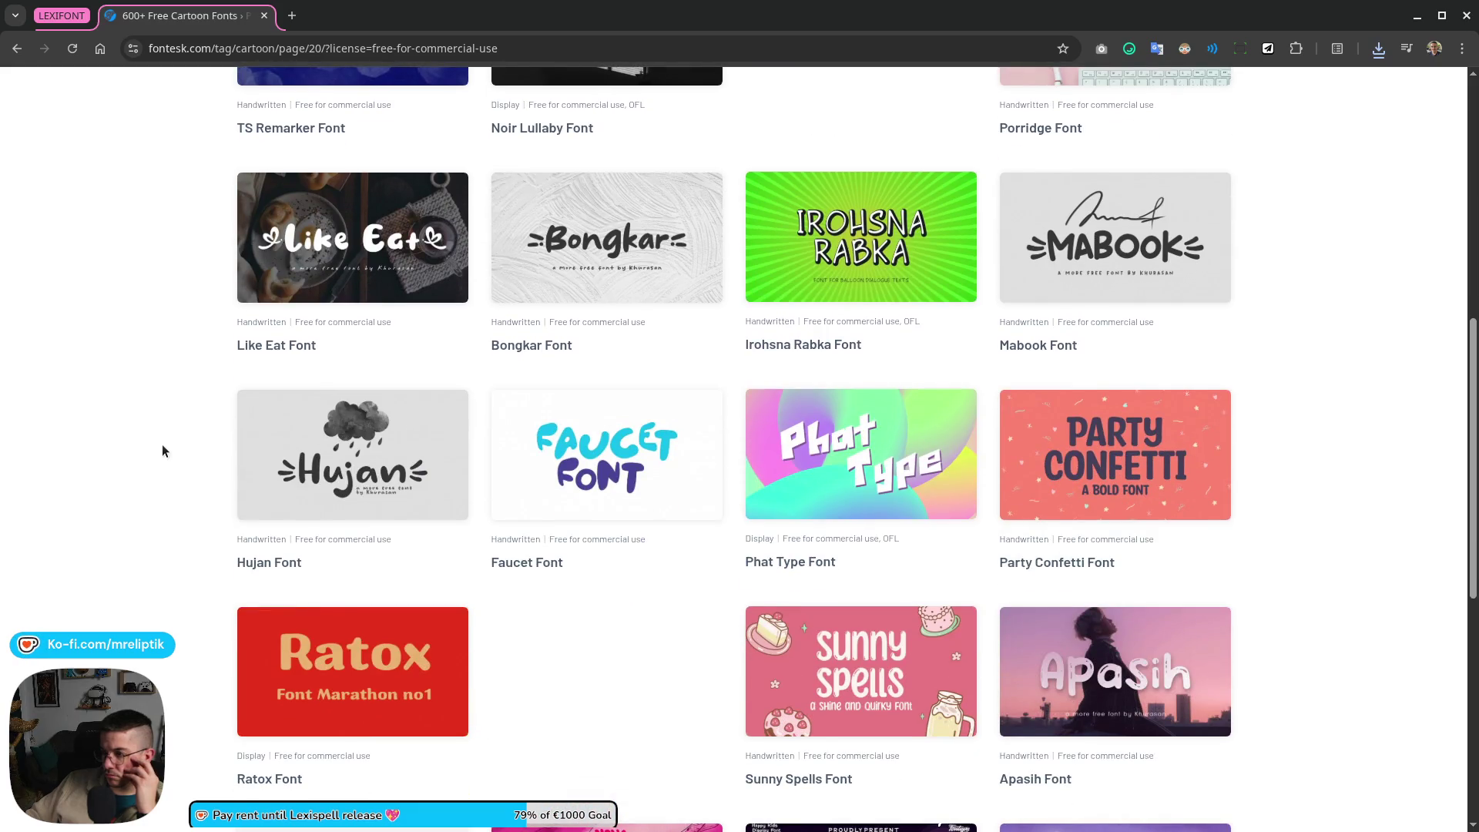
pyautogui.scroll(-4, 162, 451)
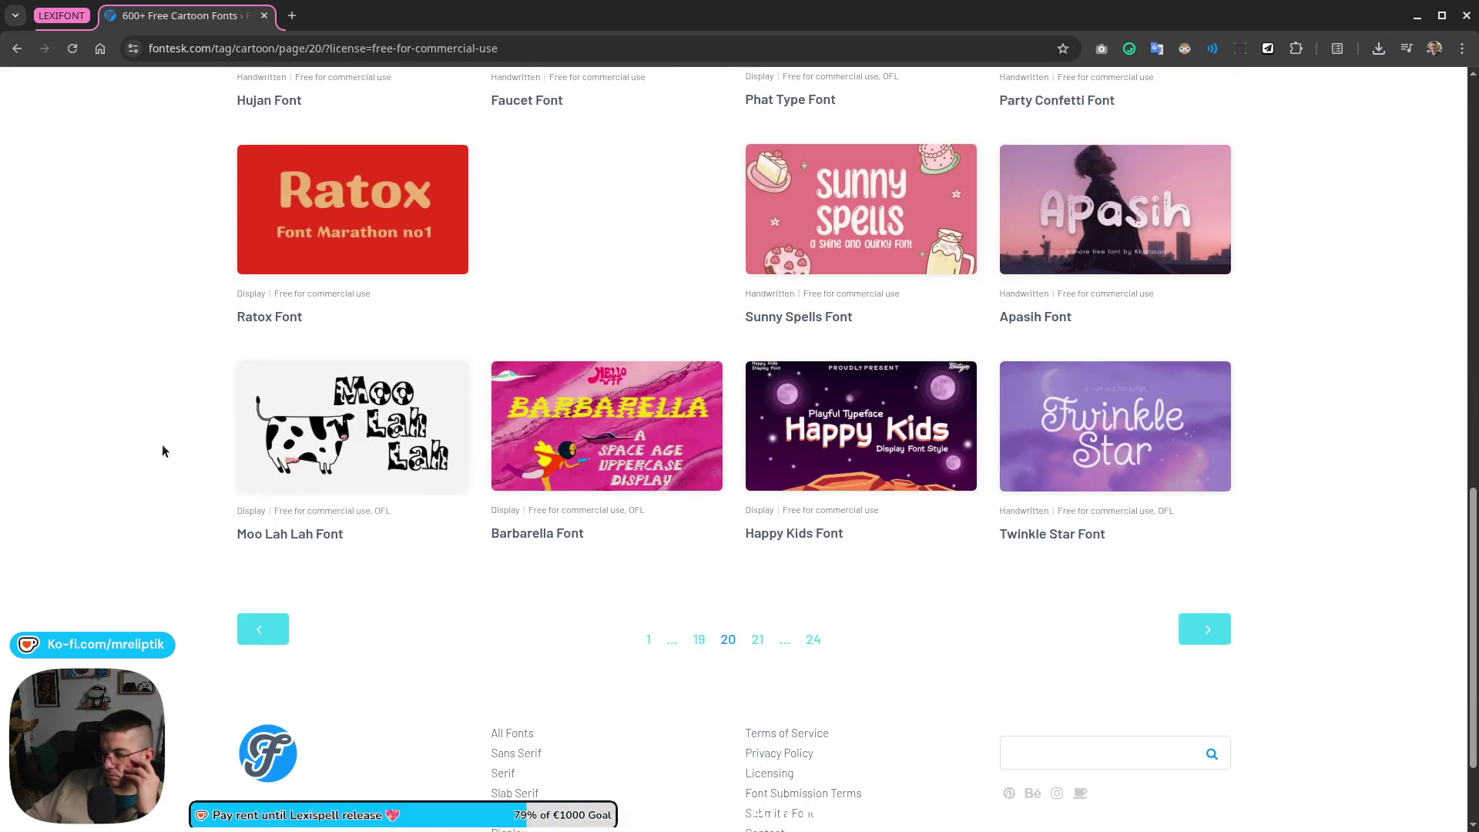
pyautogui.scroll(2, 162, 453)
pyautogui.scroll(-3, 162, 453)
pyautogui.click(1204, 492)
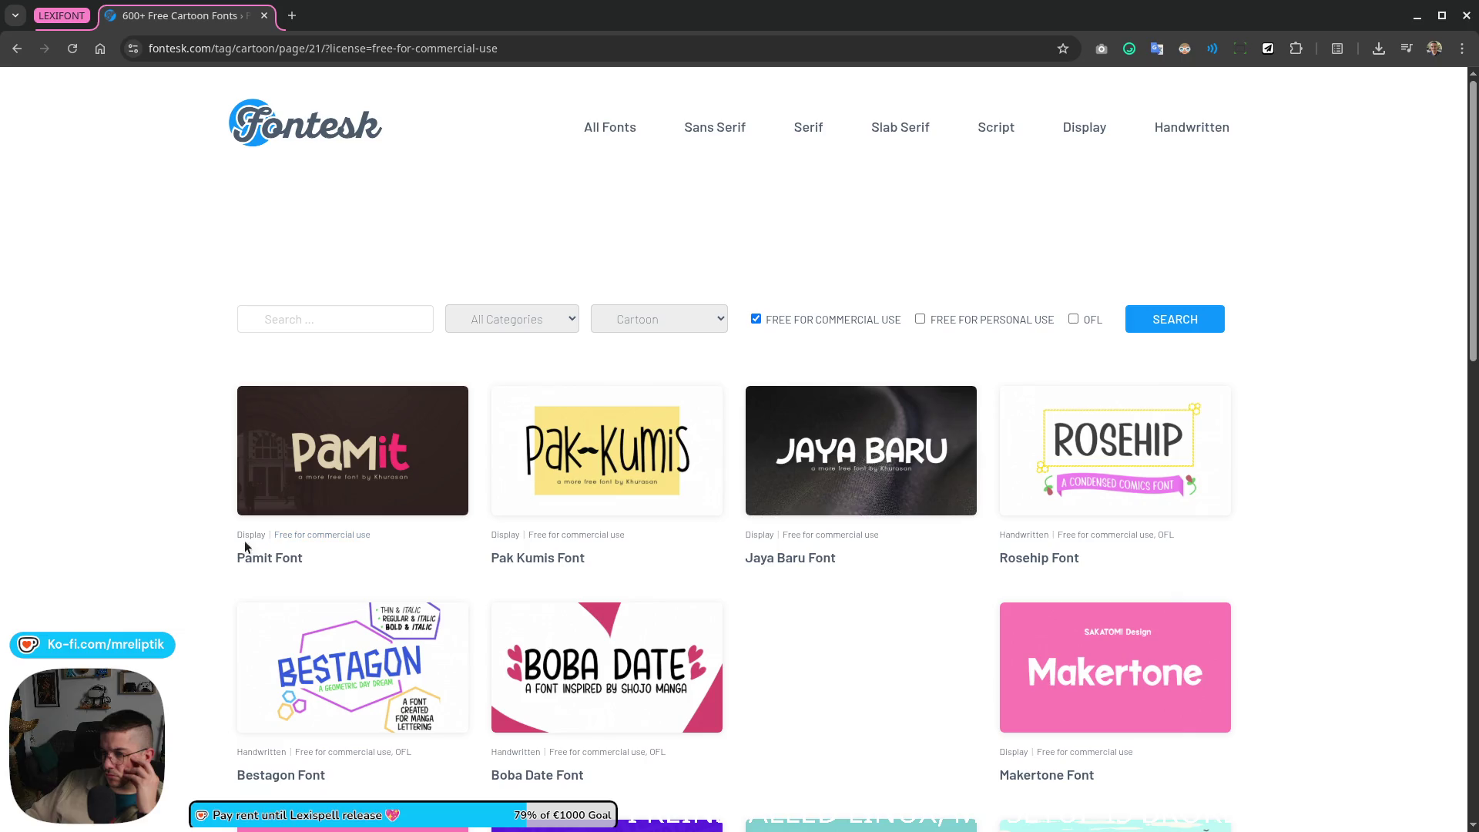
pyautogui.scroll(-2, 231, 448)
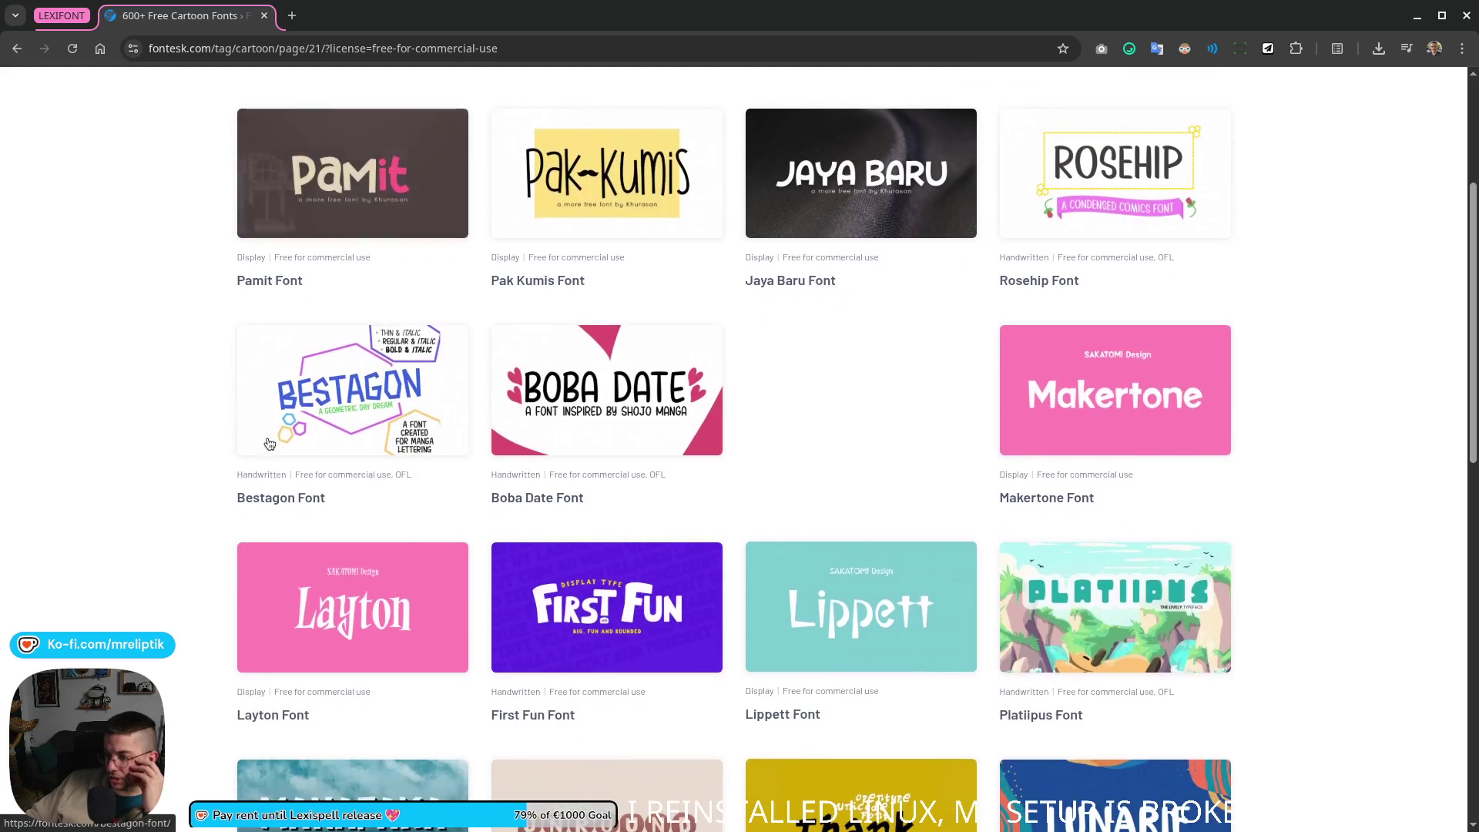
pyautogui.scroll(-3, 241, 493)
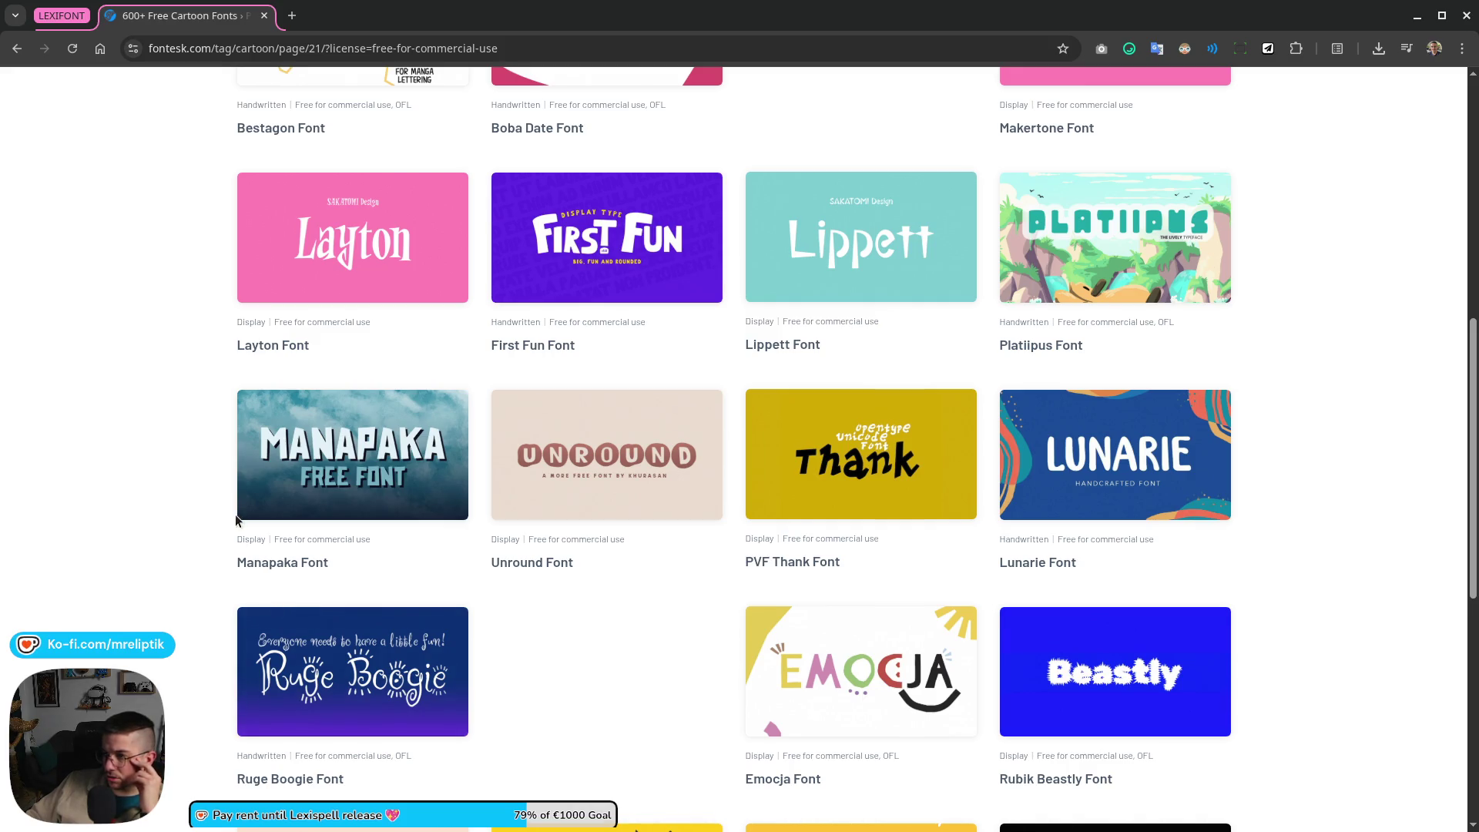
pyautogui.scroll(-2, 235, 521)
pyautogui.scroll(-2, 1129, 713)
pyautogui.click(1208, 628)
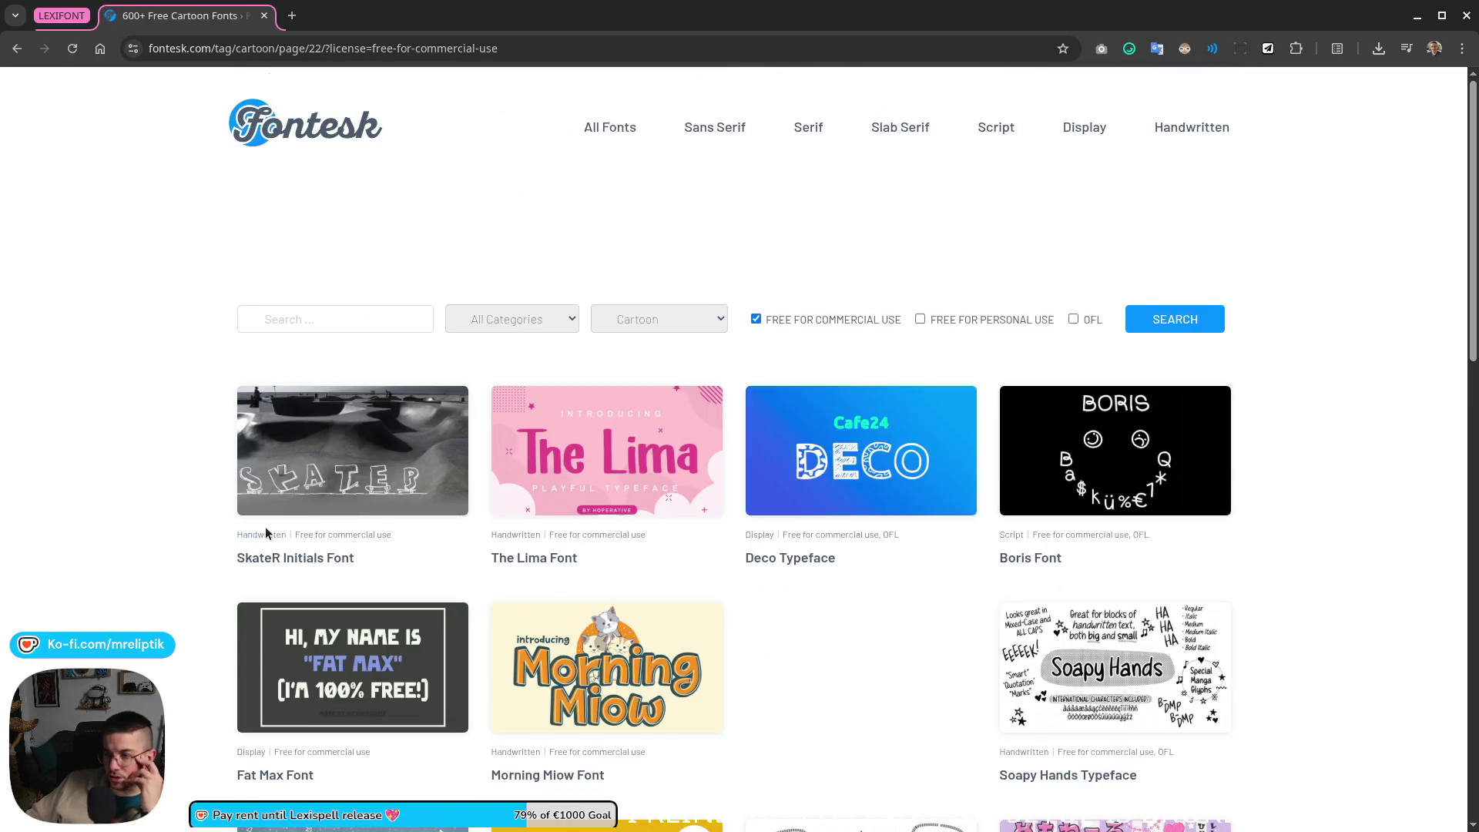
pyautogui.scroll(-3, 278, 553)
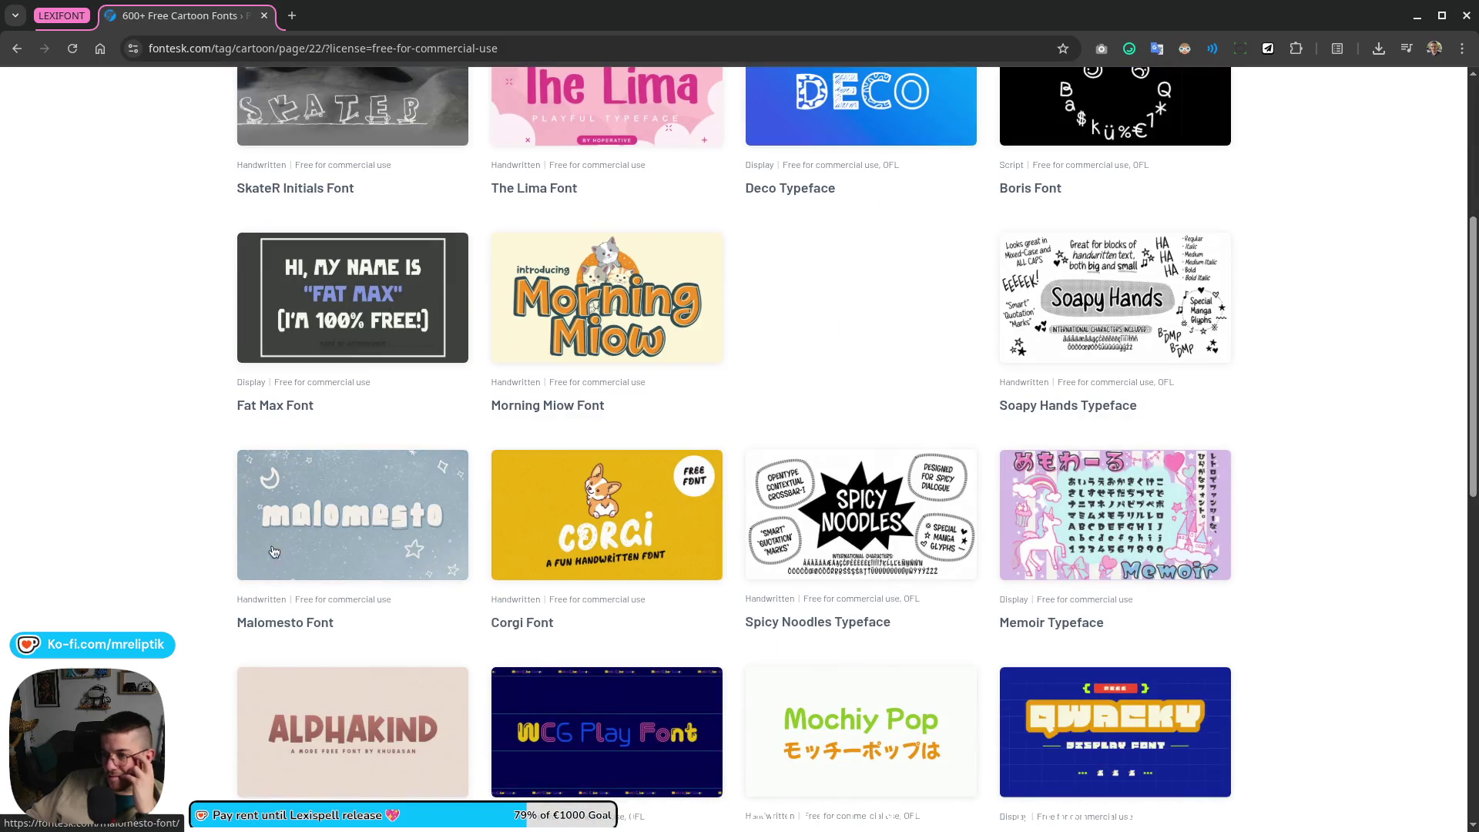
pyautogui.scroll(-4, 182, 551)
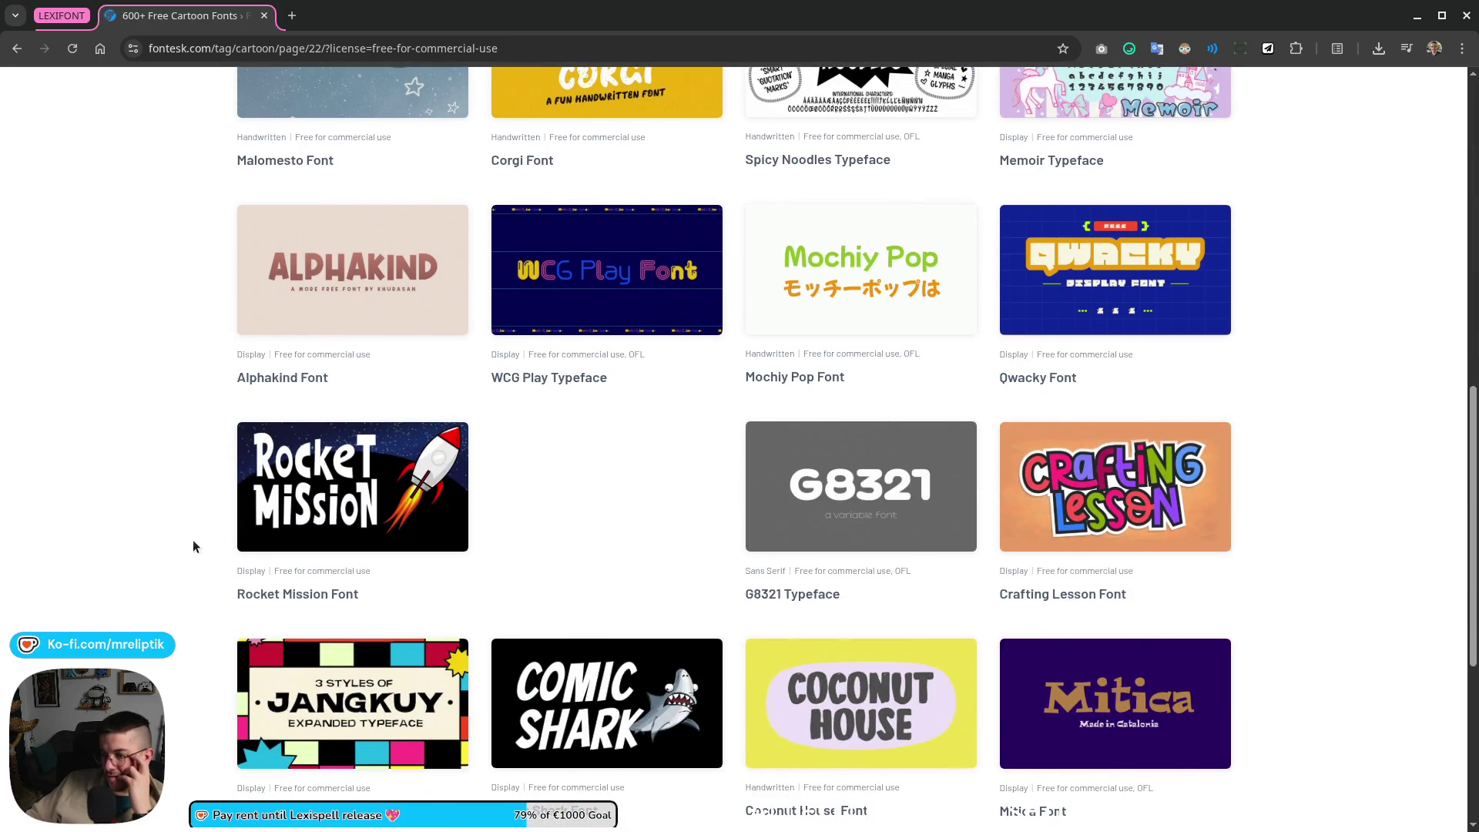
pyautogui.scroll(-3, 193, 539)
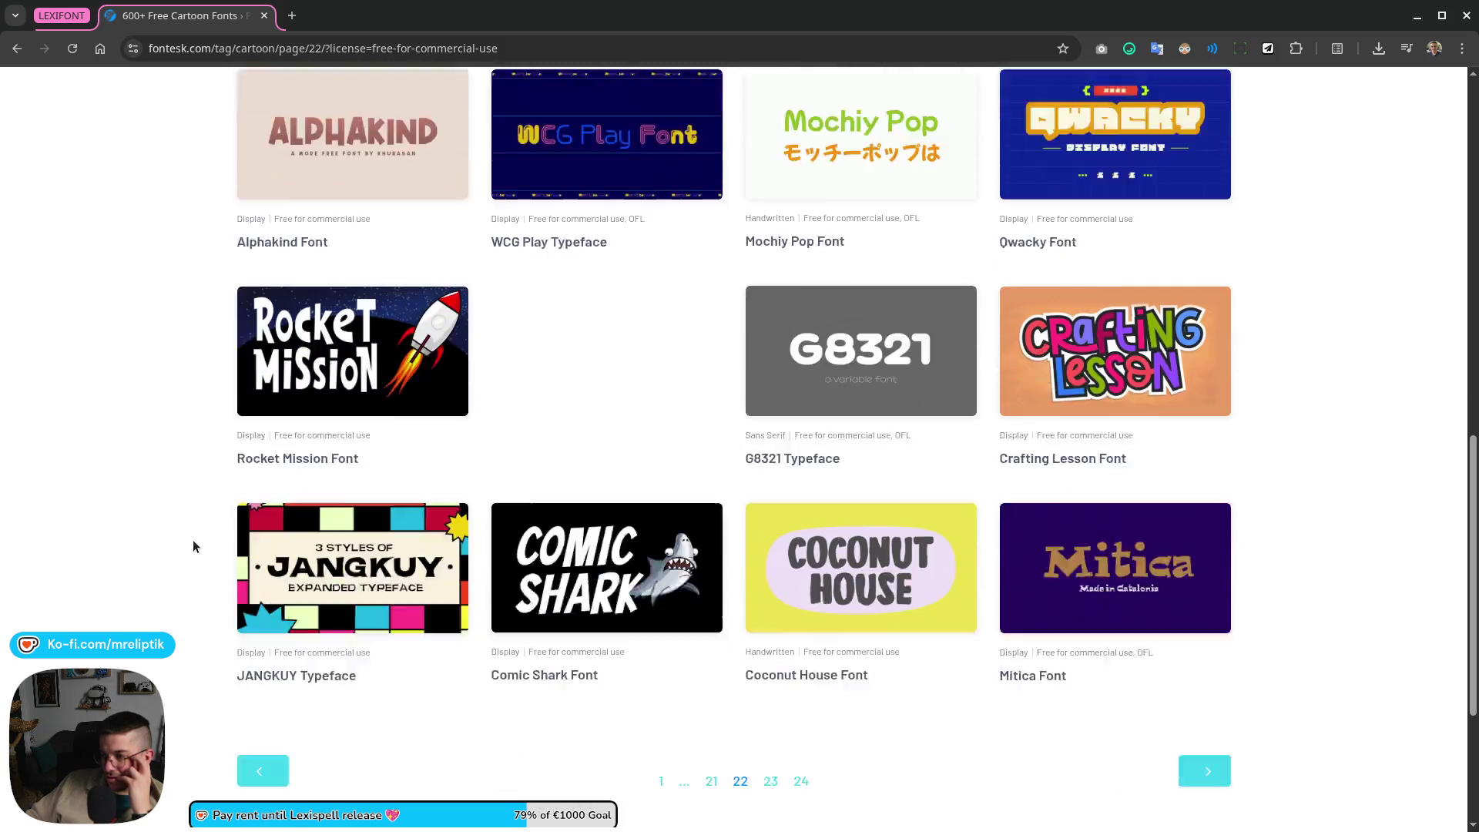
# Step: Browse the final listing pages, delete the LEXIFONT tab group, and close the empty Chrome window
pyautogui.click(1208, 537)
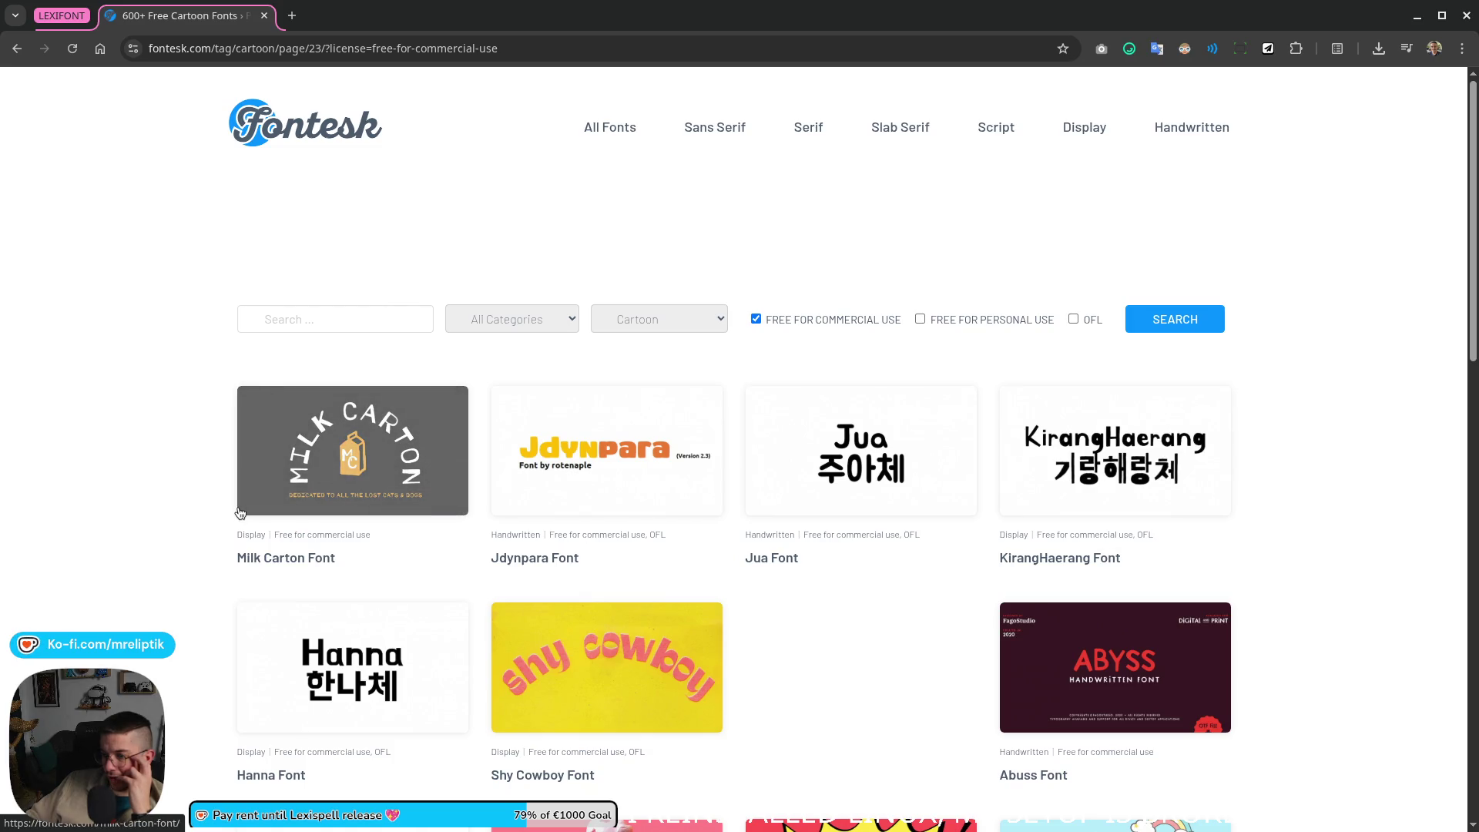
pyautogui.scroll(-3, 239, 514)
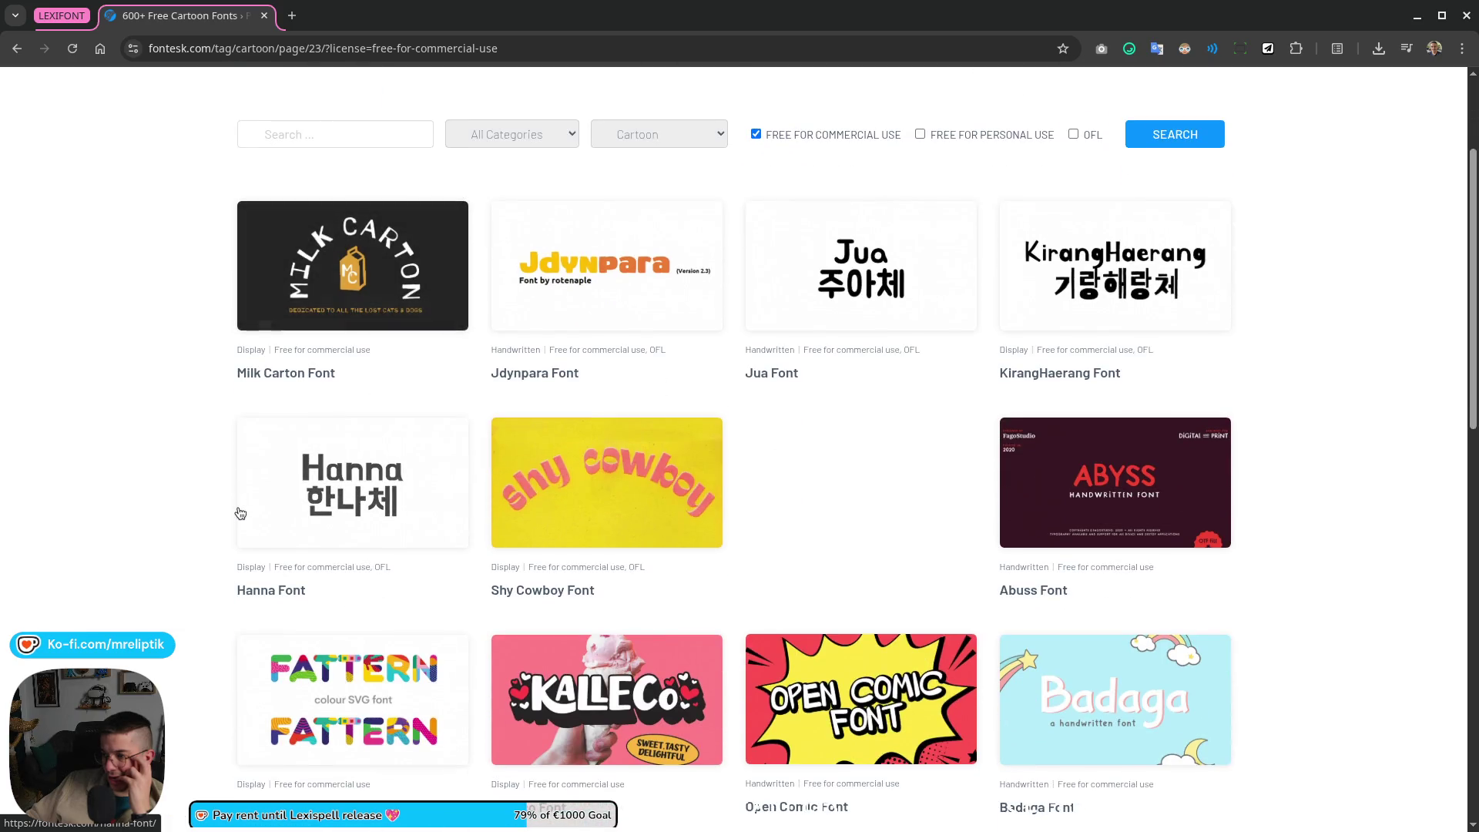
pyautogui.scroll(-3, 240, 513)
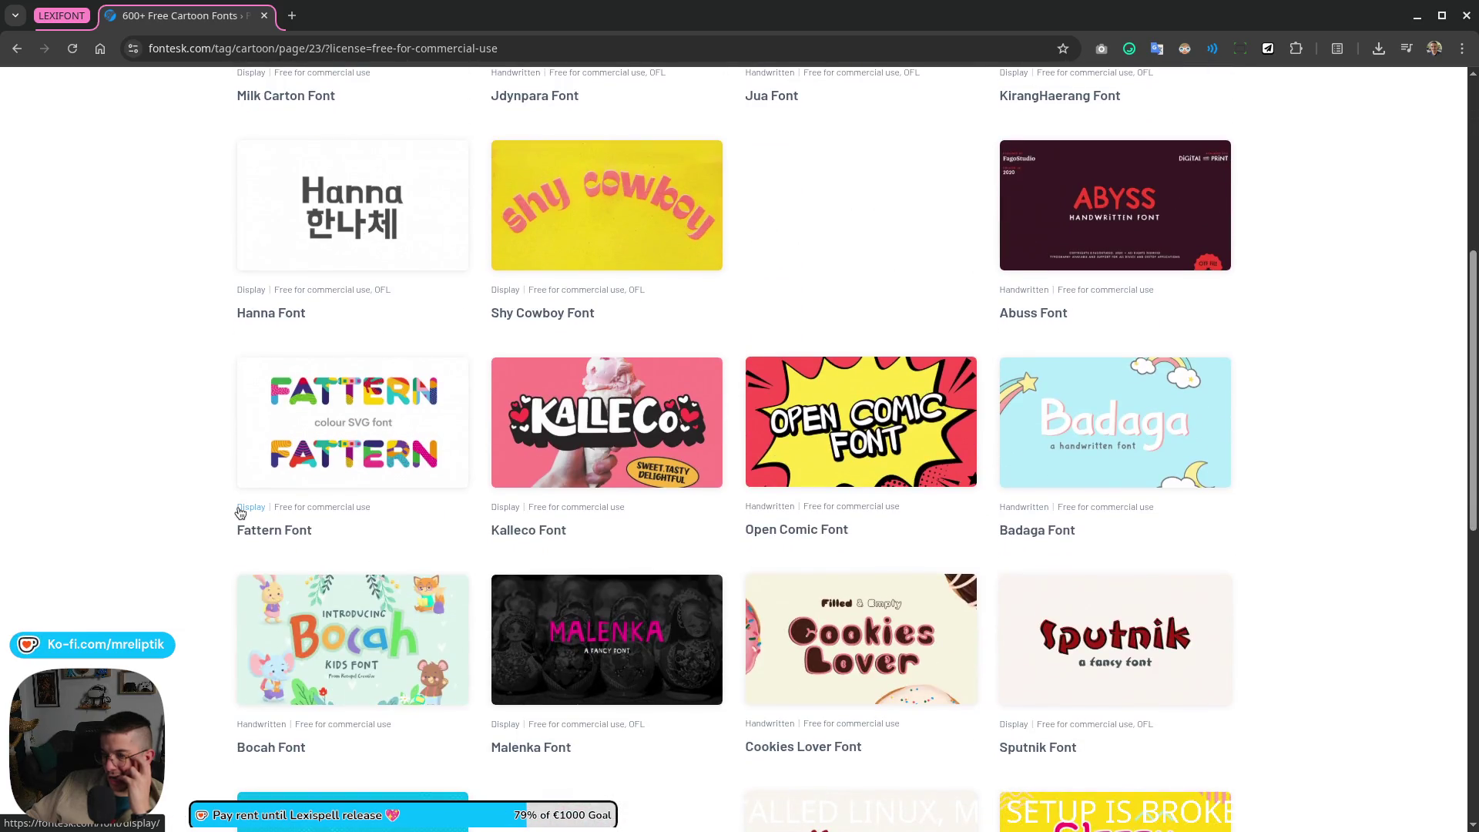
pyautogui.scroll(-1, 240, 512)
pyautogui.scroll(-2, 240, 513)
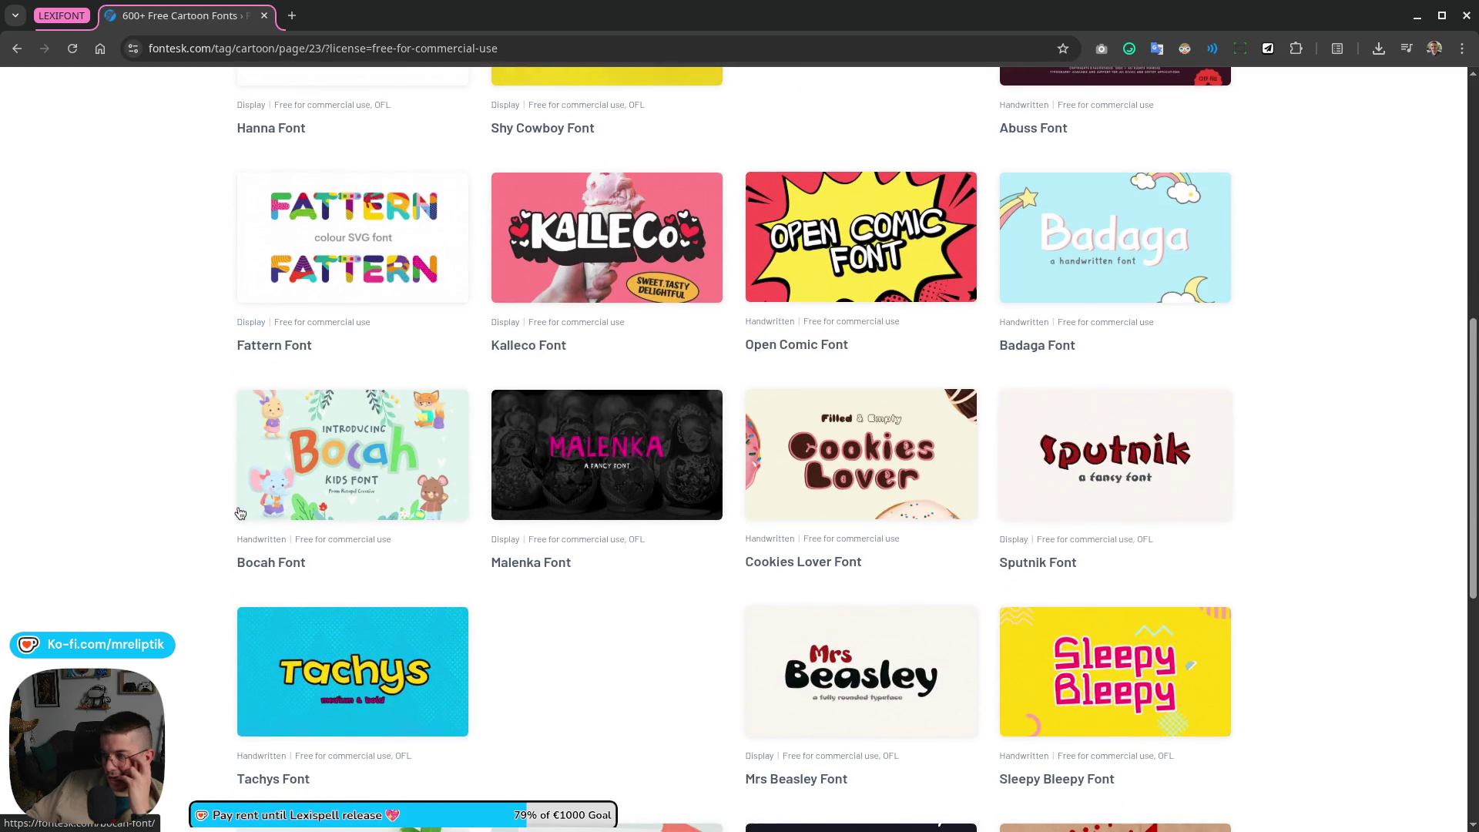
pyautogui.scroll(-5, 237, 515)
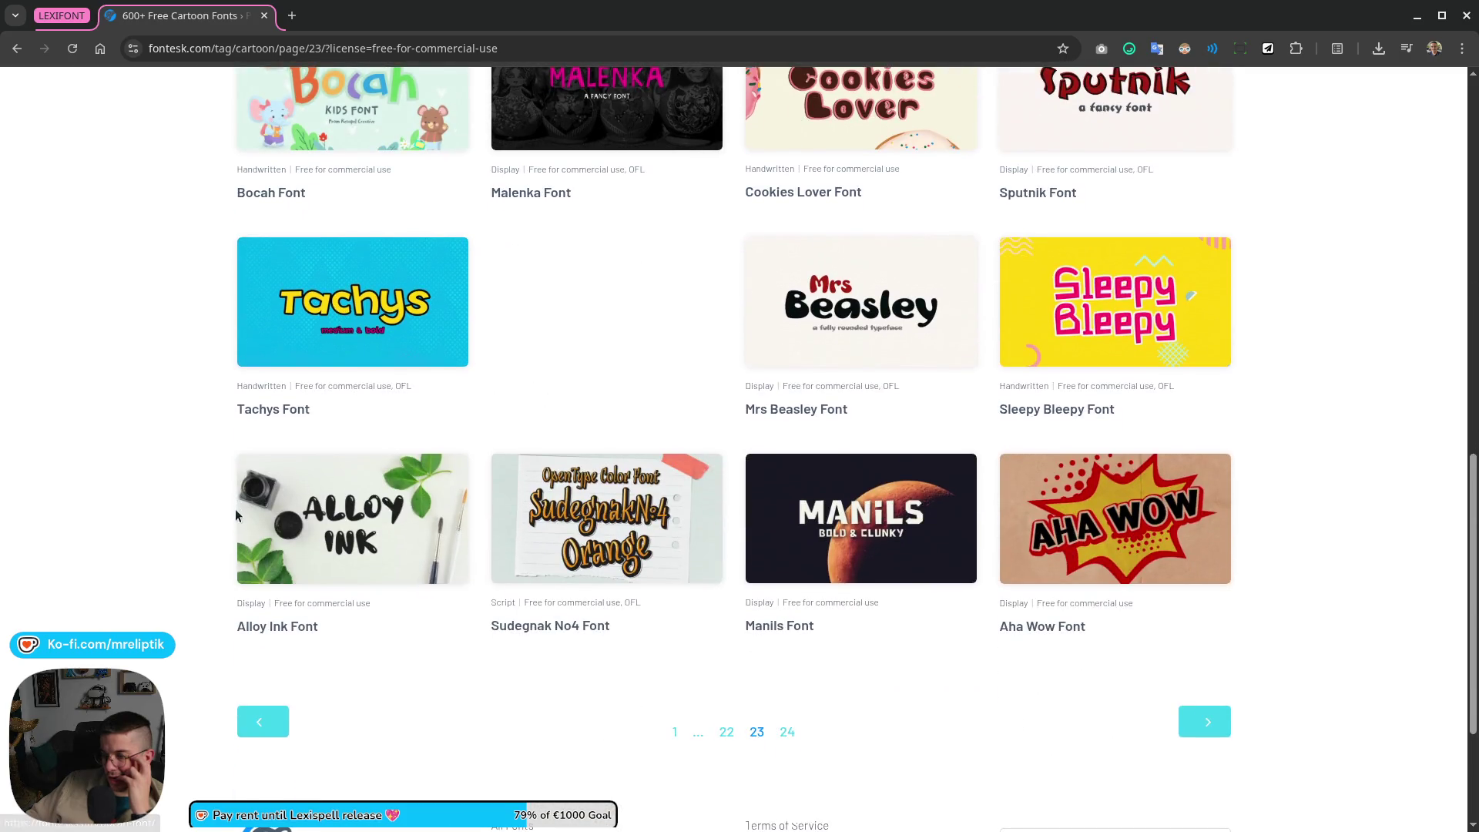
pyautogui.click(1207, 721)
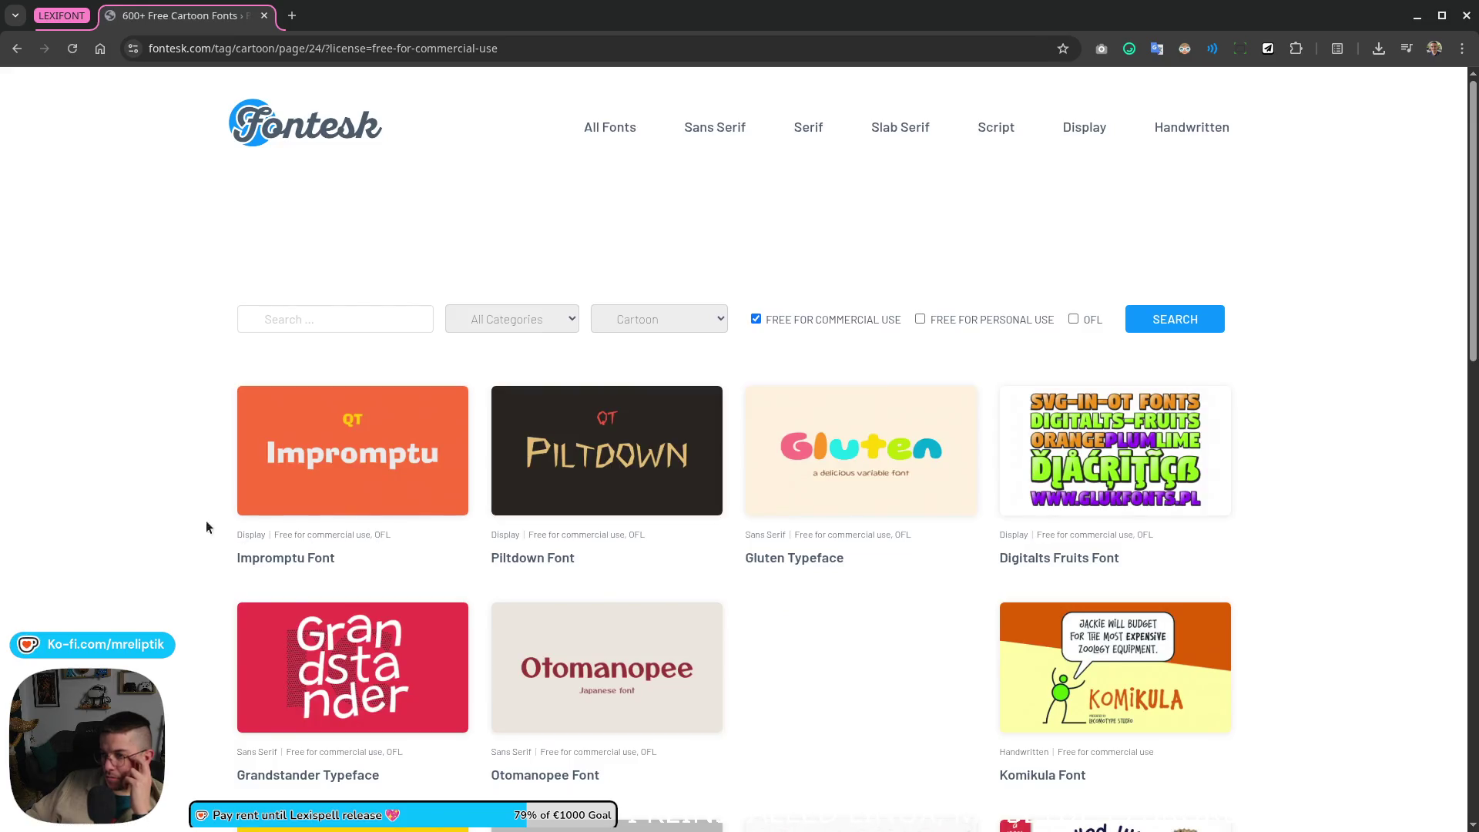
pyautogui.scroll(-1, 345, 591)
pyautogui.scroll(-1, 345, 591)
pyautogui.scroll(-2, 345, 591)
pyautogui.scroll(-1, 345, 591)
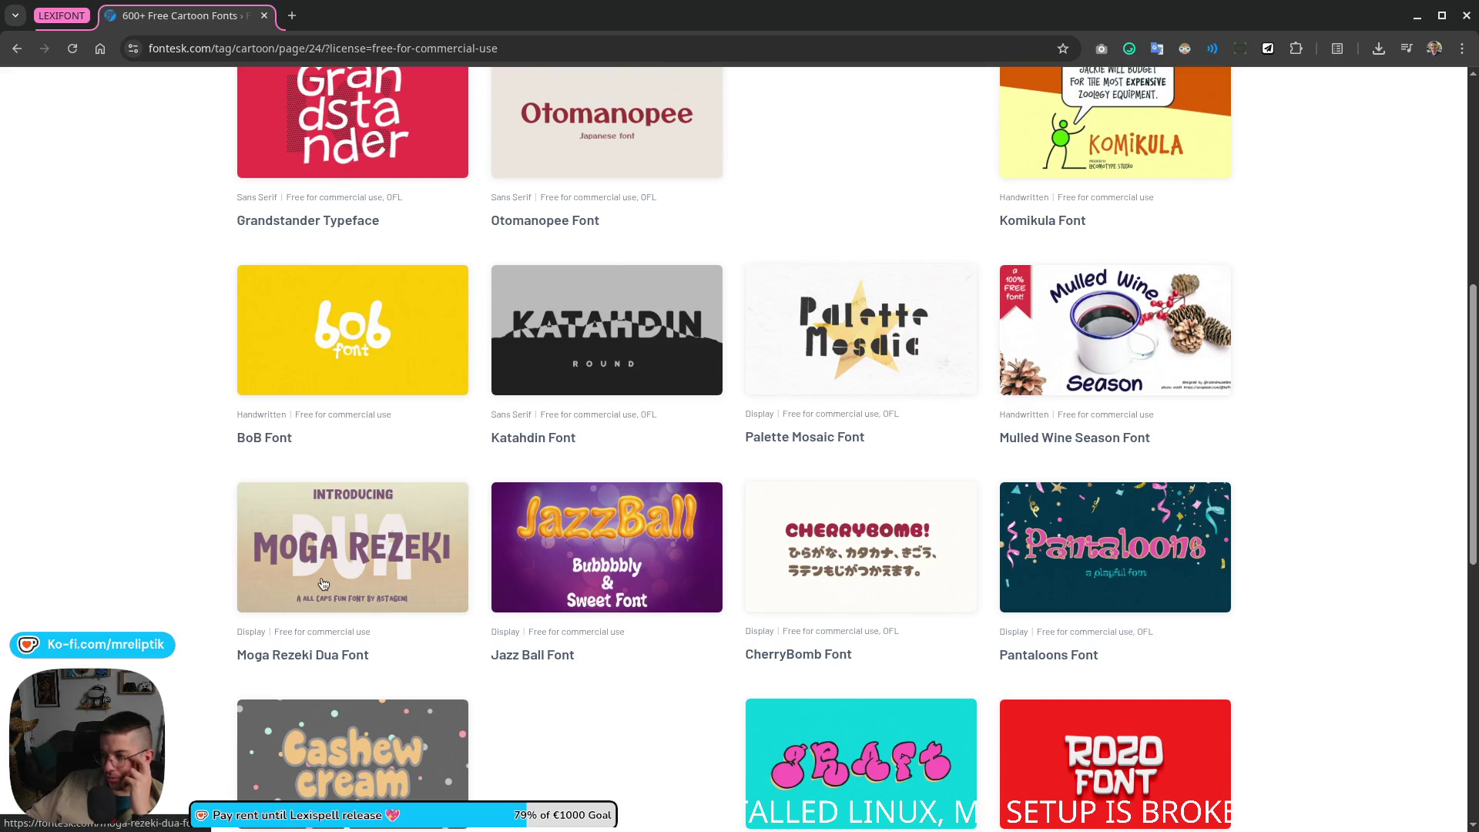
pyautogui.scroll(-3, 221, 562)
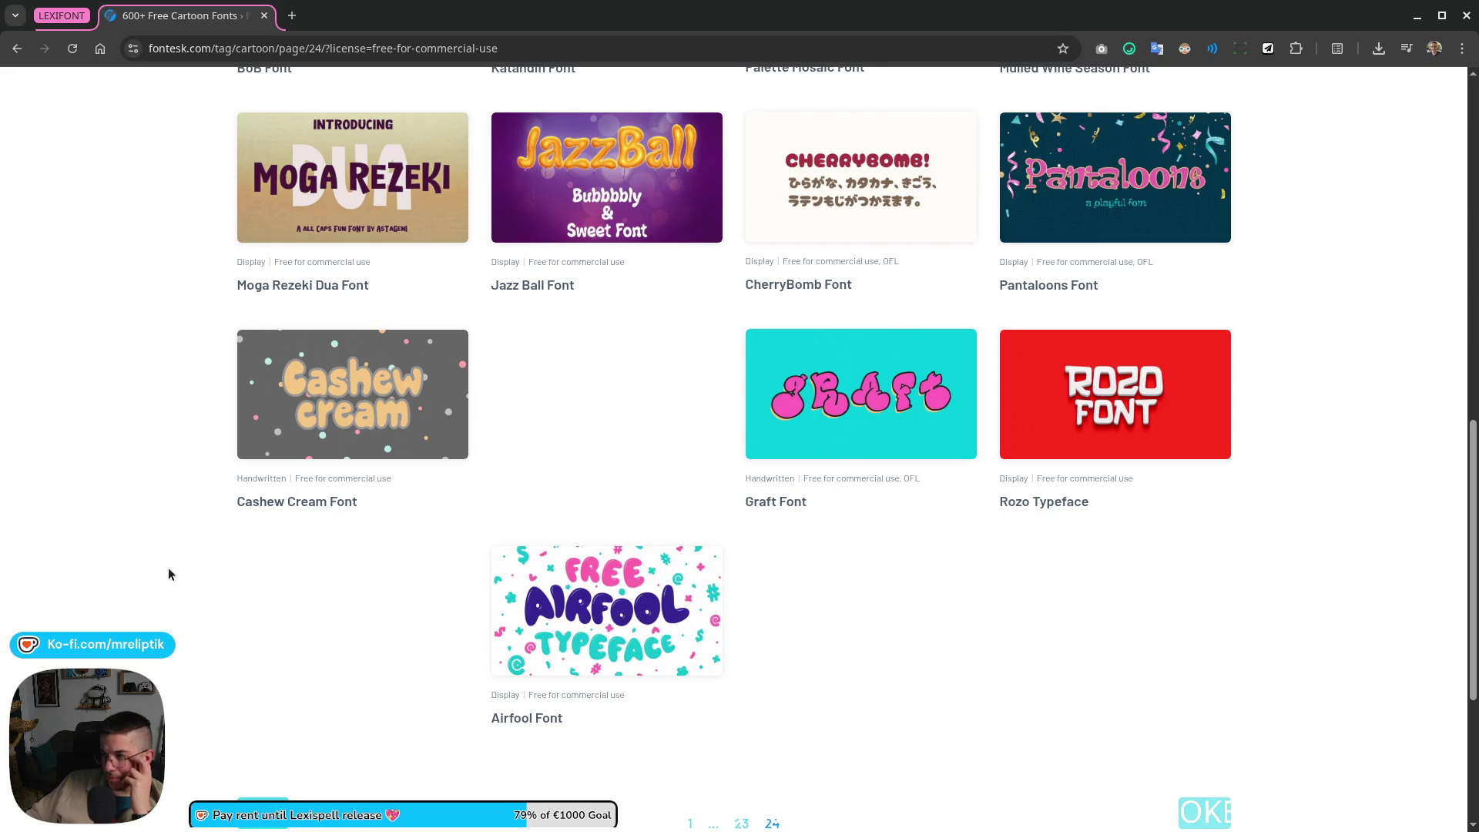
pyautogui.scroll(2, 943, 639)
pyautogui.scroll(2, 943, 639)
pyautogui.scroll(-5, 943, 638)
pyautogui.scroll(5, 1019, 636)
pyautogui.scroll(4, 747, 704)
pyautogui.rightClick(47, 19)
pyautogui.click(104, 218)
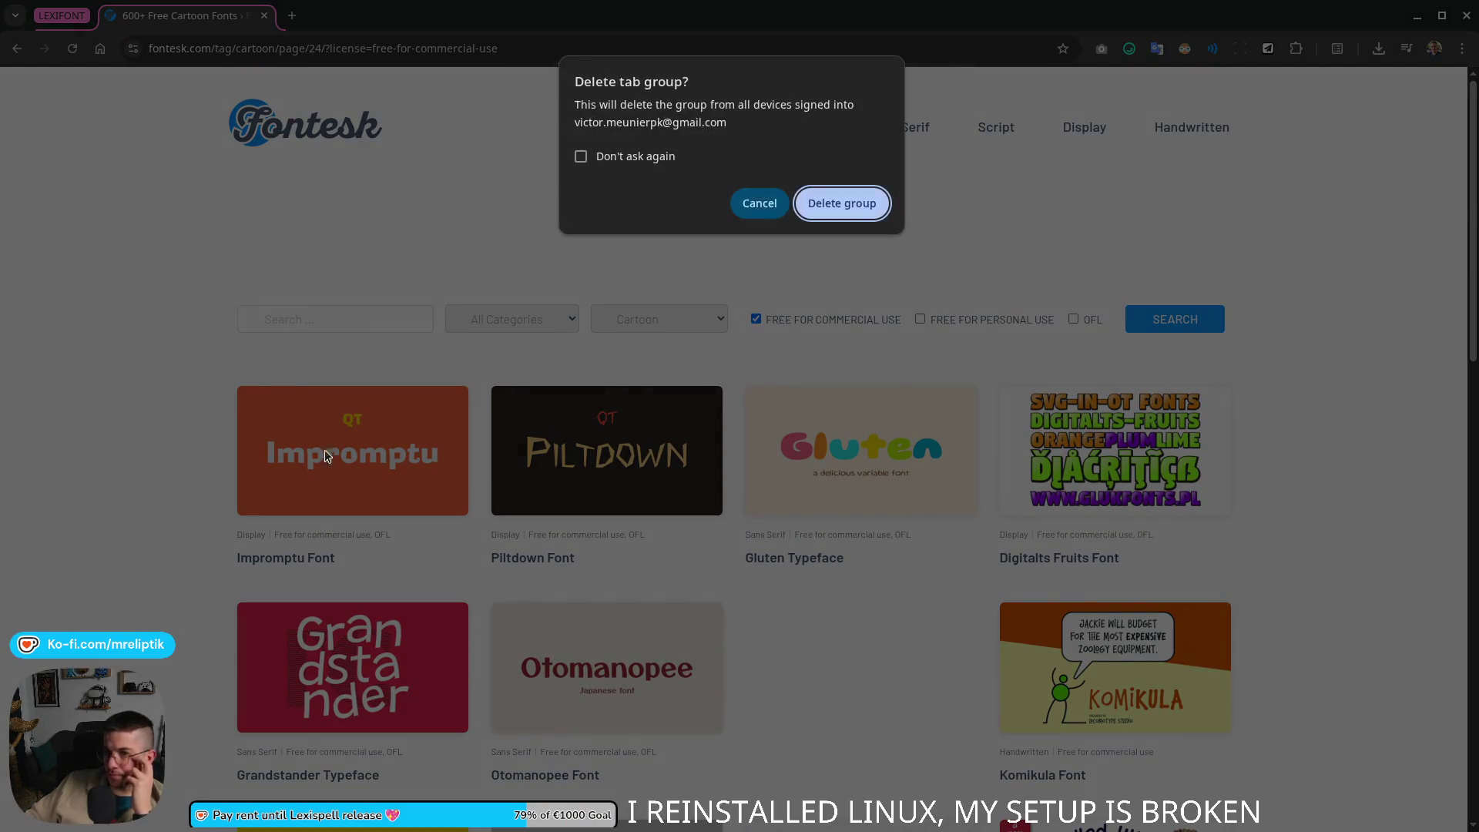
pyautogui.click(823, 211)
pyautogui.hotkey('ctrl', 'w')
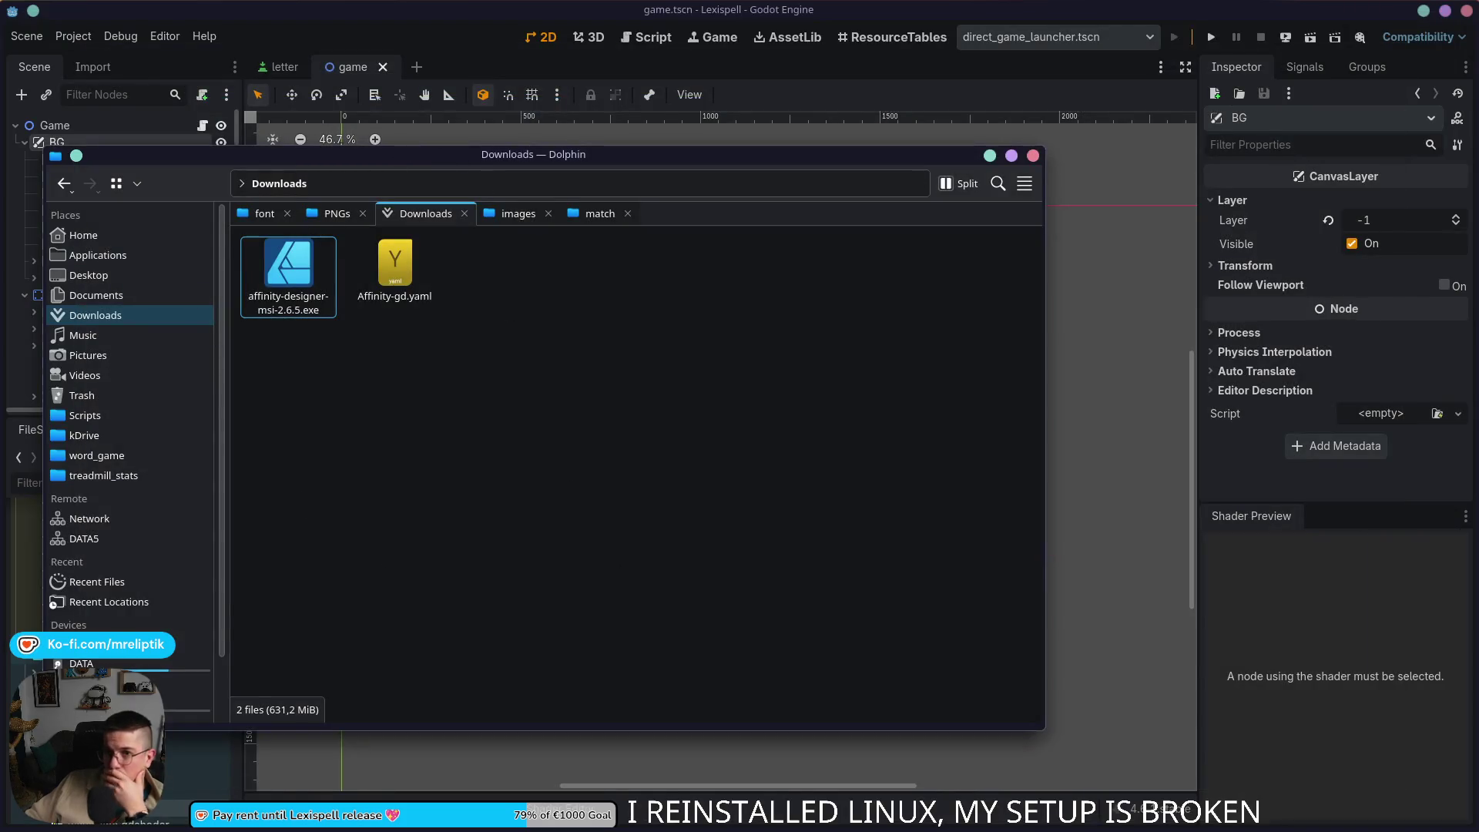
pyautogui.click(1054, 543)
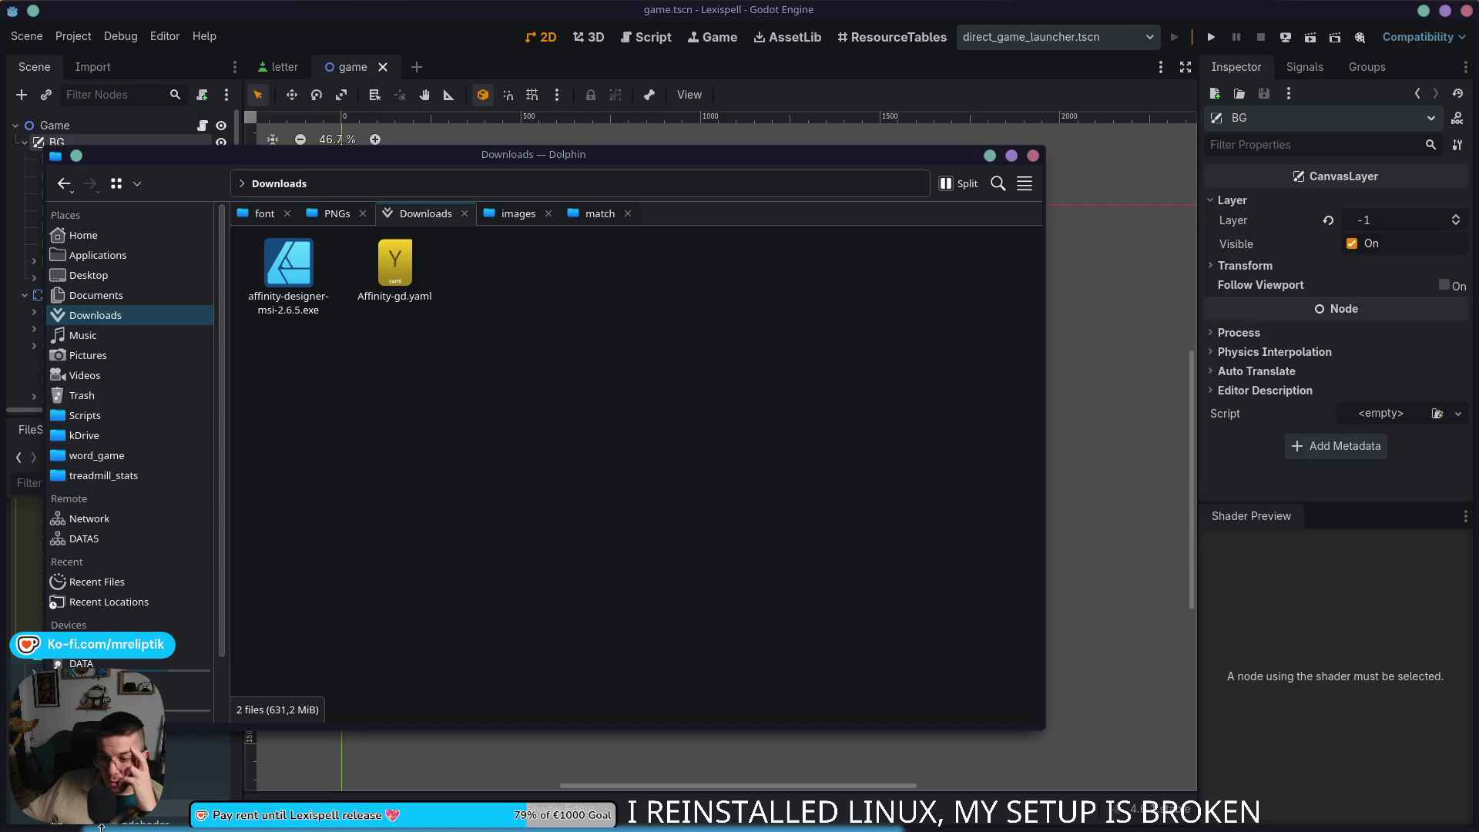
# Step: Run paru -S plasmazones-bin in a new Konsole terminal
pyautogui.hotkey('ctrl', 'alt', 't')
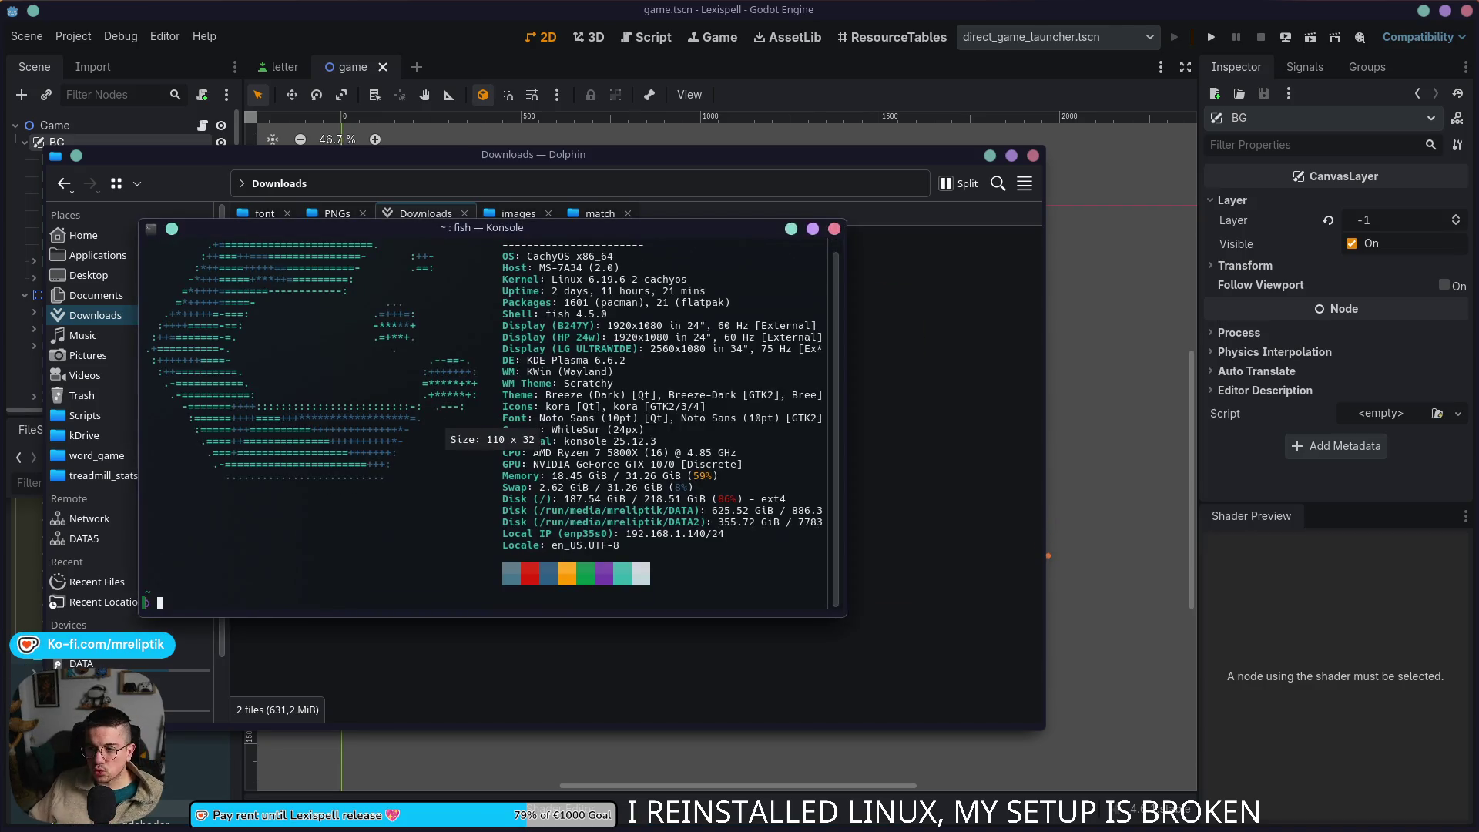
pyautogui.write('pac')
pyautogui.press('BackSpace')
pyautogui.write('ru')
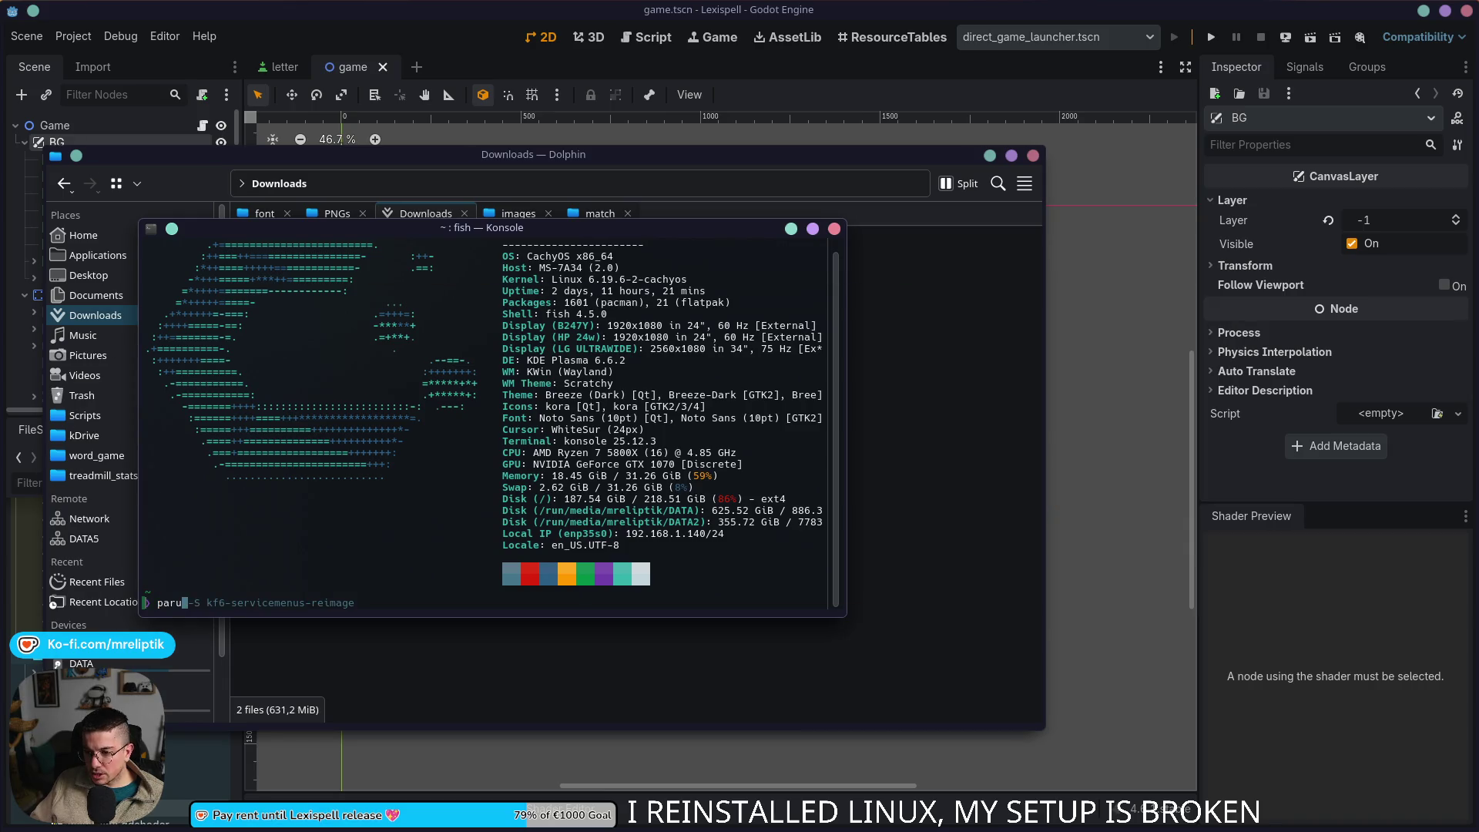
pyautogui.write(' -S pl')
pyautogui.press('Right')
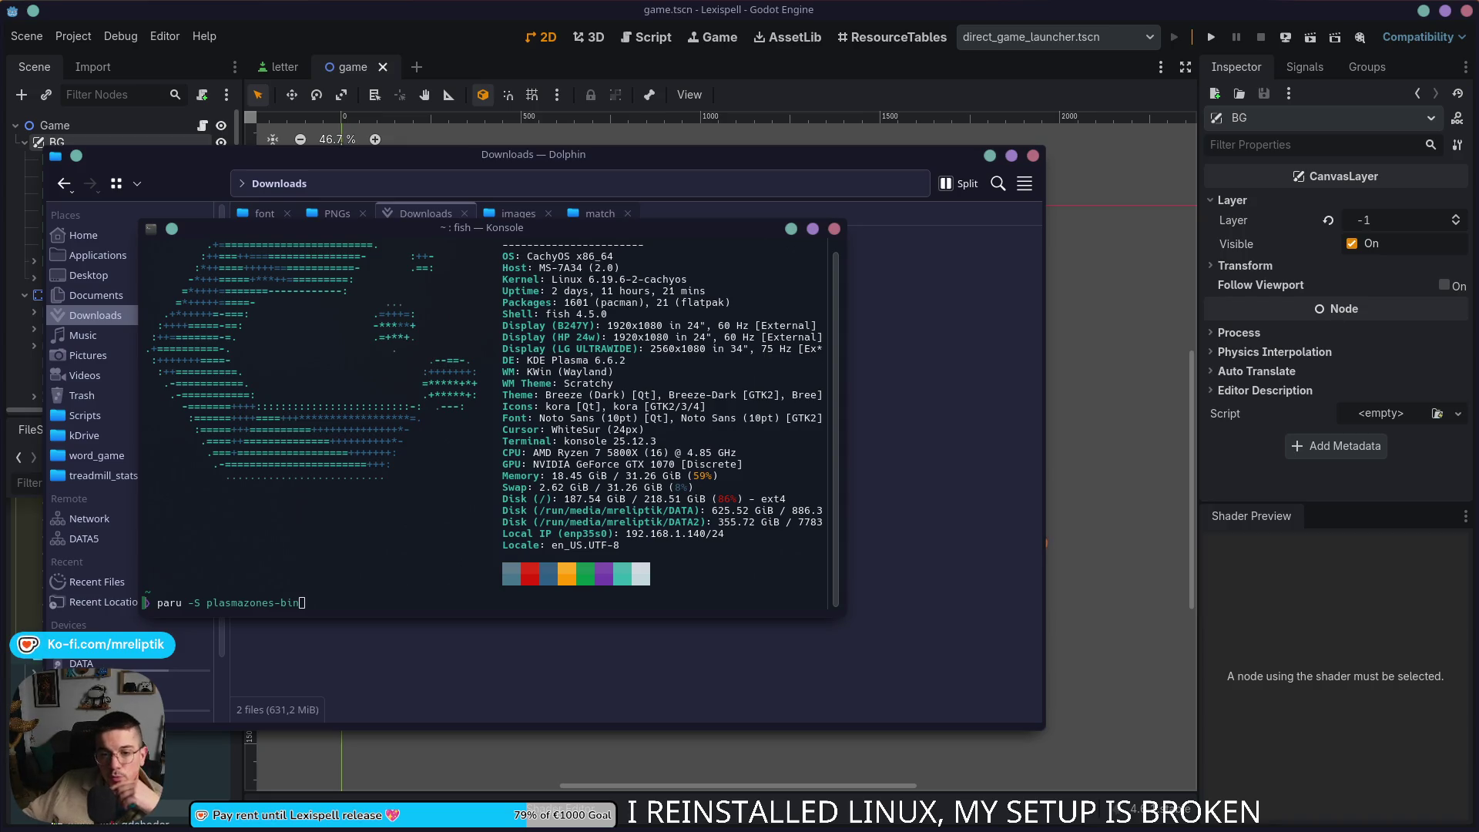
pyautogui.click(325, 599)
pyautogui.press('Return')
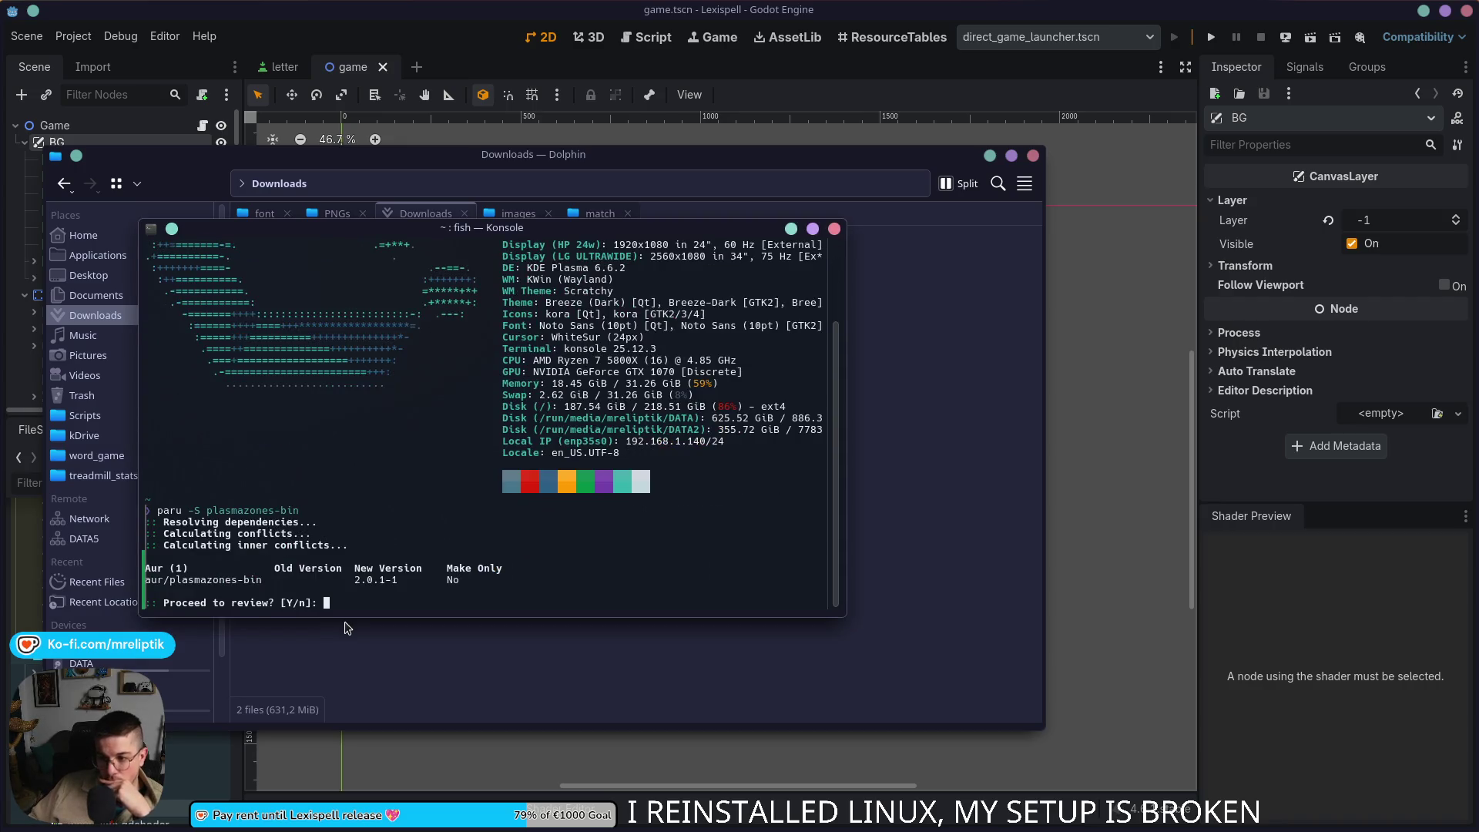
pyautogui.write('y')
# Step: Approve the build file review and PKGBUILD changes, then move the terminal and Dolphin aside
pyautogui.press('Return')
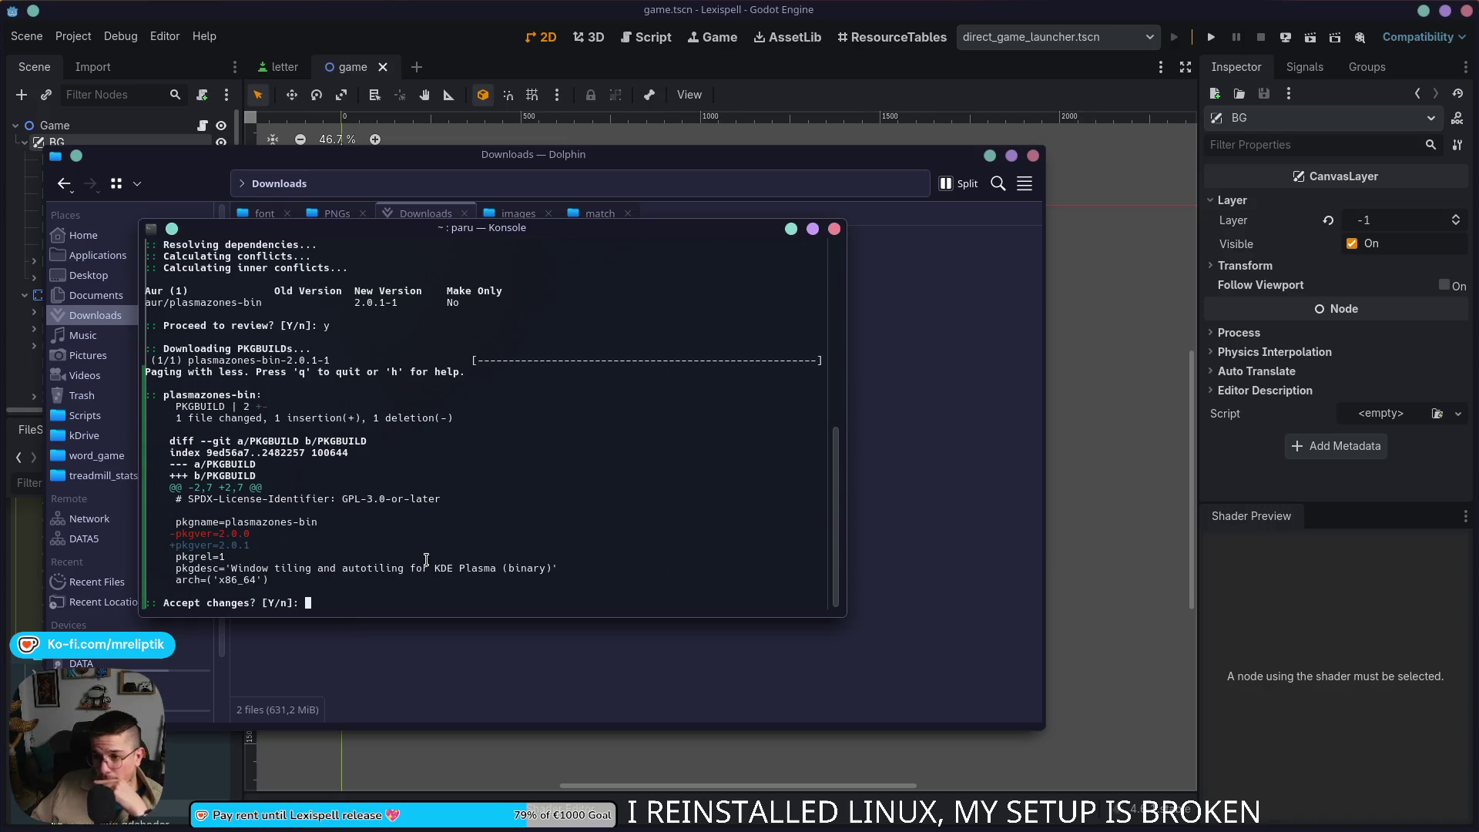
pyautogui.write('y')
pyautogui.press('Return')
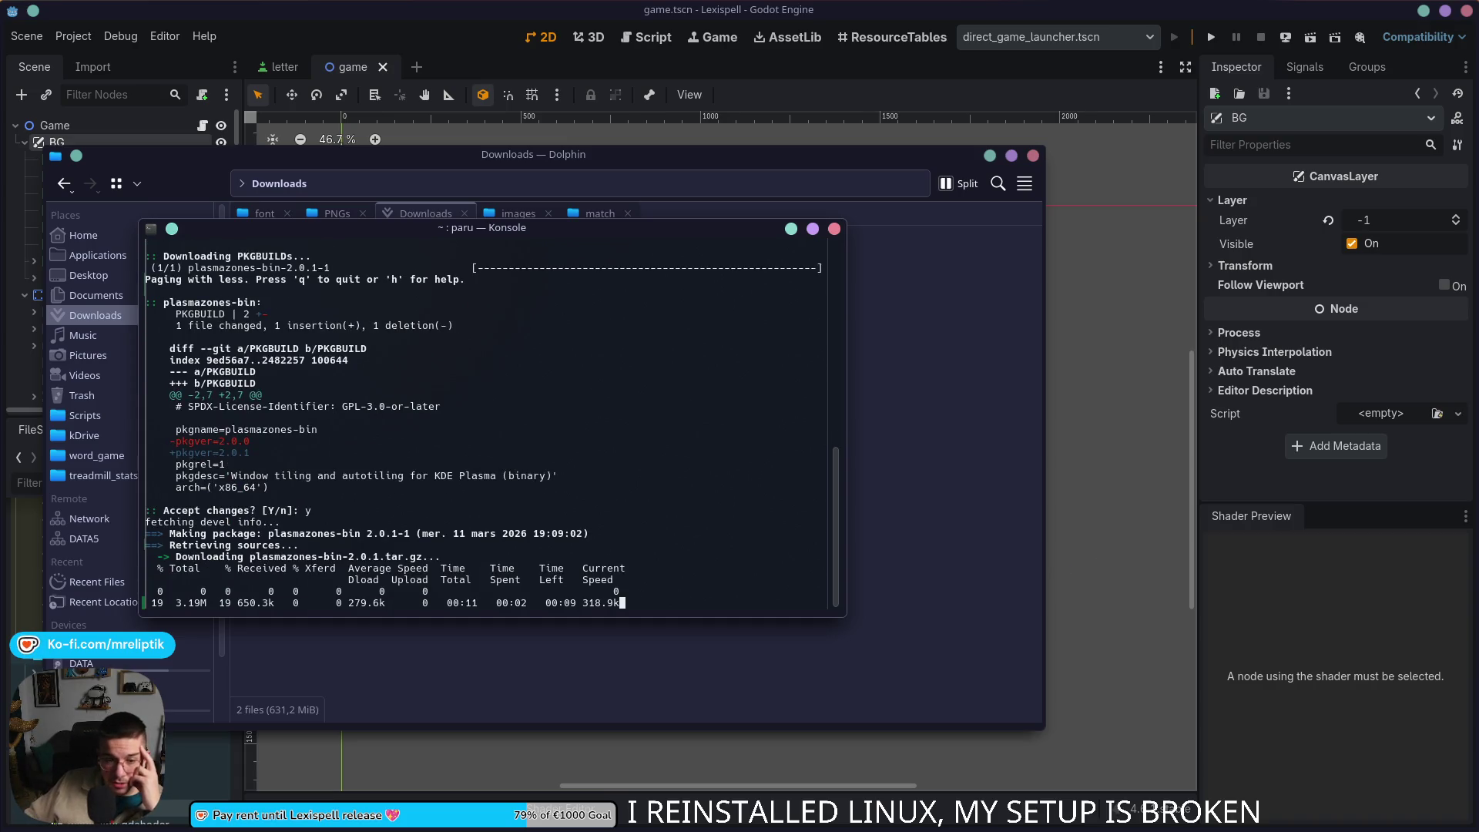
pyautogui.moveTo(428, 231); pyautogui.dragTo(0, 268)
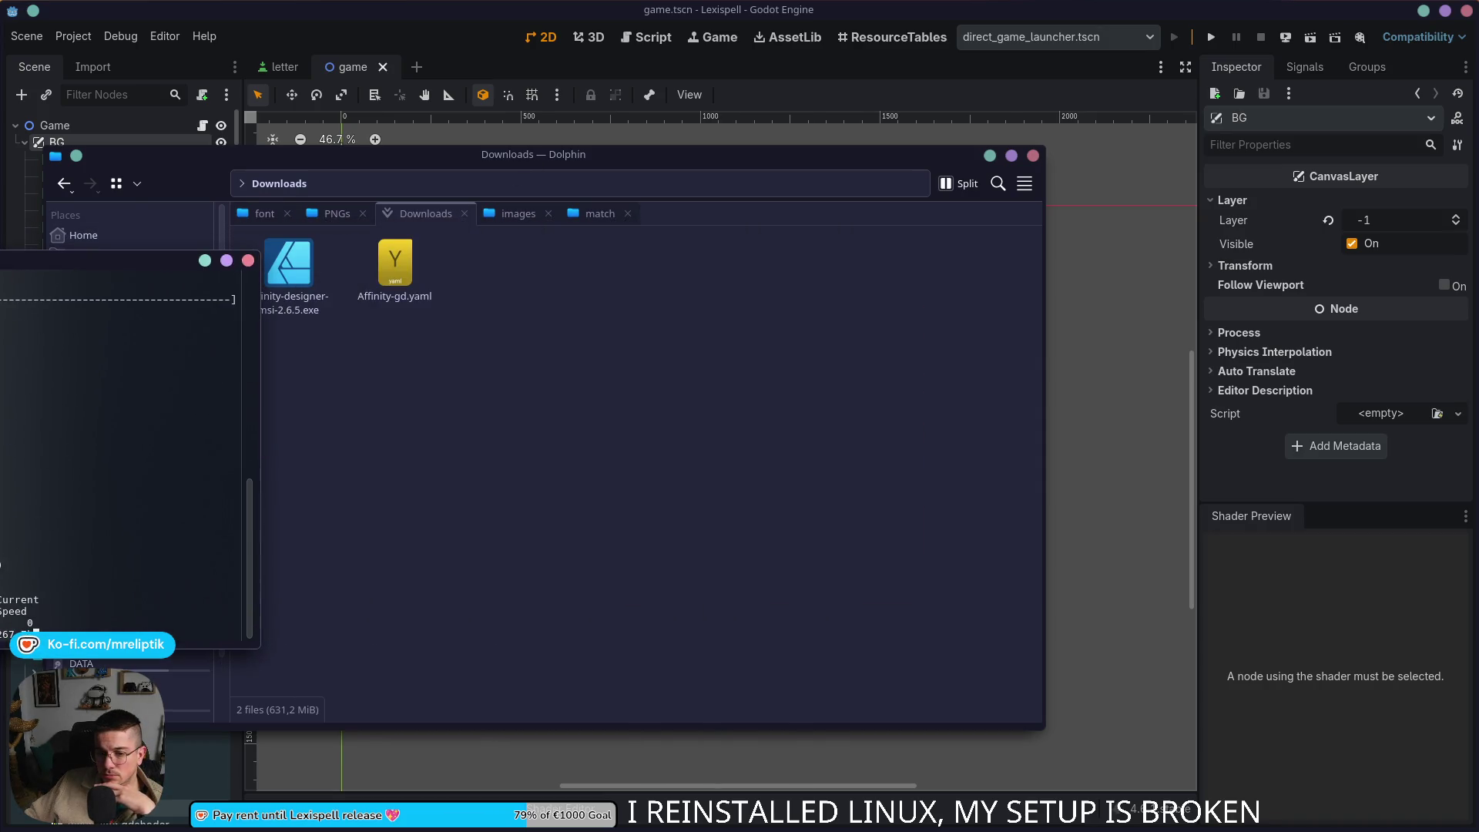
pyautogui.click(989, 156)
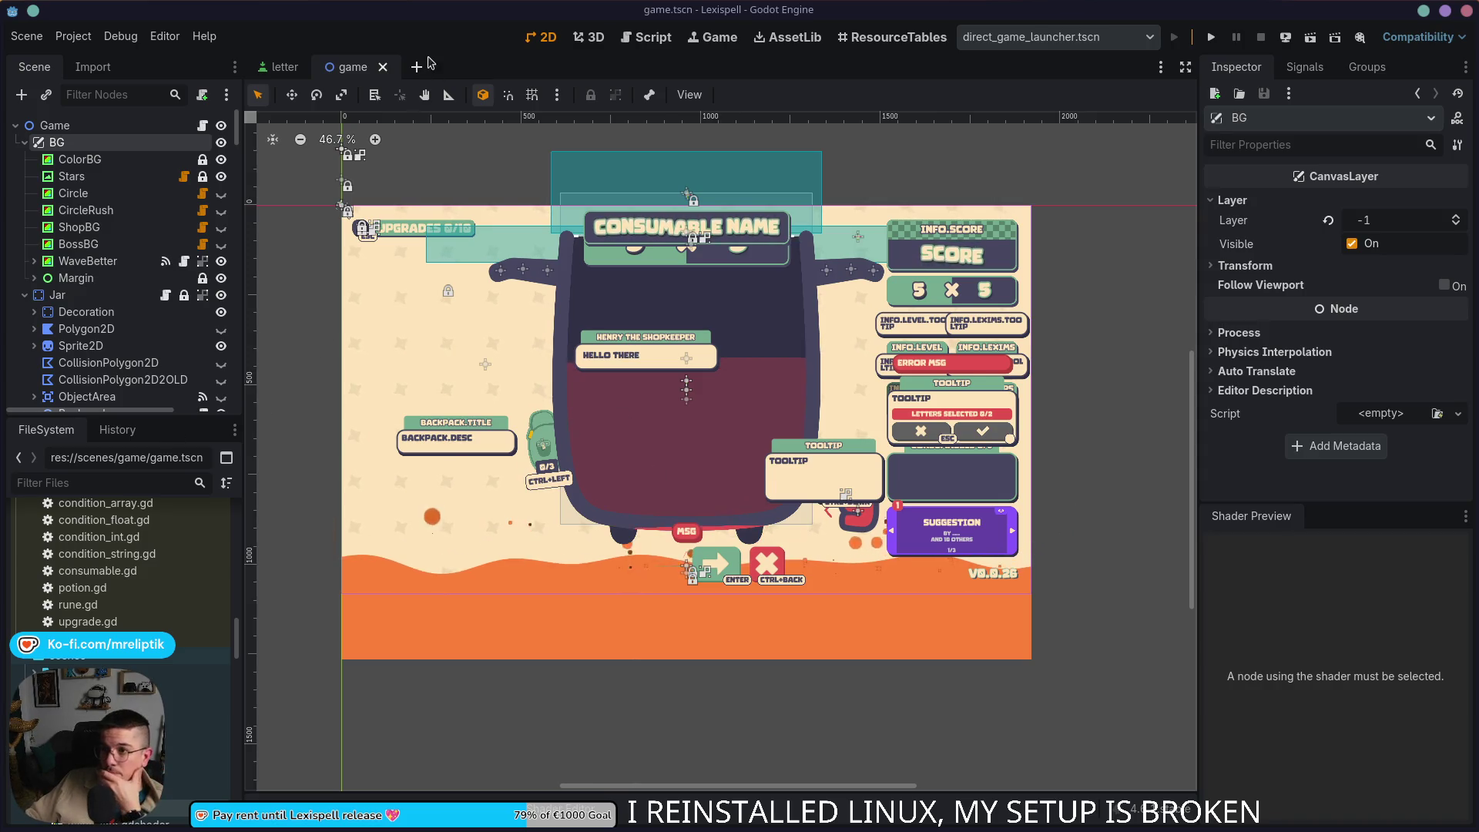
# Step: Open rounded_square_btn.tscn via the quick scene picker and close the Shader Preview dock
pyautogui.hotkey('ctrl', 'shift', 'o')
pyautogui.write('button')
pyautogui.press('Down')
pyautogui.press('Down')
pyautogui.press('Down')
pyautogui.press('Down')
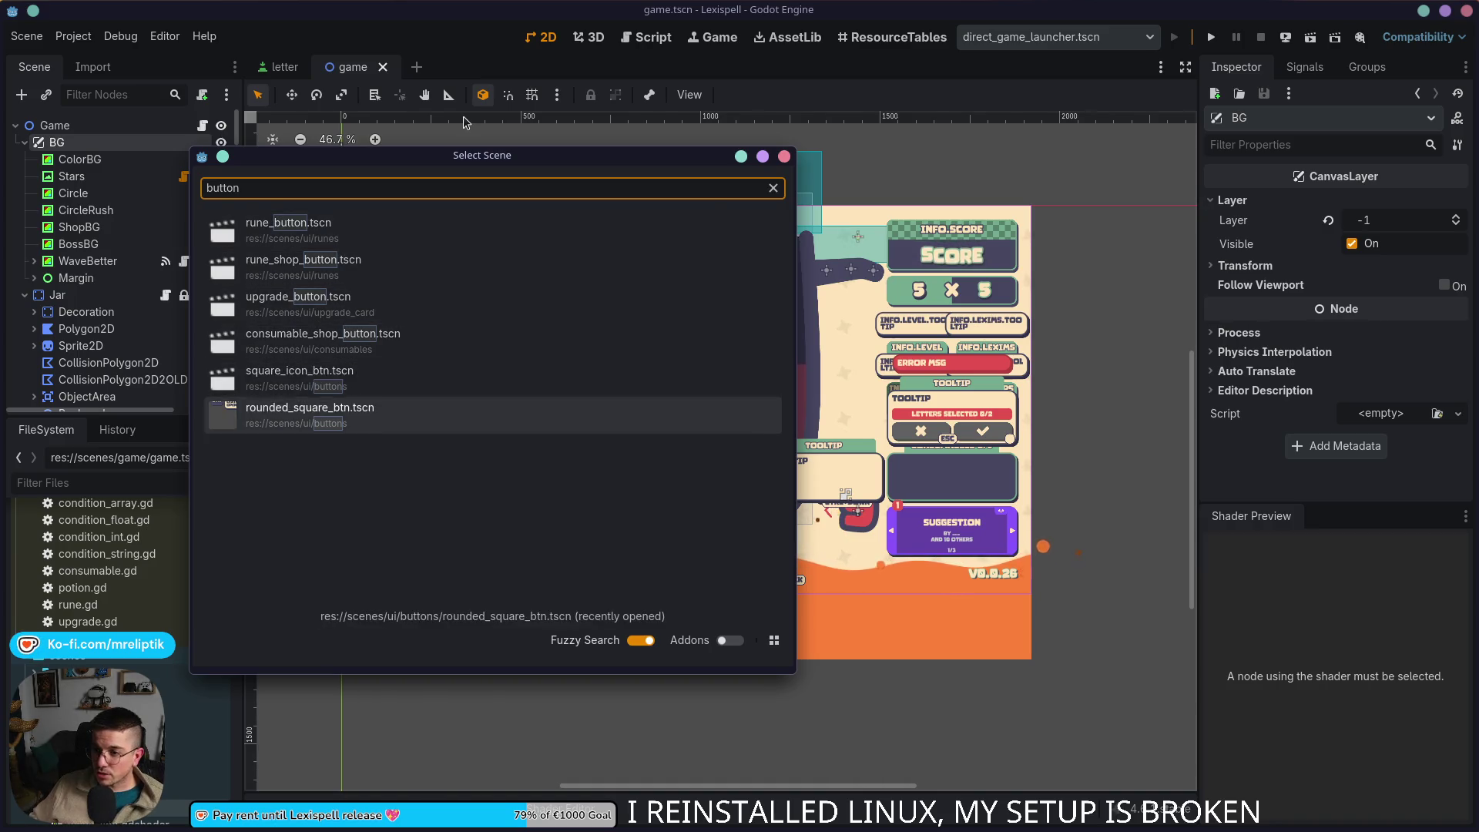
pyautogui.press('Return')
pyautogui.scroll(5, 757, 375)
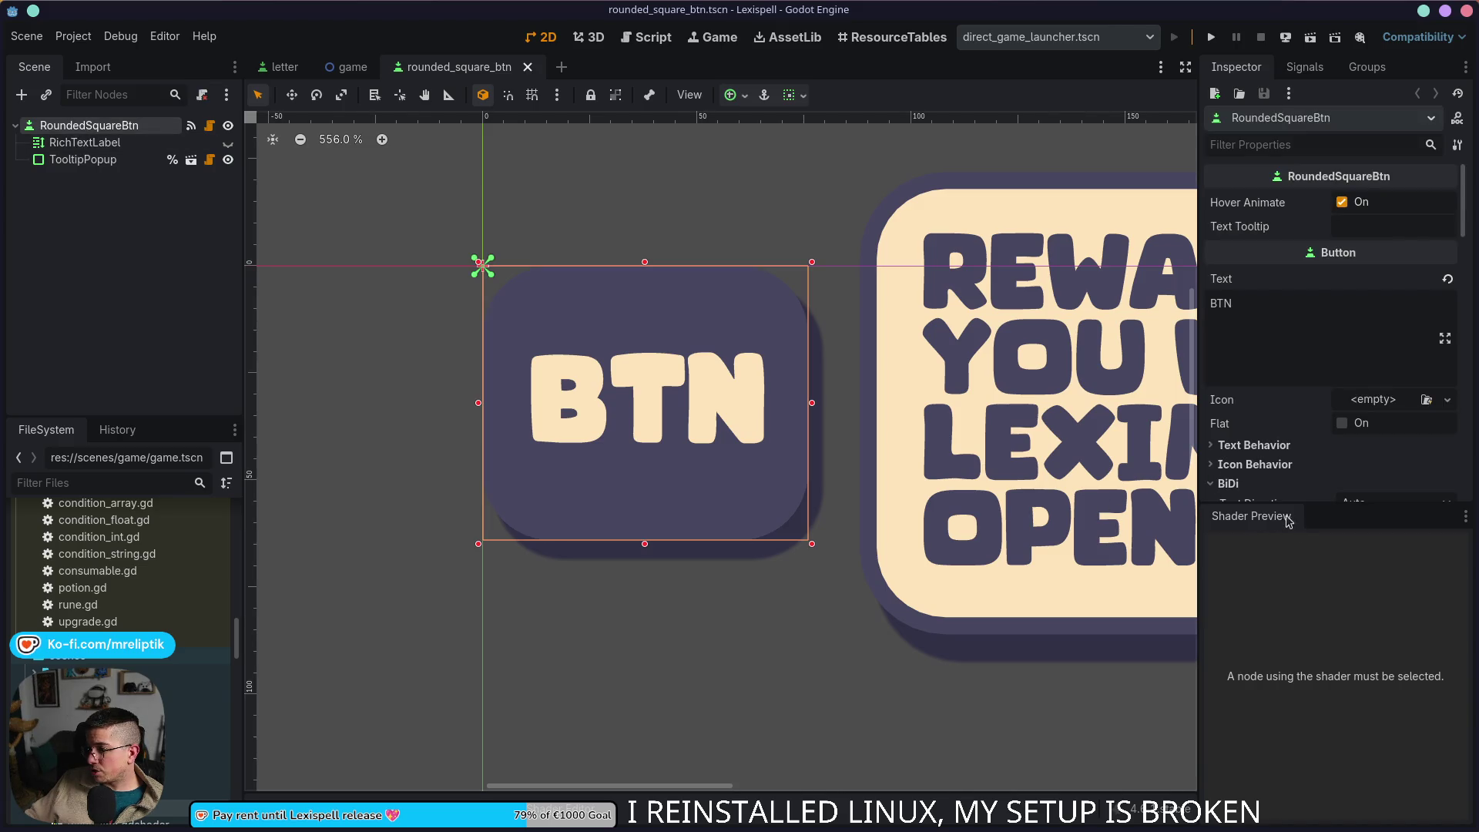
pyautogui.click(1464, 516)
pyautogui.click(1389, 650)
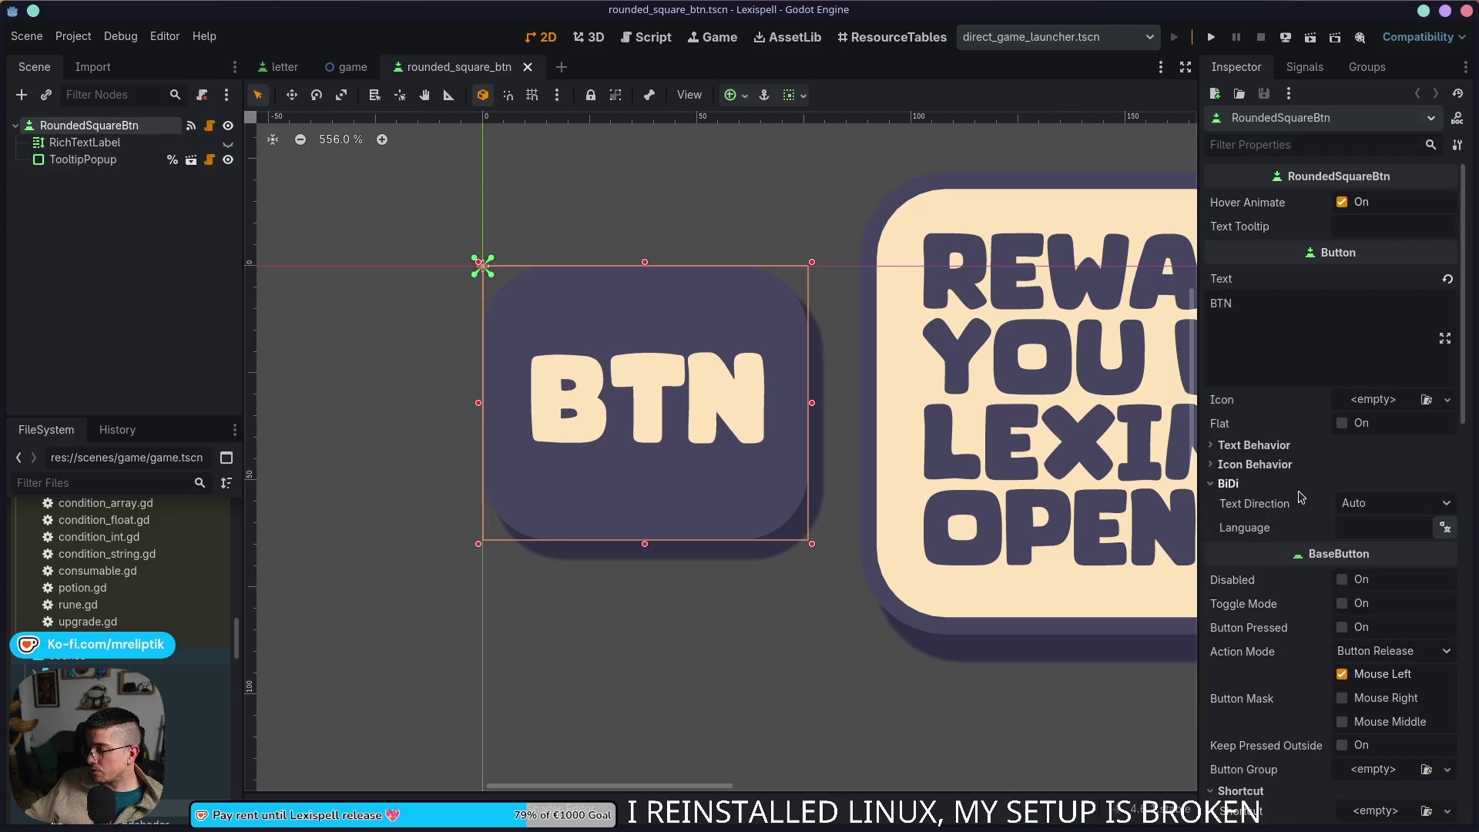
pyautogui.scroll(-5, 1330, 653)
pyautogui.scroll(-5, 1283, 656)
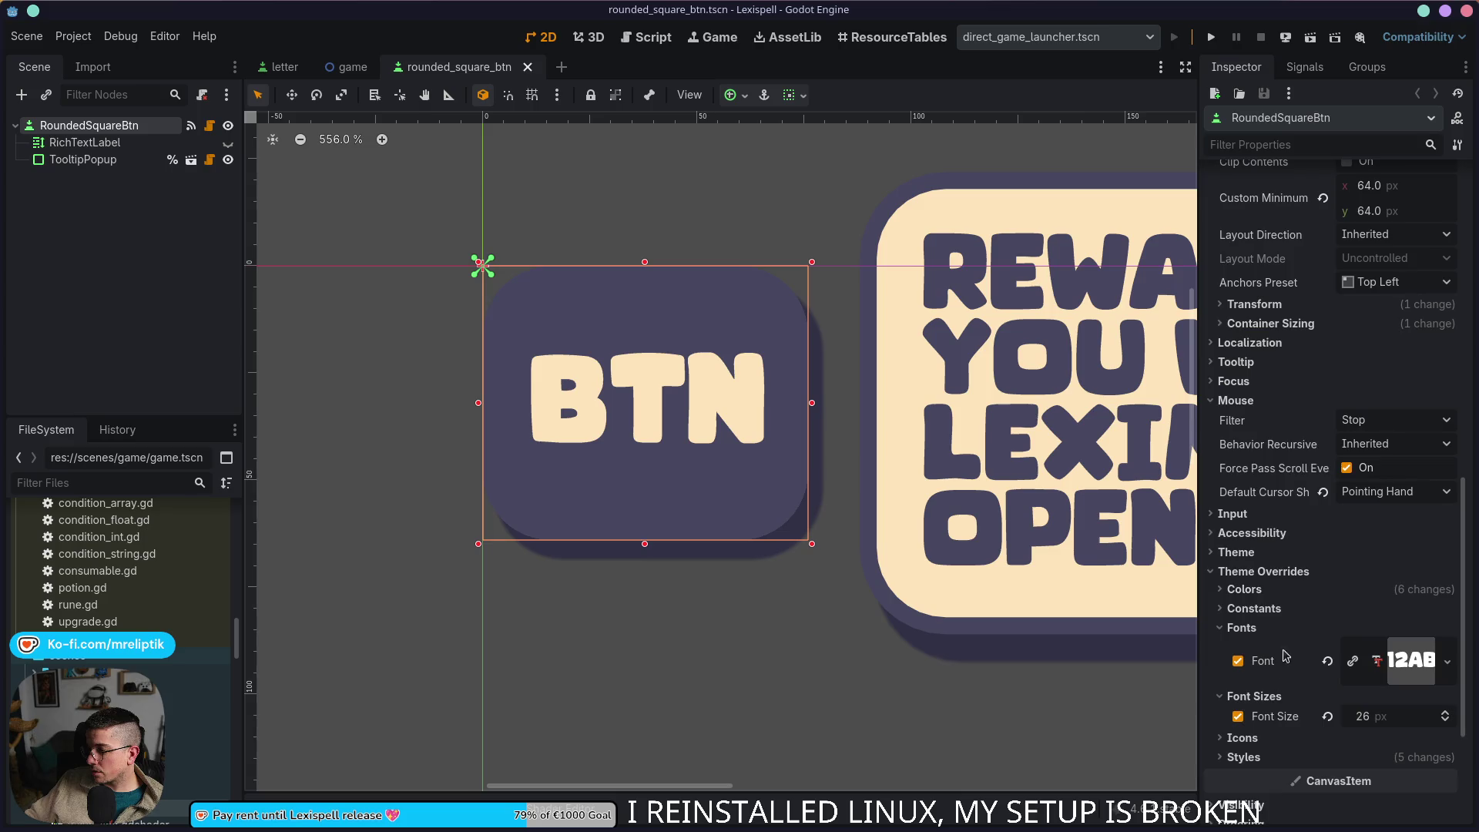
# Step: Quick-load TitanOne as the button's font override and save the scene
pyautogui.click(1446, 661)
pyautogui.click(1363, 647)
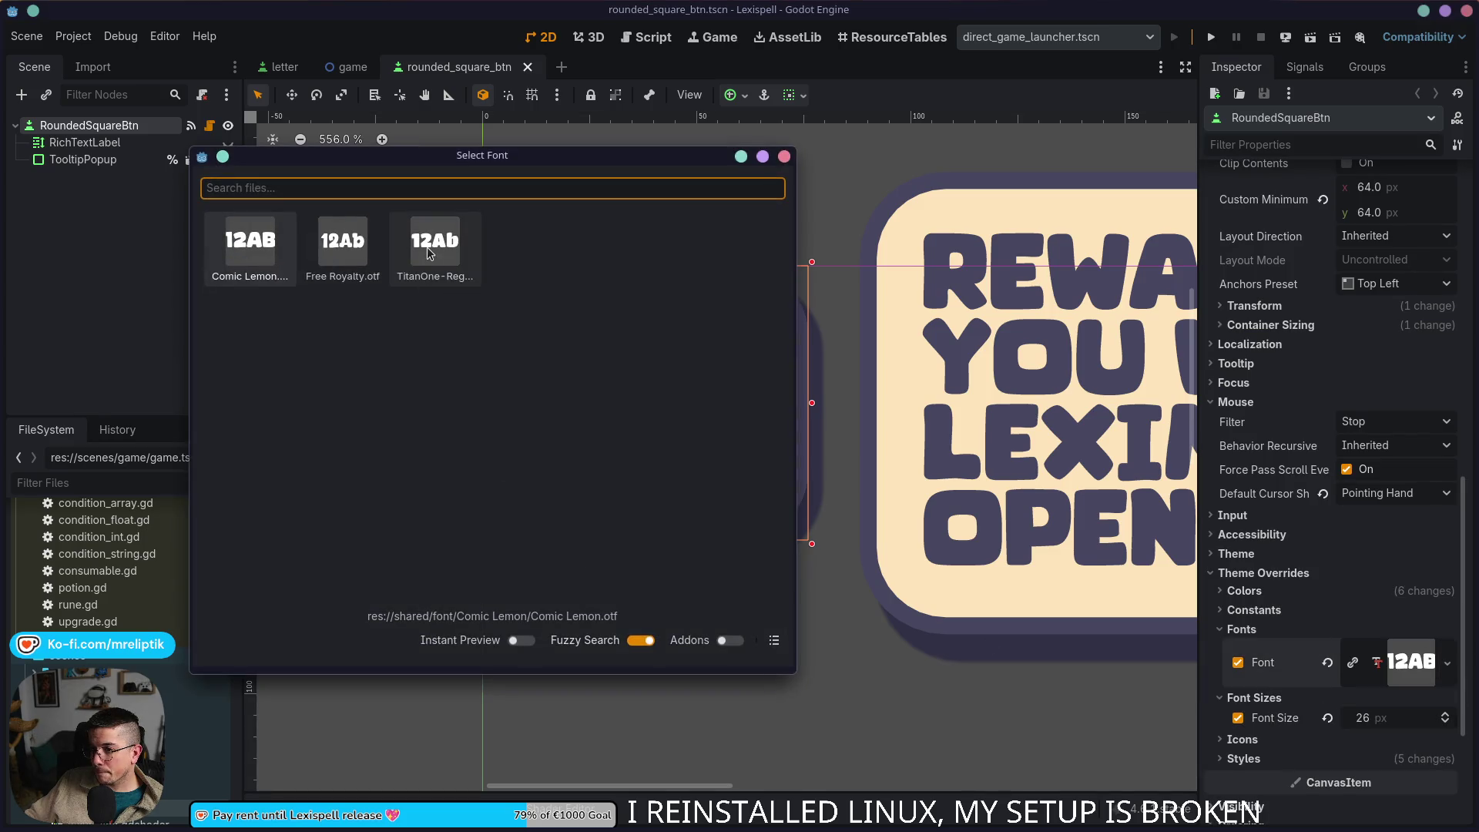
pyautogui.click(427, 254)
pyautogui.hotkey('ctrl', 's')
pyautogui.hscroll(2, 694, 372)
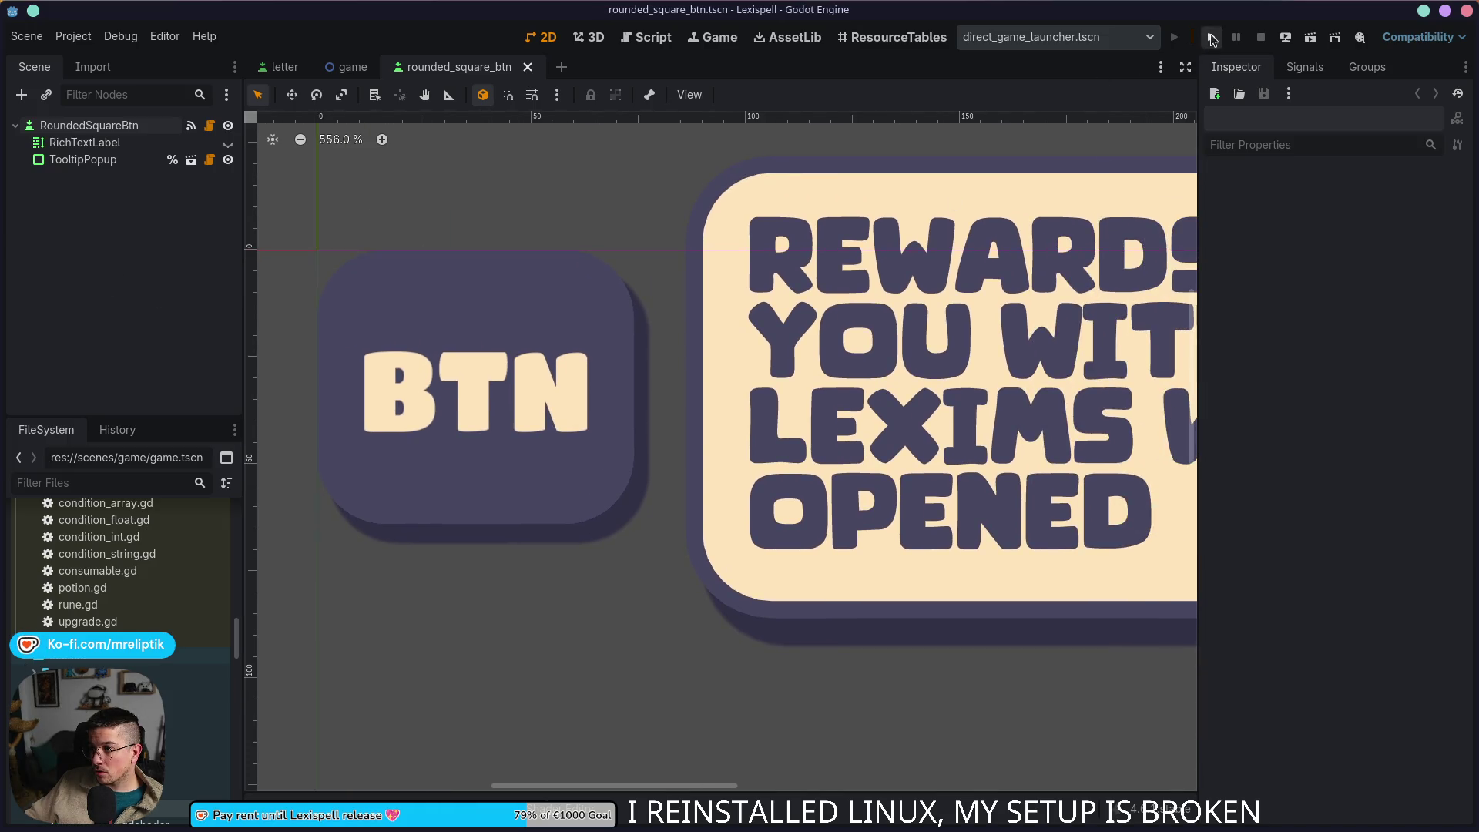
# Step: Run the game past the welcome dialogs to the main menu, then select Comic Lemon.otf's import settings
pyautogui.click(1211, 39)
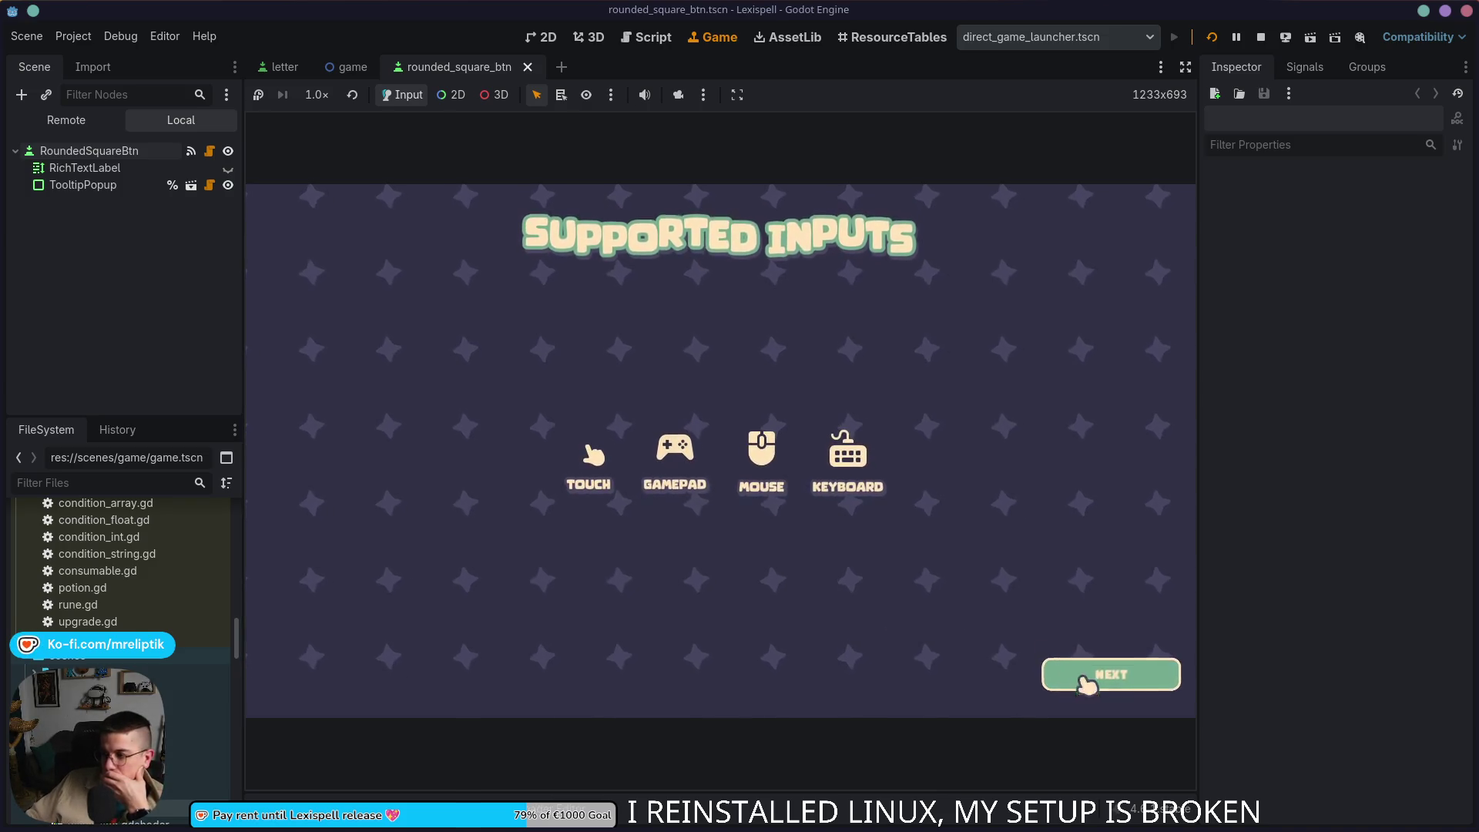
pyautogui.click(1084, 681)
pyautogui.click(914, 547)
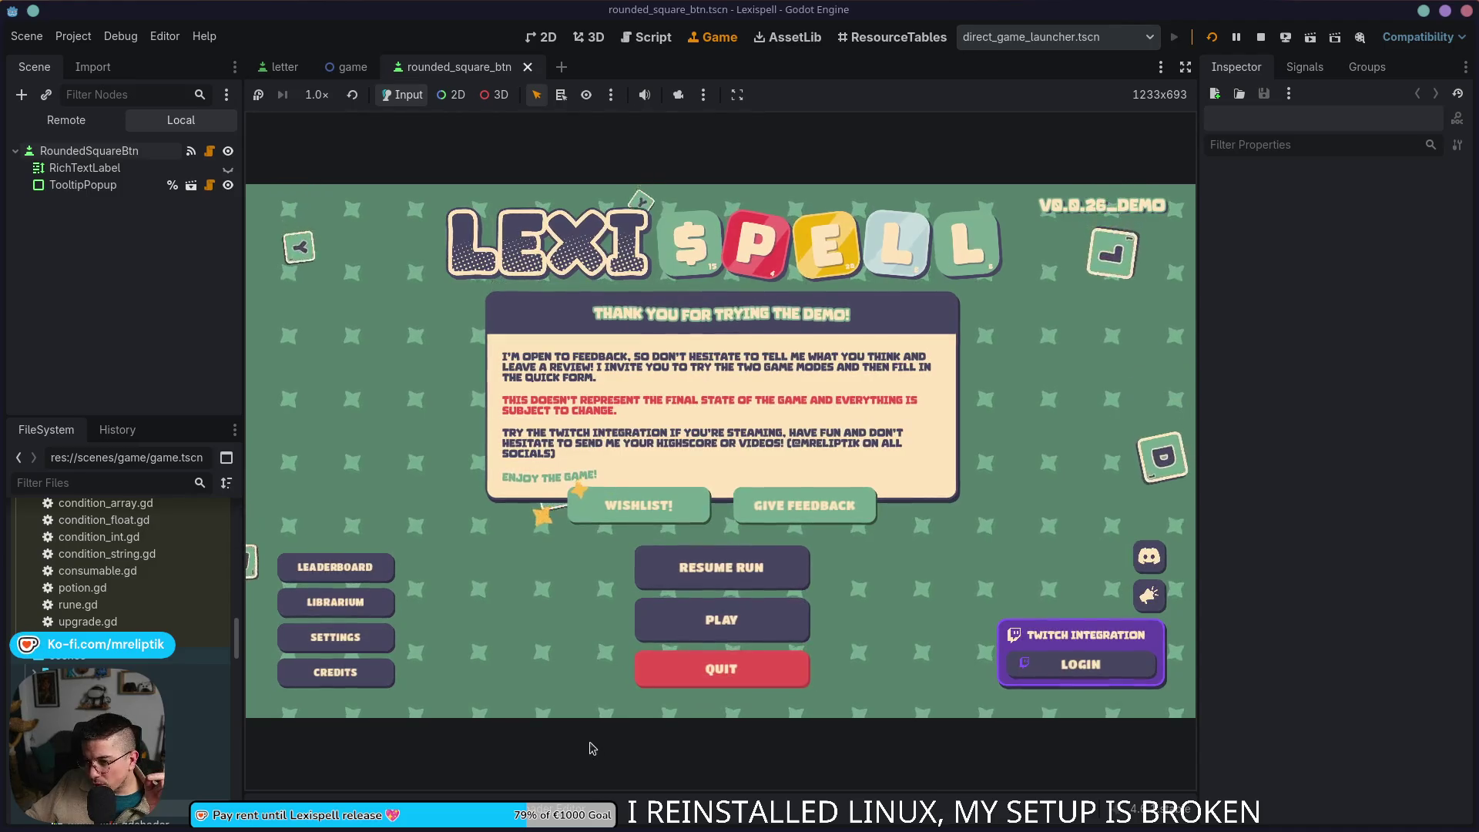
pyautogui.scroll(5, 125, 568)
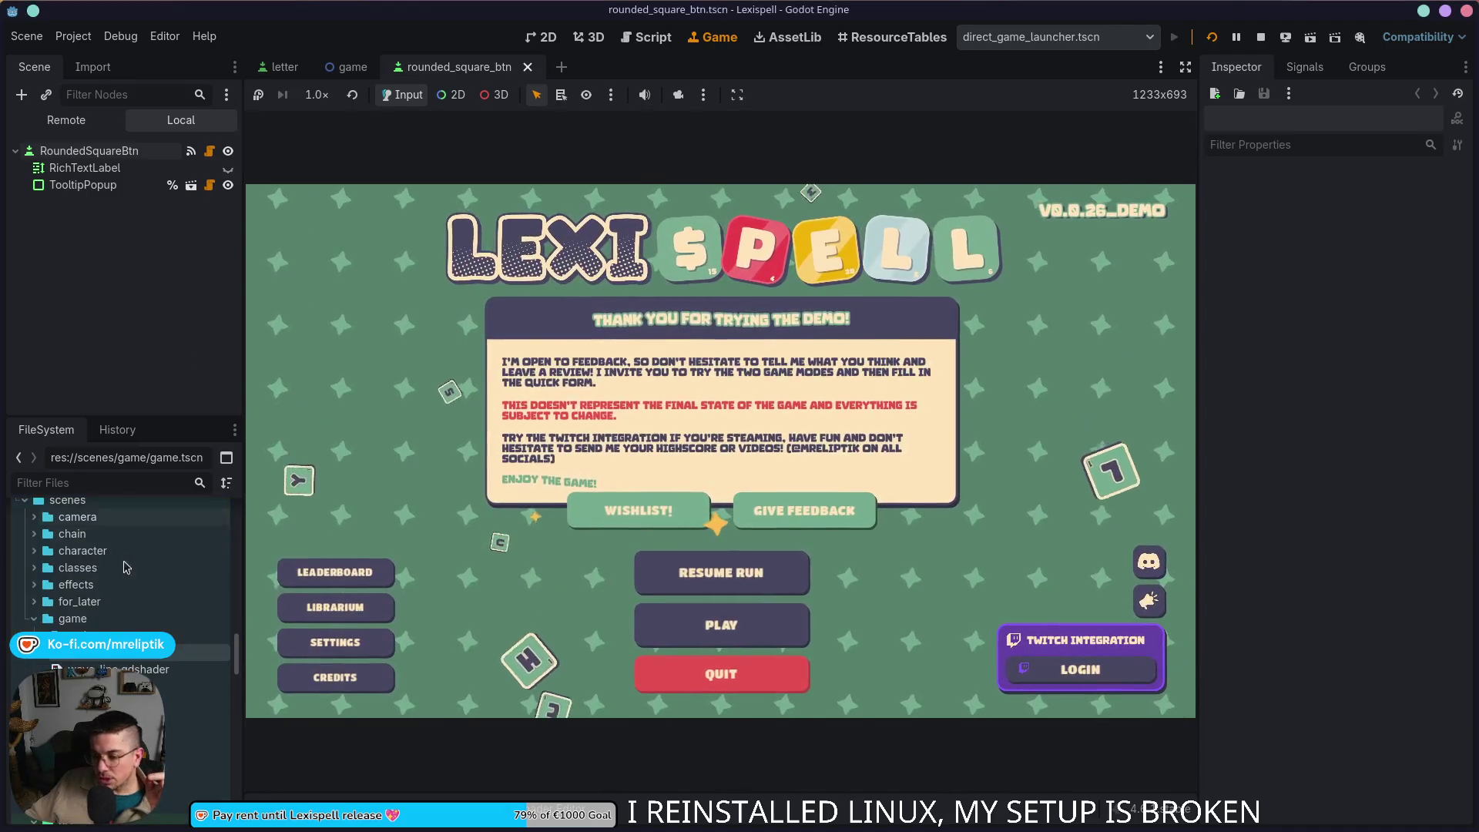
pyautogui.click(118, 476)
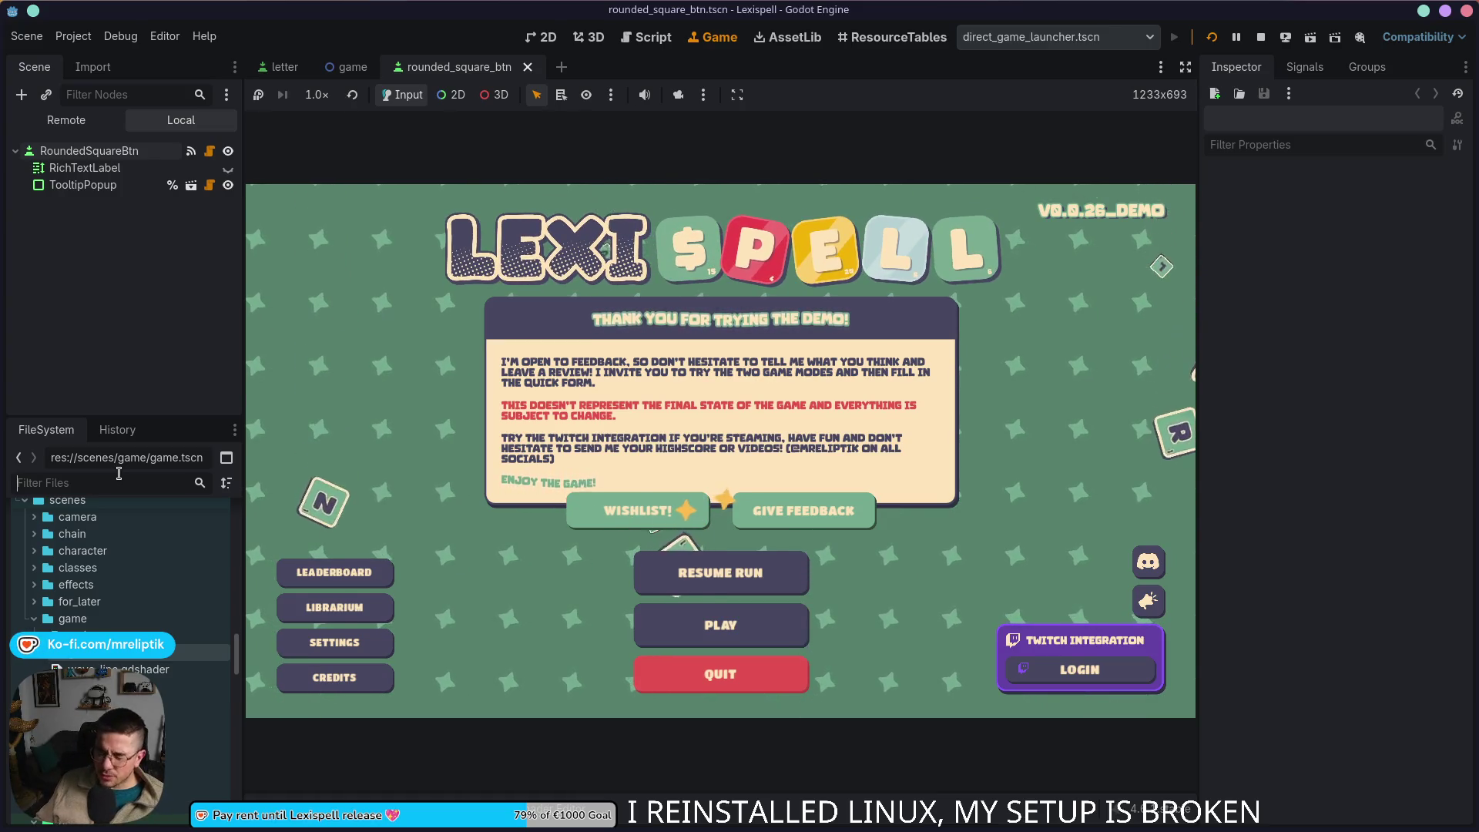
pyautogui.scroll(-5, 173, 601)
pyautogui.scroll(-5, 202, 672)
pyautogui.scroll(-5, 201, 673)
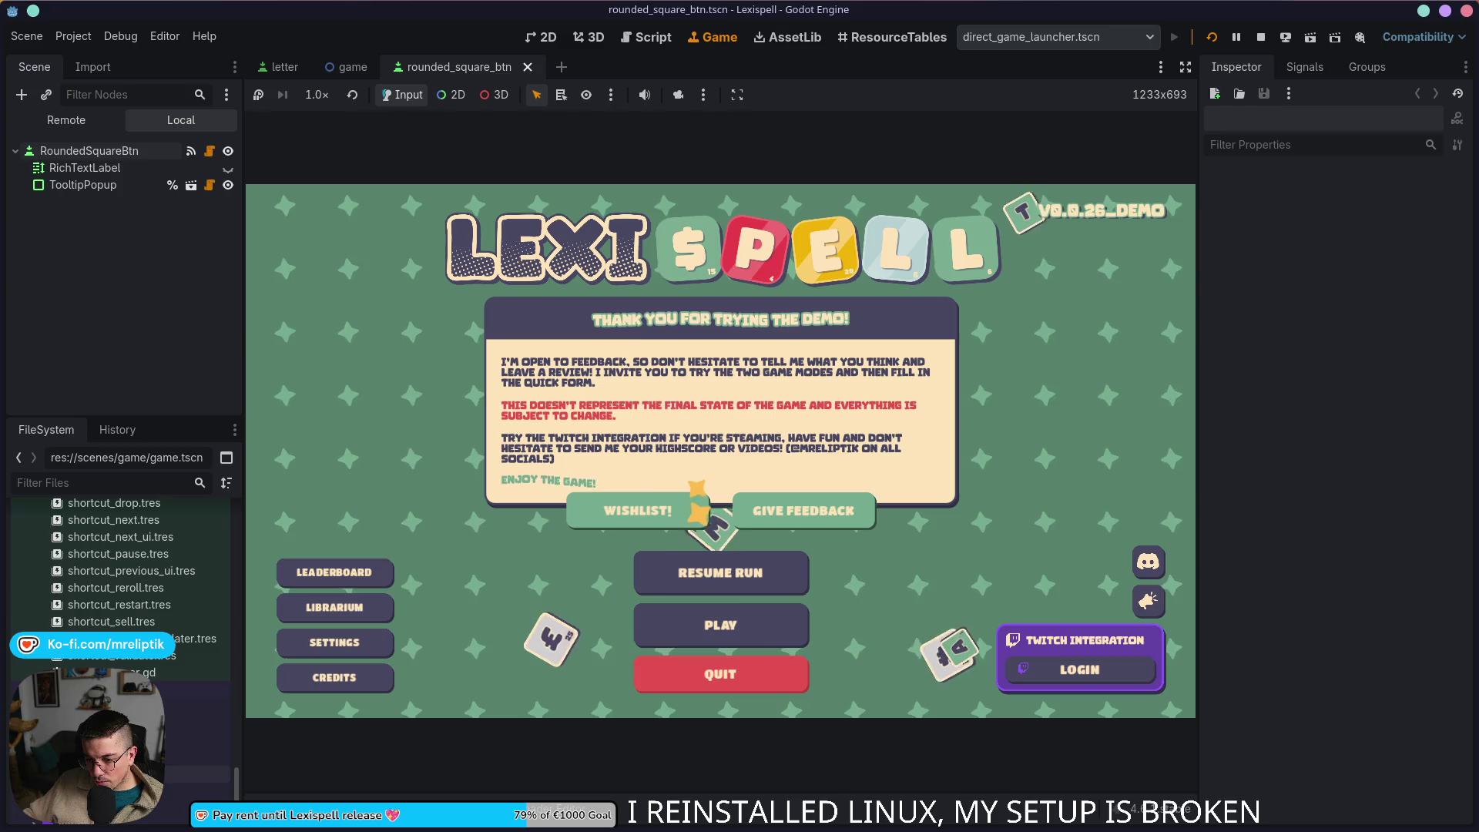
pyautogui.click(93, 66)
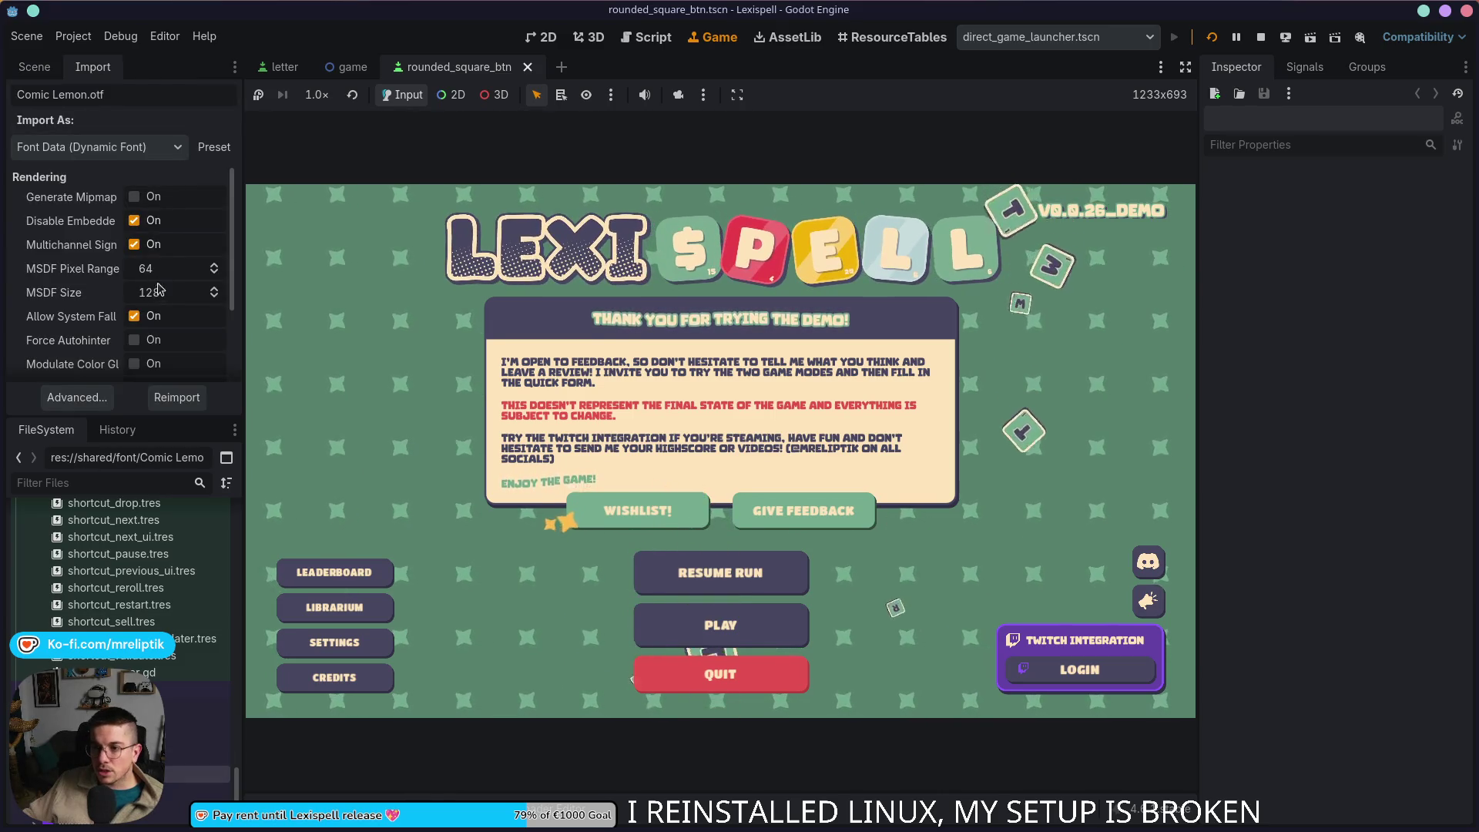
pyautogui.scroll(-3, 158, 291)
pyautogui.scroll(2, 82, 287)
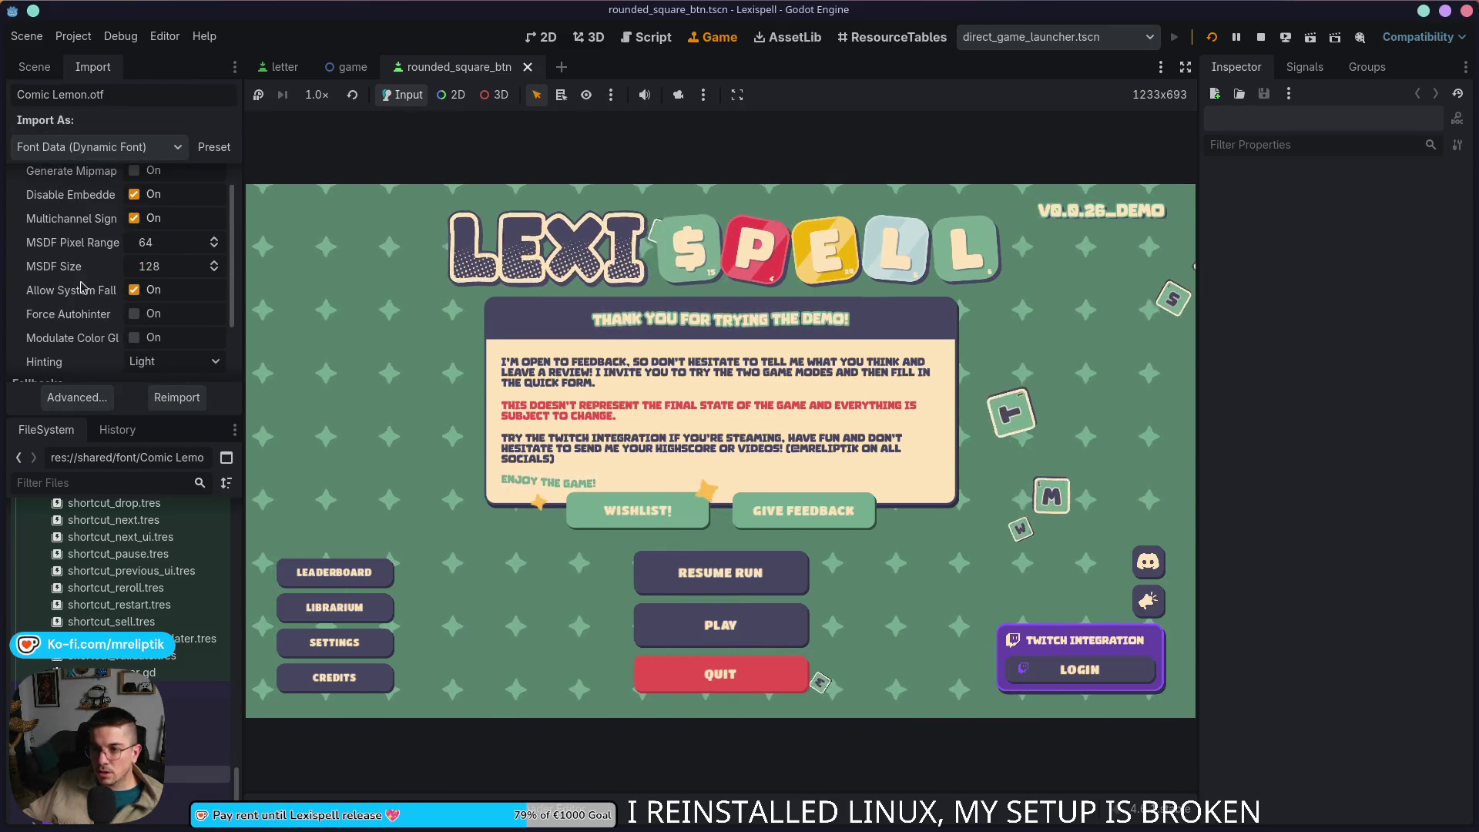
# Step: Review the Advanced import settings of both TitanOne-Regular.ttf and Comic Lemon in turn
pyautogui.moveTo(242, 249); pyautogui.dragTo(392, 250)
pyautogui.scroll(1, 264, 303)
pyautogui.scroll(-1, 263, 303)
pyautogui.scroll(1, 254, 304)
pyautogui.scroll(-3, 219, 306)
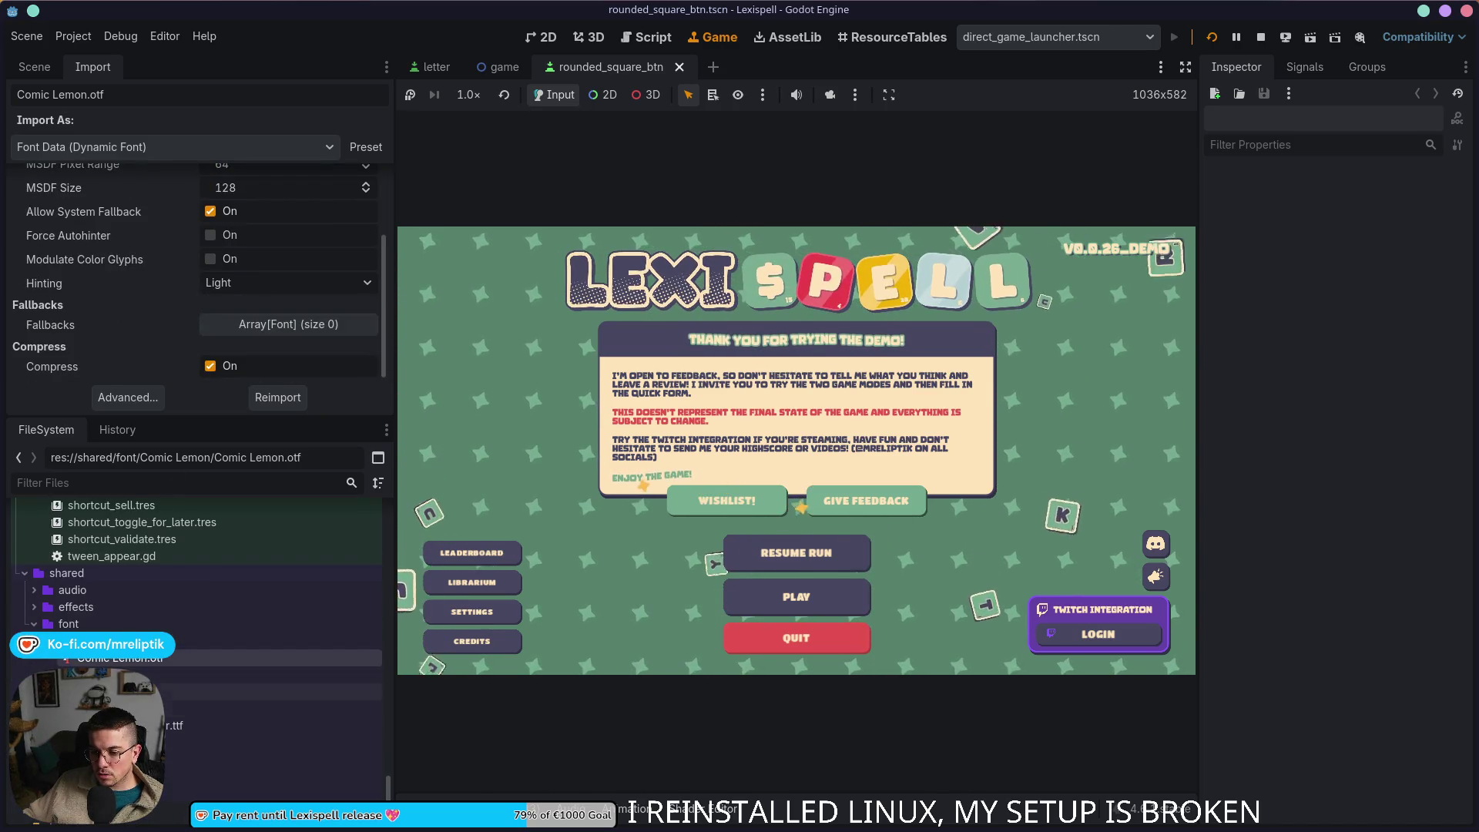
pyautogui.doubleClick(266, 724)
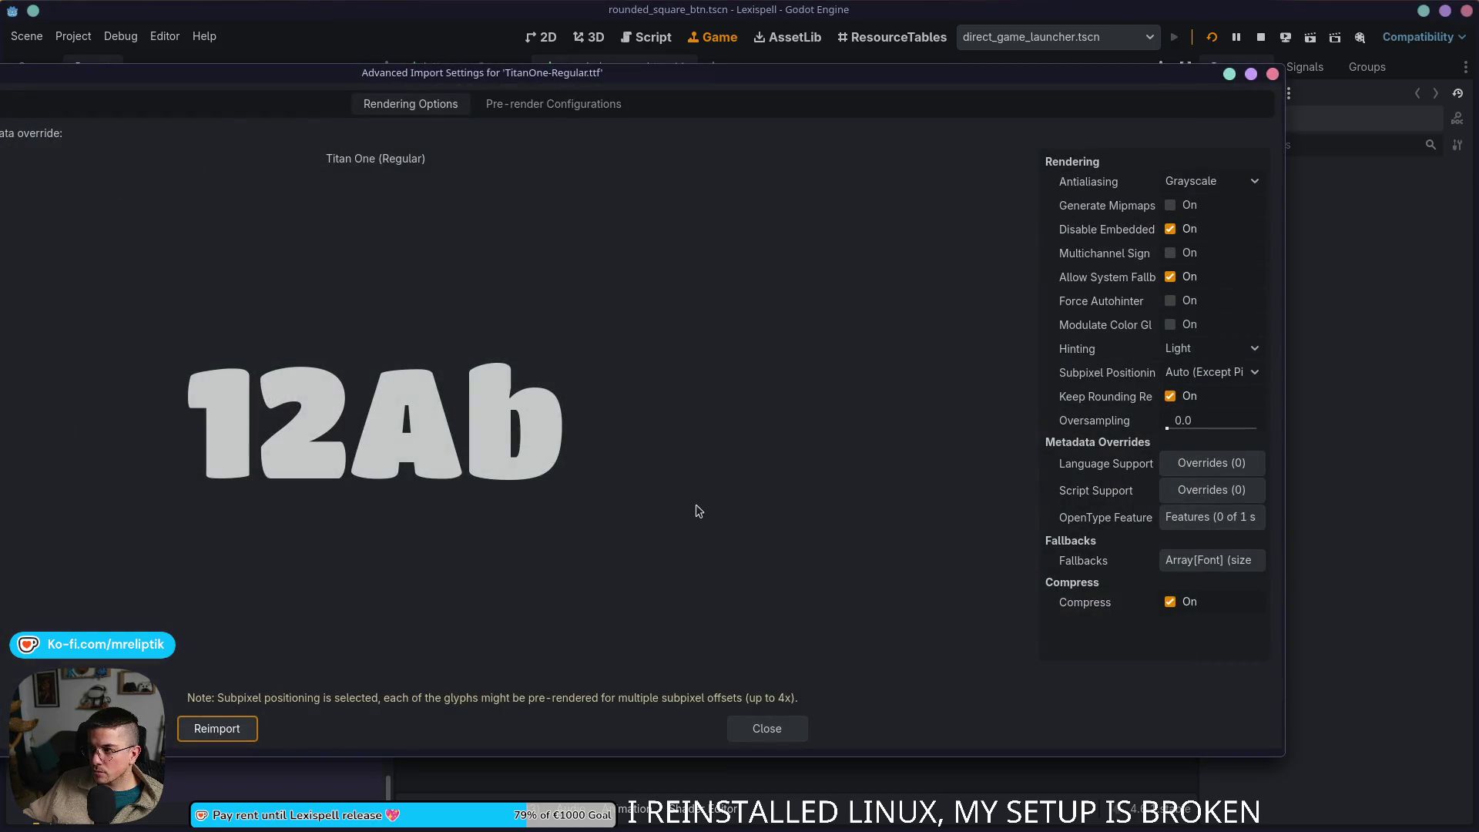
pyautogui.click(767, 728)
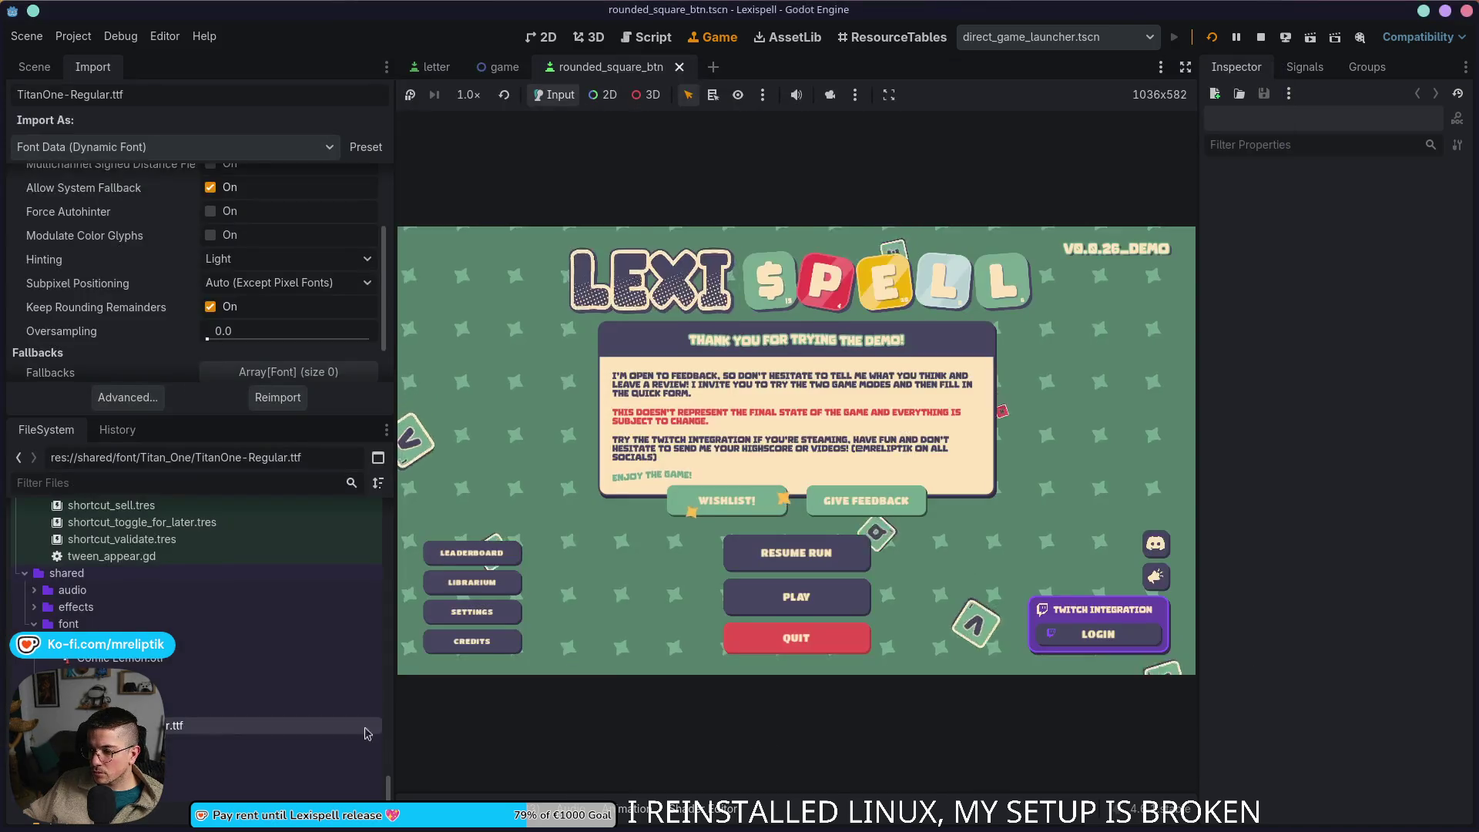
pyautogui.doubleClick(266, 704)
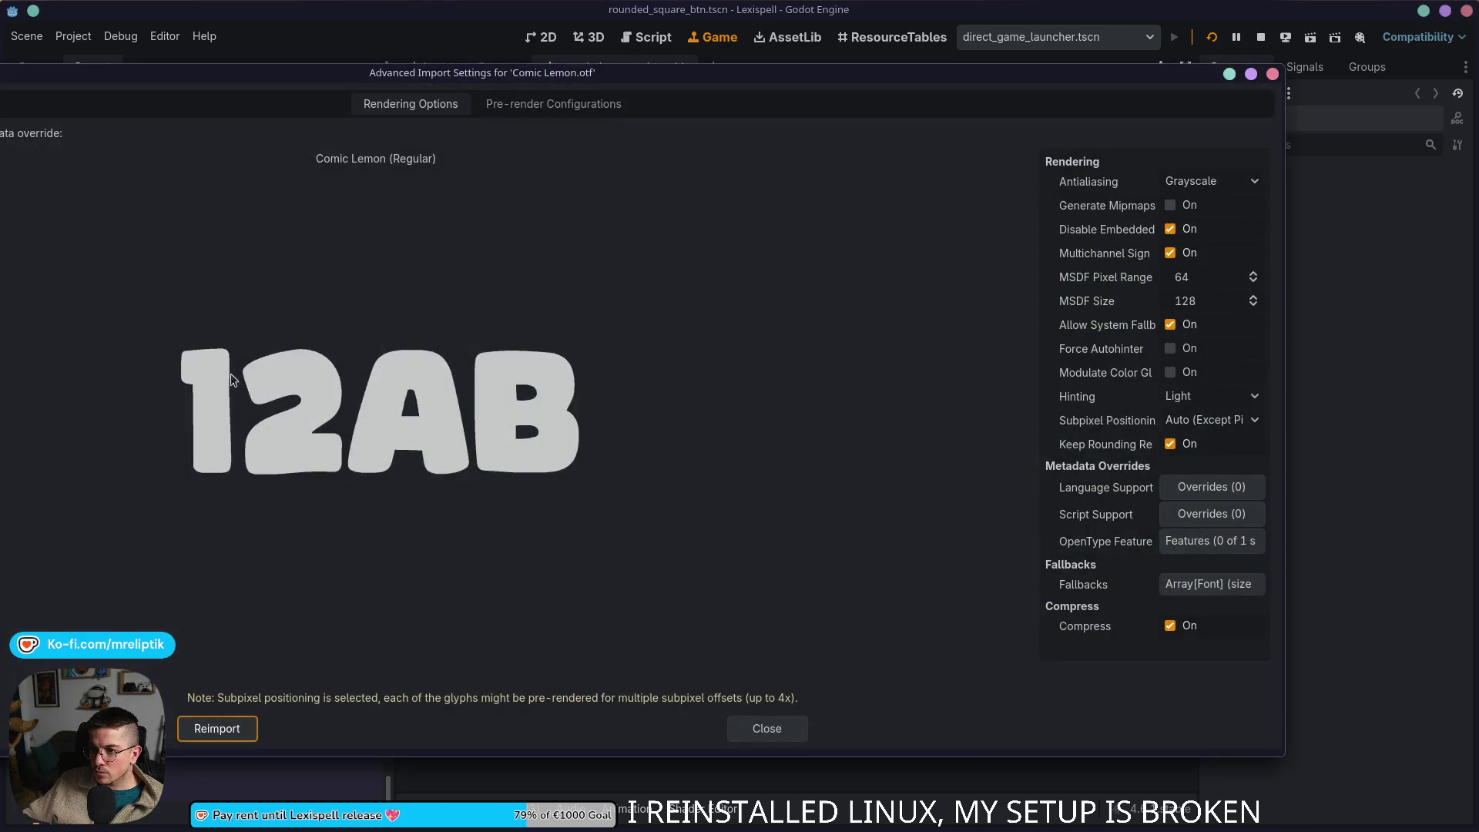
pyautogui.click(766, 731)
# Step: Capture Comic Lemon's import settings in a Spectacle region screenshot for reference
pyautogui.moveTo(209, 413)
pyautogui.mouseDown()
pyautogui.moveTo(210, 596)
pyautogui.moveTo(210, 568)
pyautogui.mouseUp()
pyautogui.press('Print')
pyautogui.moveTo(1, 112); pyautogui.dragTo(344, 530)
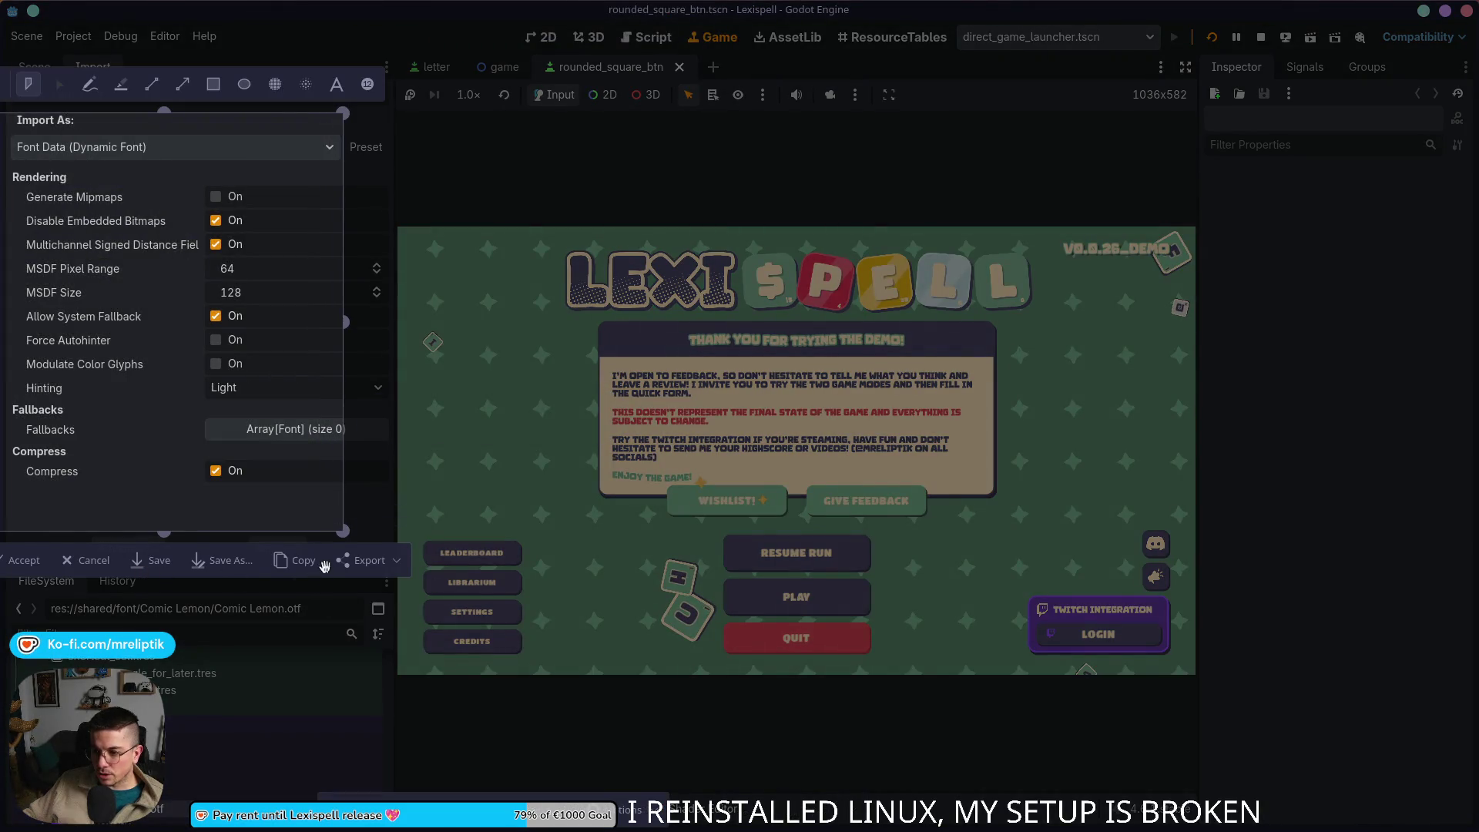
pyautogui.click(24, 559)
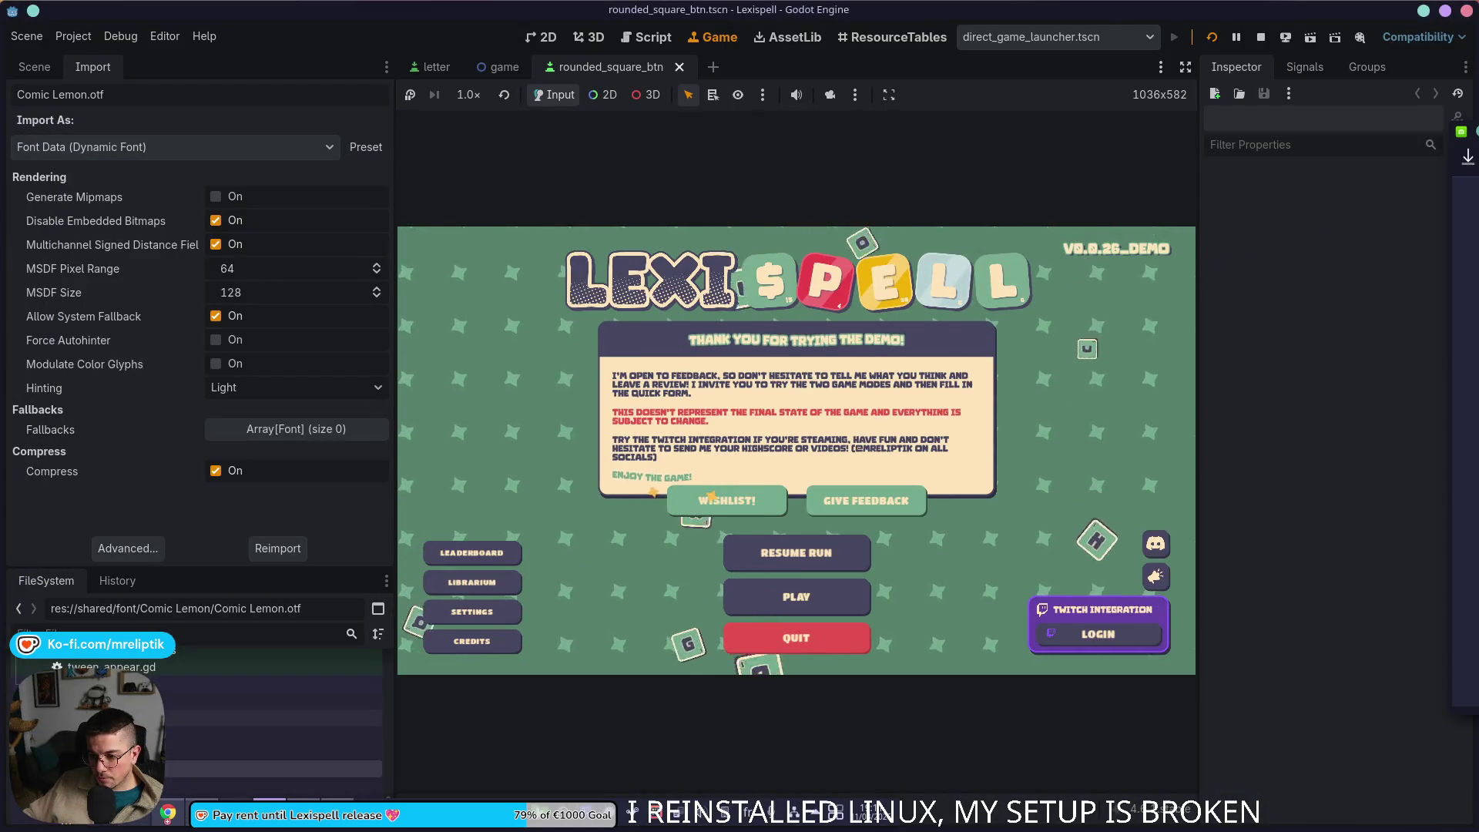
# Step: Enable Multichannel Signed Distance Field for TitanOne-Regular.ttf in the Import dock
pyautogui.click(277, 796)
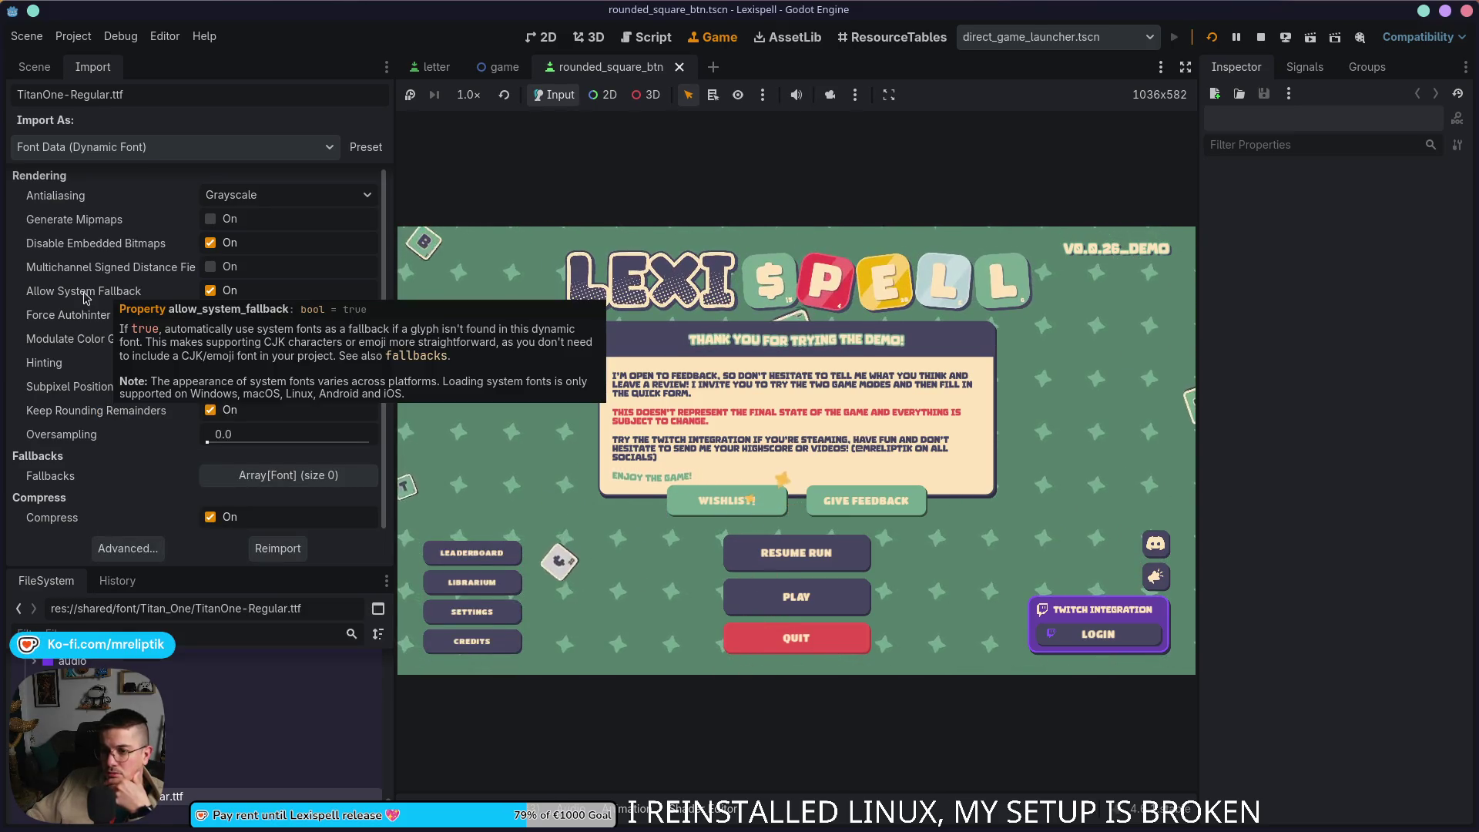
pyautogui.moveTo(110, 244)
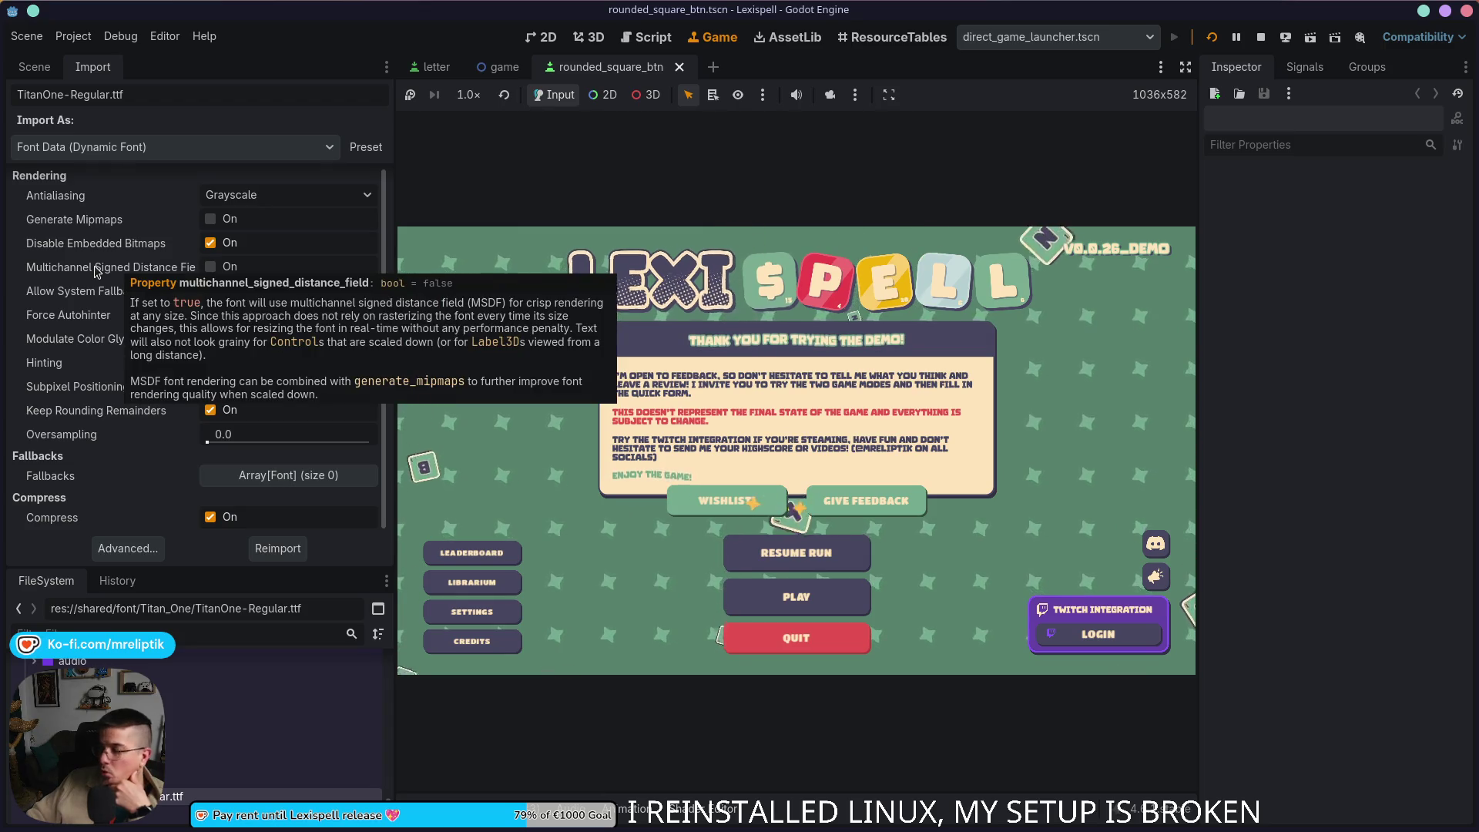
pyautogui.click(211, 267)
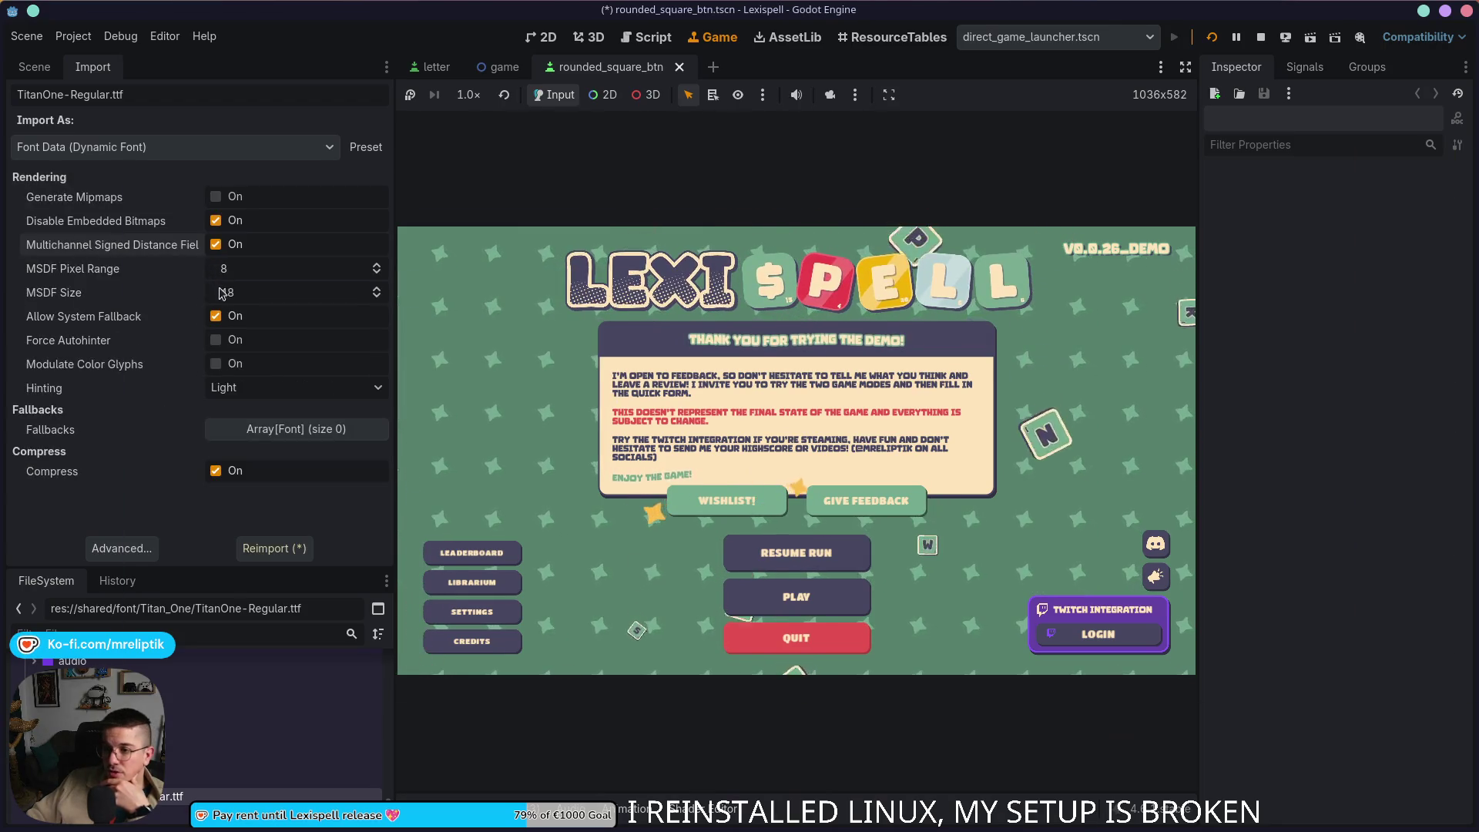
# Step: Set Titan One's MSDF Pixel Range to 64 and MSDF Size to 128, then save
pyautogui.click(259, 272)
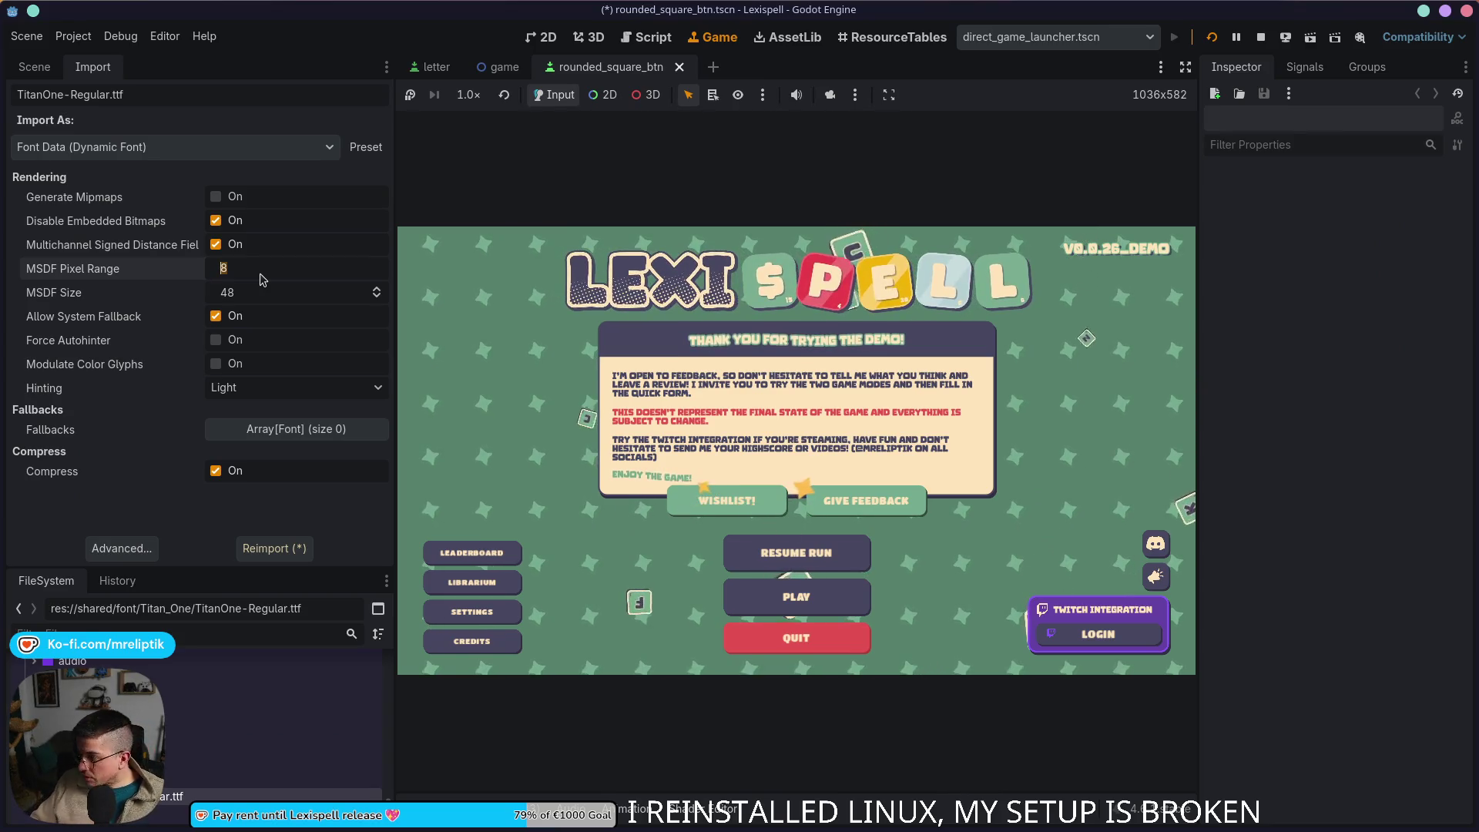
pyautogui.write('64')
pyautogui.press('Tab')
pyautogui.write('78')
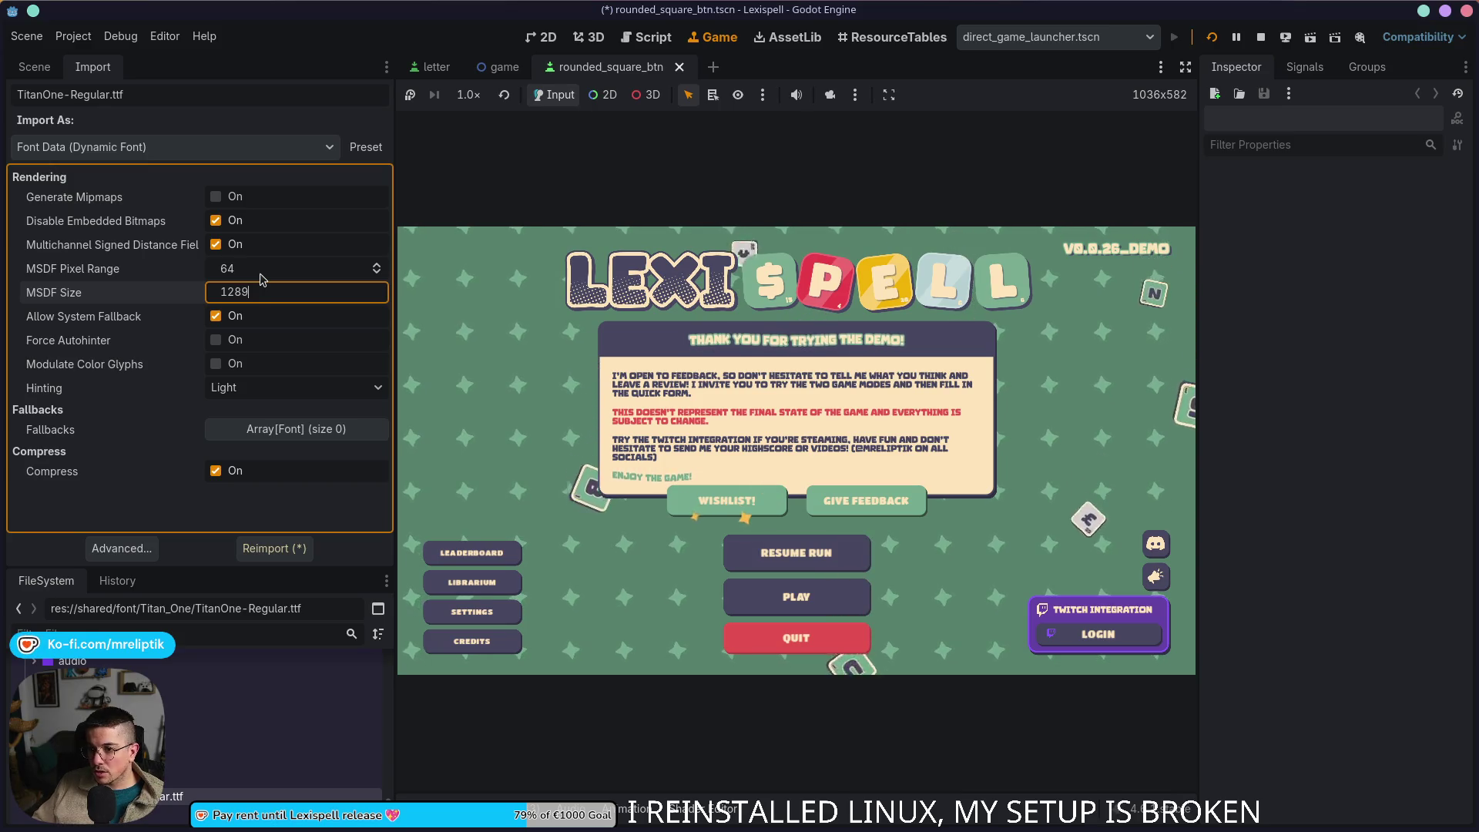
pyautogui.hotkey('ctrl', 's')
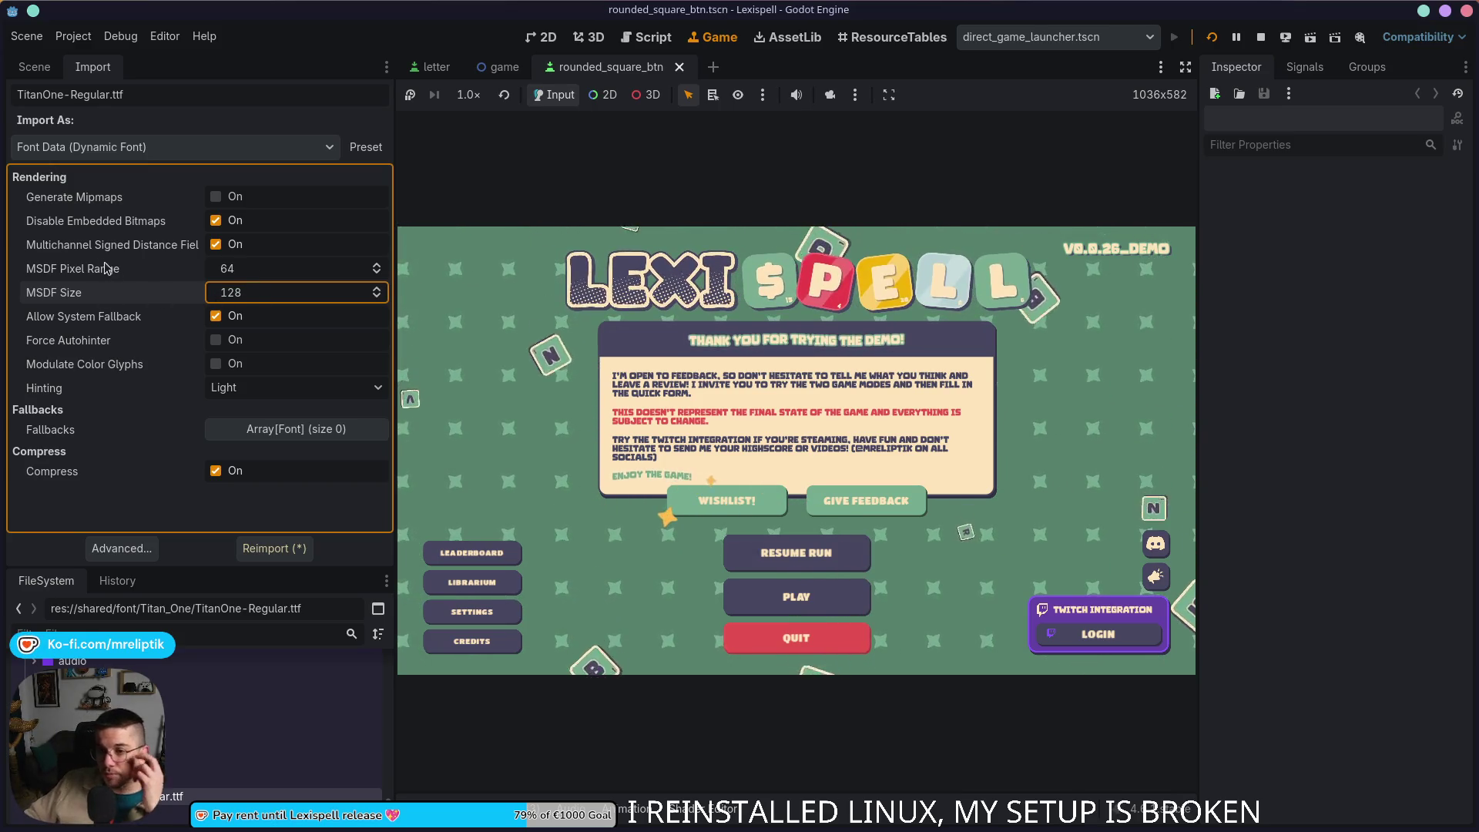
pyautogui.moveTo(73, 268)
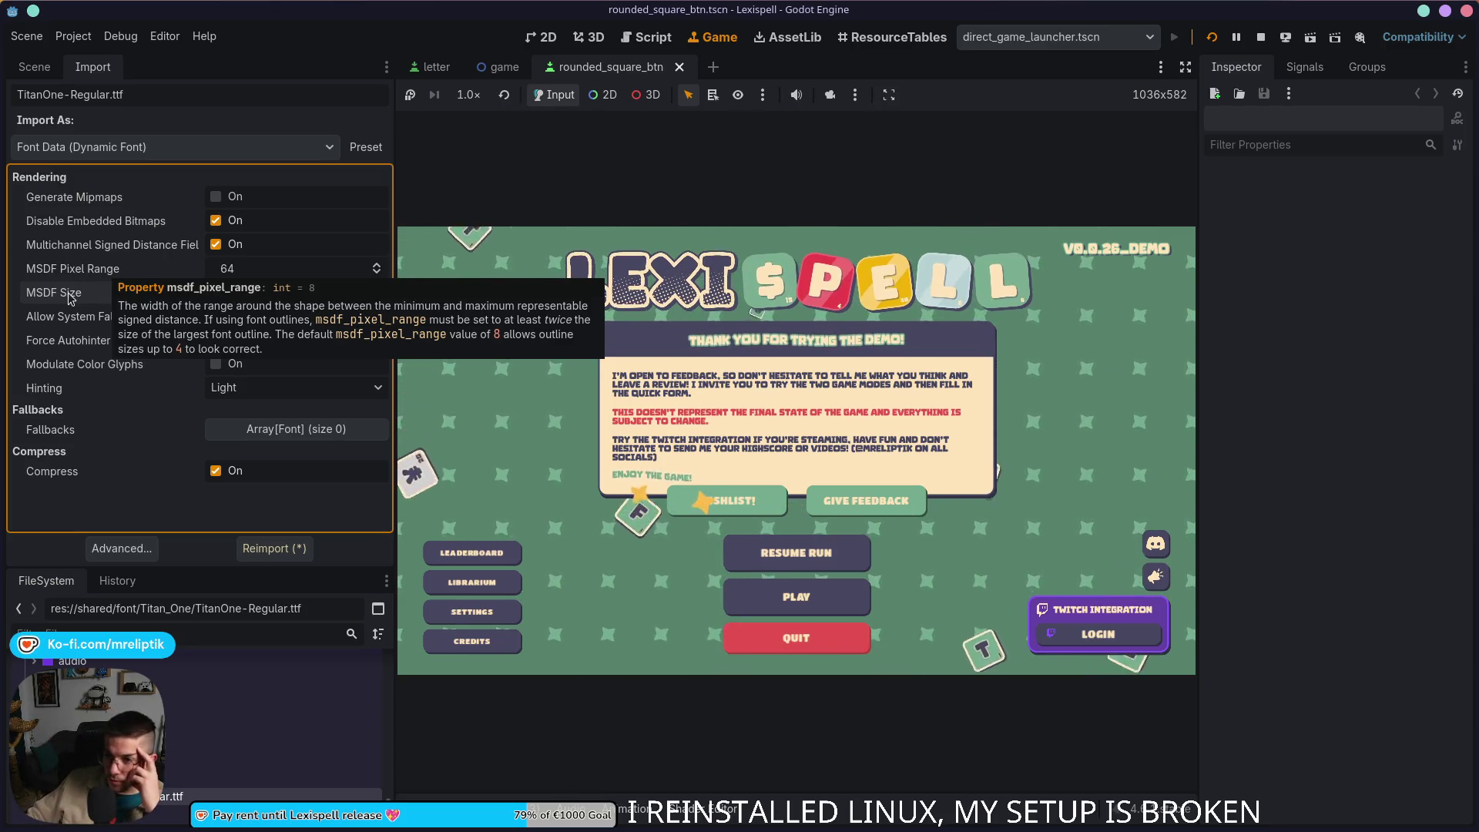
pyautogui.write('128')
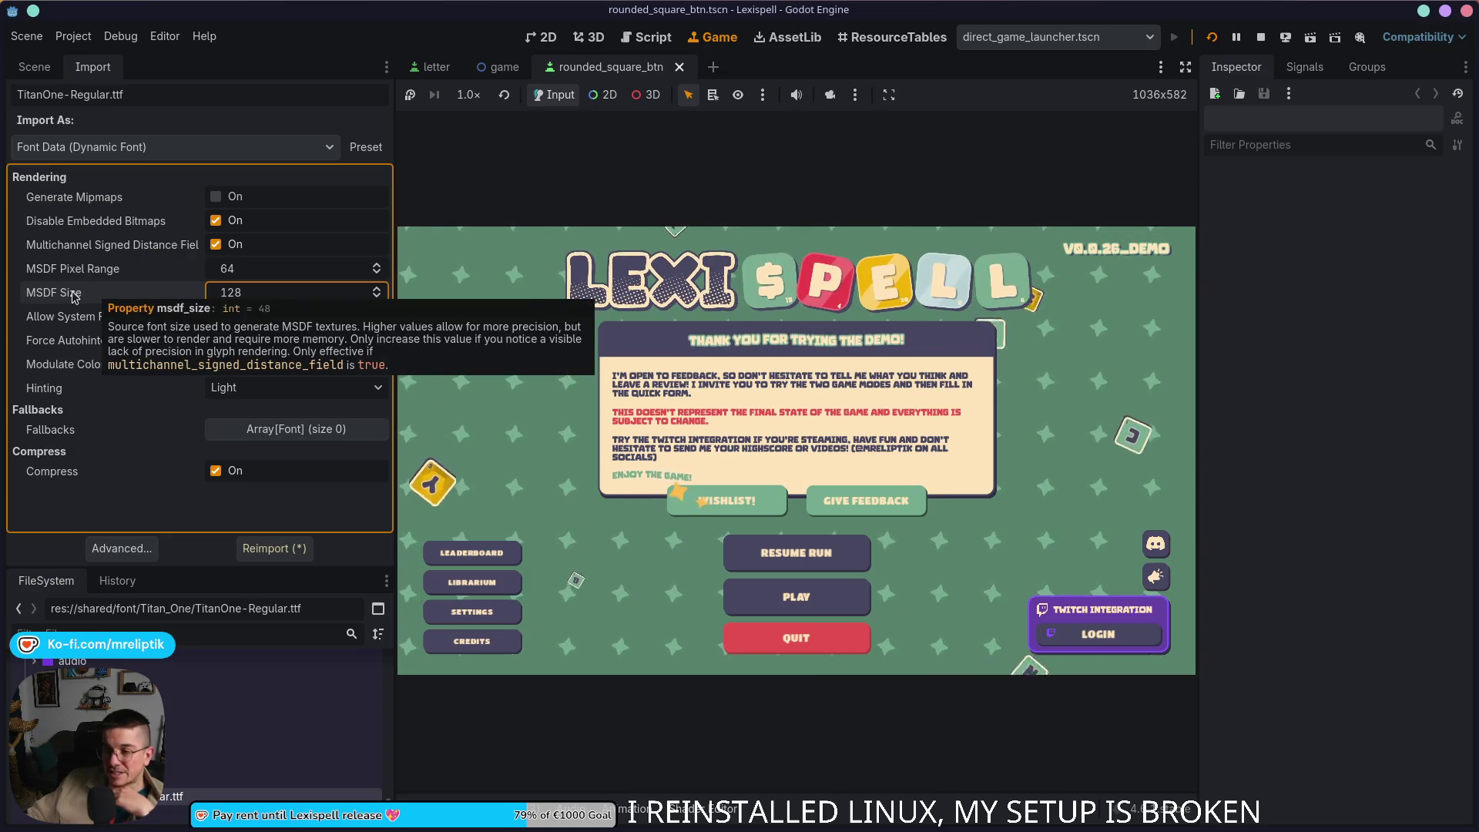
# Step: Reimport Titan One, relaunch the game with F5 and advance past the inputs screen
pyautogui.click(274, 548)
pyautogui.press('F5')
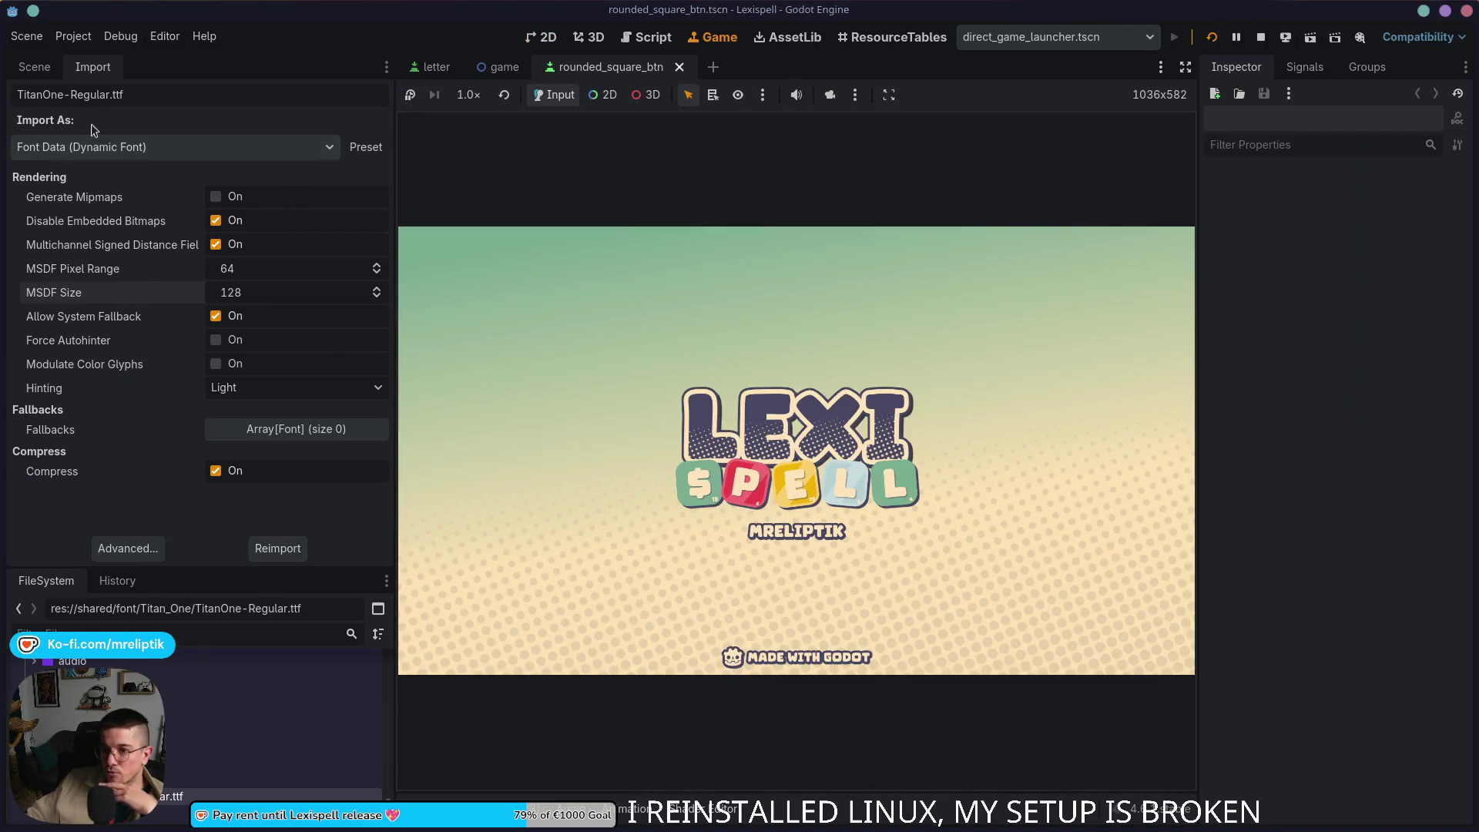
pyautogui.click(34, 67)
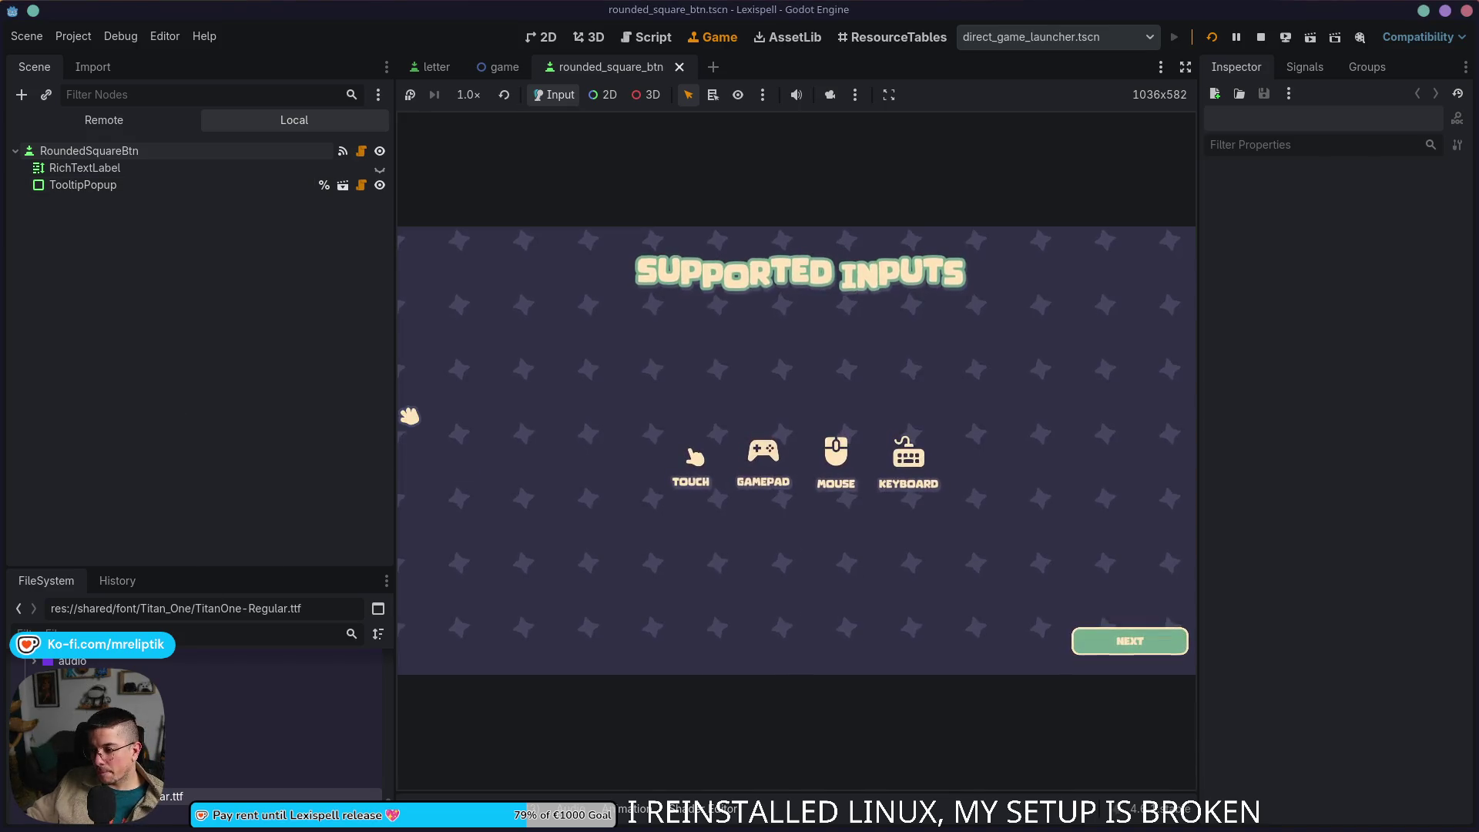
pyautogui.click(1118, 614)
# Step: Start the demo from the welcome panel and hide the editor docks to enlarge the game
pyautogui.moveTo(394, 316); pyautogui.dragTo(300, 316)
pyautogui.click(940, 547)
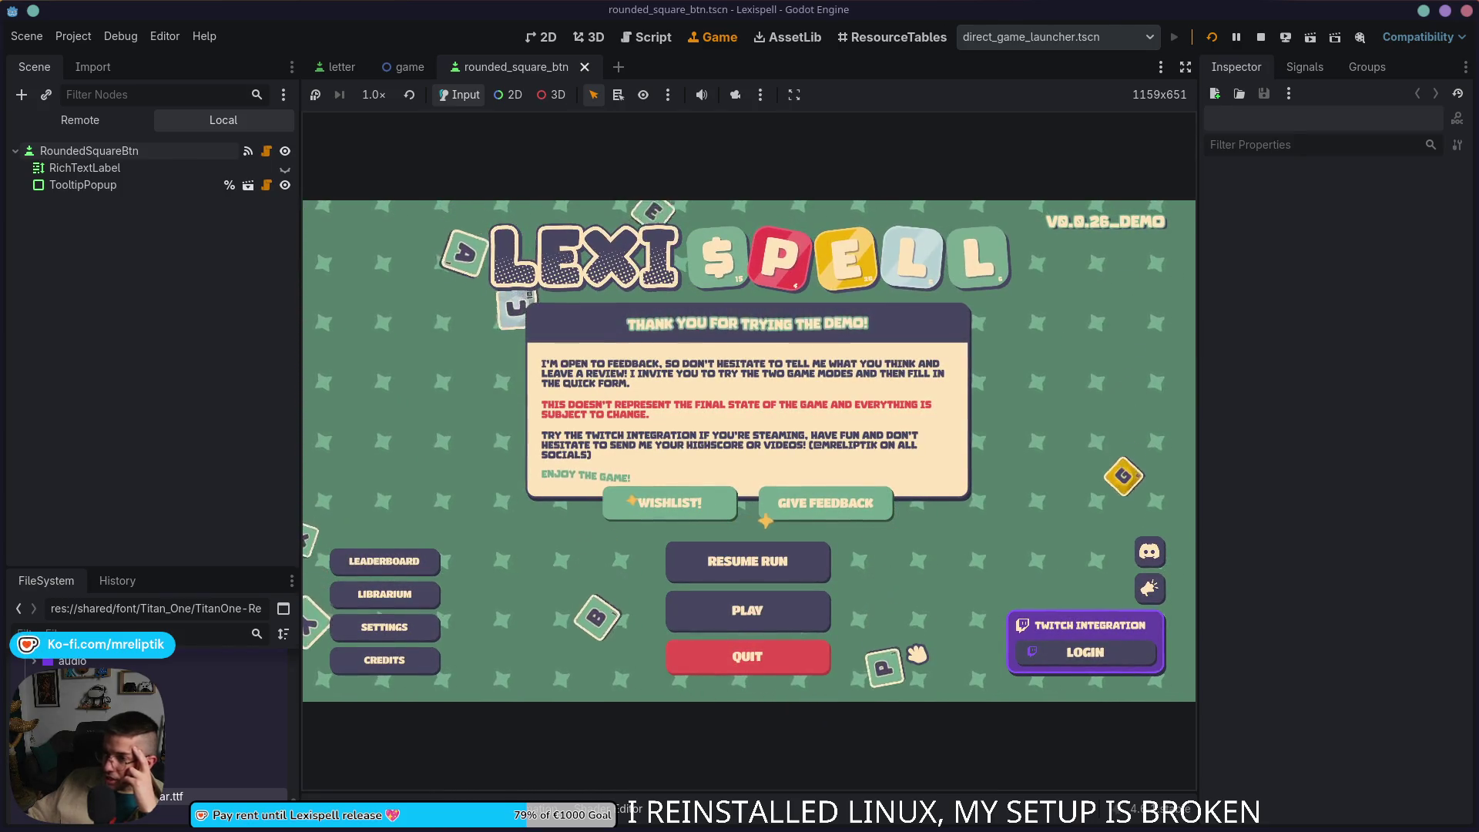
pyautogui.click(1184, 66)
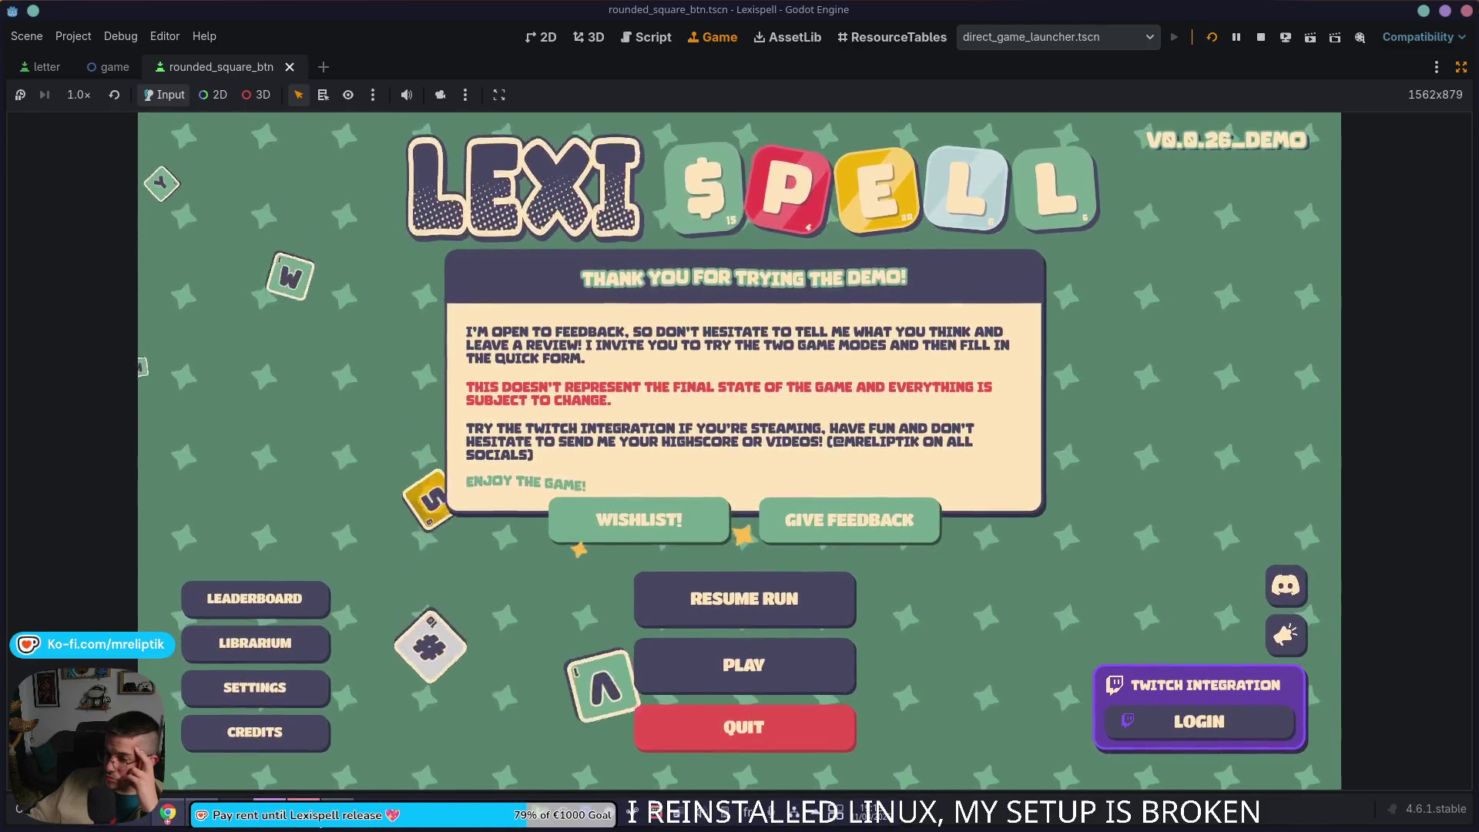
pyautogui.moveTo(268, 814)
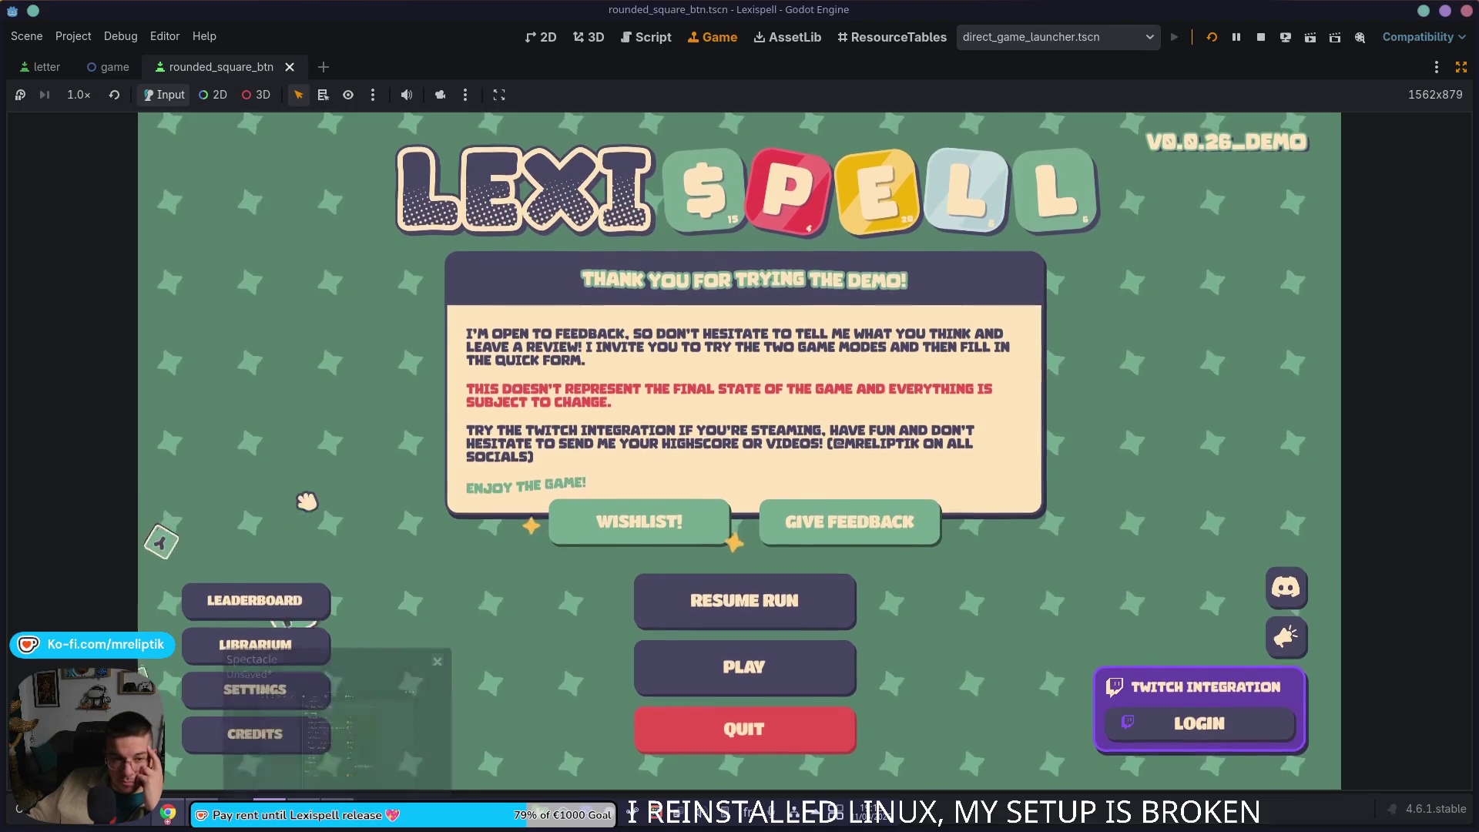
# Step: Stop the game and restore the editor docks, landing on an empty scene
pyautogui.click(1261, 36)
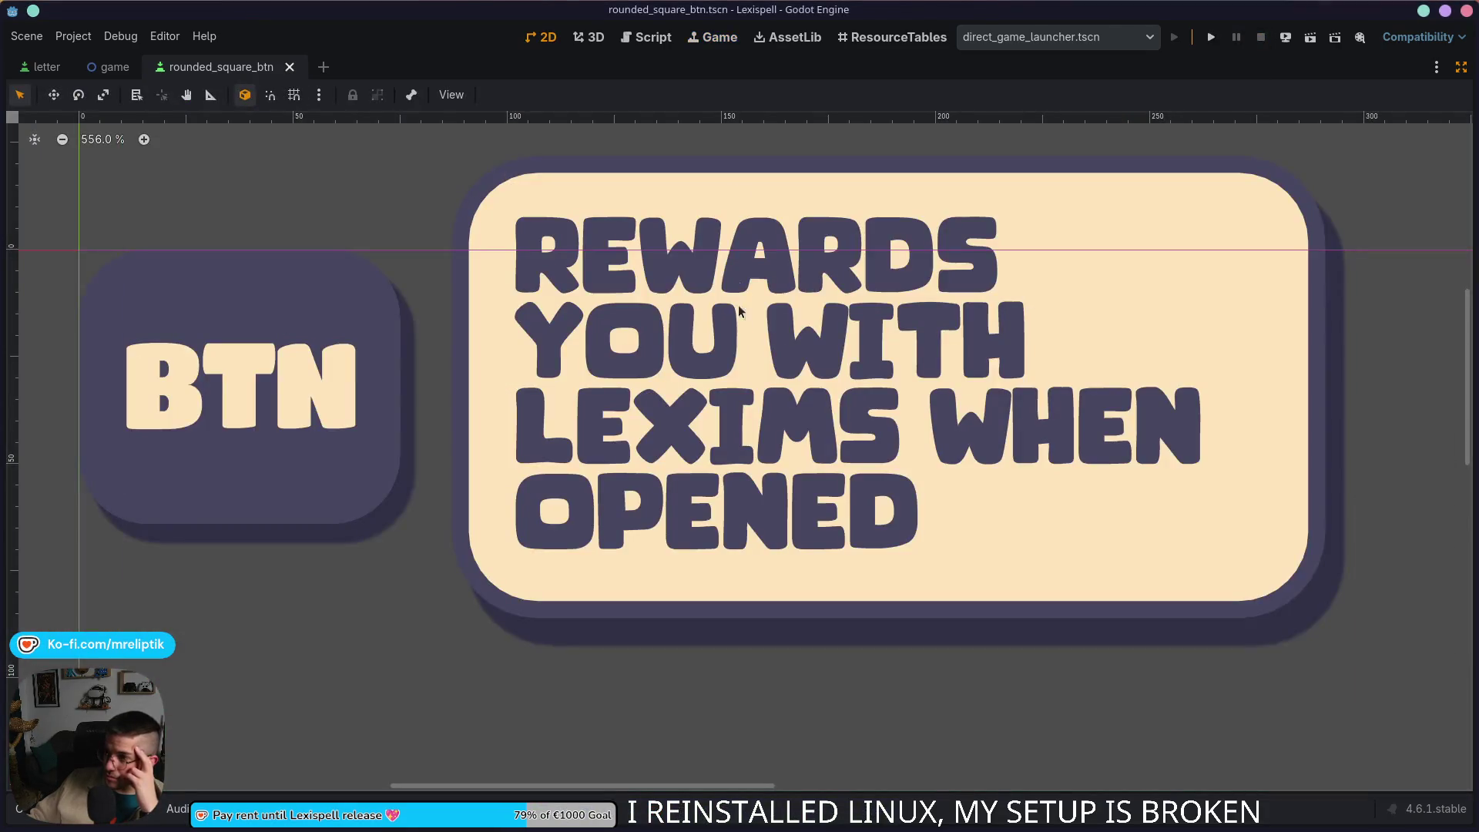
pyautogui.scroll(-5, 572, 251)
pyautogui.scroll(-1, 572, 252)
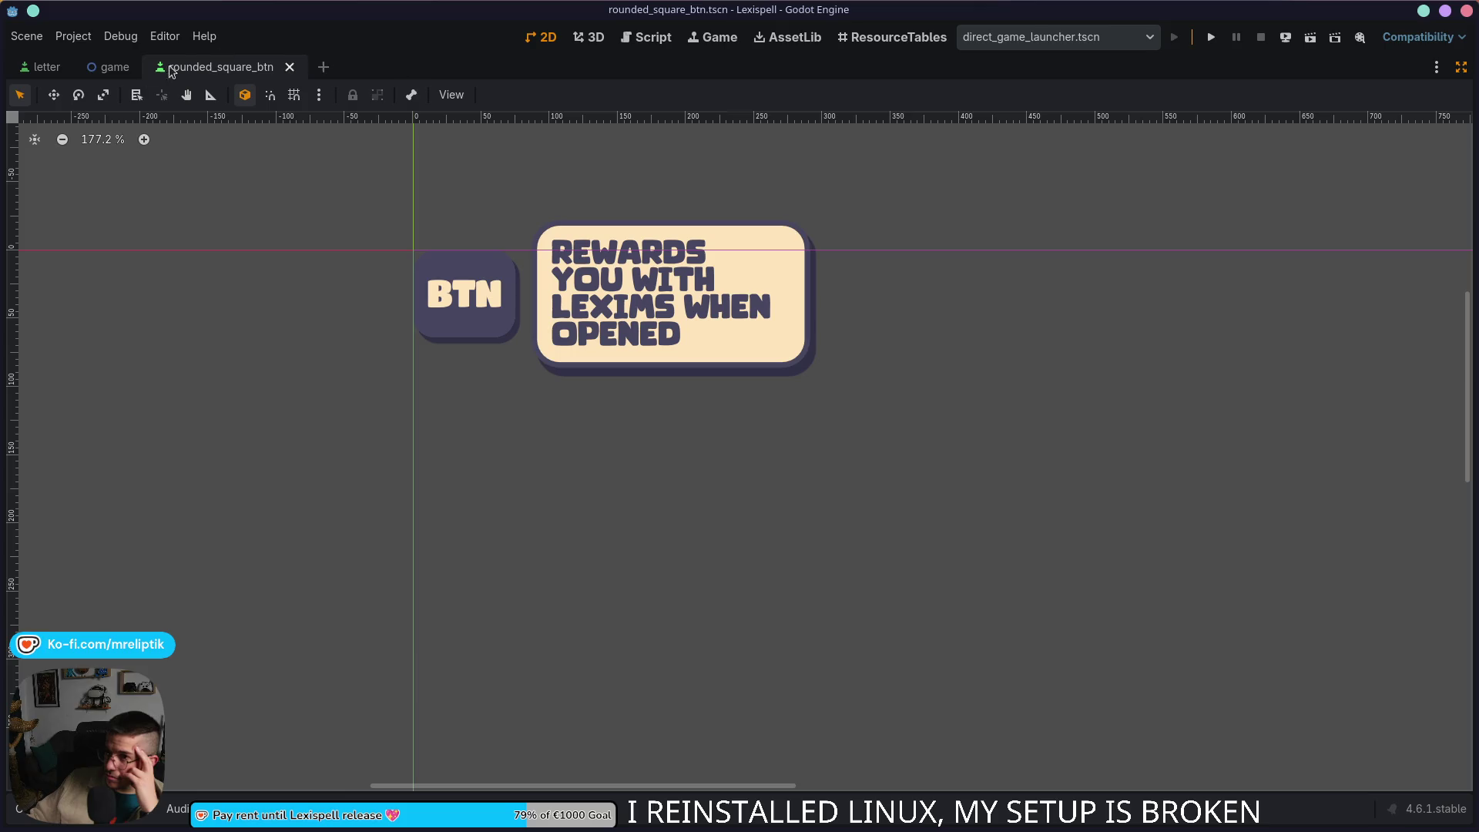
pyautogui.click(46, 66)
pyautogui.scroll(-2, 388, 158)
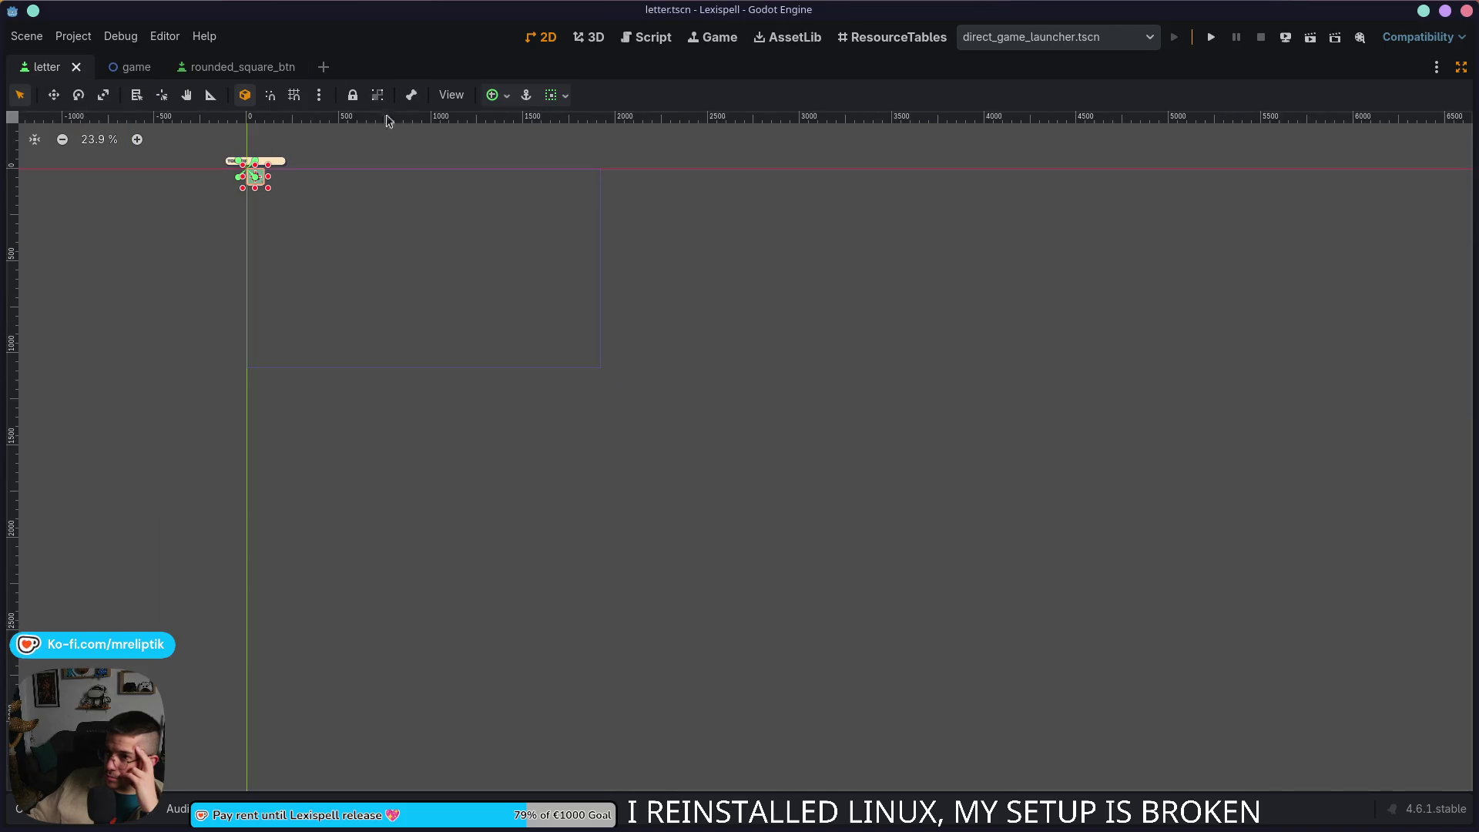
pyautogui.click(325, 67)
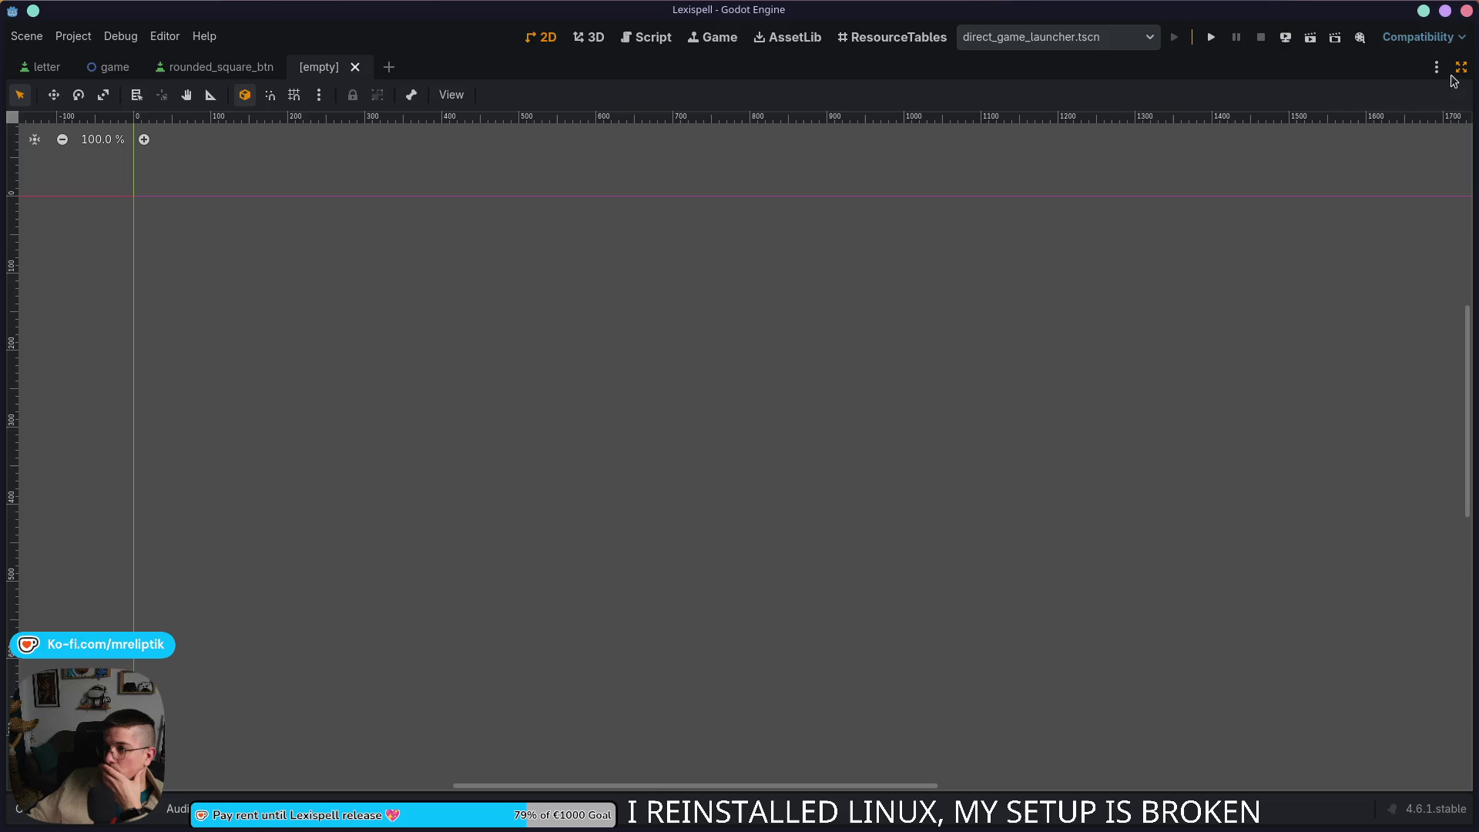
pyautogui.click(1461, 67)
pyautogui.moveTo(130, 68)
pyautogui.click(341, 67)
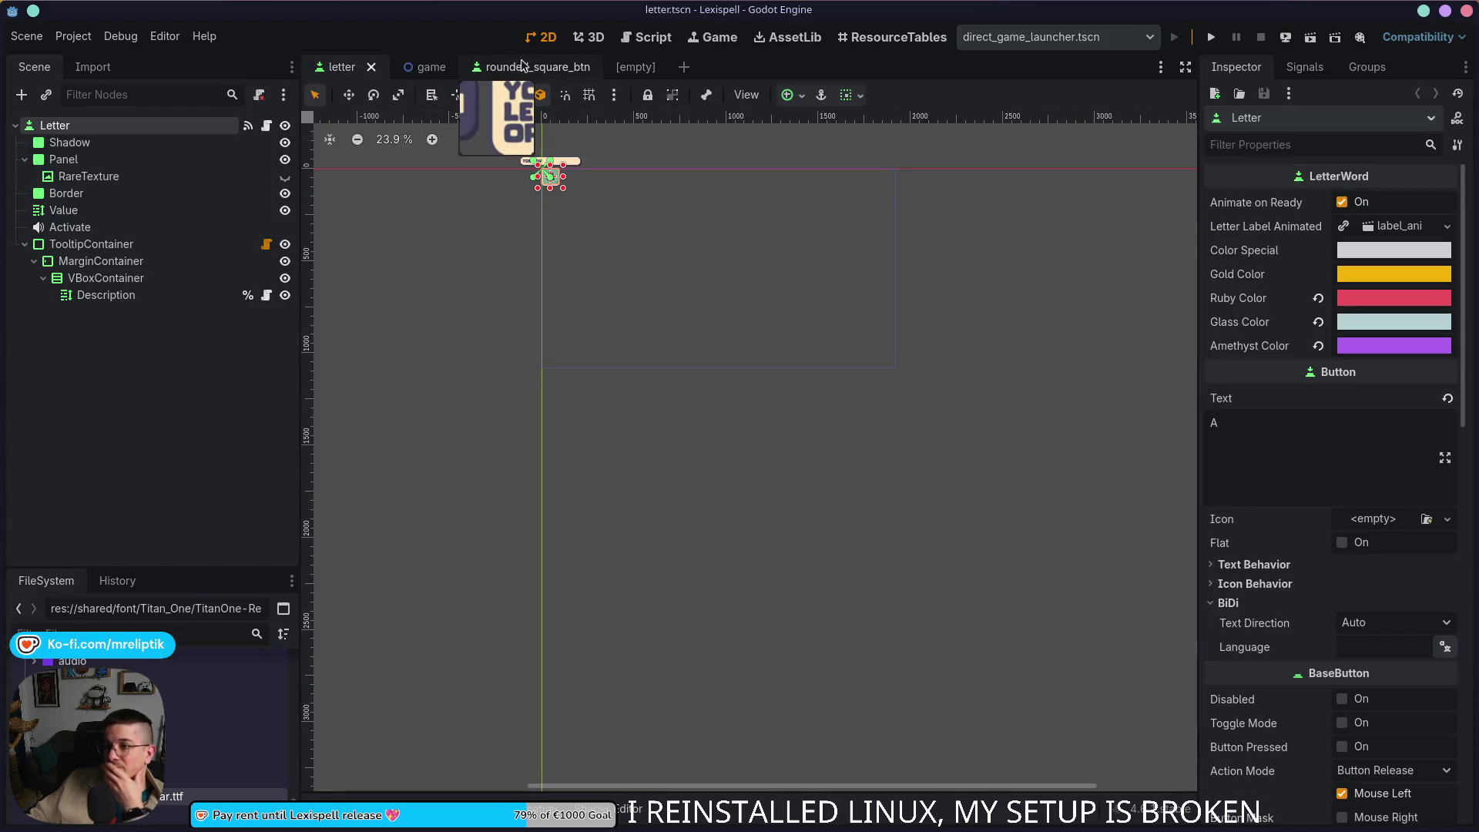
# Step: Quick-open titlescreen.tscn and select its DemoMessage panel node
pyautogui.hotkey('ctrl', 'shift', 'o')
pyautogui.write('dir')
pyautogui.press('Down')
pyautogui.press('Escape')
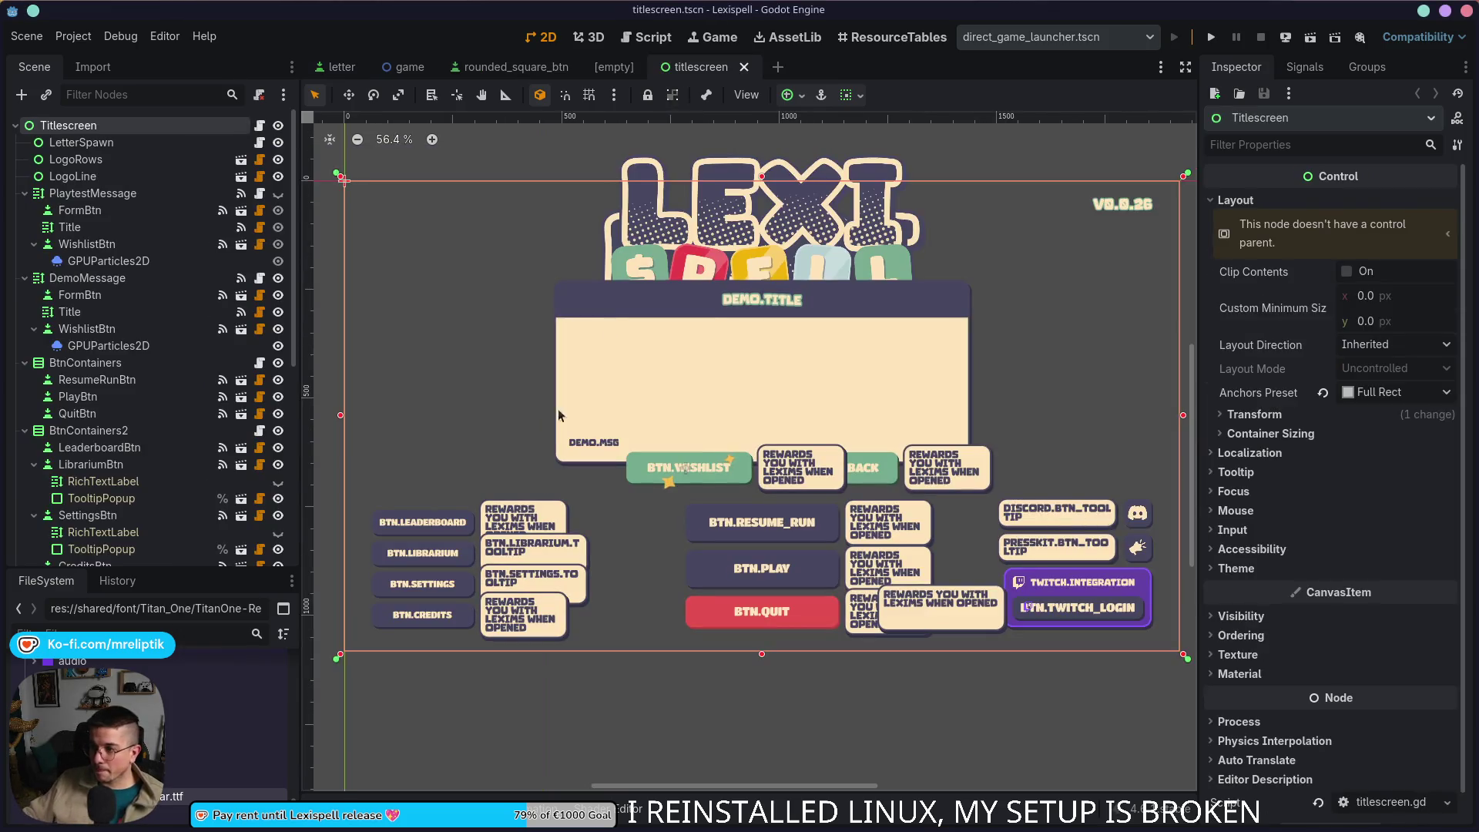
pyautogui.click(646, 380)
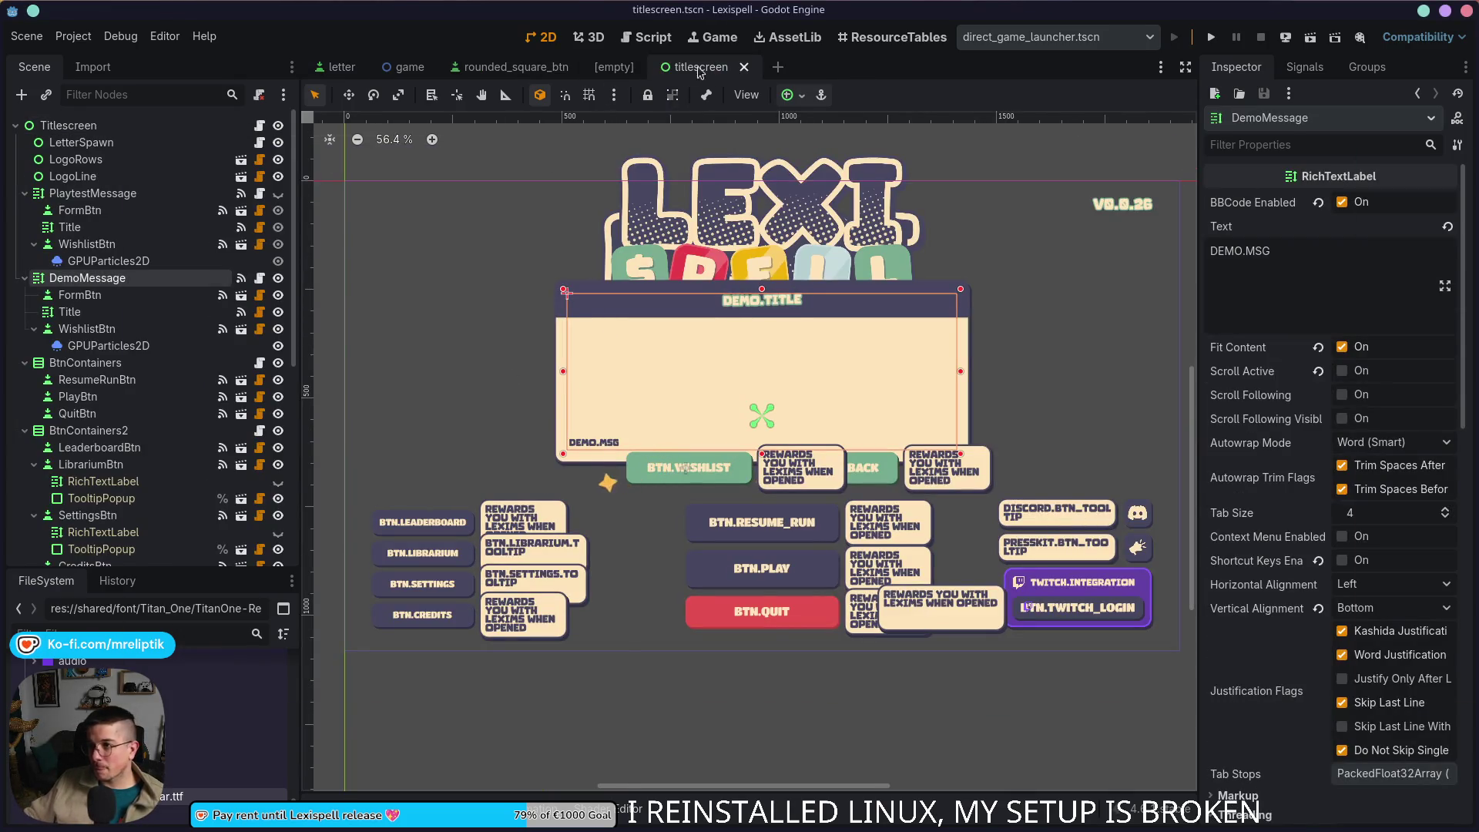
# Step: Create a new User Interface scene with its root renamed CompareFonts
pyautogui.middleClick(610, 72)
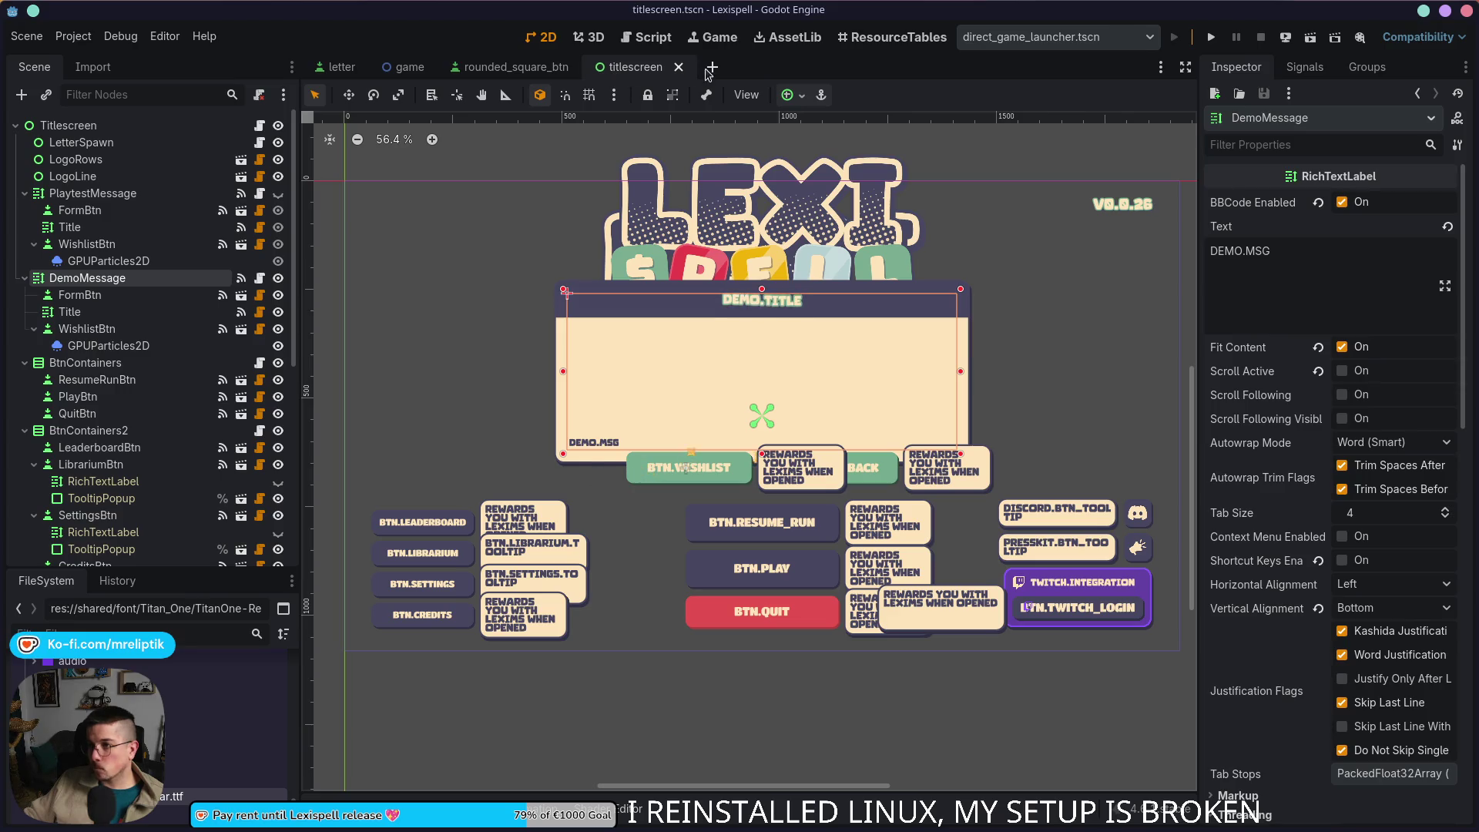
pyautogui.click(710, 67)
pyautogui.click(149, 203)
pyautogui.doubleClick(136, 126)
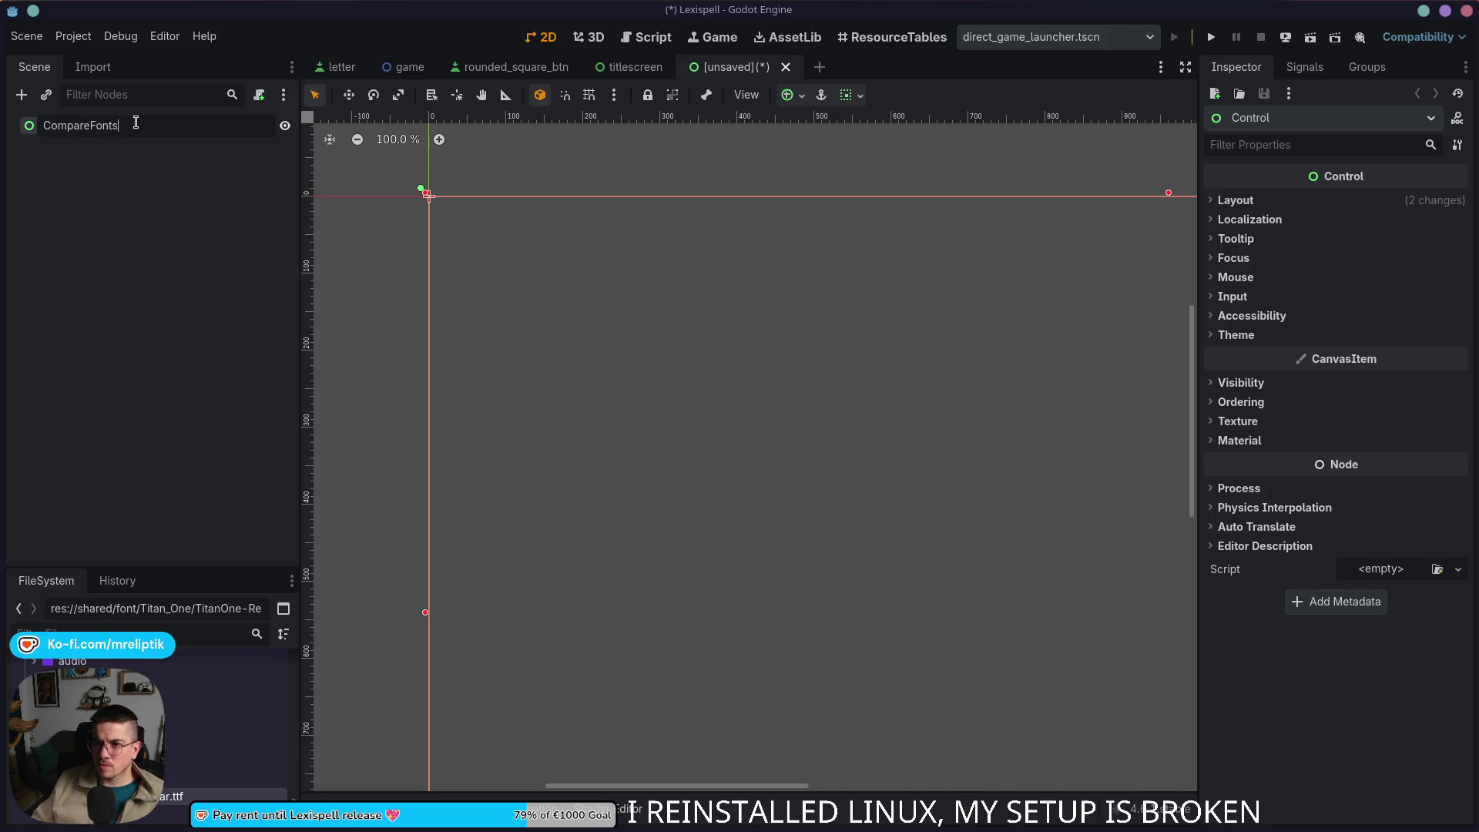
pyautogui.press('Return')
# Step: Save it as compare_fonts.tscn in a new compare_fonts folder under tests, with DemoMessage pasted in
pyautogui.hotkey('ctrl', 's')
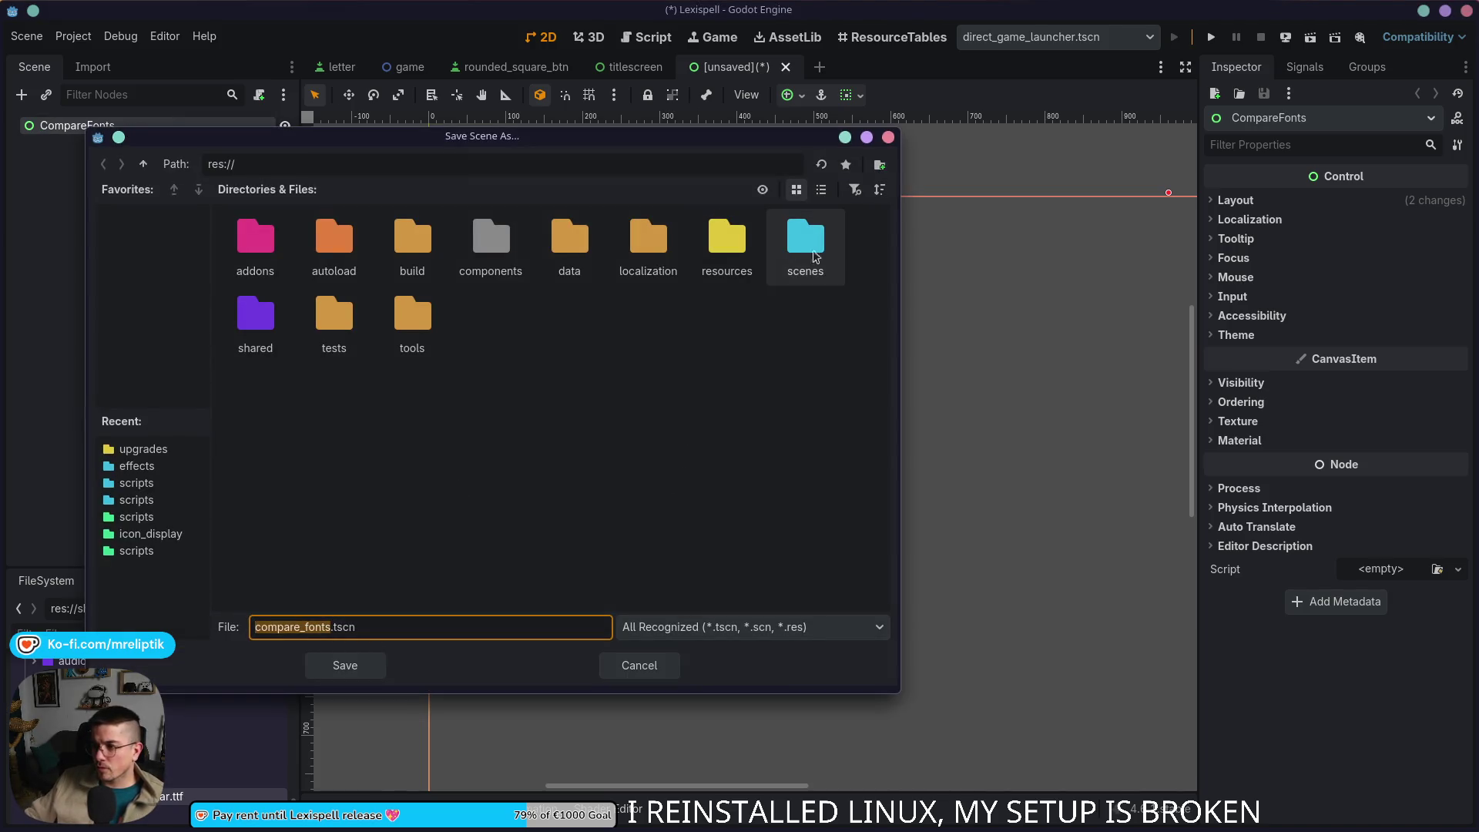
pyautogui.doubleClick(333, 314)
pyautogui.write('compare_fonts')
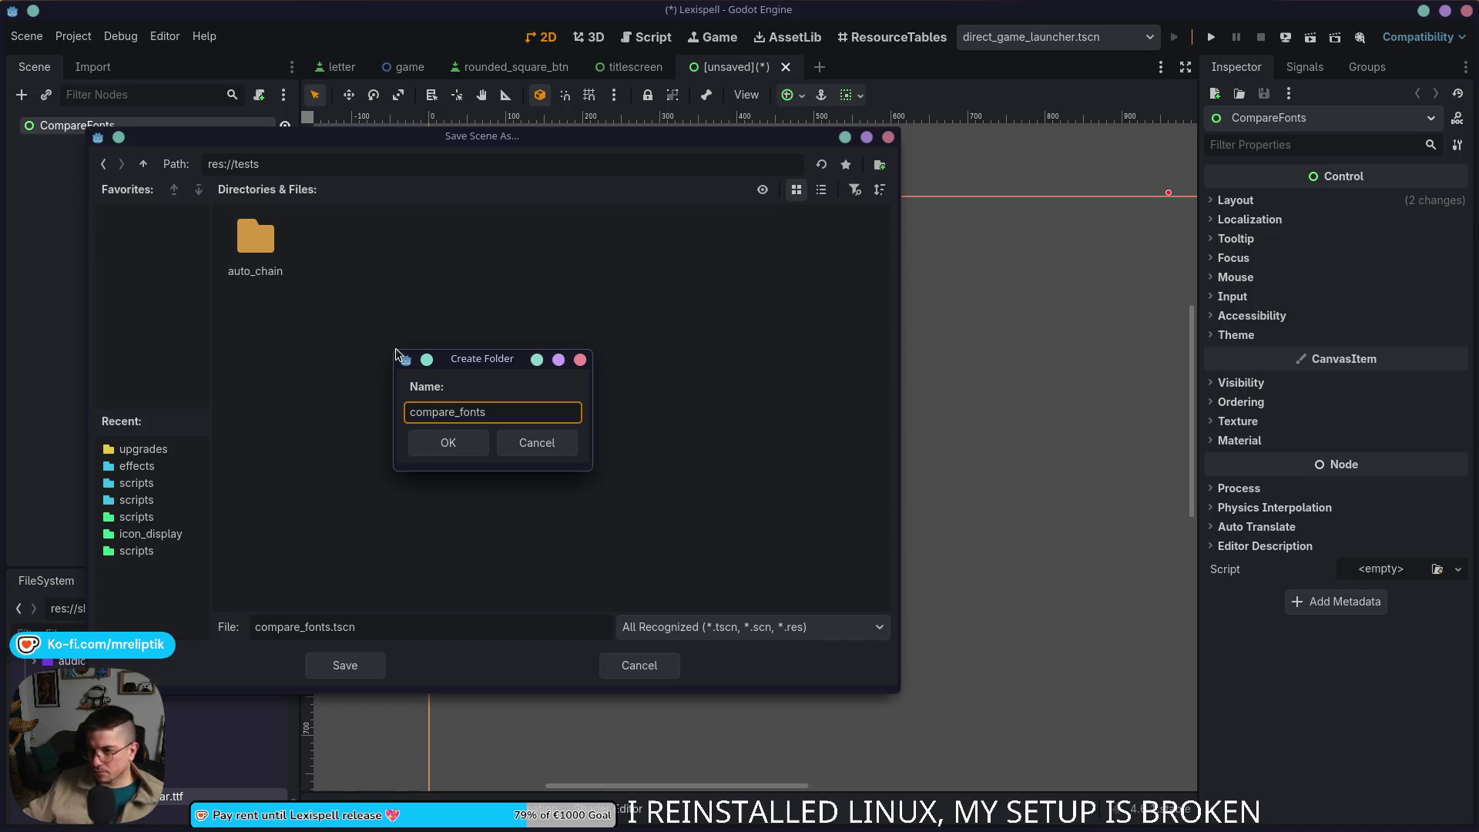
pyautogui.click(455, 448)
pyautogui.click(370, 666)
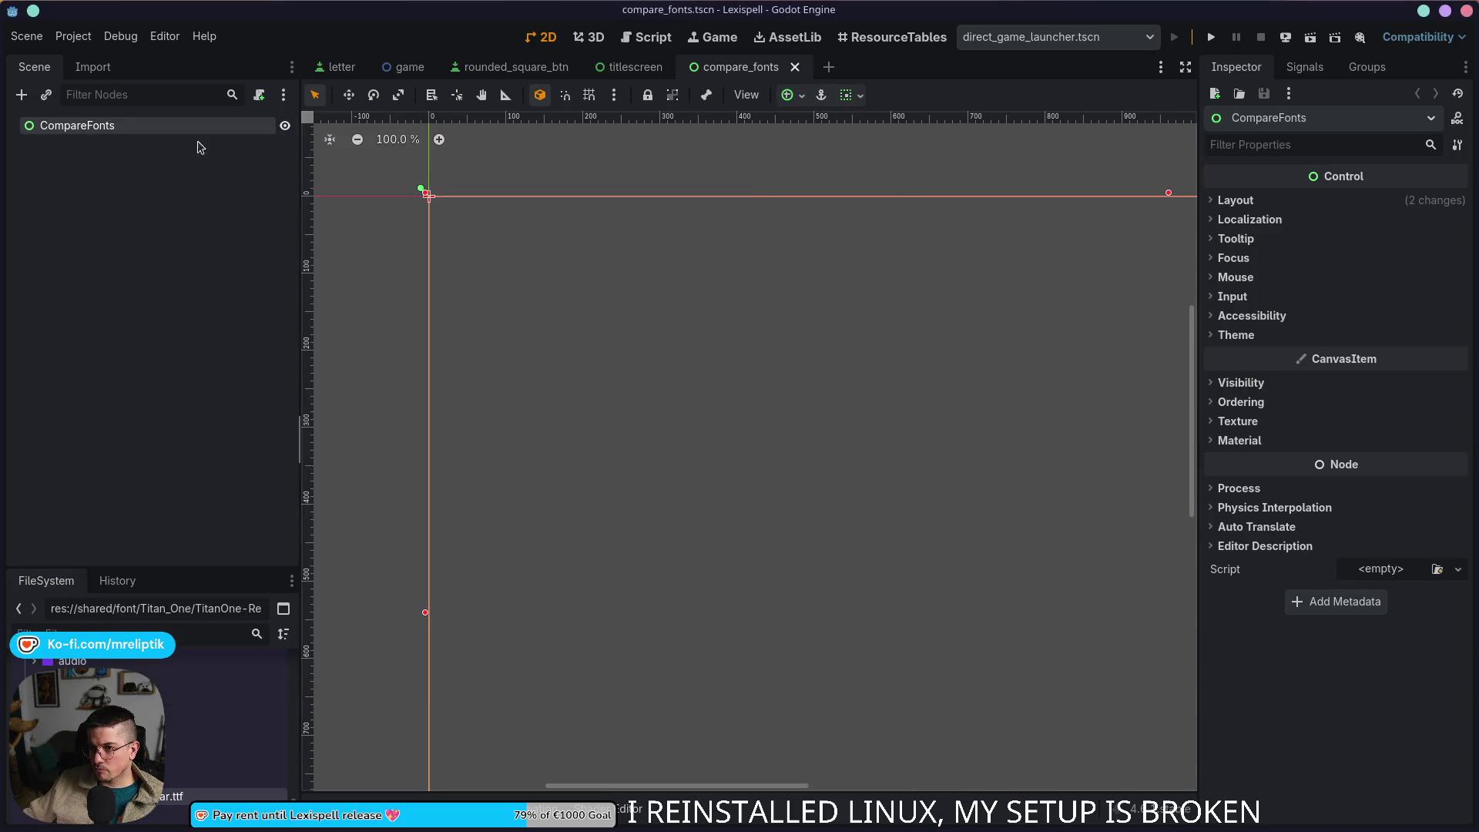
pyautogui.scroll(-5, 462, 336)
pyautogui.hotkey('ctrl', 'v')
pyautogui.hotkey('ctrl', 's')
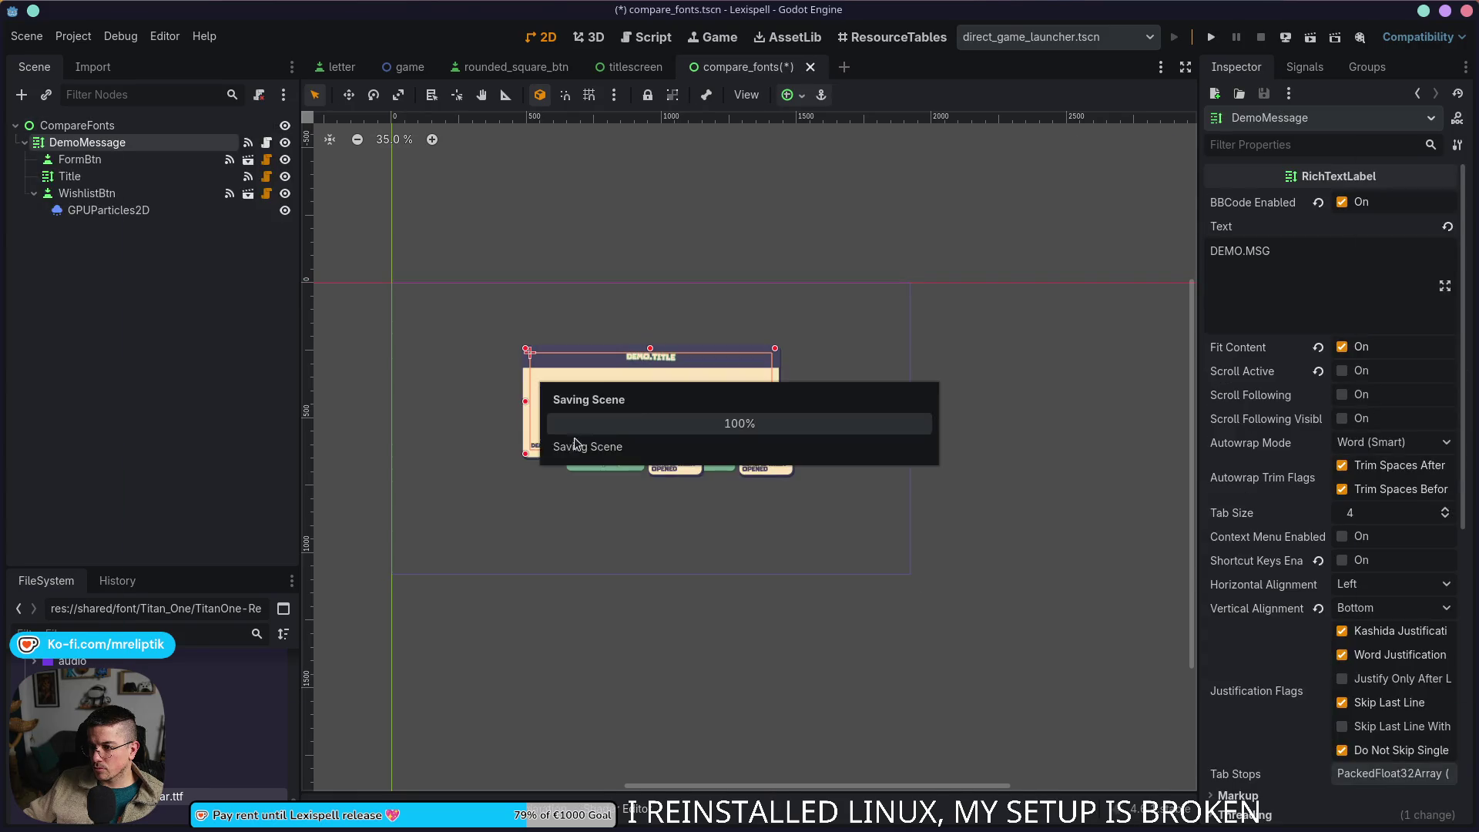
# Step: Reposition DemoMessage, duplicate it into a second panel and save
pyautogui.moveTo(673, 401)
pyautogui.mouseDown()
pyautogui.moveTo(668, 351)
pyautogui.moveTo(660, 468)
pyautogui.mouseUp()
pyautogui.hotkey('ctrl', 'd')
pyautogui.hotkey('ctrl', 's')
pyautogui.hotkey('ctrl', 's')
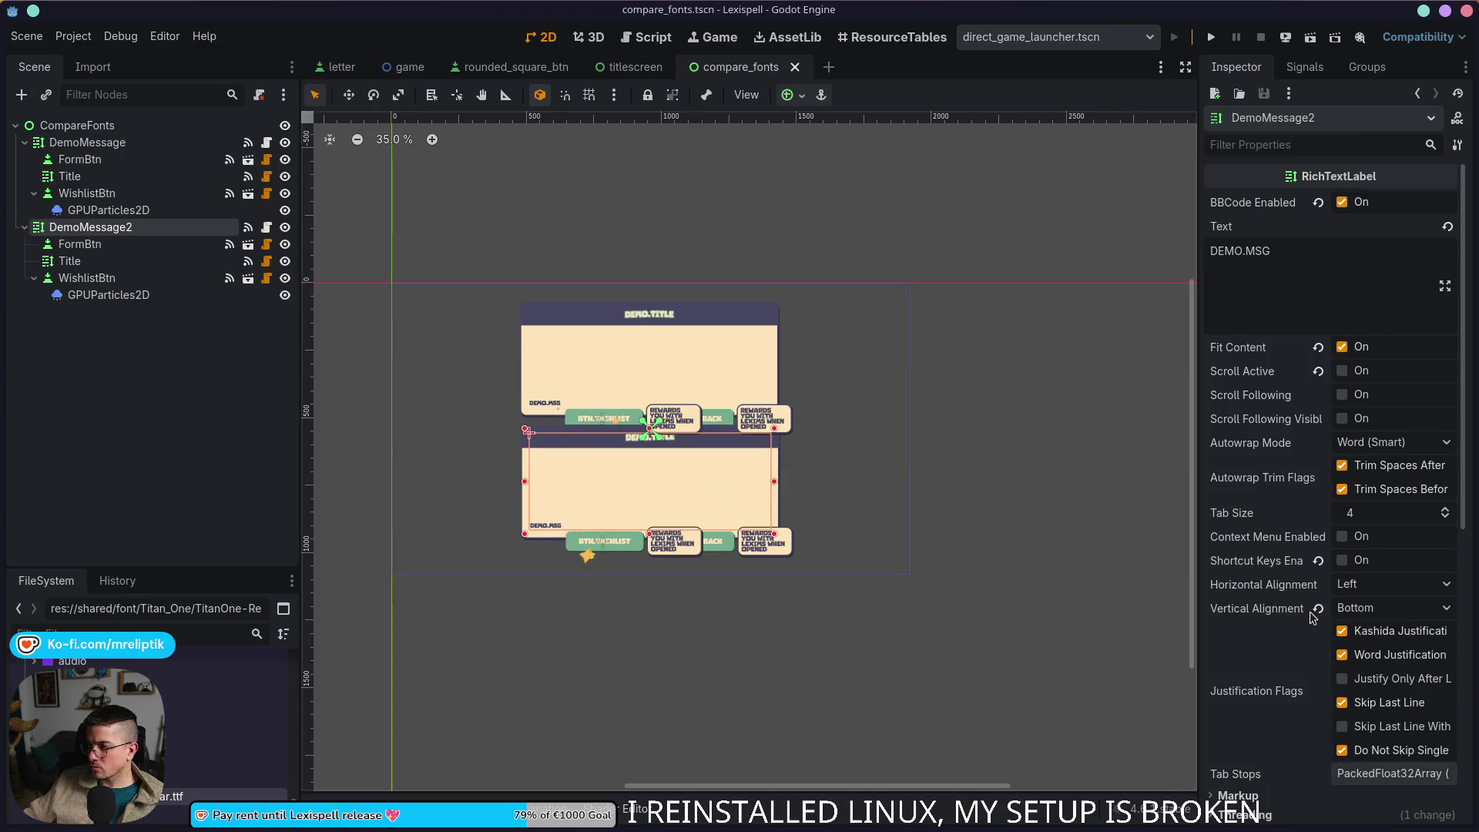
pyautogui.scroll(-3, 1313, 616)
pyautogui.scroll(-2, 1295, 578)
# Step: Override the copy's body text Normal Font with TitanOne-Regular via Quick Load
pyautogui.click(1266, 540)
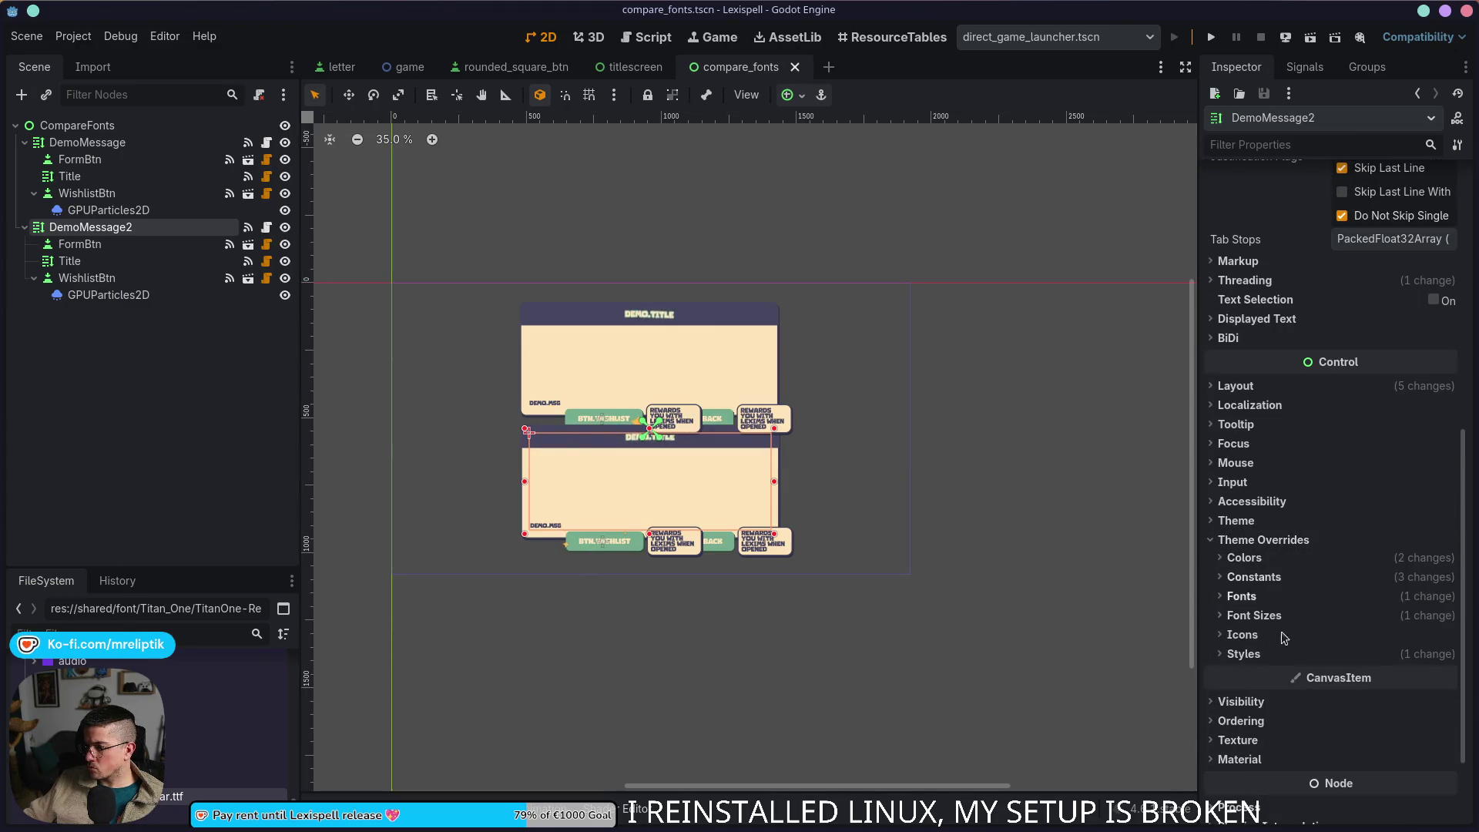
pyautogui.click(1241, 595)
pyautogui.click(1447, 628)
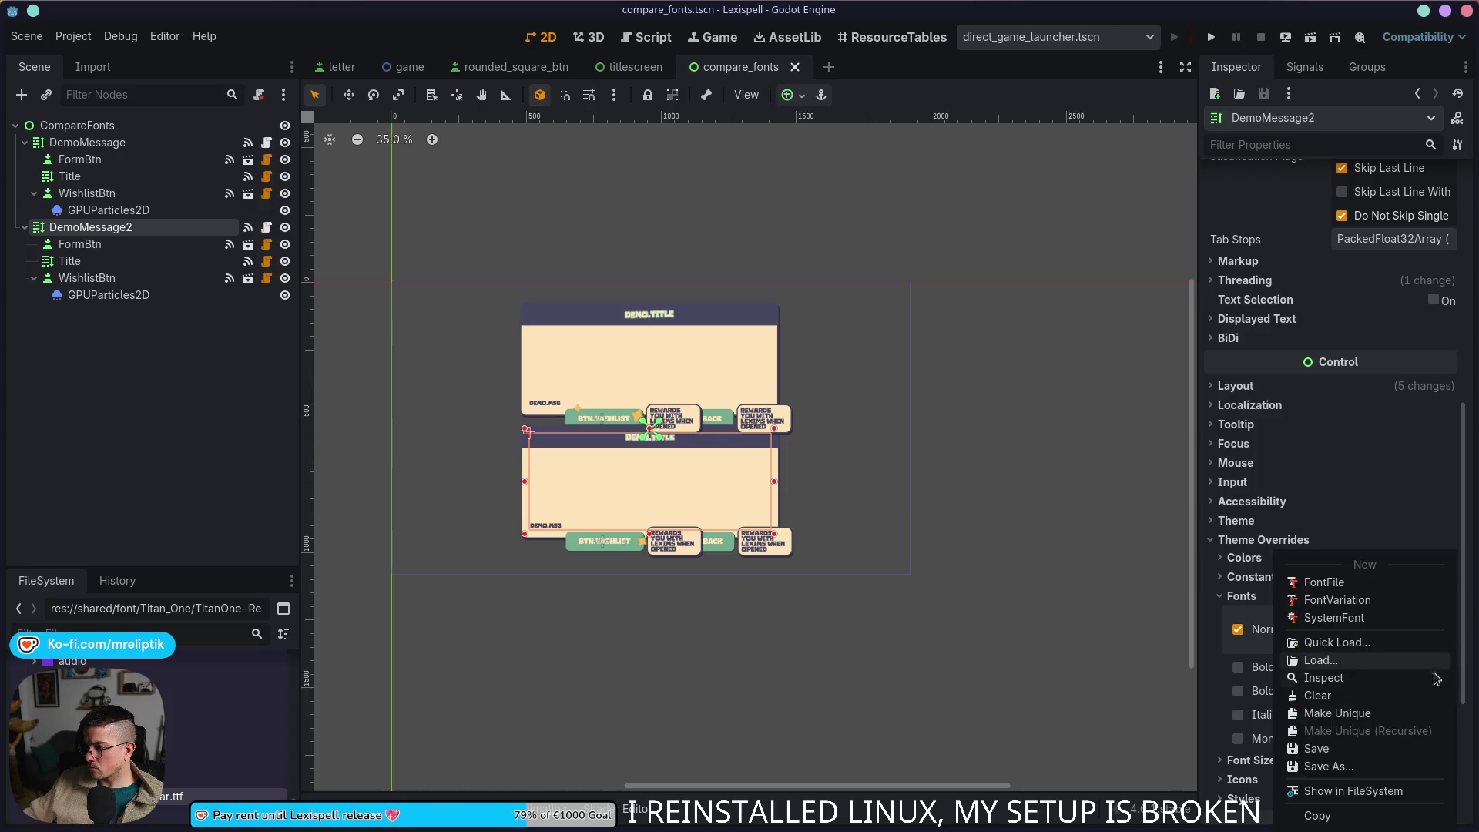
pyautogui.click(1364, 646)
pyautogui.click(327, 247)
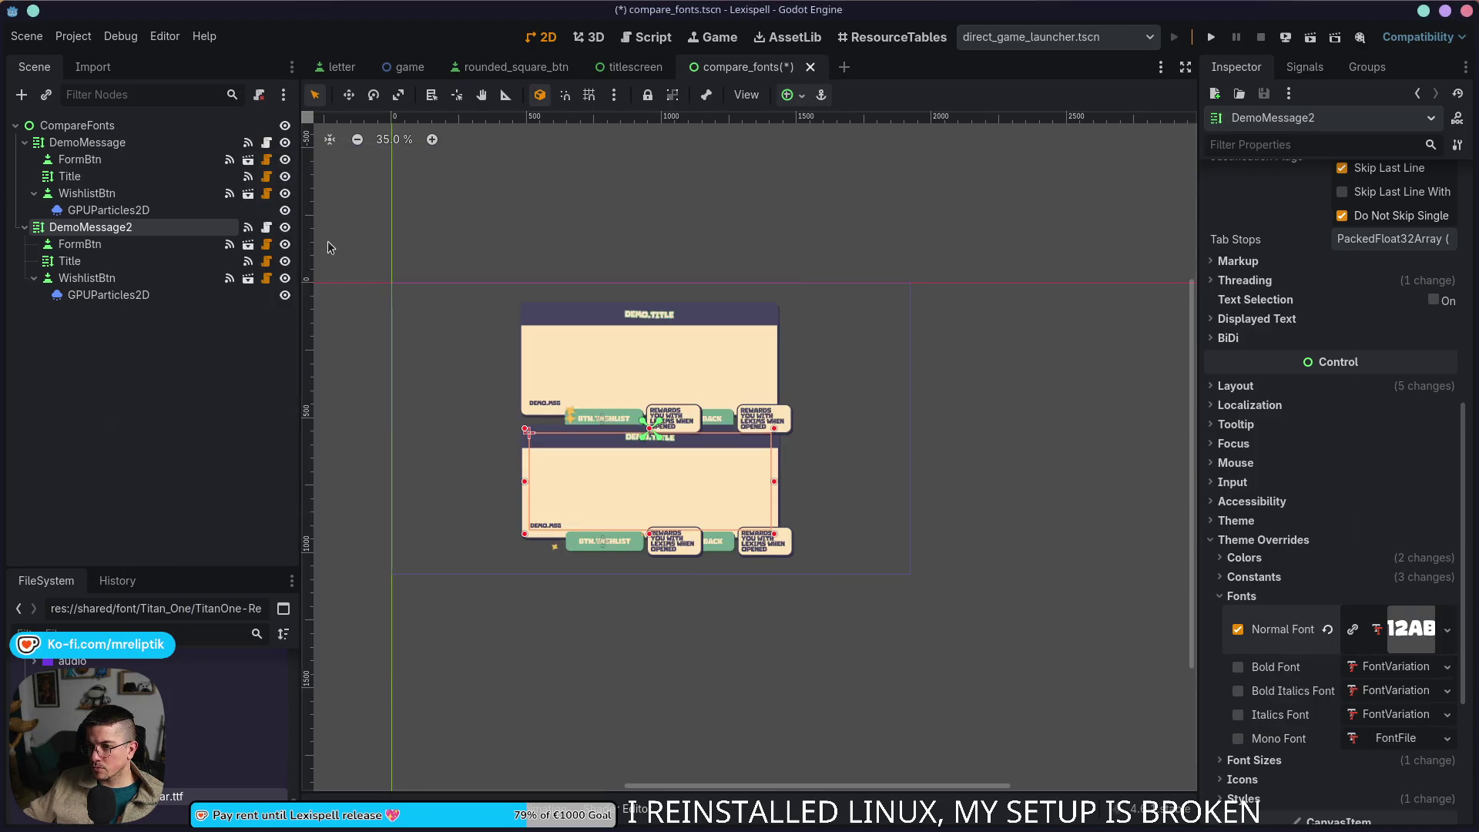
pyautogui.click(1449, 629)
pyautogui.click(1363, 641)
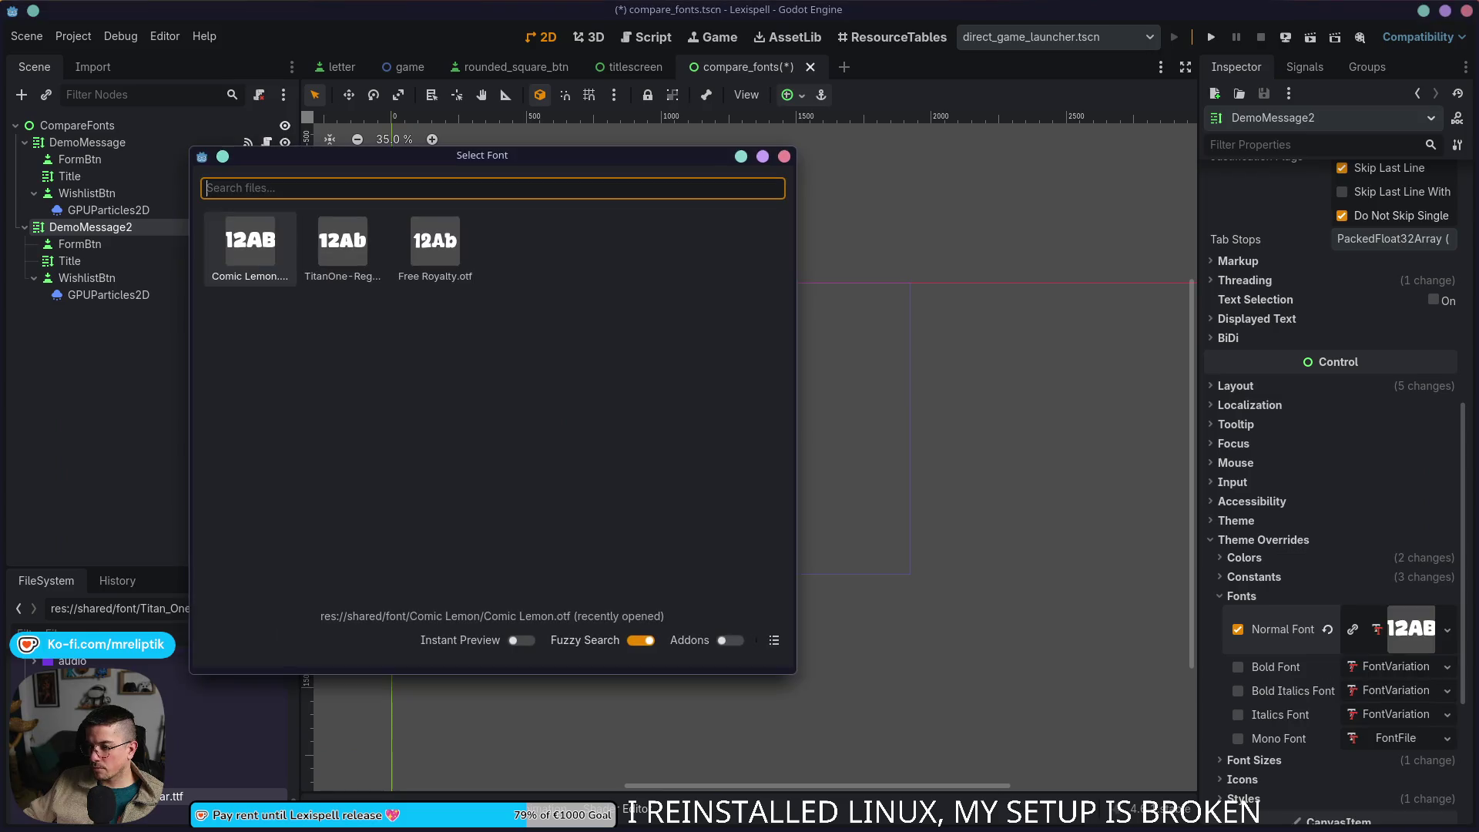
pyautogui.click(338, 254)
# Step: Save and run the compare_fonts scene
pyautogui.hotkey('ctrl', 's')
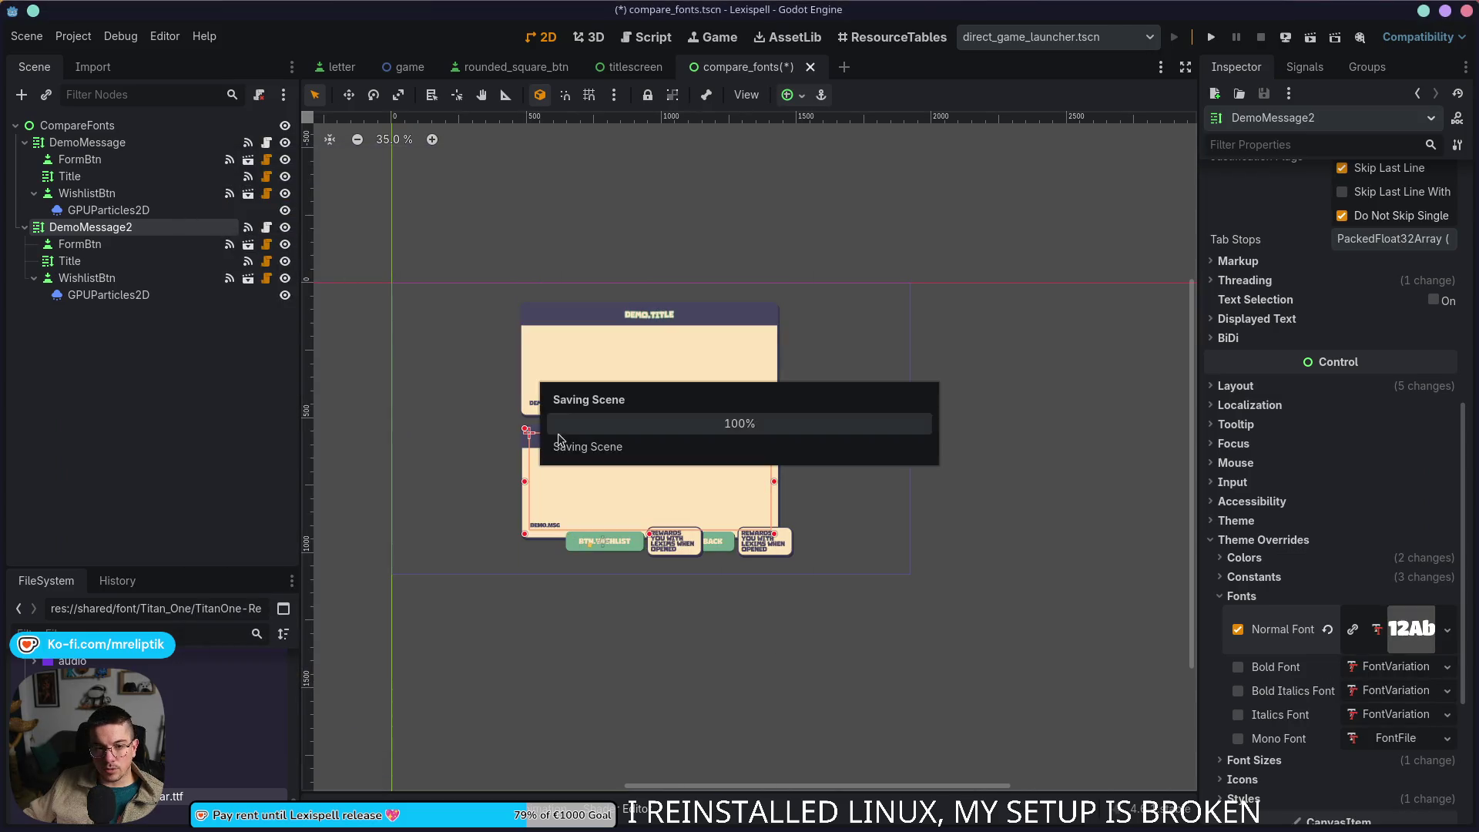
pyautogui.scroll(1, 666, 459)
pyautogui.scroll(4, 667, 459)
pyautogui.scroll(-2, 666, 459)
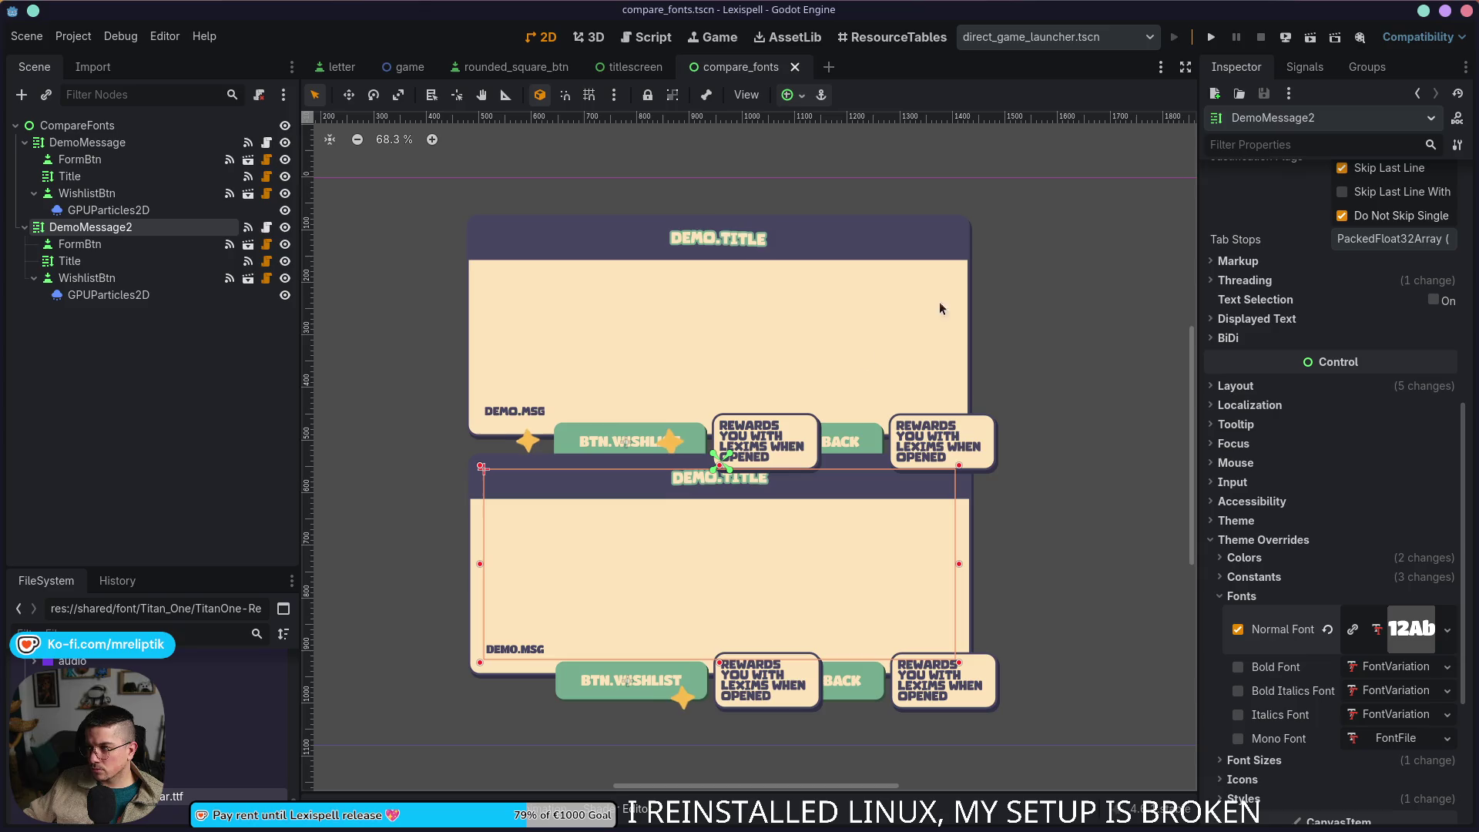
pyautogui.click(1309, 36)
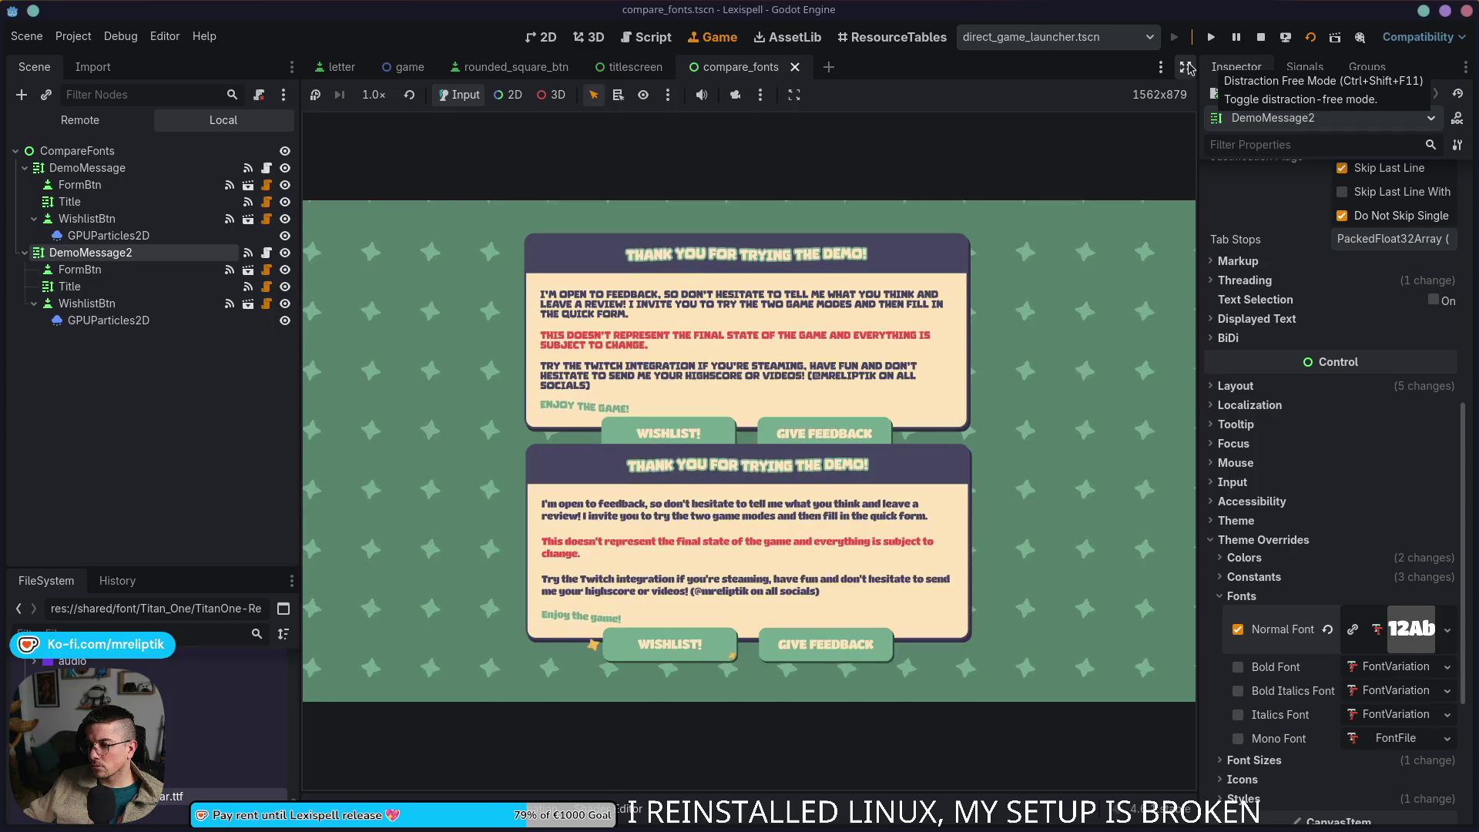
# Step: View both message panels full-size in the running game, then return to the 2D editor
pyautogui.click(1185, 67)
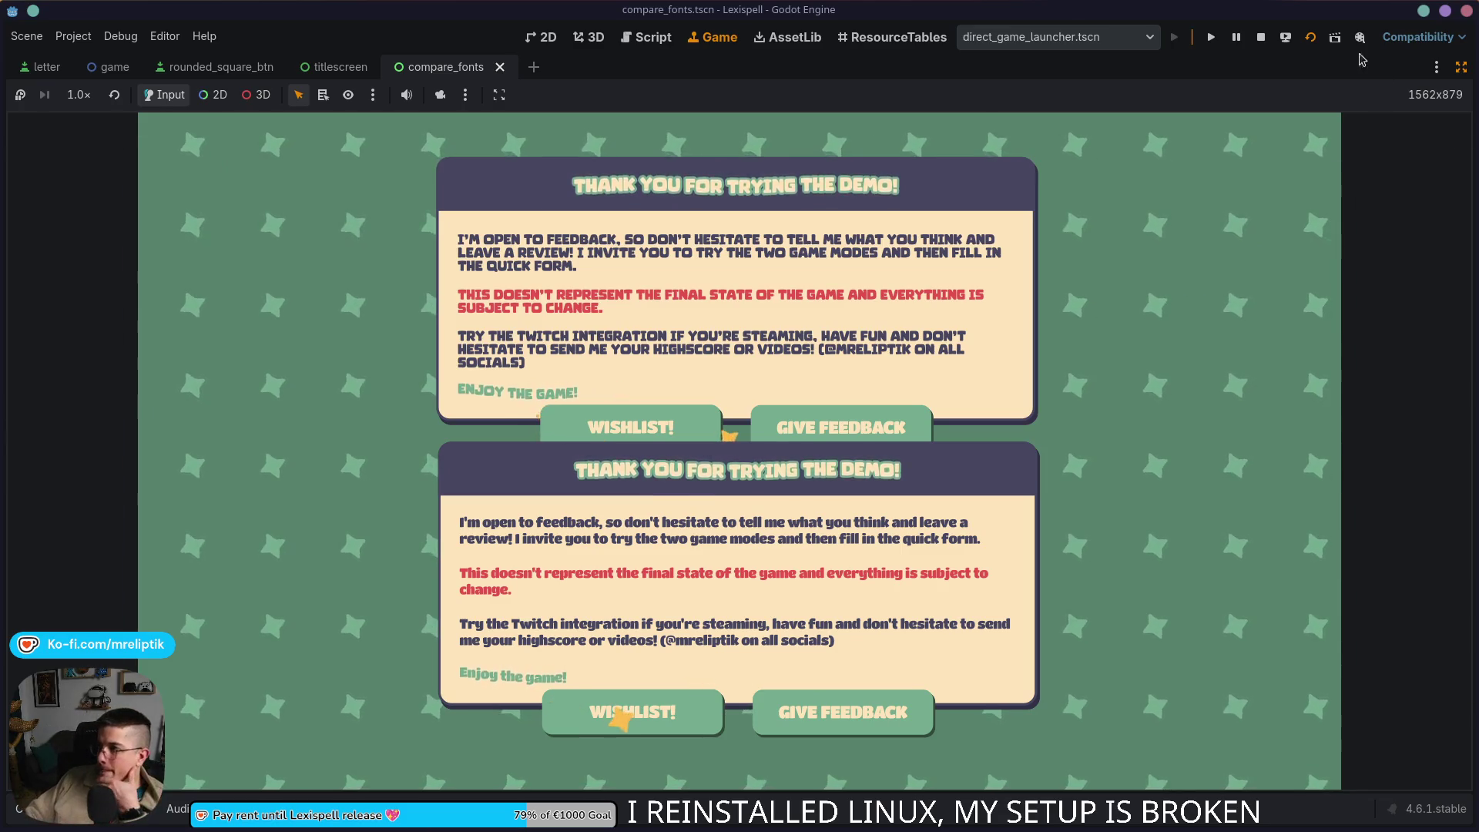
pyautogui.click(541, 36)
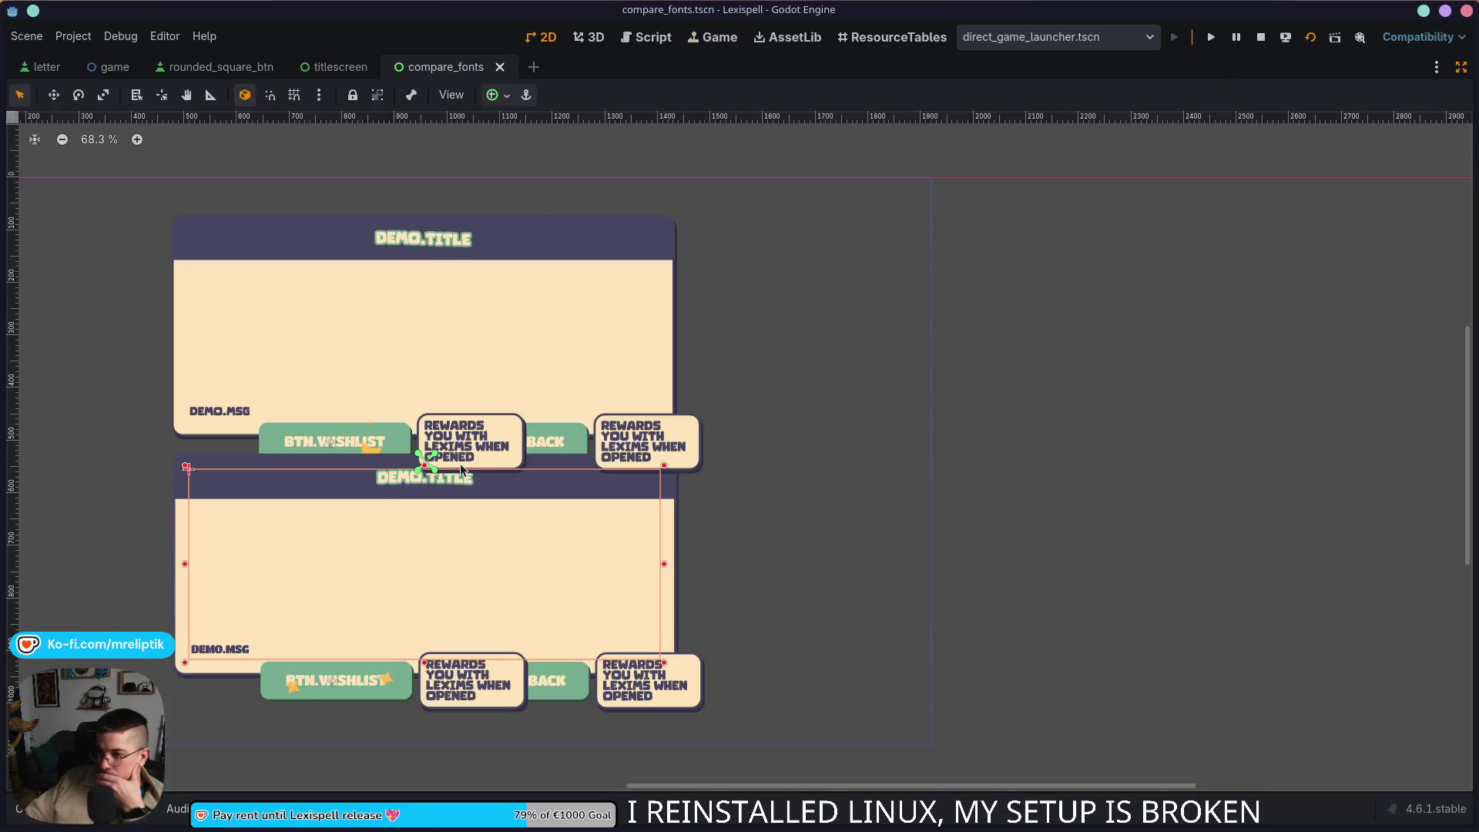
# Step: Select DemoMessage2's Title and expand its font theme overrides
pyautogui.click(402, 485)
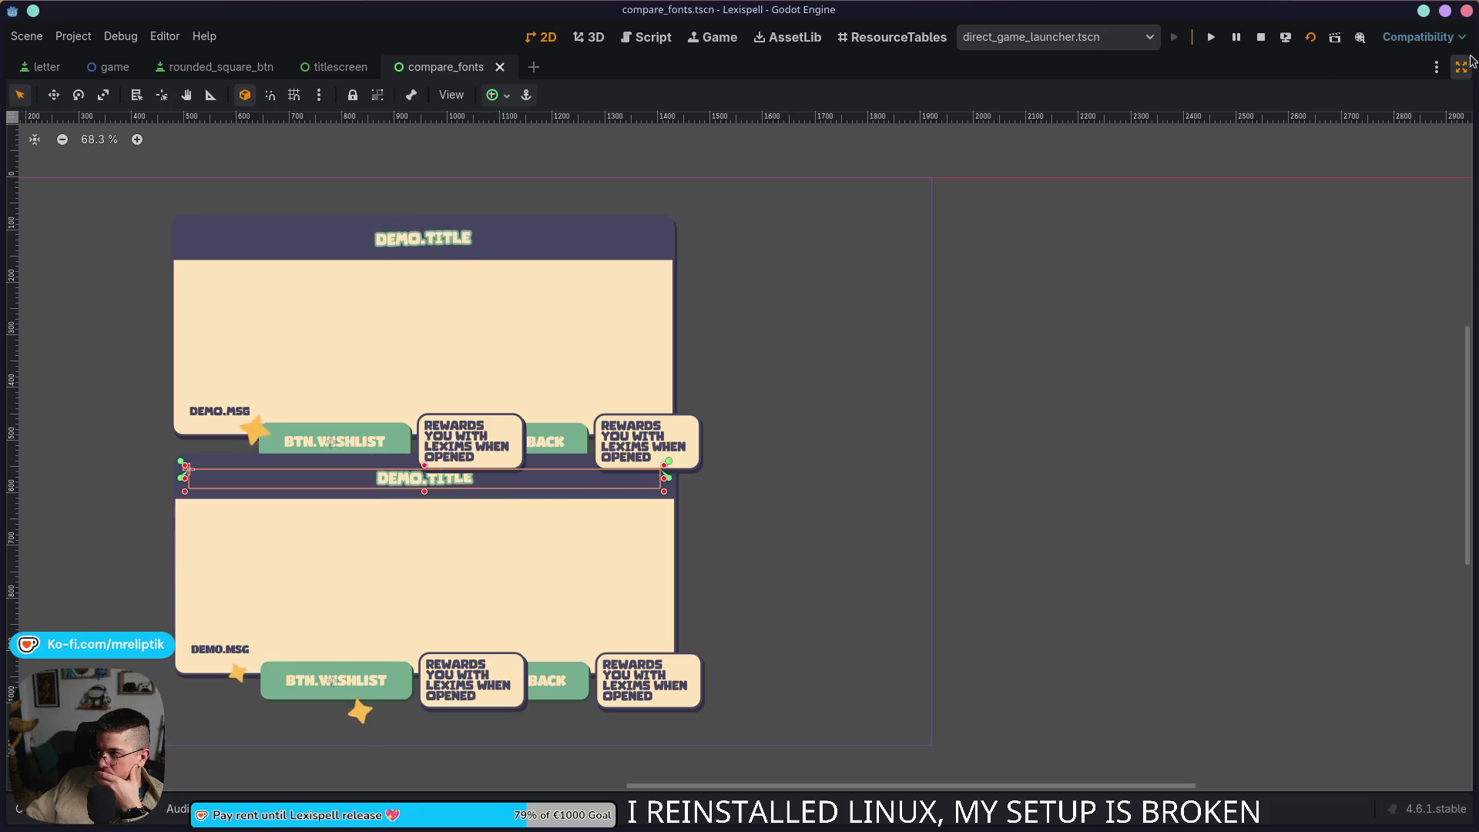
pyautogui.click(1460, 64)
pyautogui.click(1238, 665)
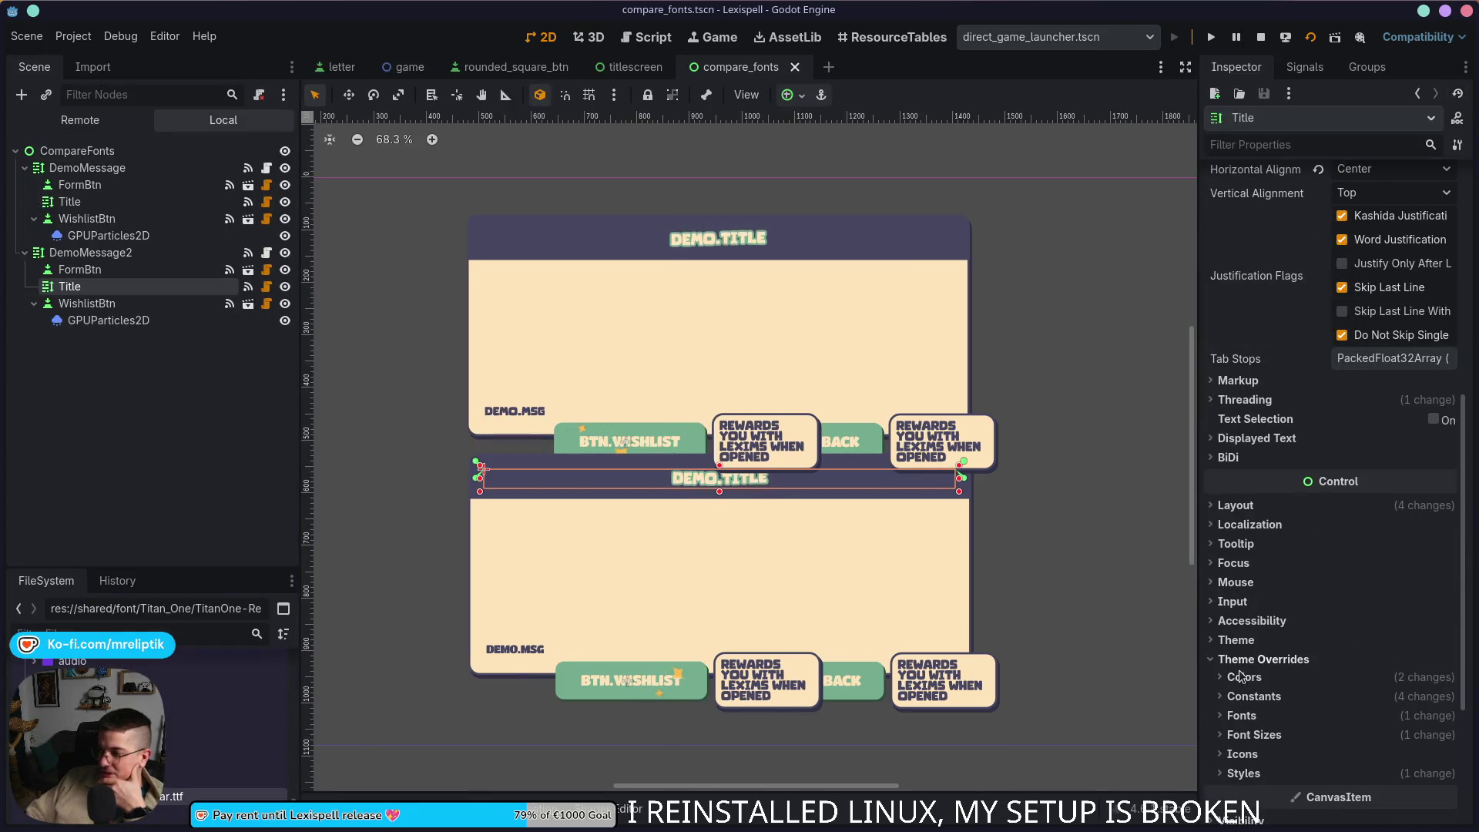
pyautogui.click(1240, 717)
# Step: Quick-load TitanOne for the title's Normal Font, then save and run the scene
pyautogui.click(1446, 747)
pyautogui.click(1317, 659)
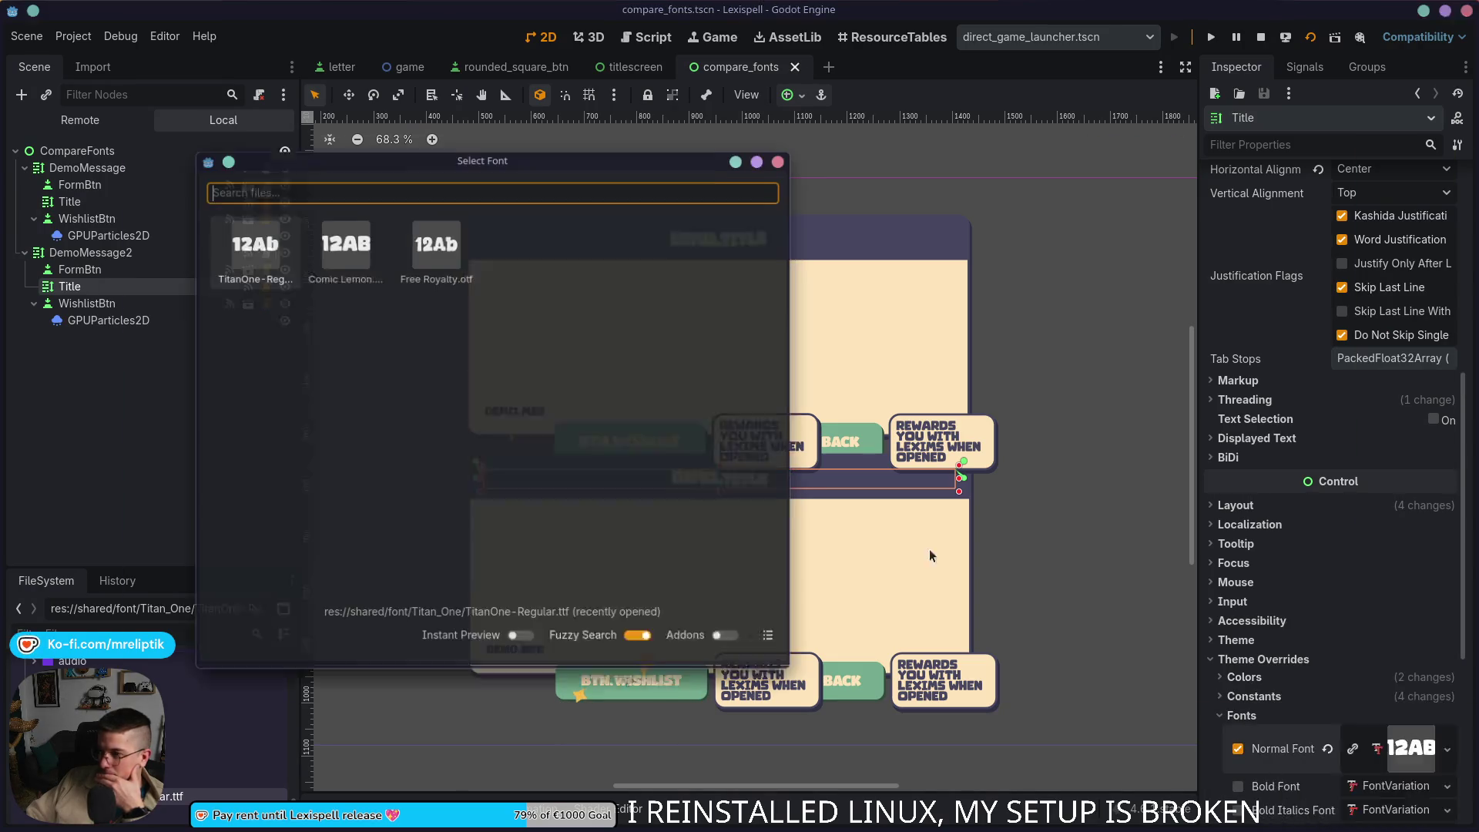
pyautogui.doubleClick(254, 249)
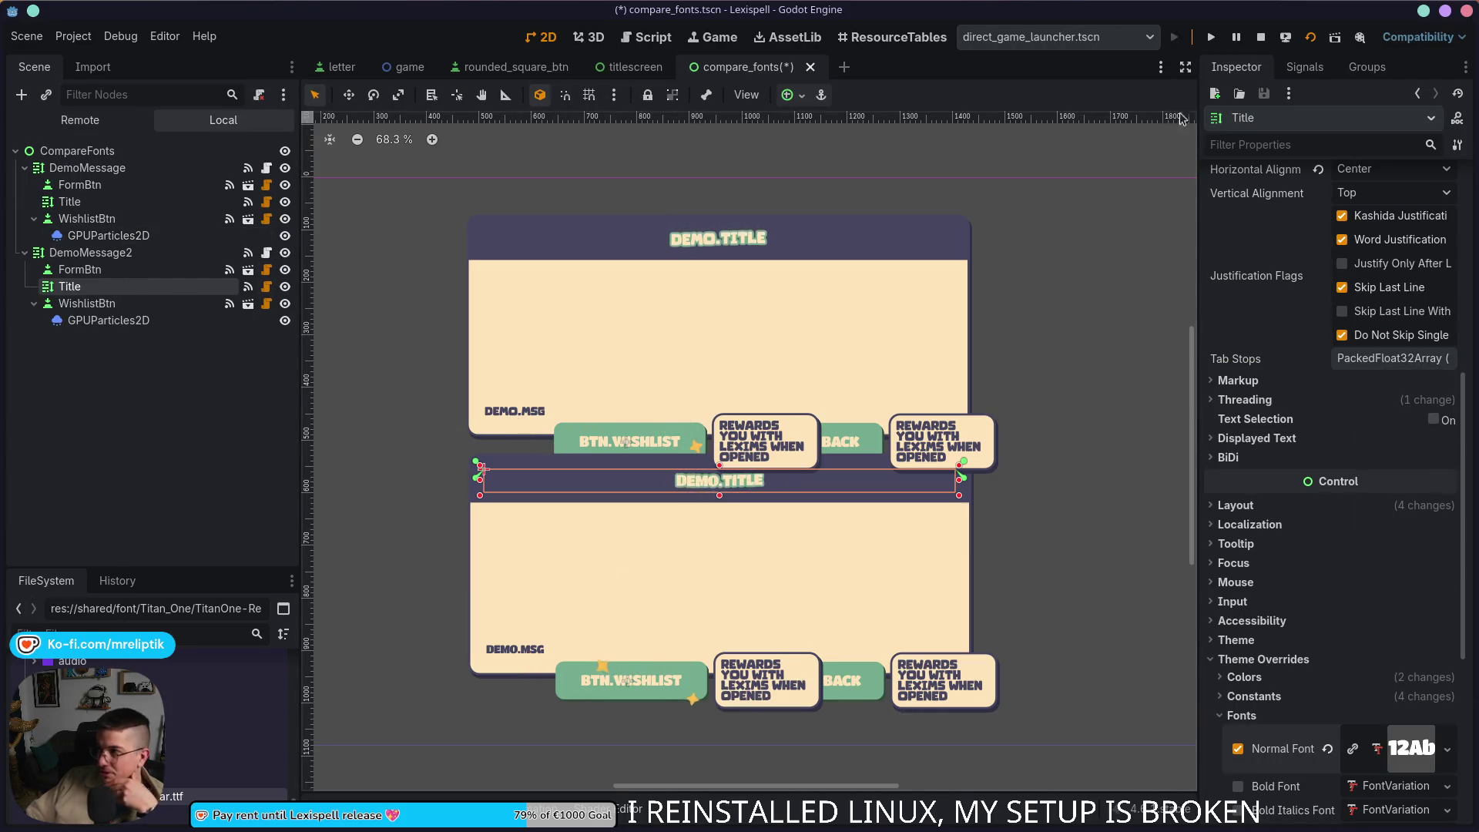
pyautogui.click(1309, 38)
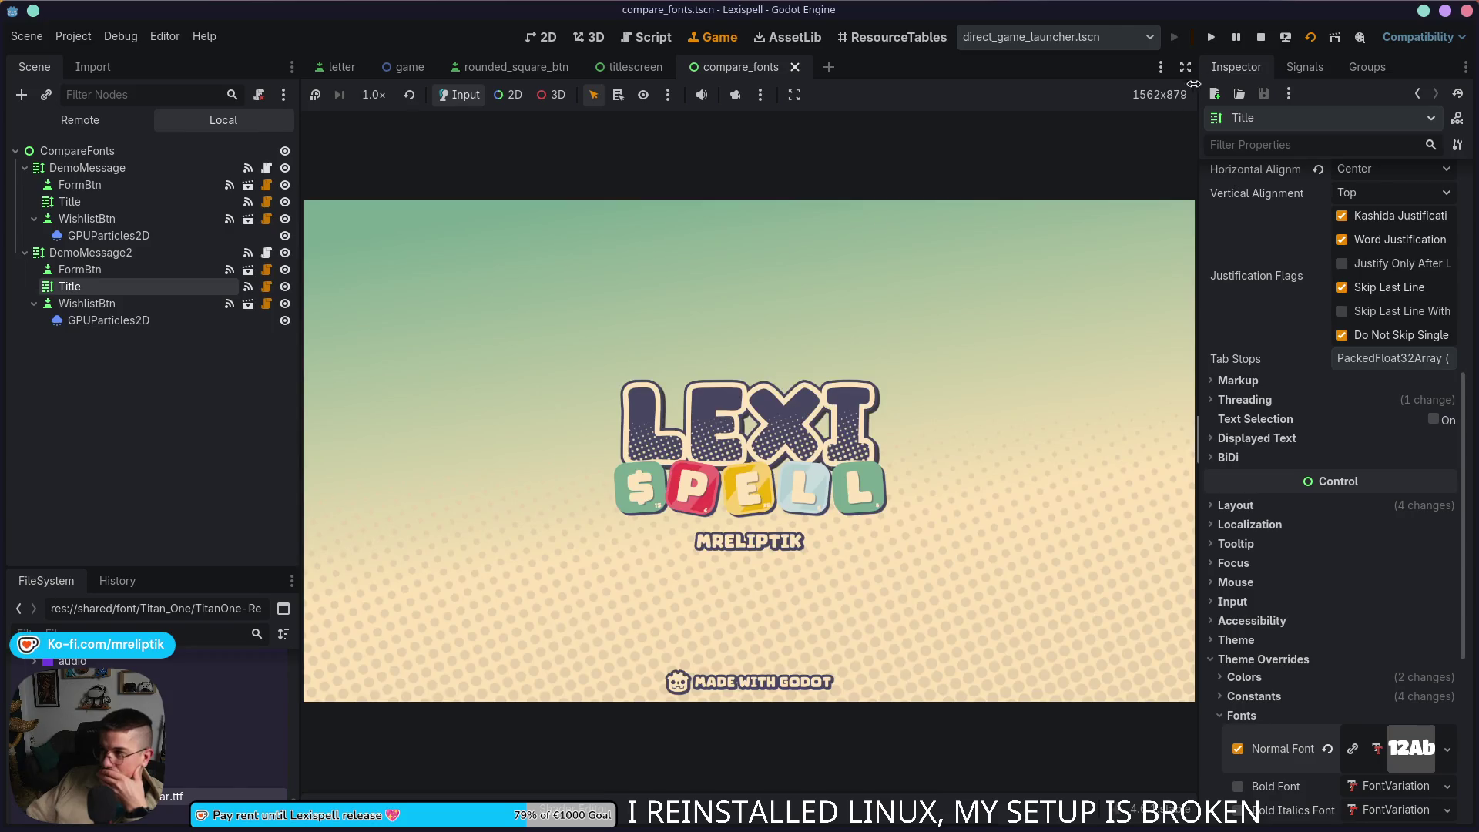
# Step: Hide the side docks to watch the comparison run with the lower panel fully in Titan One
pyautogui.click(1185, 67)
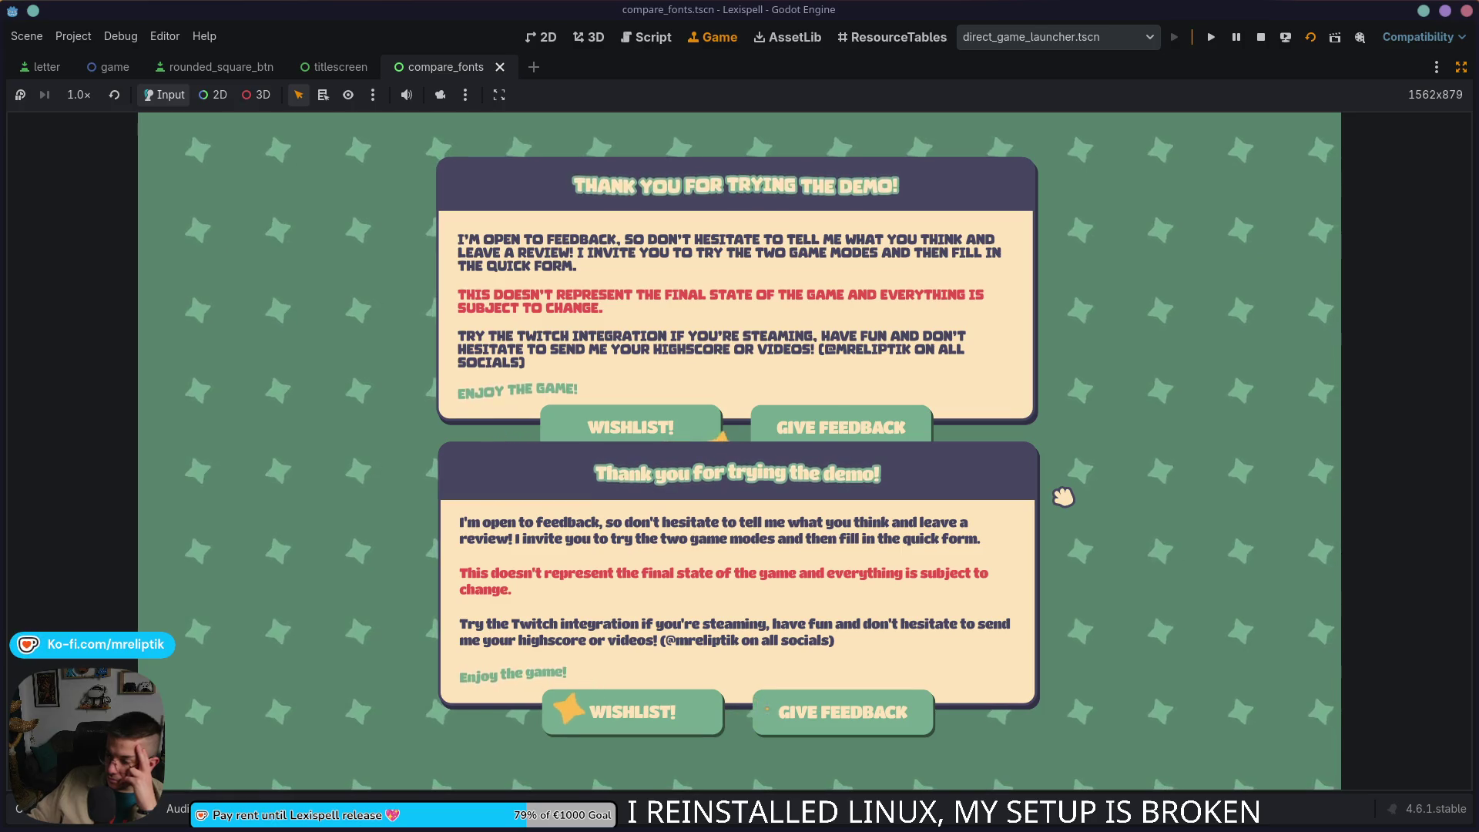
# Step: Capture a Spectacle region screenshot trimmed to the game's two comparison panels
pyautogui.press('Print')
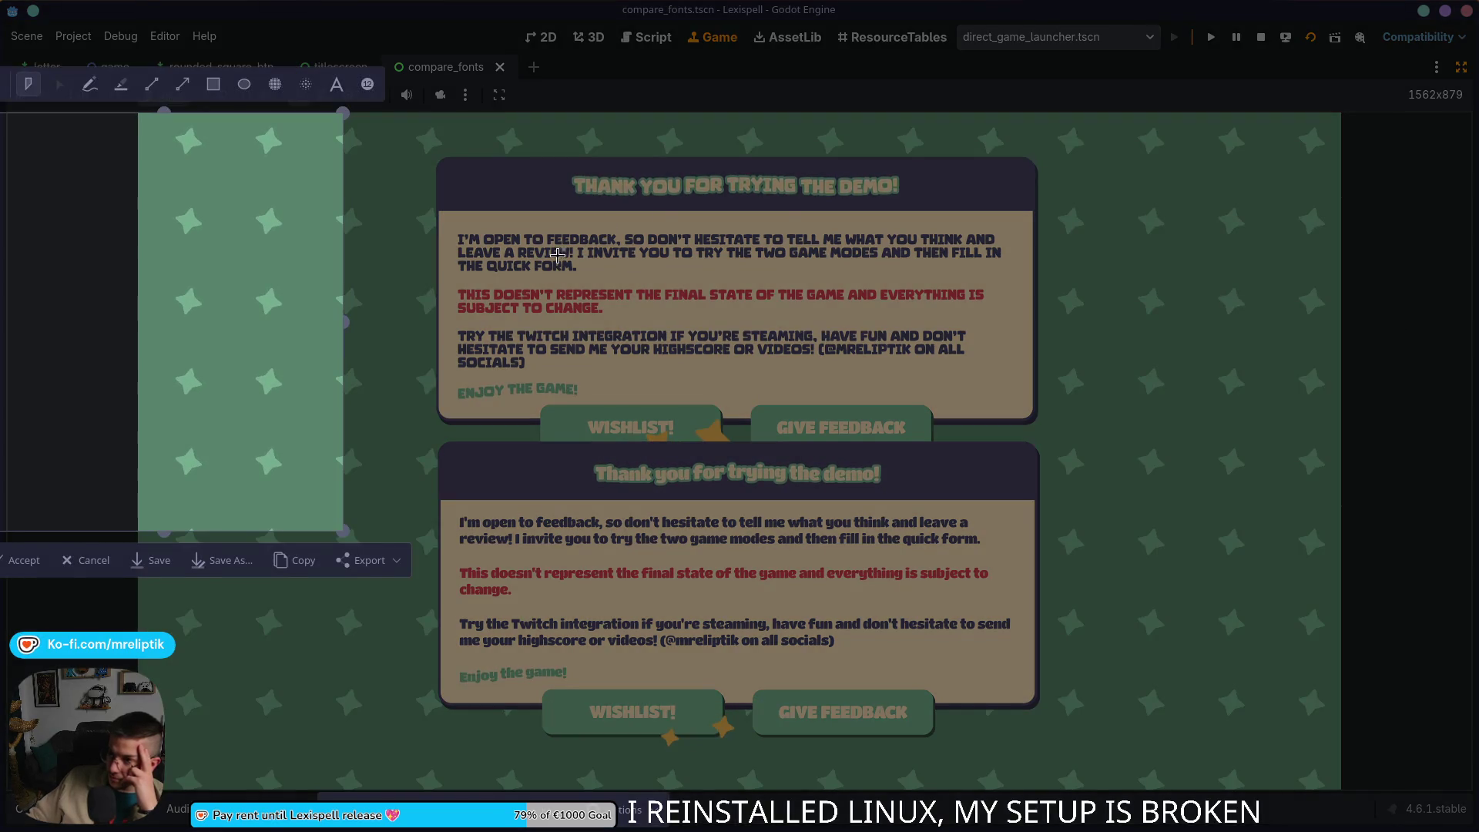
pyautogui.moveTo(358, 534); pyautogui.dragTo(1337, 784)
pyautogui.moveTo(15, 116); pyautogui.dragTo(137, 112)
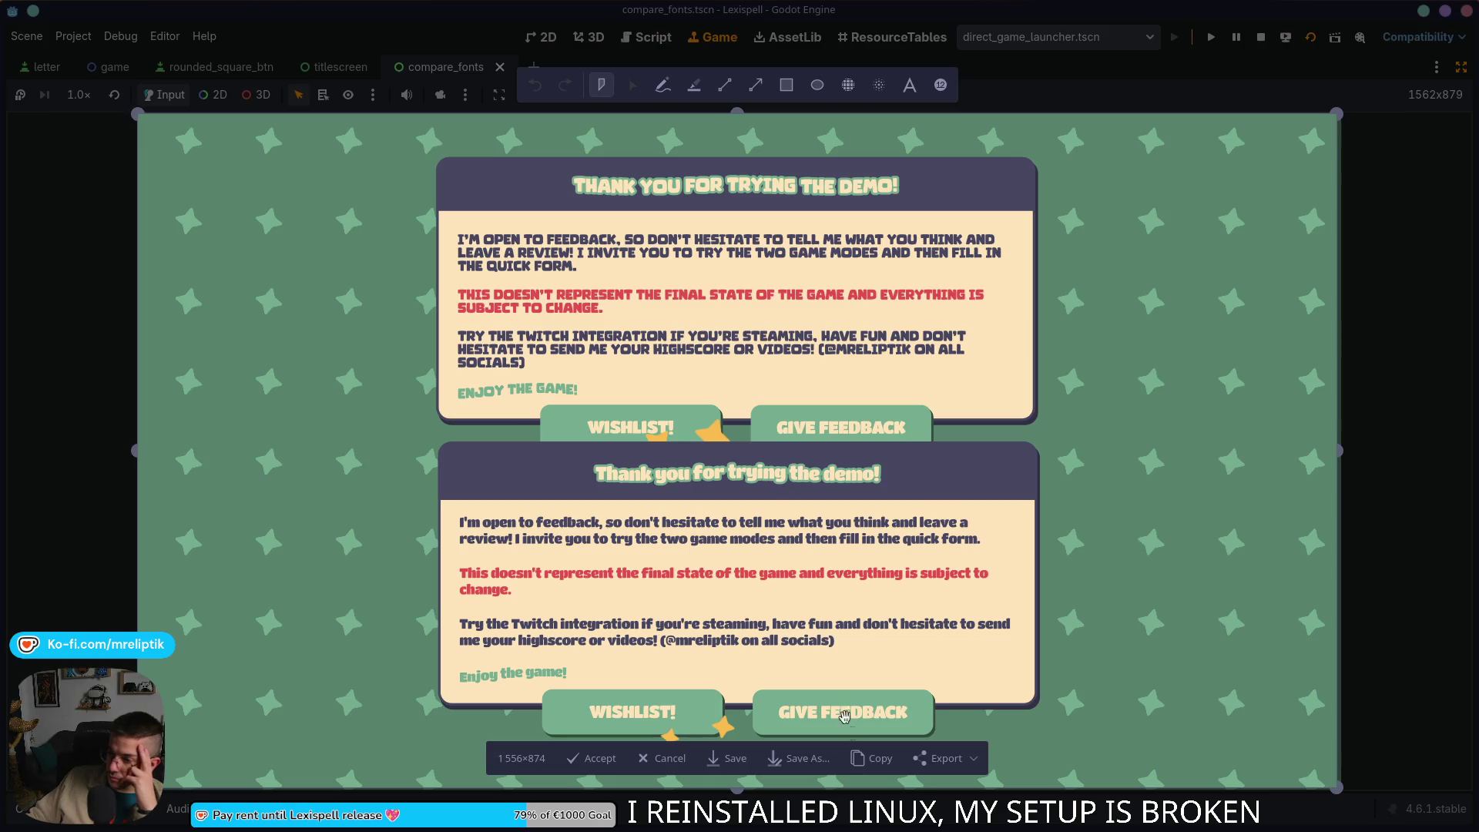
pyautogui.click(595, 758)
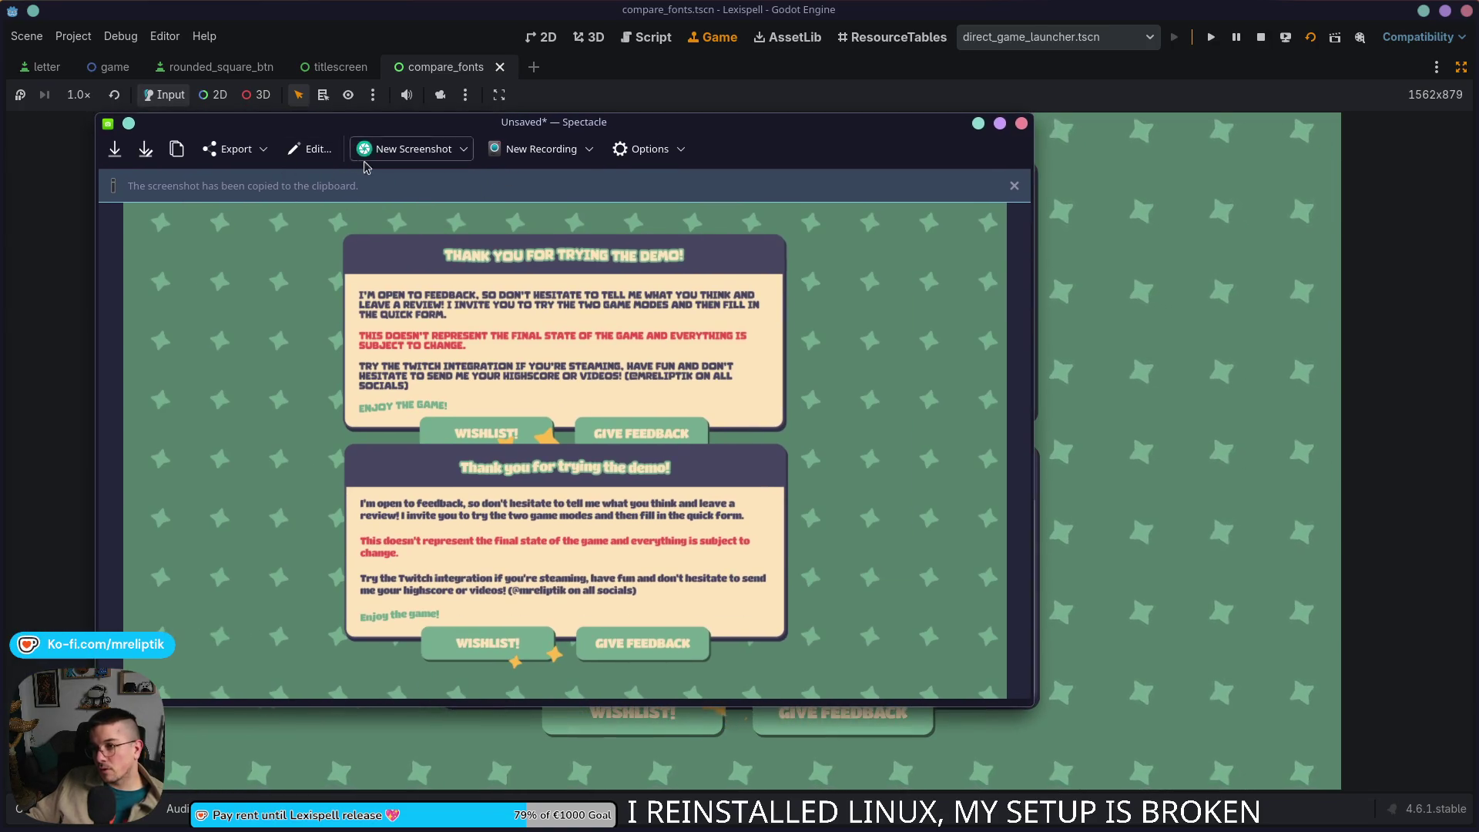
# Step: Save the capture as Screenshot_20260311_191620.png and reveal its folder
pyautogui.click(261, 151)
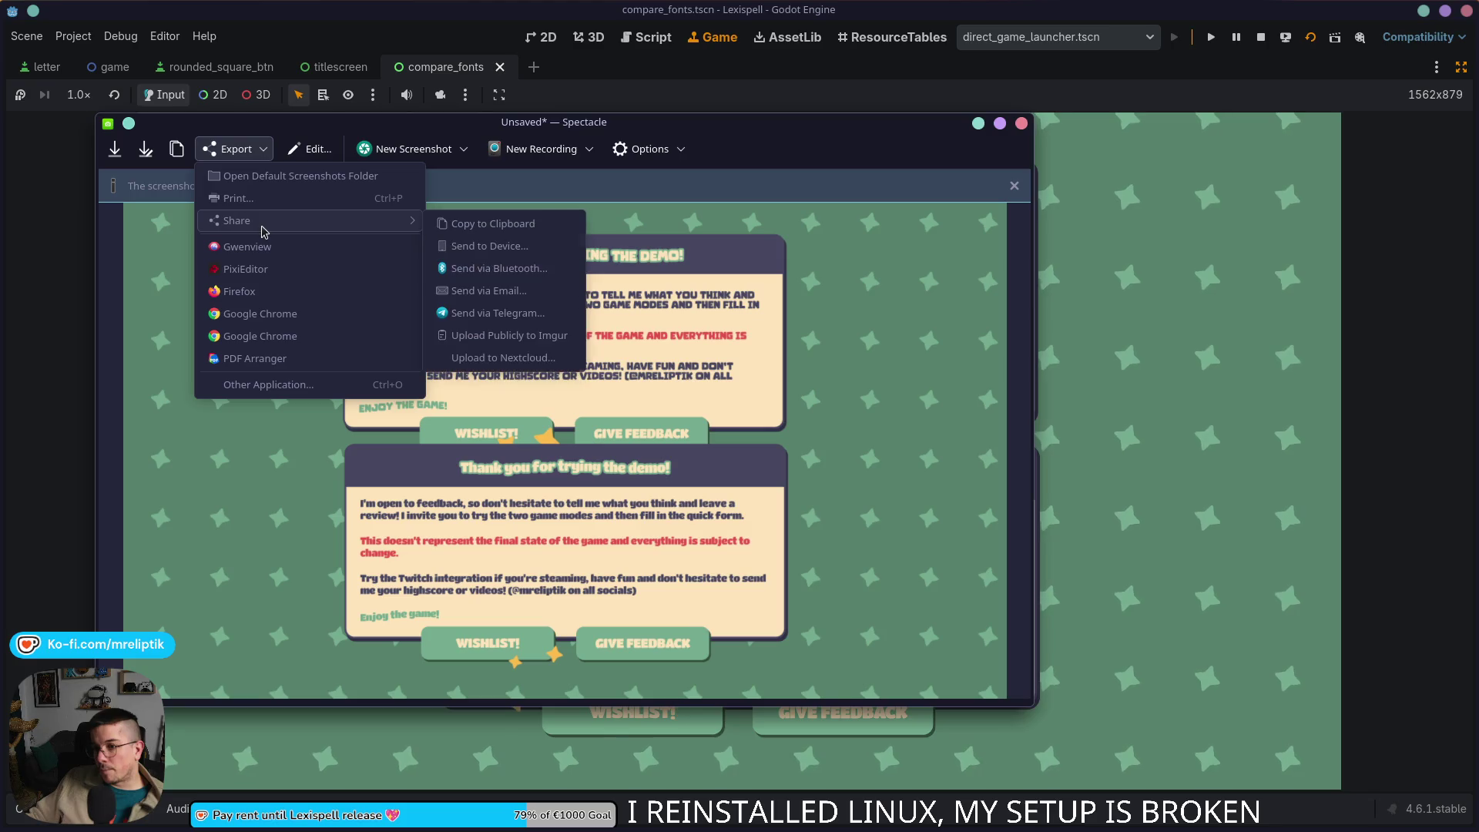
pyautogui.moveTo(237, 220)
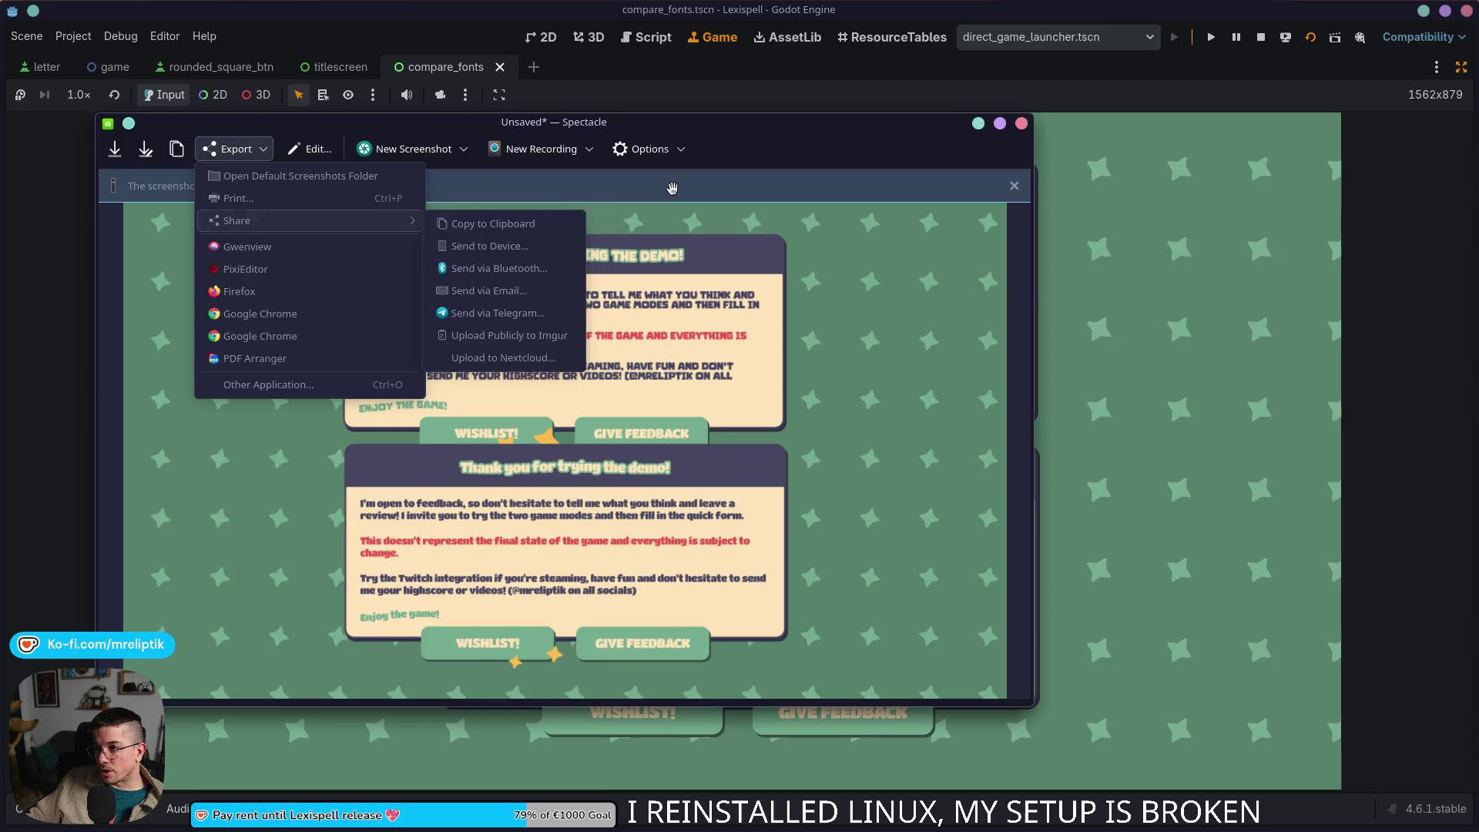
pyautogui.click(496, 228)
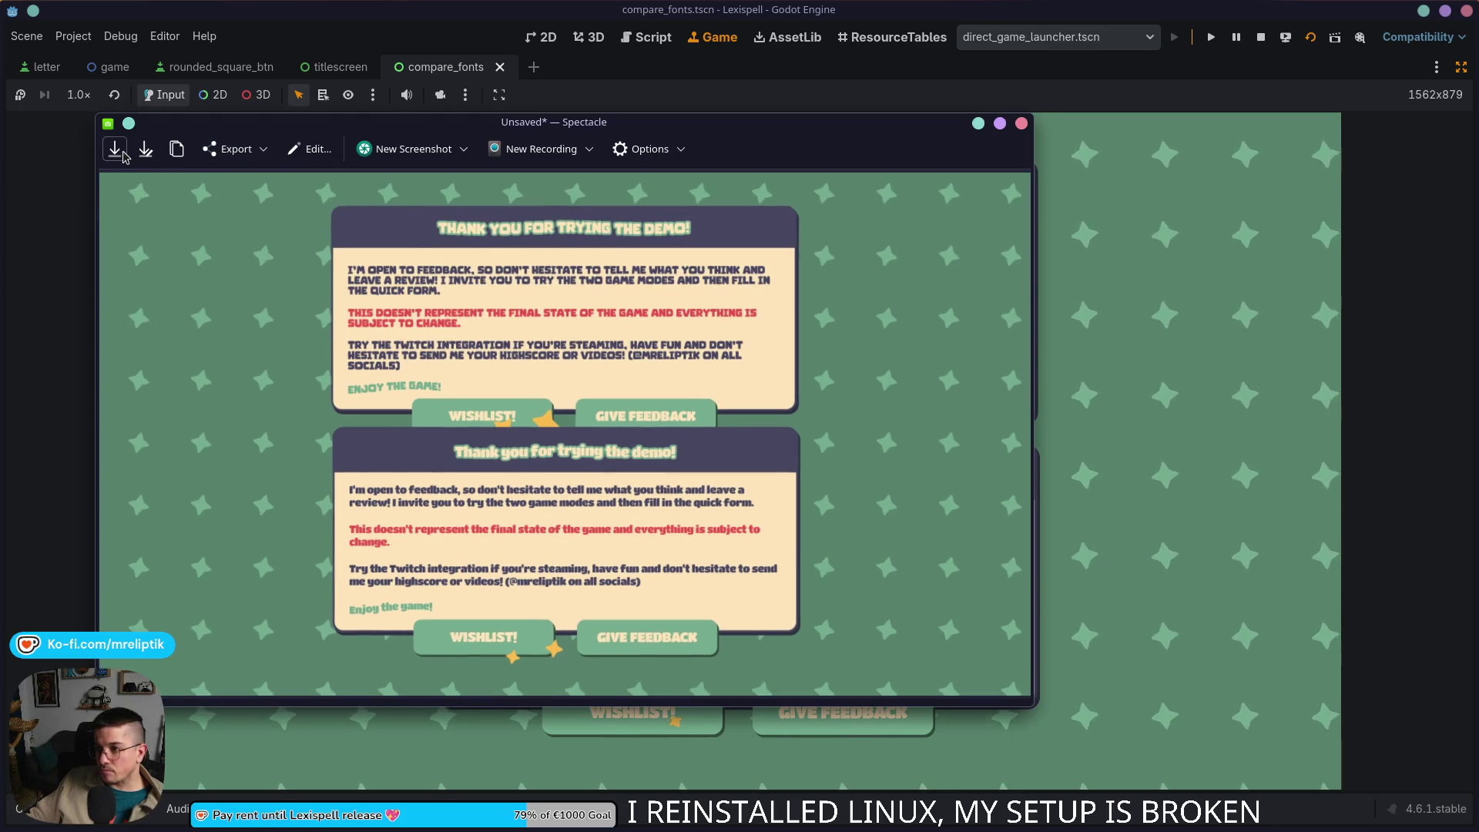
pyautogui.click(115, 151)
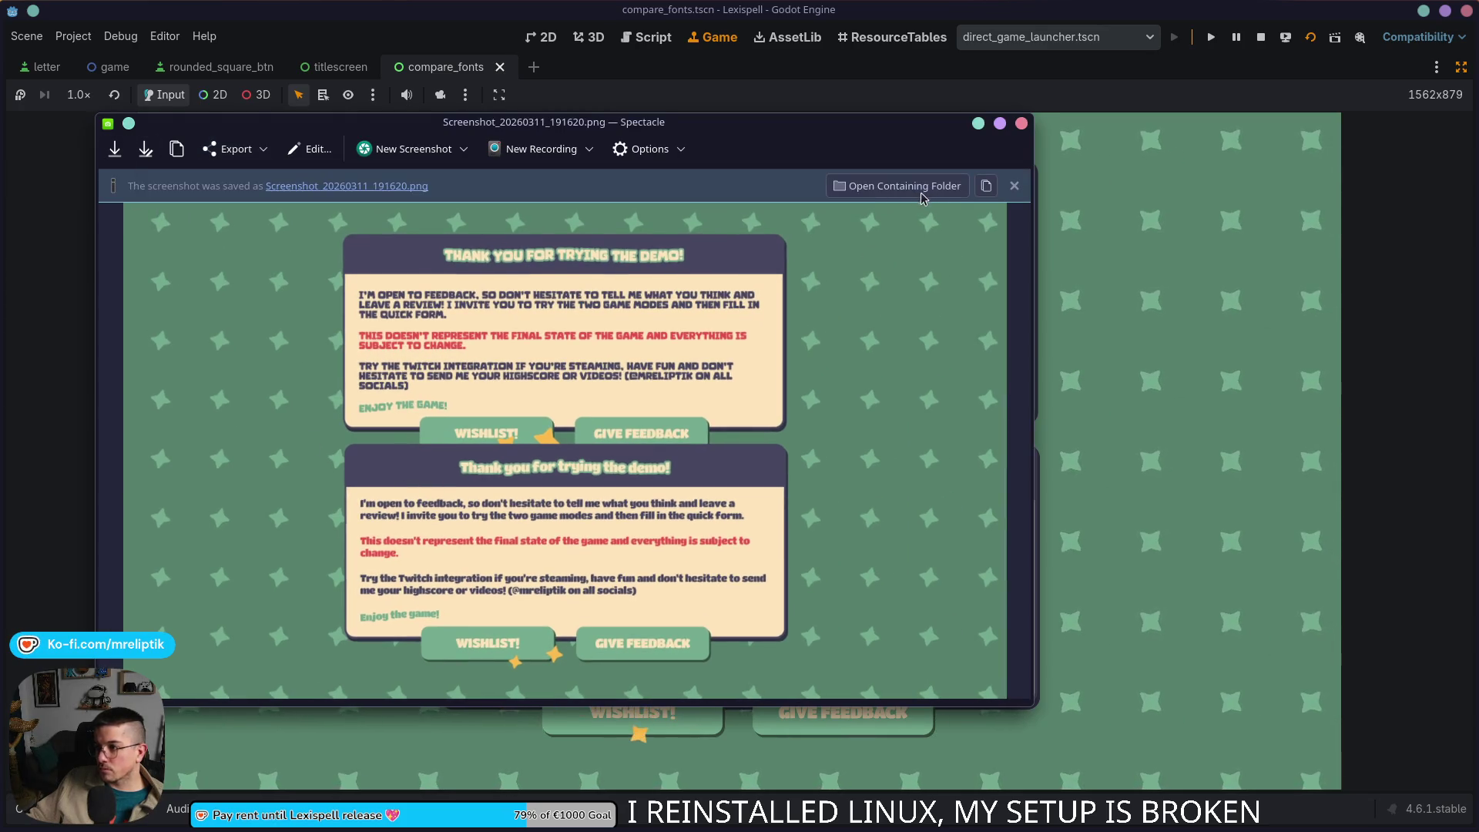
pyautogui.click(913, 187)
# Step: Send the comparison screenshot to the Galaxy S21 5G via KDE Connect and minimize Dolphin
pyautogui.rightClick(653, 220)
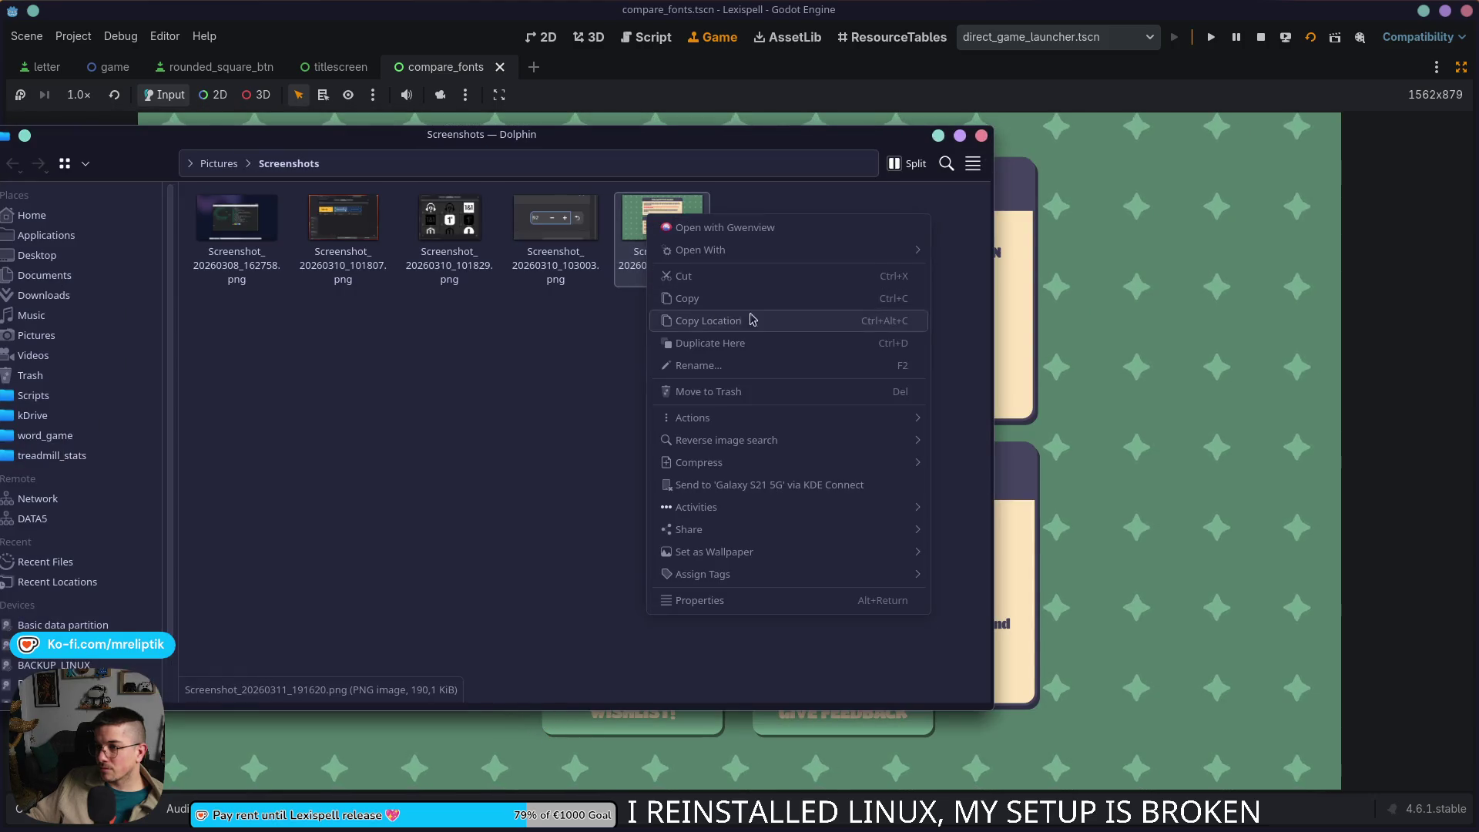
pyautogui.click(792, 484)
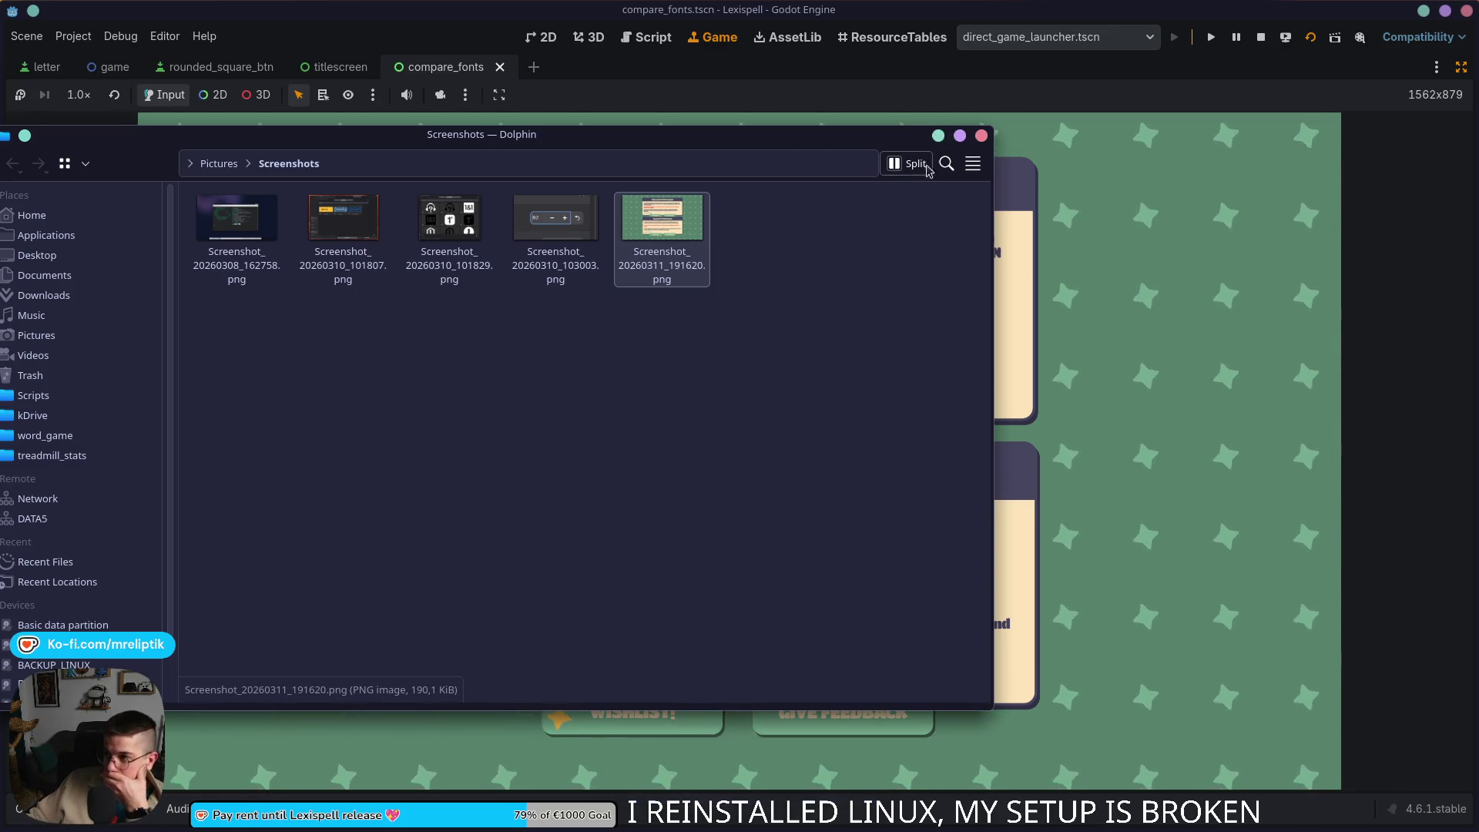
pyautogui.click(938, 137)
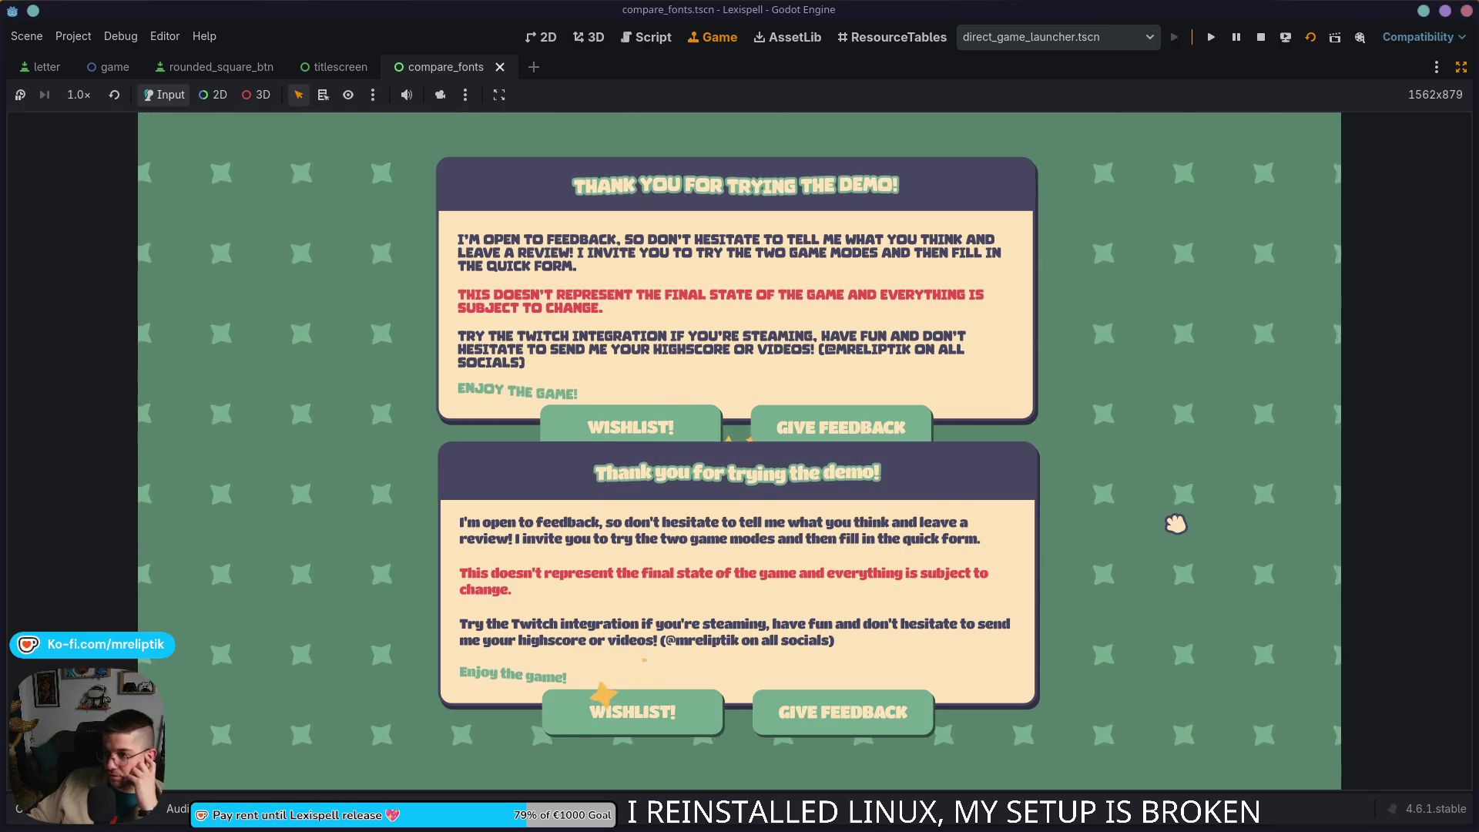
# Step: Switch to the 2D editor, select both message panels and leave distraction-free mode
pyautogui.click(464, 94)
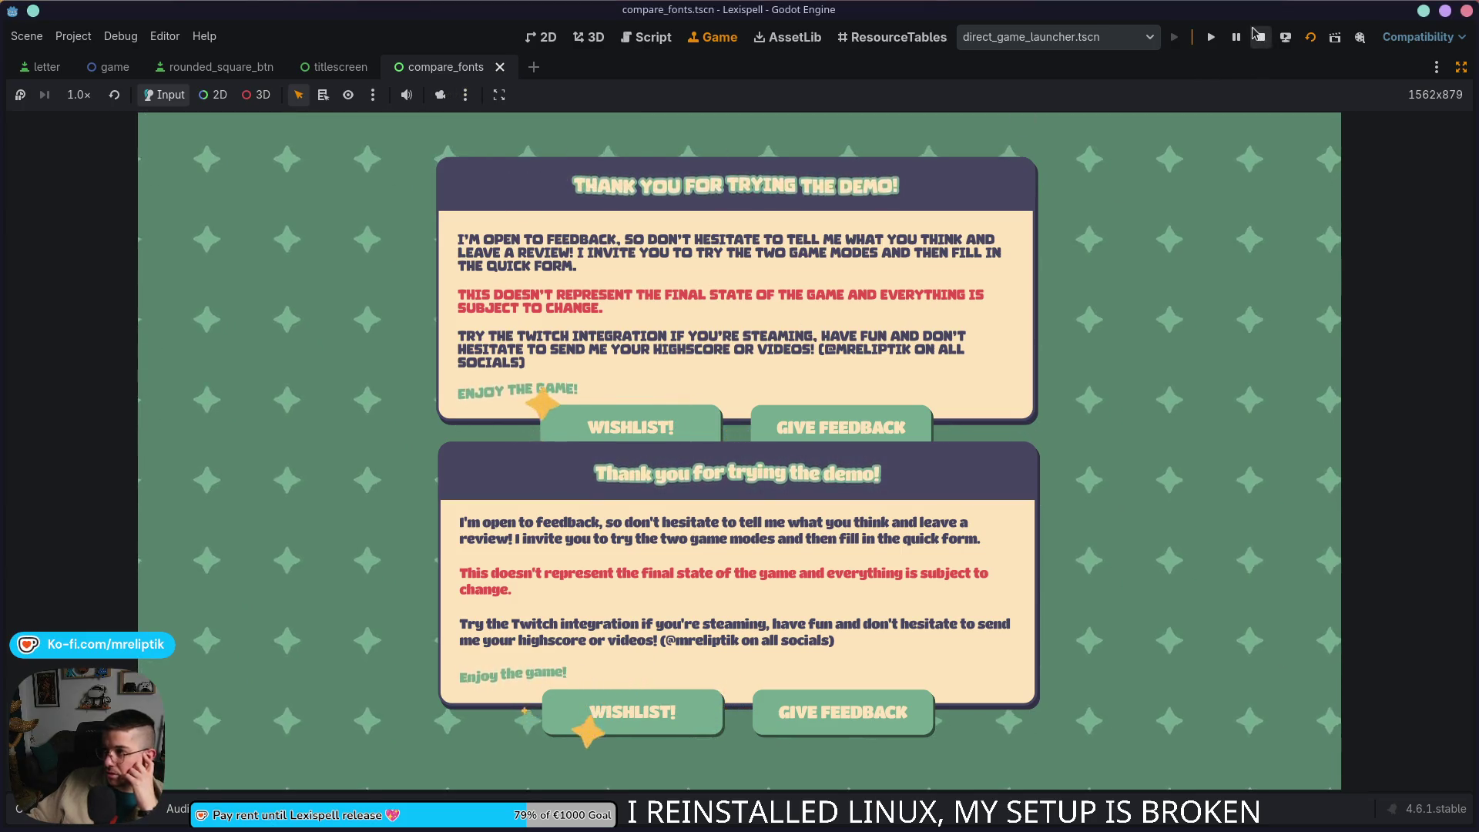
pyautogui.click(539, 36)
pyautogui.click(273, 569)
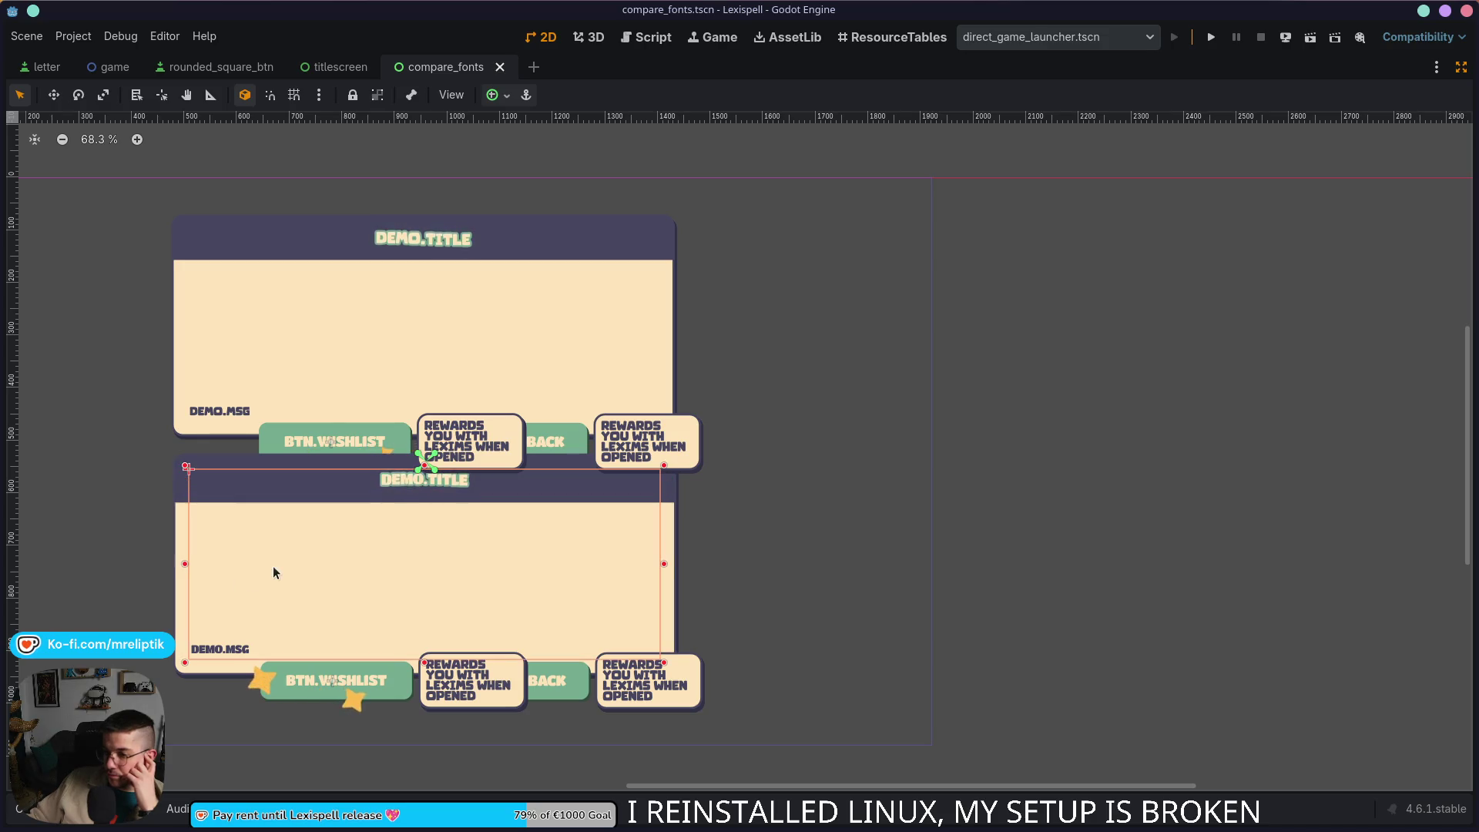
pyautogui.click(305, 343)
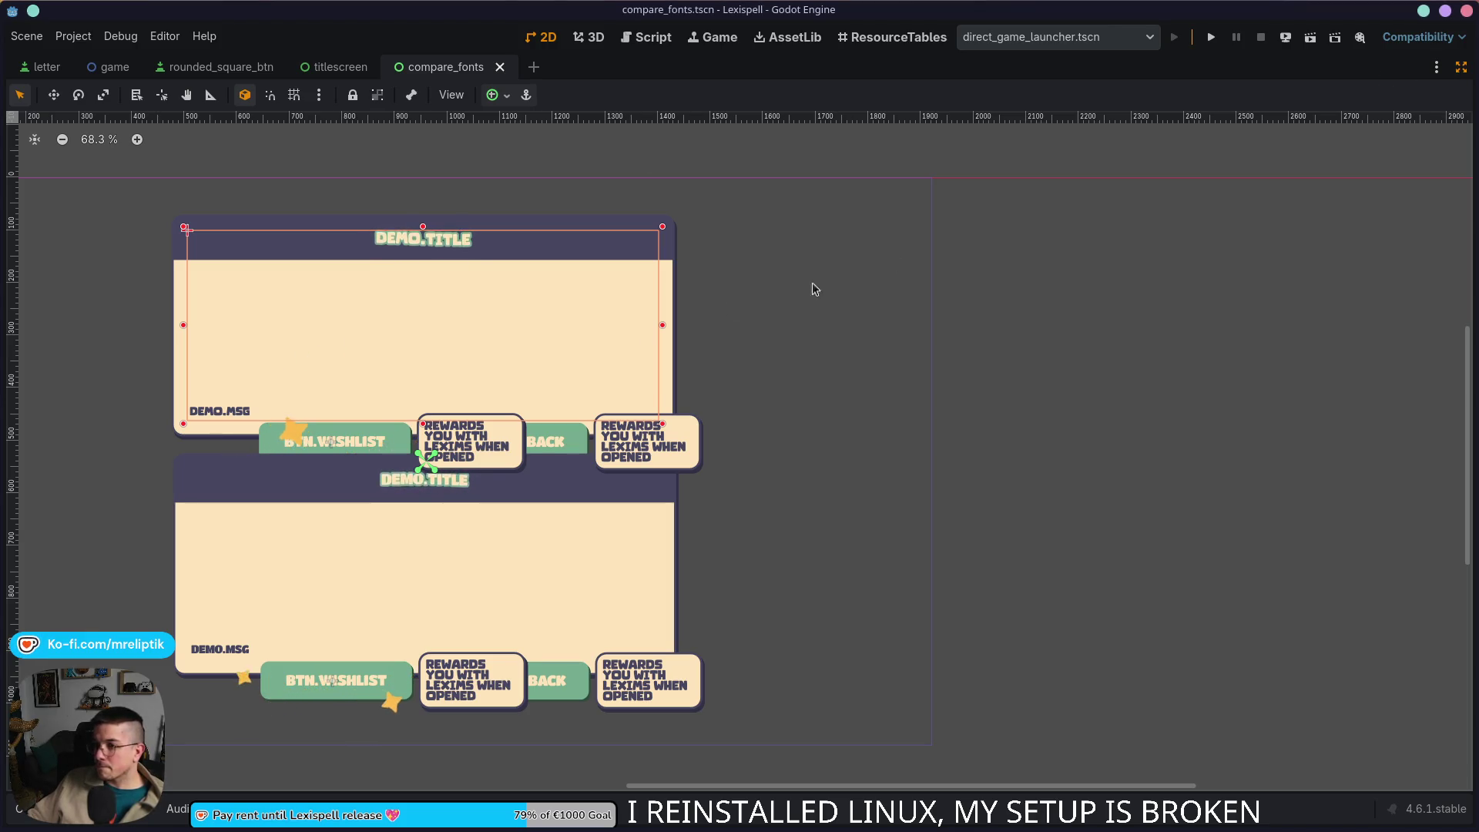
pyautogui.click(1460, 67)
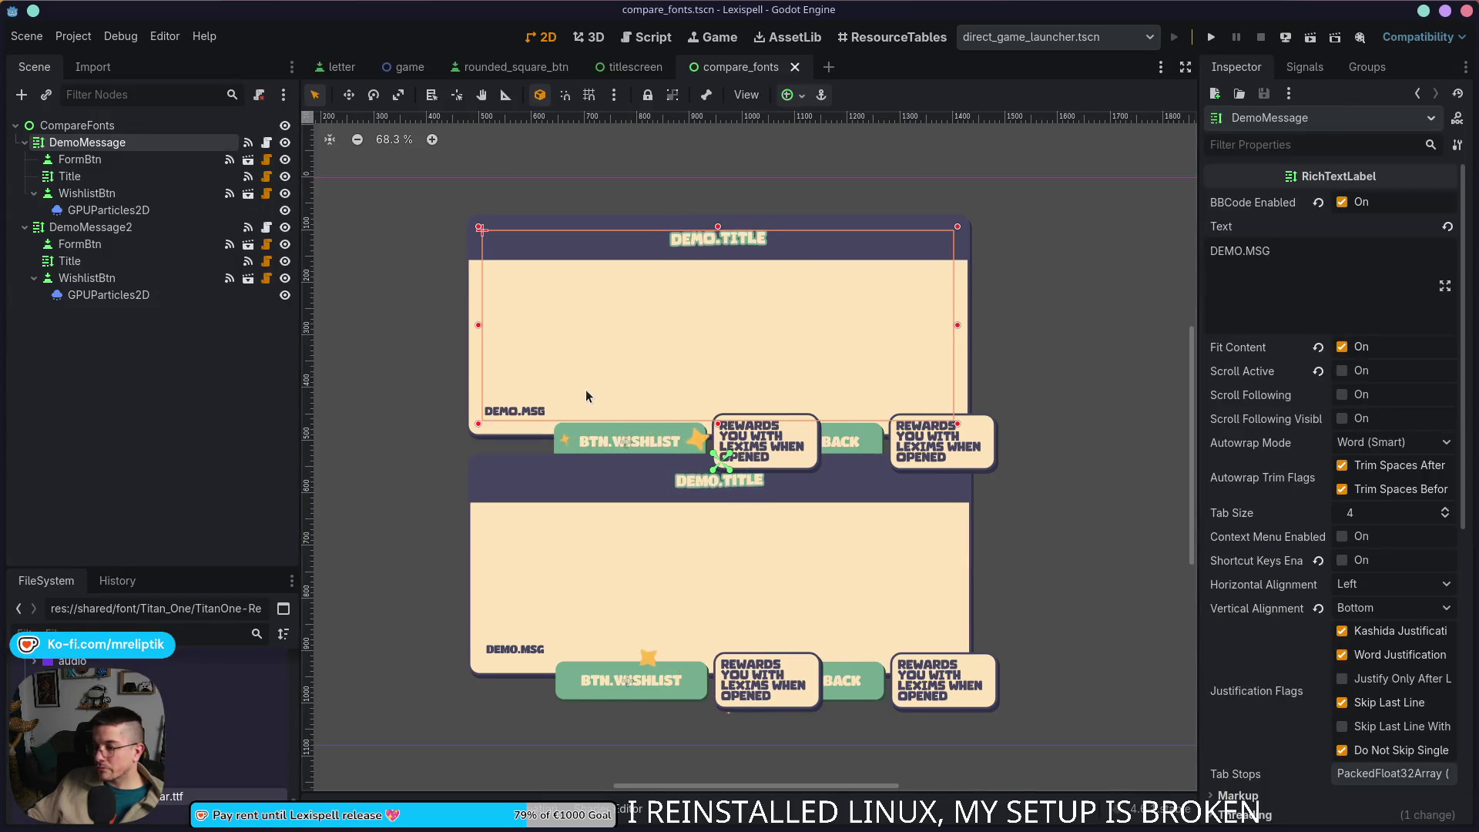